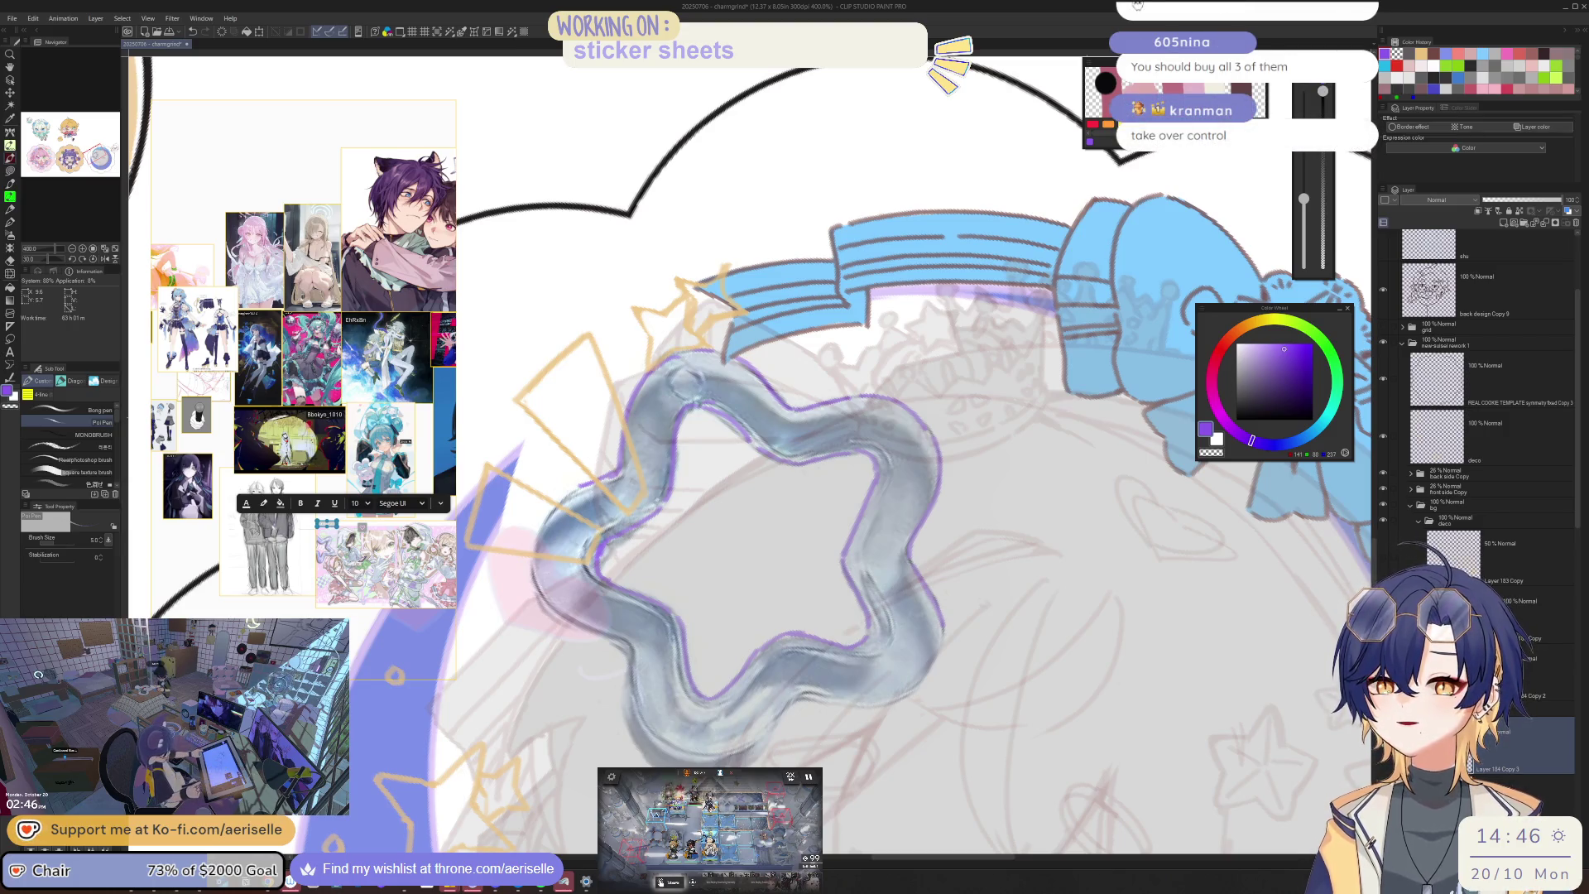
# Step: Bring Arknights forward and take over the battle from Auto Deploy
pyautogui.hotkey('alt', 'Tab')
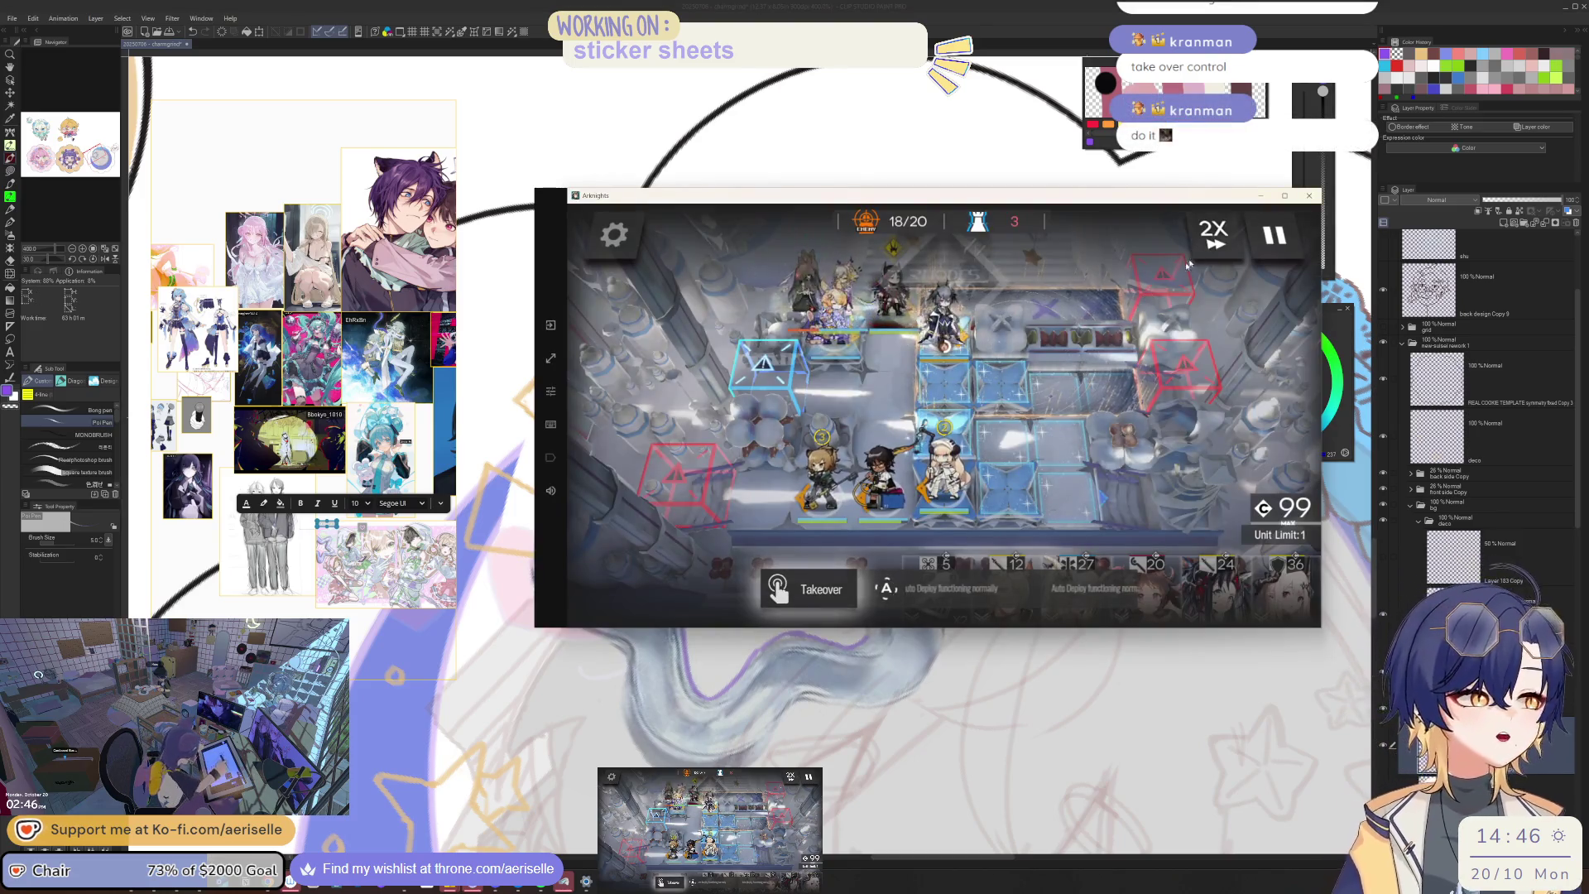
pyautogui.click(808, 589)
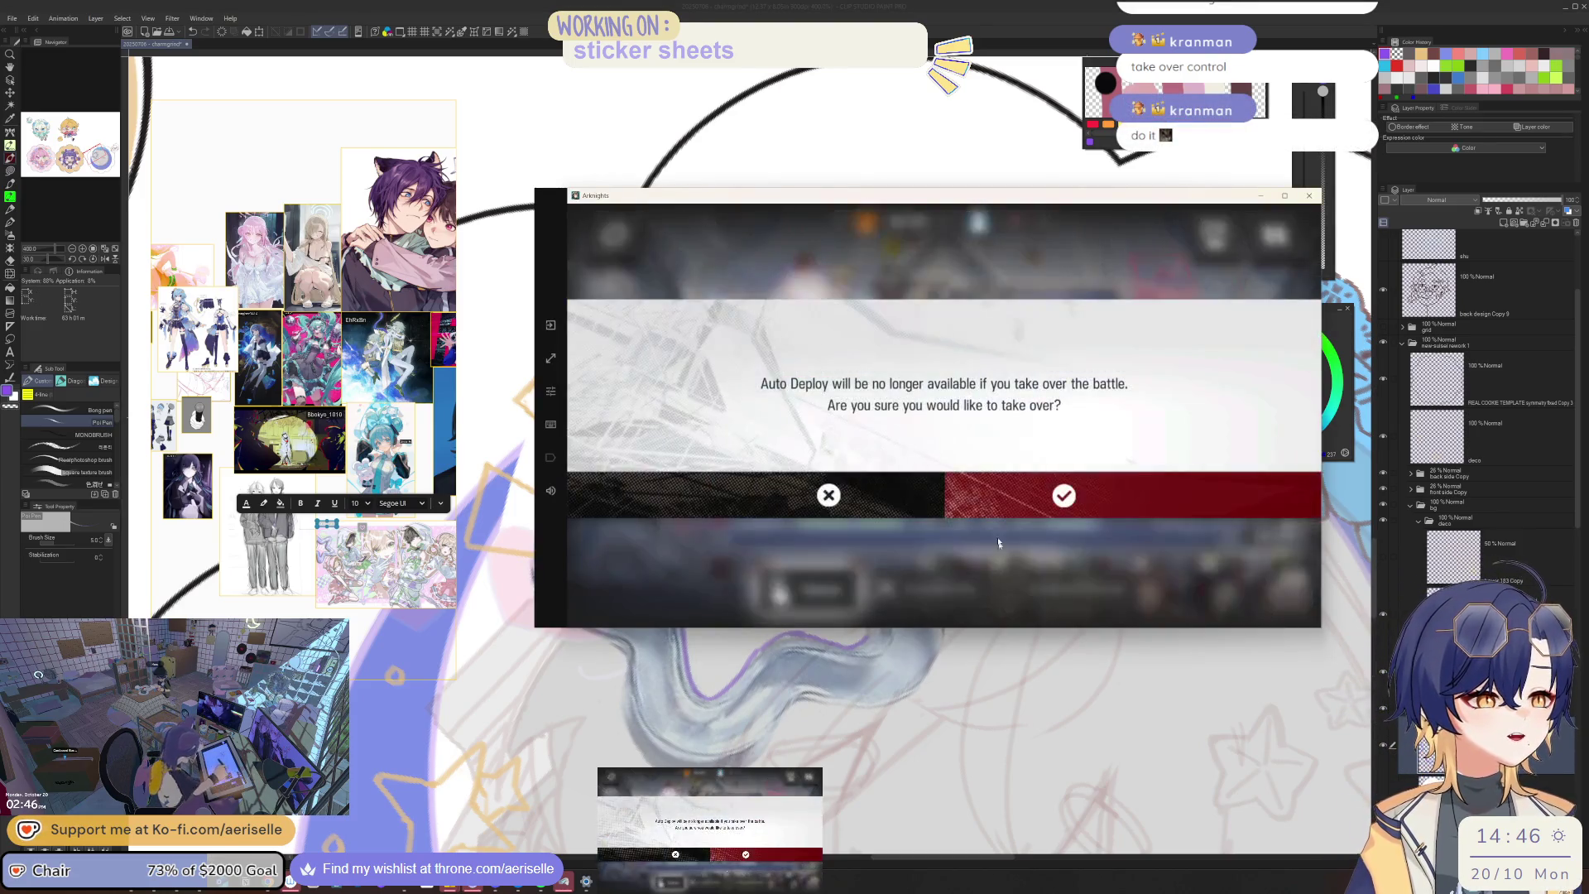
pyautogui.click(1104, 487)
# Step: Deploy Eyjafjalla on a central tile facing left
pyautogui.click(1139, 599)
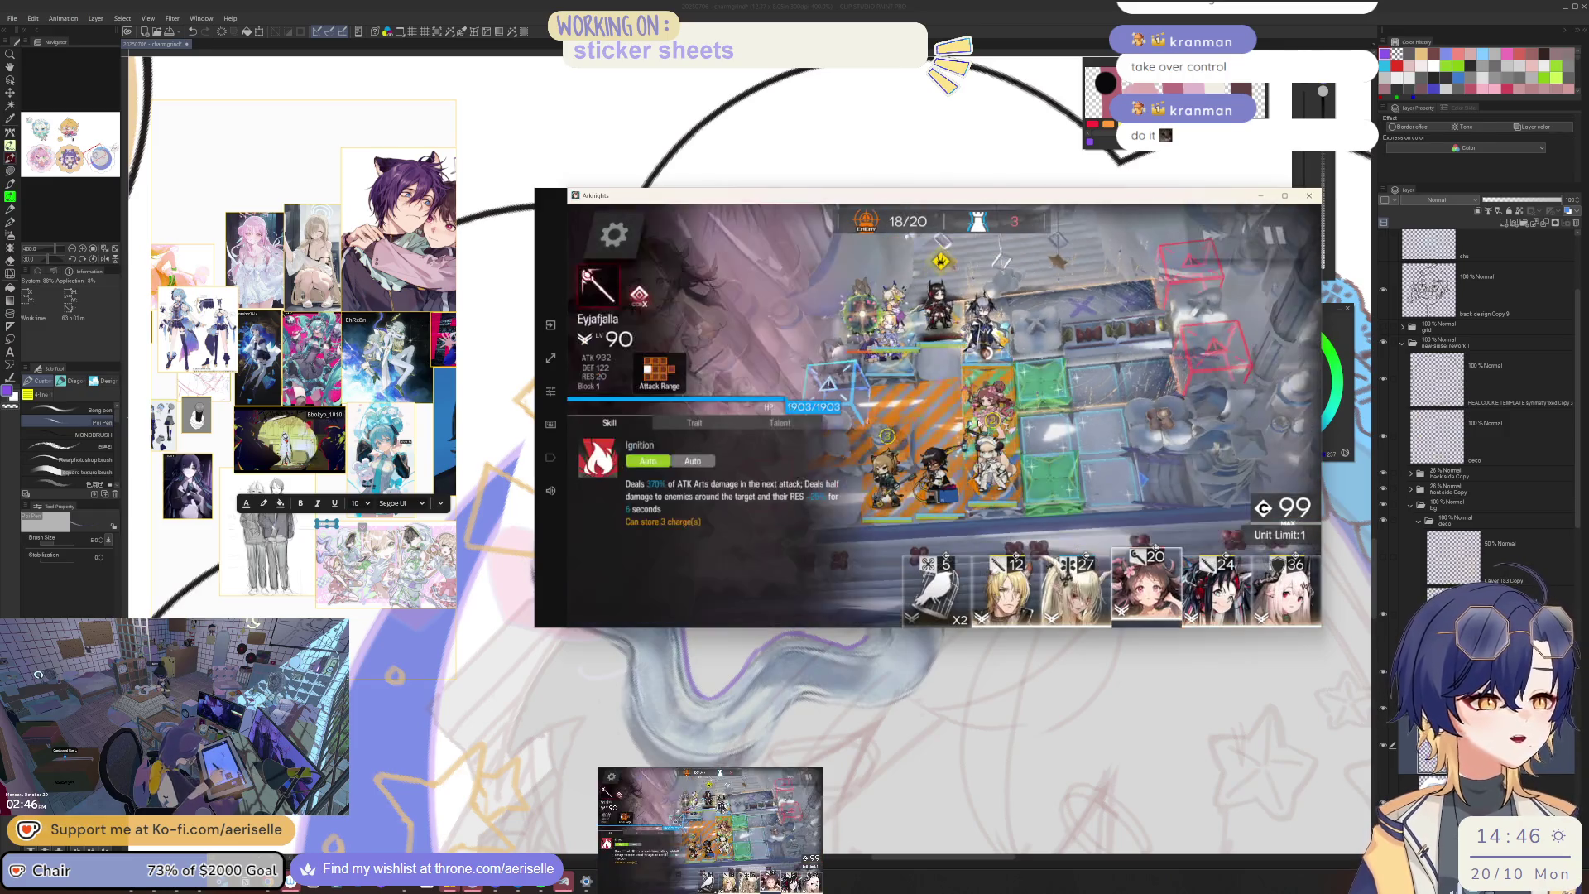
pyautogui.moveTo(999, 399); pyautogui.dragTo(999, 397)
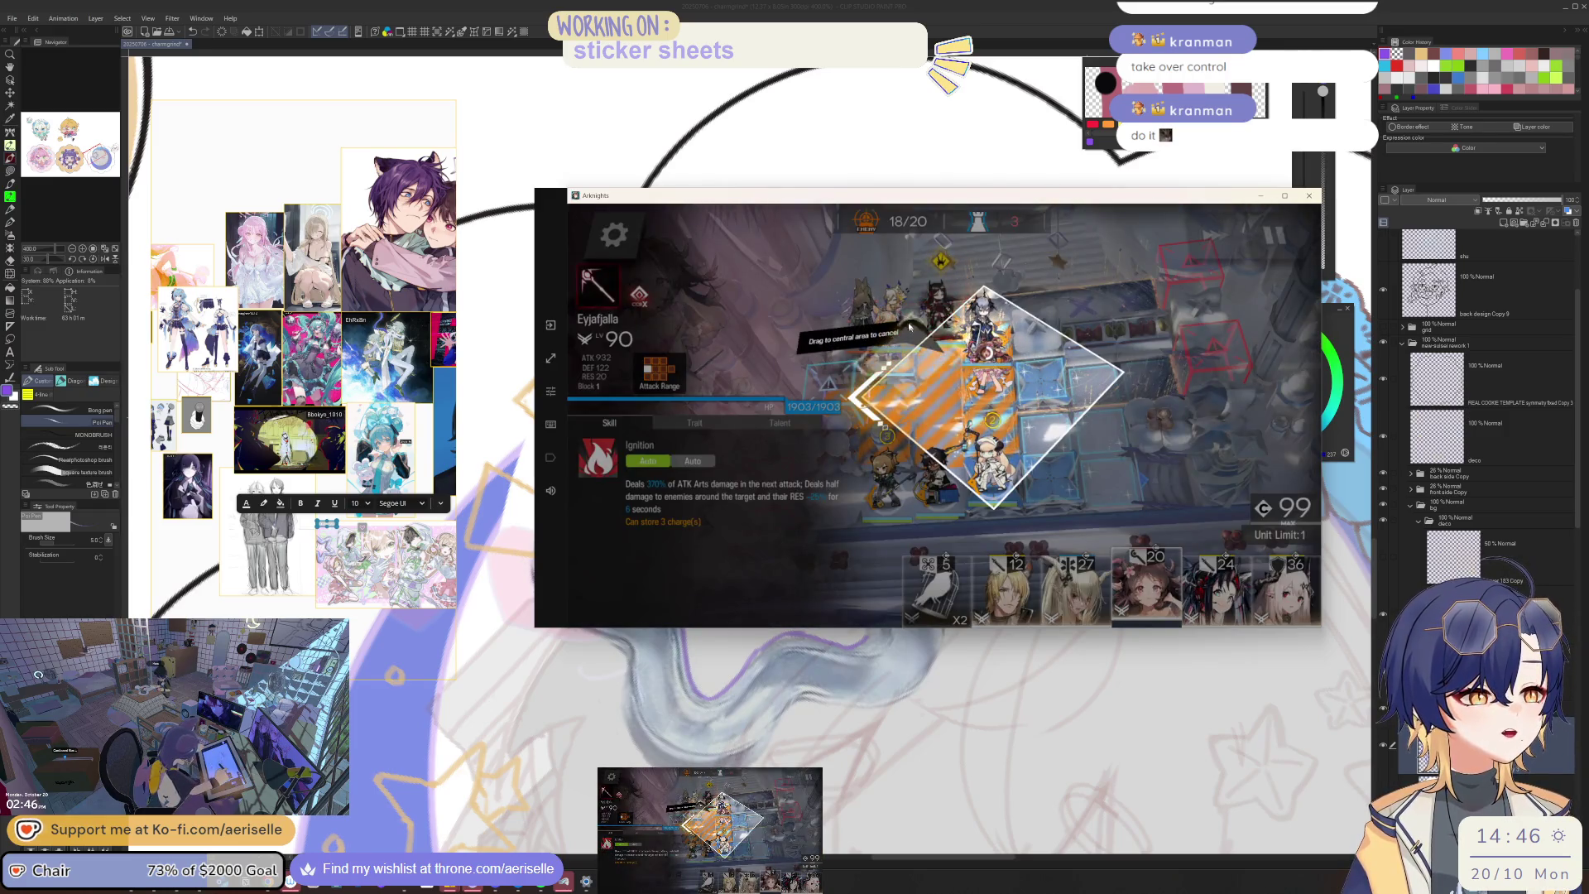
pyautogui.moveTo(904, 321); pyautogui.dragTo(856, 423)
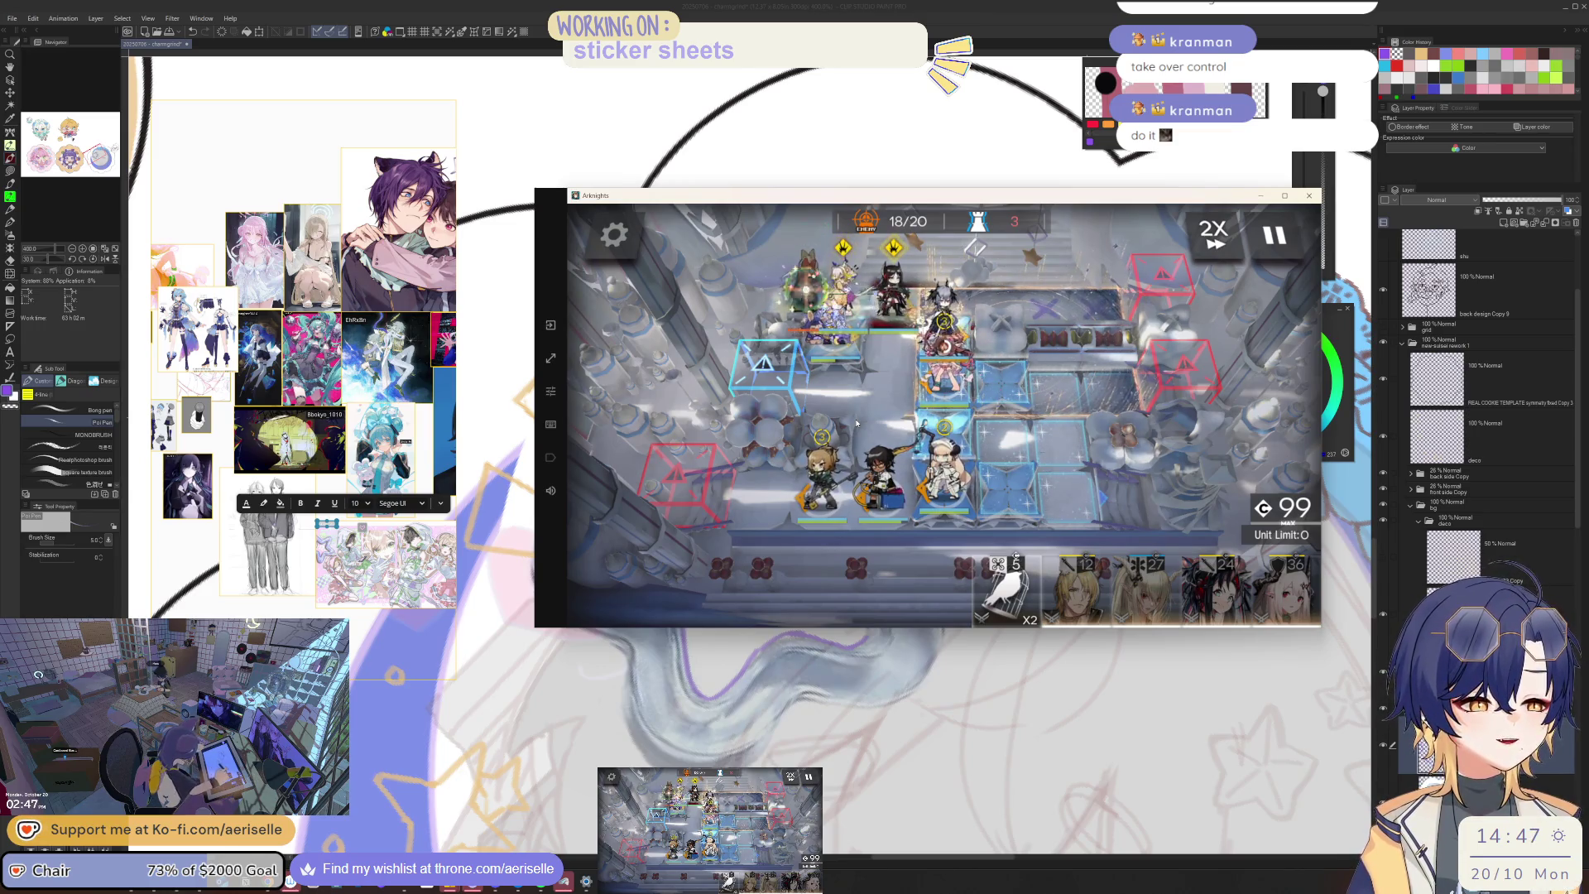
pyautogui.click(220, 188)
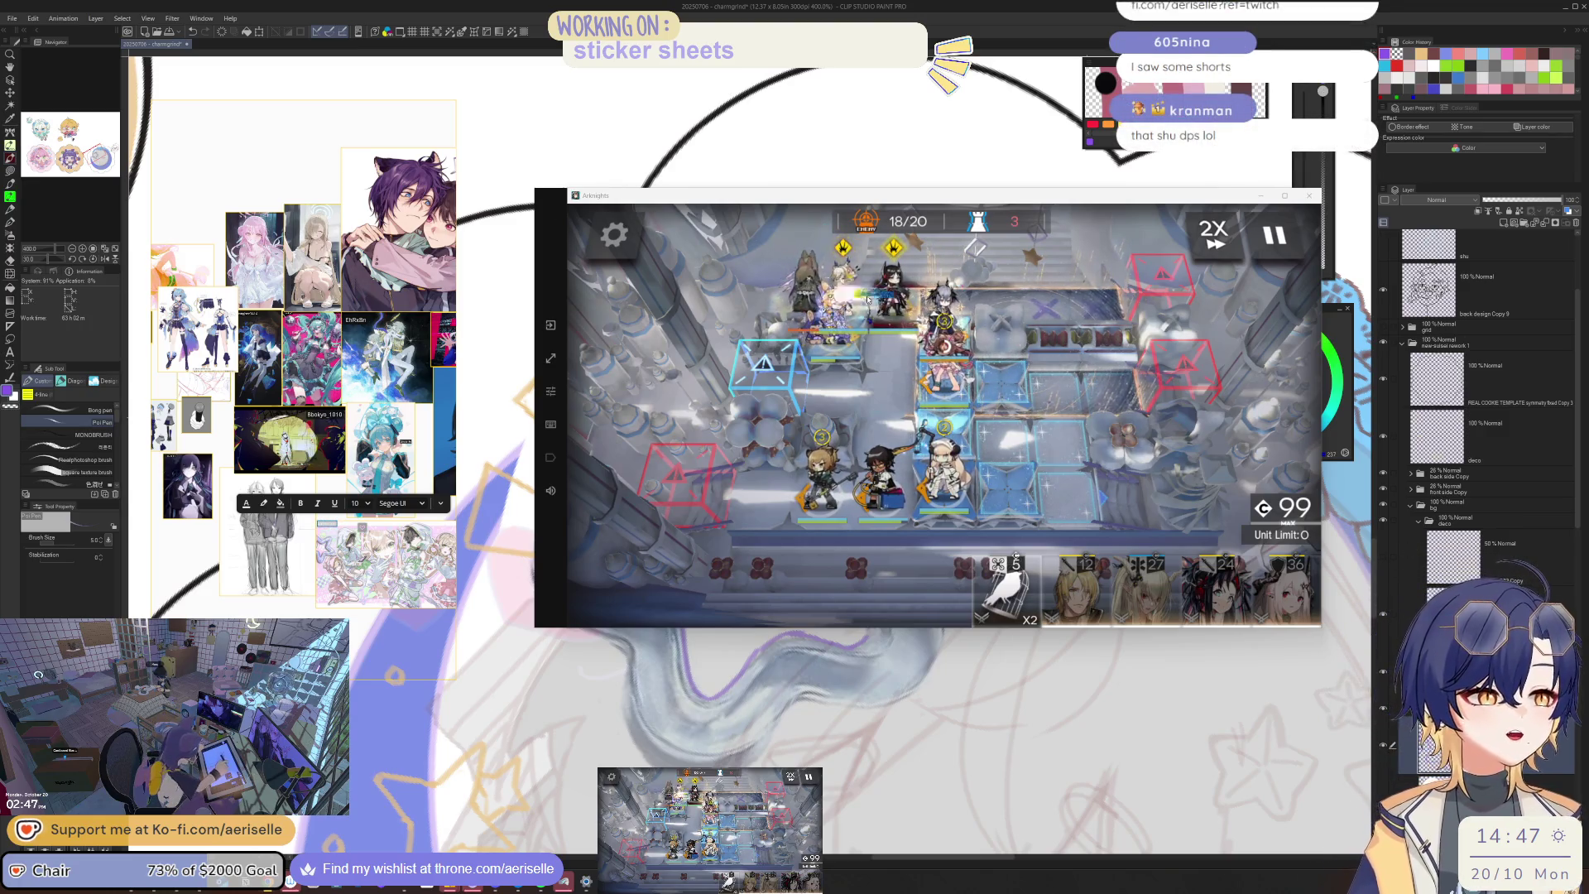
# Step: Retreat an operator, deploy Mlynar in its place, and activate the top operator's skill
pyautogui.click(893, 298)
pyautogui.click(869, 356)
pyautogui.click(1076, 588)
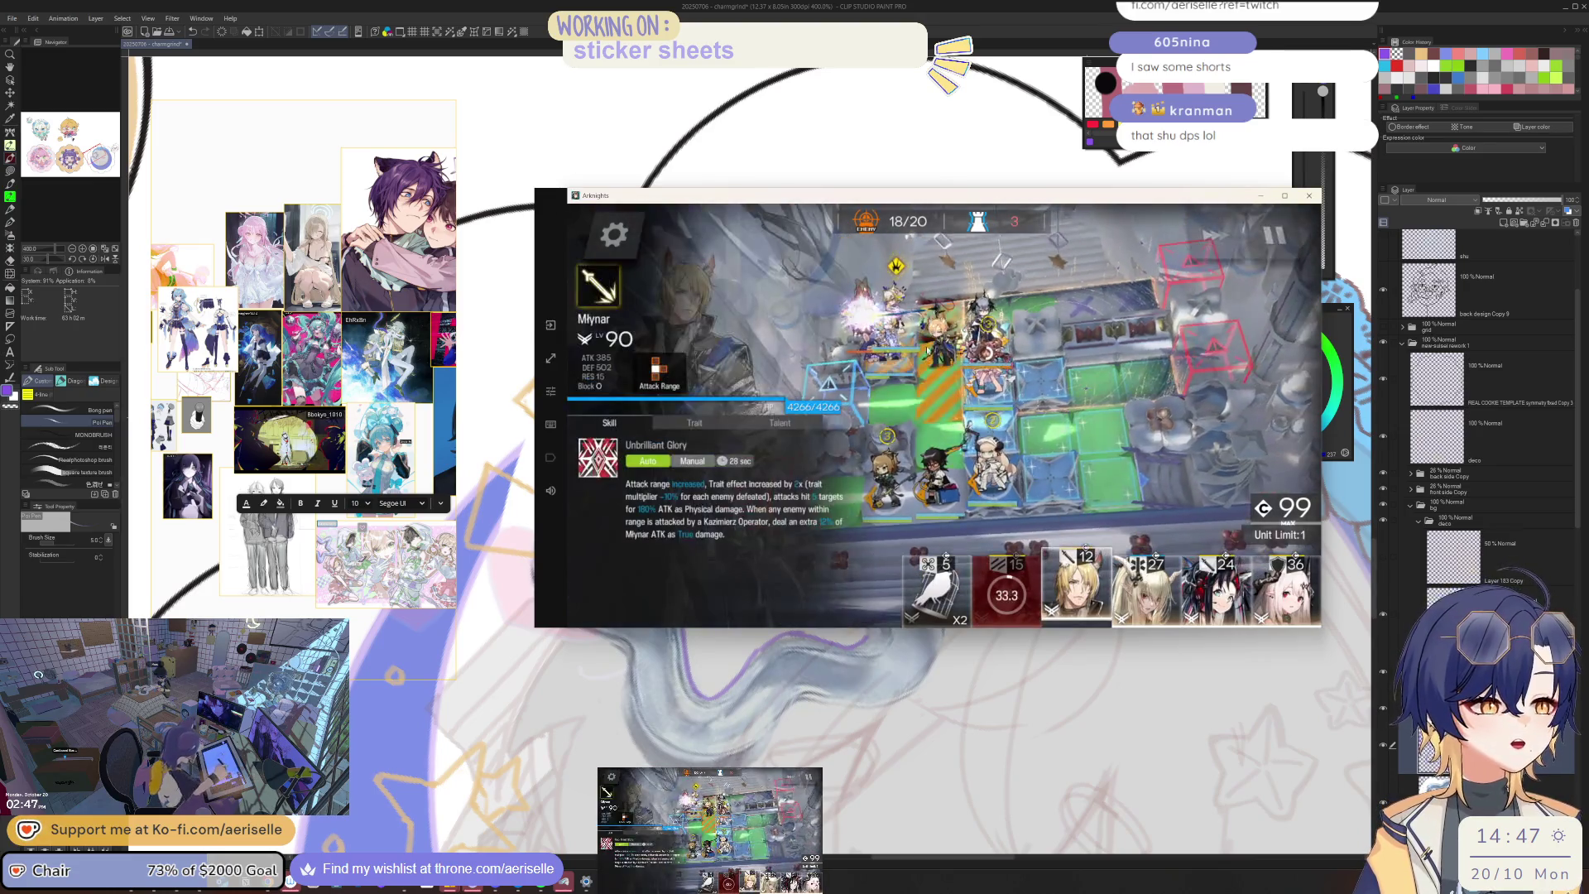
pyautogui.moveTo(940, 294); pyautogui.dragTo(939, 373)
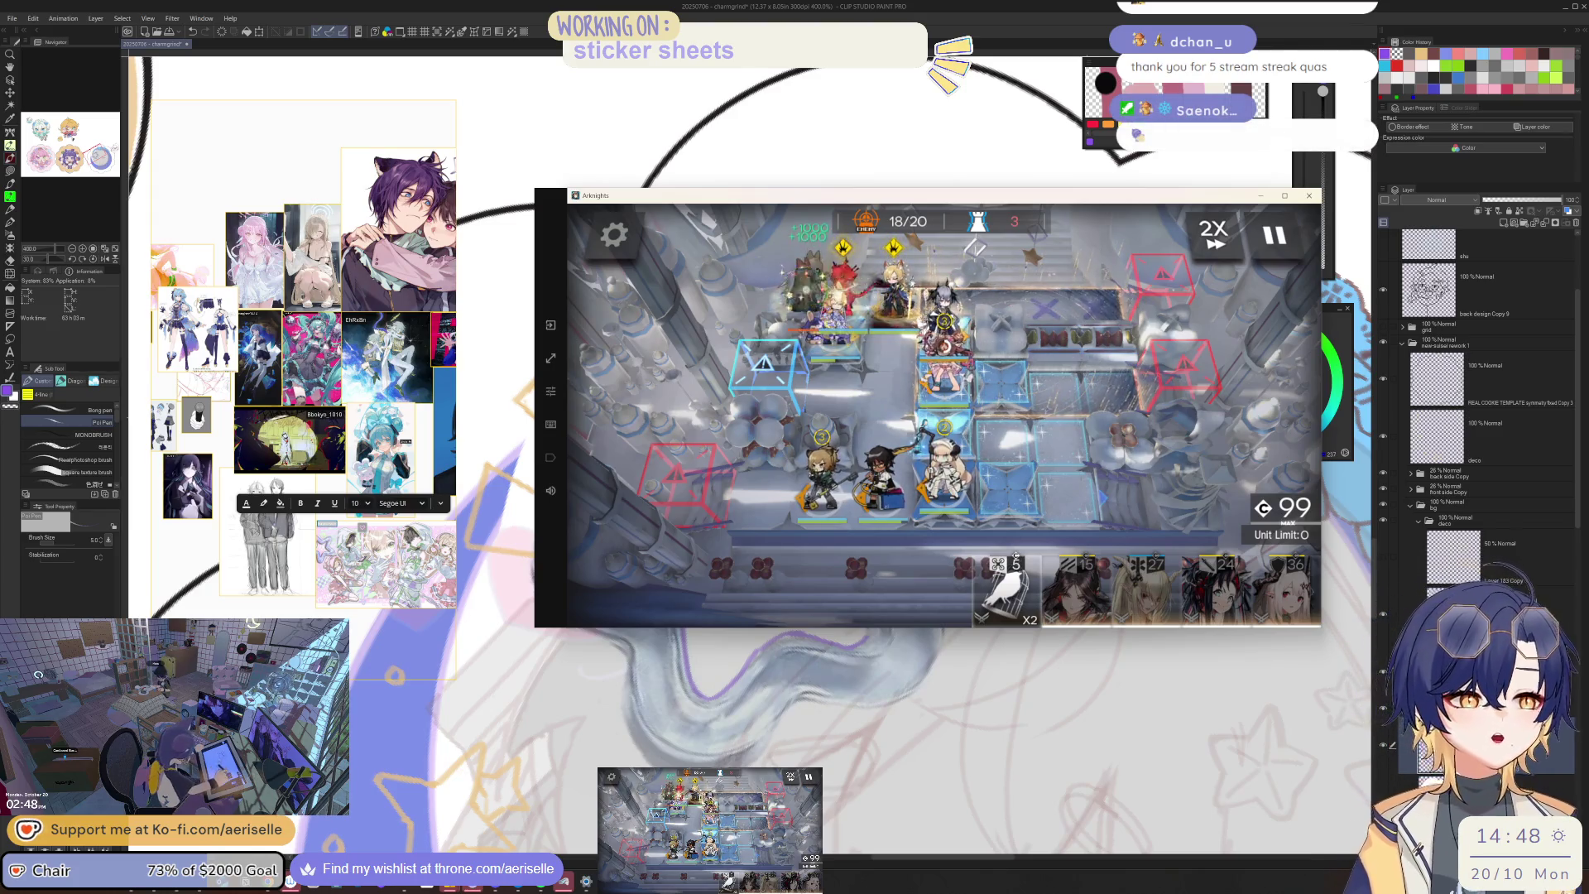
pyautogui.click(893, 286)
pyautogui.click(1080, 447)
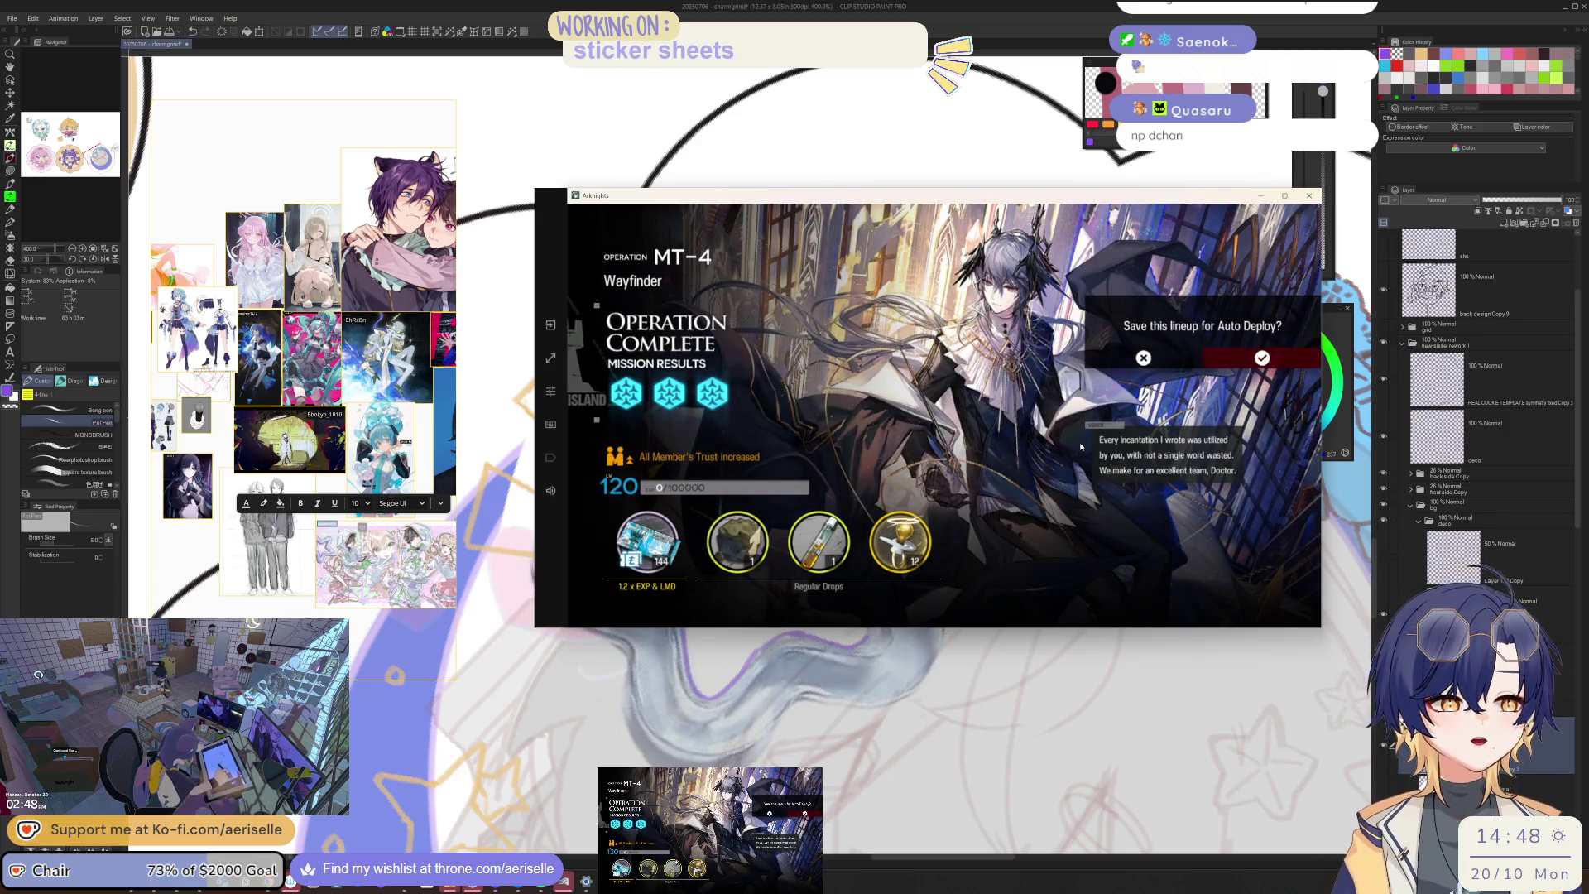
# Step: Save the lineup for Auto Deploy and return to The Masses' Travels event menu
pyautogui.click(1243, 360)
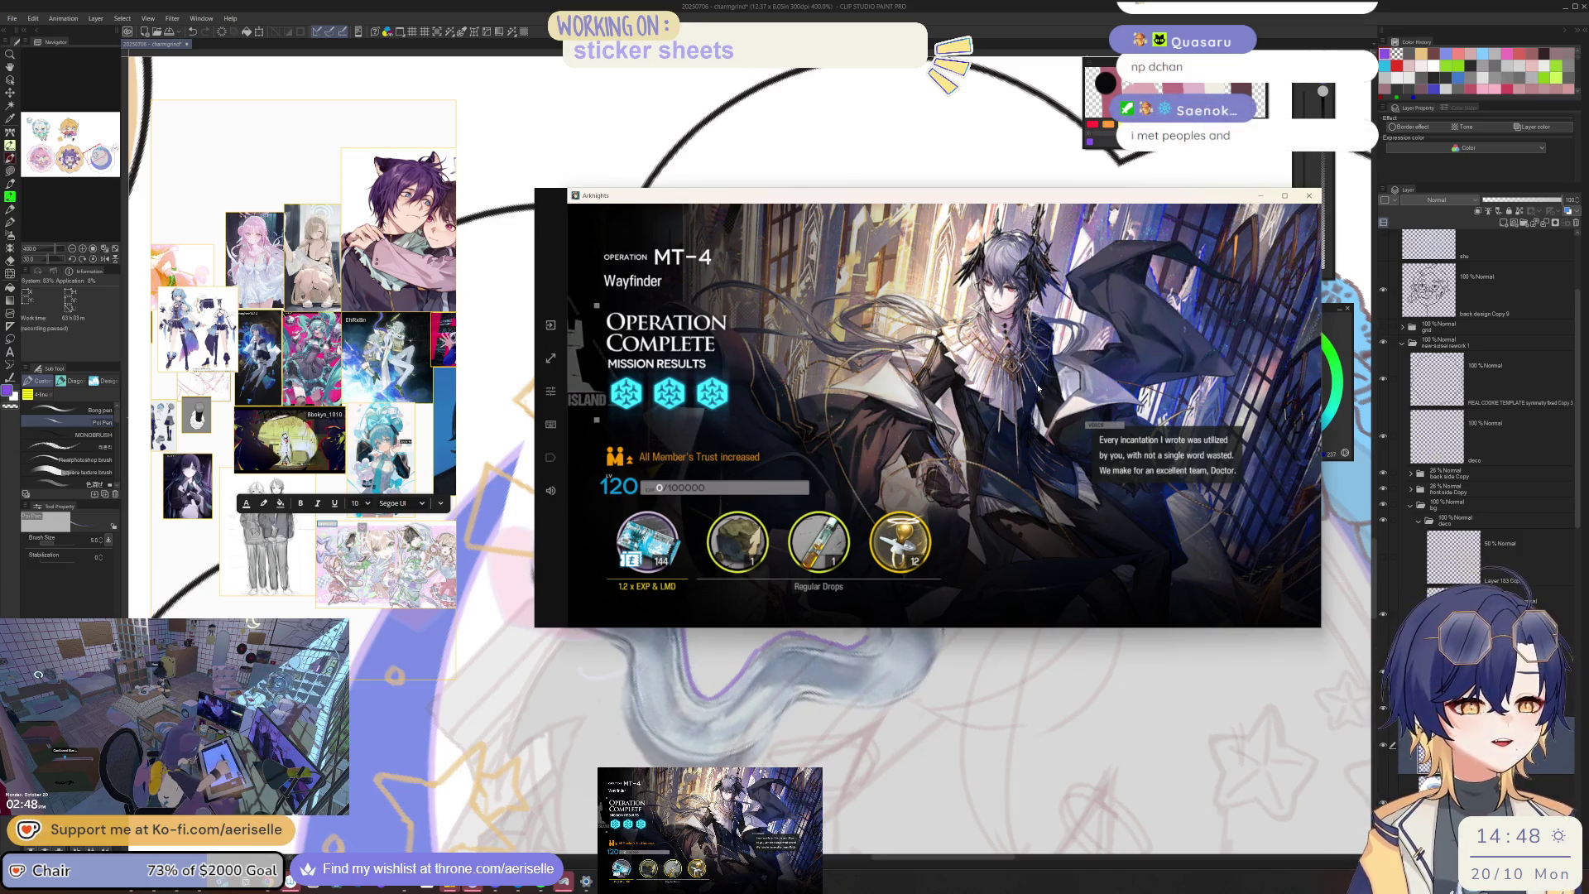
pyautogui.click(1022, 368)
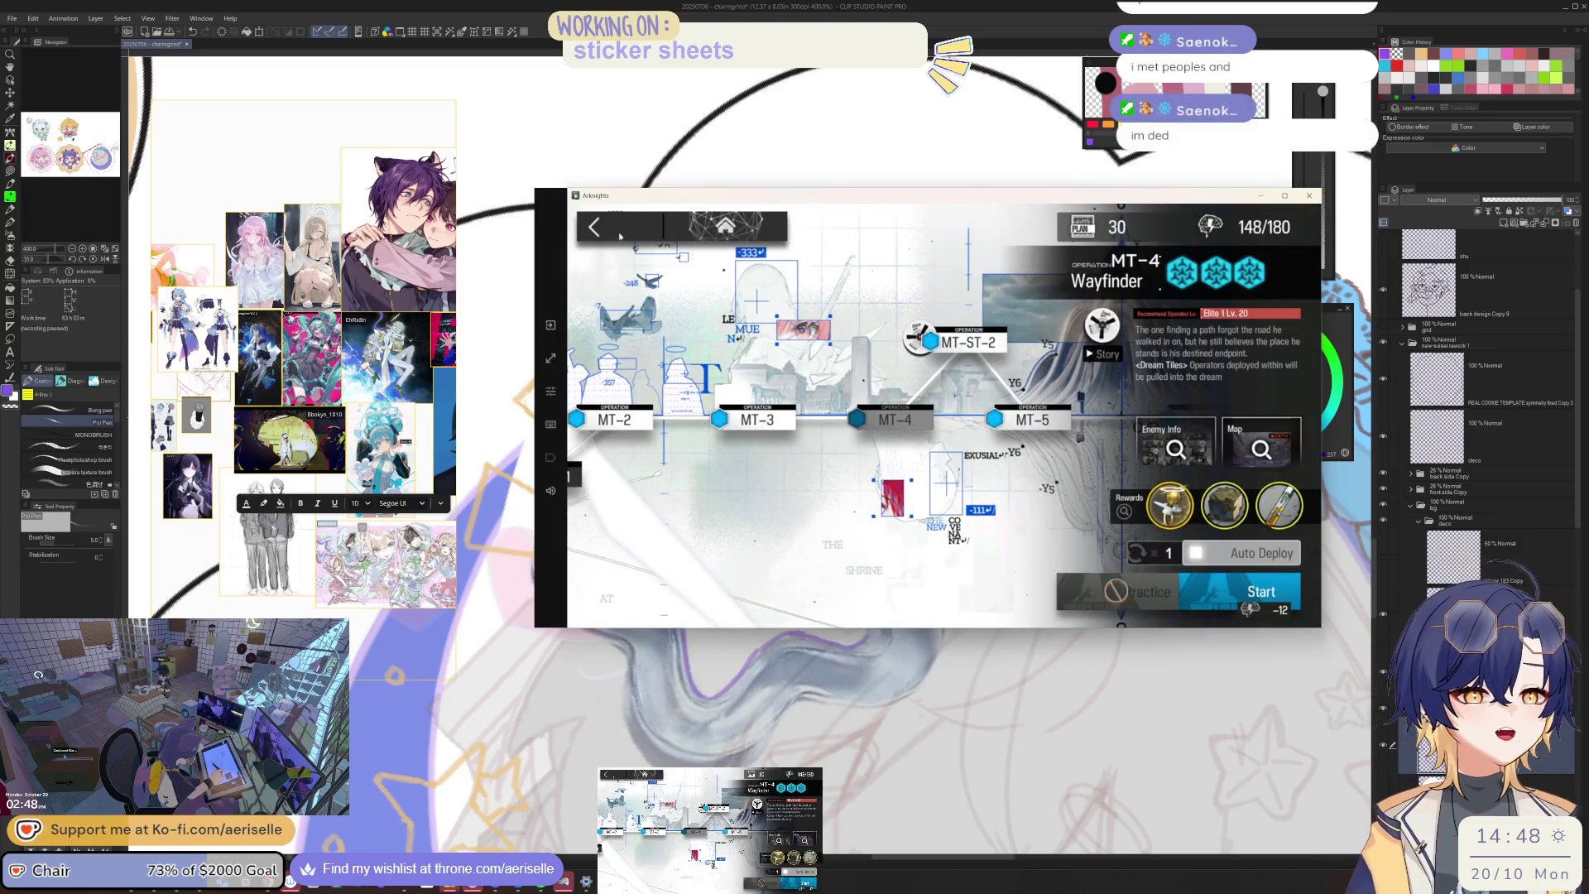
pyautogui.click(621, 236)
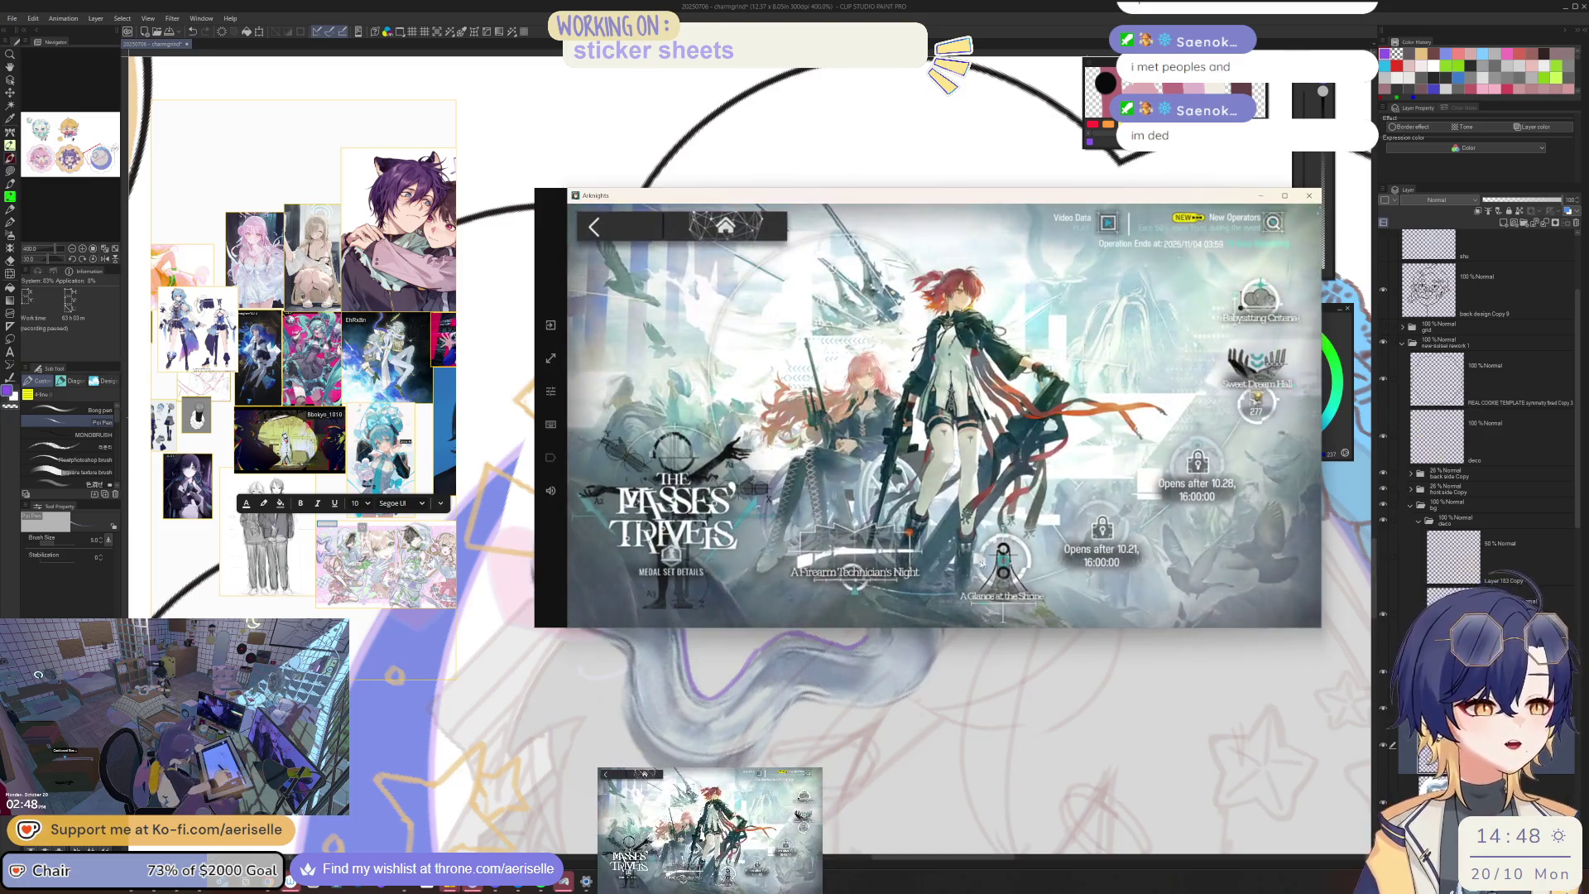
# Step: Collect the reward for Idida's Dentist's Mirror order and preview the next order, Kid's Toothbrush
pyautogui.click(894, 573)
pyautogui.click(1192, 571)
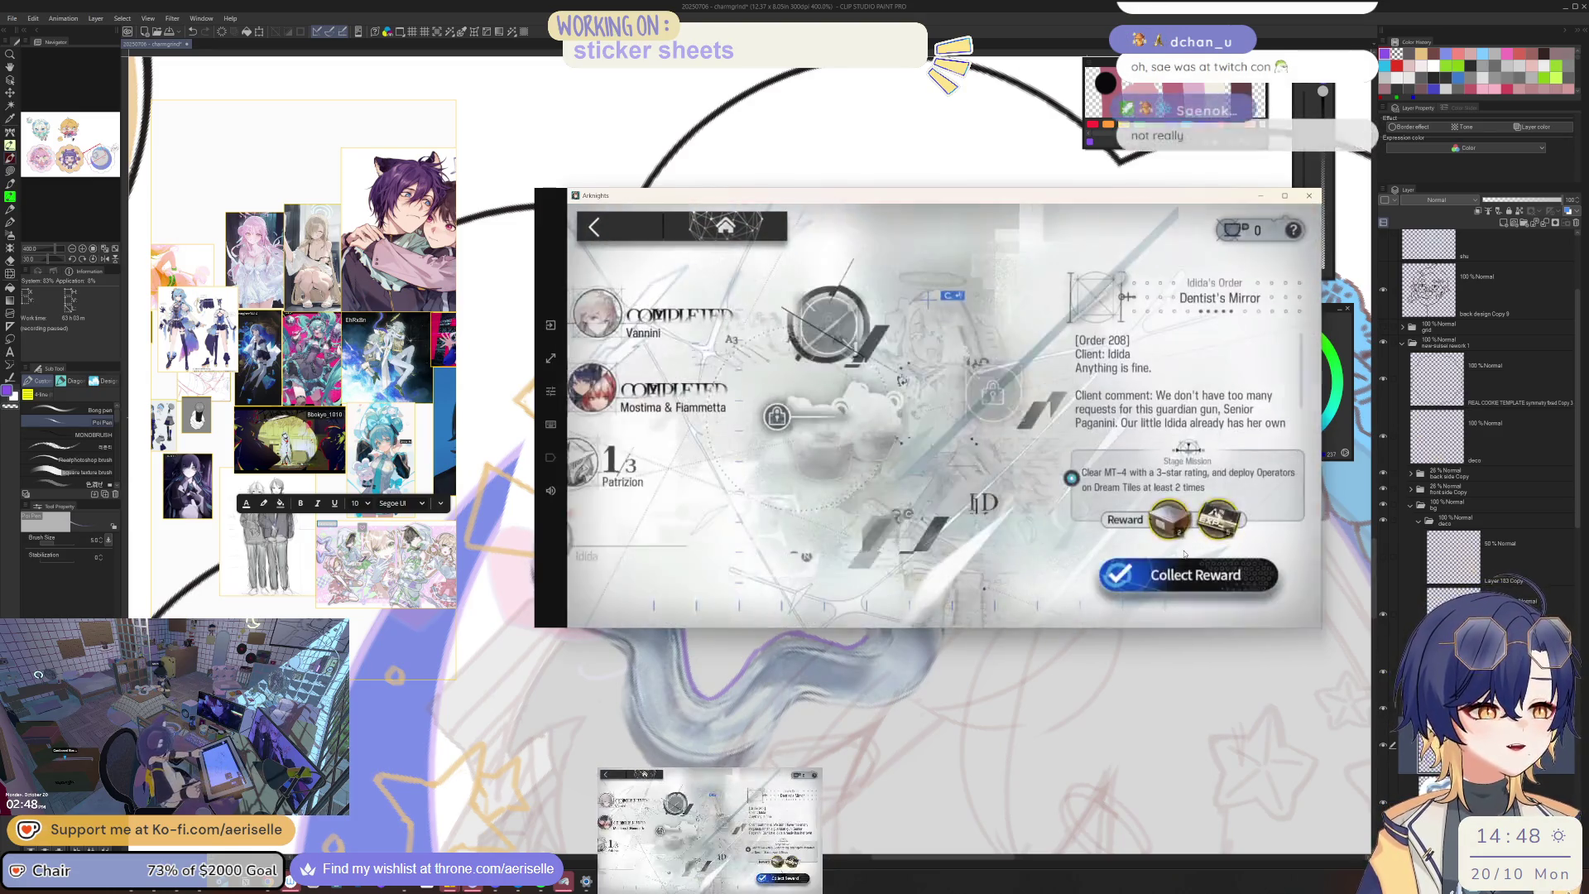
pyautogui.click(1196, 580)
pyautogui.click(1197, 587)
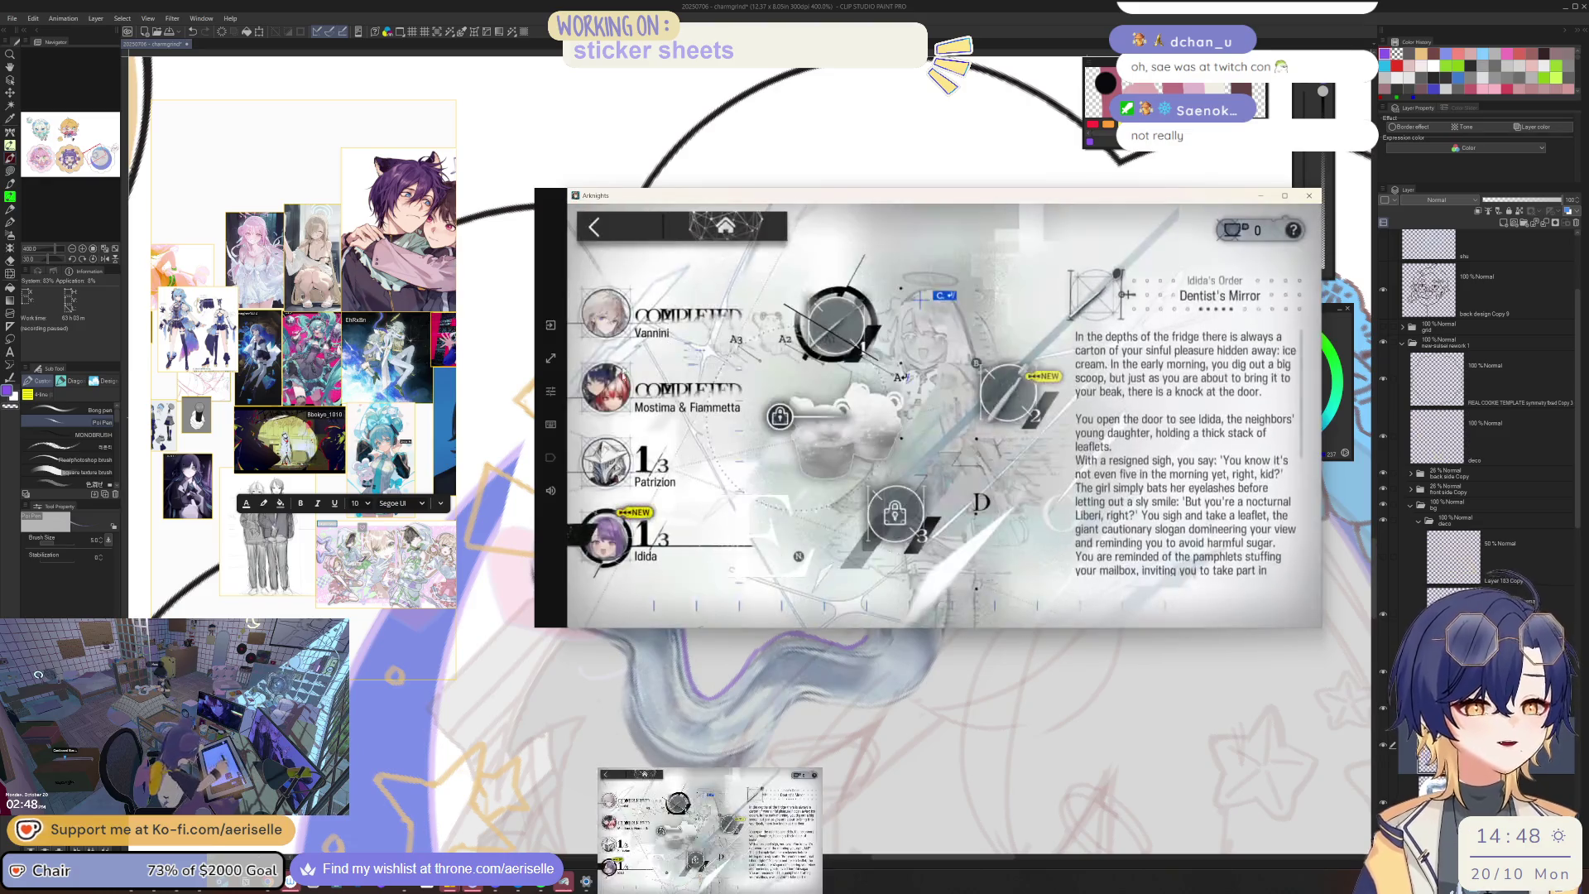
pyautogui.click(1008, 390)
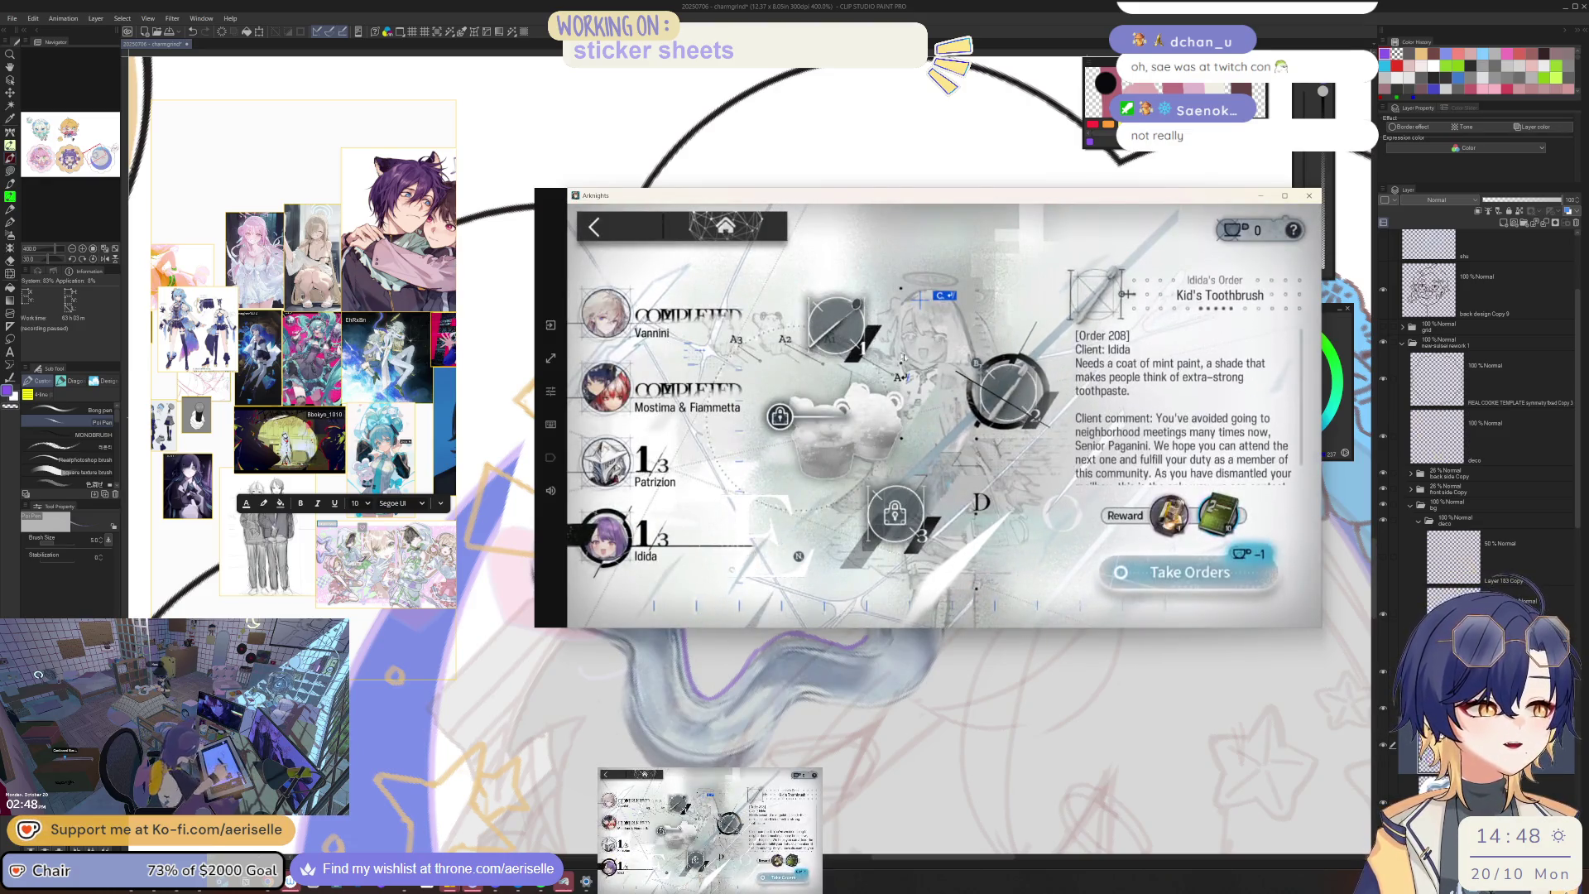
pyautogui.click(1206, 534)
pyautogui.click(627, 236)
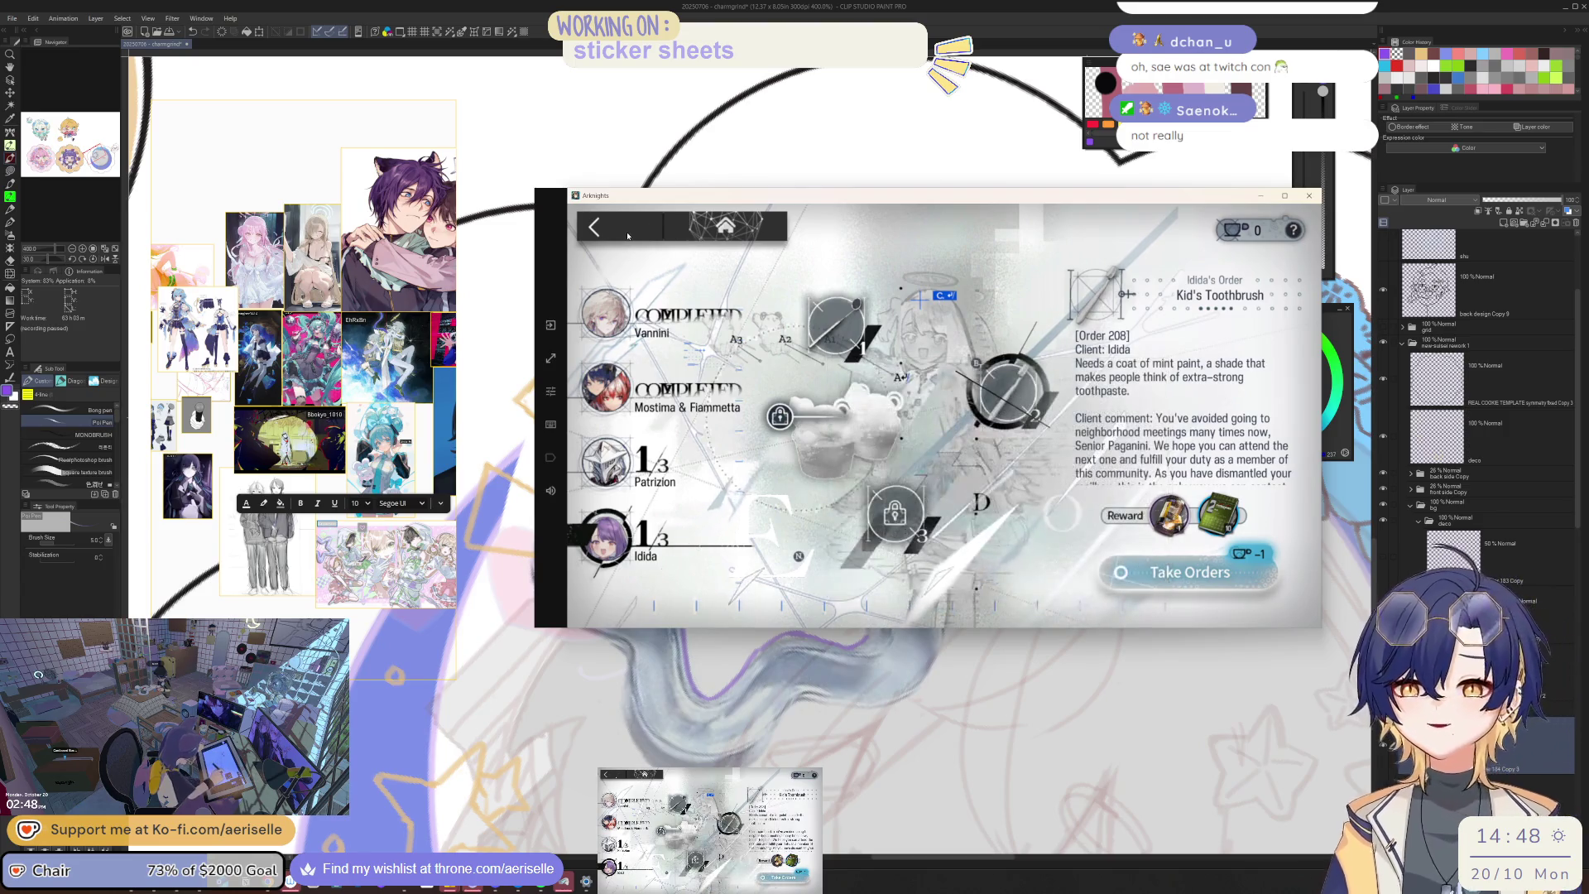
pyautogui.click(628, 236)
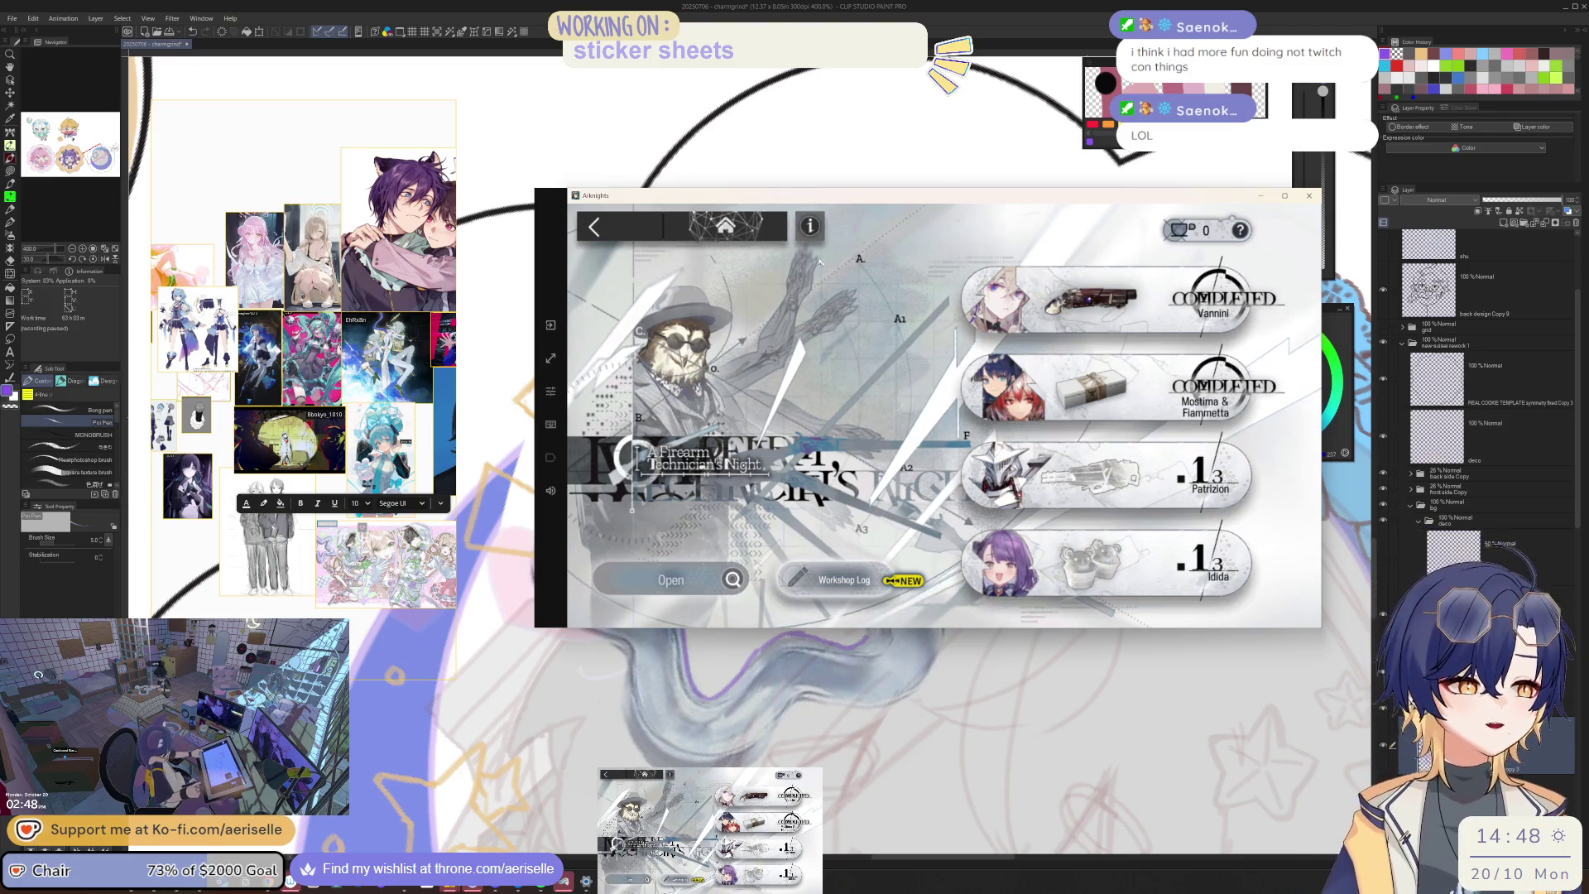
# Step: Glance at the workshop log, then go back to the main event screen
pyautogui.click(825, 582)
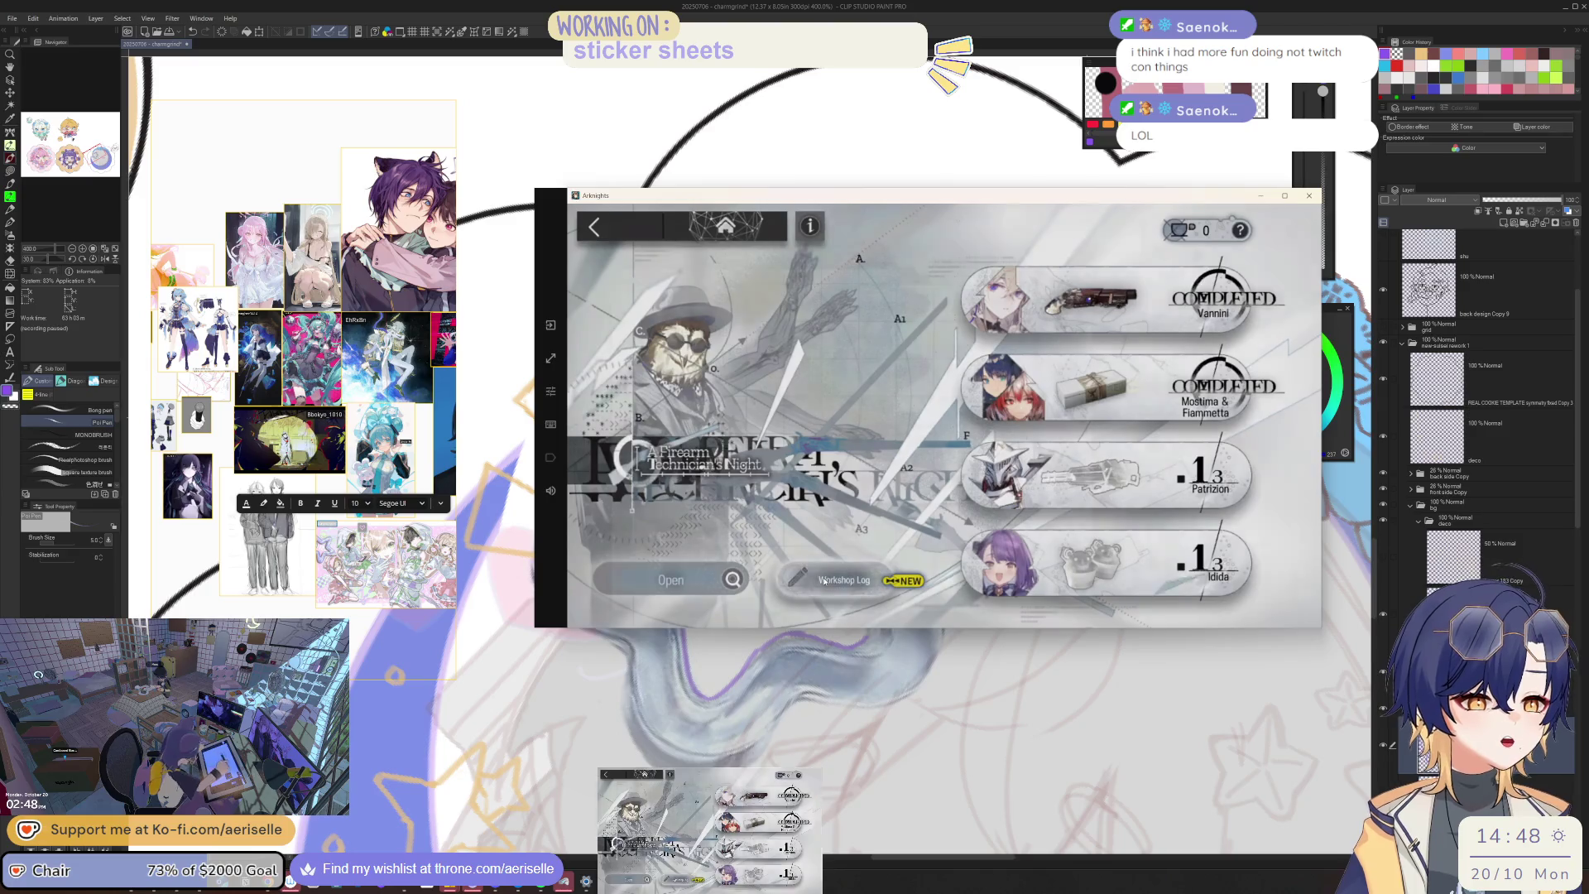
pyautogui.click(629, 235)
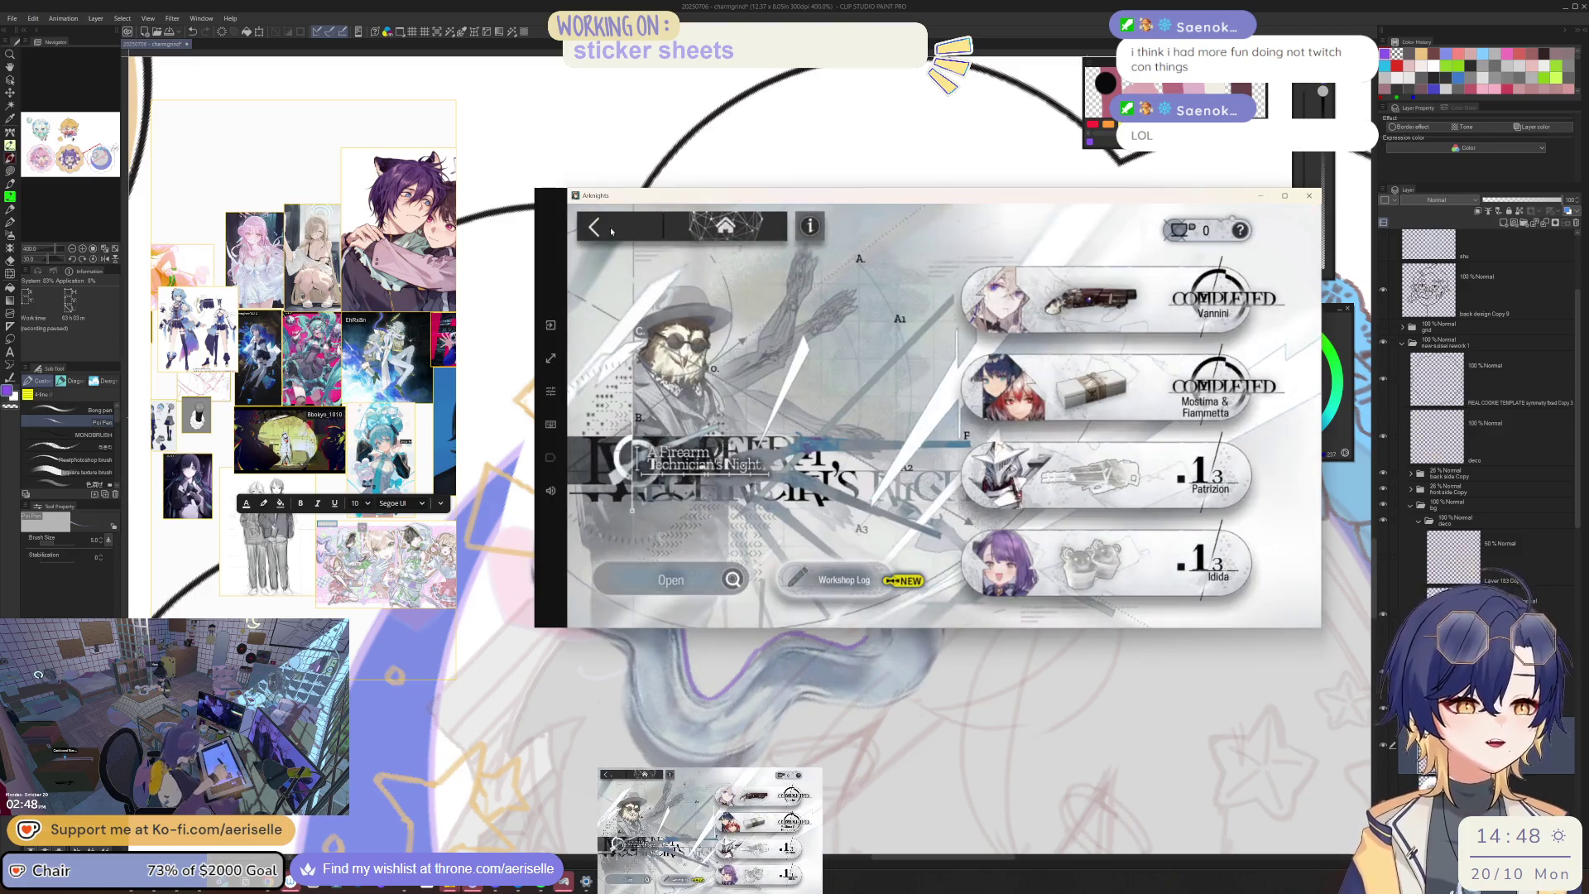
pyautogui.click(629, 235)
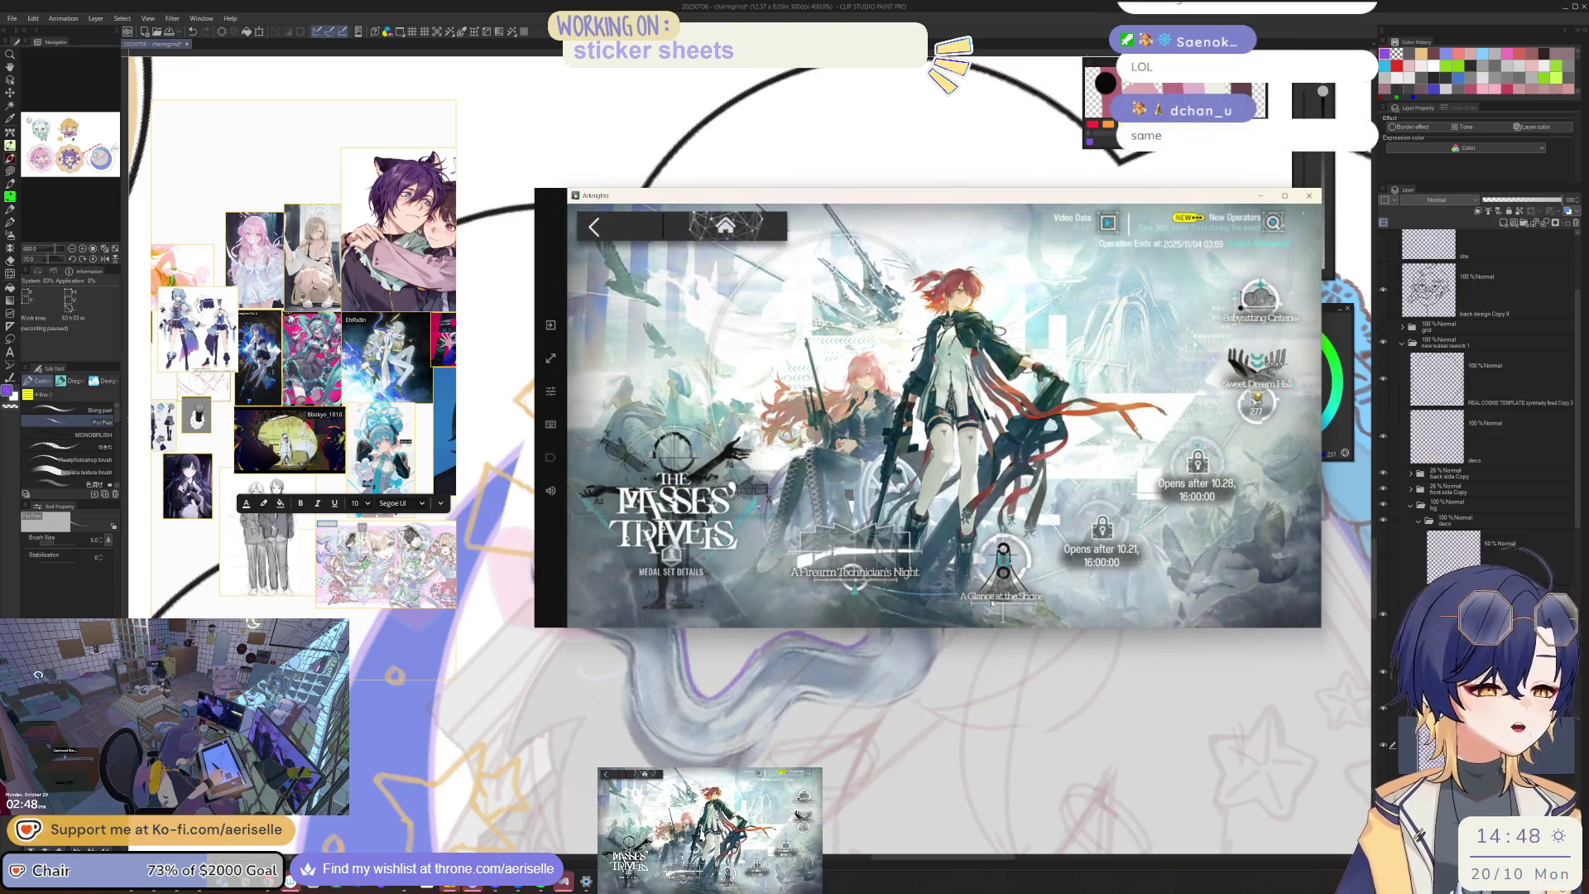
# Step: Open the event stage map and select stage MT-9 Interpretation
pyautogui.click(1016, 558)
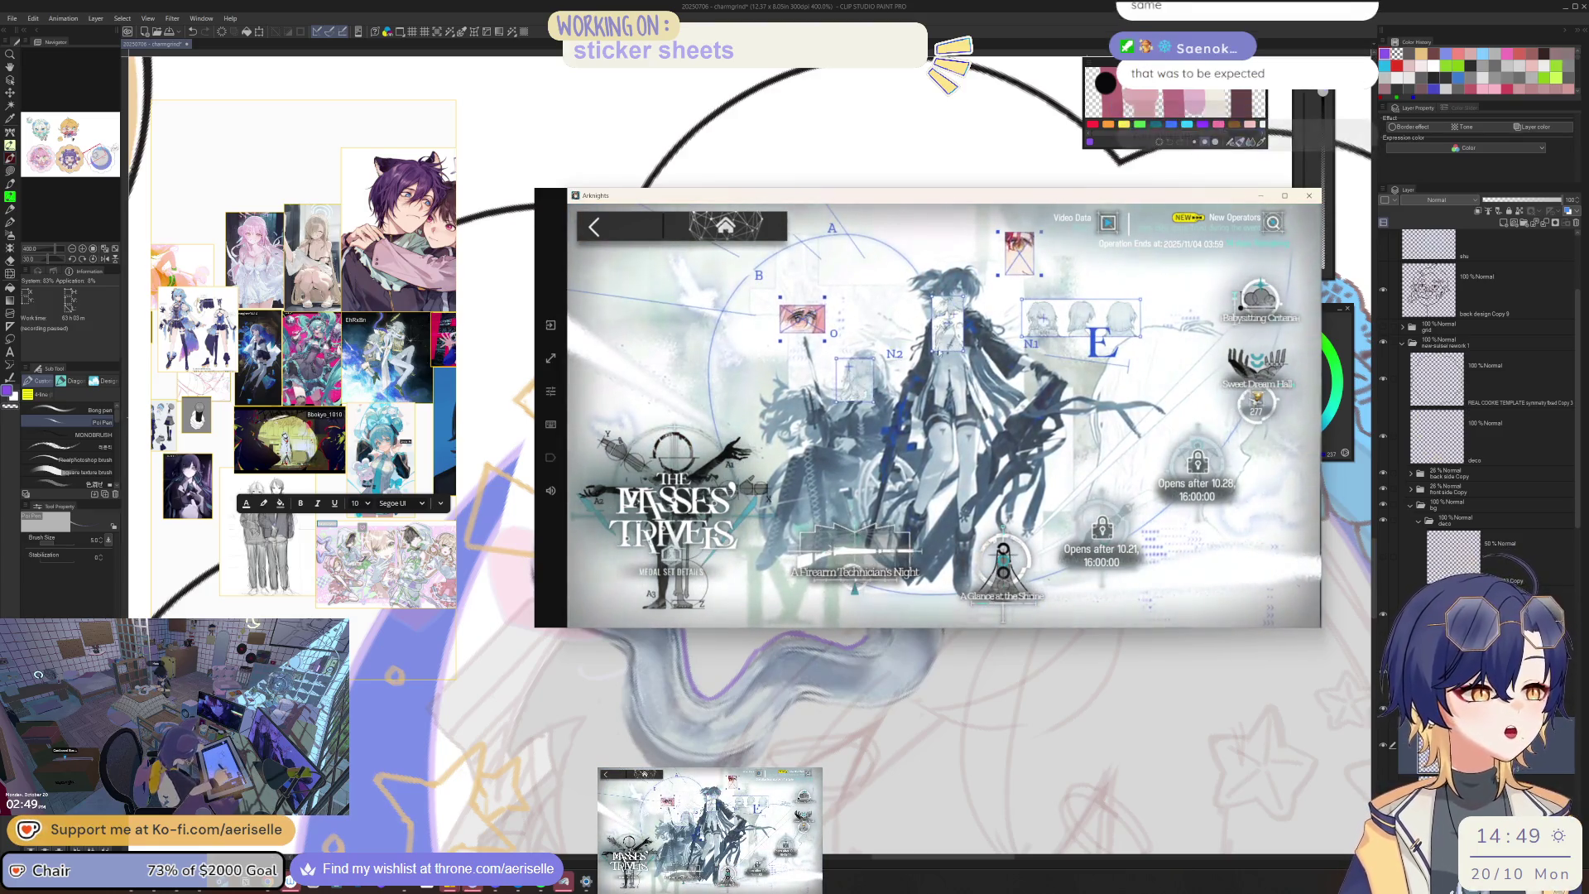
pyautogui.click(1005, 570)
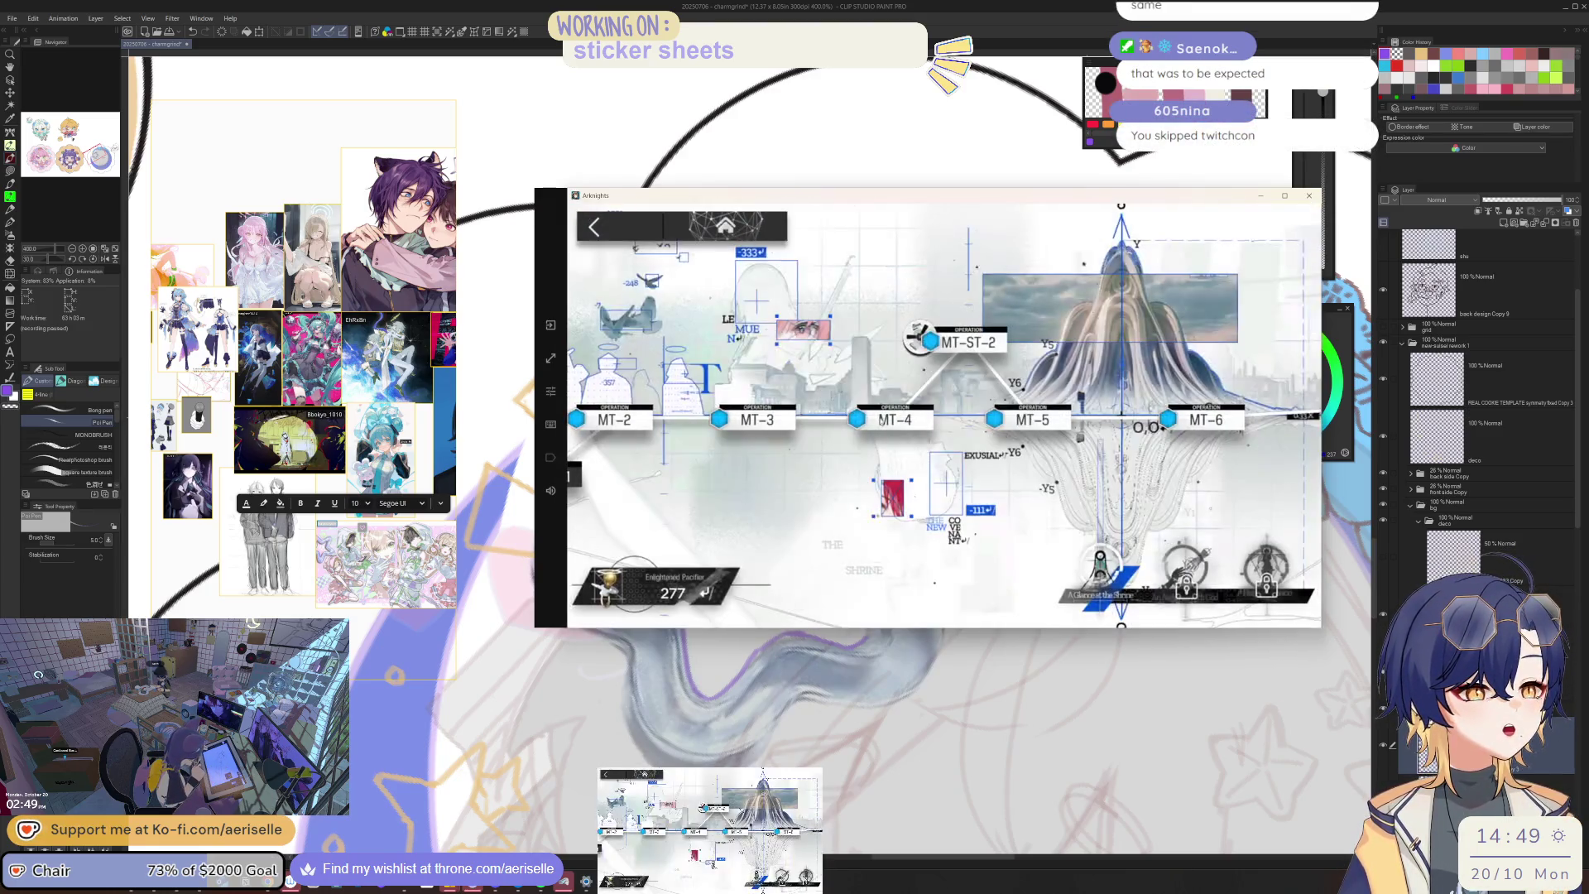
pyautogui.moveTo(1001, 426); pyautogui.dragTo(476, 427)
pyautogui.click(969, 379)
pyautogui.click(1006, 333)
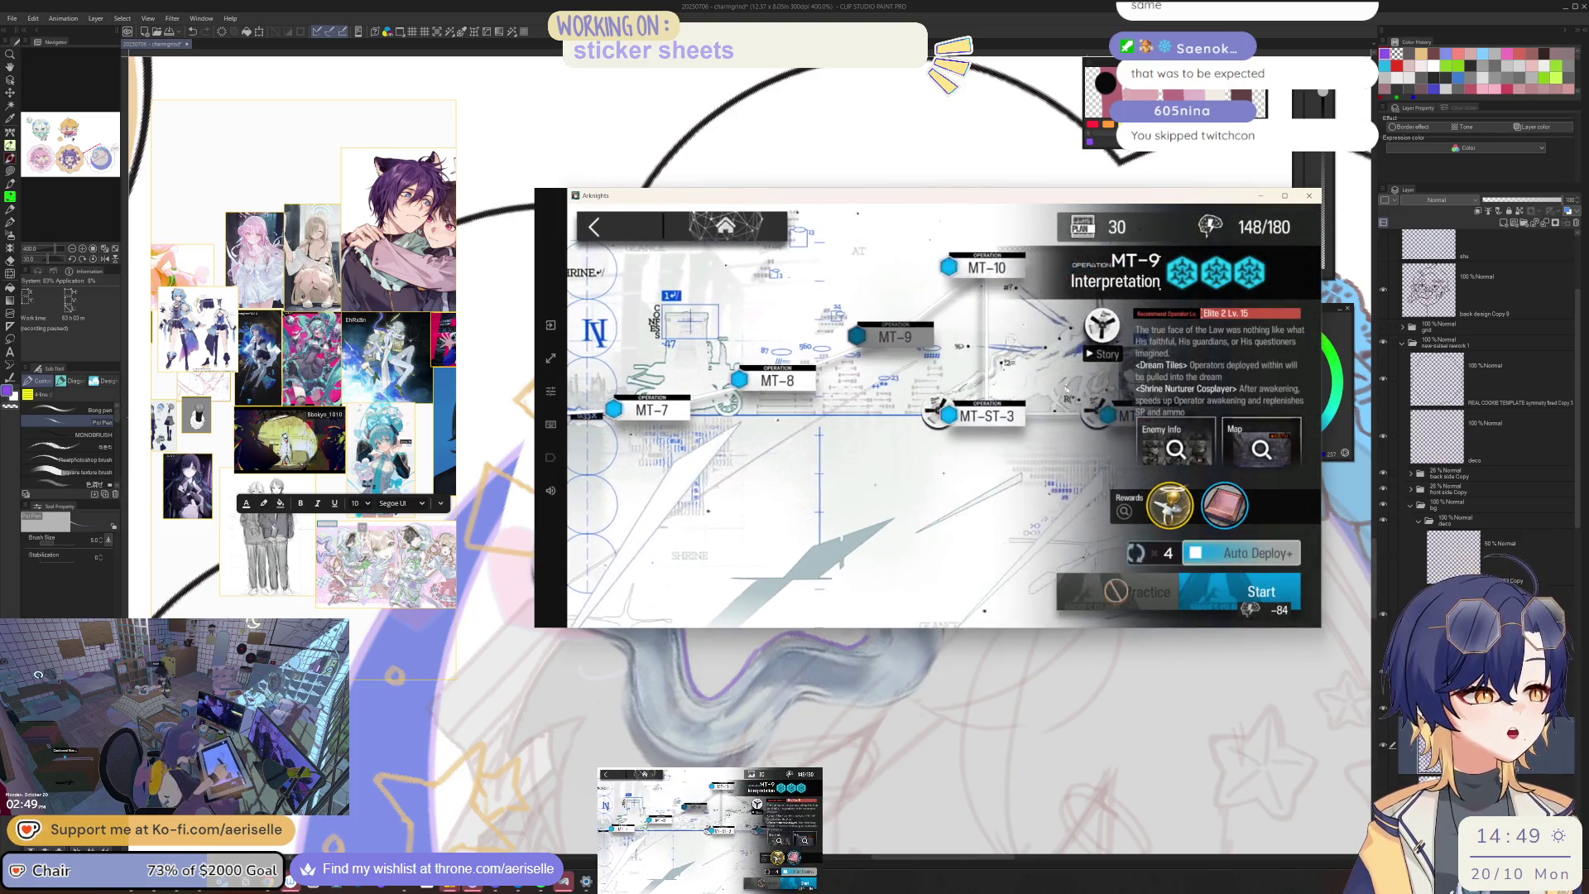
# Step: Check MT-9's Grindstone drop, then start it on Auto Deploy with the saved squad
pyautogui.click(1169, 504)
pyautogui.click(818, 363)
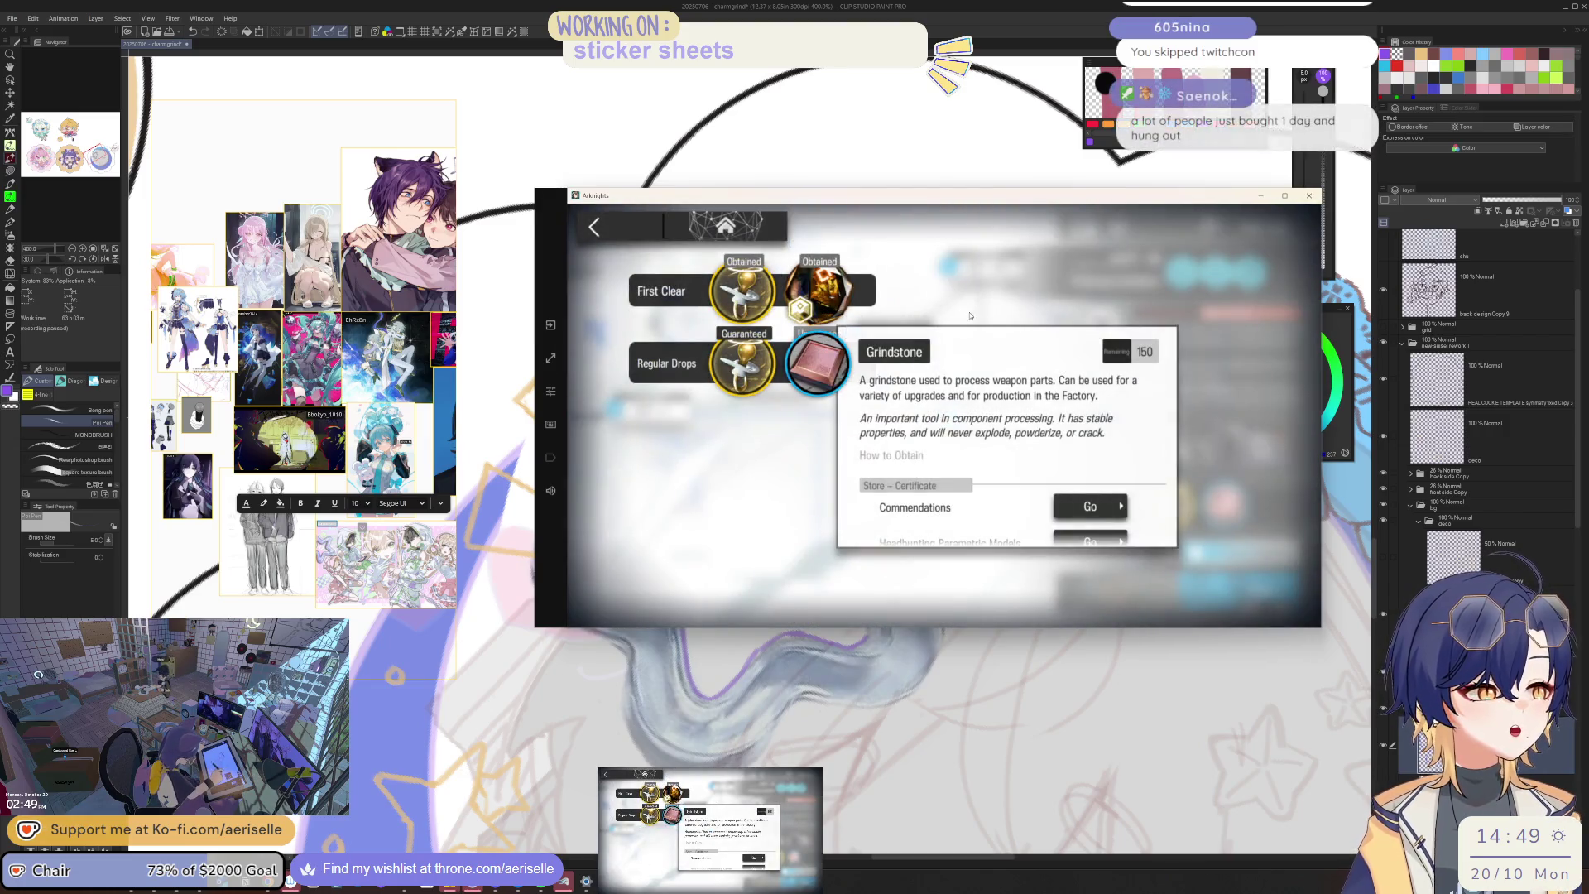
pyautogui.click(613, 230)
pyautogui.click(613, 230)
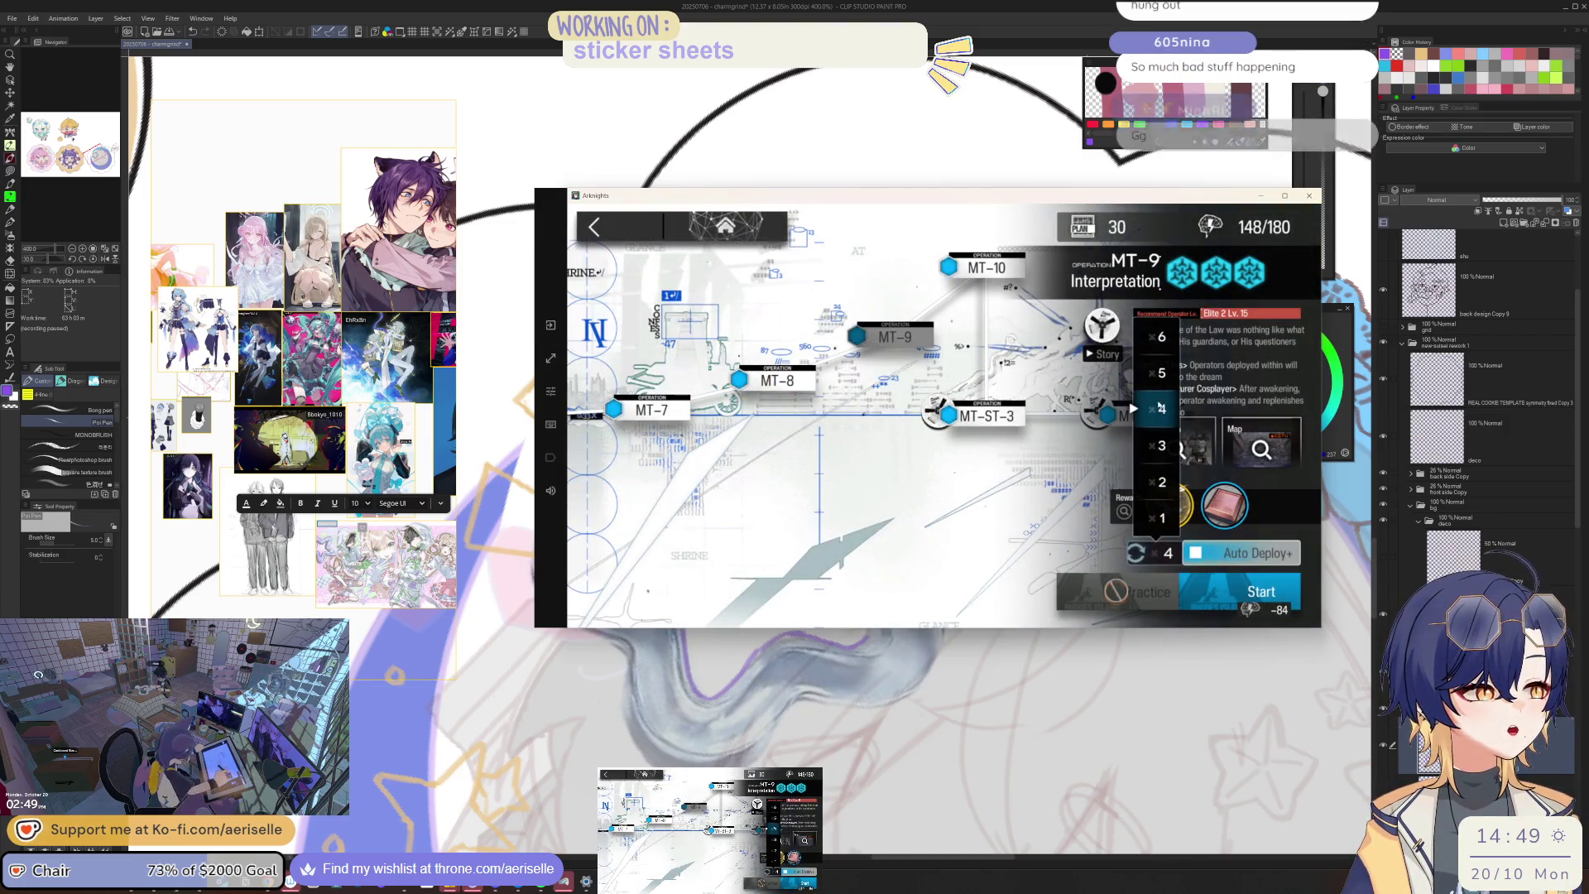
pyautogui.click(1237, 589)
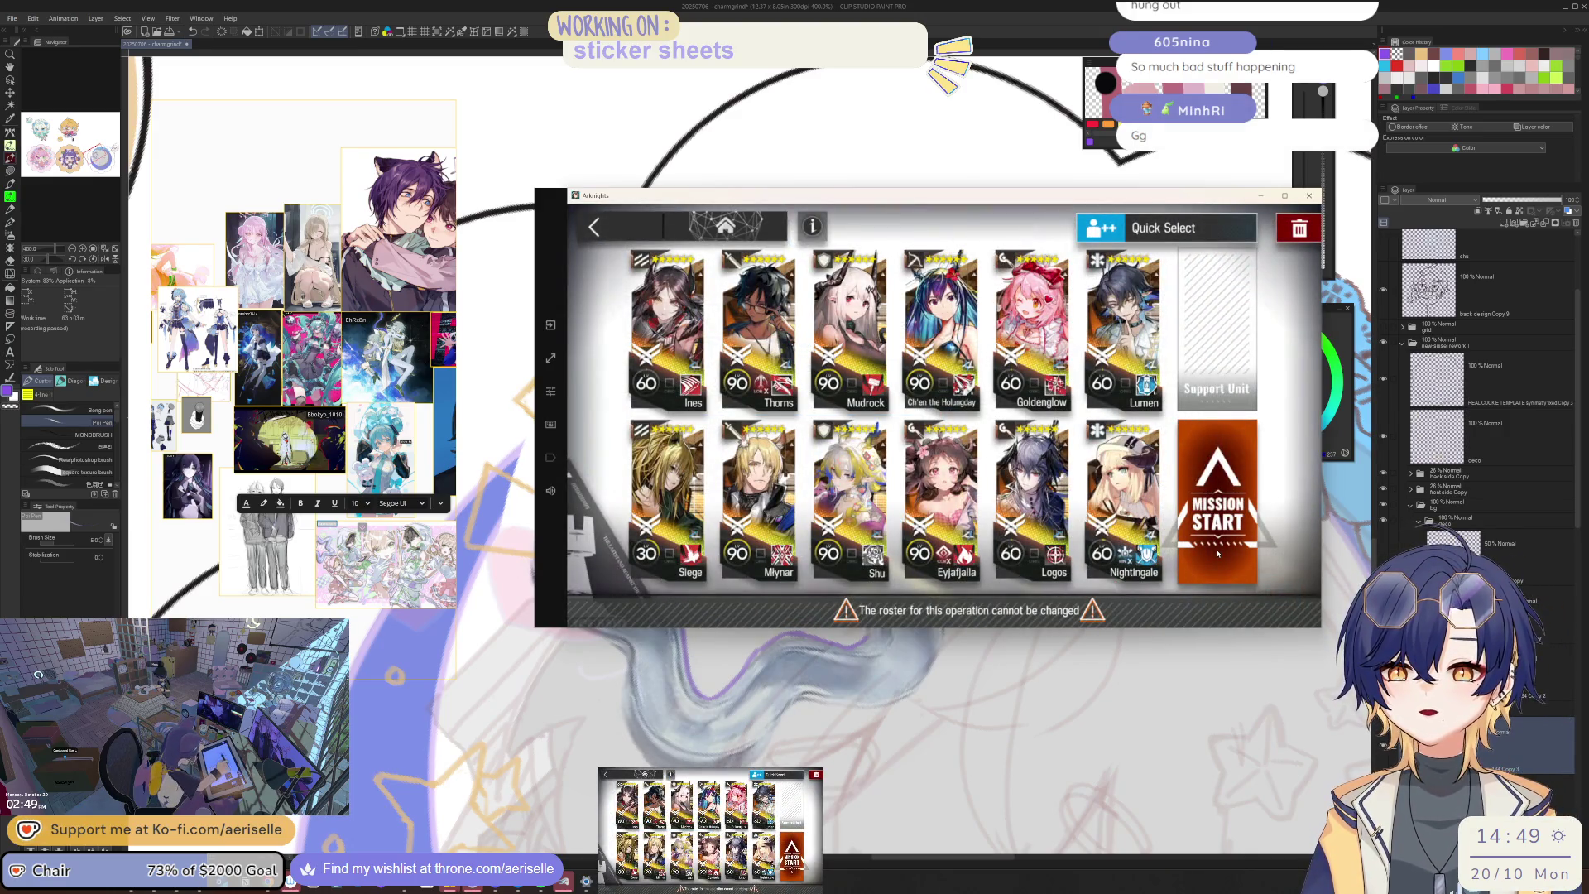
pyautogui.click(1222, 527)
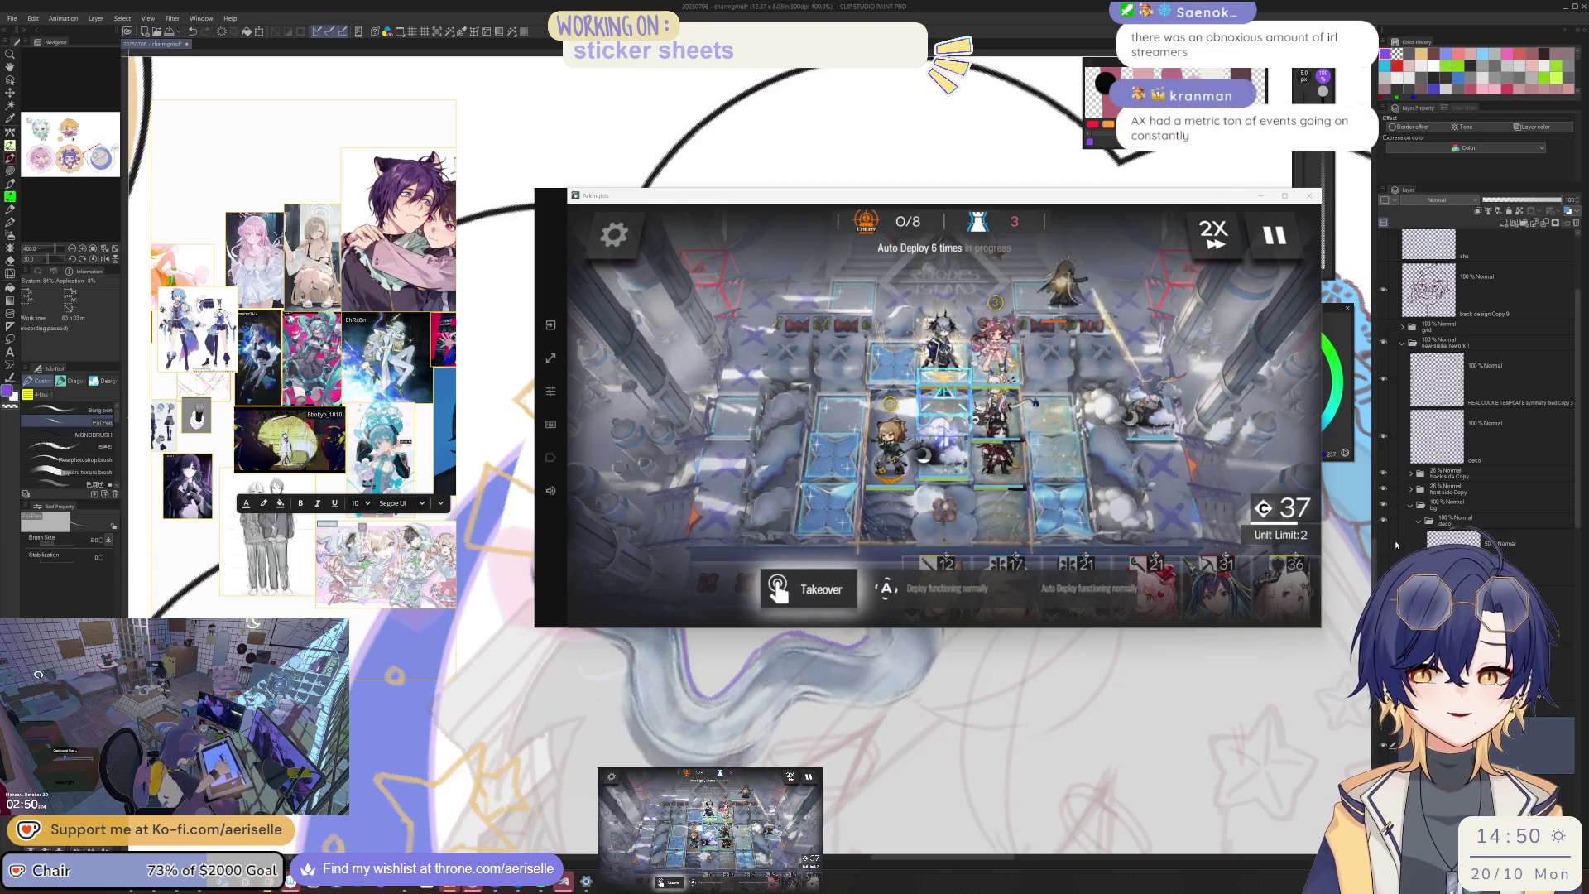
# Step: Return to the Clip Studio Paint canvas, leaving Arknights running in the background
pyautogui.click(908, 610)
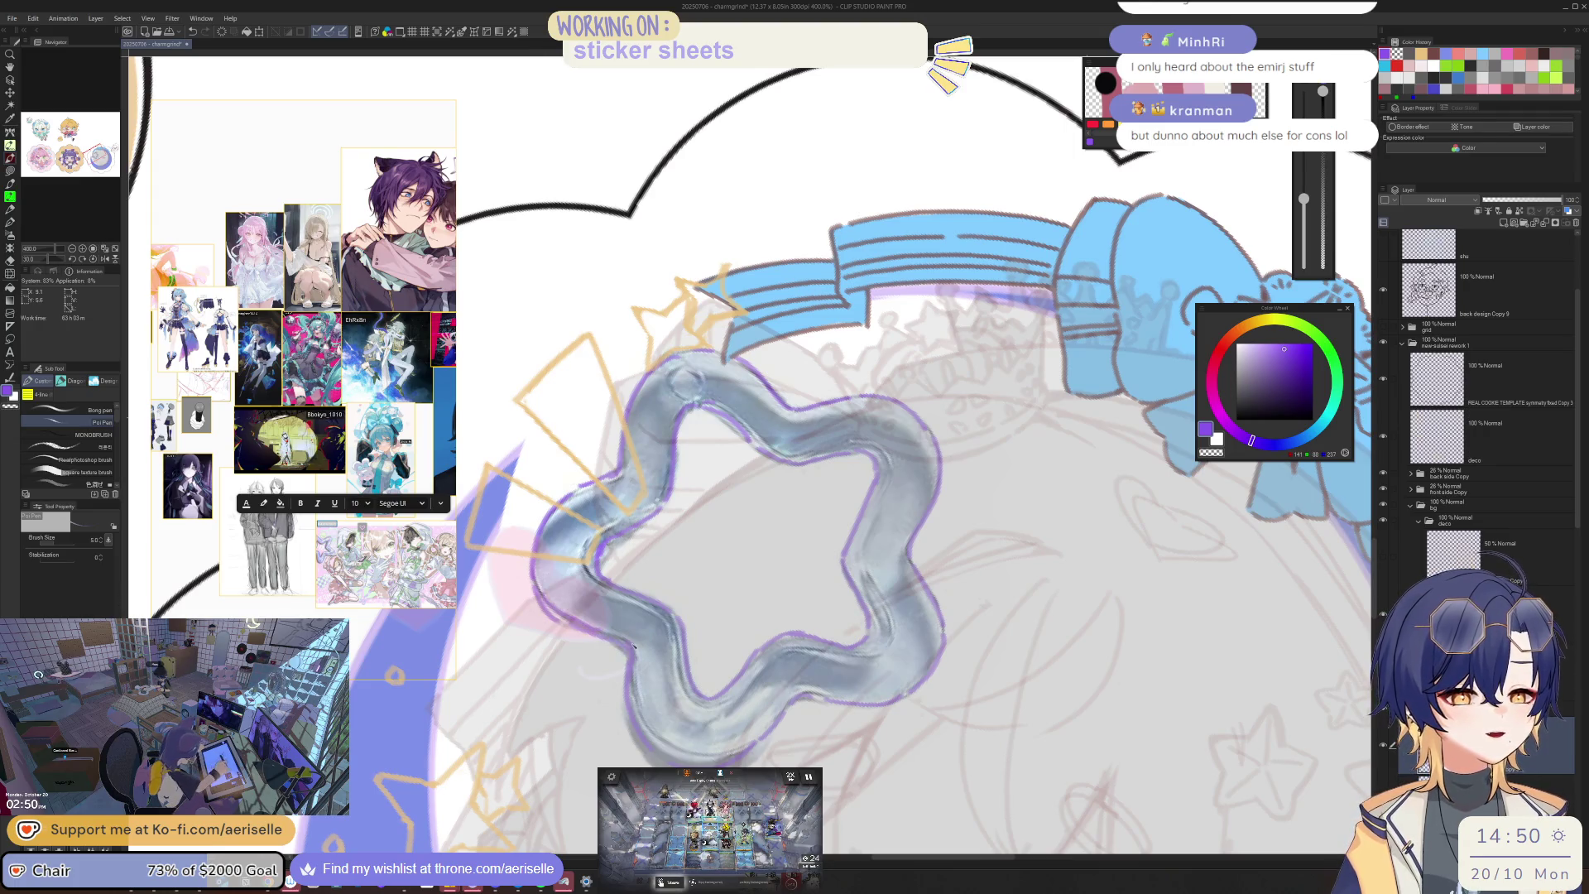
pyautogui.scroll(-5, 866, 474)
pyautogui.scroll(8, 757, 569)
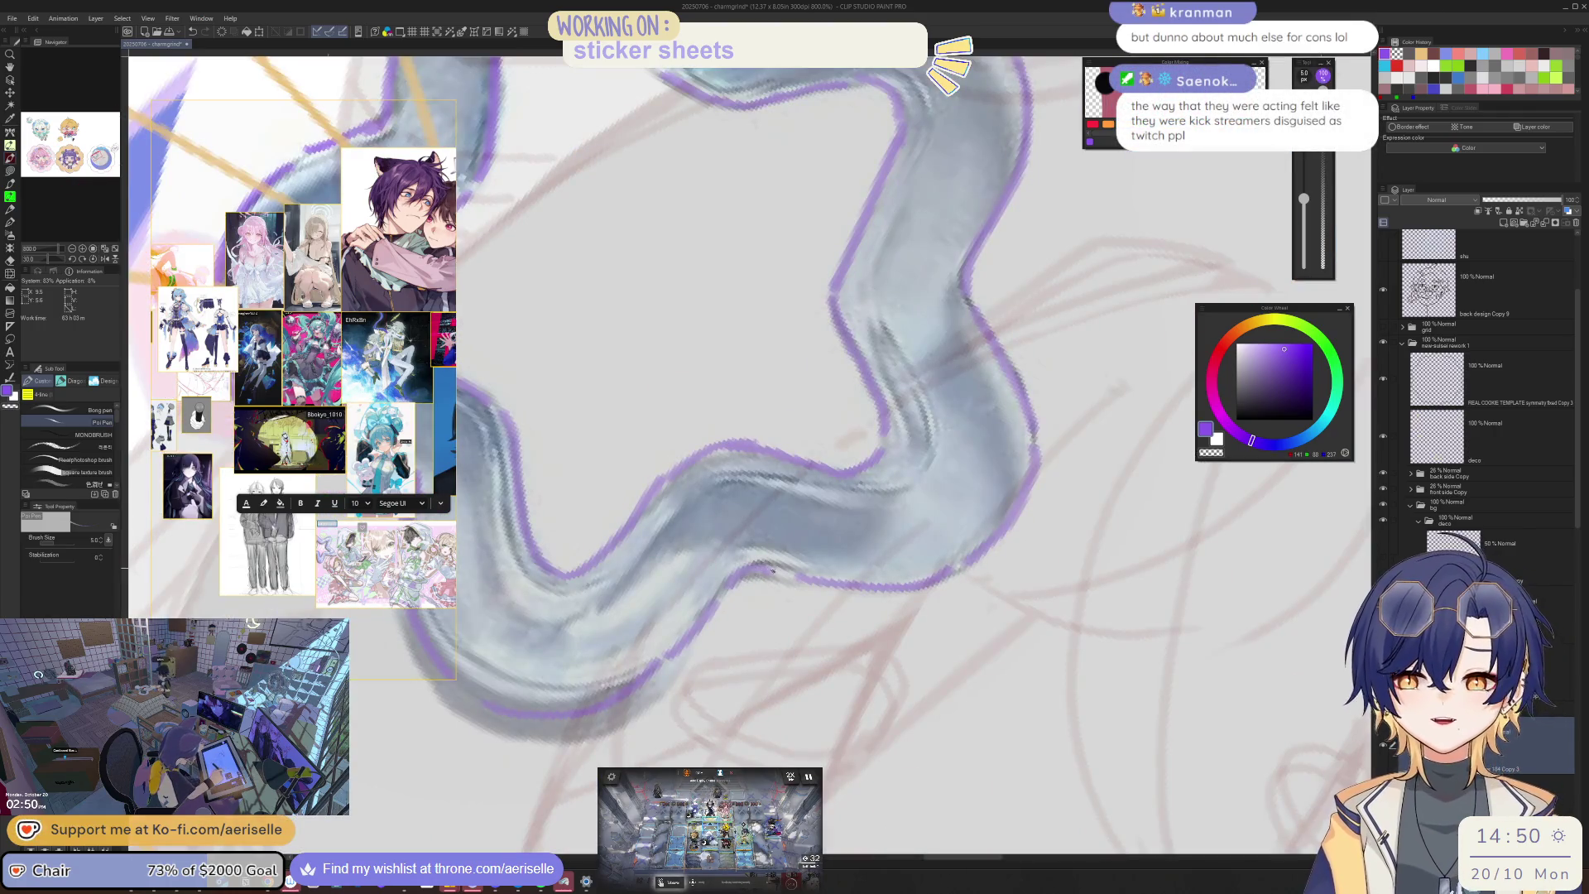
pyautogui.scroll(-2, 787, 573)
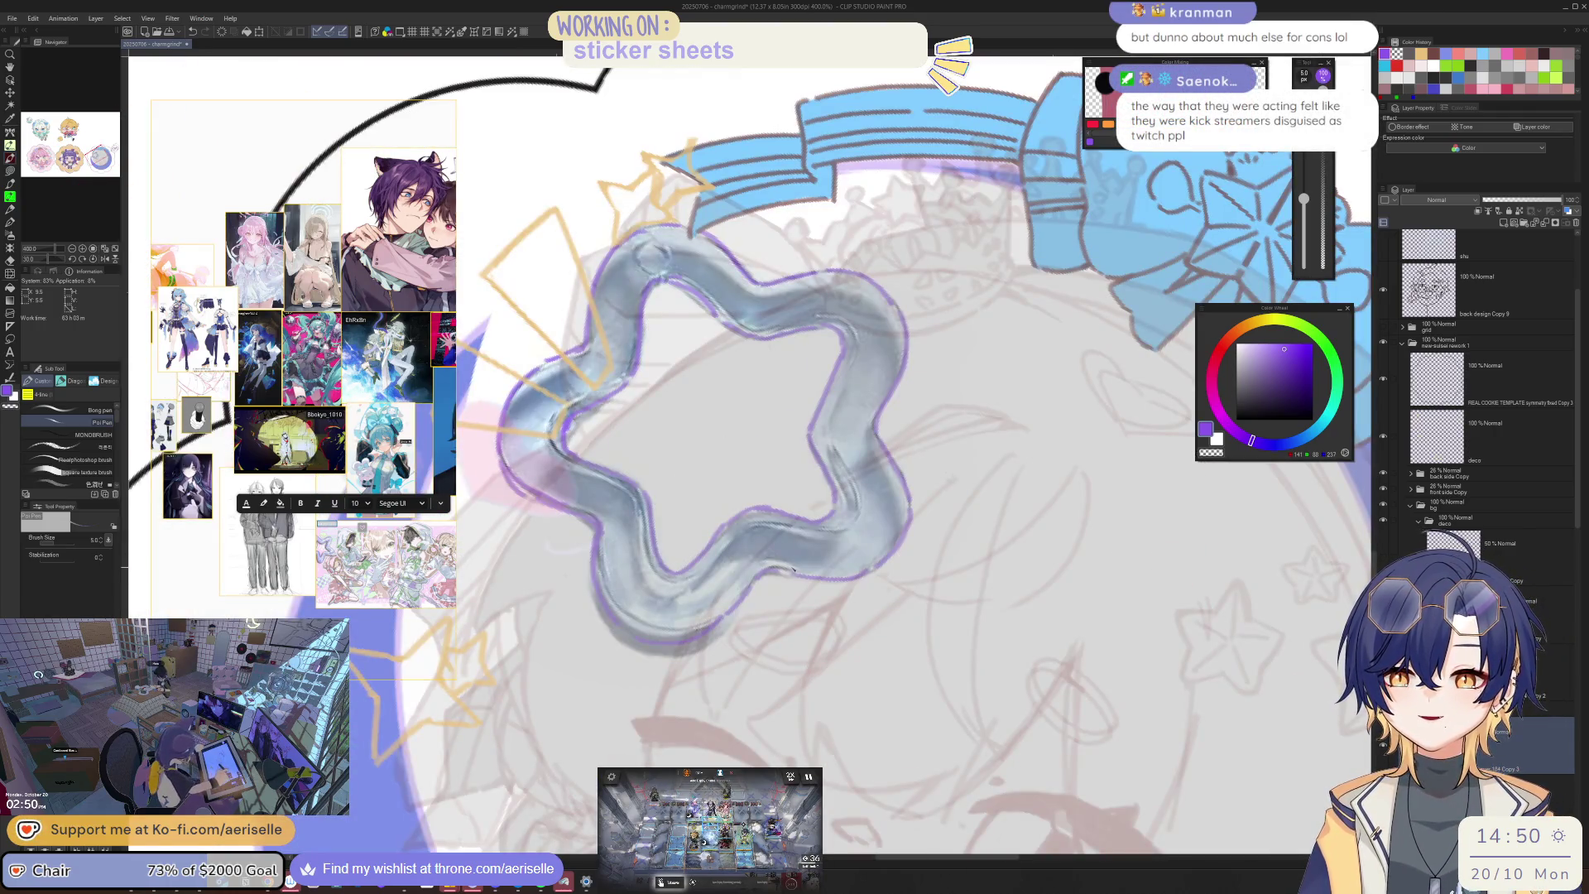
pyautogui.press('-')
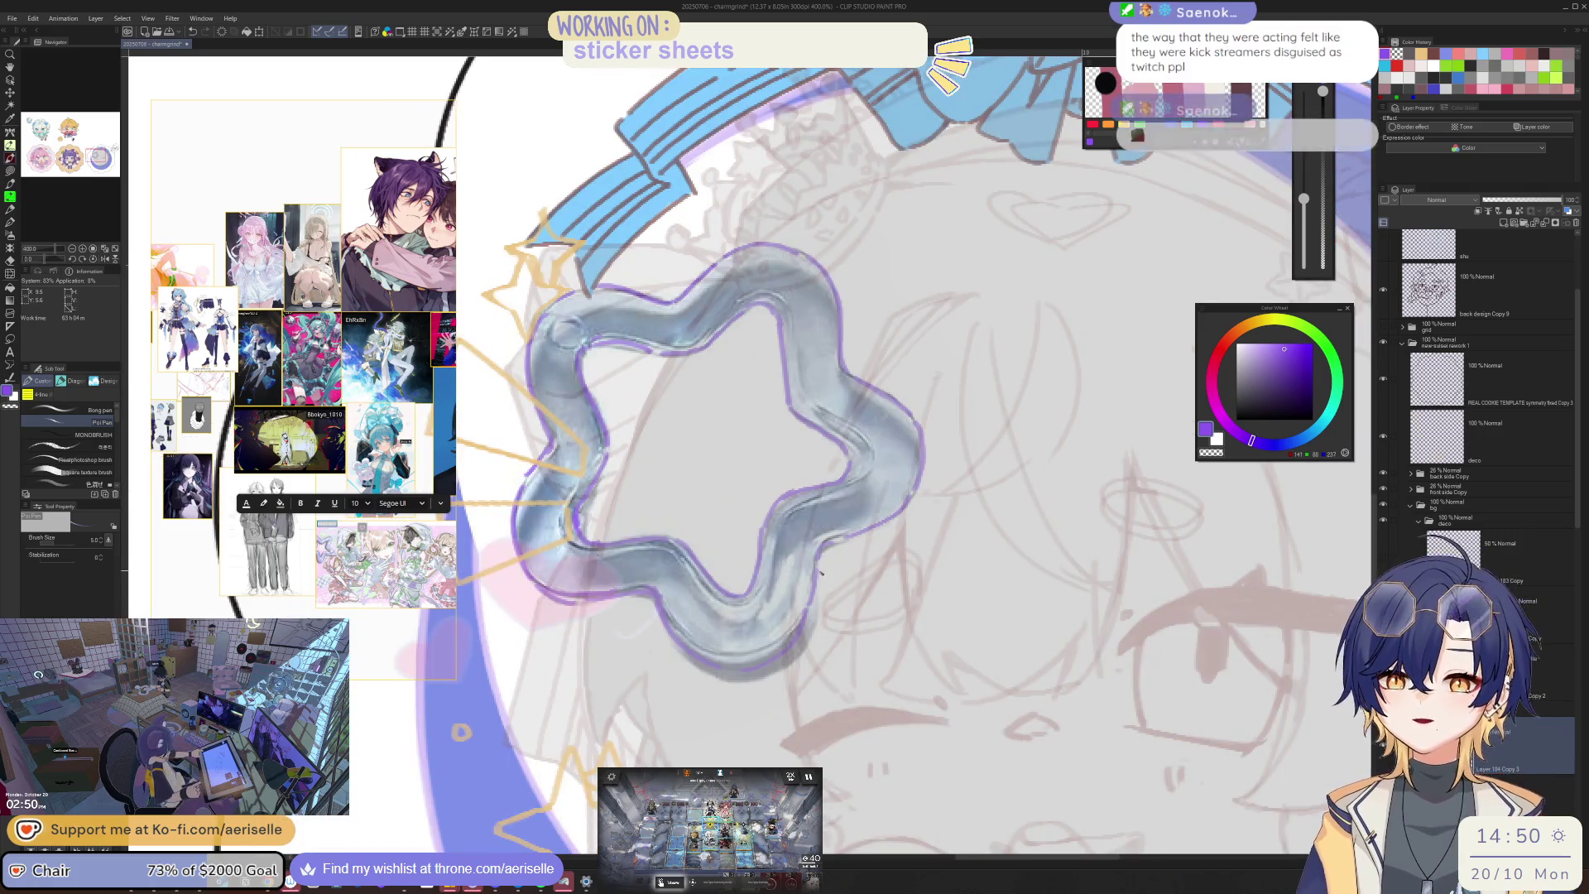
pyautogui.scroll(-2, 784, 583)
pyautogui.moveTo(848, 579); pyautogui.dragTo(779, 580)
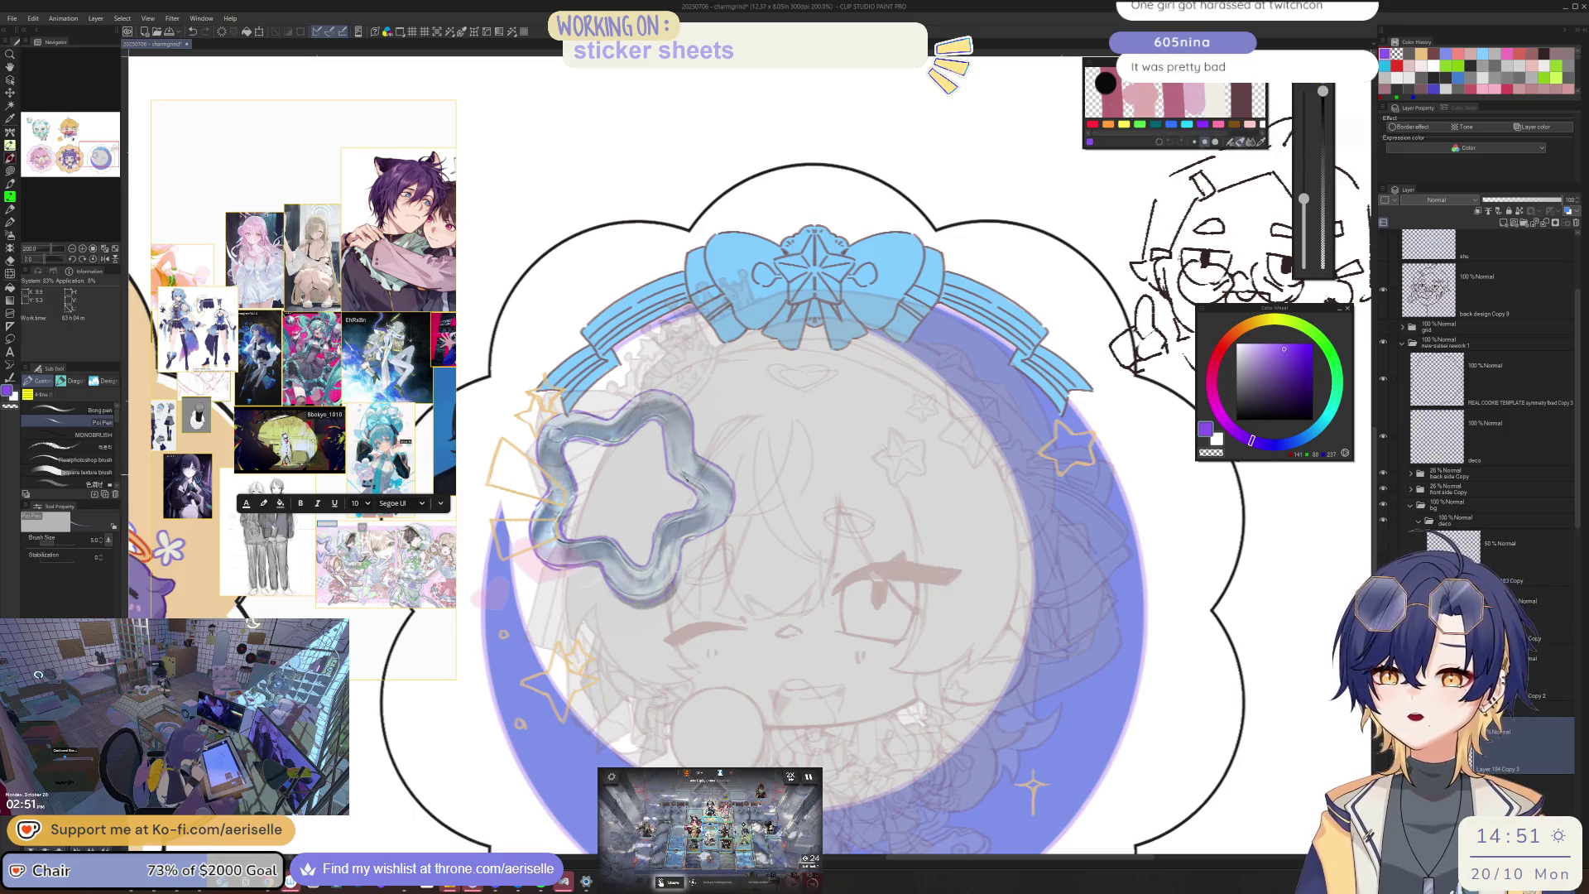
pyautogui.scroll(3, 646, 563)
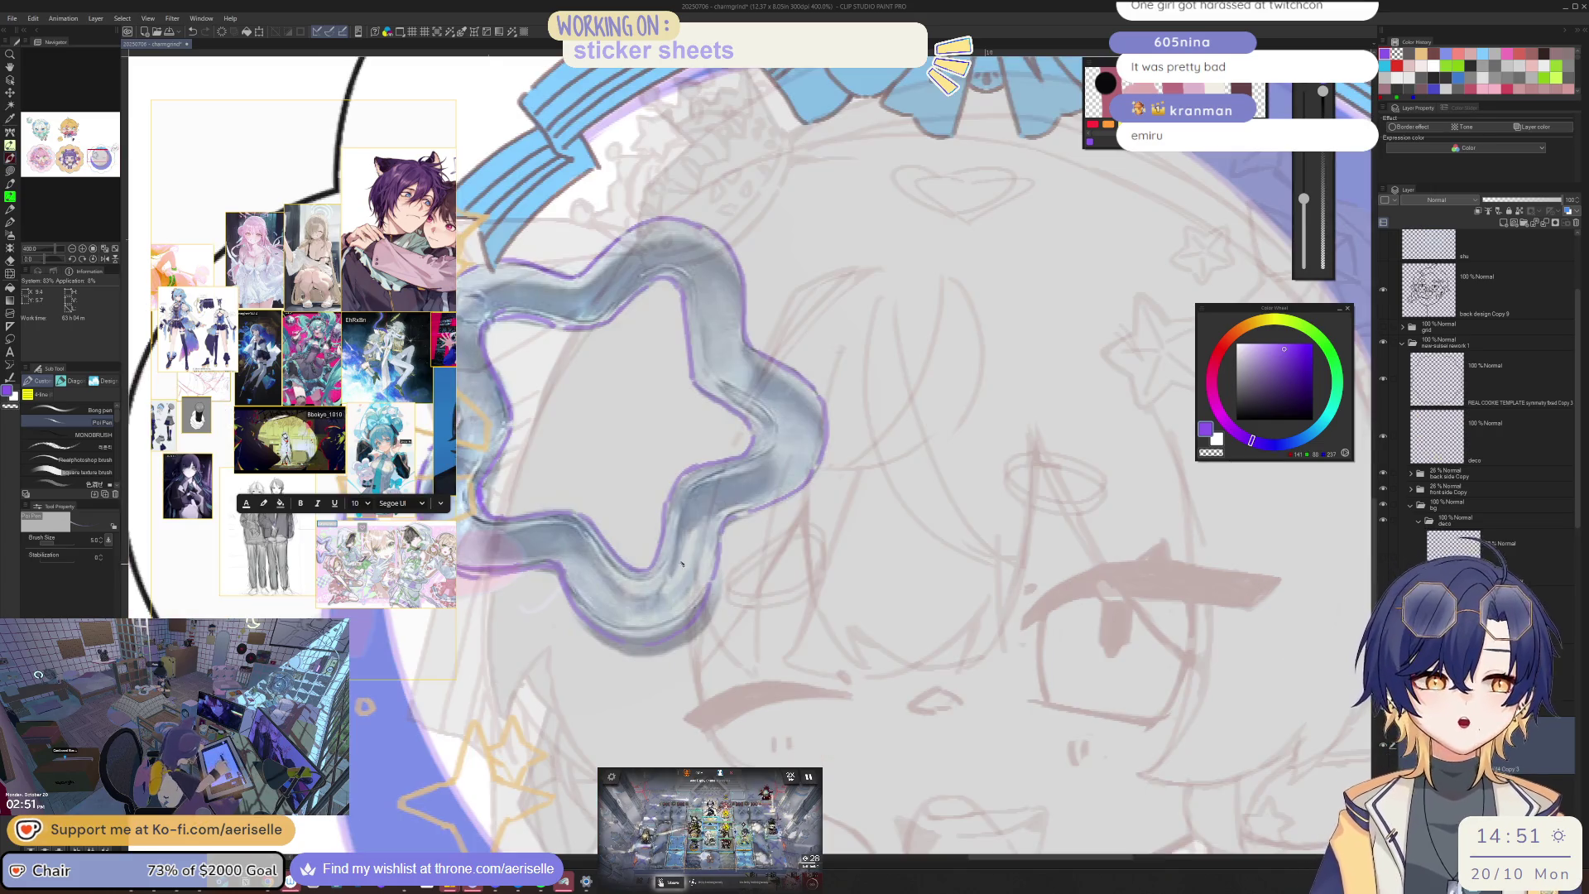
pyautogui.scroll(-4, 731, 519)
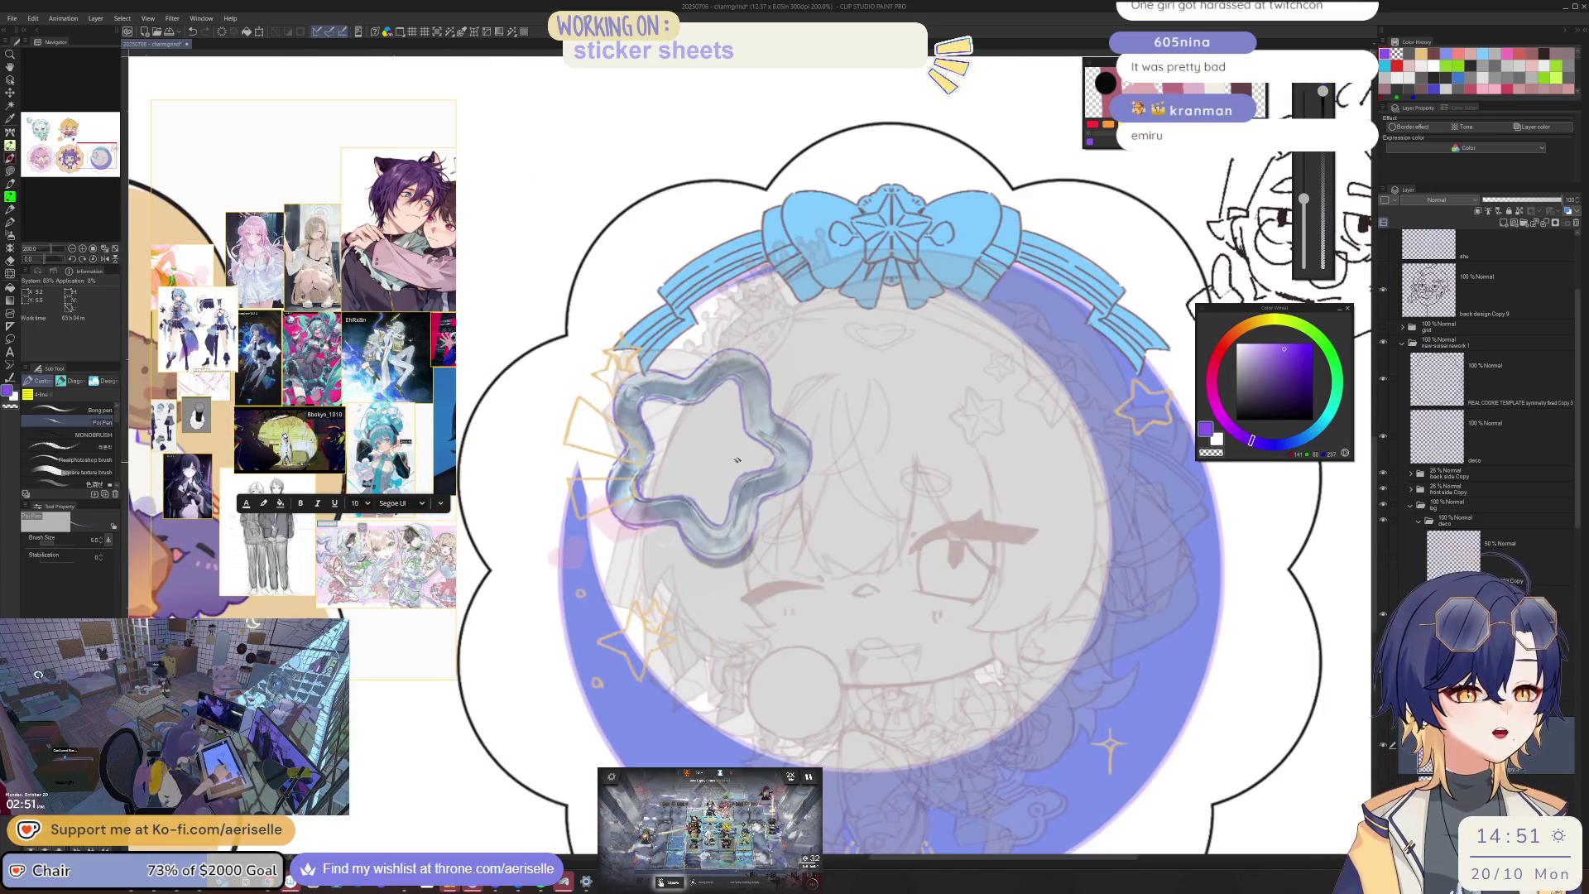
pyautogui.scroll(4, 780, 465)
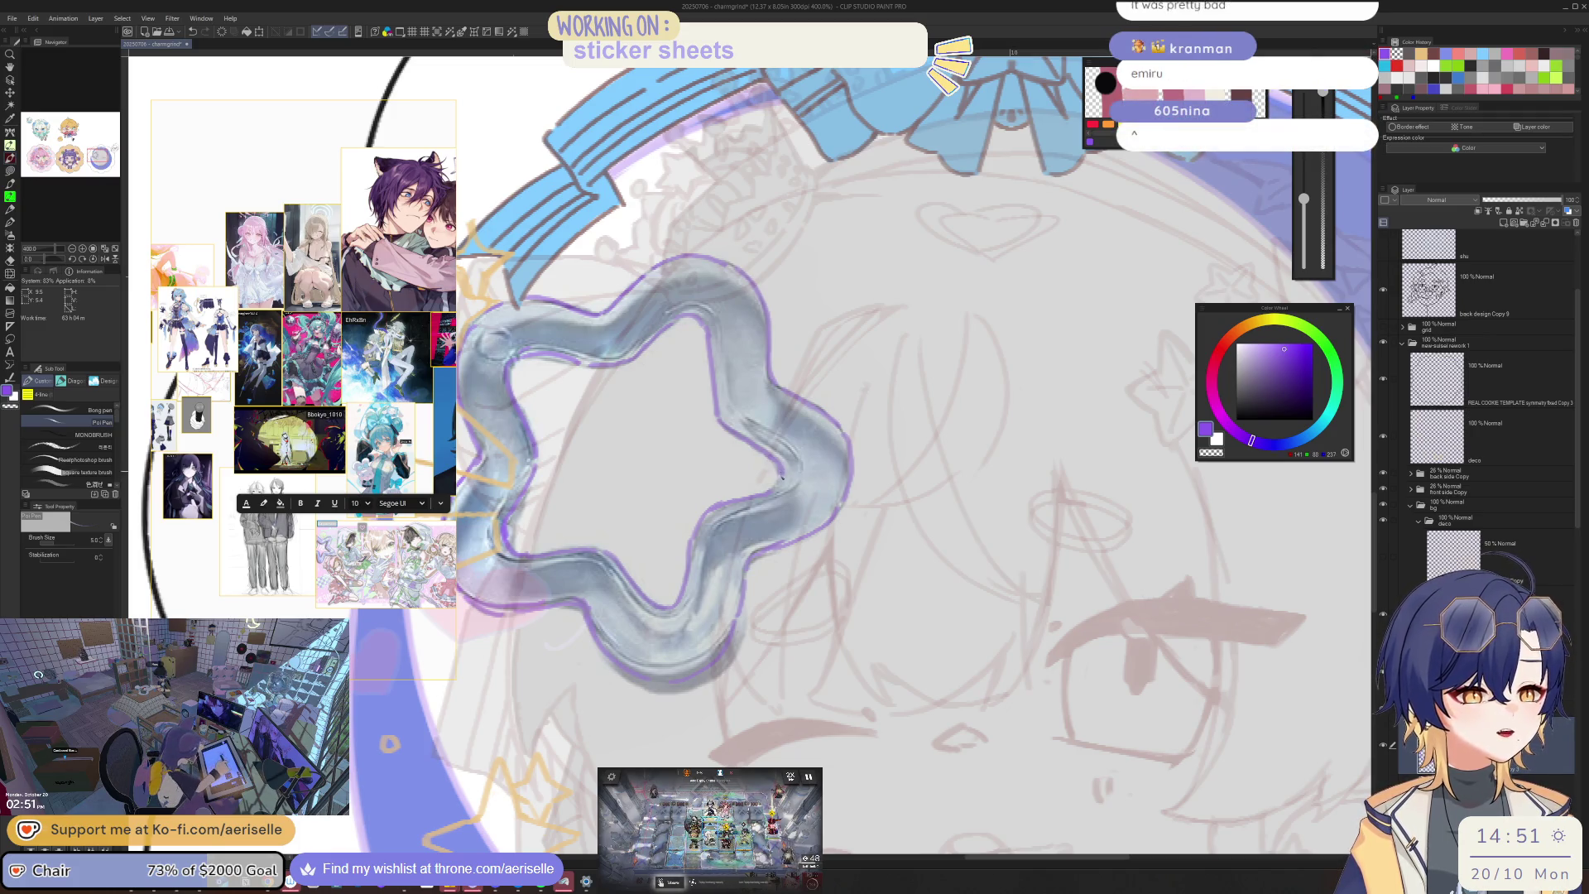
pyautogui.hotkey('ctrl', '0')
pyautogui.scroll(5, 747, 522)
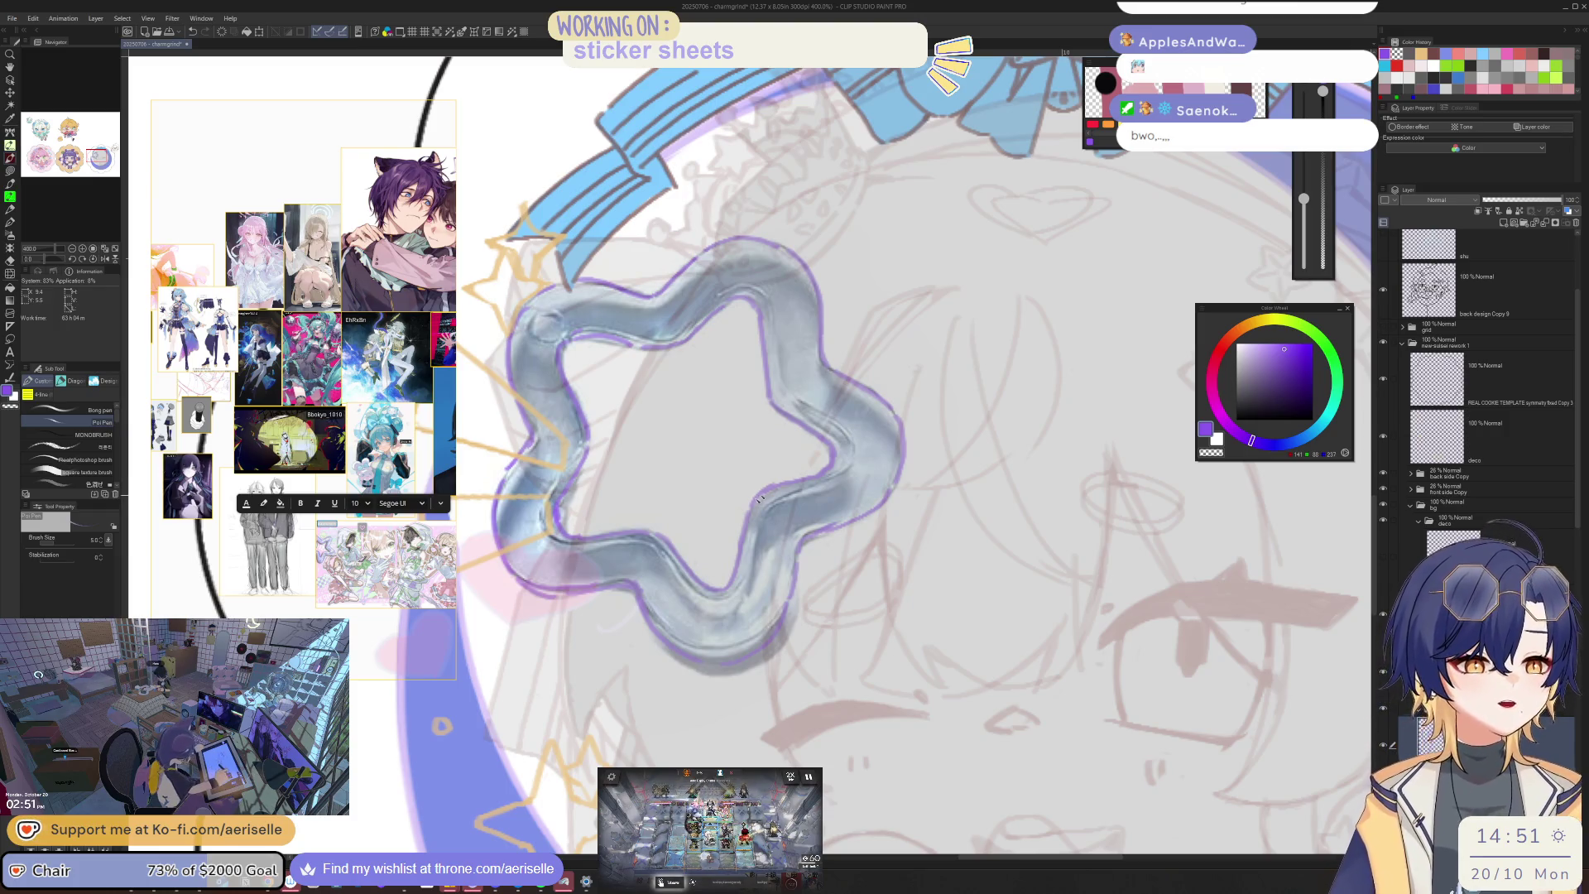
# Step: Check the star from a zoomed-out, mirrored and tilted view, then zoom back in on it
pyautogui.press('e')
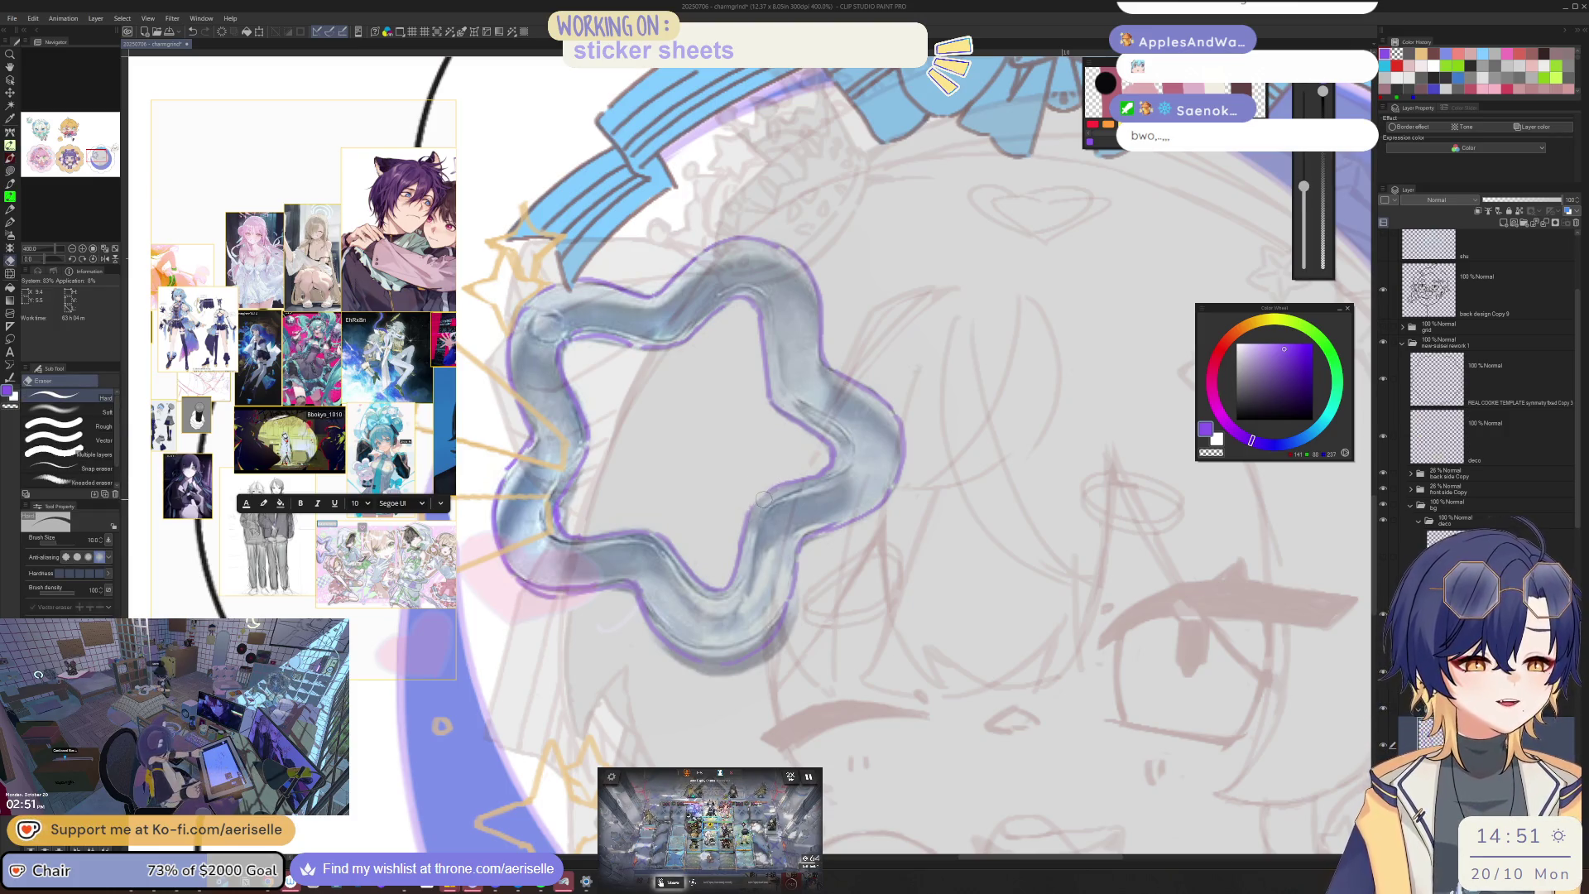
pyautogui.press('p')
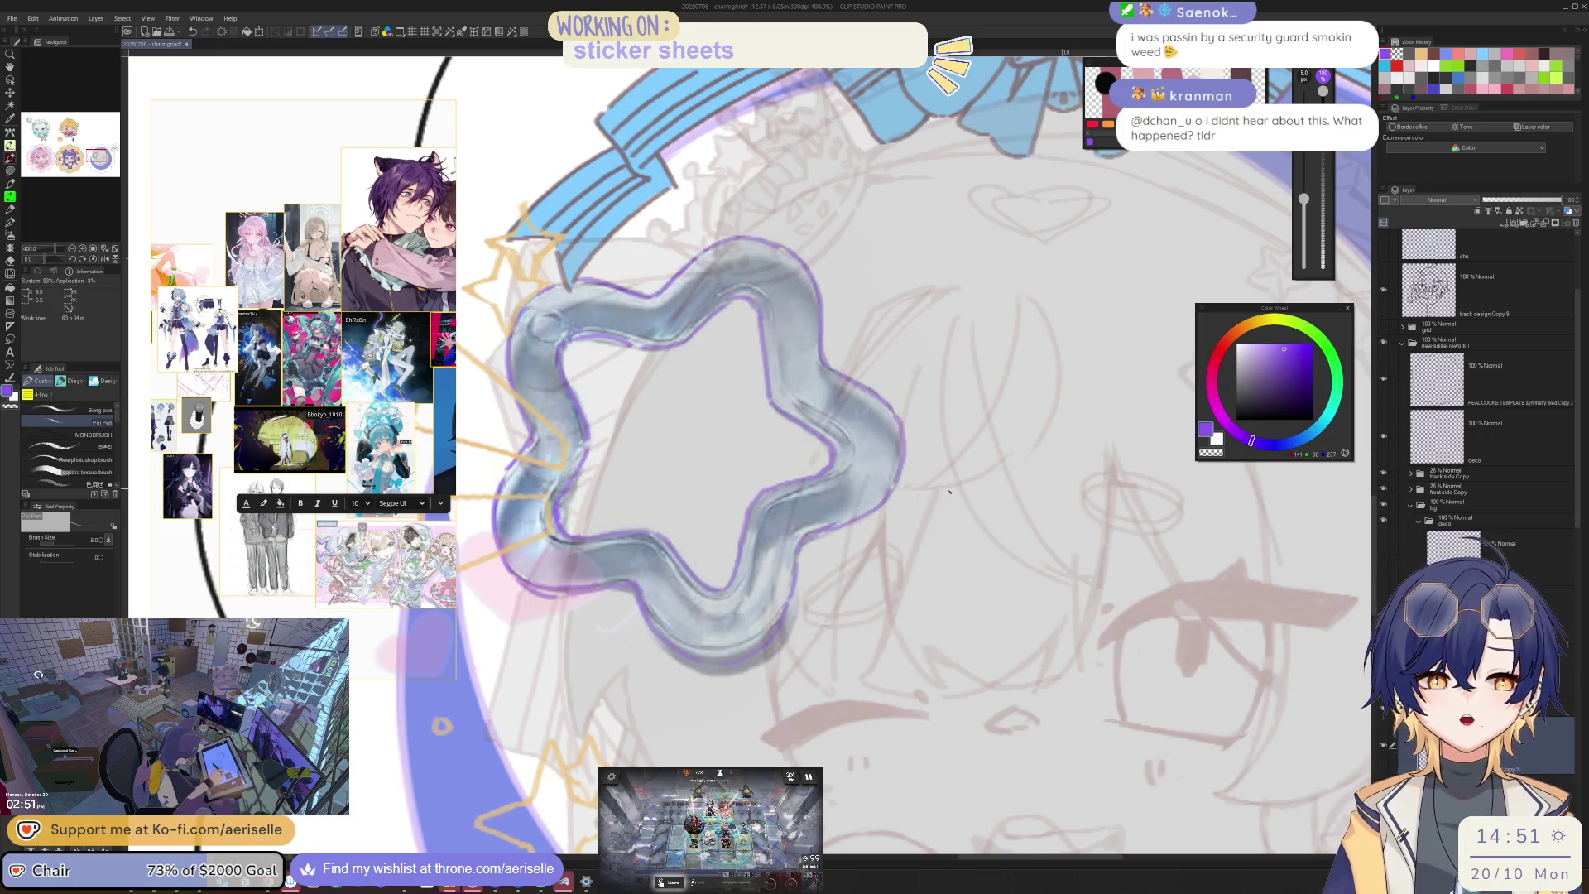
pyautogui.press('e')
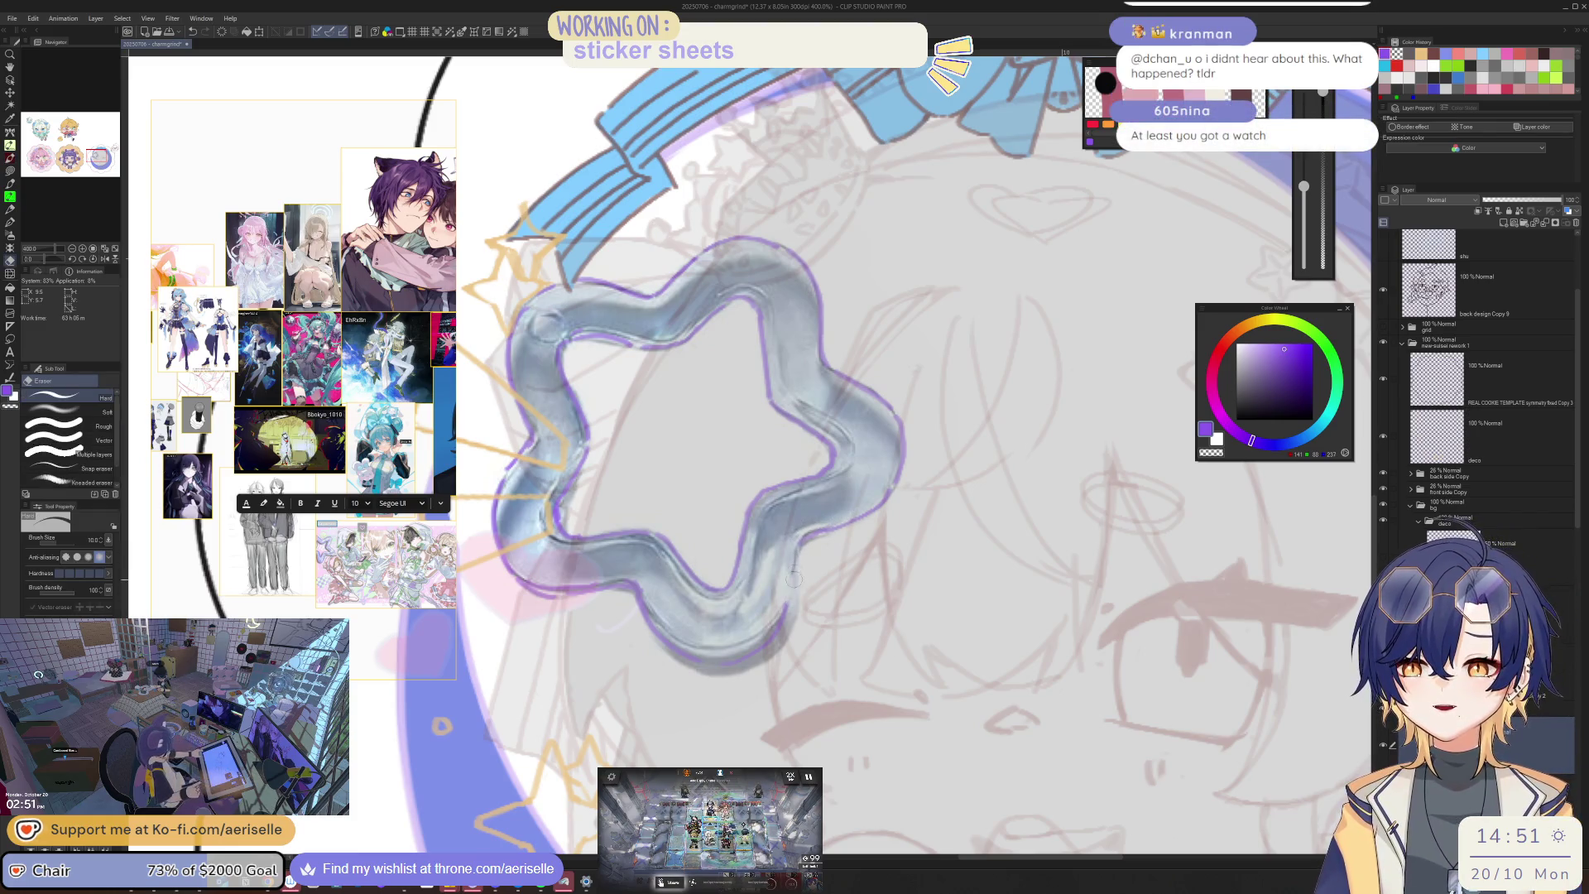
pyautogui.press('p')
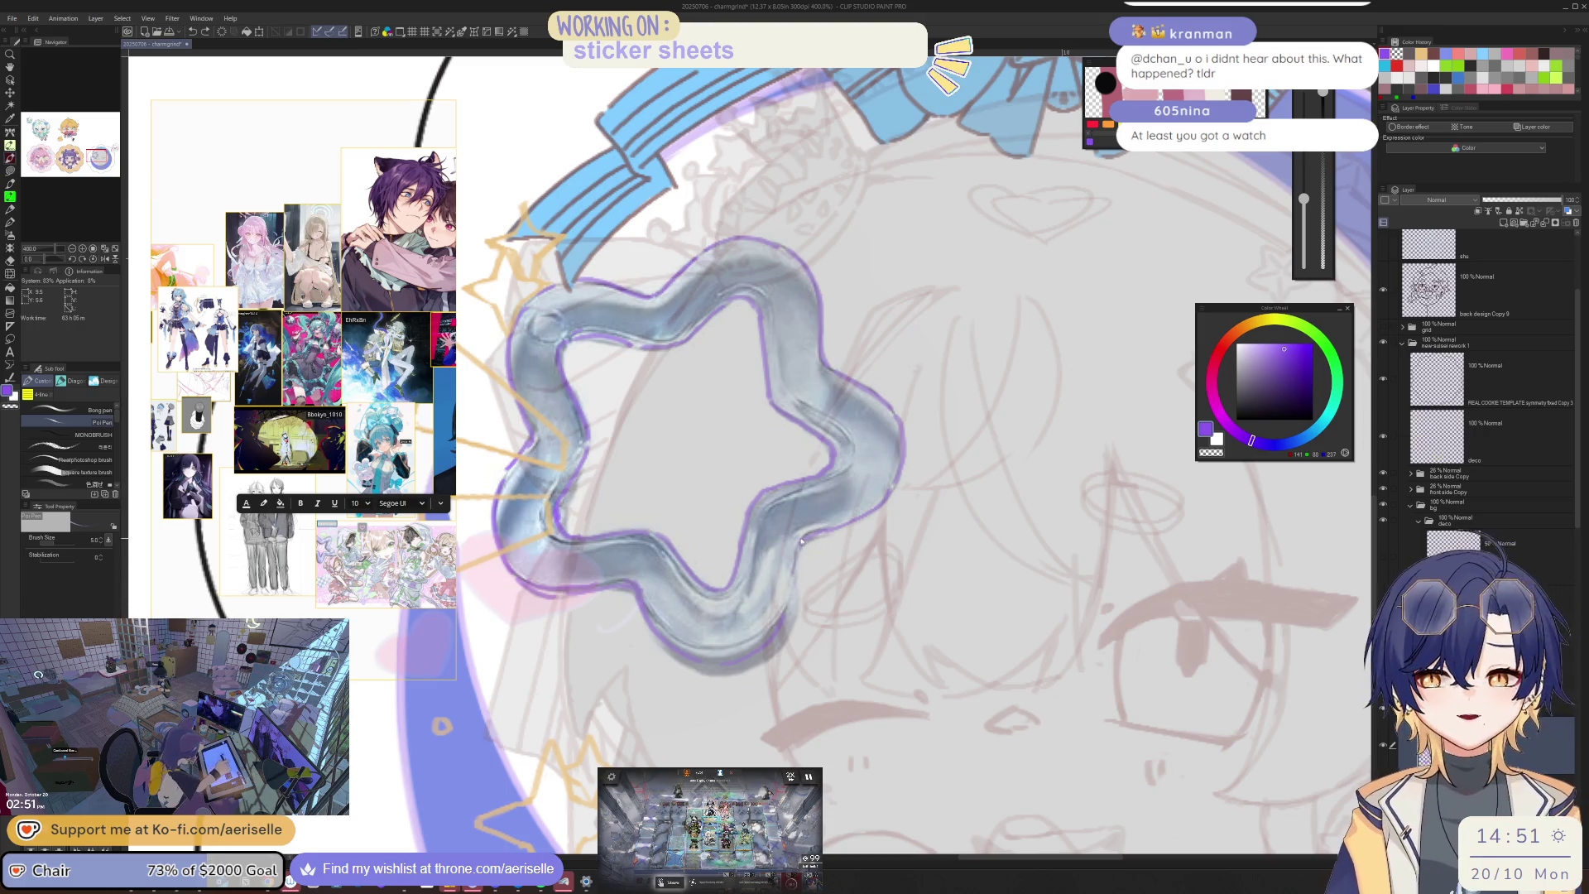
pyautogui.hotkey('ctrl', '-')
pyautogui.hotkey('ctrl', '-')
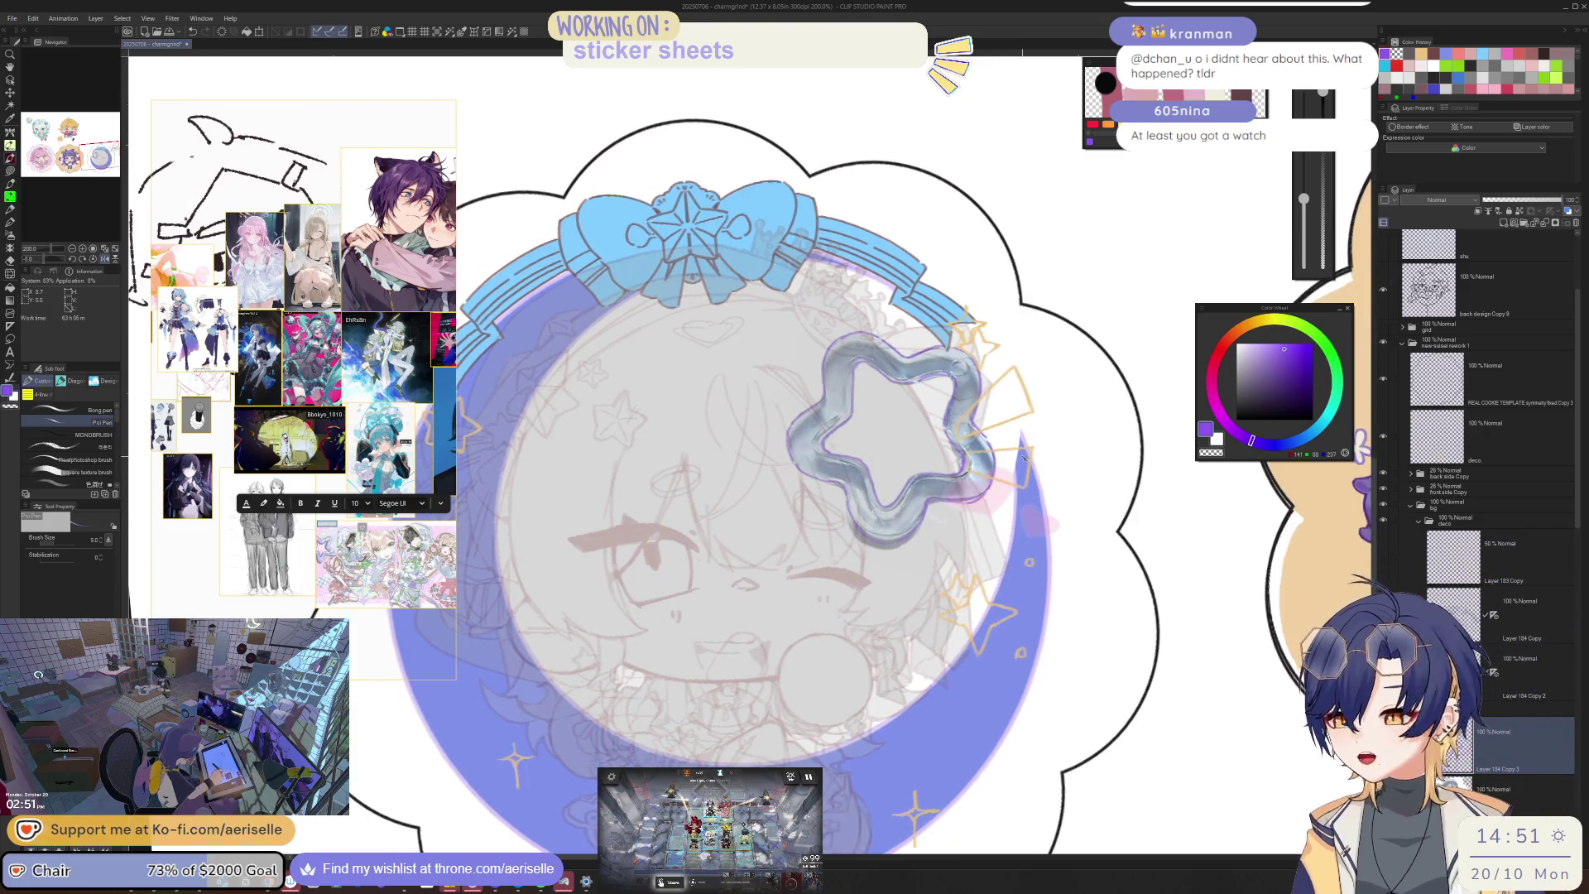
pyautogui.press('h')
pyautogui.hotkey('ctrl', '-')
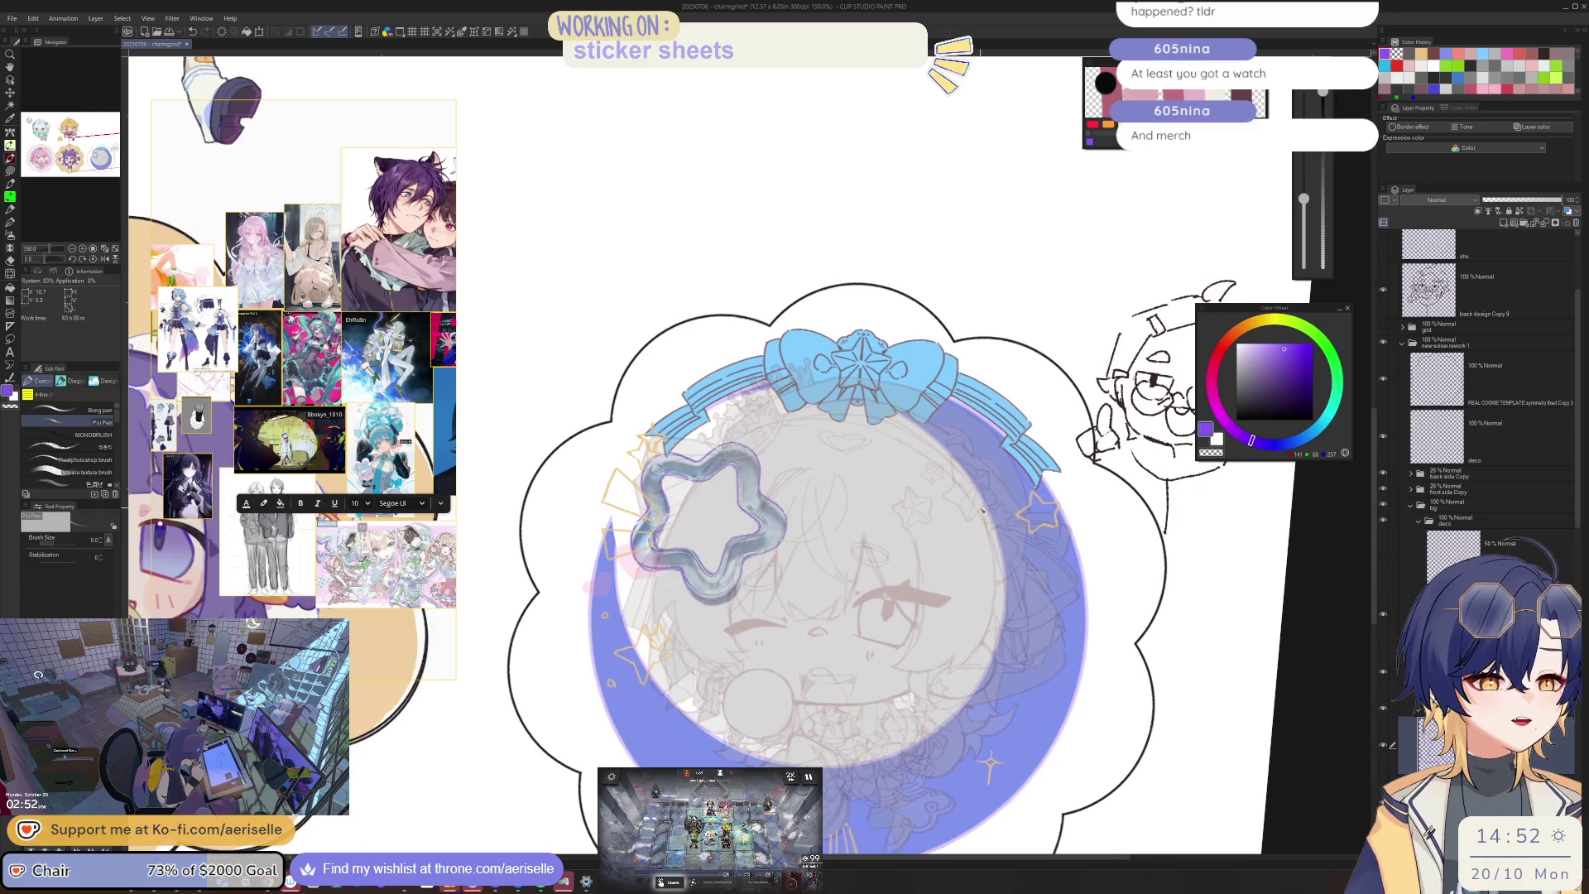
pyautogui.moveTo(968, 543); pyautogui.dragTo(983, 511)
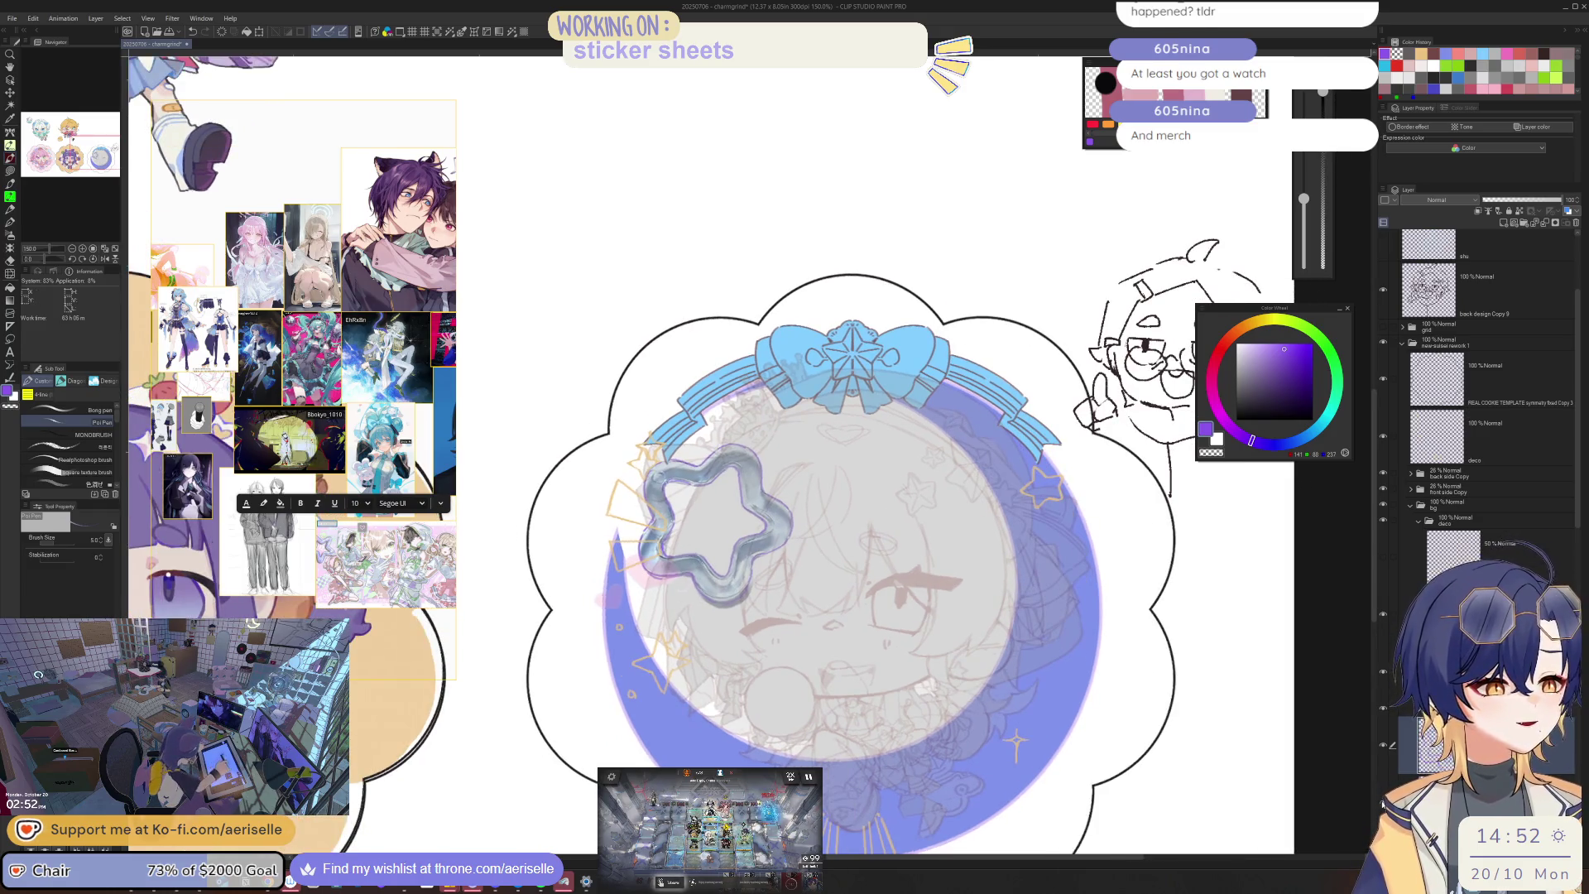
pyautogui.hotkey('ctrl', '0')
pyautogui.scroll(5, 675, 511)
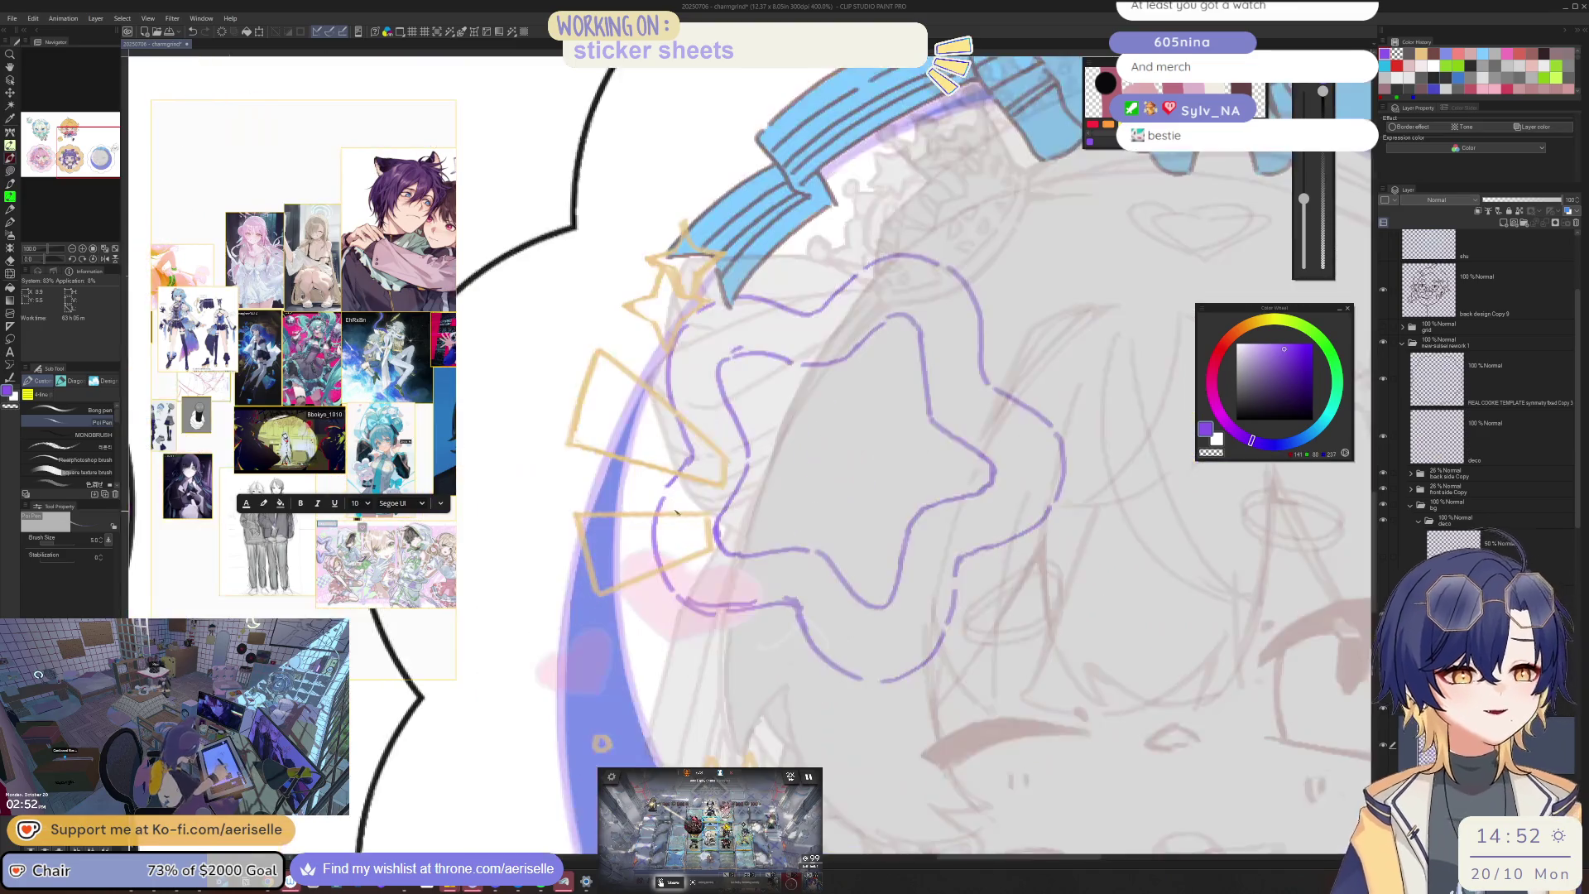
pyautogui.scroll(3, 675, 511)
# Step: Redraw the star's left curve in purple and erase the stray strokes around it
pyautogui.moveTo(652, 527); pyautogui.dragTo(638, 596)
pyautogui.hotkey('ctrl', 'z')
pyautogui.moveTo(667, 480)
pyautogui.mouseDown()
pyautogui.moveTo(646, 662)
pyautogui.moveTo(679, 702)
pyautogui.mouseUp()
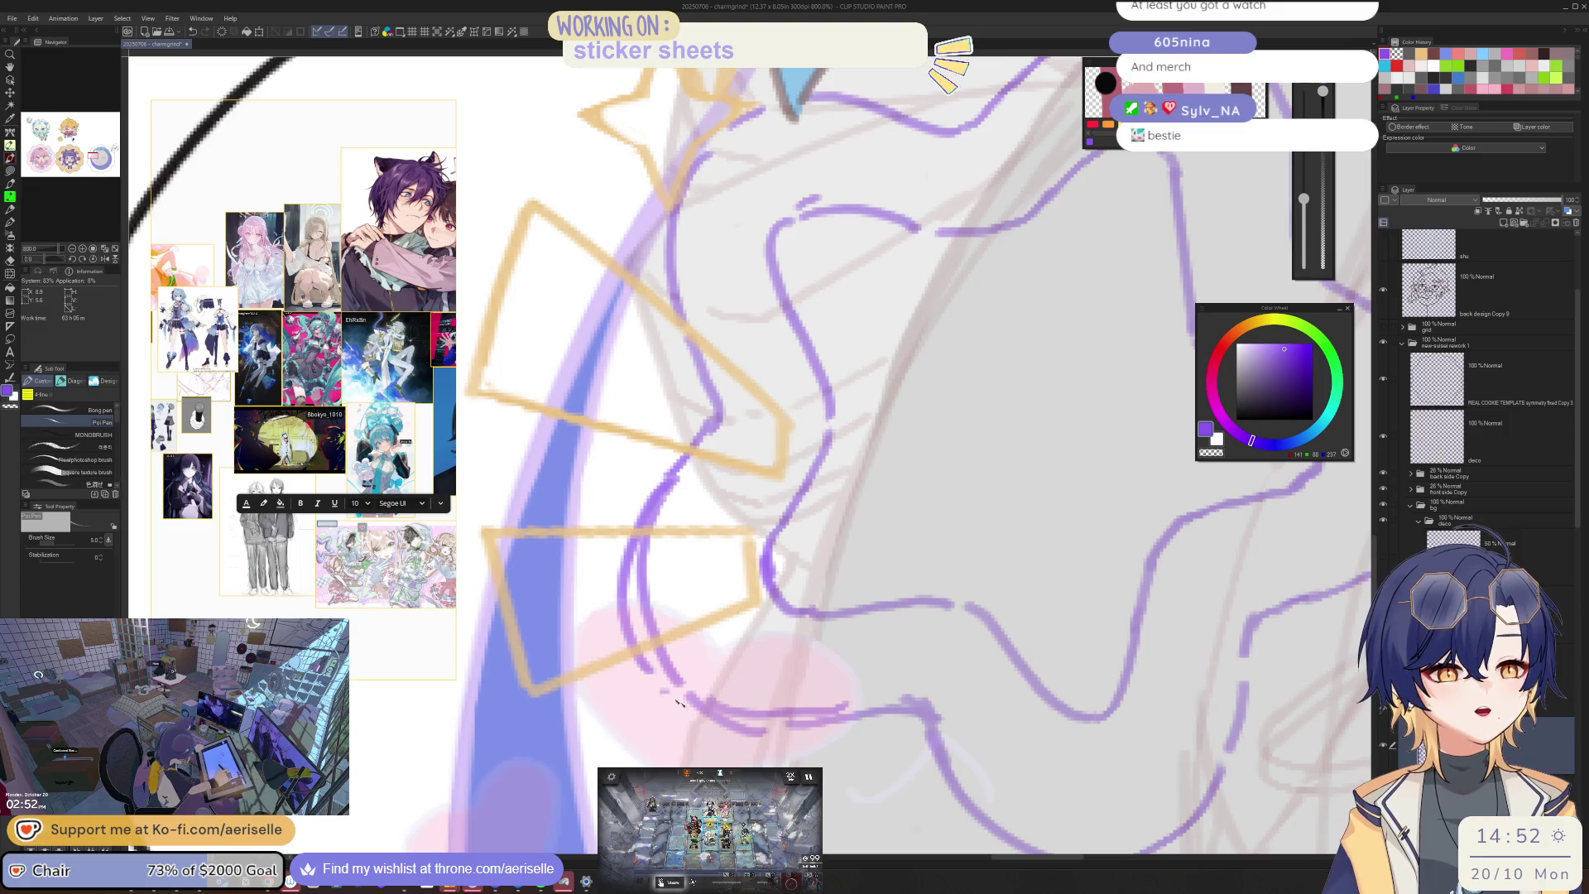
pyautogui.press('-')
pyautogui.press('-')
pyautogui.press('-')
pyautogui.press('e')
pyautogui.moveTo(604, 654)
pyautogui.mouseDown()
pyautogui.moveTo(583, 596)
pyautogui.moveTo(652, 464)
pyautogui.moveTo(582, 628)
pyautogui.moveTo(678, 690)
pyautogui.mouseUp()
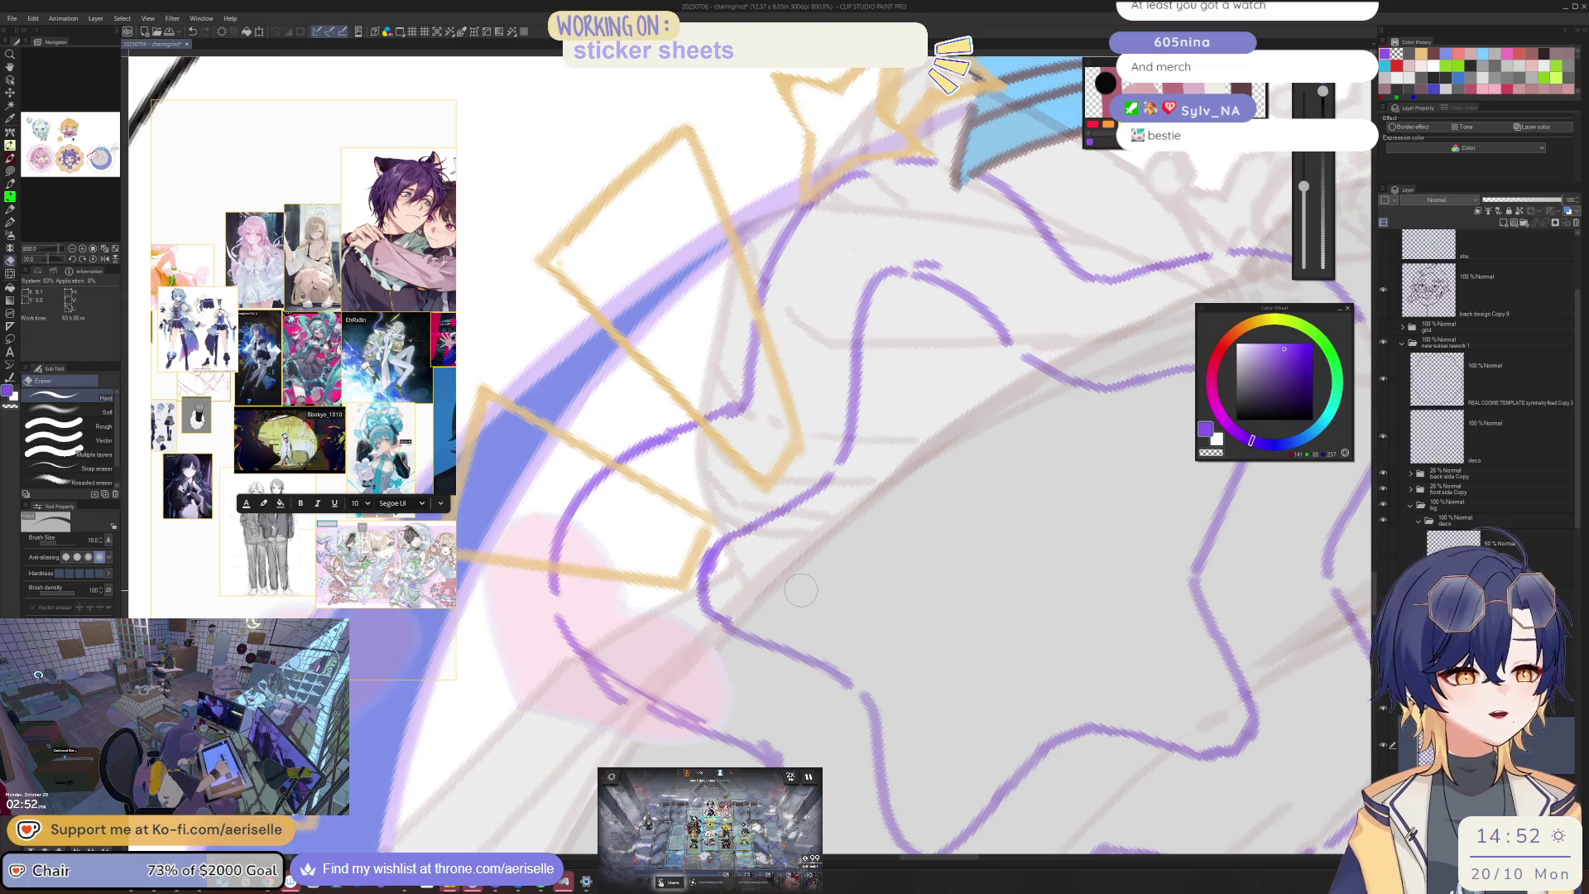
pyautogui.press('-')
pyautogui.press('-')
pyautogui.press('-')
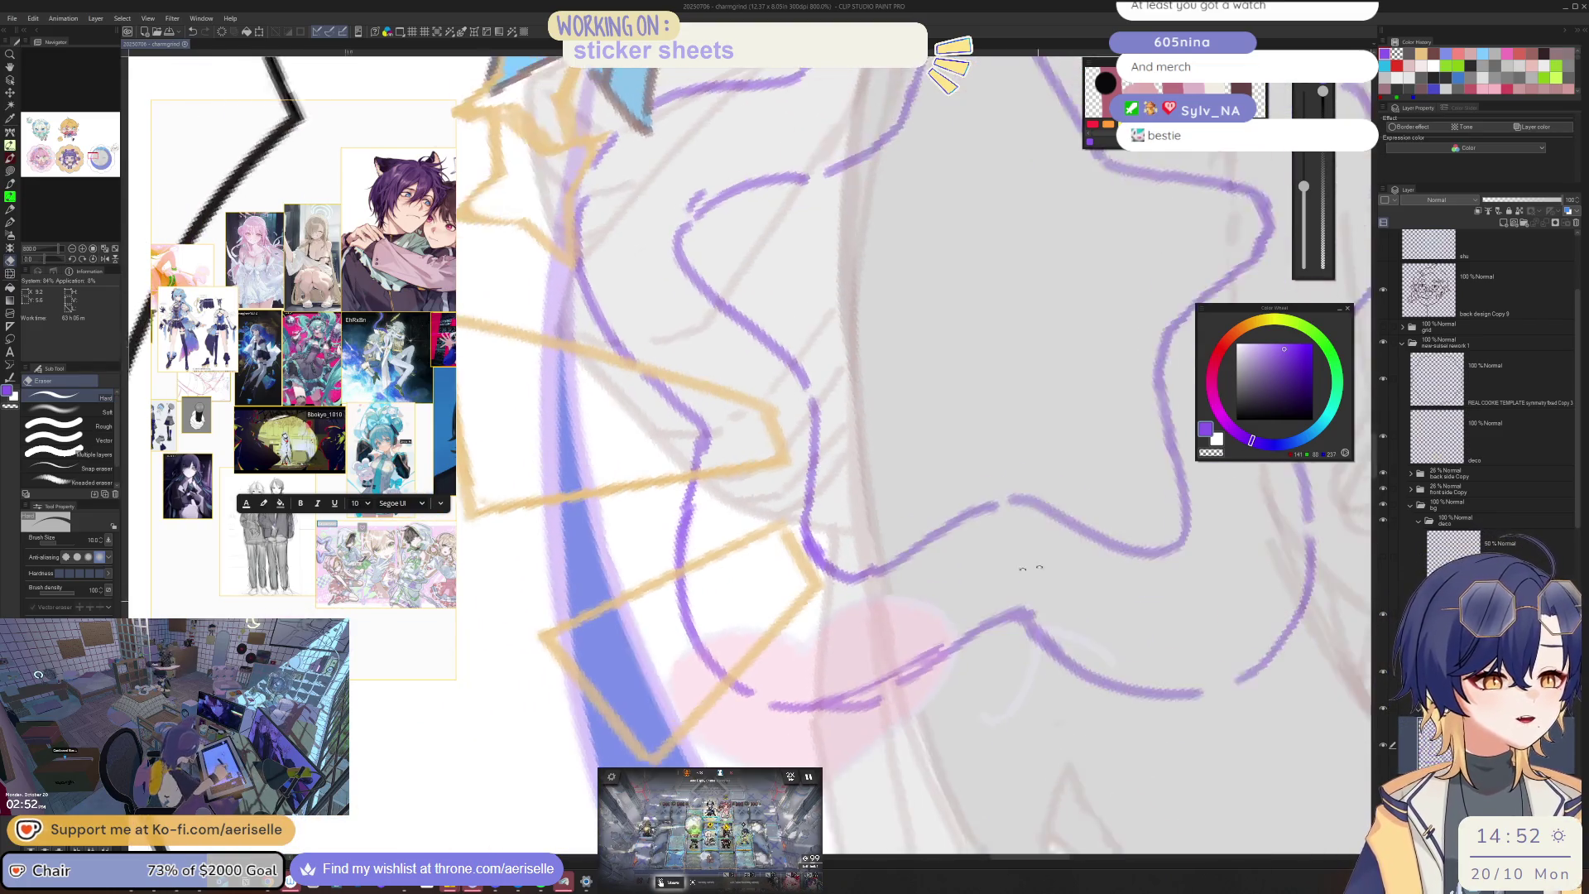
pyautogui.press('p')
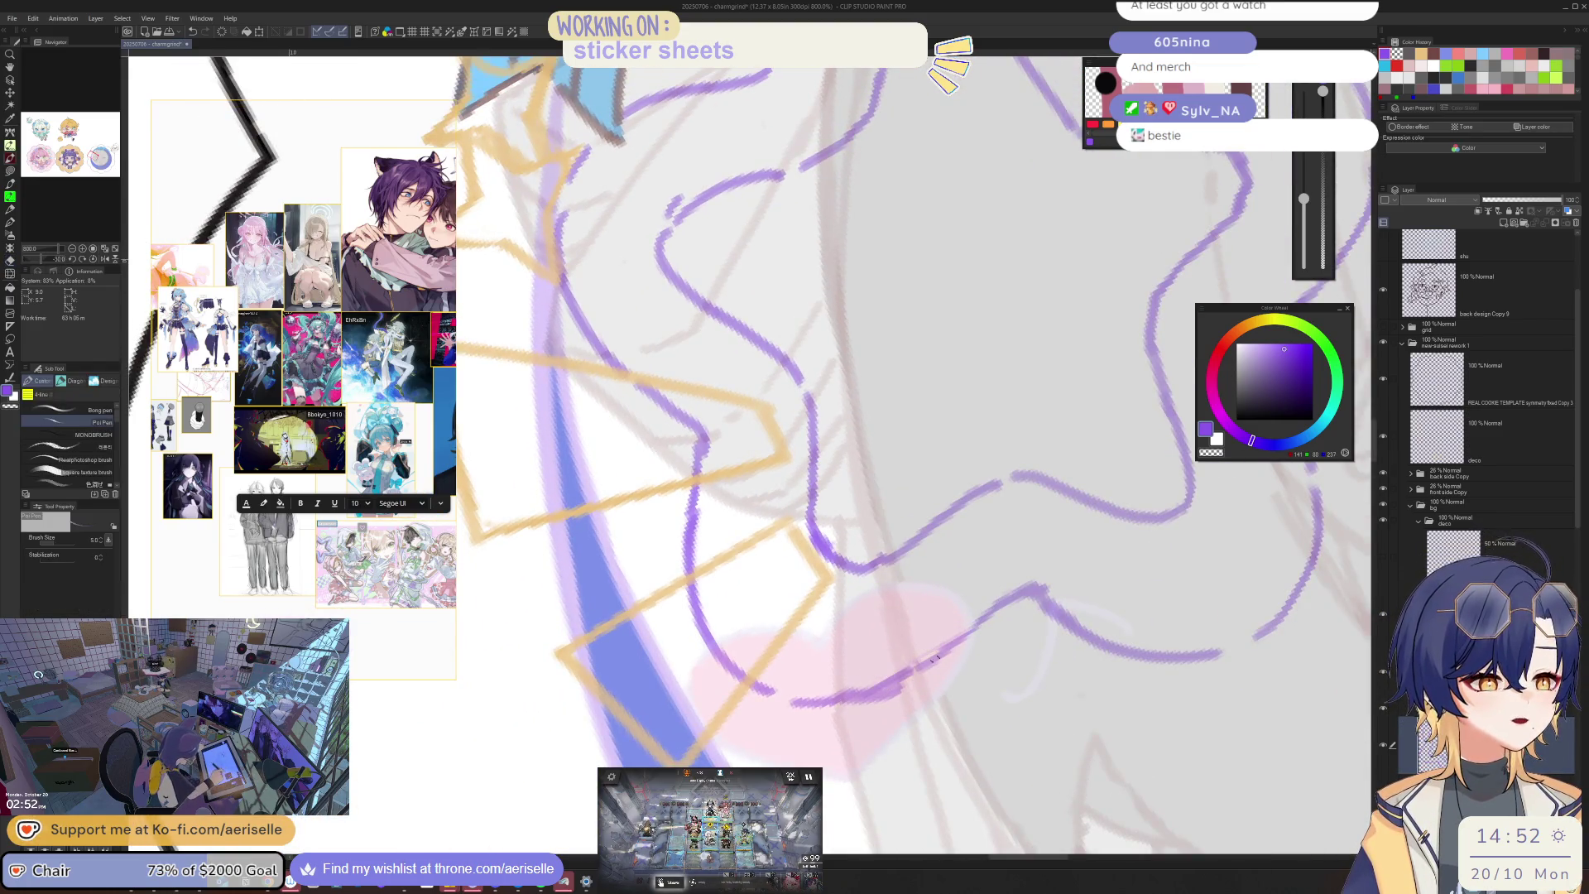
pyautogui.press('-')
pyautogui.press('-')
pyautogui.scroll(5, 1099, 590)
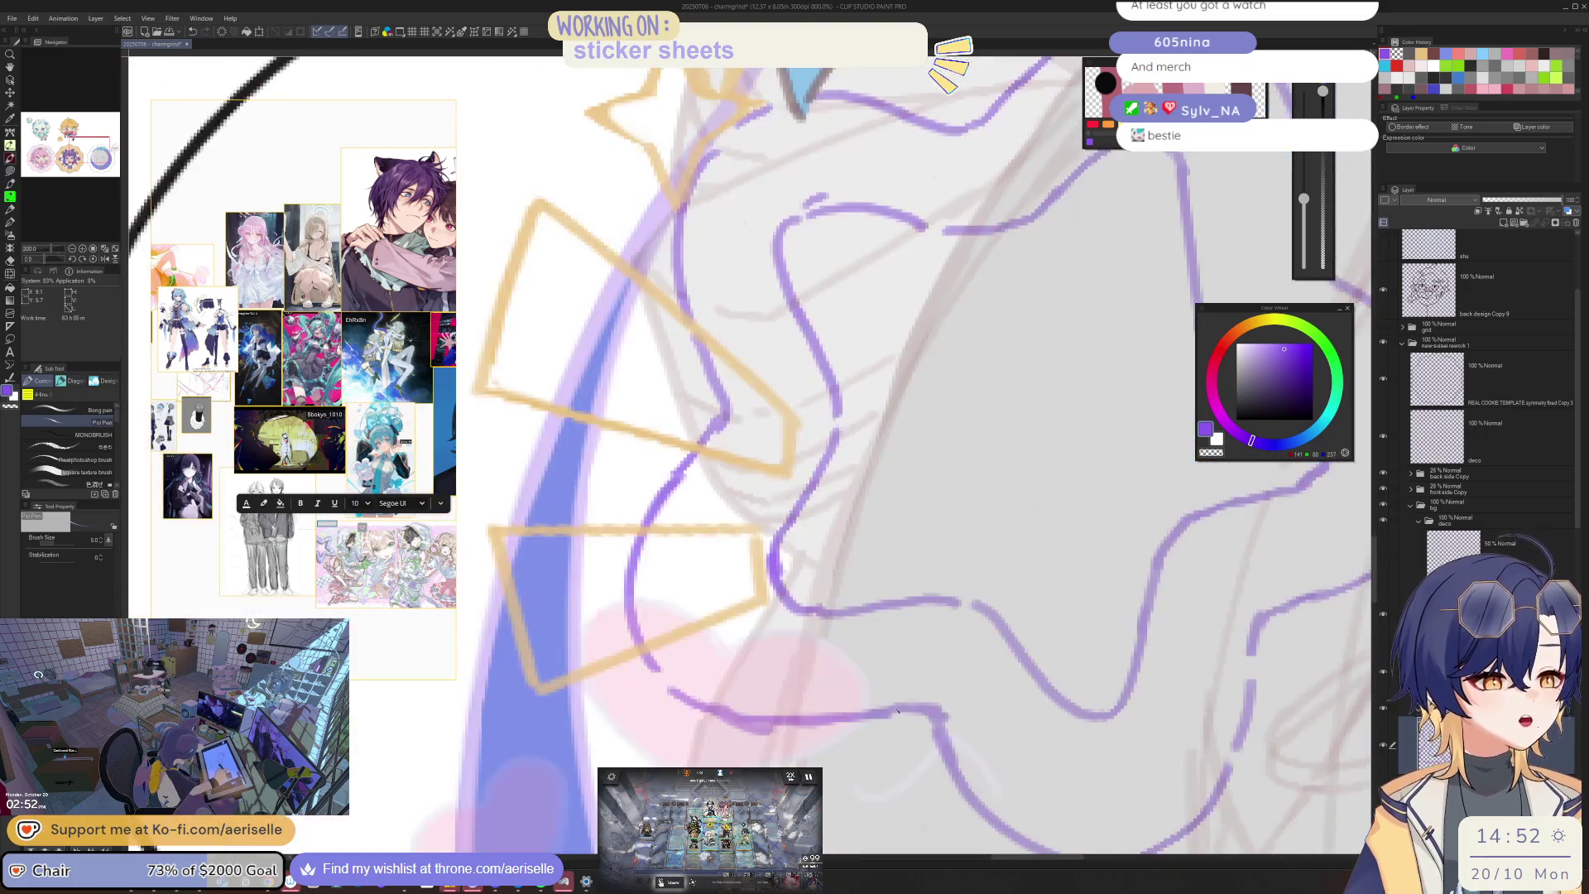
# Step: Touch up the lower edge of the purple star outline
pyautogui.press('e')
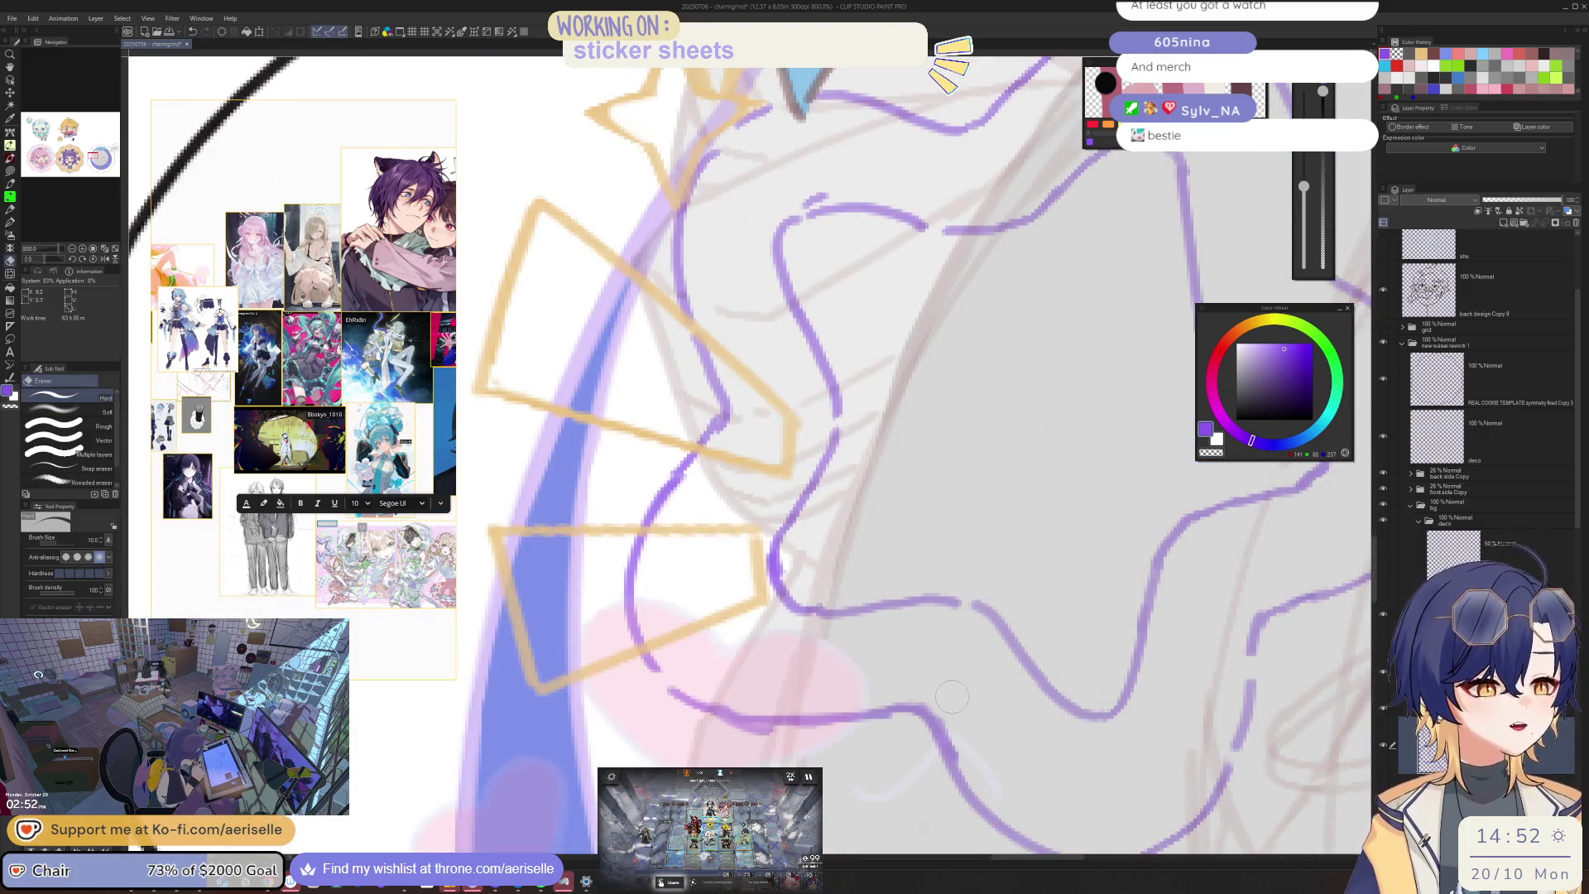
pyautogui.scroll(-5, 944, 695)
pyautogui.scroll(3, 1142, 641)
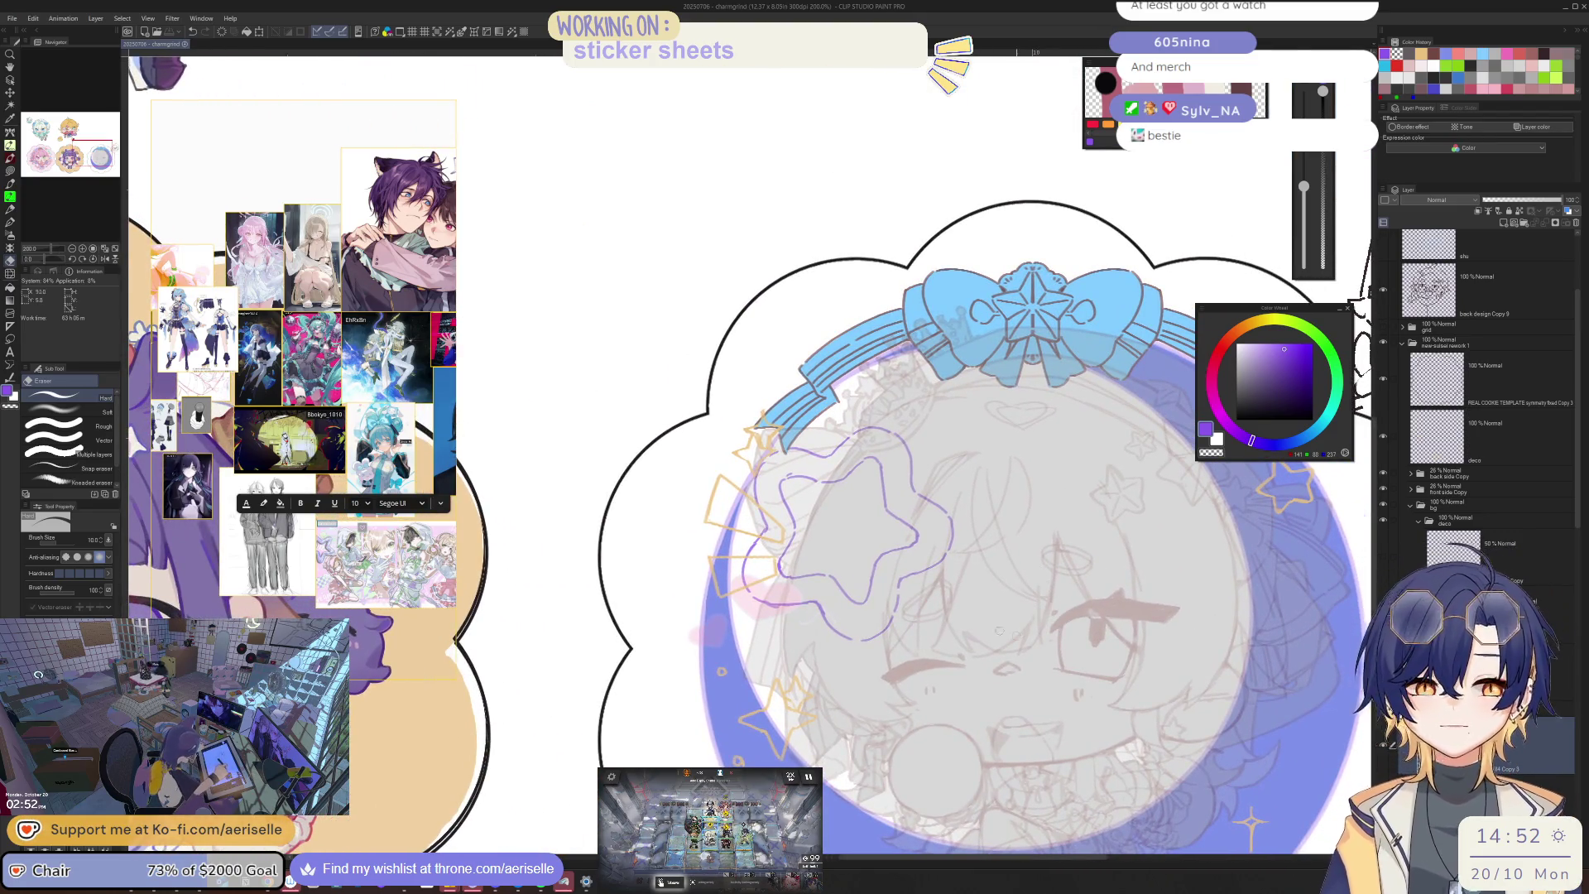
pyautogui.scroll(2, 822, 610)
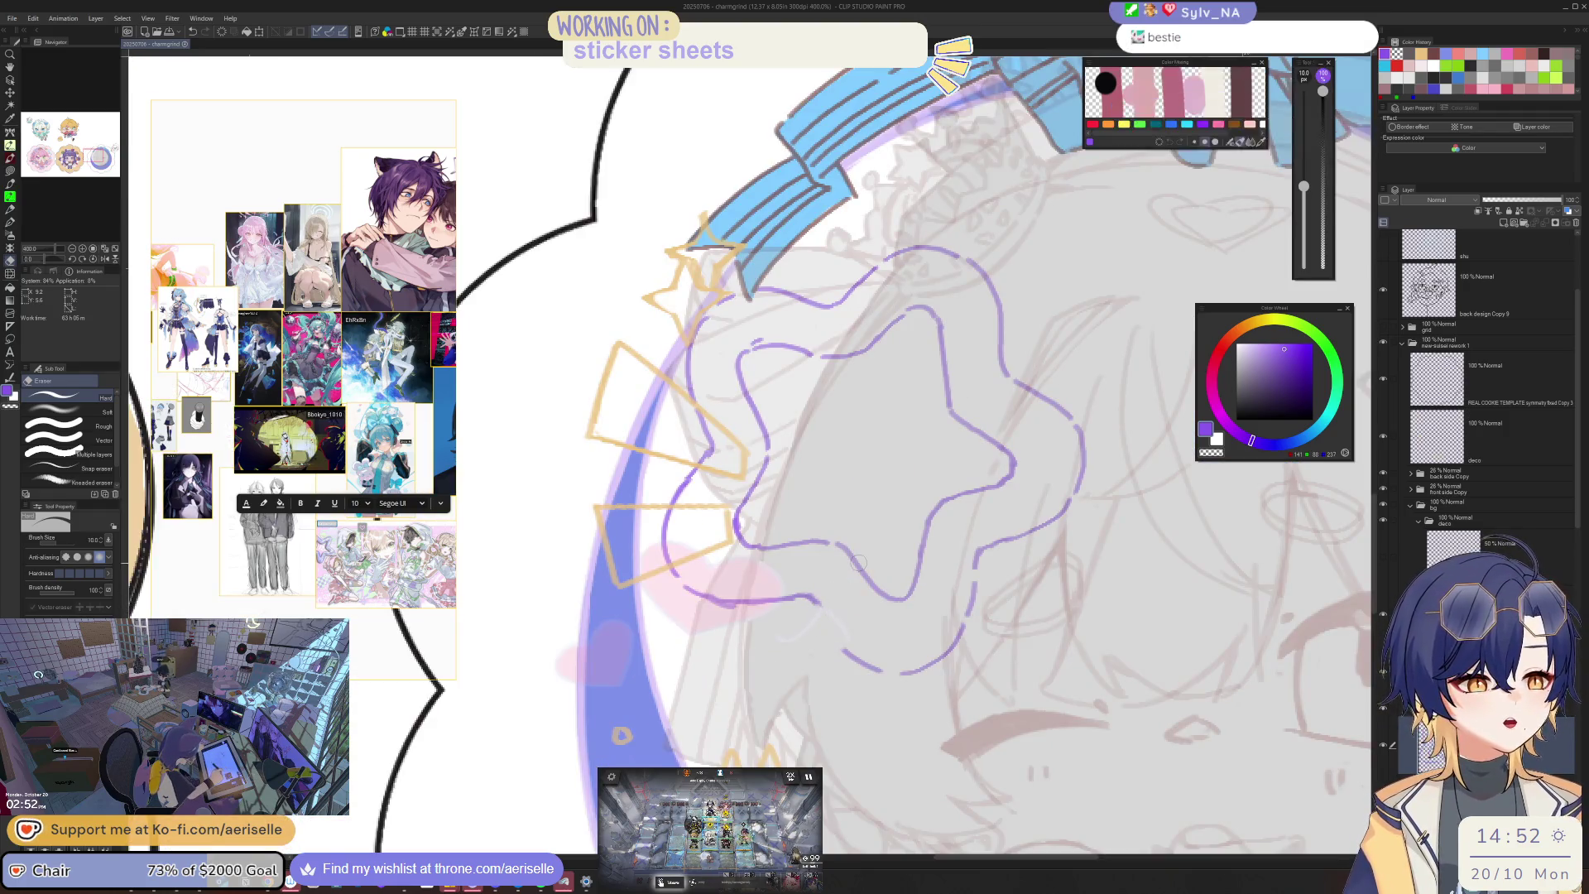
pyautogui.press('p')
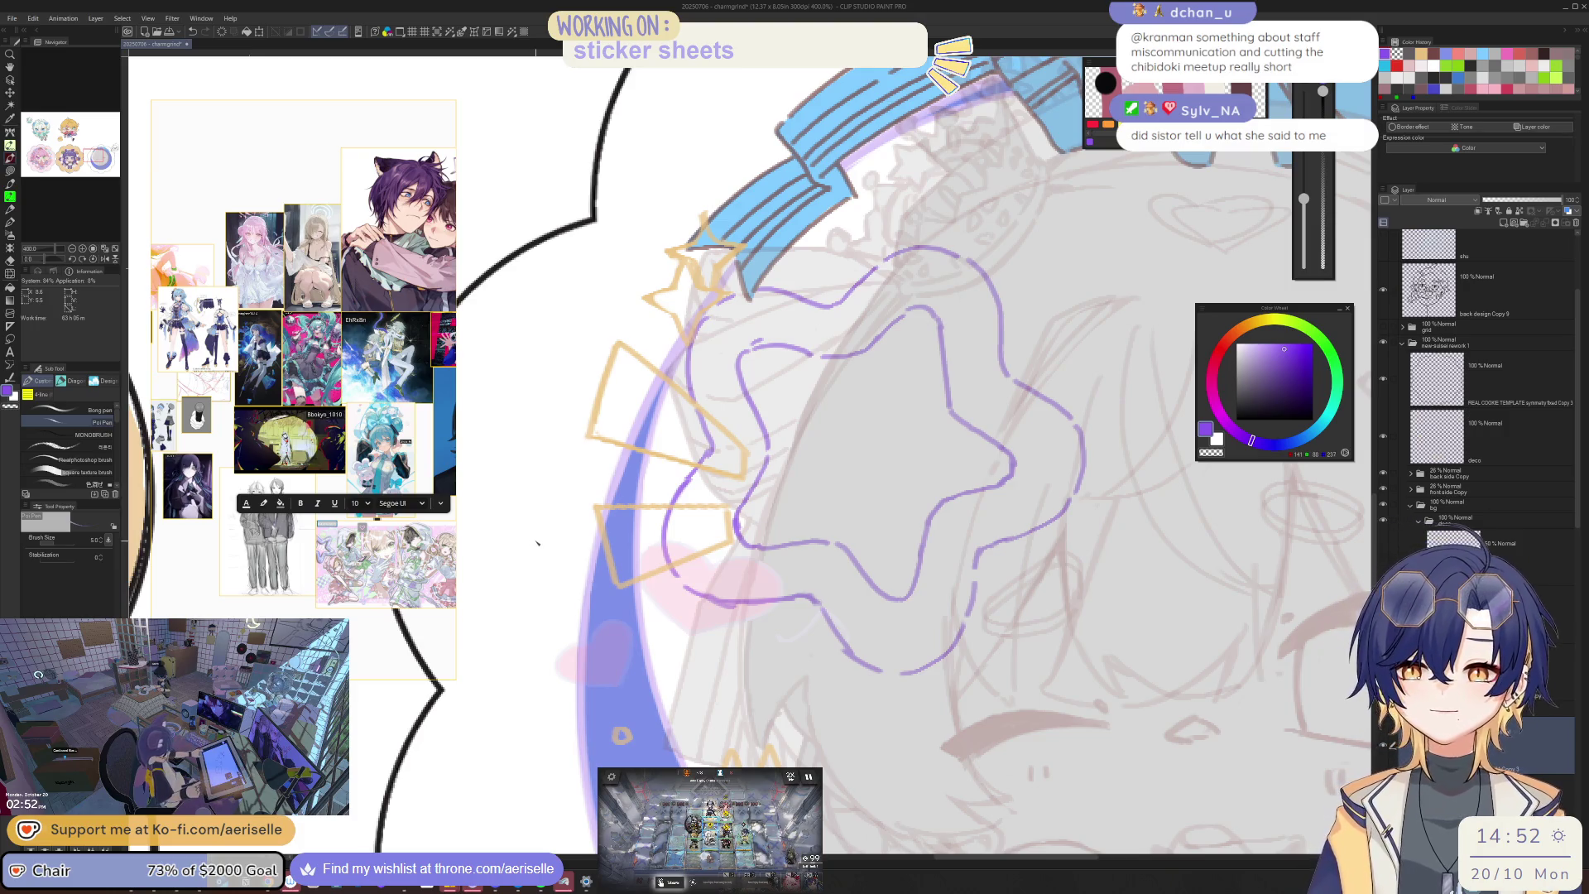
pyautogui.press('e')
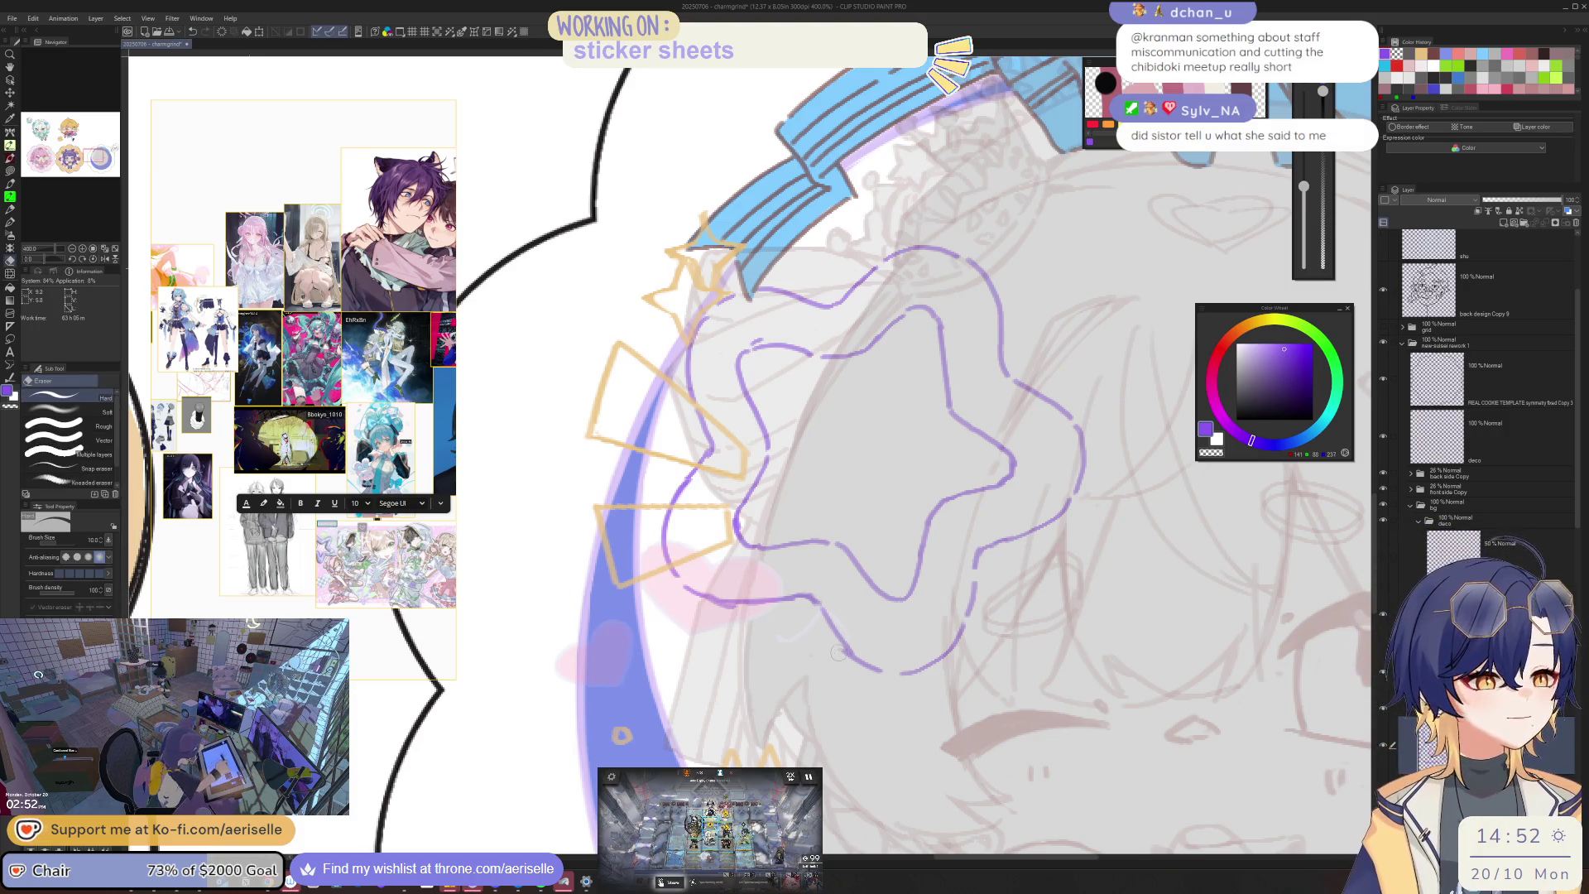
pyautogui.press('p')
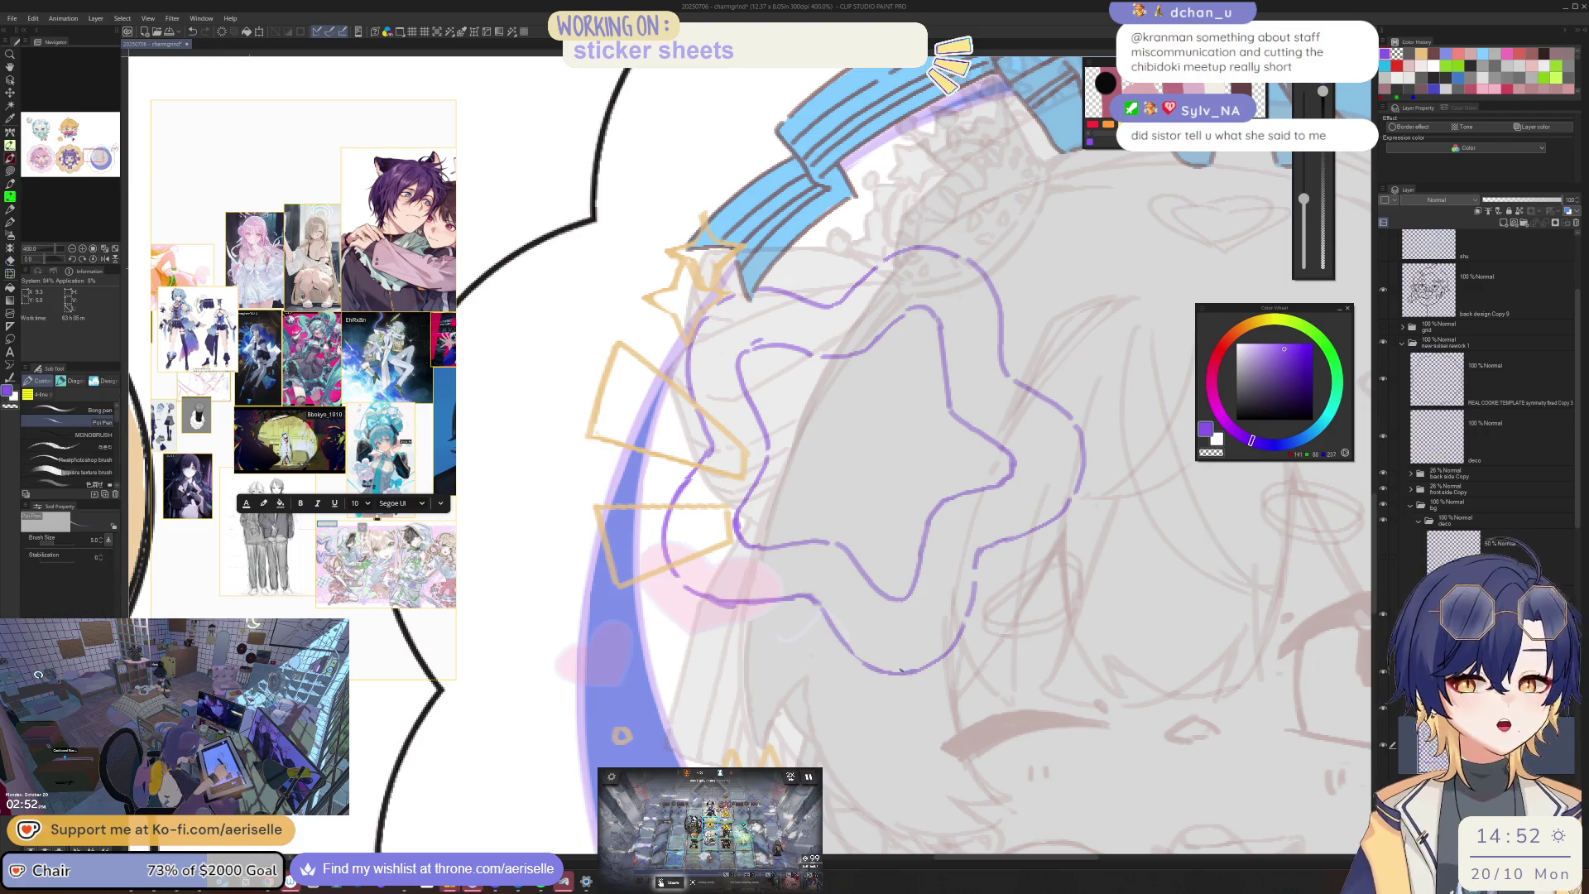
pyautogui.moveTo(914, 670); pyautogui.dragTo(863, 670)
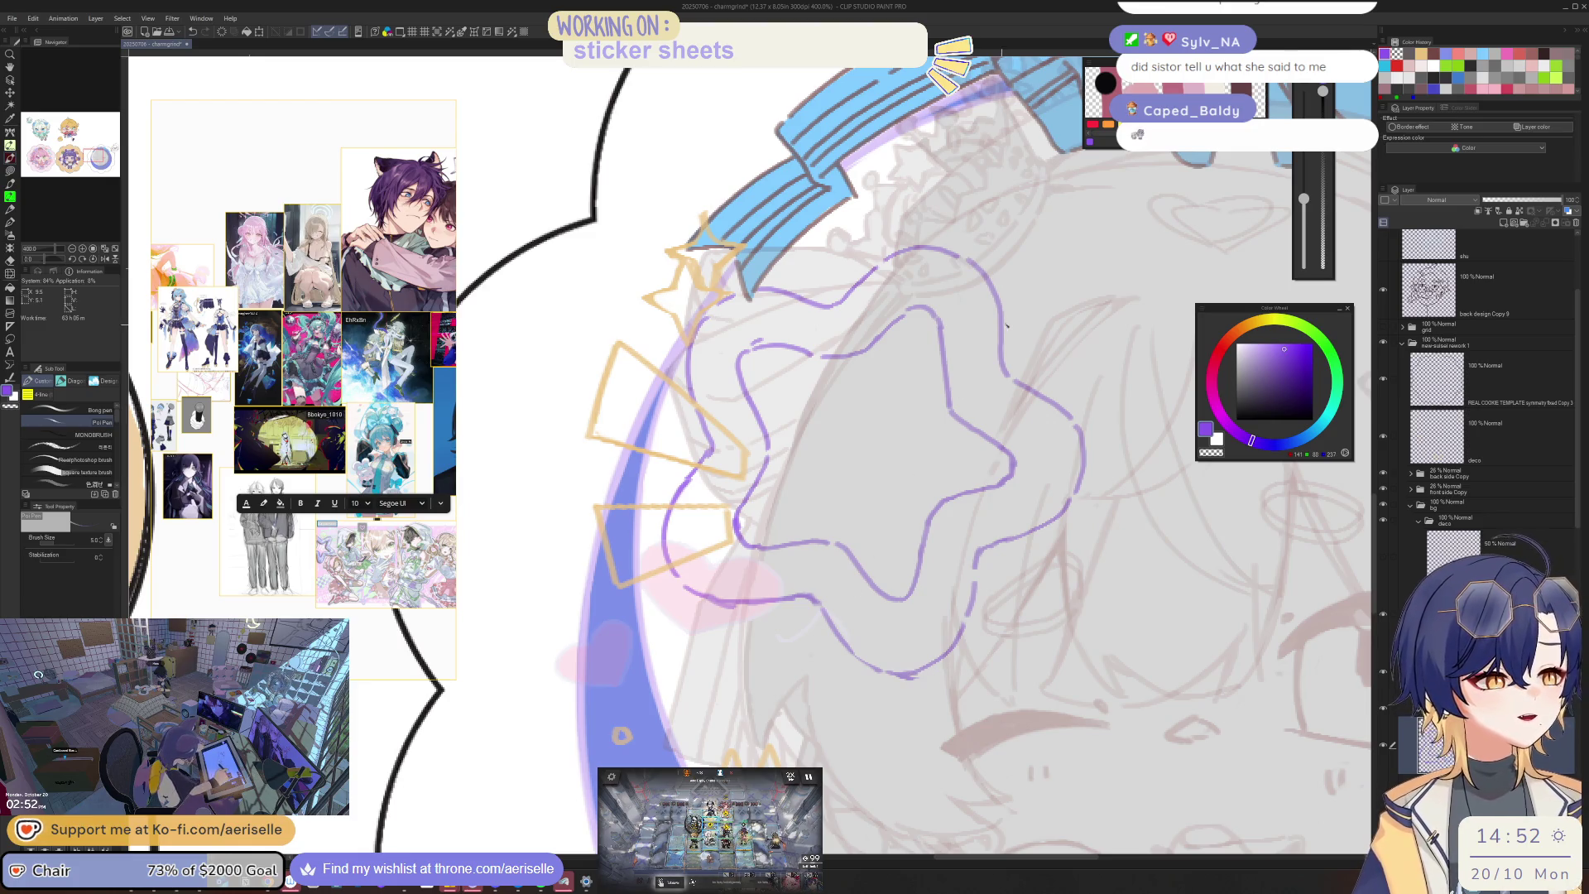
pyautogui.scroll(-4, 827, 482)
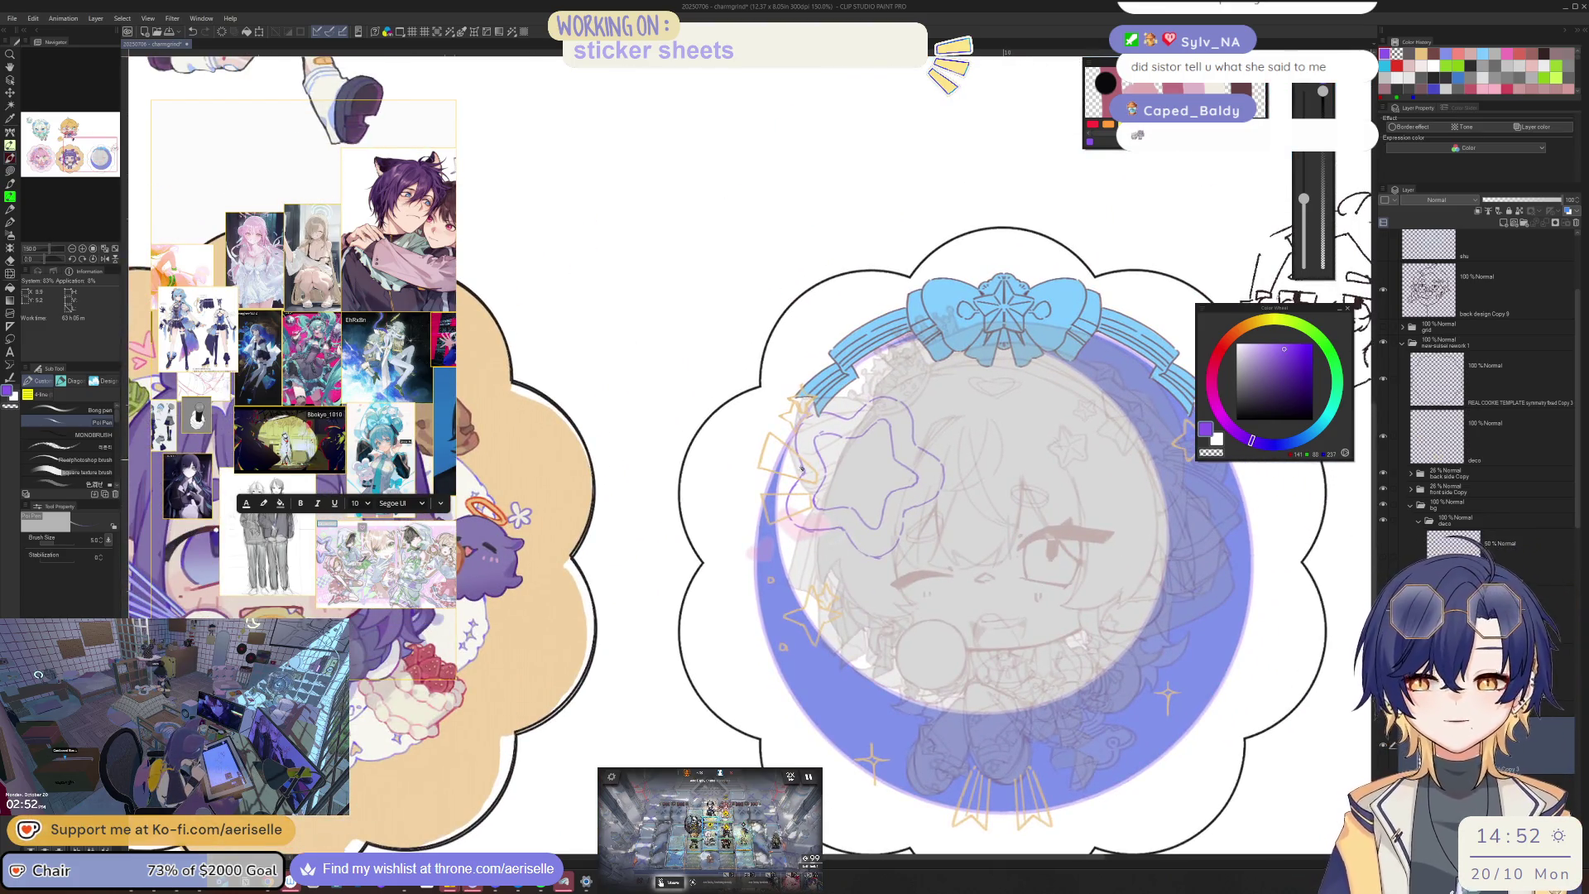
pyautogui.scroll(4, 856, 496)
pyautogui.press('m')
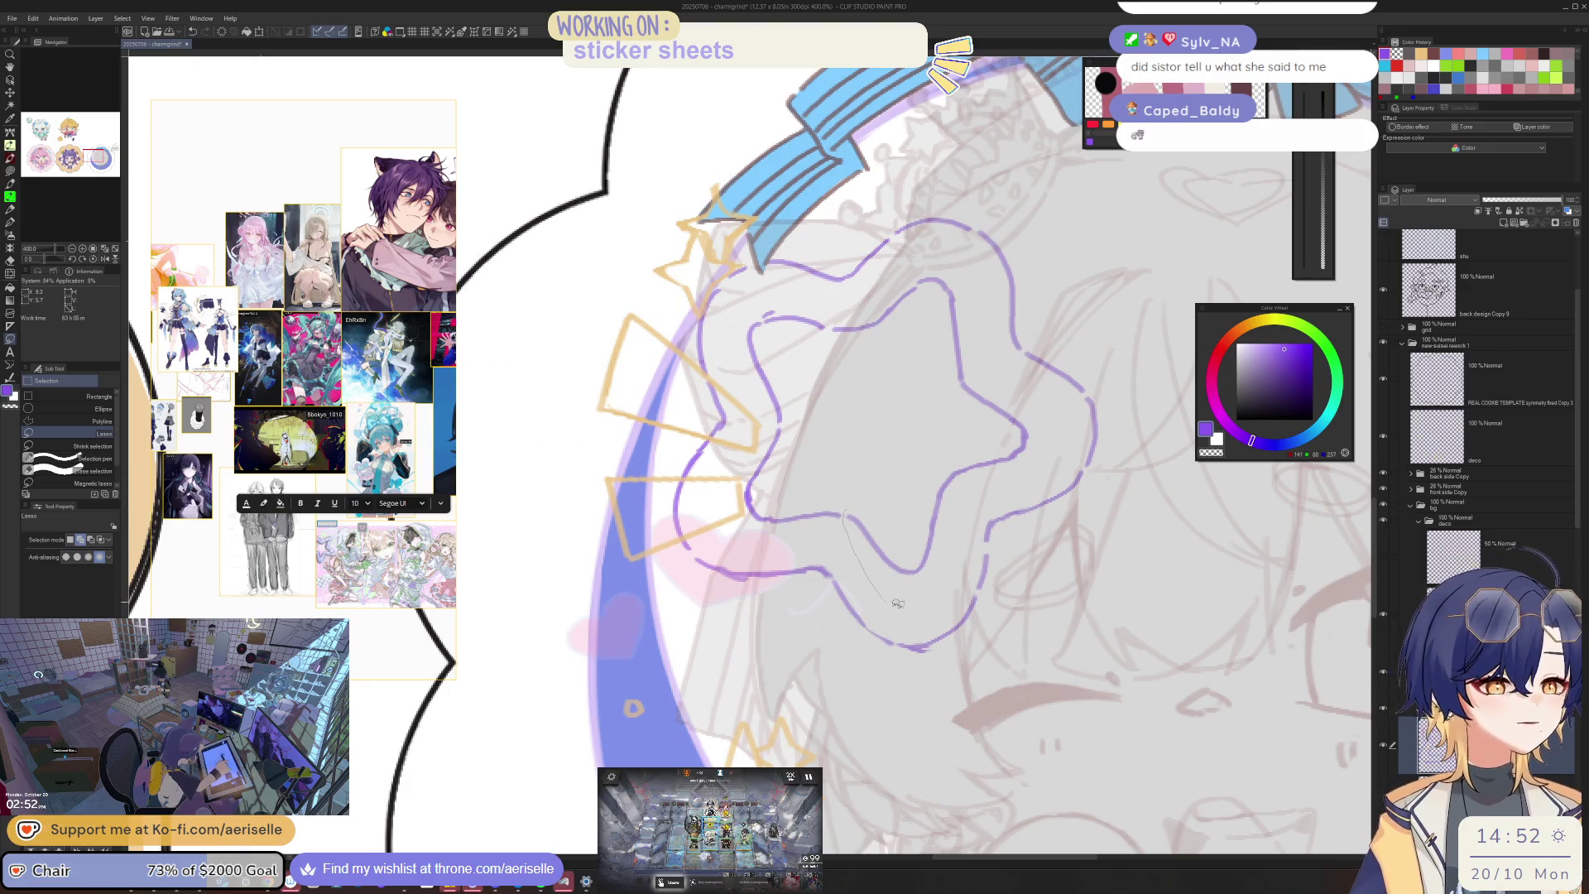
pyautogui.moveTo(976, 519)
pyautogui.mouseDown()
pyautogui.moveTo(960, 481)
pyautogui.moveTo(919, 464)
pyautogui.mouseUp()
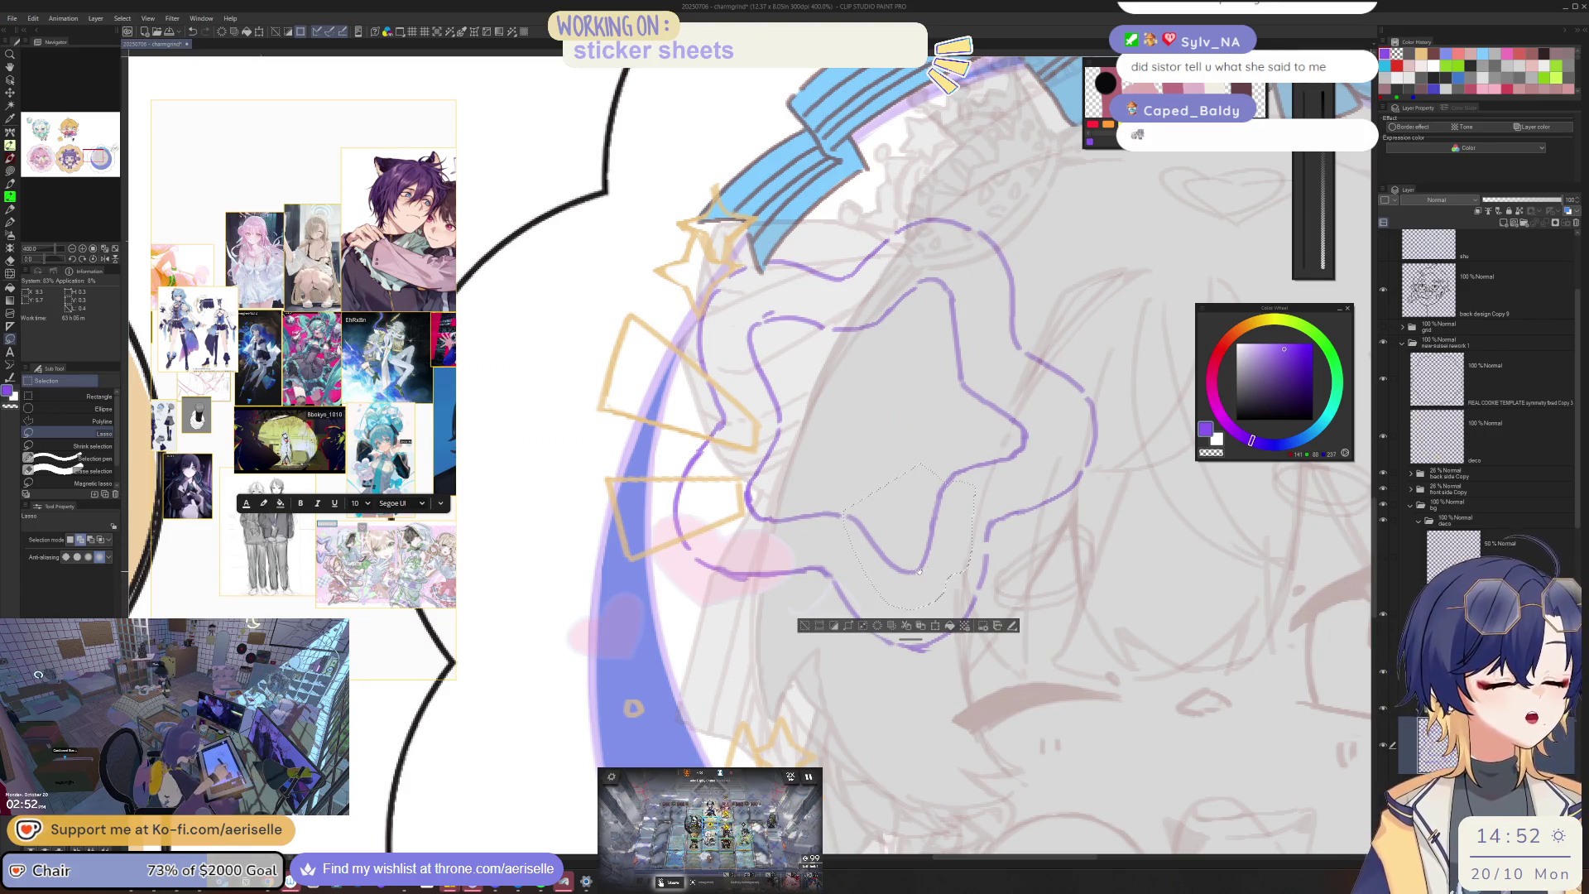
pyautogui.press('j')
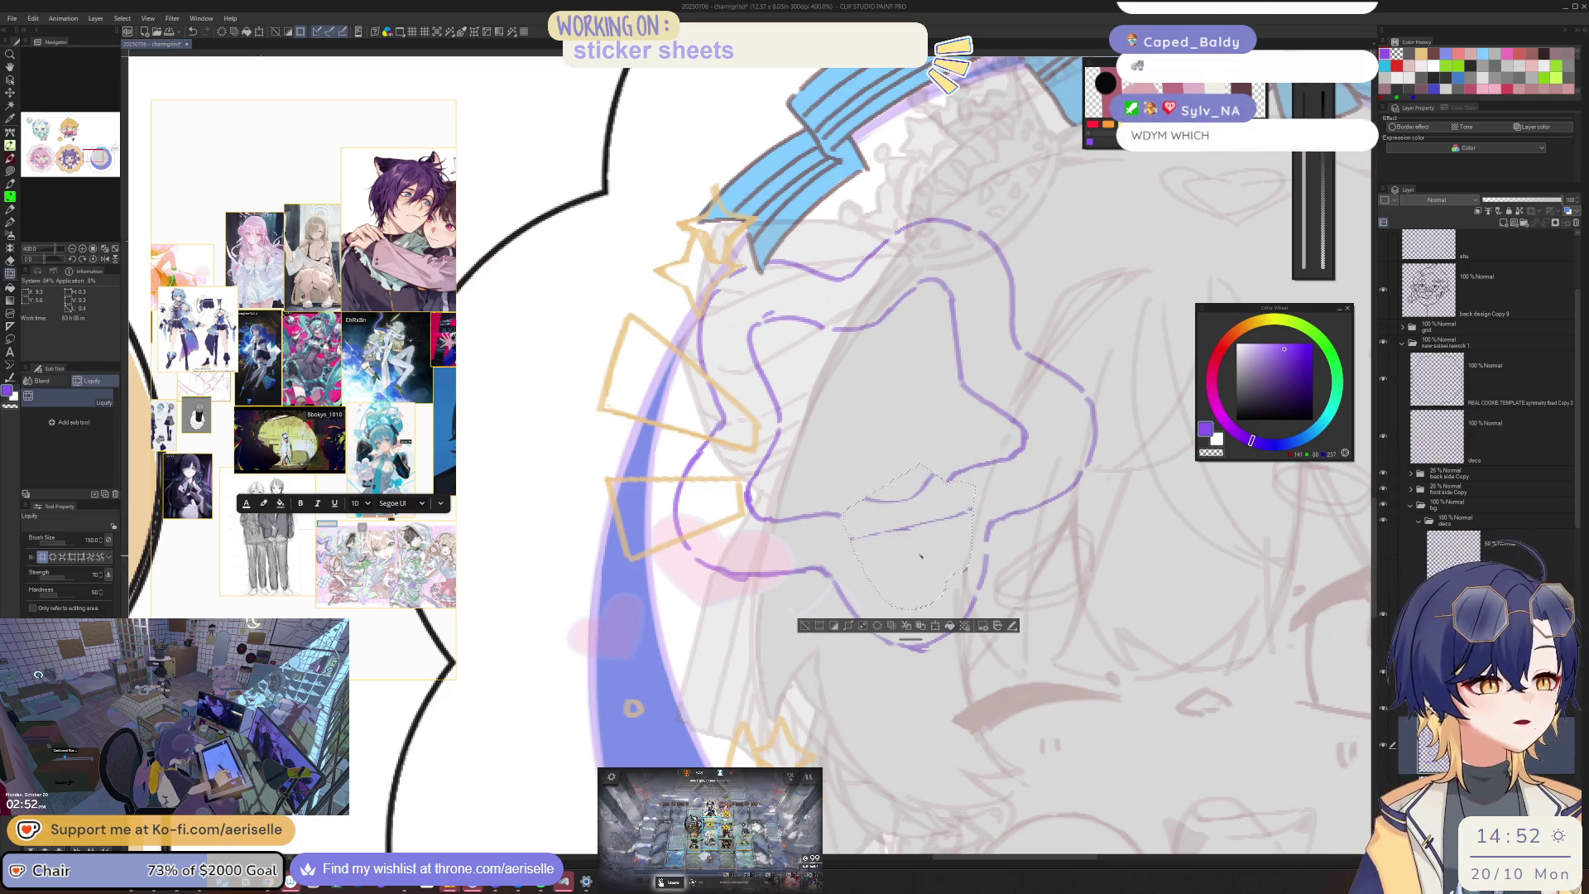
pyautogui.moveTo(919, 563); pyautogui.dragTo(944, 500)
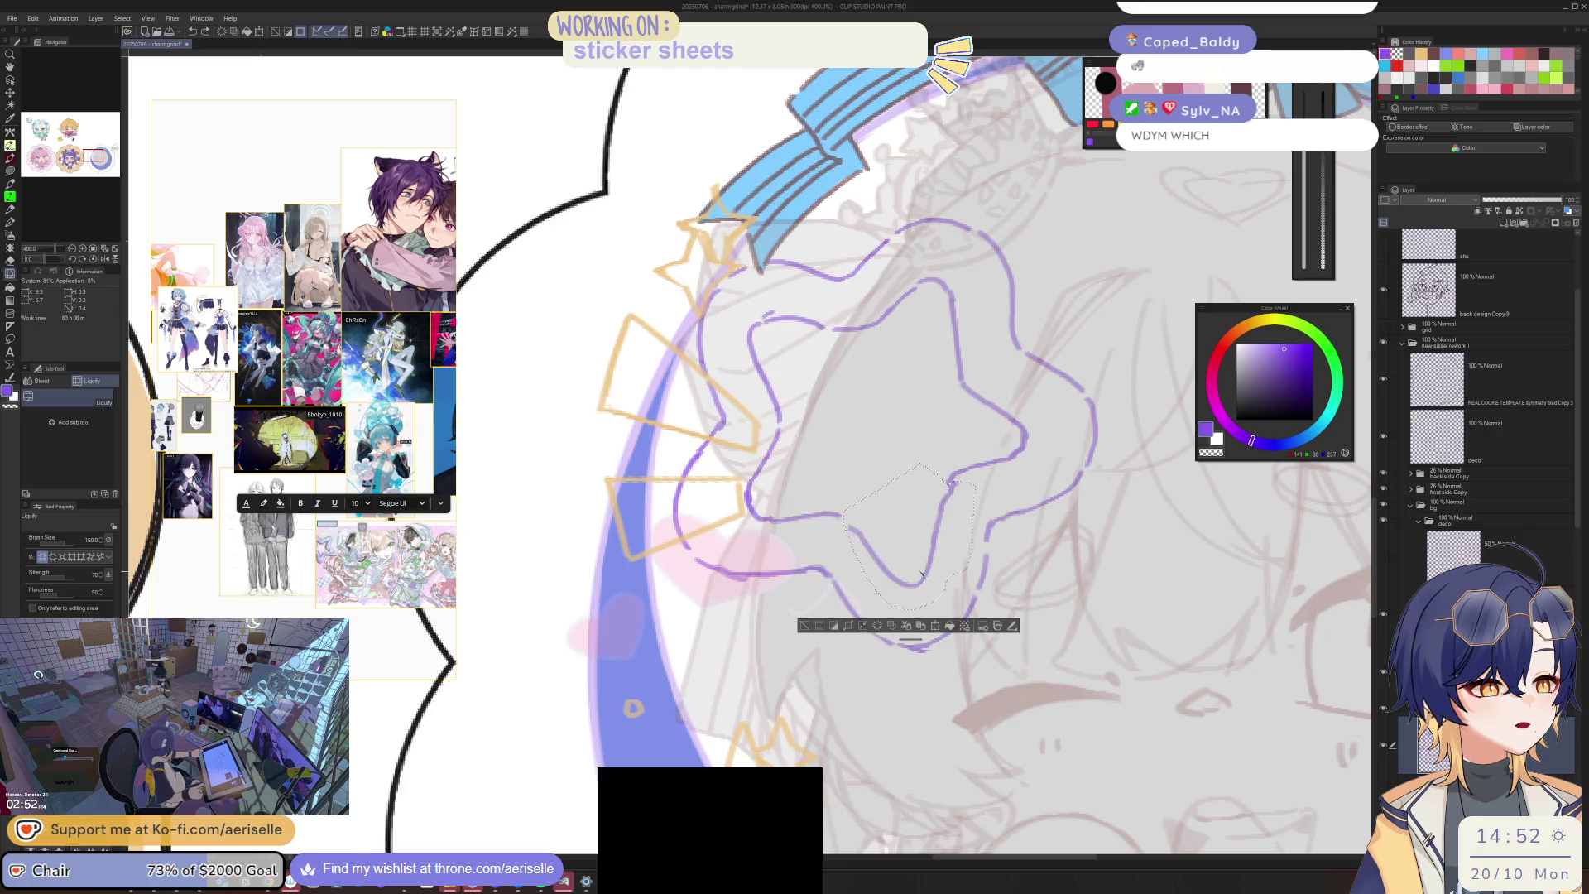
pyautogui.click(804, 626)
pyautogui.press('e')
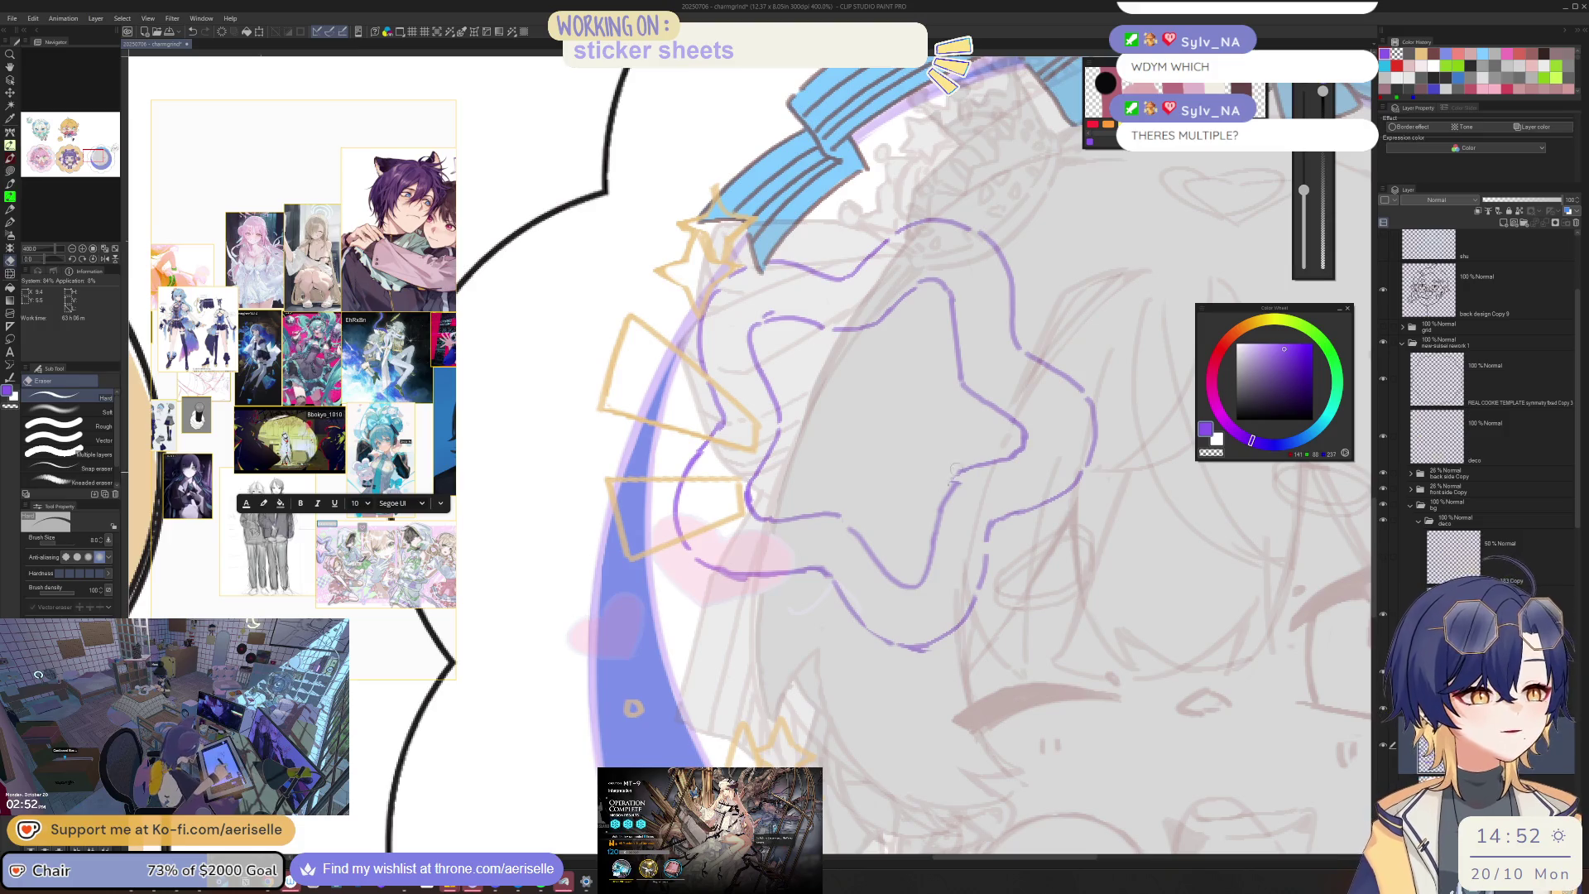
pyautogui.press('p')
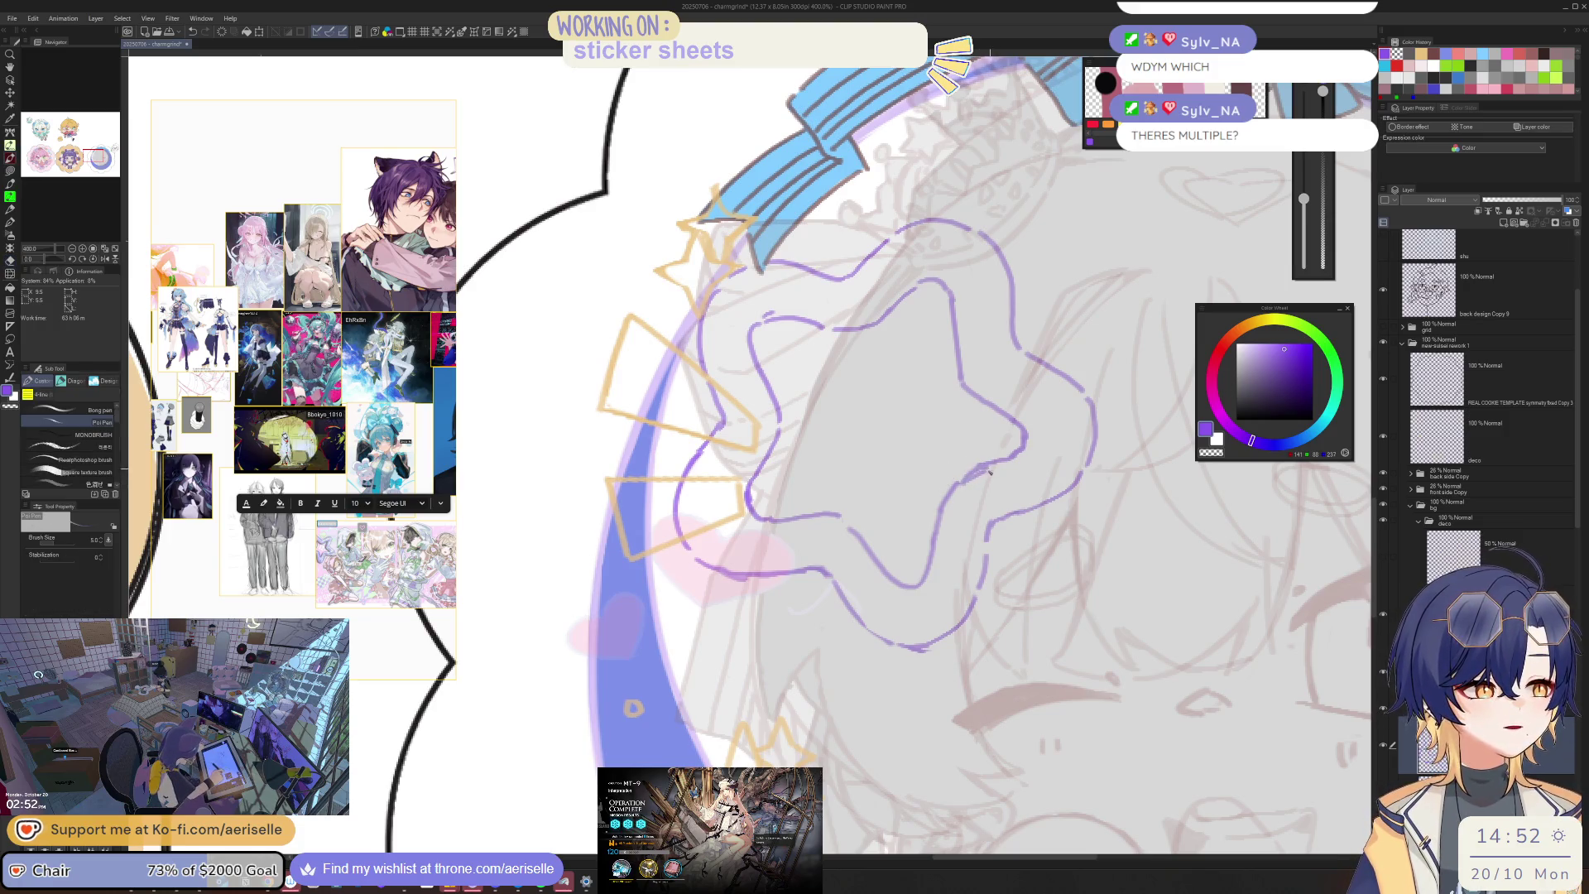
pyautogui.press('e')
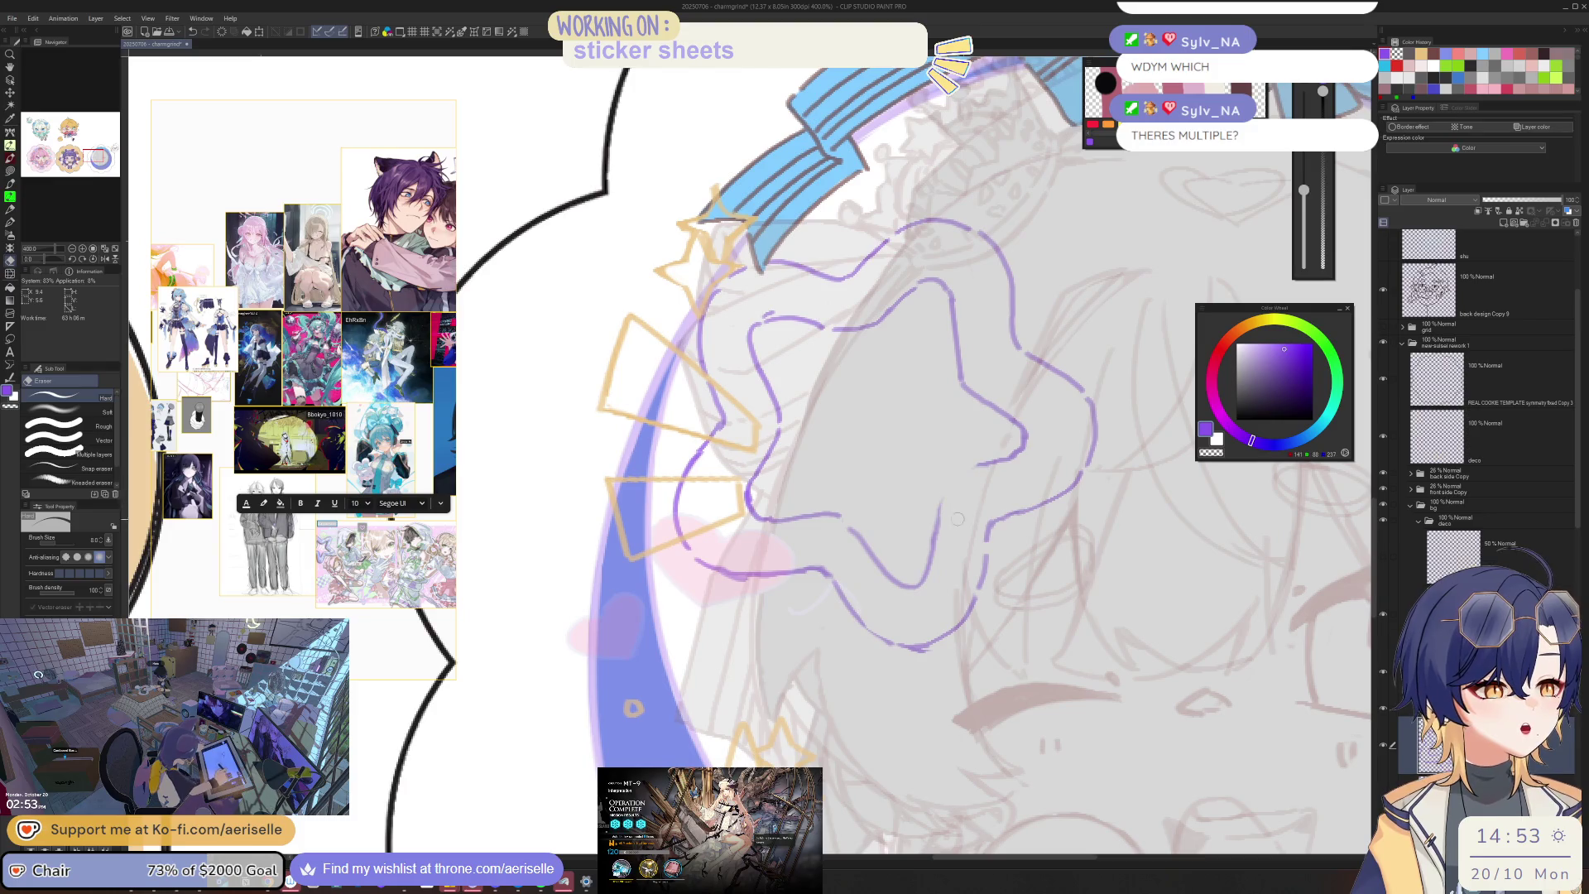
pyautogui.press('p')
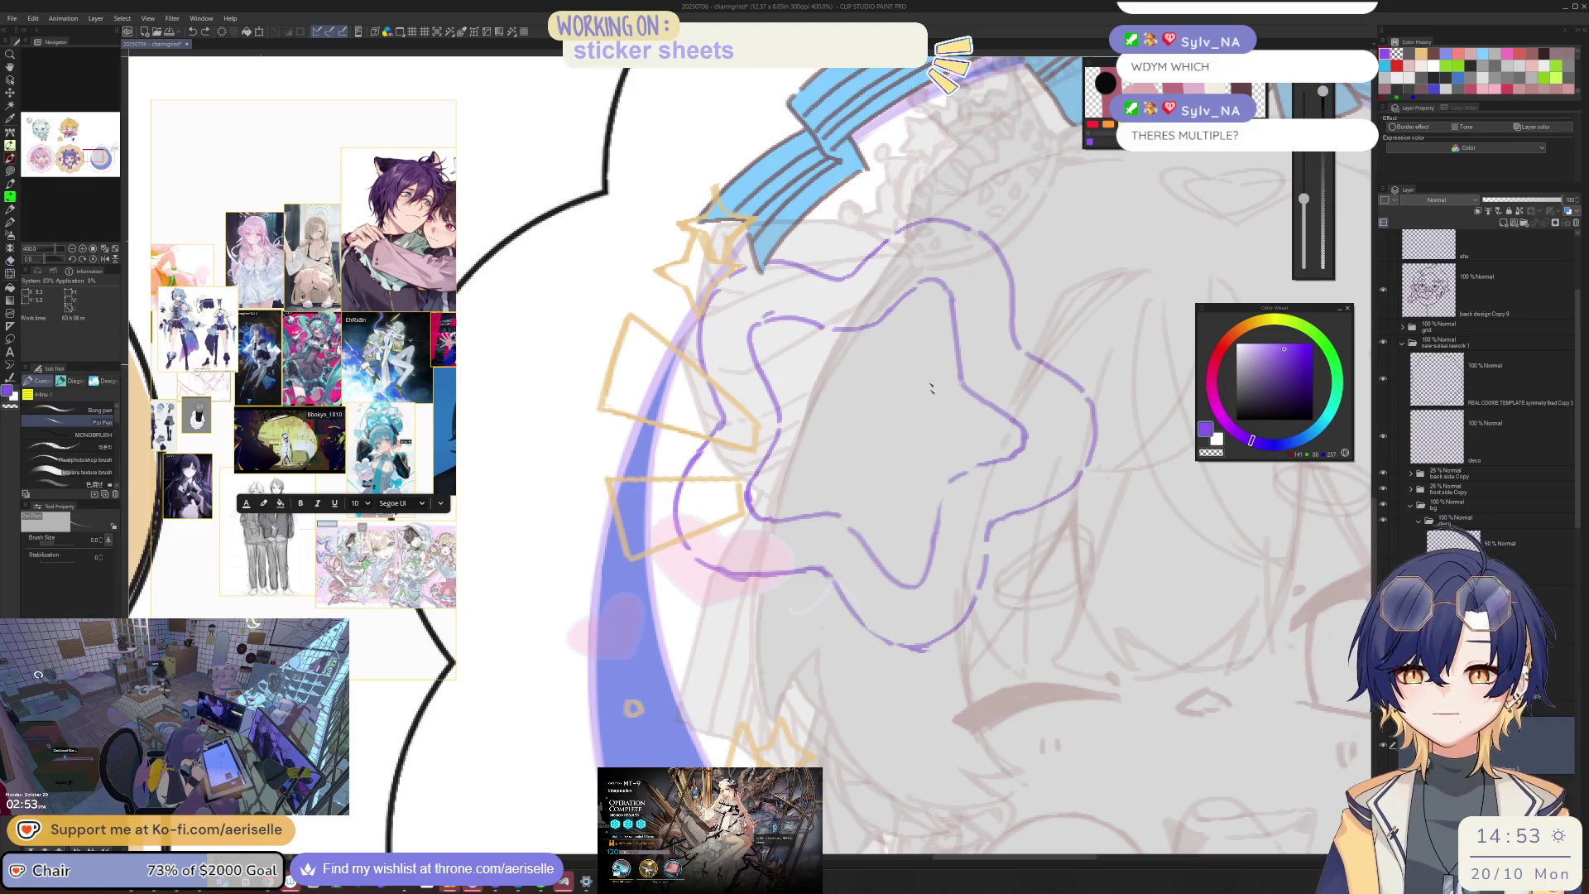
# Step: Rotate the view around the star, try erasing part of its lower purple line, and undo it
pyautogui.moveTo(941, 522)
pyautogui.mouseDown()
pyautogui.moveTo(1021, 450)
pyautogui.moveTo(946, 370)
pyautogui.mouseUp()
pyautogui.press('e')
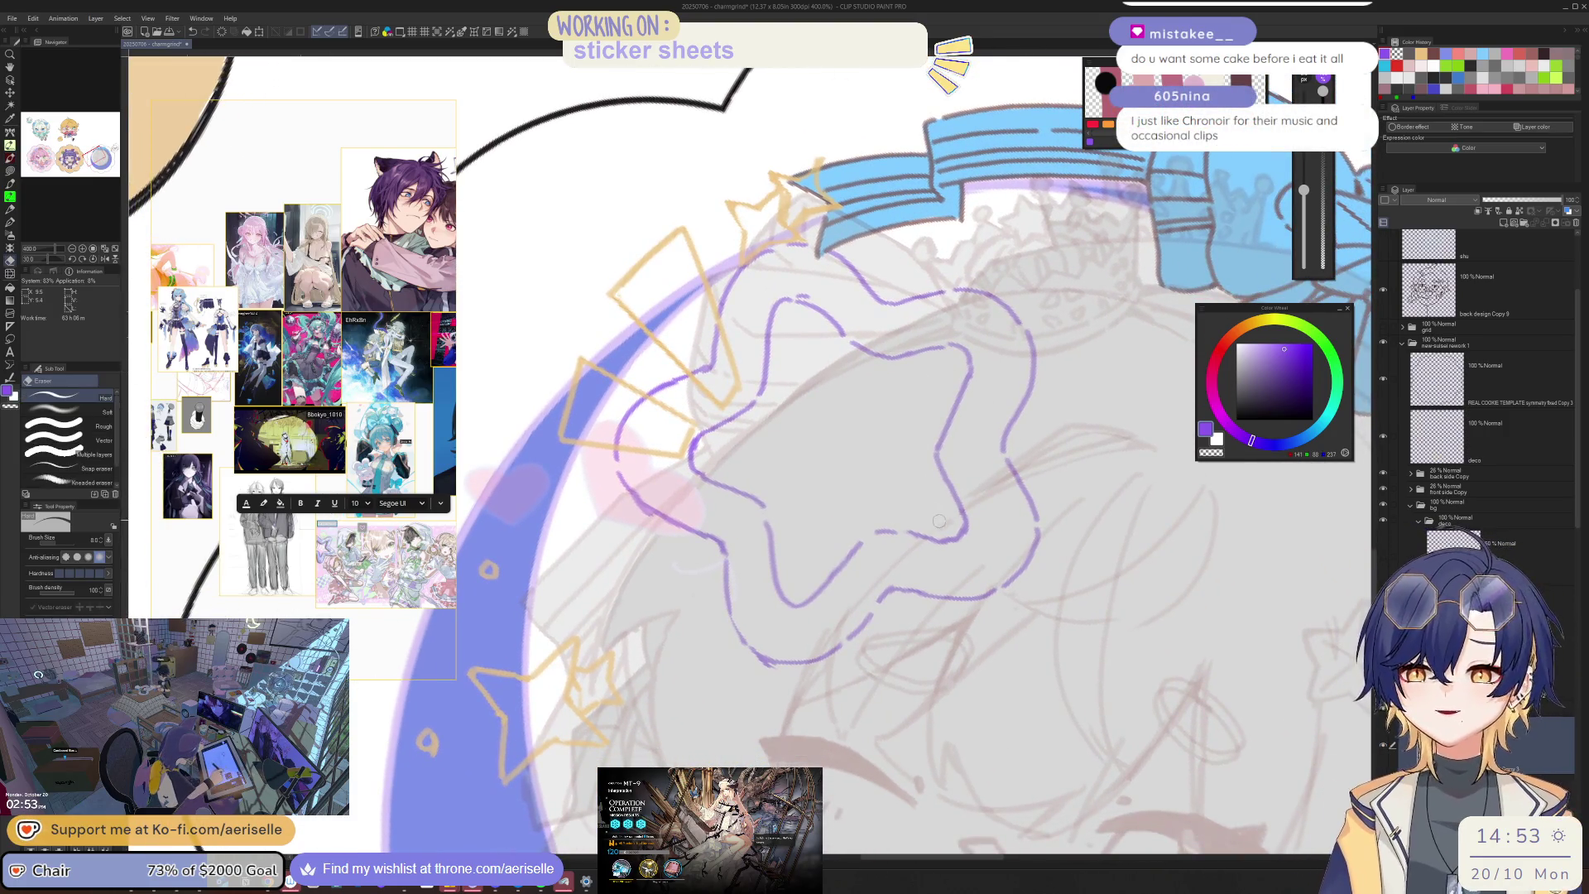
pyautogui.moveTo(910, 536)
pyautogui.mouseDown()
pyautogui.moveTo(965, 534)
pyautogui.moveTo(970, 501)
pyautogui.moveTo(976, 515)
pyautogui.mouseUp()
pyautogui.hotkey('ctrl', 'z')
pyautogui.hotkey('ctrl', 'z')
pyautogui.press('p')
pyautogui.hotkey('ctrl', 'z')
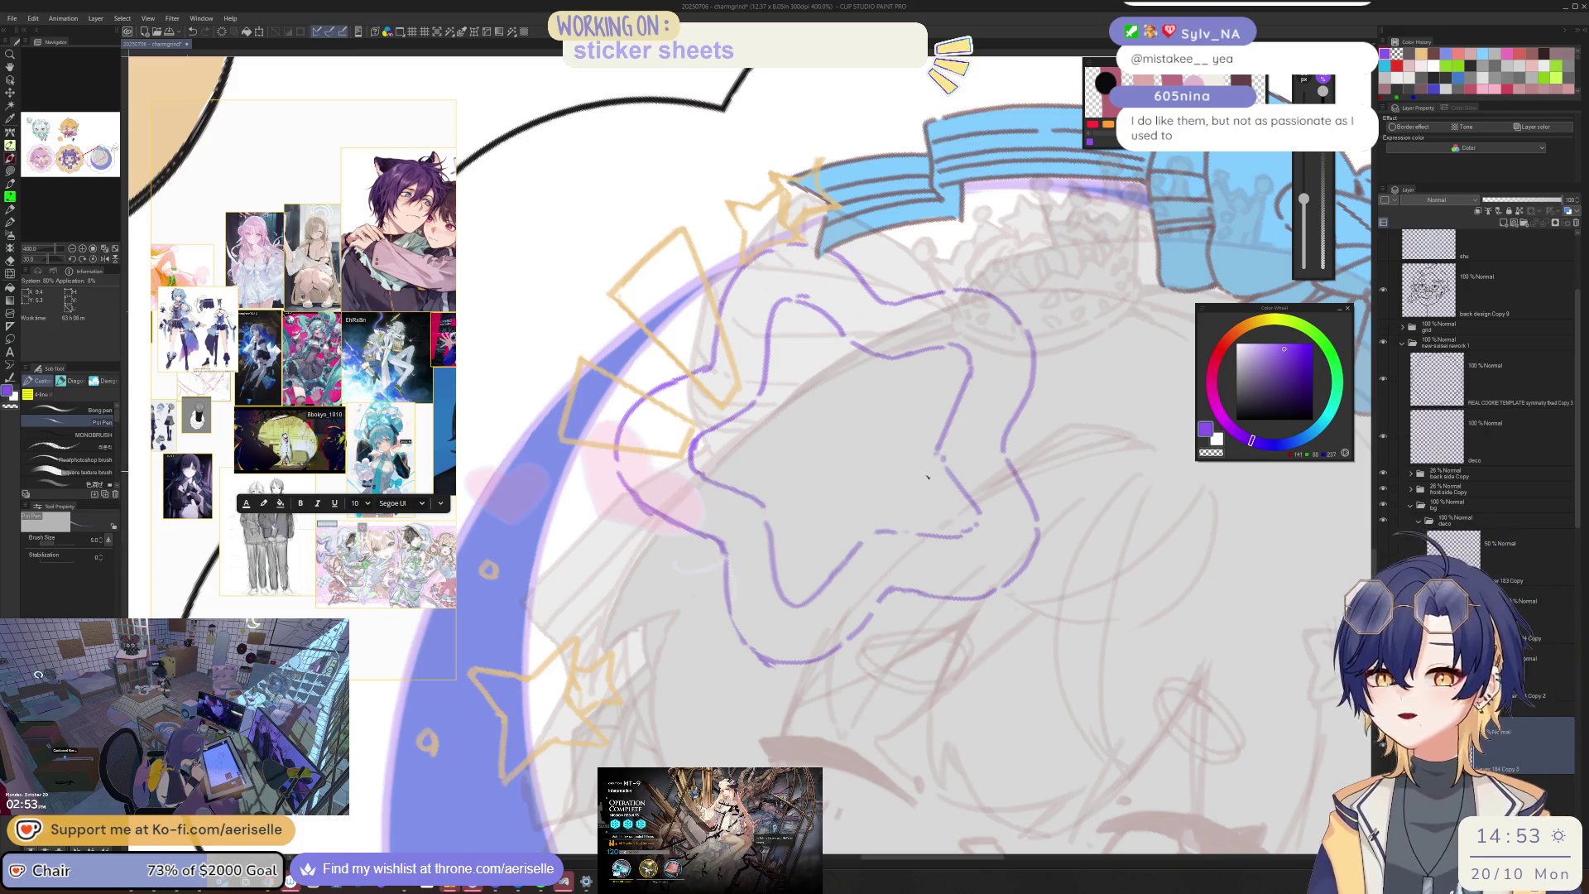
pyautogui.moveTo(939, 314); pyautogui.dragTo(941, 302)
pyautogui.scroll(-10, 931, 490)
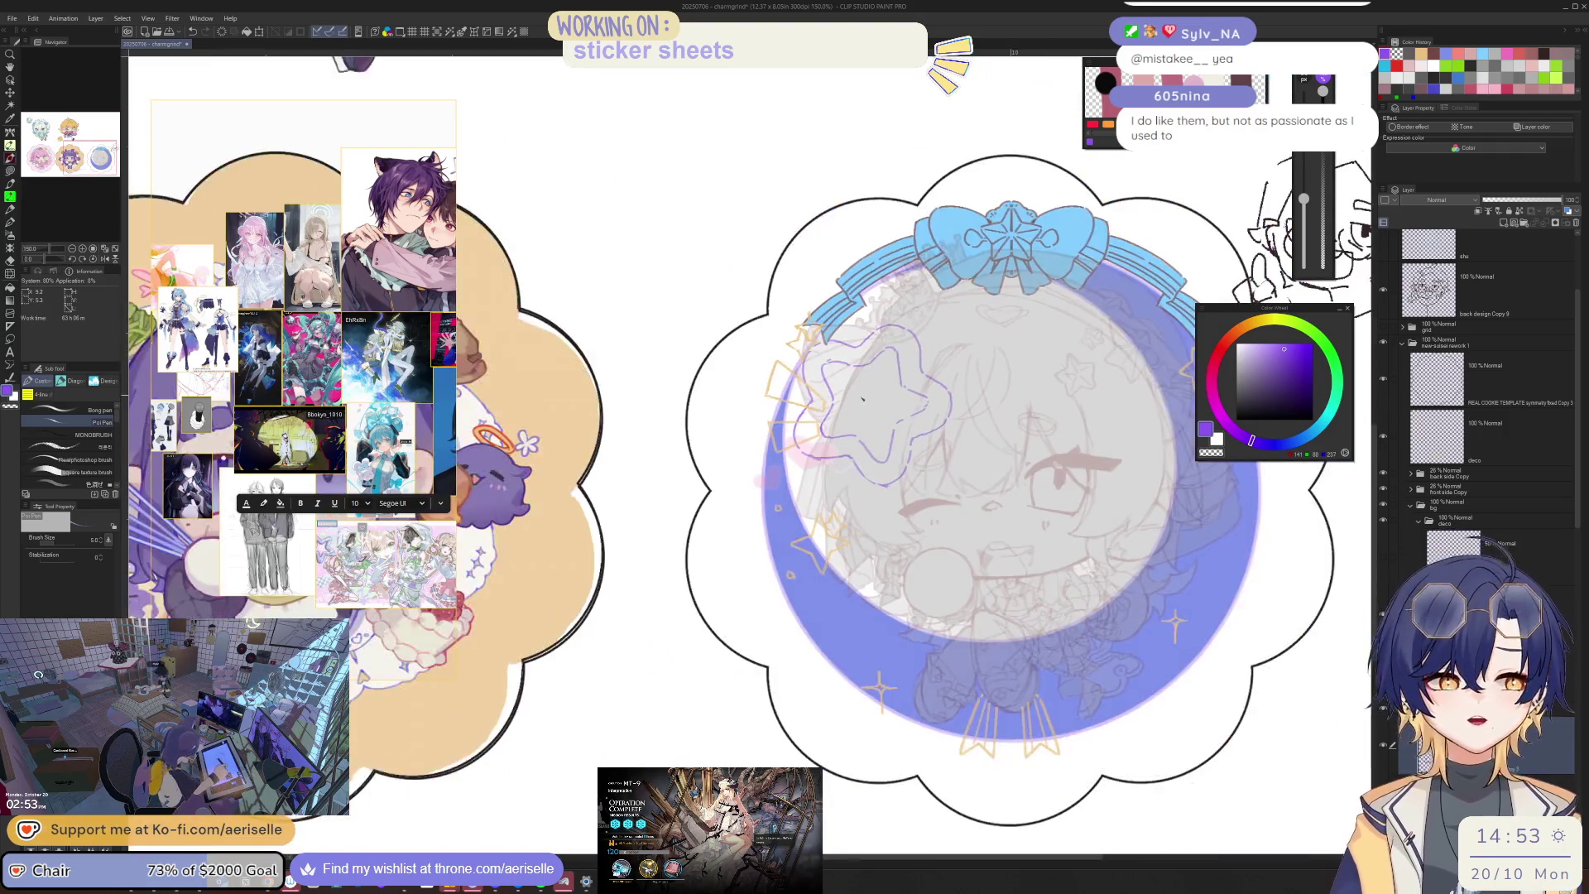
pyautogui.scroll(10, 836, 390)
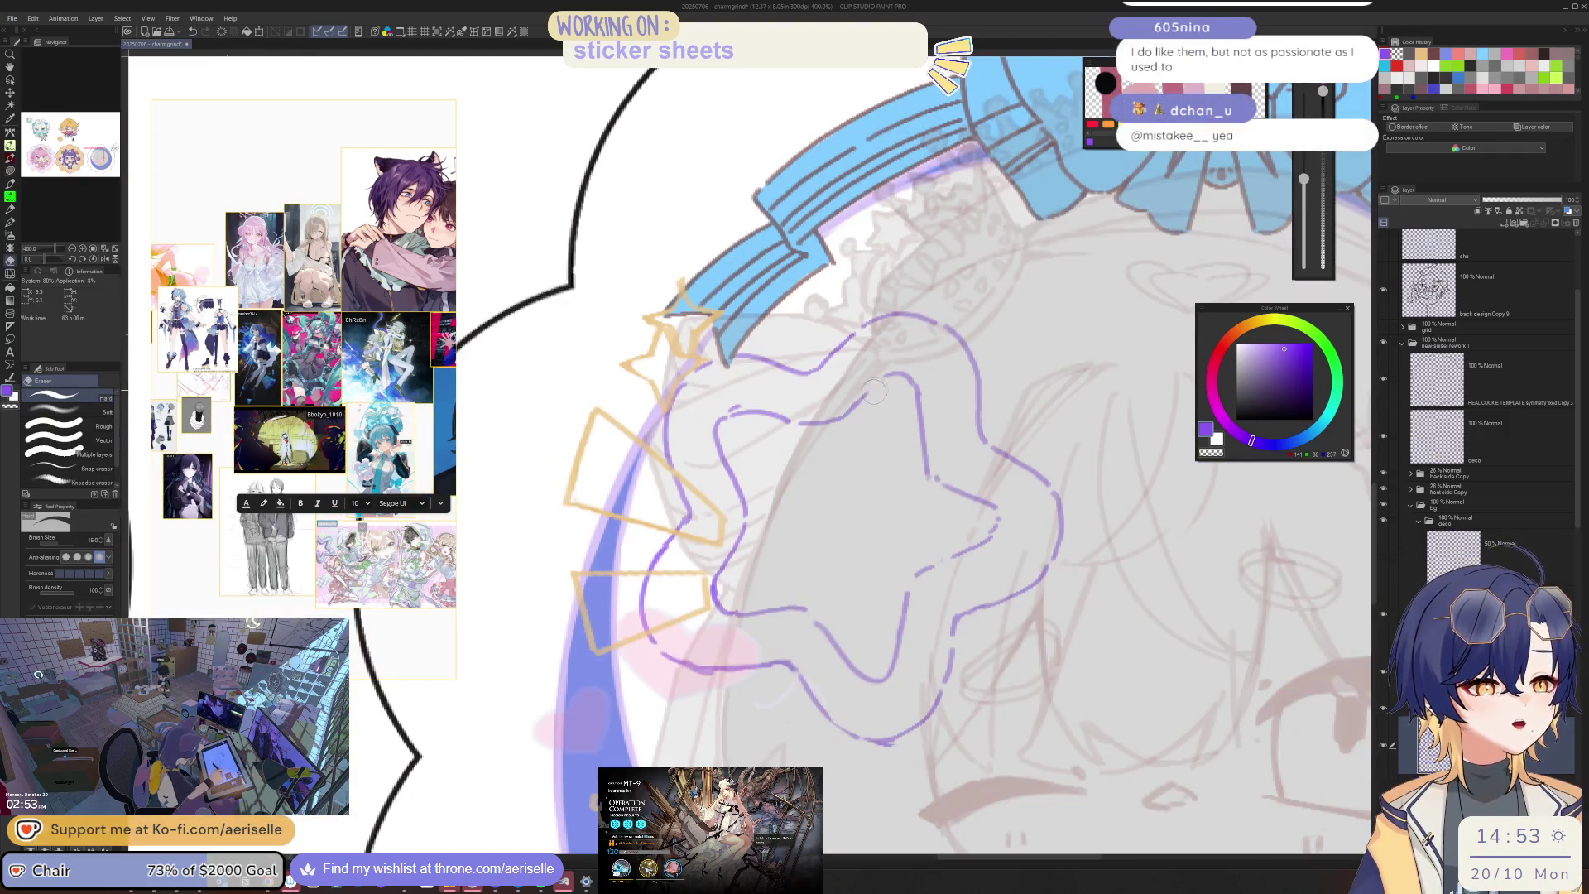
# Step: Erase a short stretch of the star outline and retry redrawing it in purple
pyautogui.press('e')
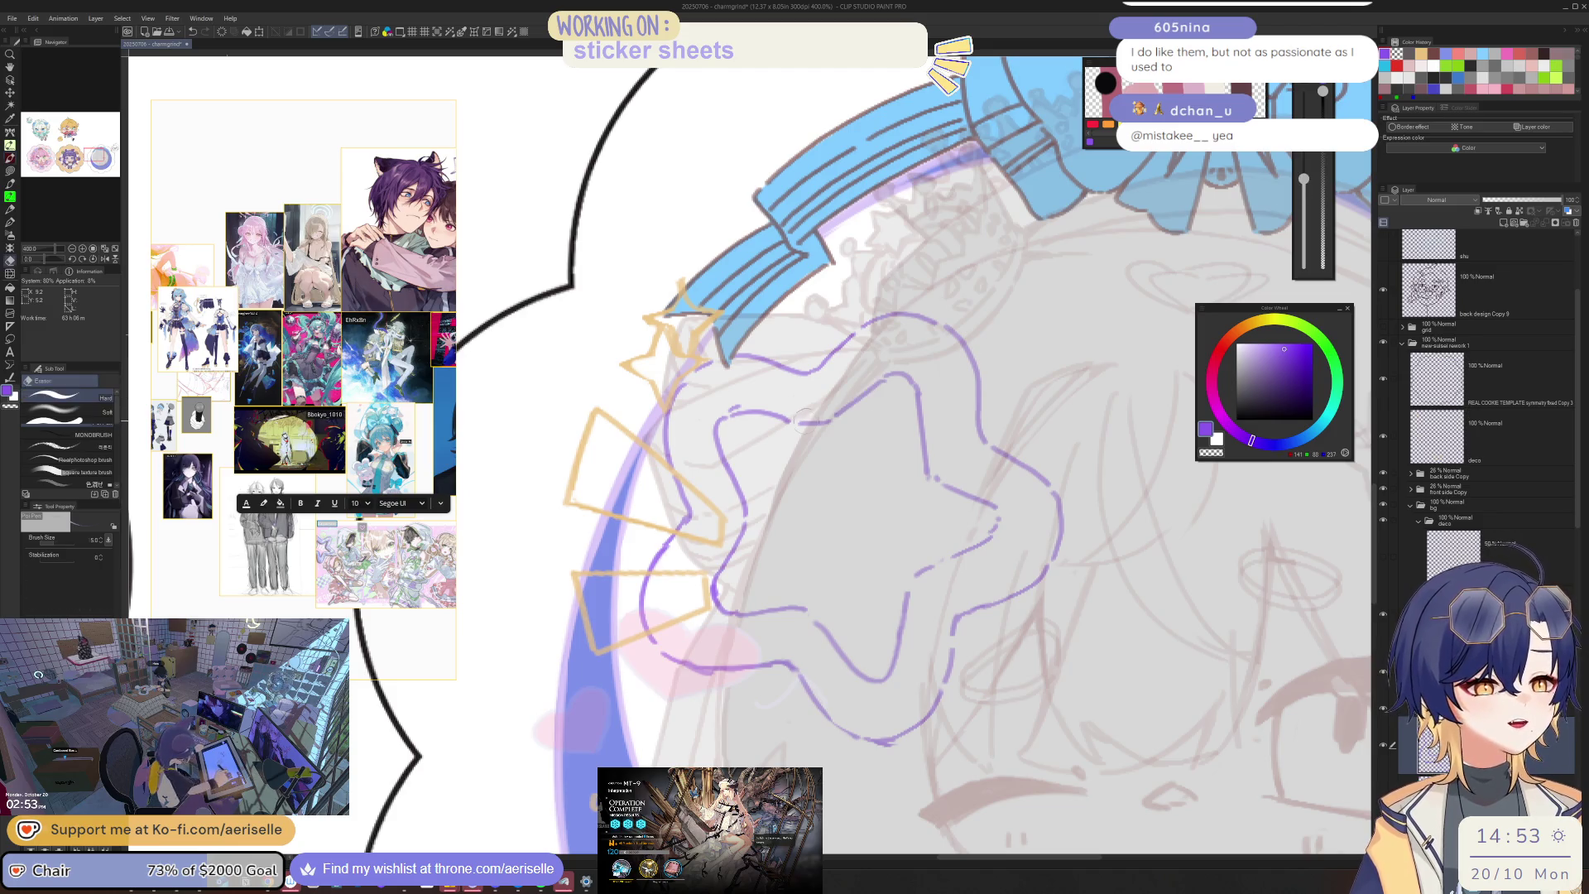
pyautogui.moveTo(722, 411); pyautogui.dragTo(780, 421)
pyautogui.press('p')
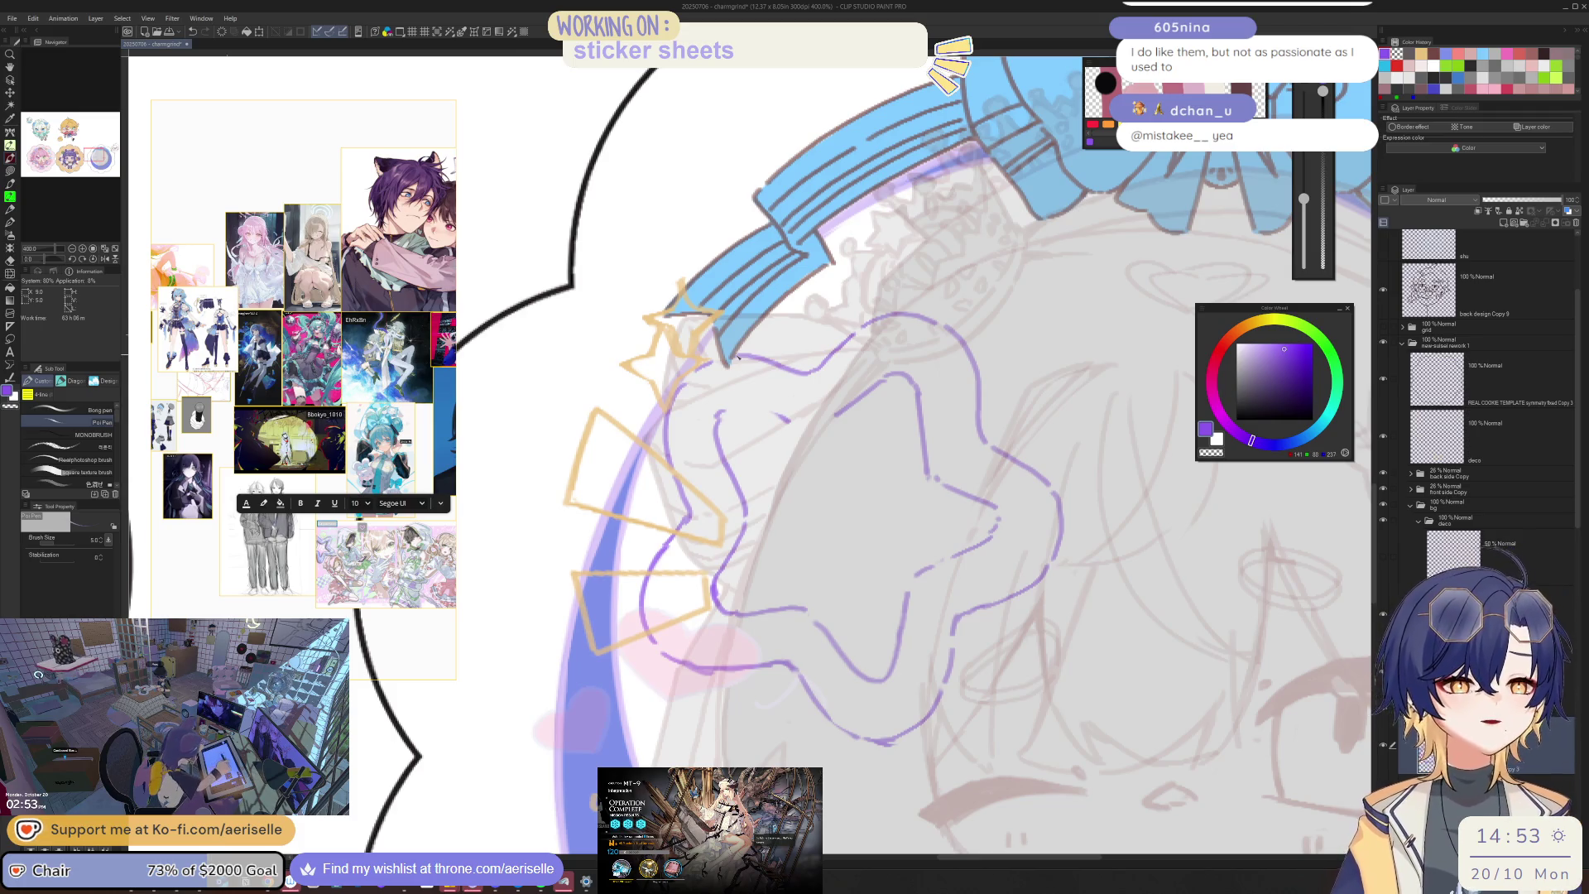
pyautogui.moveTo(737, 408); pyautogui.dragTo(797, 420)
pyautogui.hotkey('ctrl', 'z')
pyautogui.hotkey('ctrl', 'z')
pyautogui.hotkey('ctrl', 'z')
pyautogui.press('e')
pyautogui.press('p')
pyautogui.hotkey('ctrl', 'z')
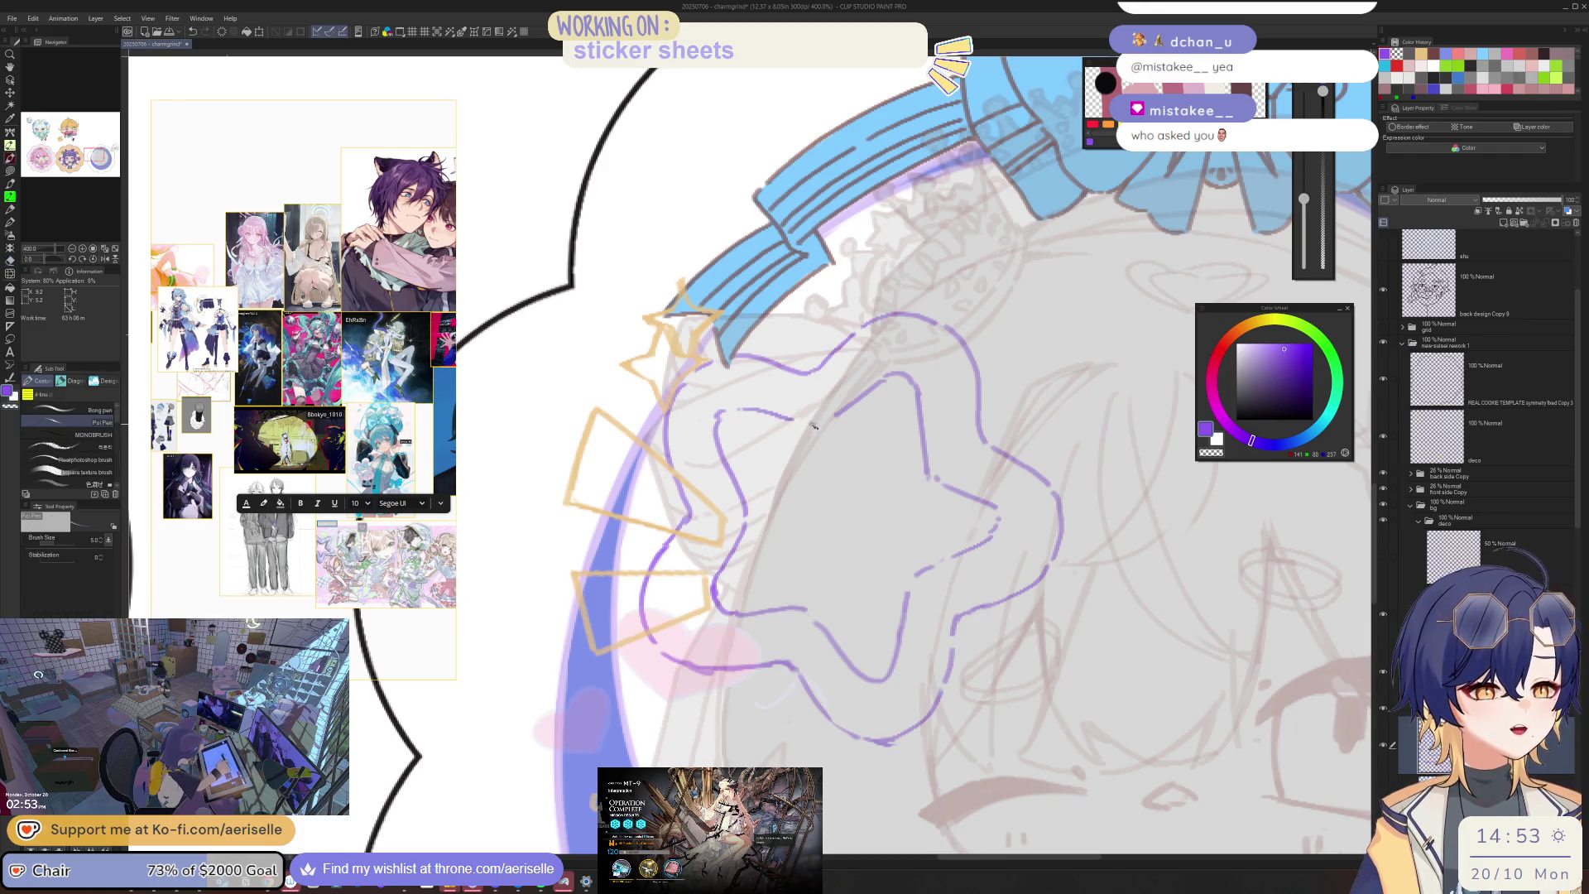
# Step: Rotate and flip the canvas view to check the star outline from other angles
pyautogui.press('-')
pyautogui.press('-')
pyautogui.press('-')
pyautogui.press('e')
pyautogui.press('p')
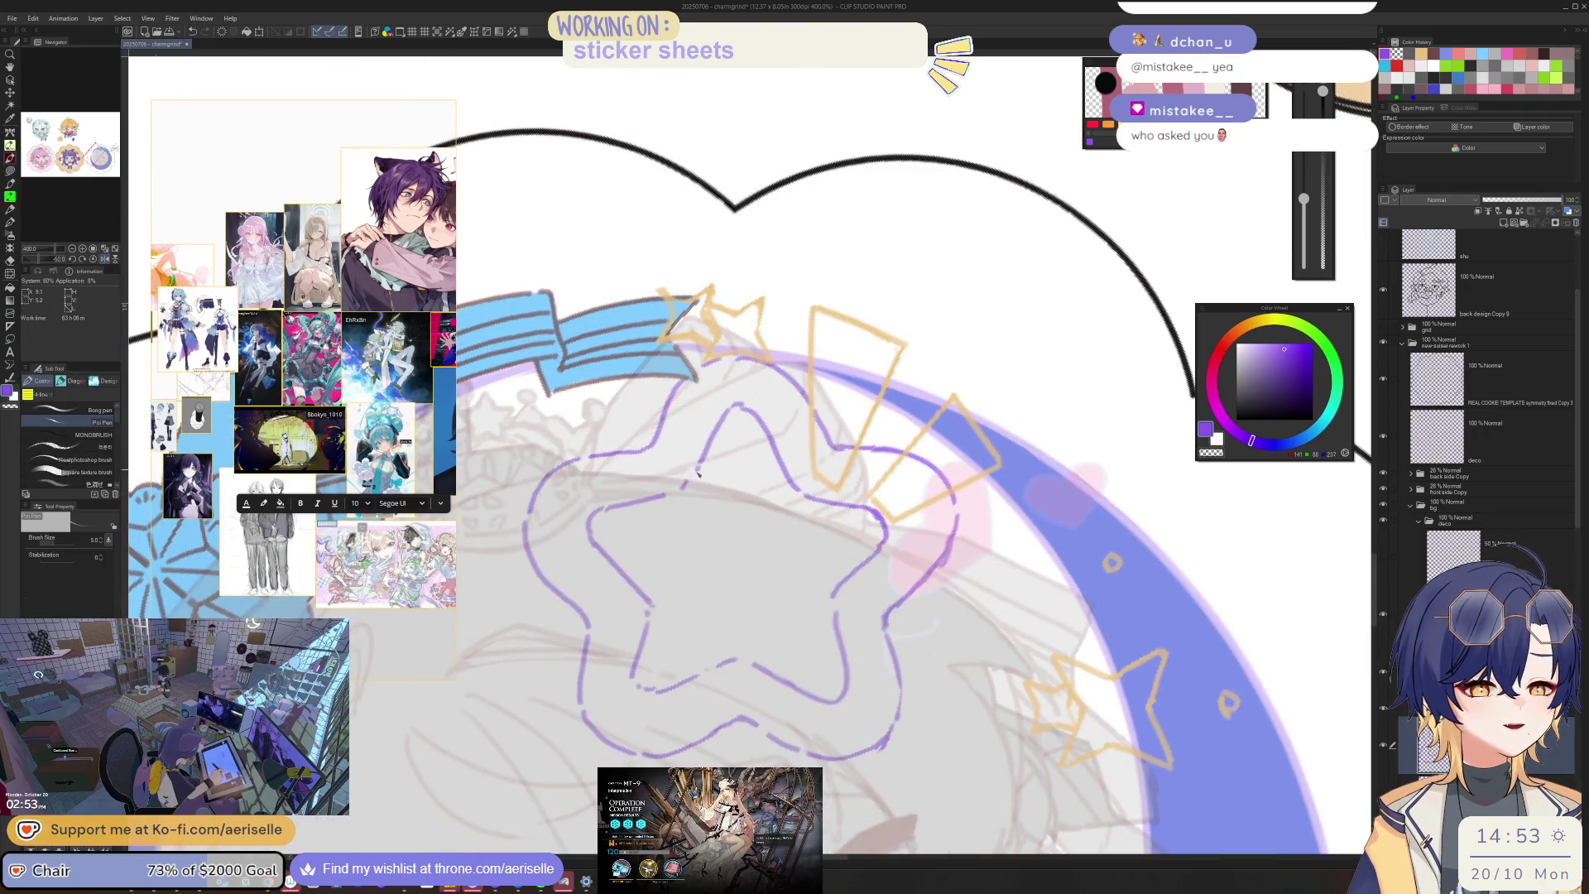
pyautogui.press('h')
pyautogui.press('-')
pyautogui.press('-')
pyautogui.press('-')
pyautogui.press('e')
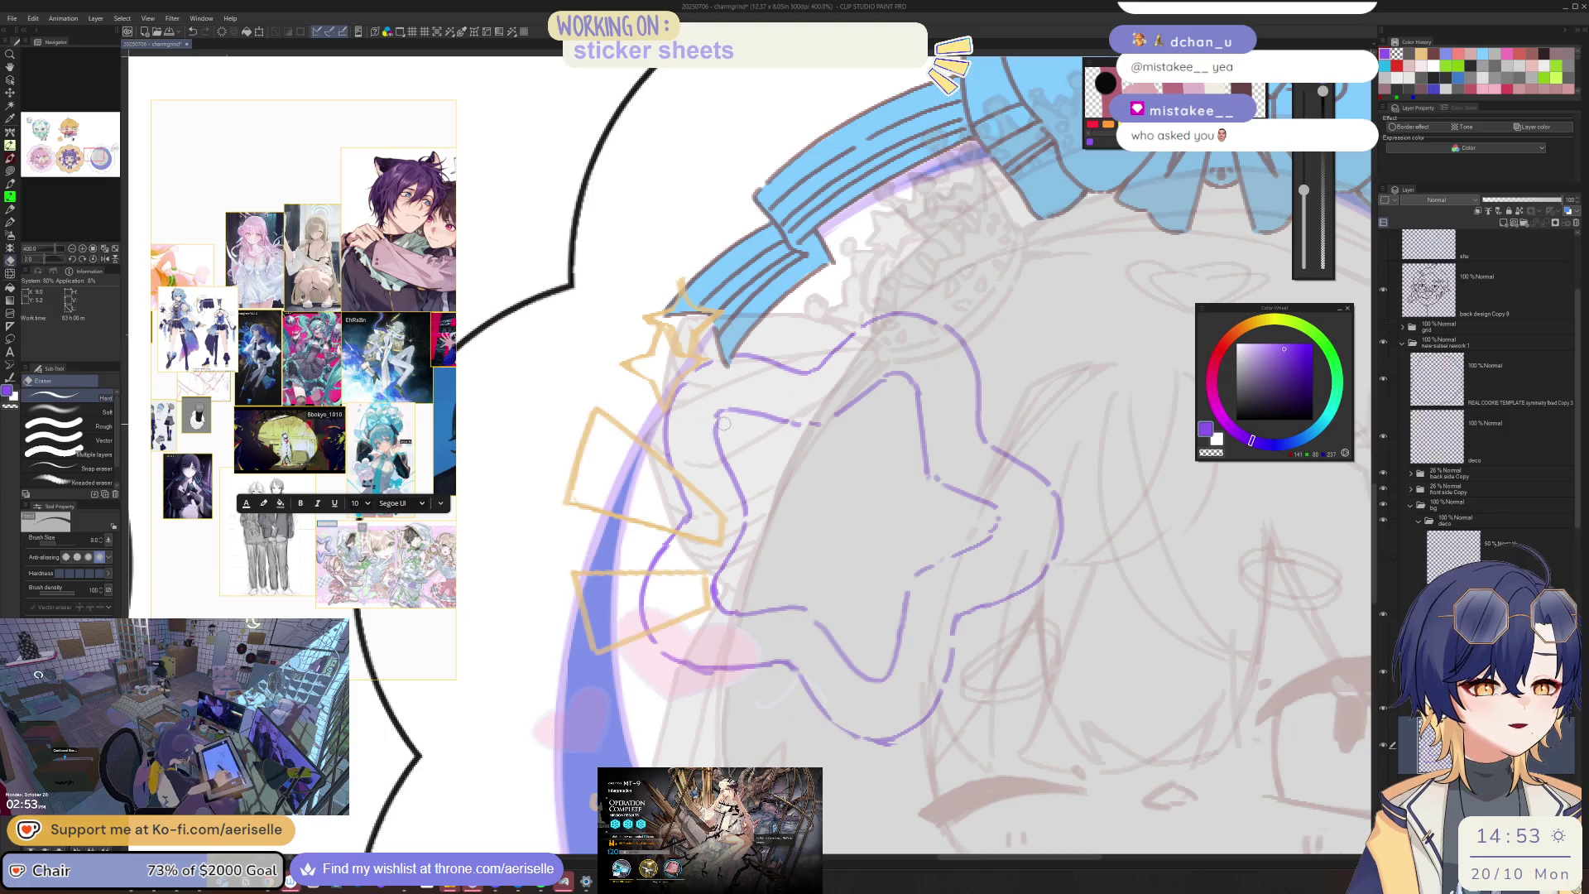
pyautogui.press('p')
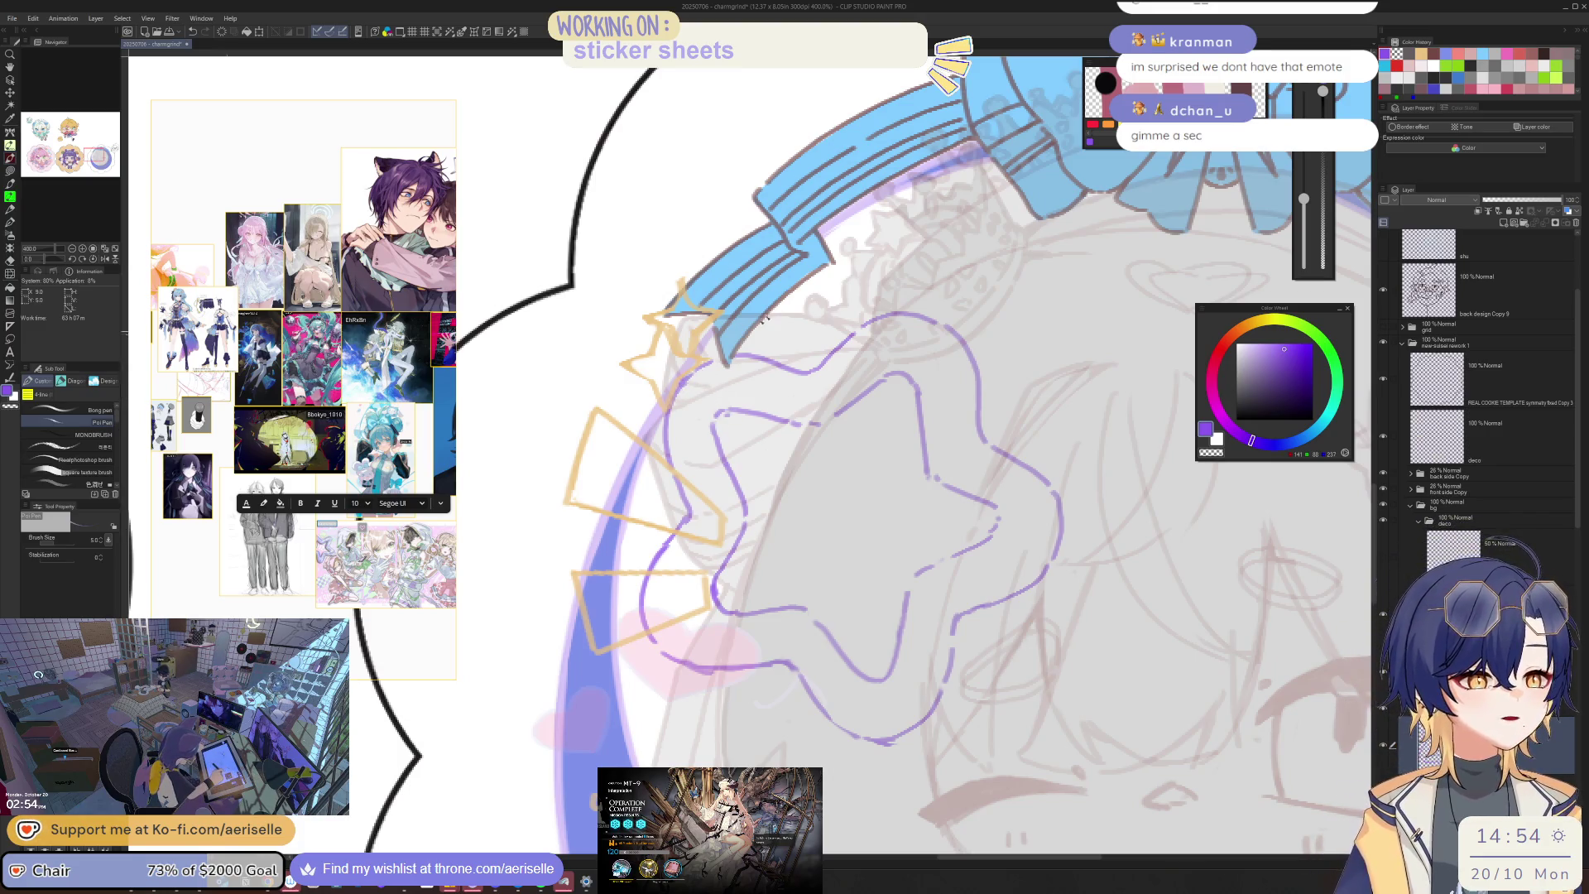
# Step: Reset the view rotation, set the eraser to size 10, and add a short purple stroke along the star's lower edge
pyautogui.moveTo(683, 383); pyautogui.dragTo(666, 403)
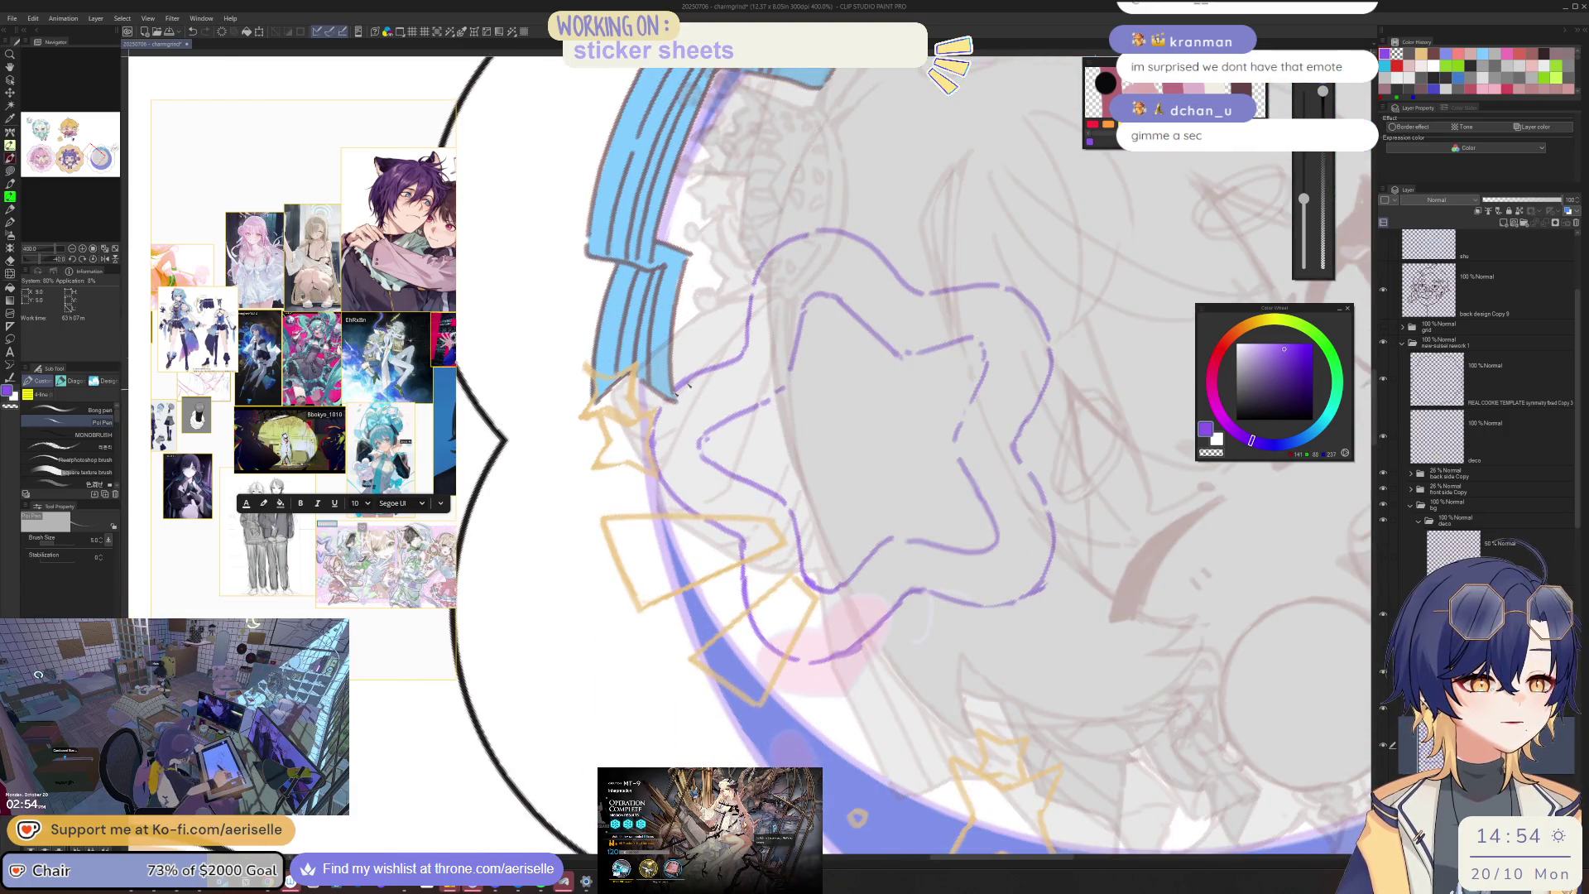
pyautogui.hotkey('ctrl', 'alt', '0')
pyautogui.press('e')
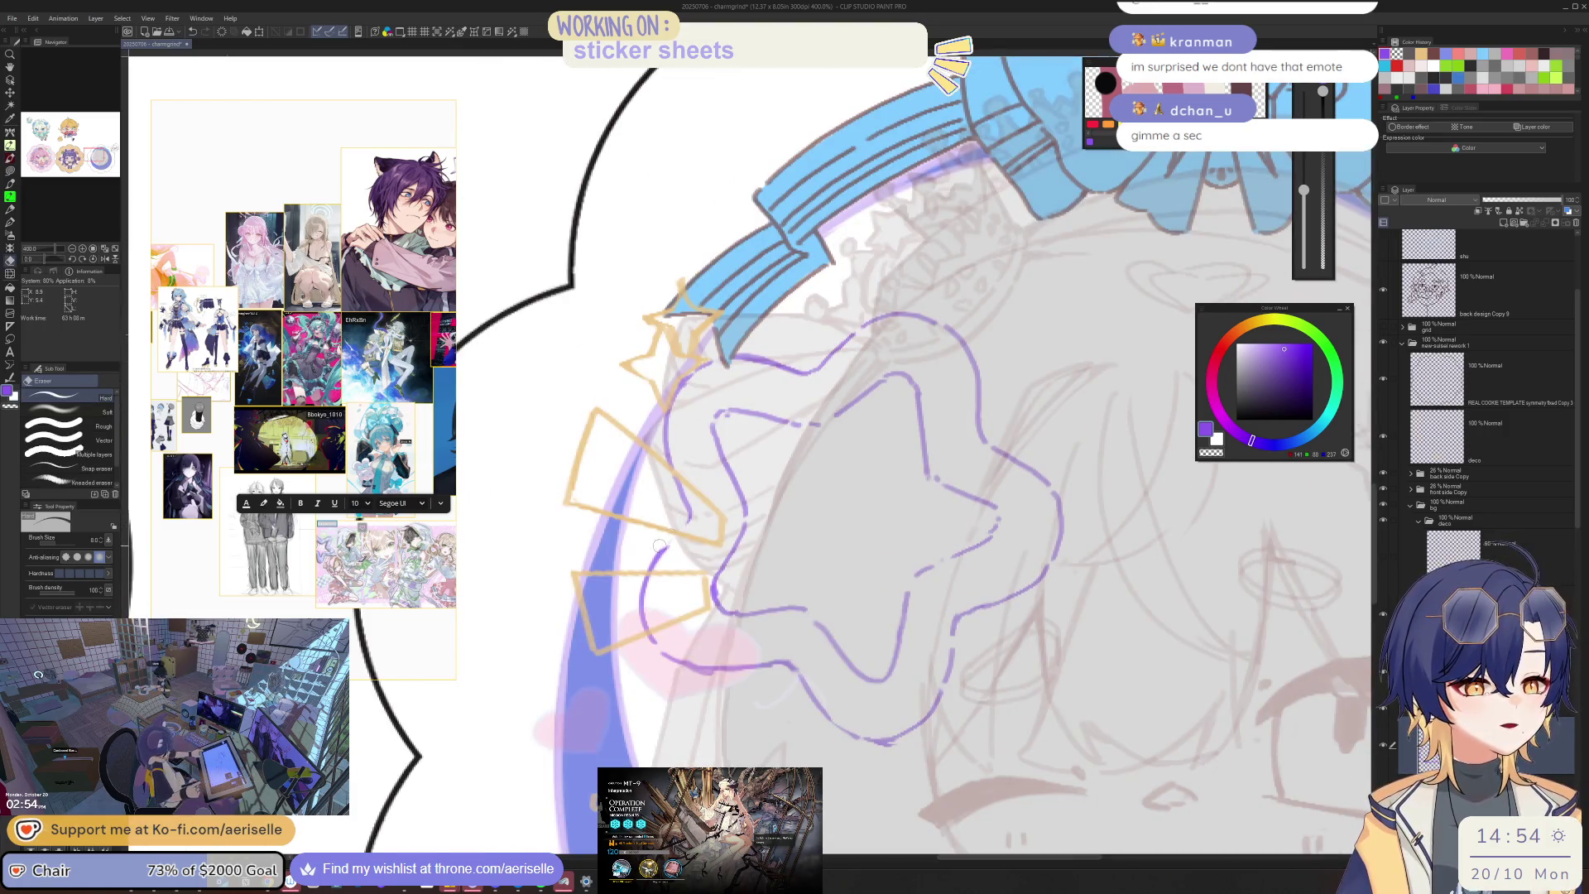
pyautogui.press('p')
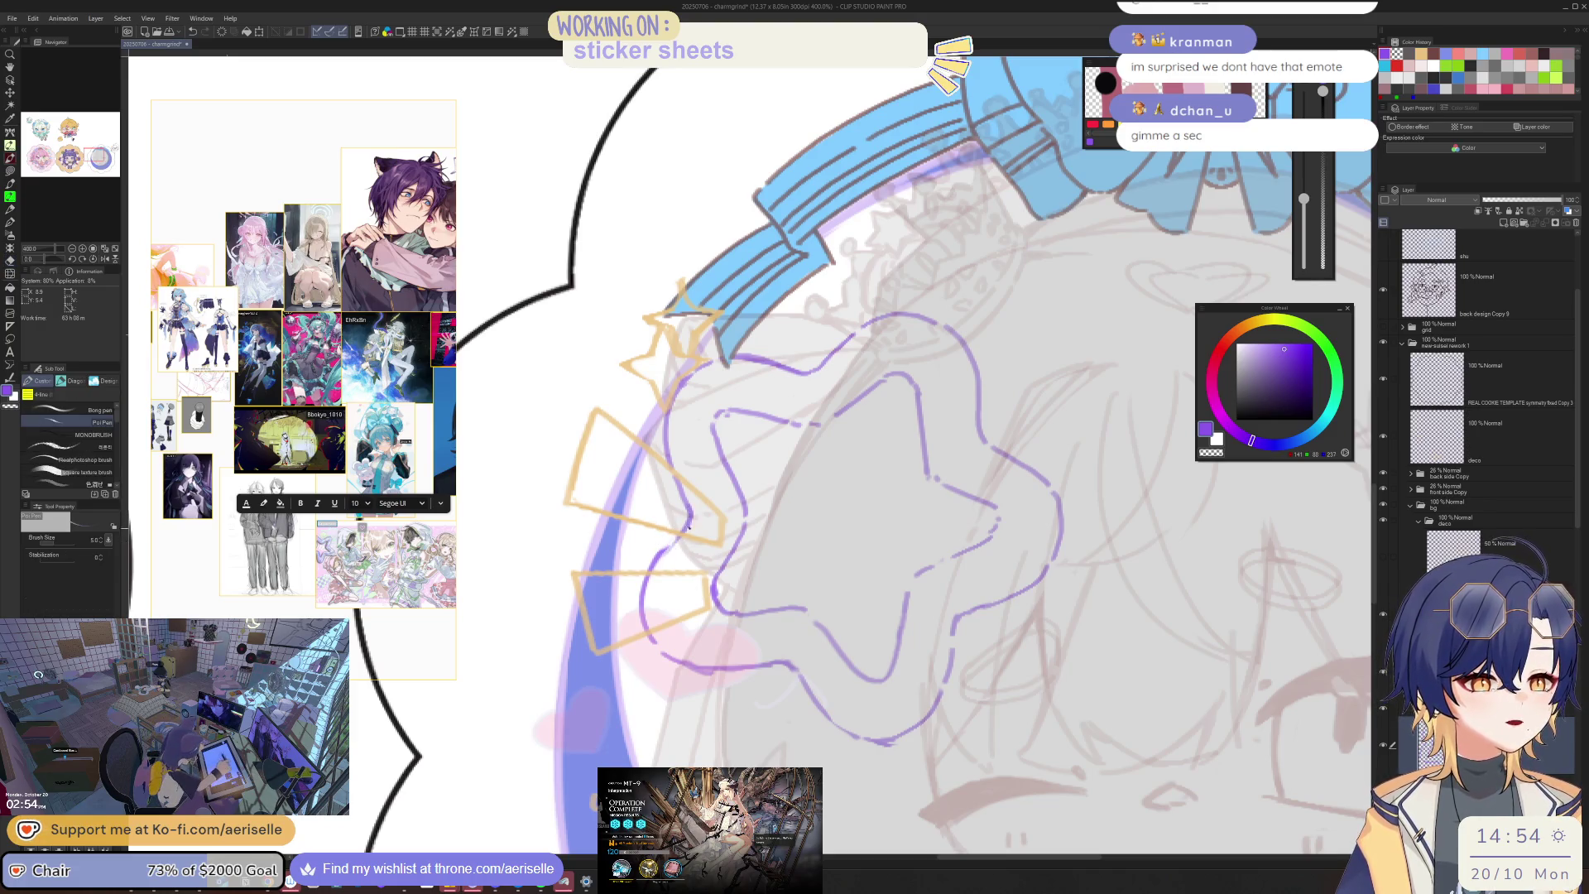
pyautogui.press('e')
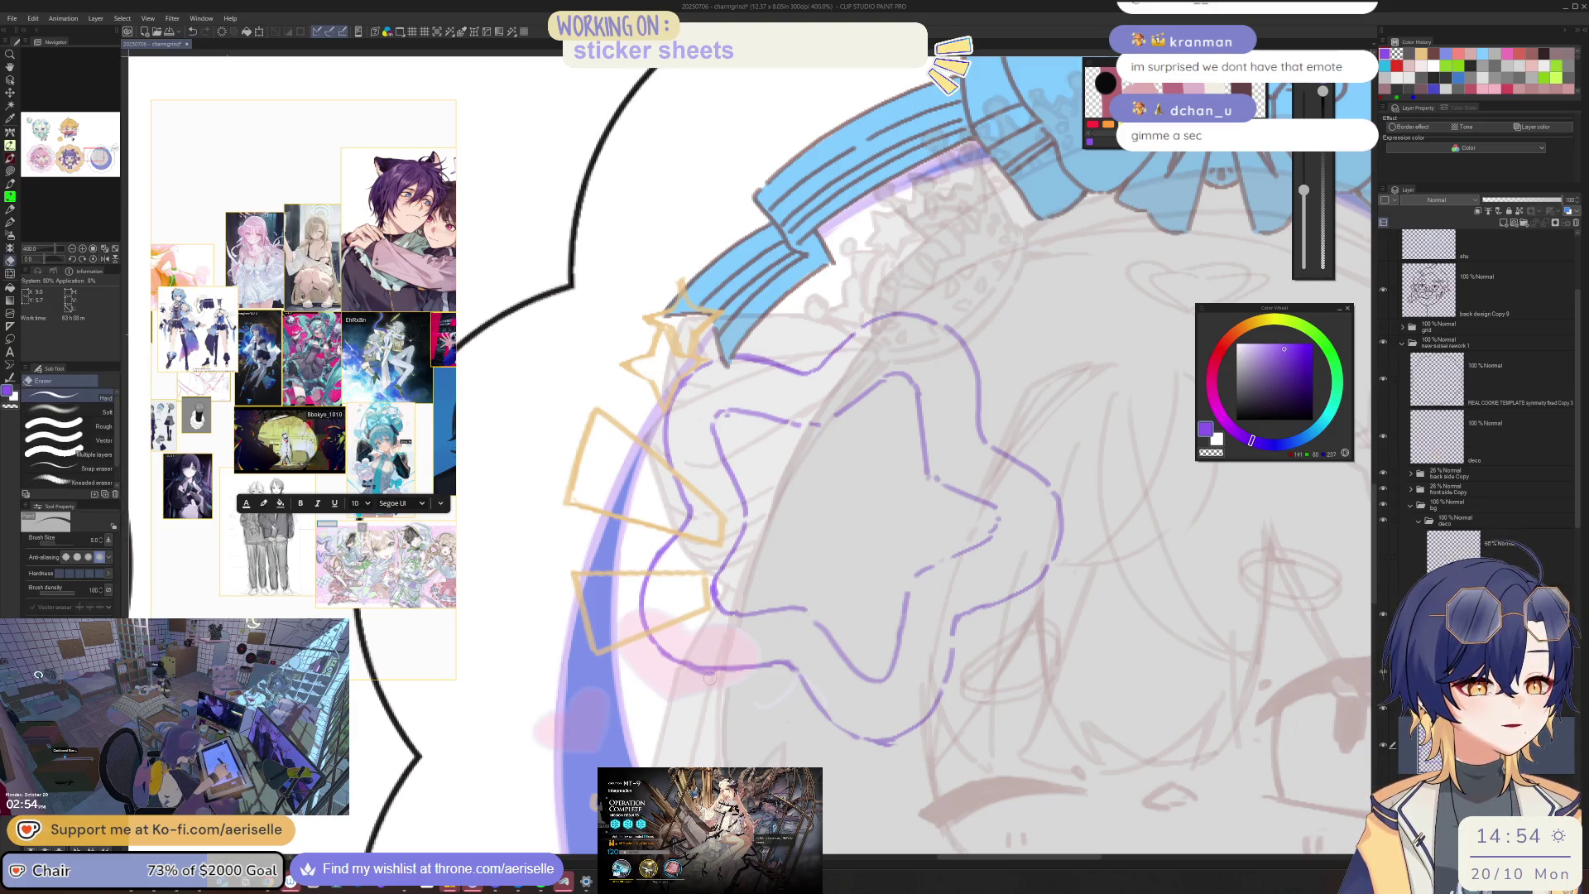
pyautogui.press(']')
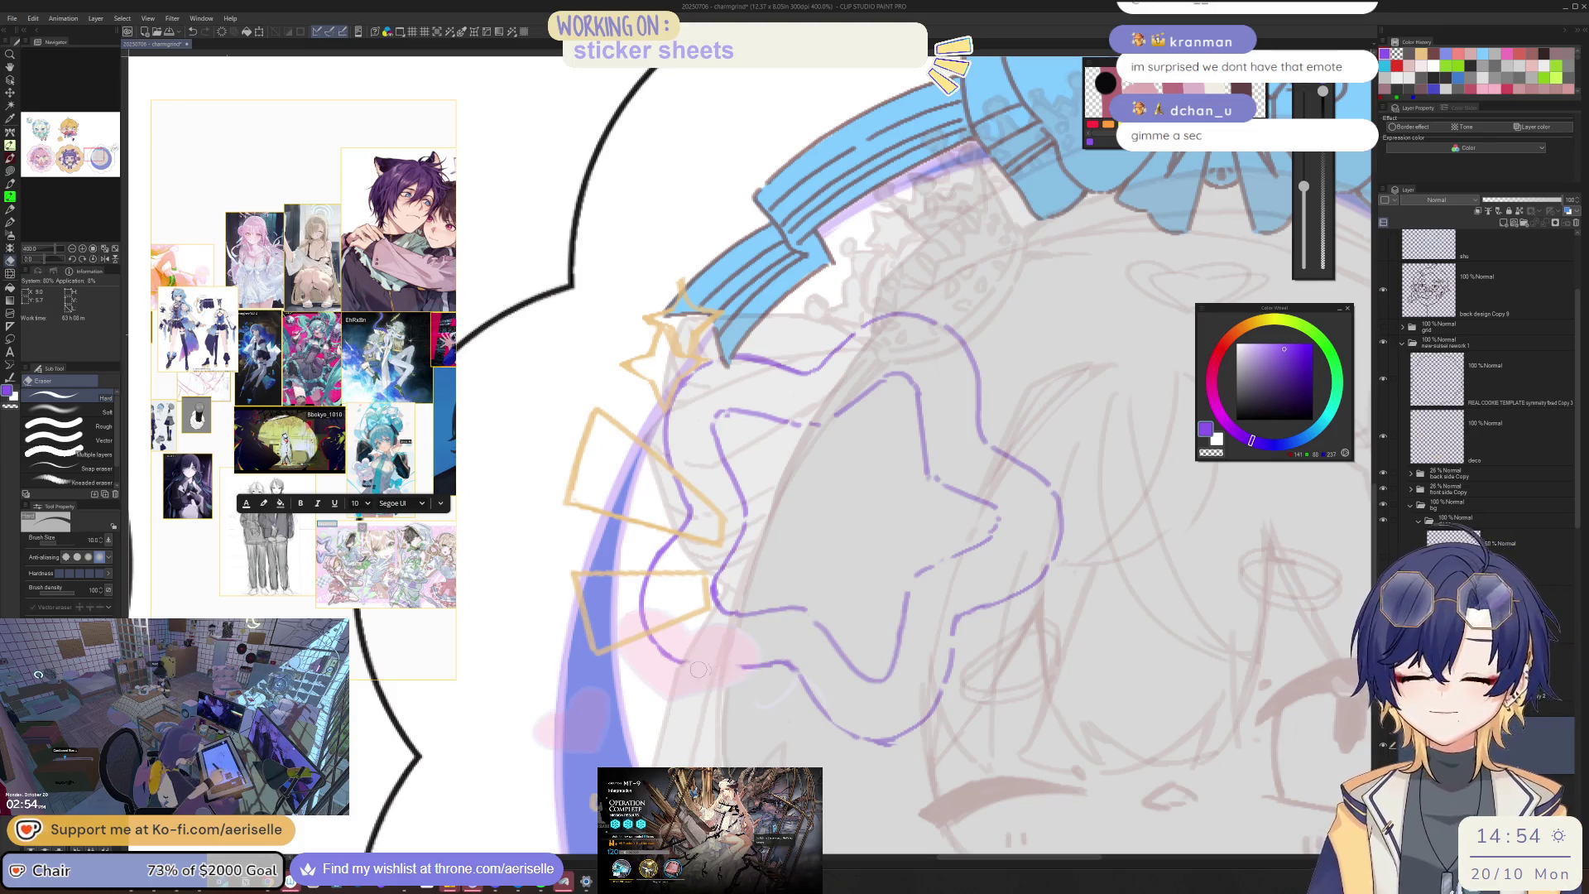
pyautogui.press('p')
pyautogui.moveTo(701, 663); pyautogui.dragTo(751, 665)
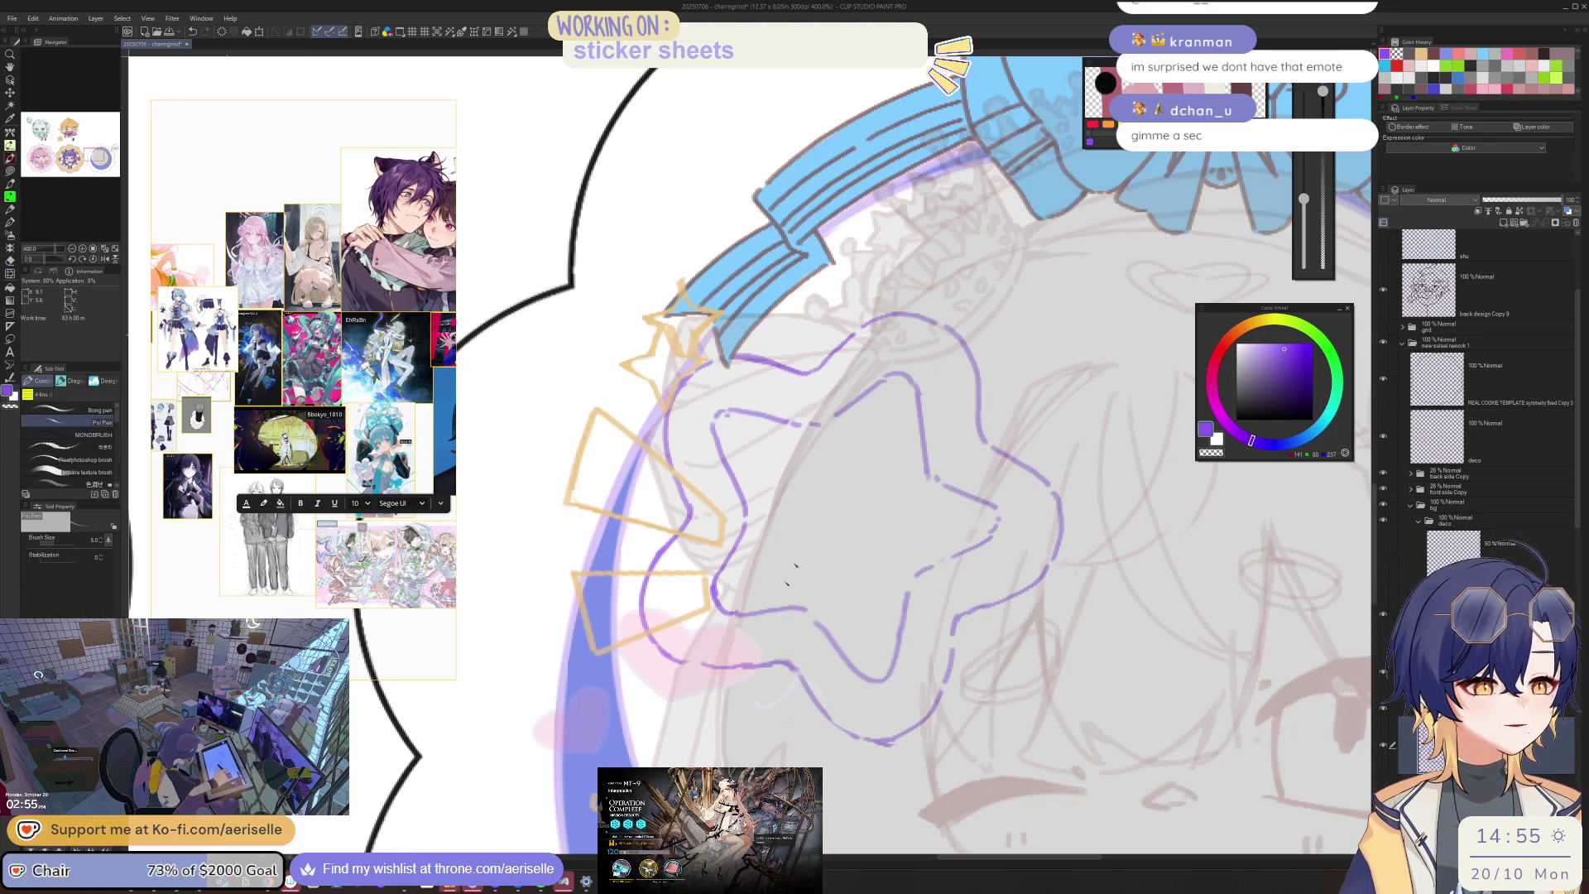
pyautogui.hotkey('ctrl', 'alt', '0')
pyautogui.moveTo(937, 550); pyautogui.dragTo(836, 526)
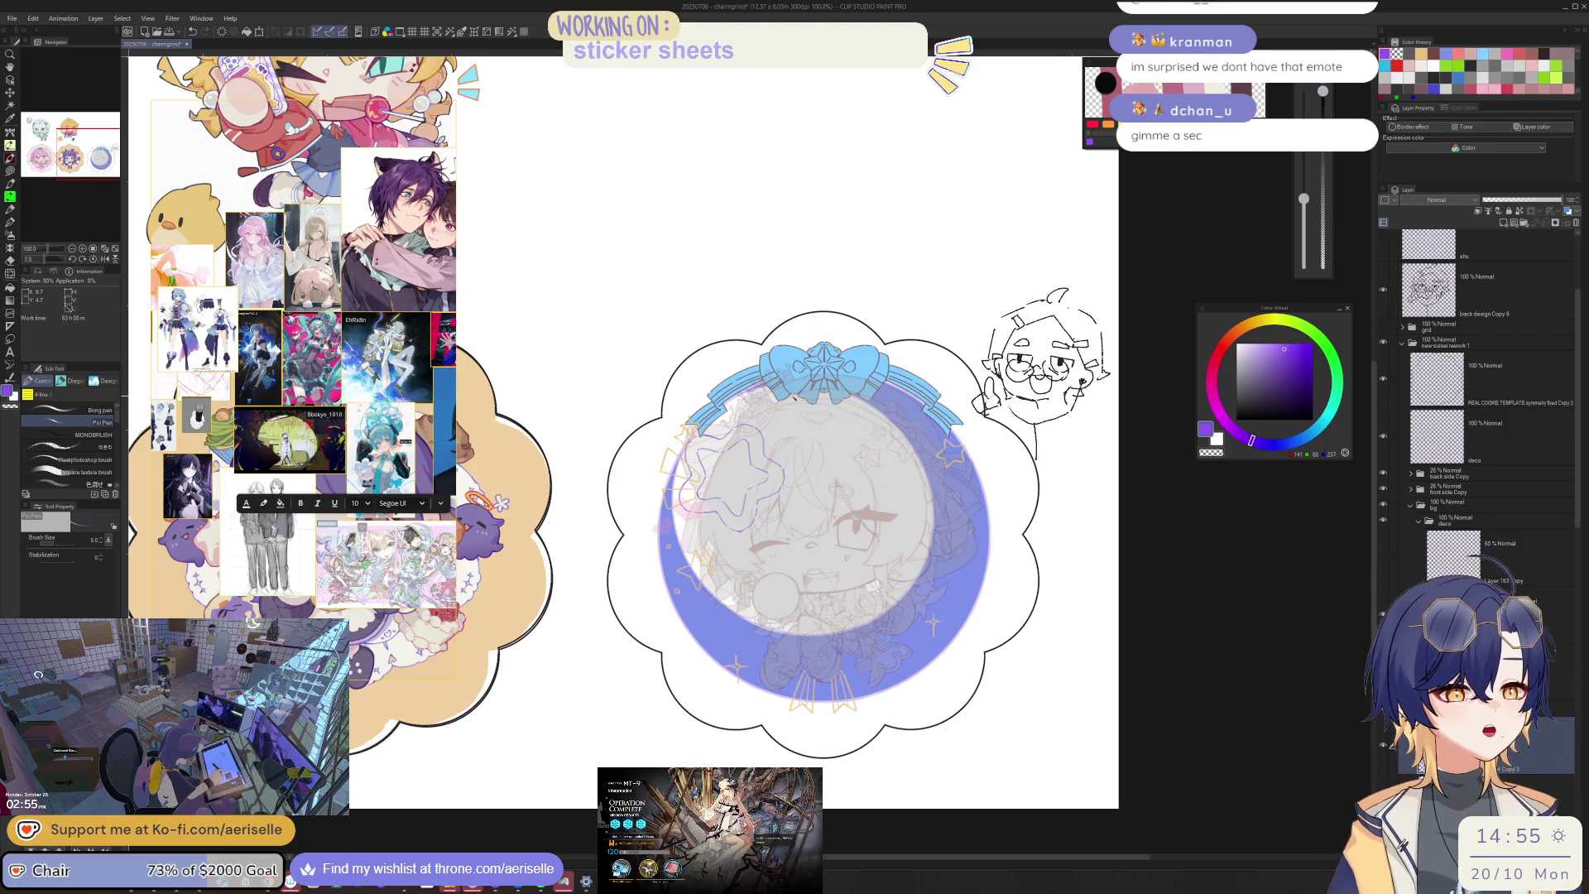
# Step: Move the star sketch up and left, then select and rotate it slightly clockwise
pyautogui.press('k')
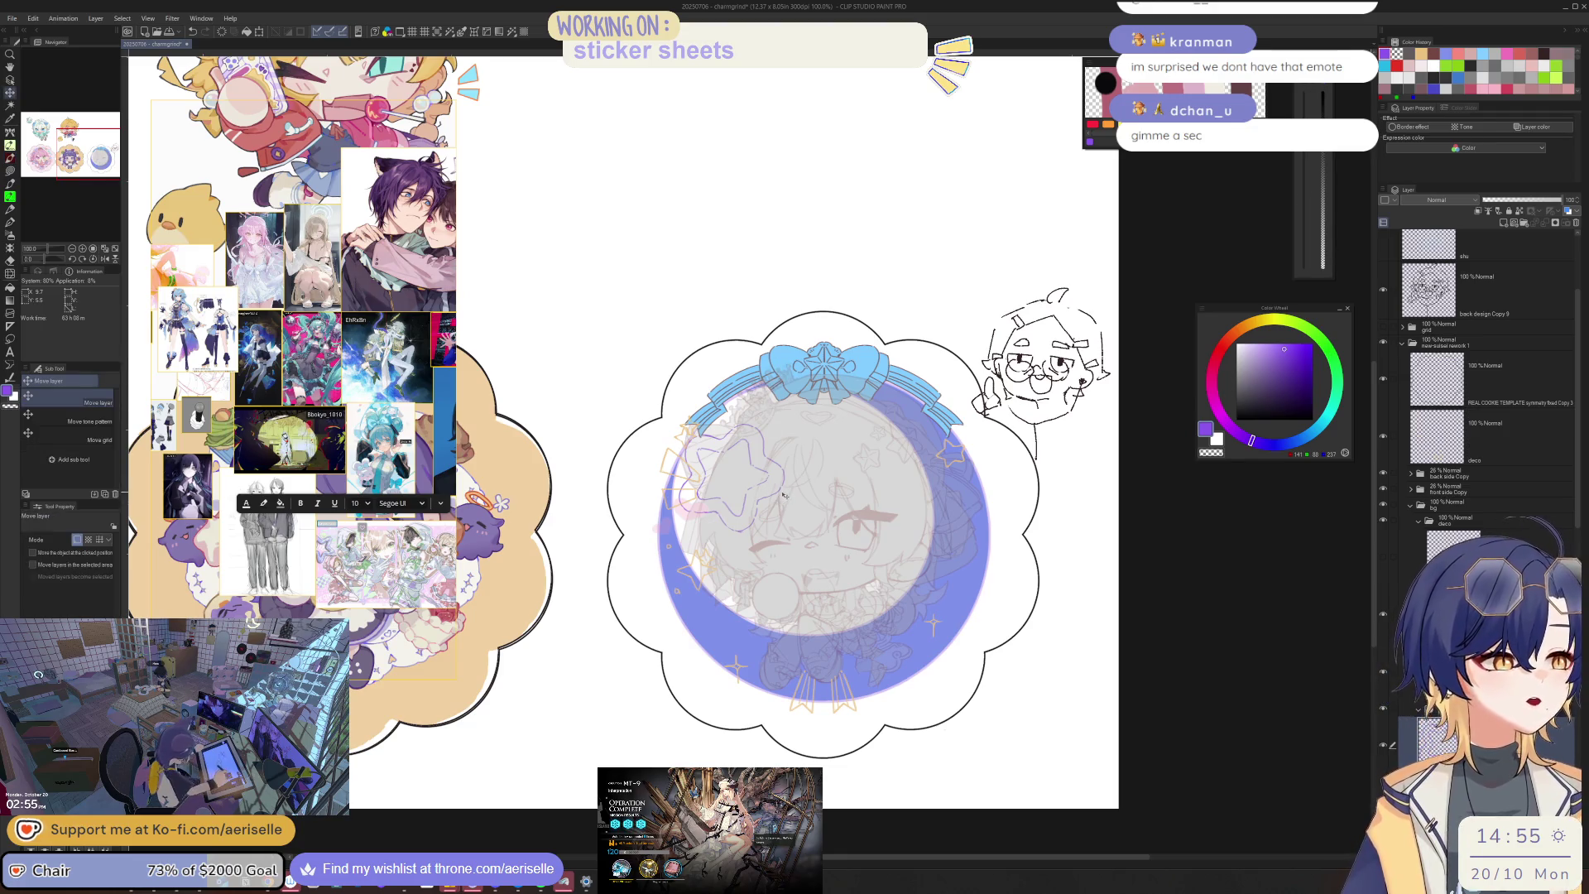
pyautogui.moveTo(781, 490); pyautogui.dragTo(770, 468)
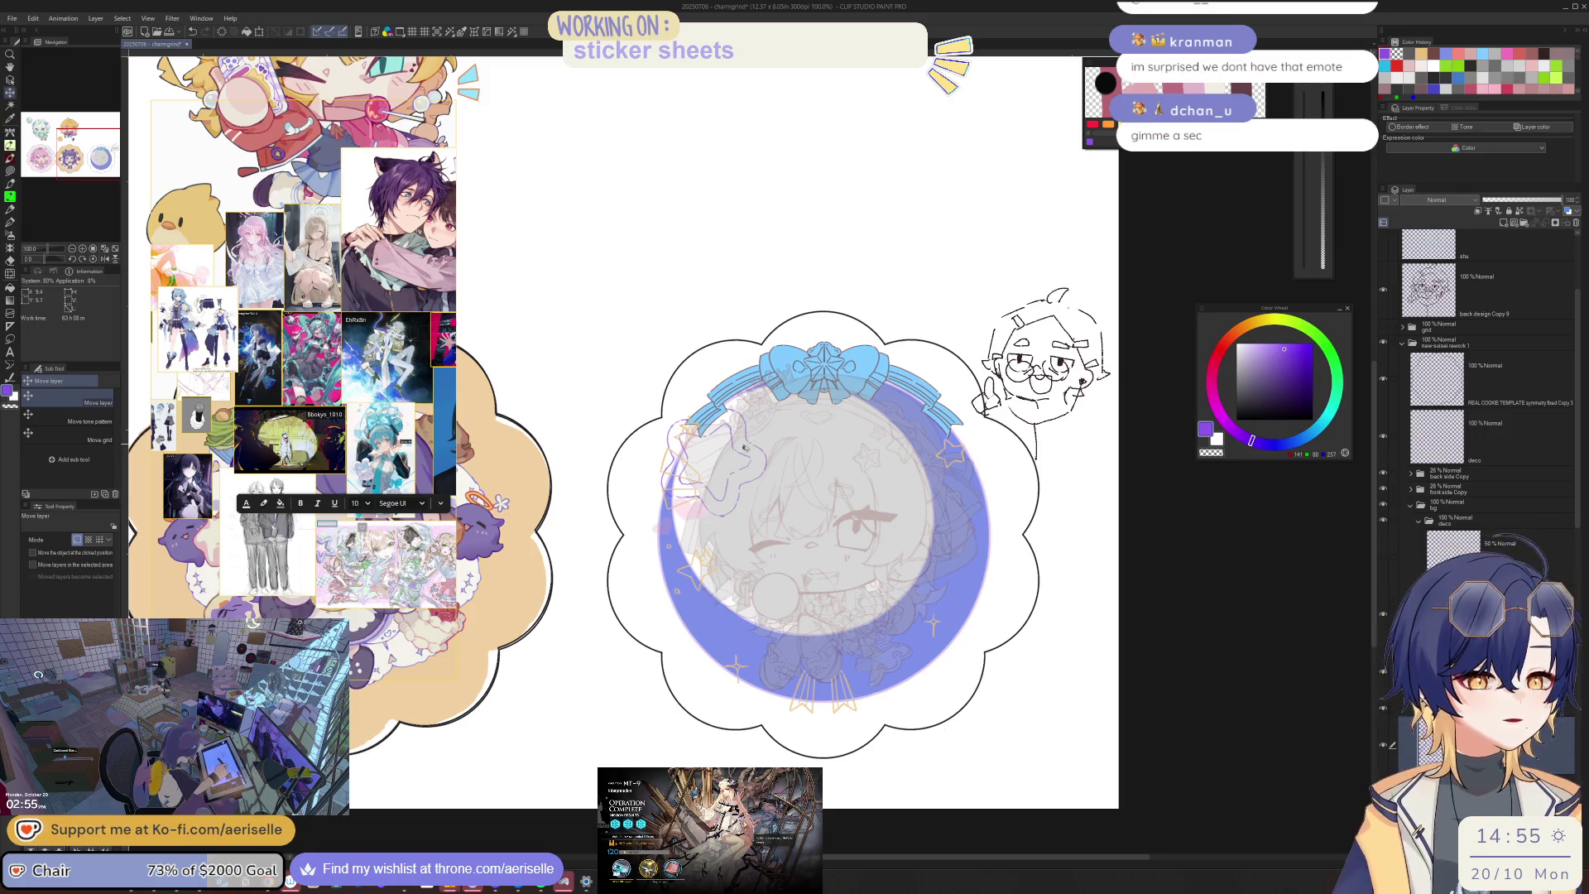
pyautogui.press('m')
pyautogui.moveTo(717, 374)
pyautogui.mouseDown()
pyautogui.moveTo(650, 501)
pyautogui.moveTo(807, 447)
pyautogui.mouseUp()
pyautogui.hotkey('ctrl', 't')
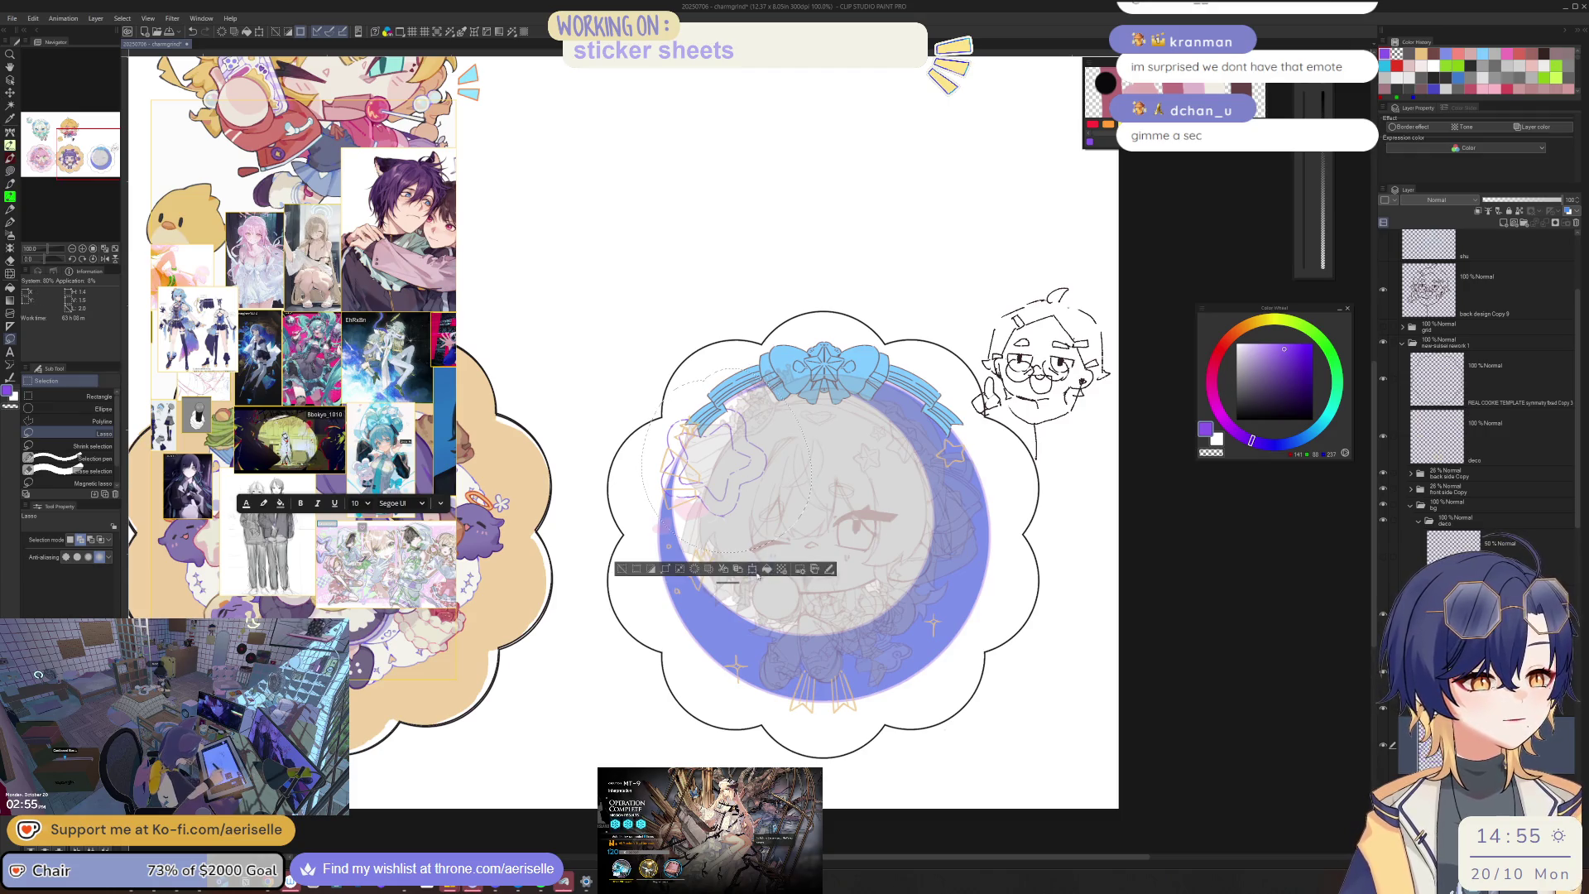
pyautogui.moveTo(896, 488)
pyautogui.mouseDown()
pyautogui.moveTo(808, 508)
pyautogui.moveTo(683, 596)
pyautogui.mouseUp()
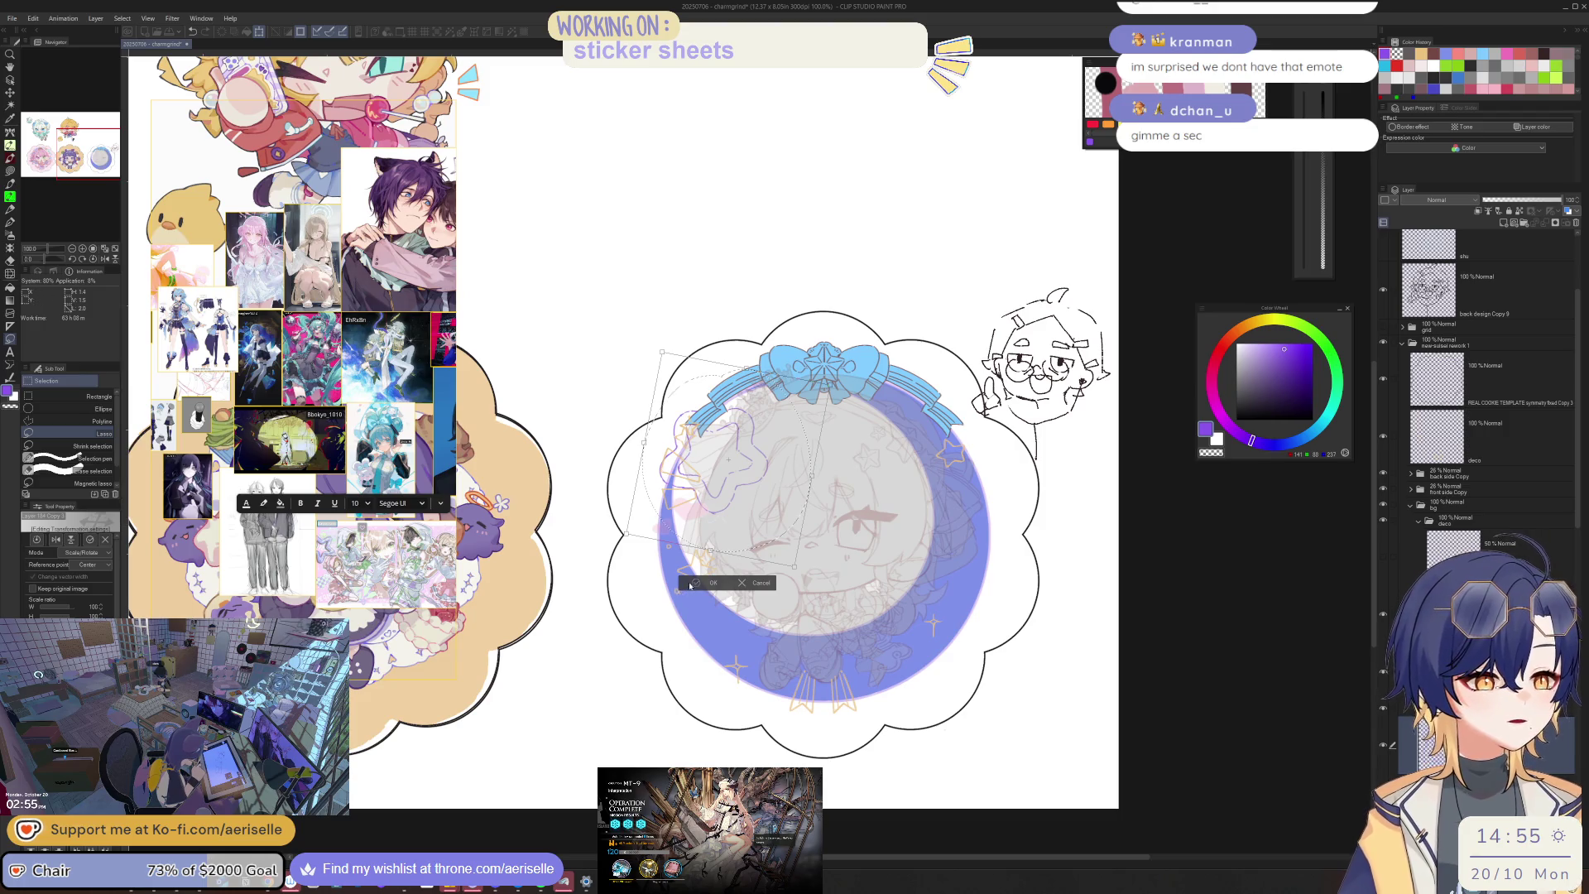
pyautogui.click(623, 569)
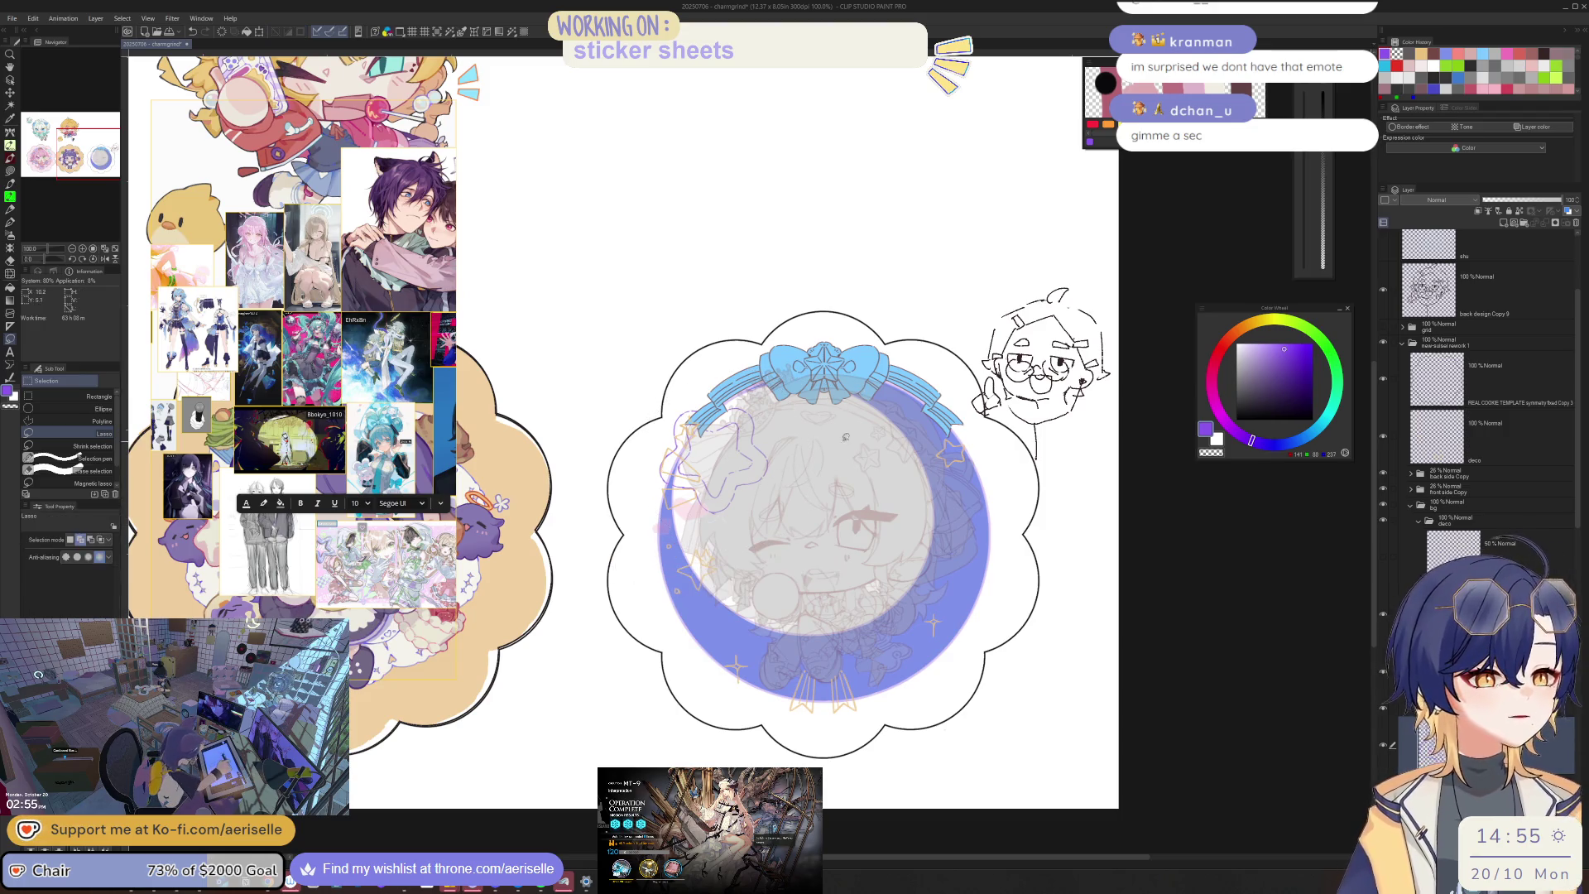
# Step: Move the star sketch onto the lower-right ring
pyautogui.press('k')
pyautogui.moveTo(759, 485)
pyautogui.mouseDown()
pyautogui.moveTo(958, 608)
pyautogui.moveTo(957, 636)
pyautogui.mouseUp()
pyautogui.hotkey('ctrl', 't')
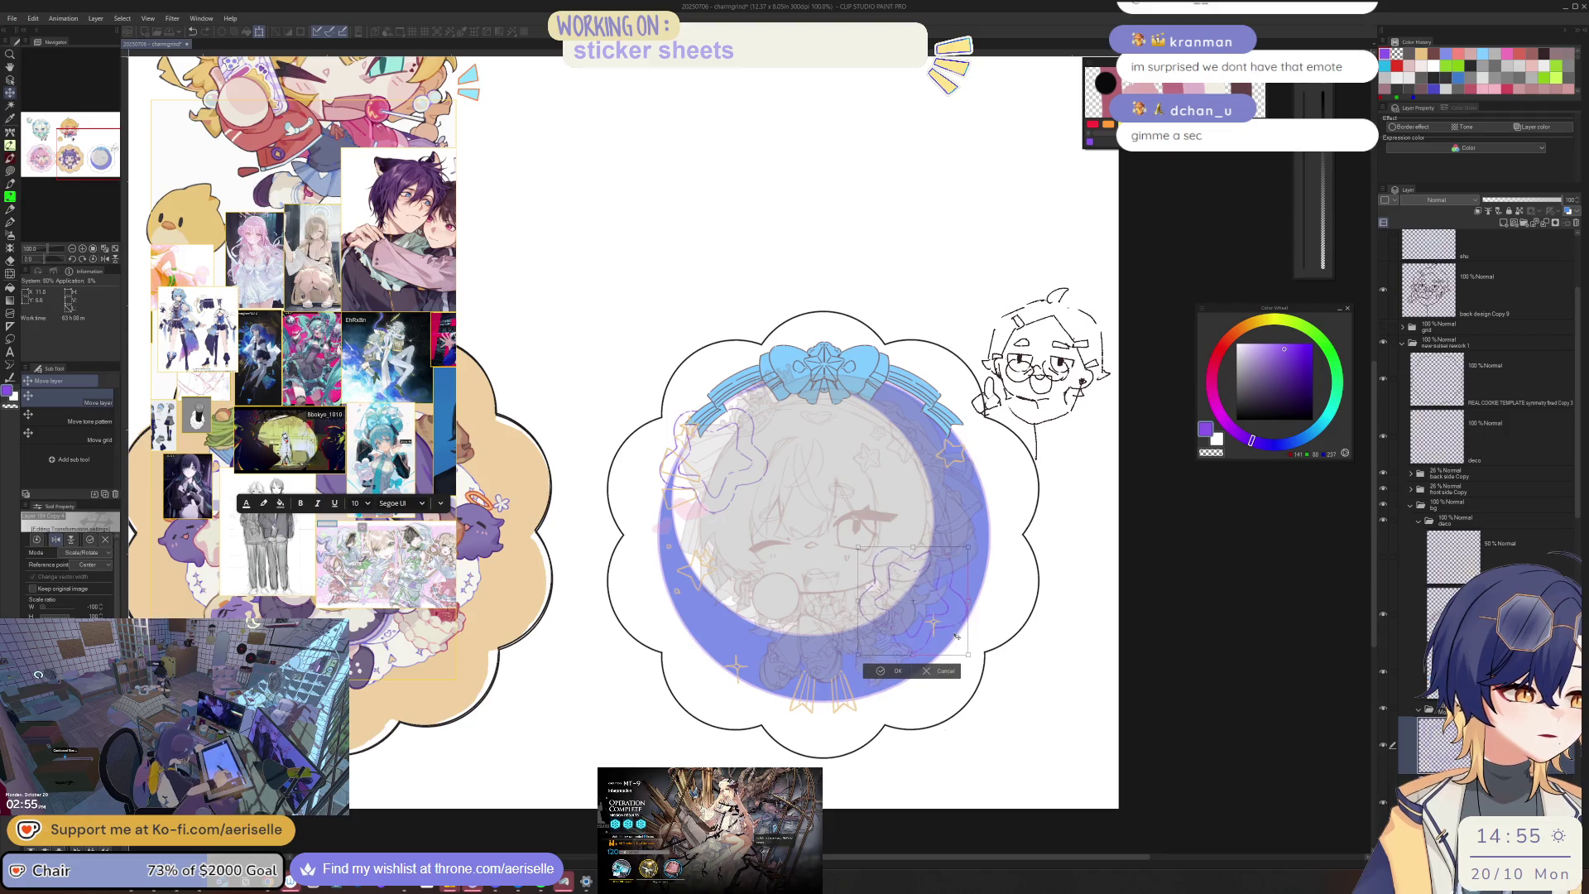
pyautogui.click(879, 671)
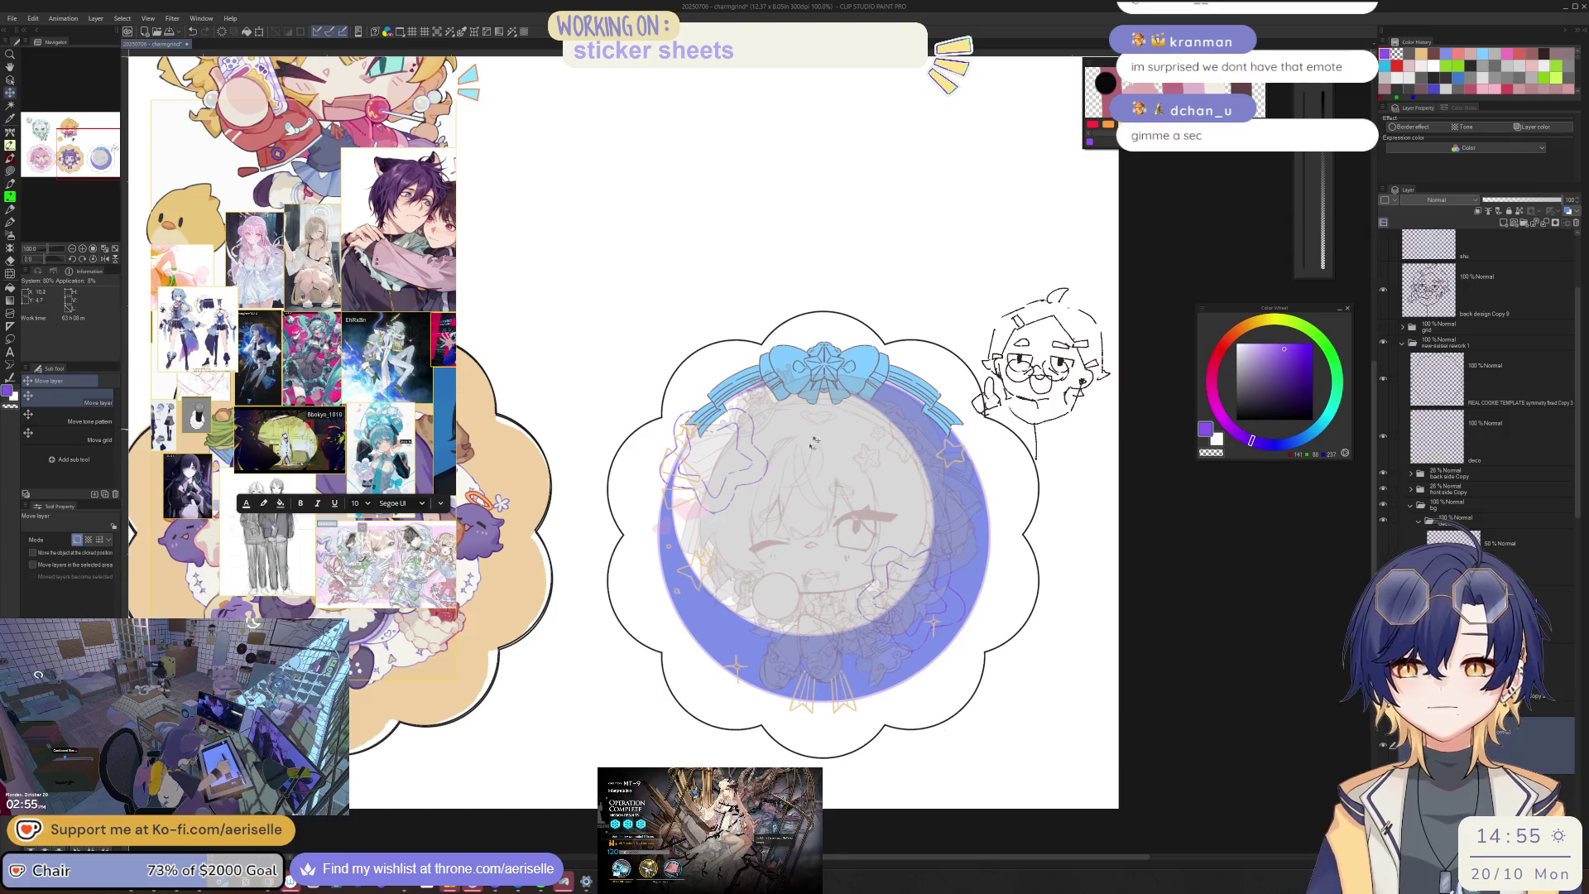
# Step: Turn the sketch at the ring's lower right and move it toward the circle centre
pyautogui.press('m')
pyautogui.moveTo(889, 529)
pyautogui.mouseDown()
pyautogui.moveTo(981, 596)
pyautogui.moveTo(896, 544)
pyautogui.mouseUp()
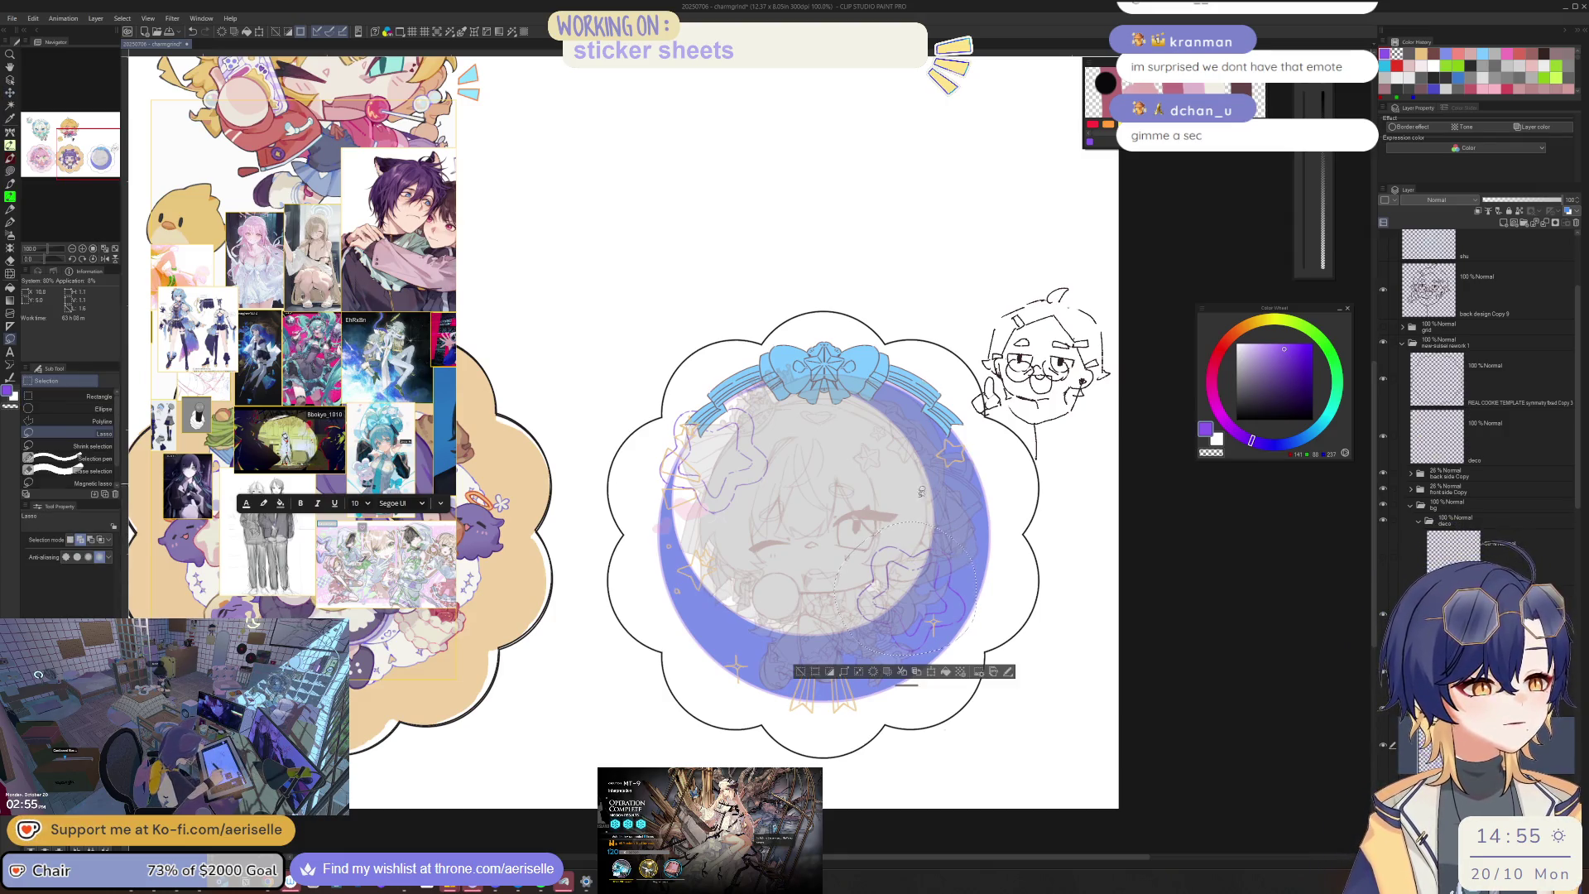
pyautogui.hotkey('ctrl', 't')
pyautogui.moveTo(1007, 611)
pyautogui.mouseDown()
pyautogui.moveTo(960, 654)
pyautogui.moveTo(789, 649)
pyautogui.mouseUp()
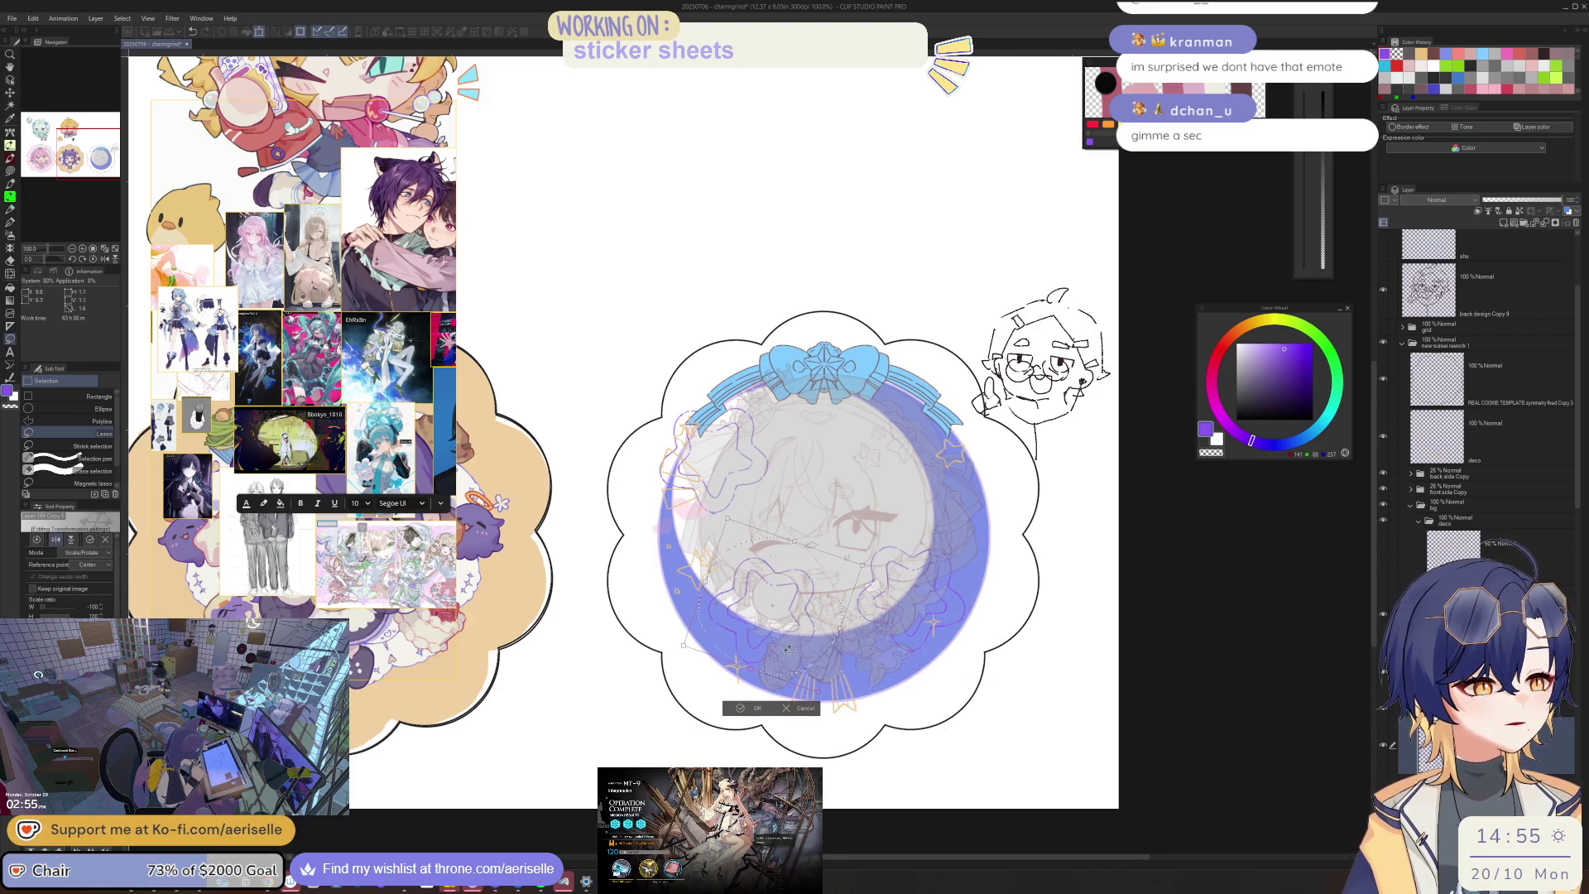
pyautogui.click(745, 708)
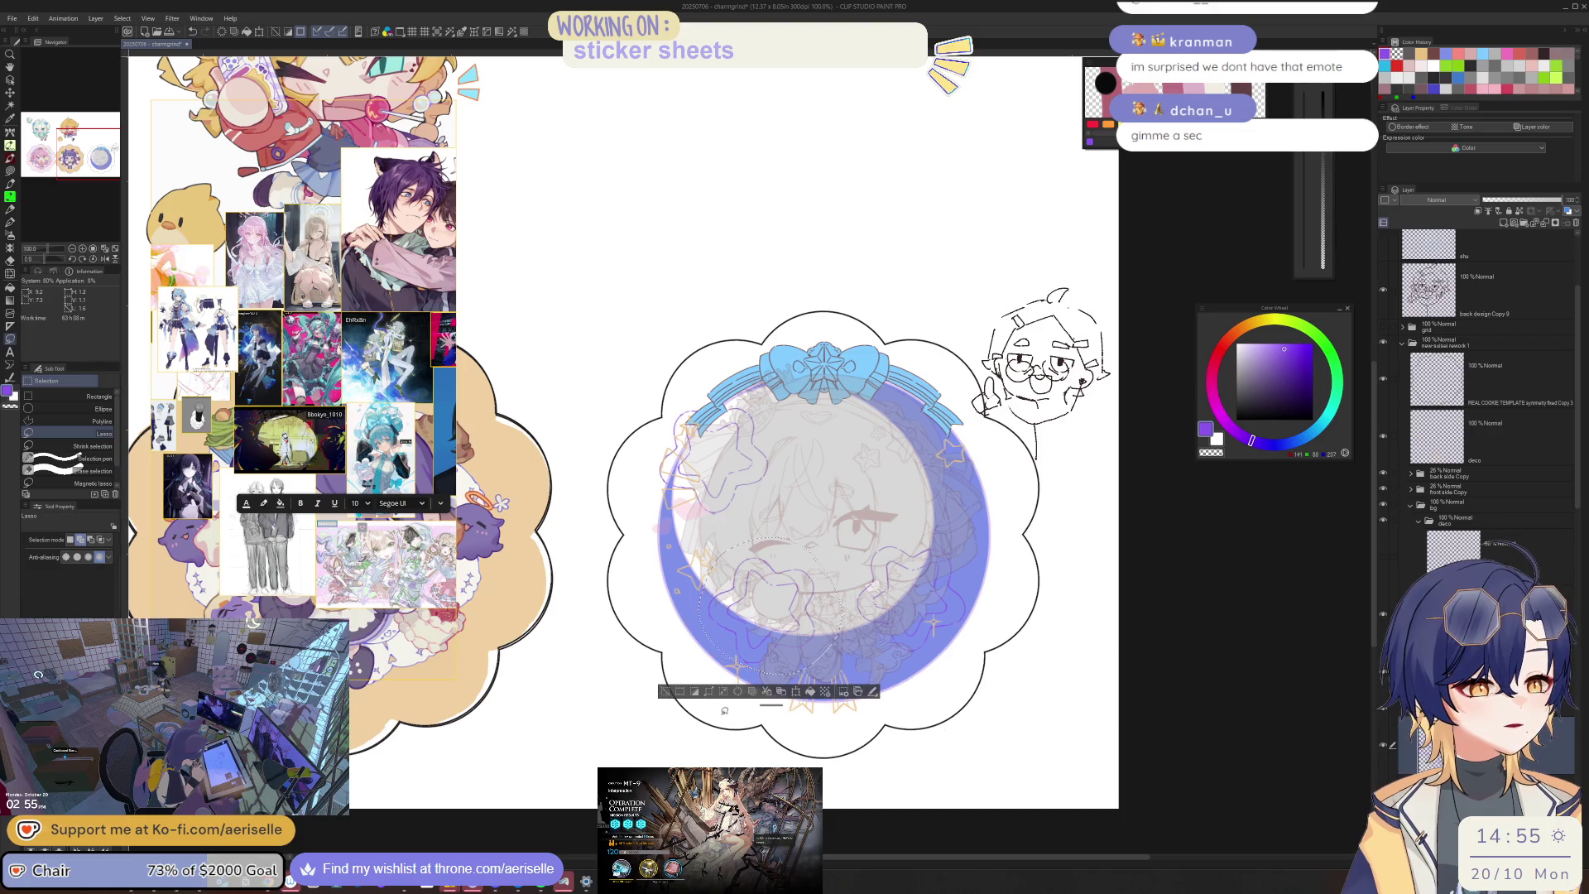
pyautogui.click(1424, 475)
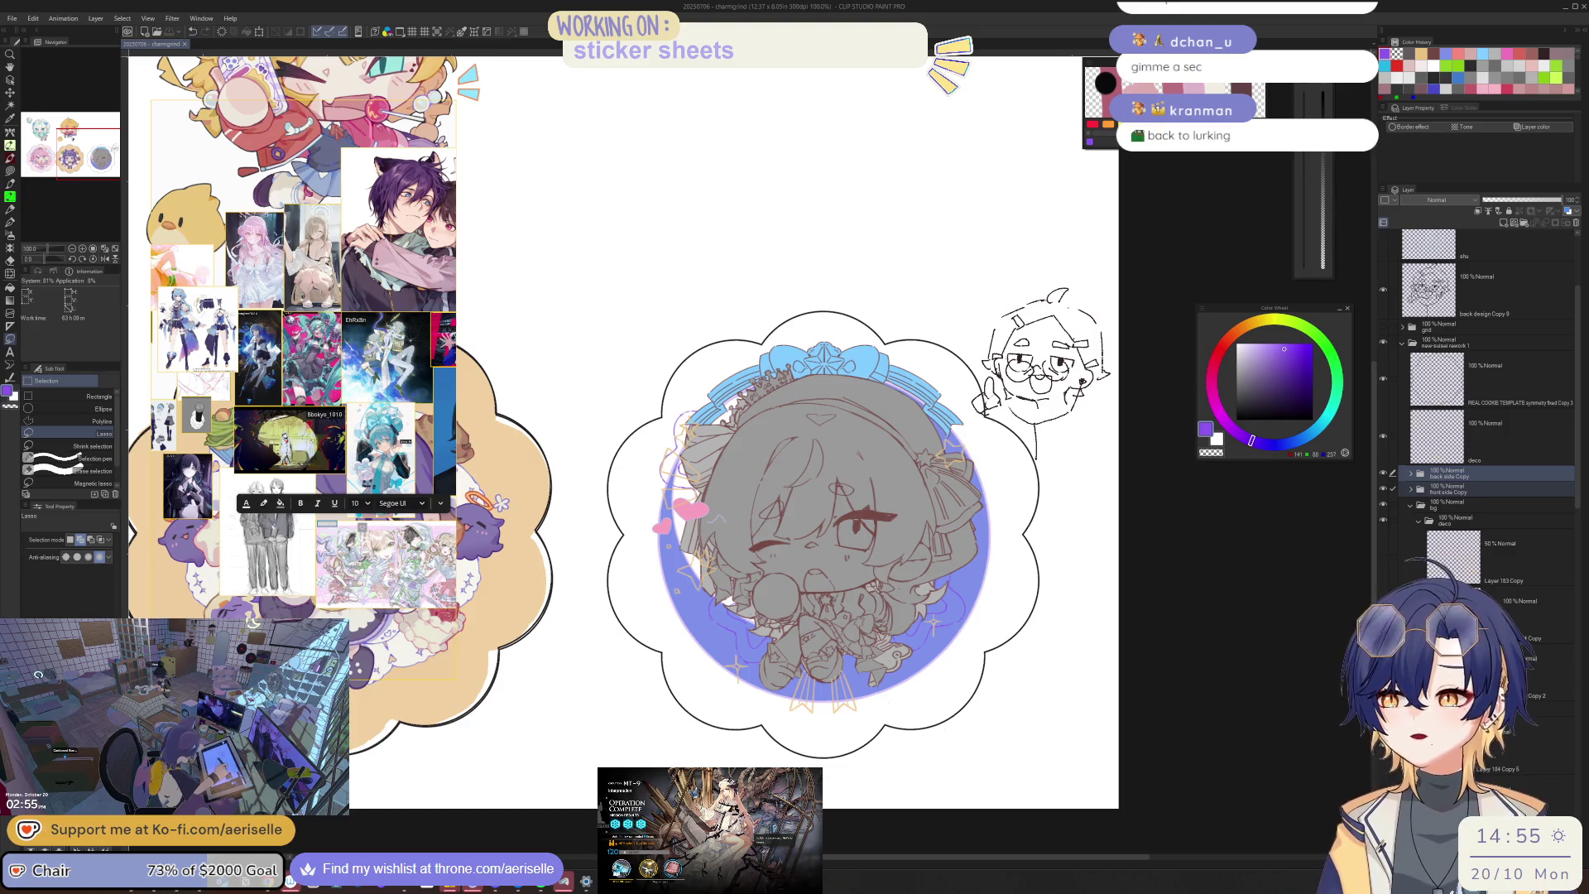
# Step: Dismiss the MT-9 results screen in Arknights and hide the game behind the drawing
pyautogui.hotkey('alt', 'Tab')
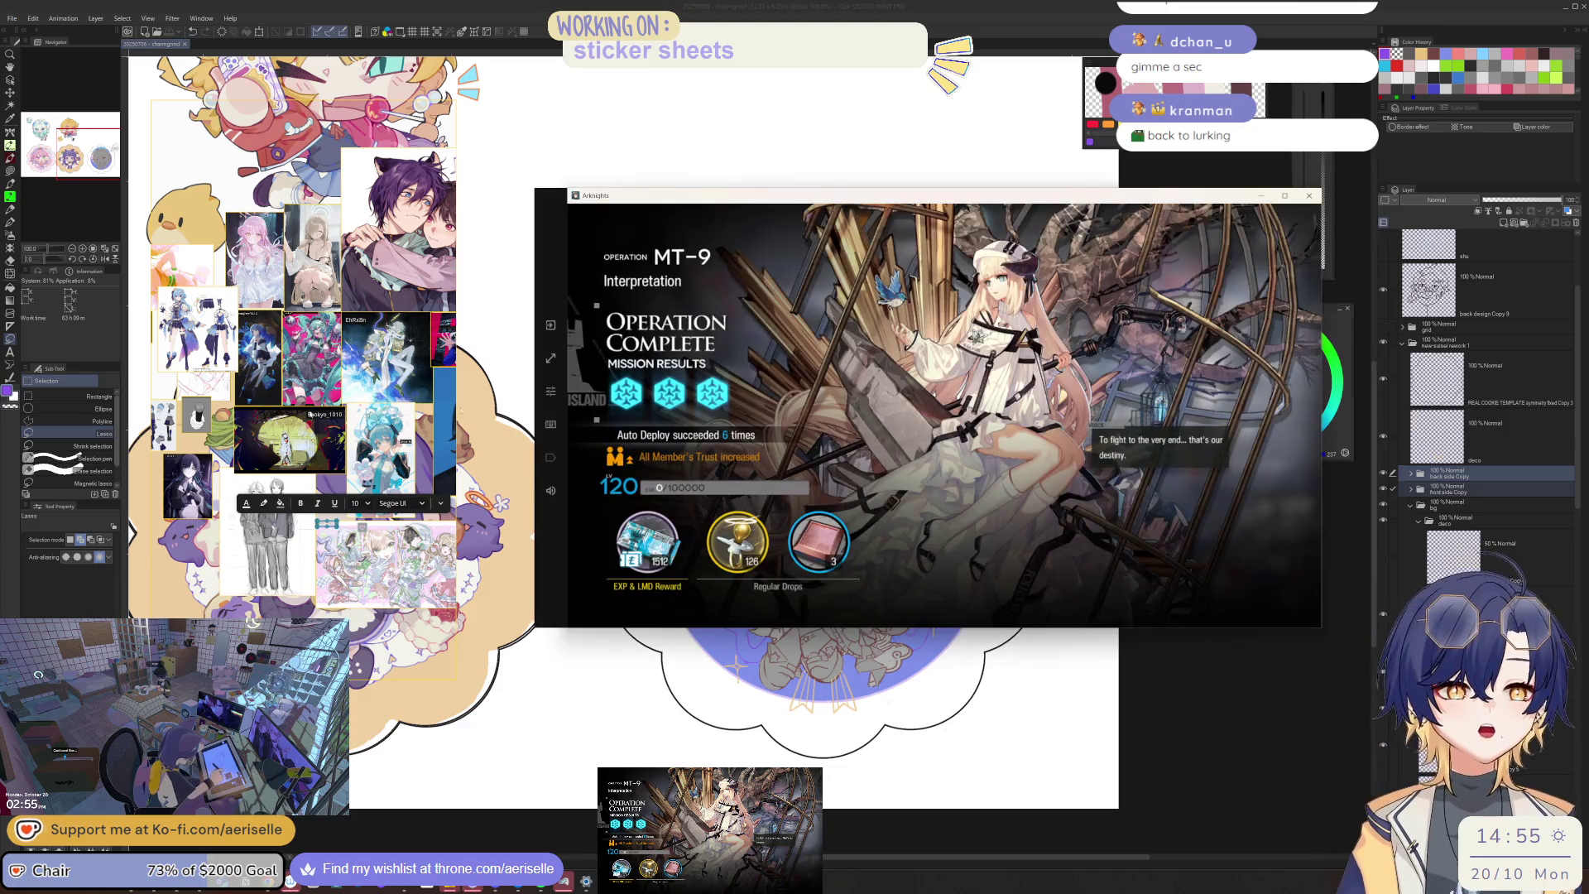
pyautogui.click(795, 448)
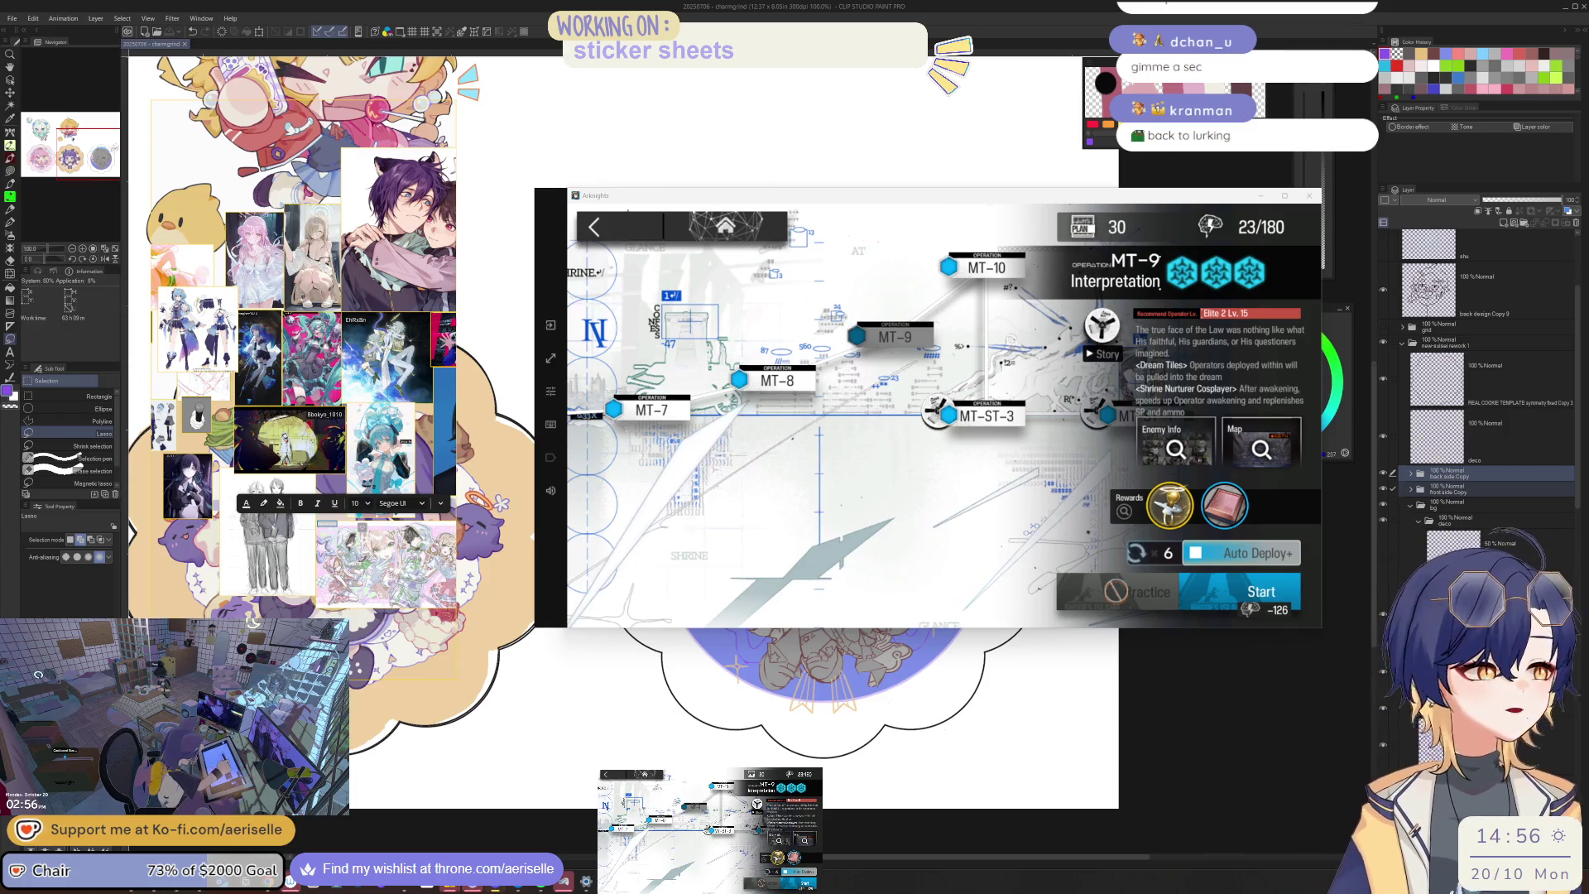
pyautogui.hotkey('alt', 'Tab')
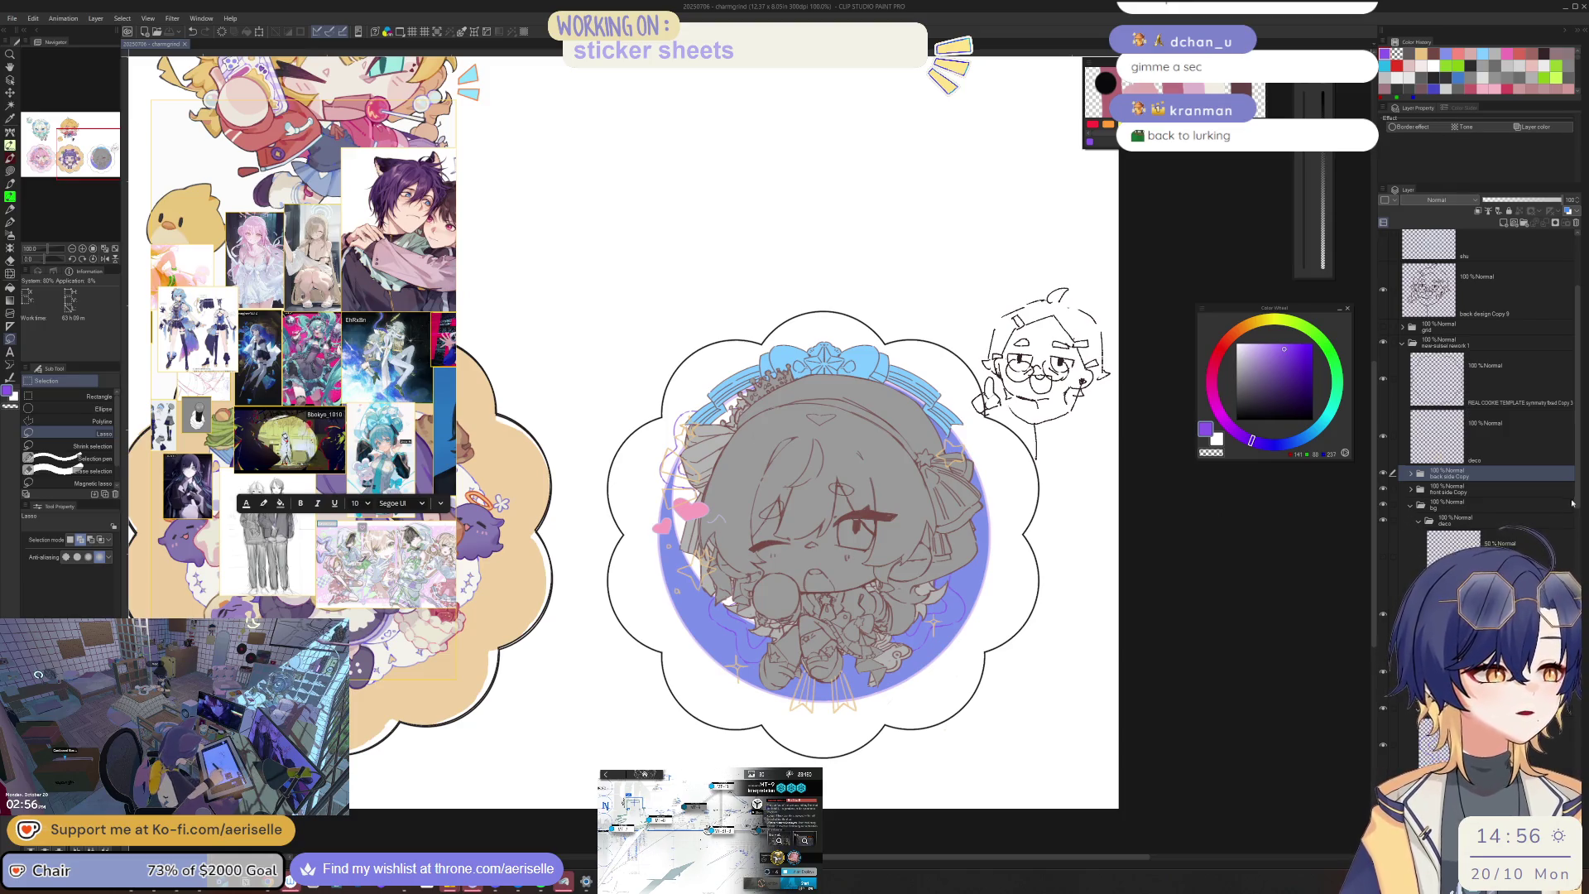
# Step: Set the front side Copy and back side Copy folders to 74% opacity
pyautogui.scroll(-5, 1572, 503)
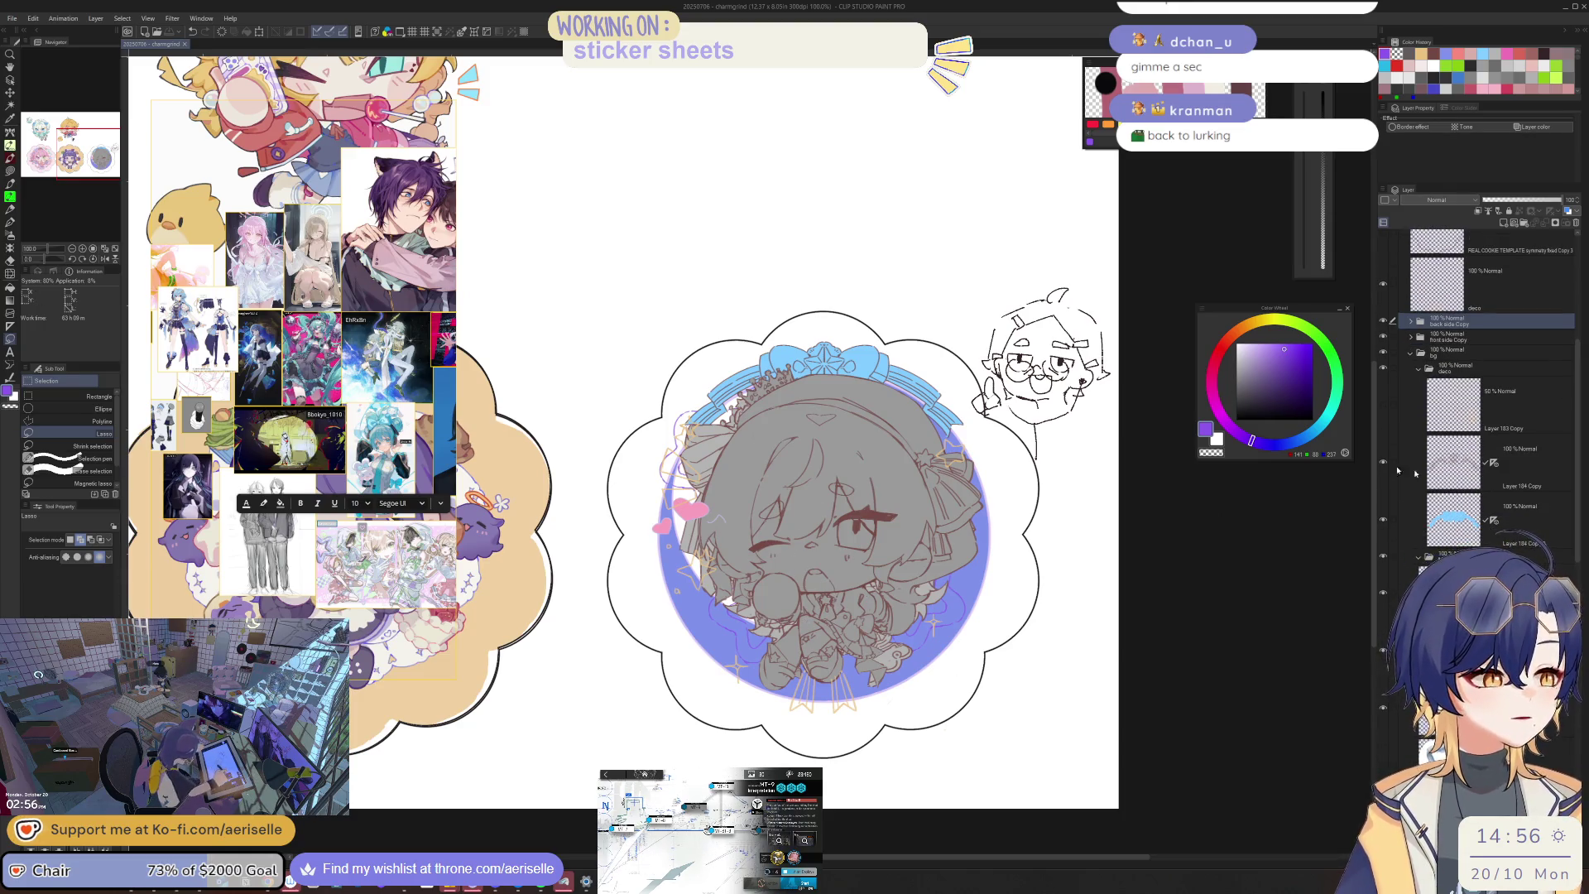
pyautogui.click(1394, 337)
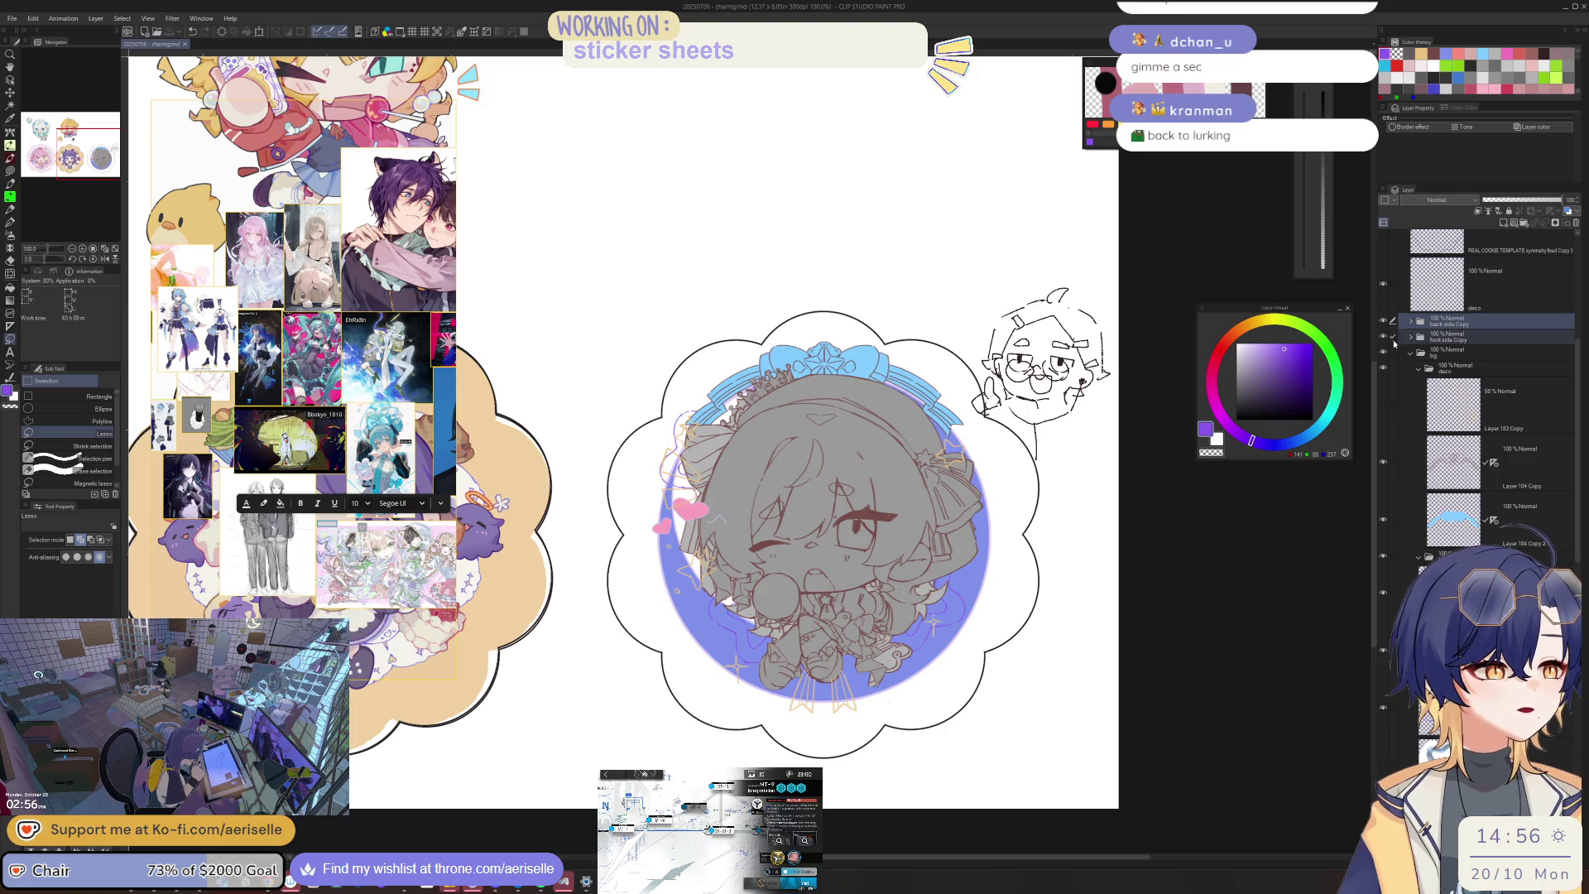
pyautogui.click(1541, 199)
# Step: Lasso part of the character on the sketch layer and transform it
pyautogui.click(1423, 579)
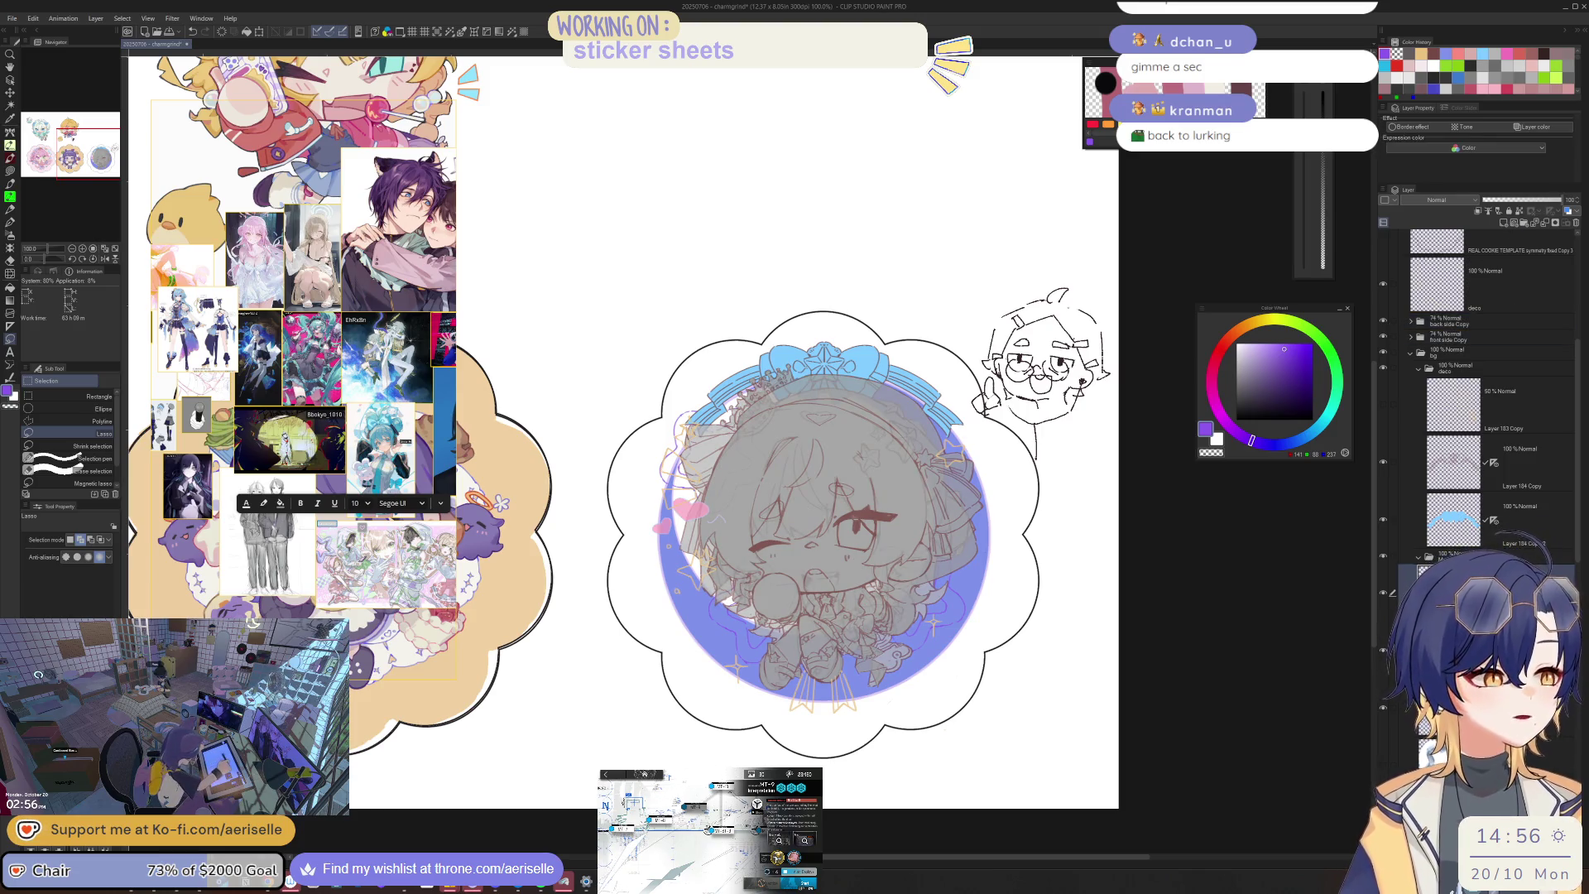
pyautogui.moveTo(719, 662)
pyautogui.mouseDown()
pyautogui.moveTo(703, 579)
pyautogui.moveTo(794, 538)
pyautogui.moveTo(790, 633)
pyautogui.moveTo(771, 623)
pyautogui.mouseUp()
pyautogui.press('k')
pyautogui.click(770, 692)
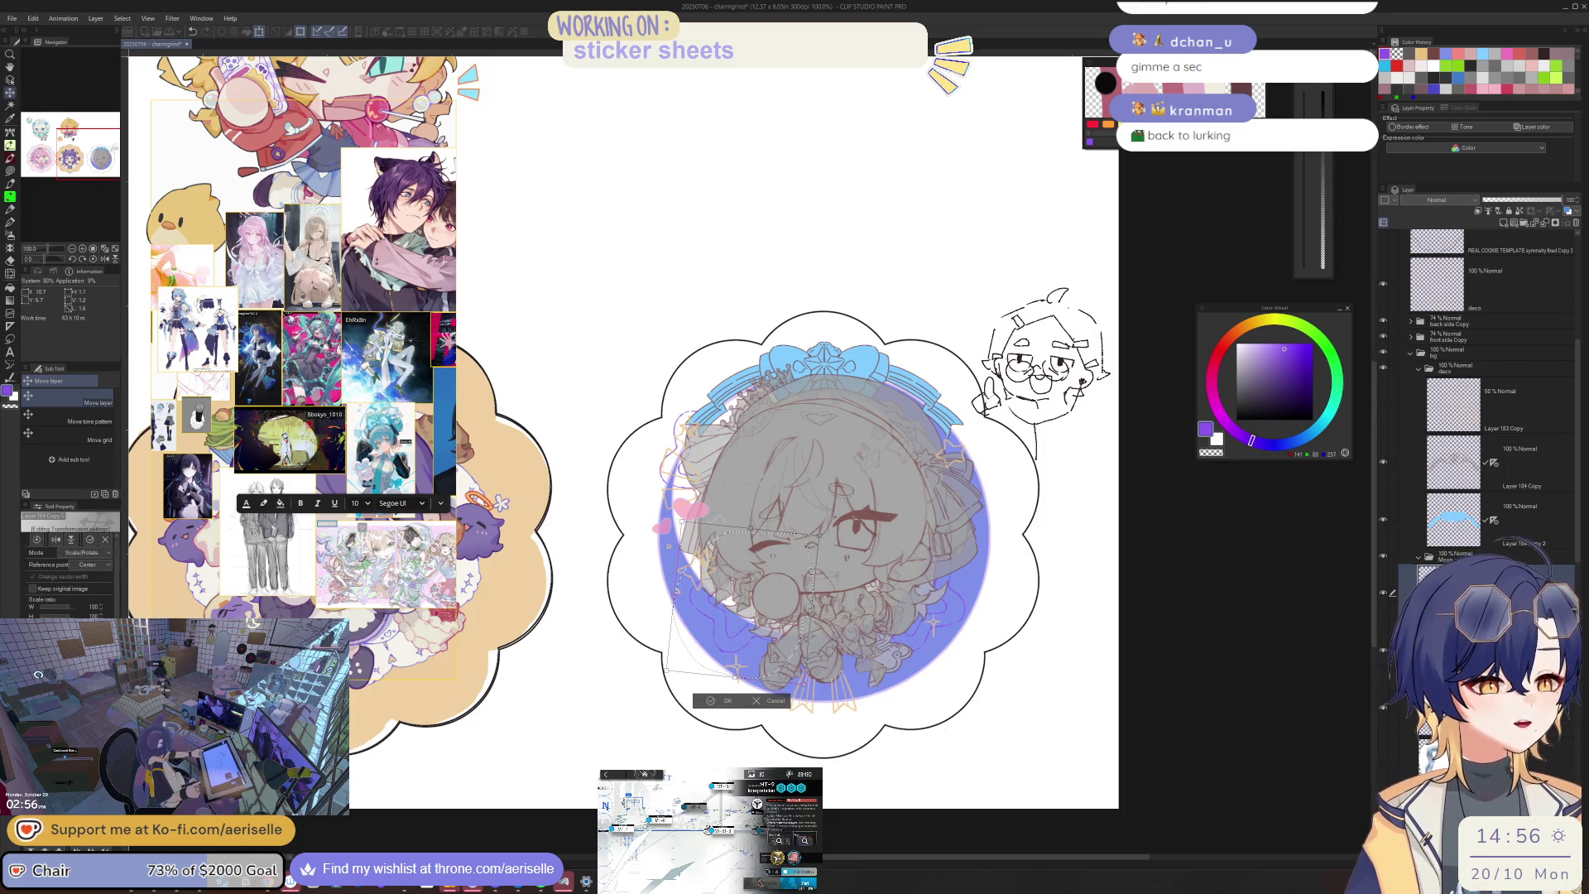
pyautogui.click(722, 701)
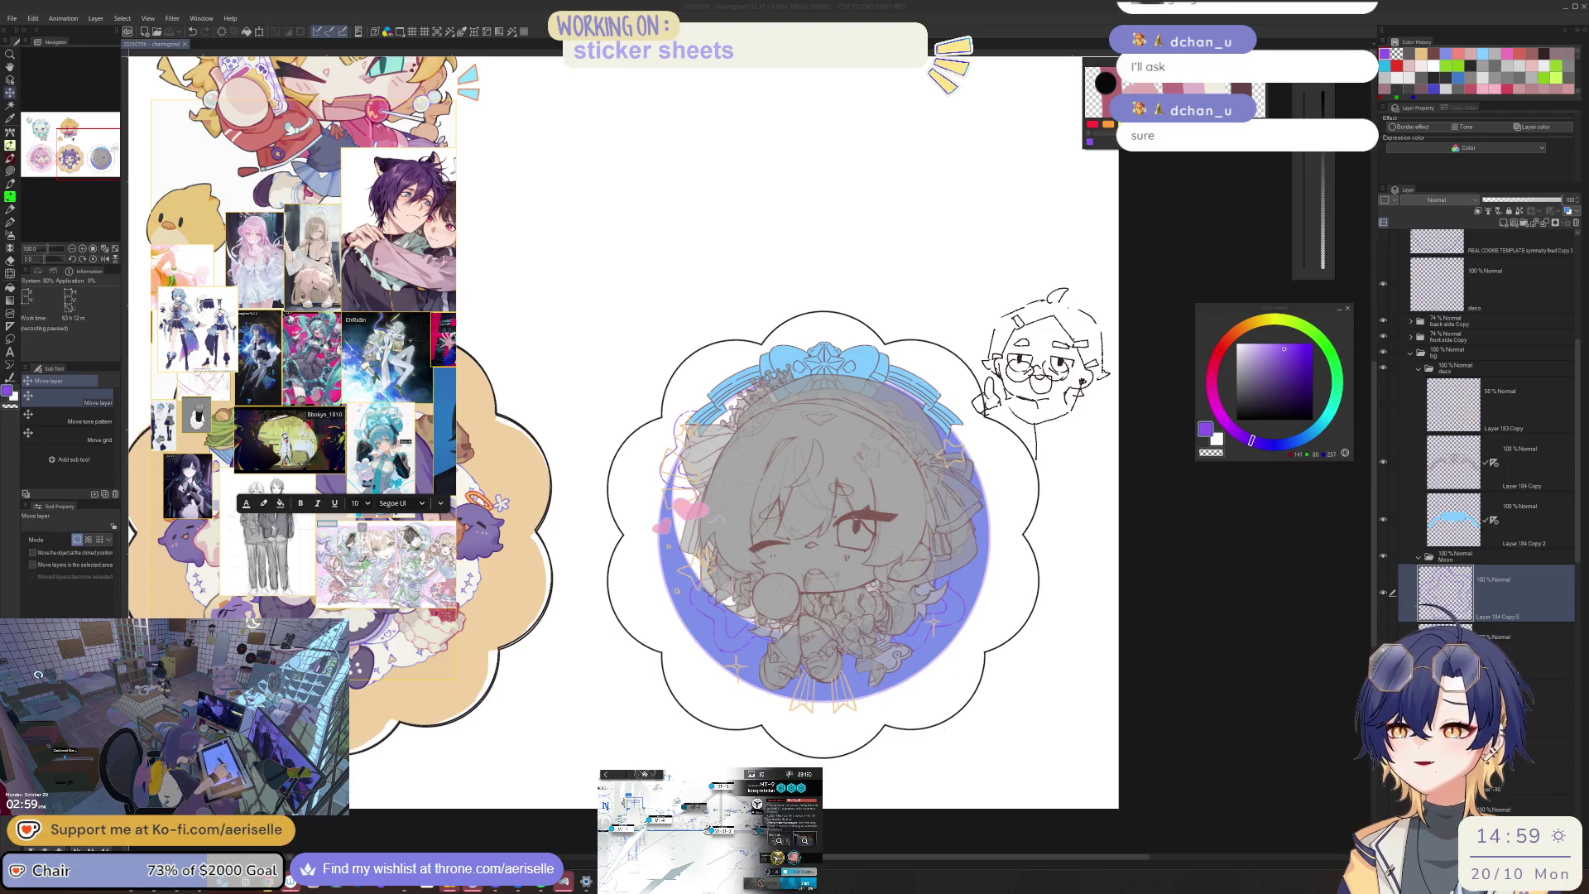
pyautogui.hotkey('alt', 'Tab')
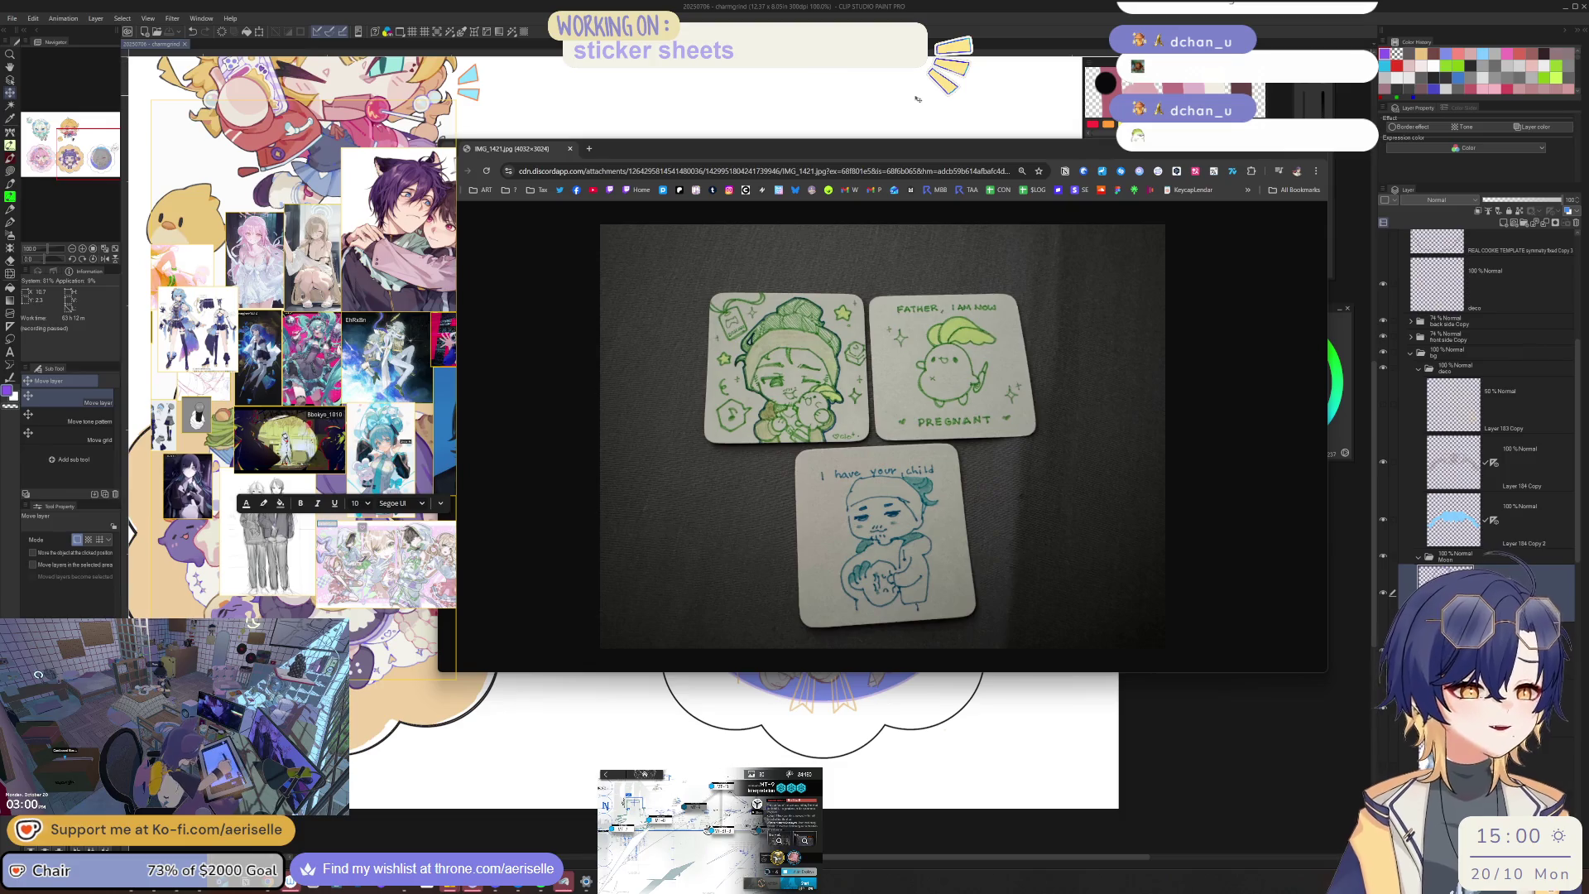
pyautogui.click(1312, 155)
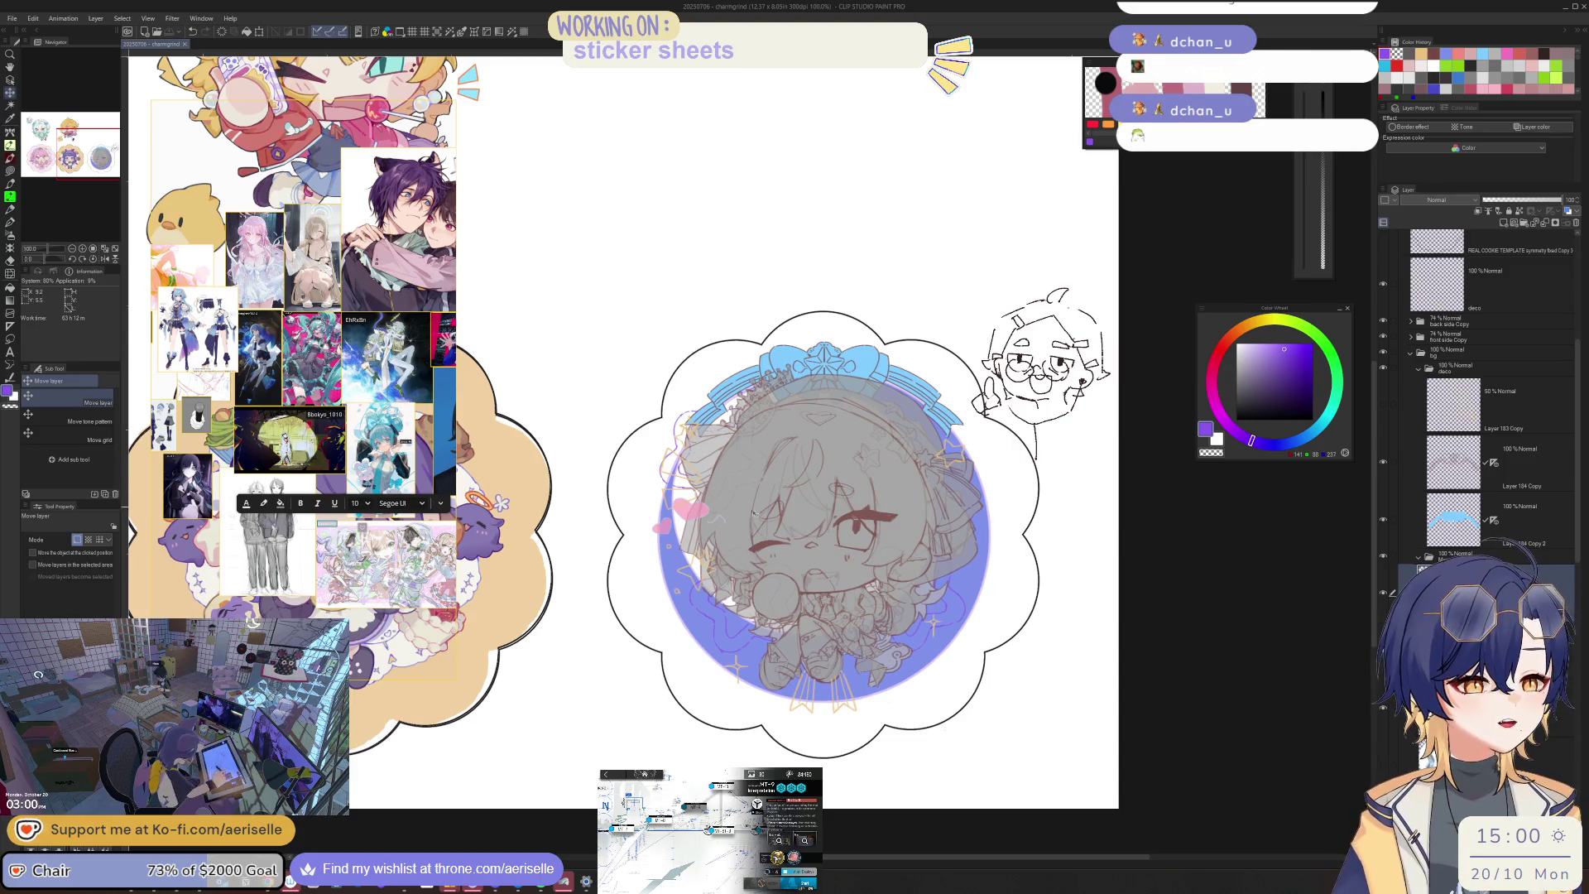
pyautogui.scroll(3, 753, 528)
# Step: Tilt the chibi's sketched head counter-clockwise and nudge it slightly right
pyautogui.press('m')
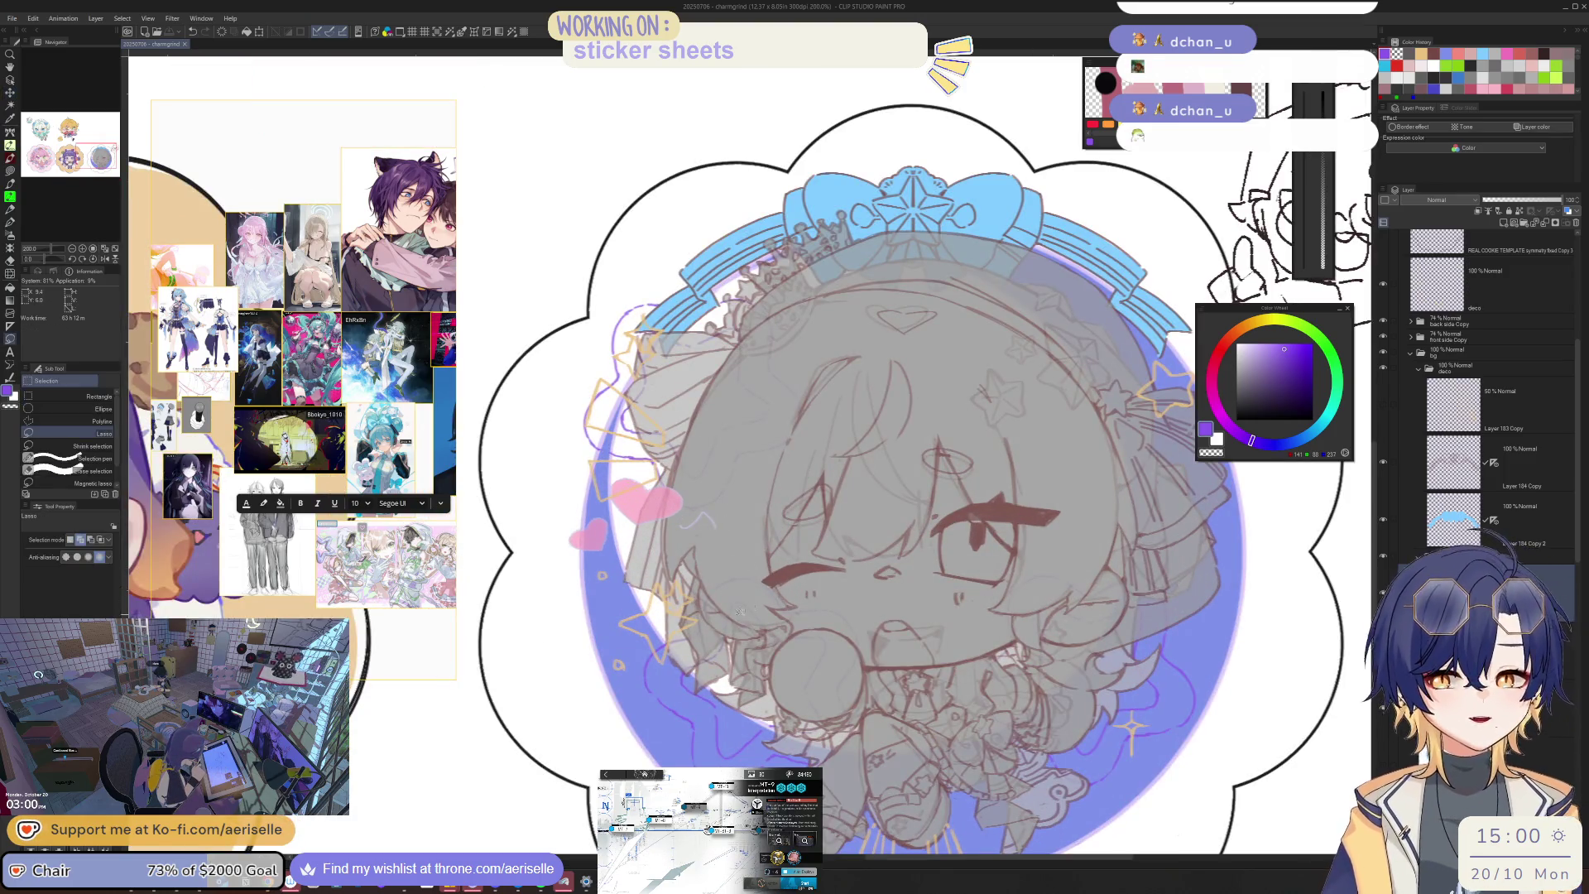
pyautogui.scroll(-2, 774, 548)
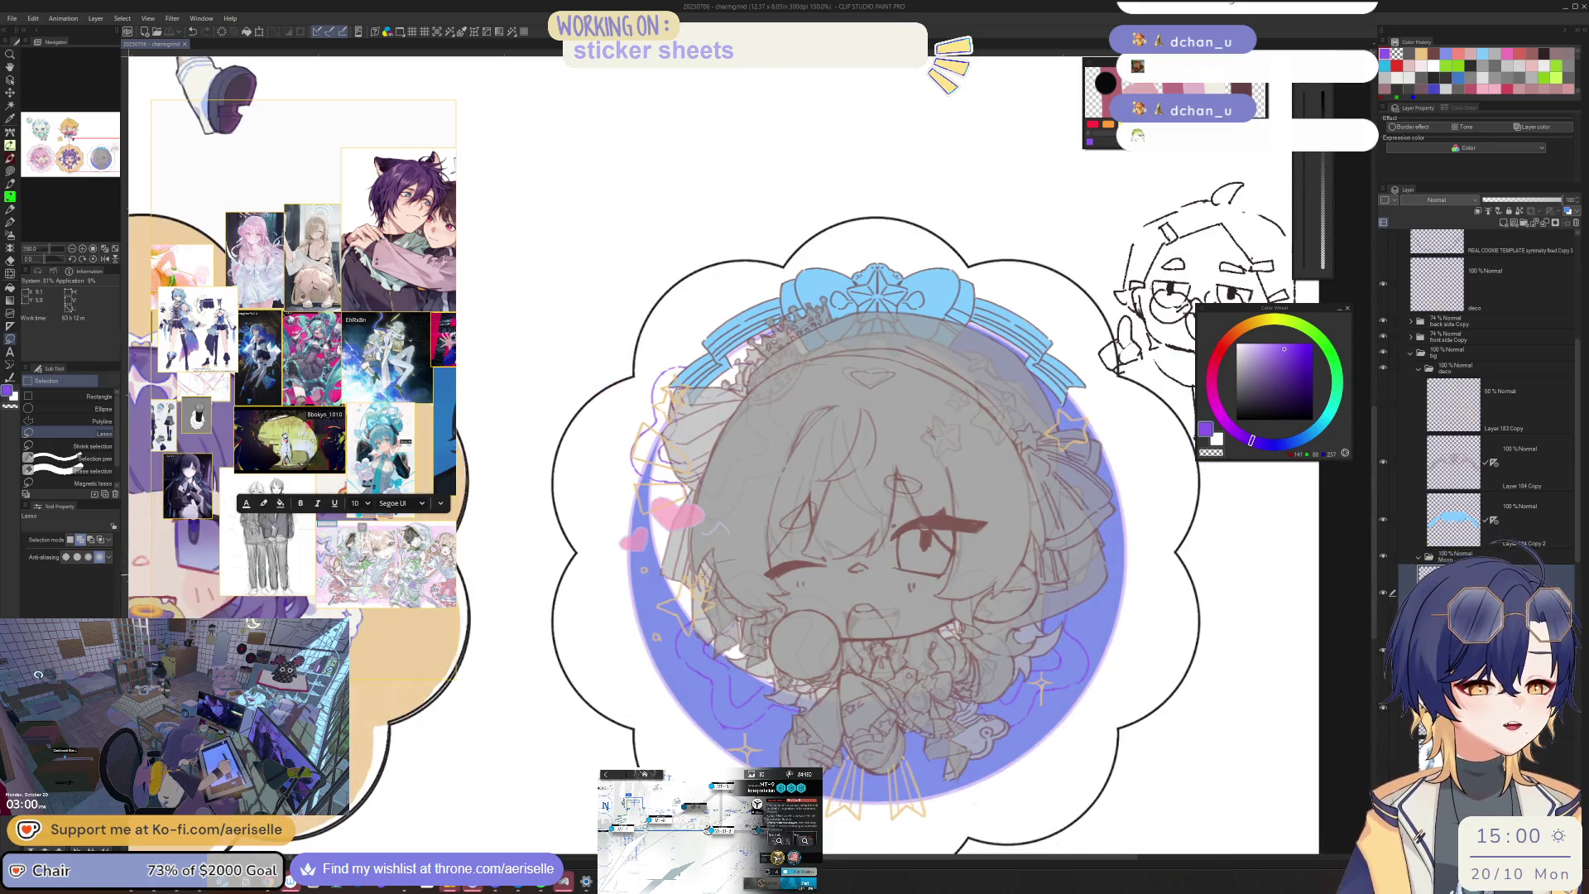
pyautogui.moveTo(669, 655)
pyautogui.mouseDown()
pyautogui.moveTo(728, 763)
pyautogui.moveTo(856, 712)
pyautogui.moveTo(807, 562)
pyautogui.mouseUp()
pyautogui.press('k')
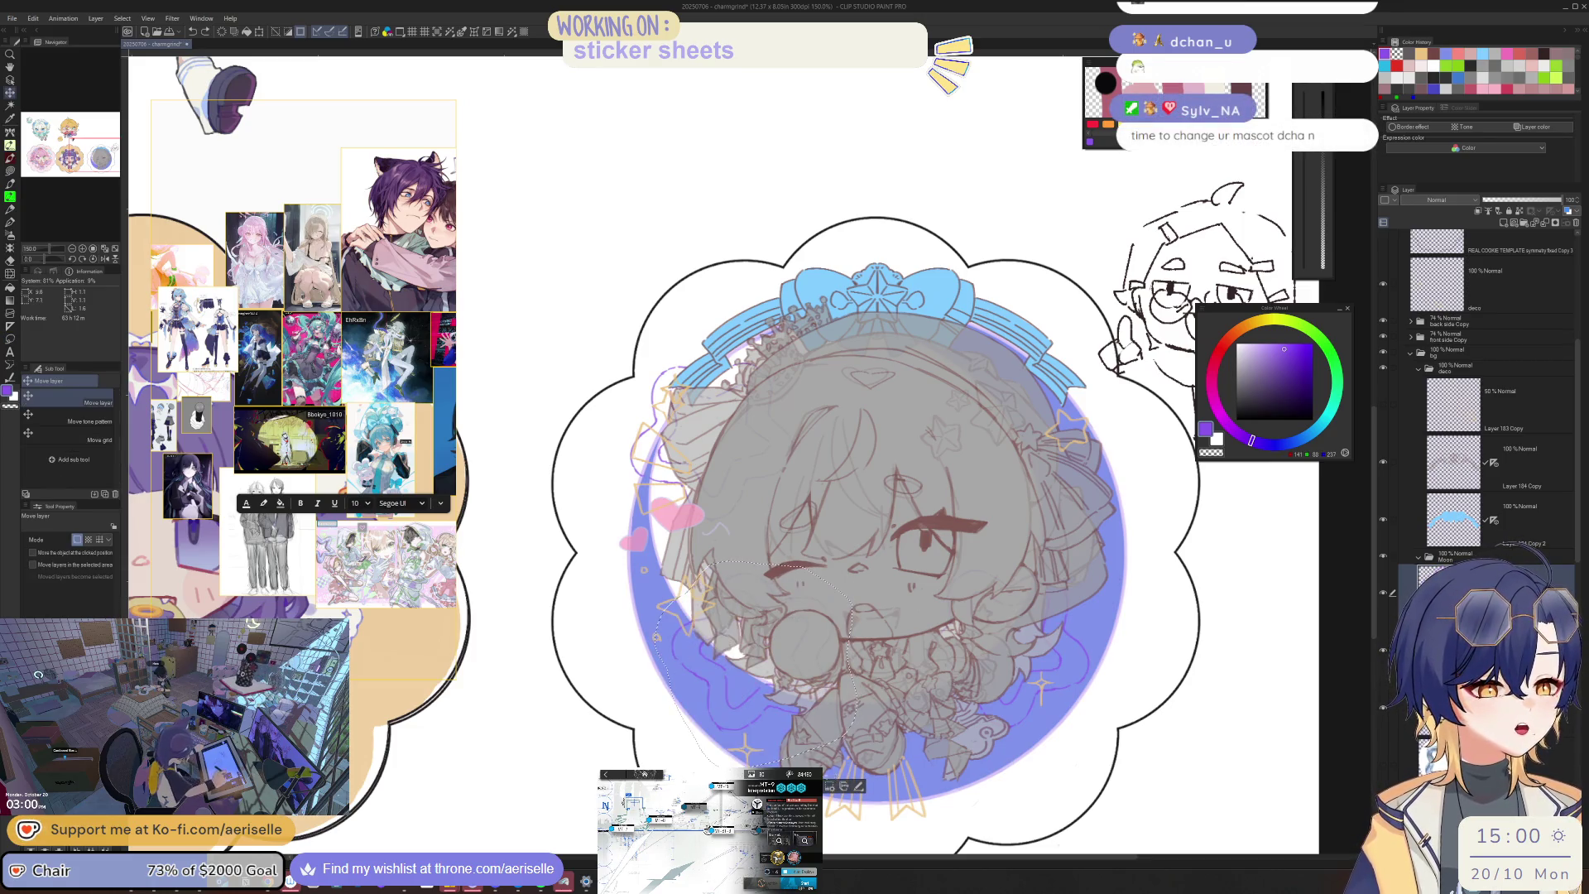
pyautogui.hotkey('ctrl', 't')
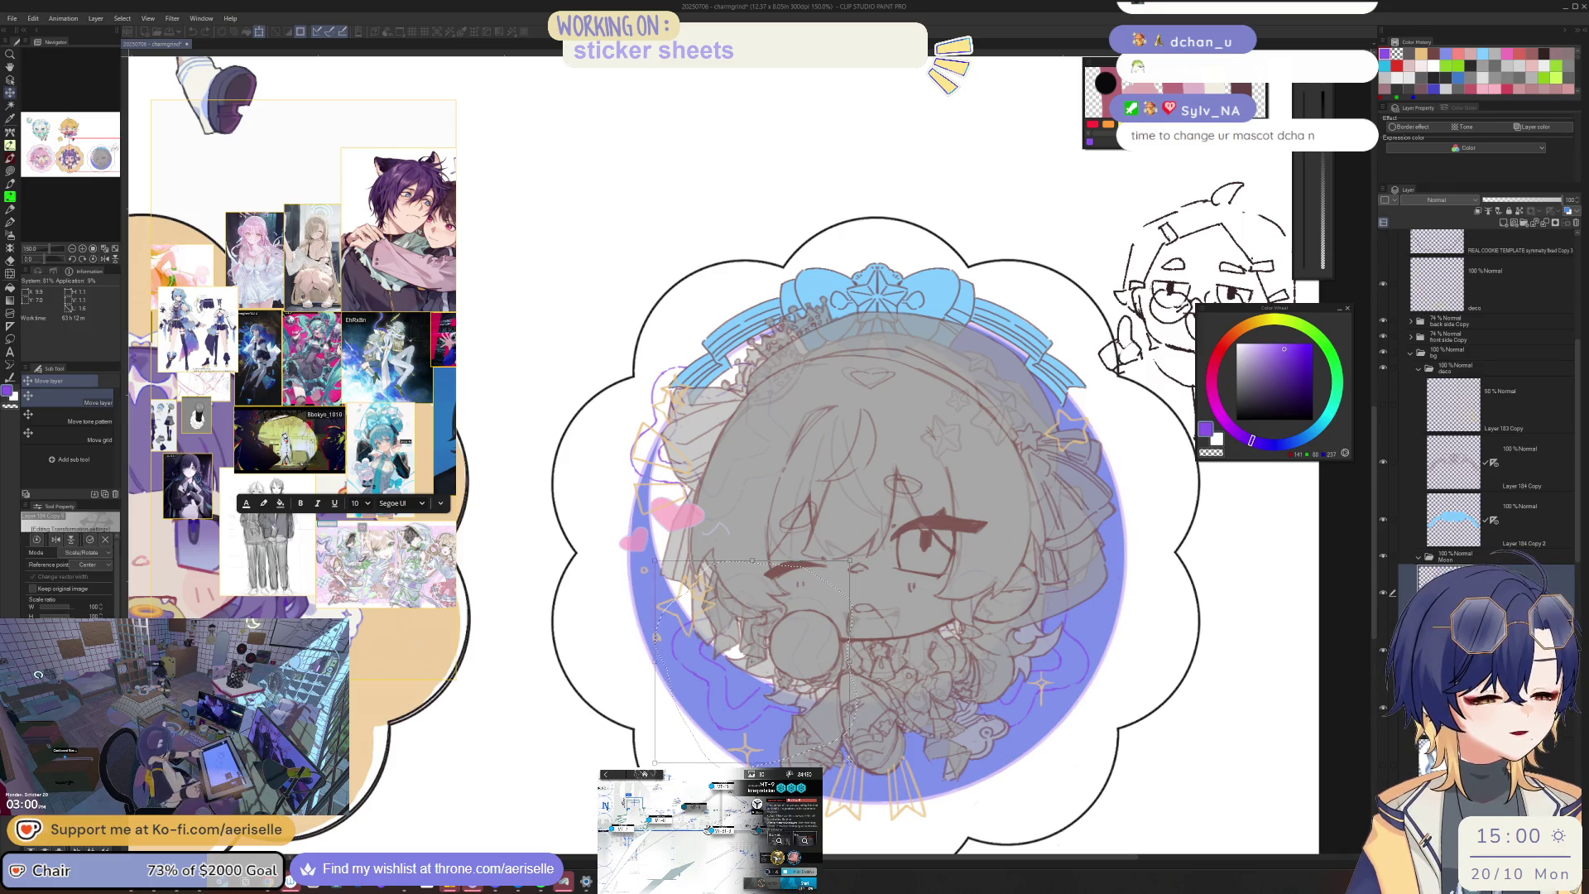
pyautogui.moveTo(853, 546); pyautogui.dragTo(832, 521)
pyautogui.moveTo(815, 731); pyautogui.dragTo(832, 730)
pyautogui.press('Return')
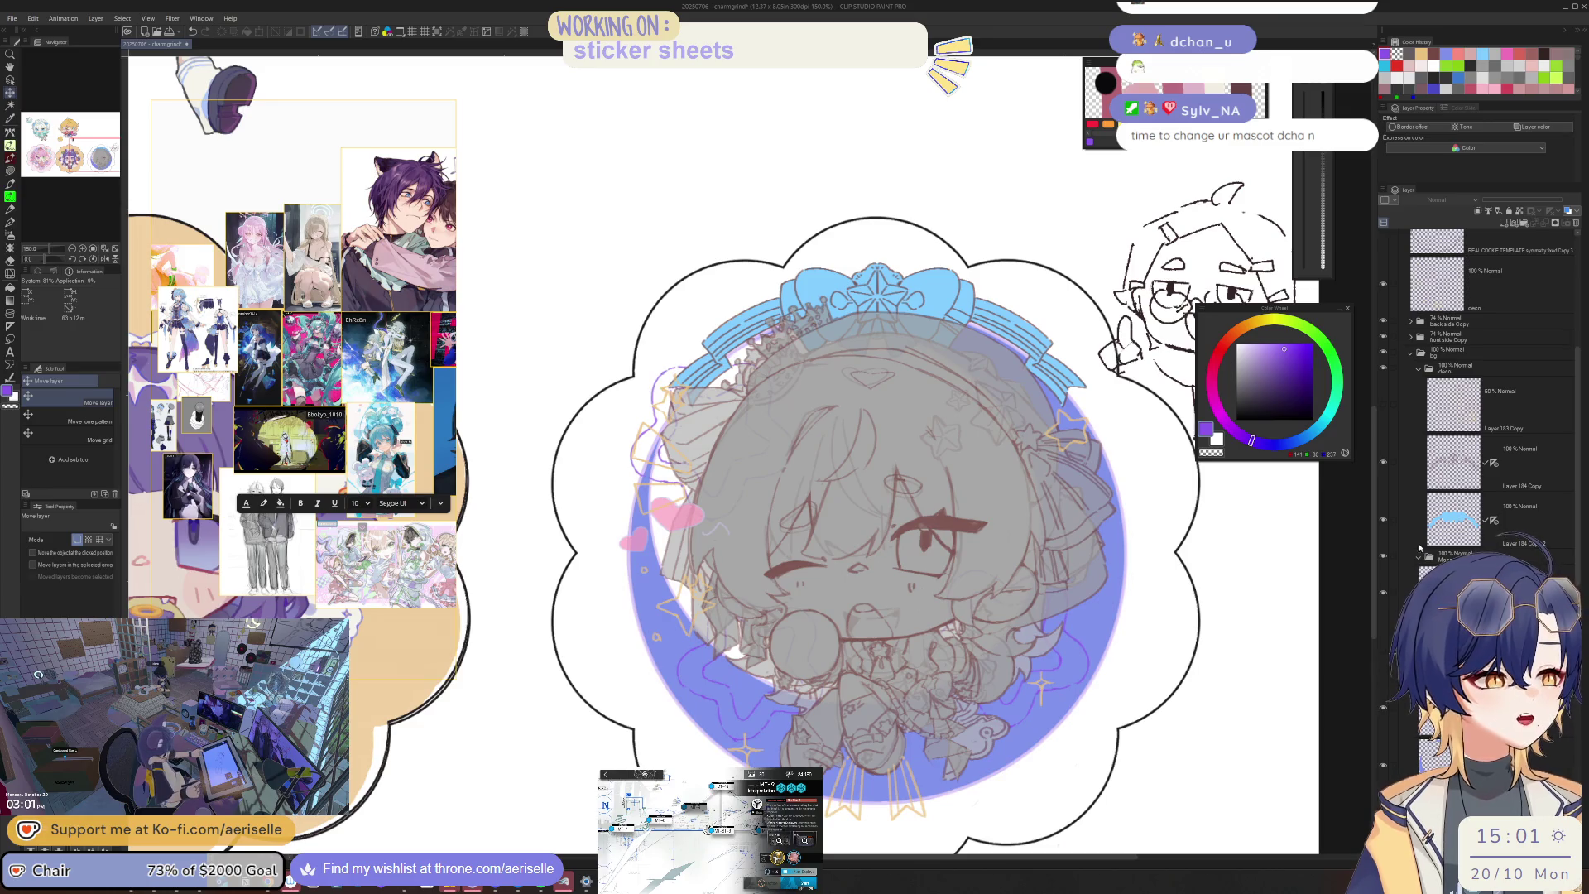
# Step: Hide a layer and mirror the view to check the sticker's balance, then zoom in on the face
pyautogui.click(1383, 322)
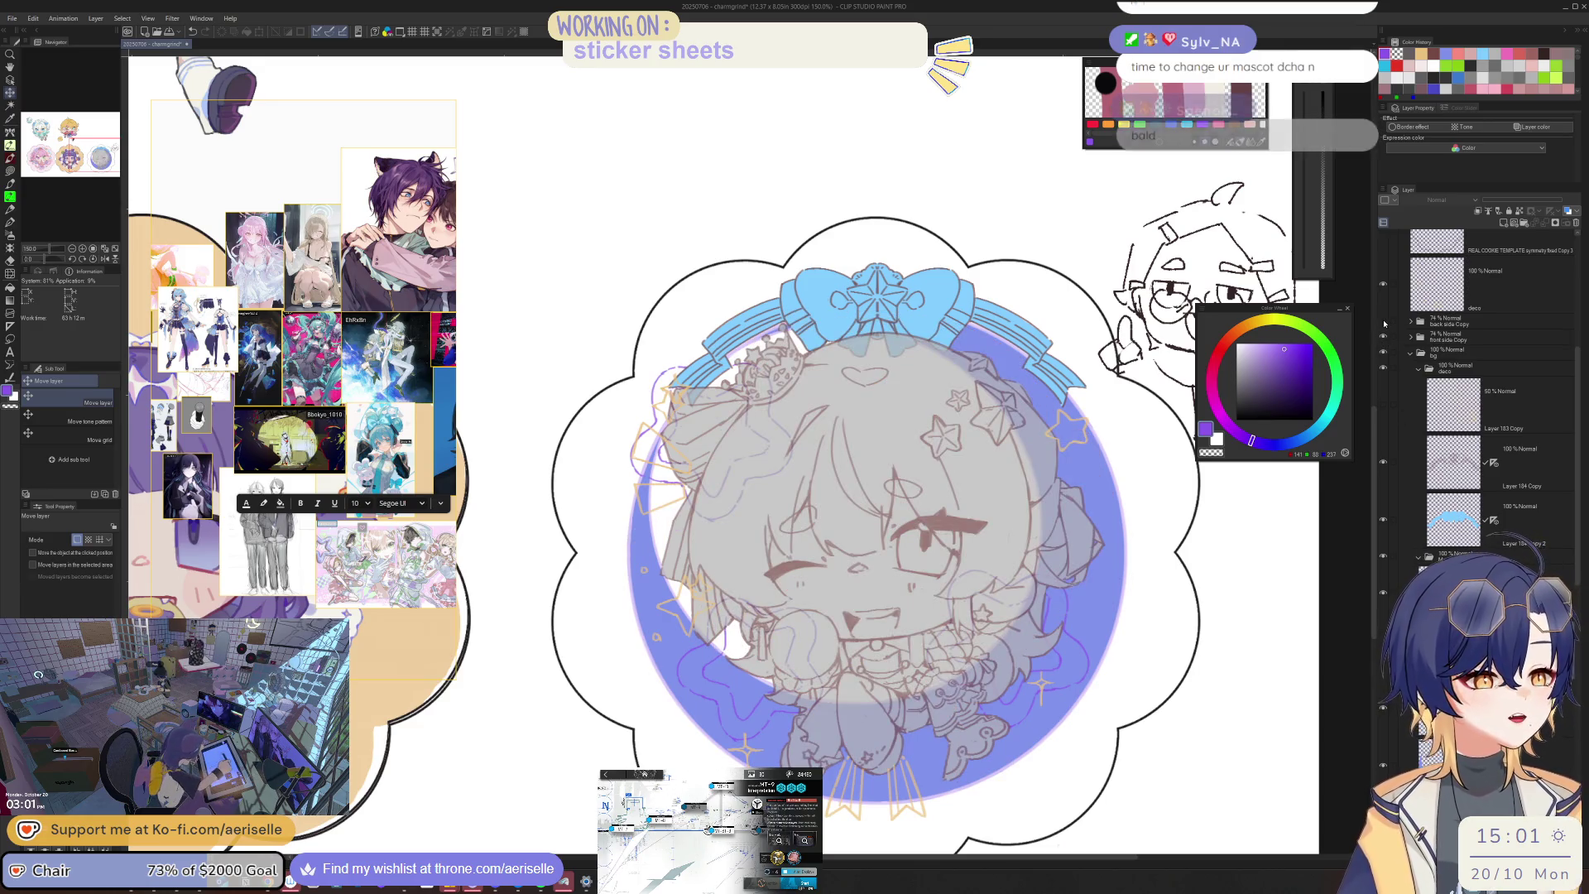
pyautogui.hotkey('ctrl', '-')
pyautogui.press('h')
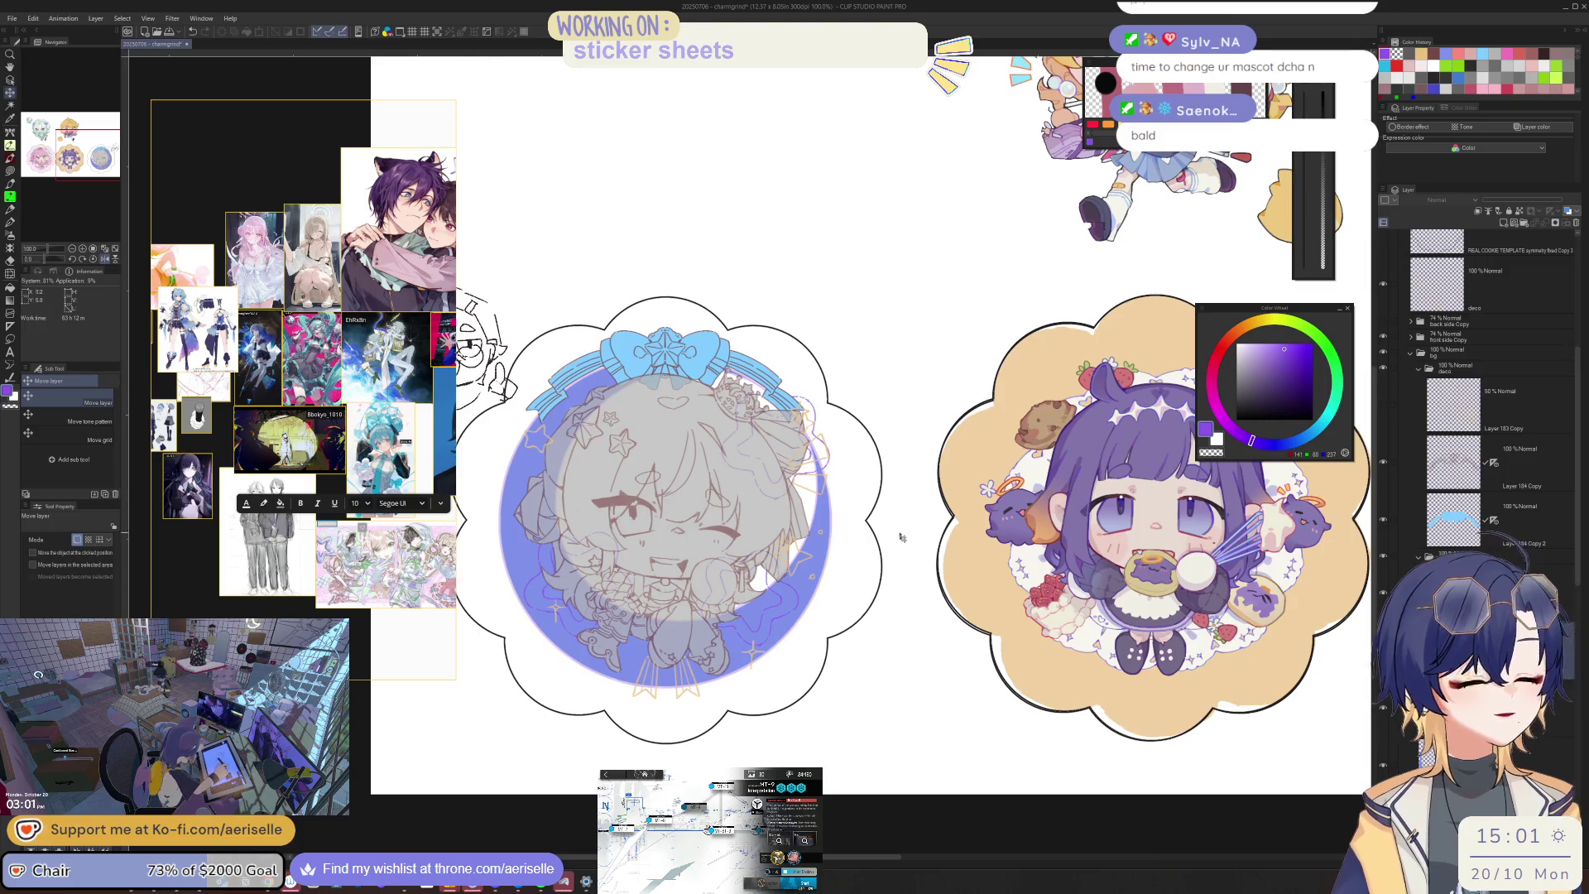
pyautogui.press('h')
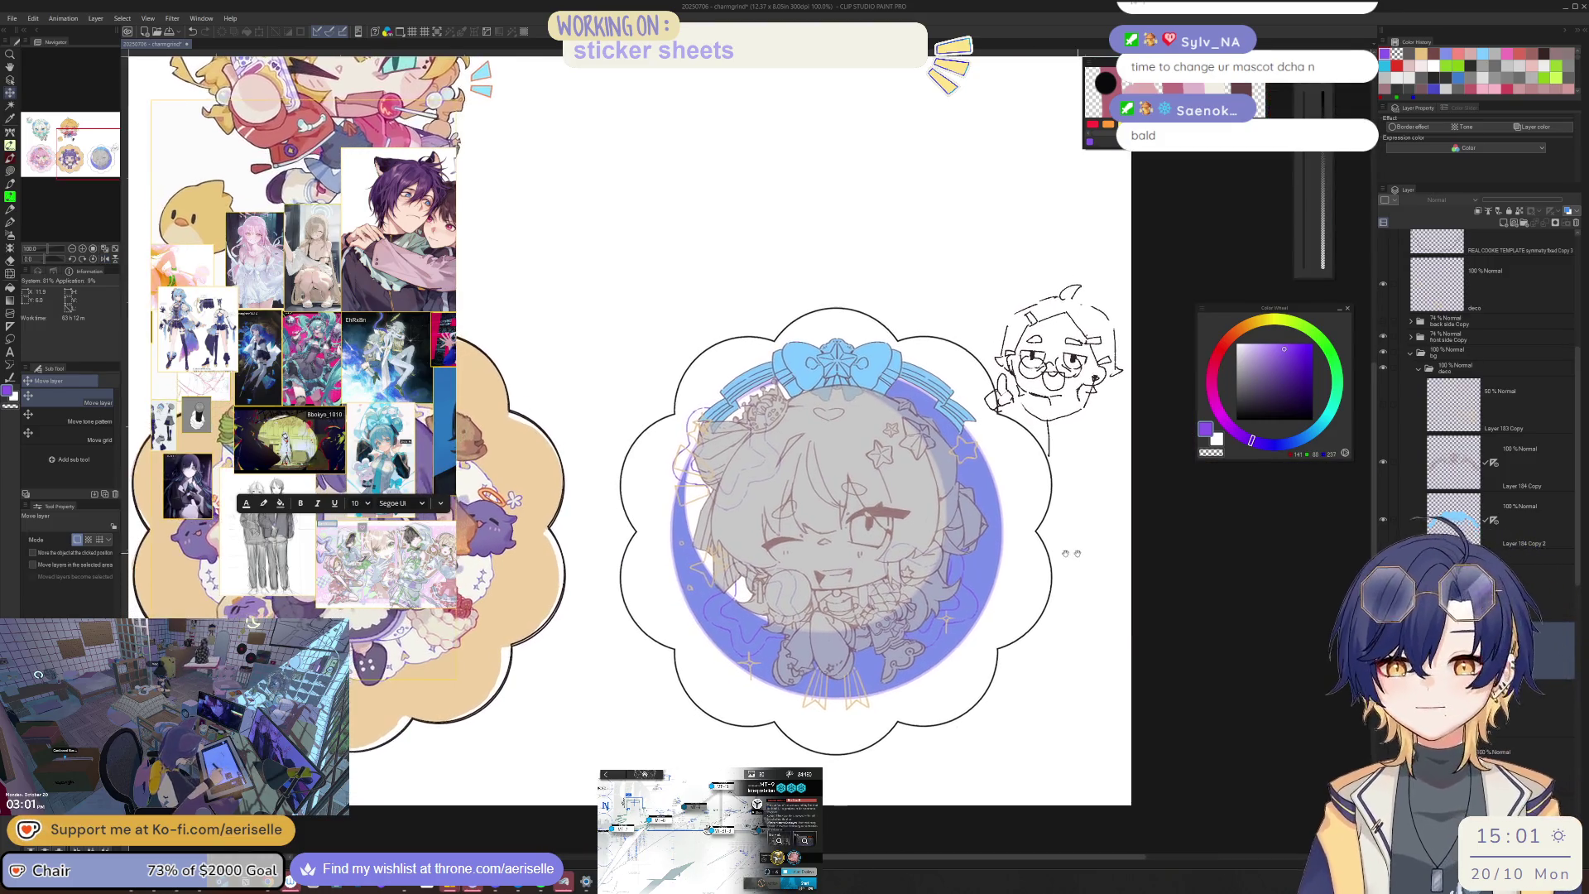
pyautogui.moveTo(1072, 553); pyautogui.dragTo(1105, 544)
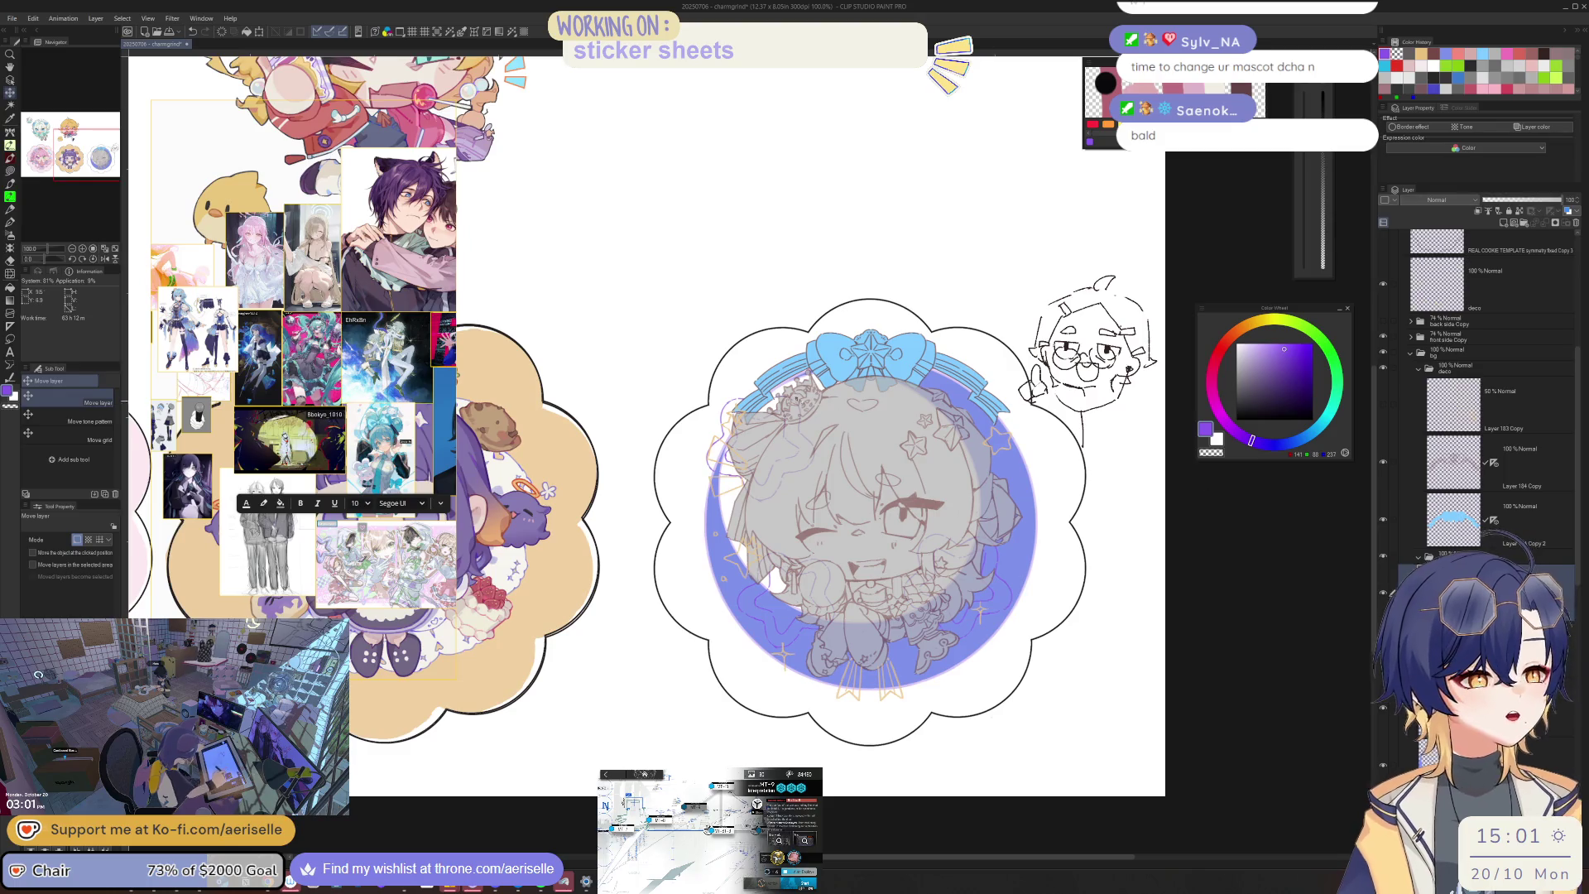
pyautogui.hotkey('ctrl', '+')
pyautogui.hotkey('ctrl', '+')
# Step: Shift the stray strokes left of the face down and to the left
pyautogui.press('m')
pyautogui.moveTo(739, 347)
pyautogui.mouseDown()
pyautogui.moveTo(687, 414)
pyautogui.moveTo(925, 571)
pyautogui.mouseUp()
pyautogui.press('k')
pyautogui.moveTo(886, 408); pyautogui.dragTo(870, 451)
pyautogui.click(664, 714)
# Step: Make the deco layer active by picking its art on the canvas
pyautogui.press('o')
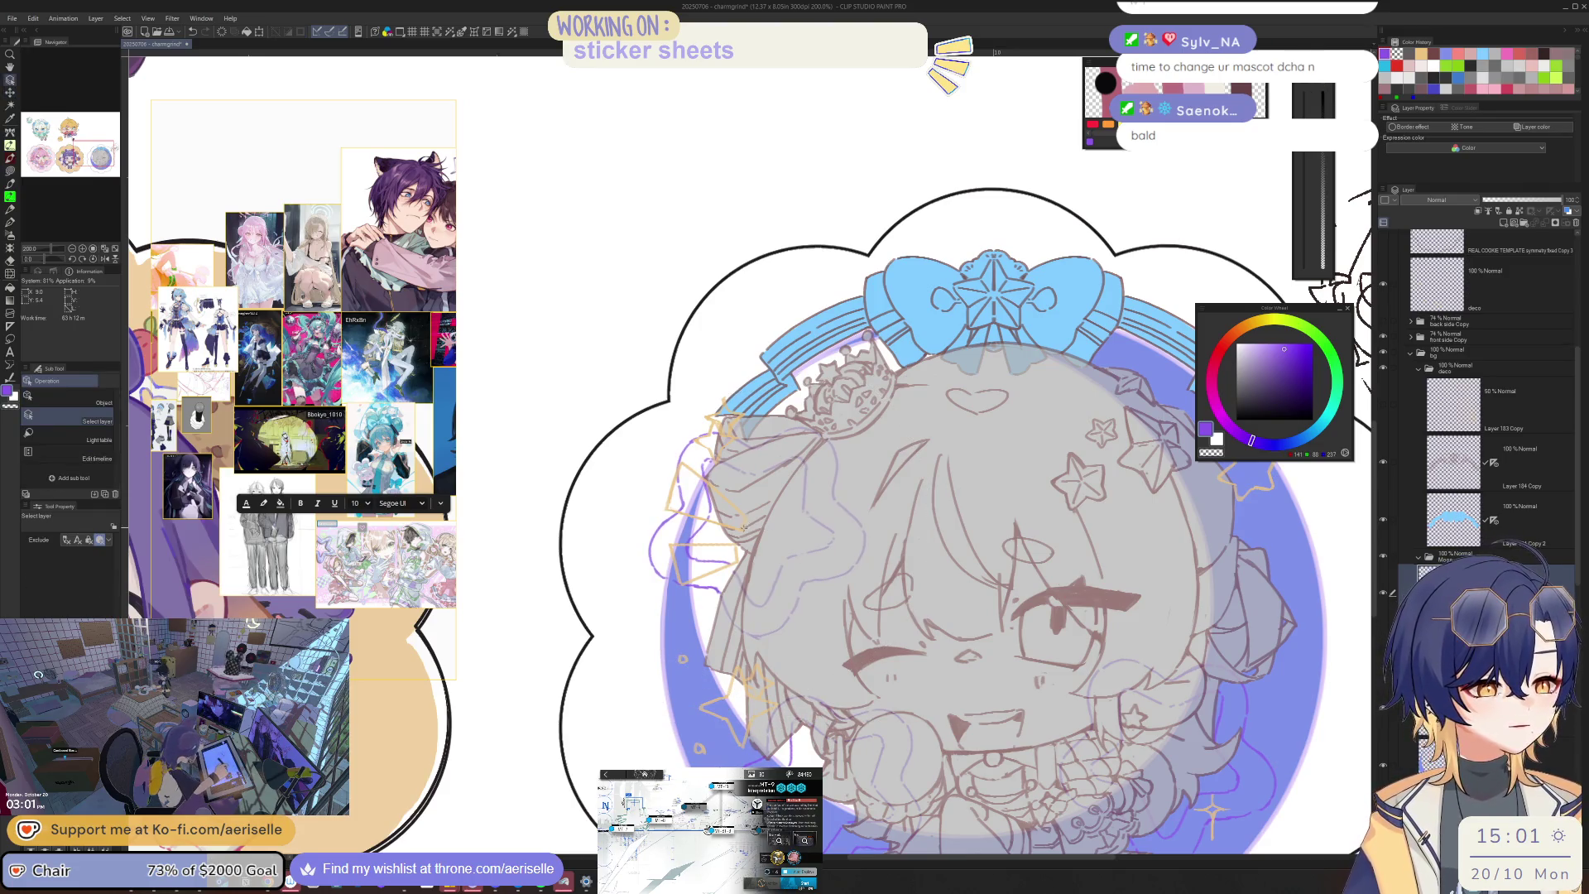
pyautogui.click(728, 431)
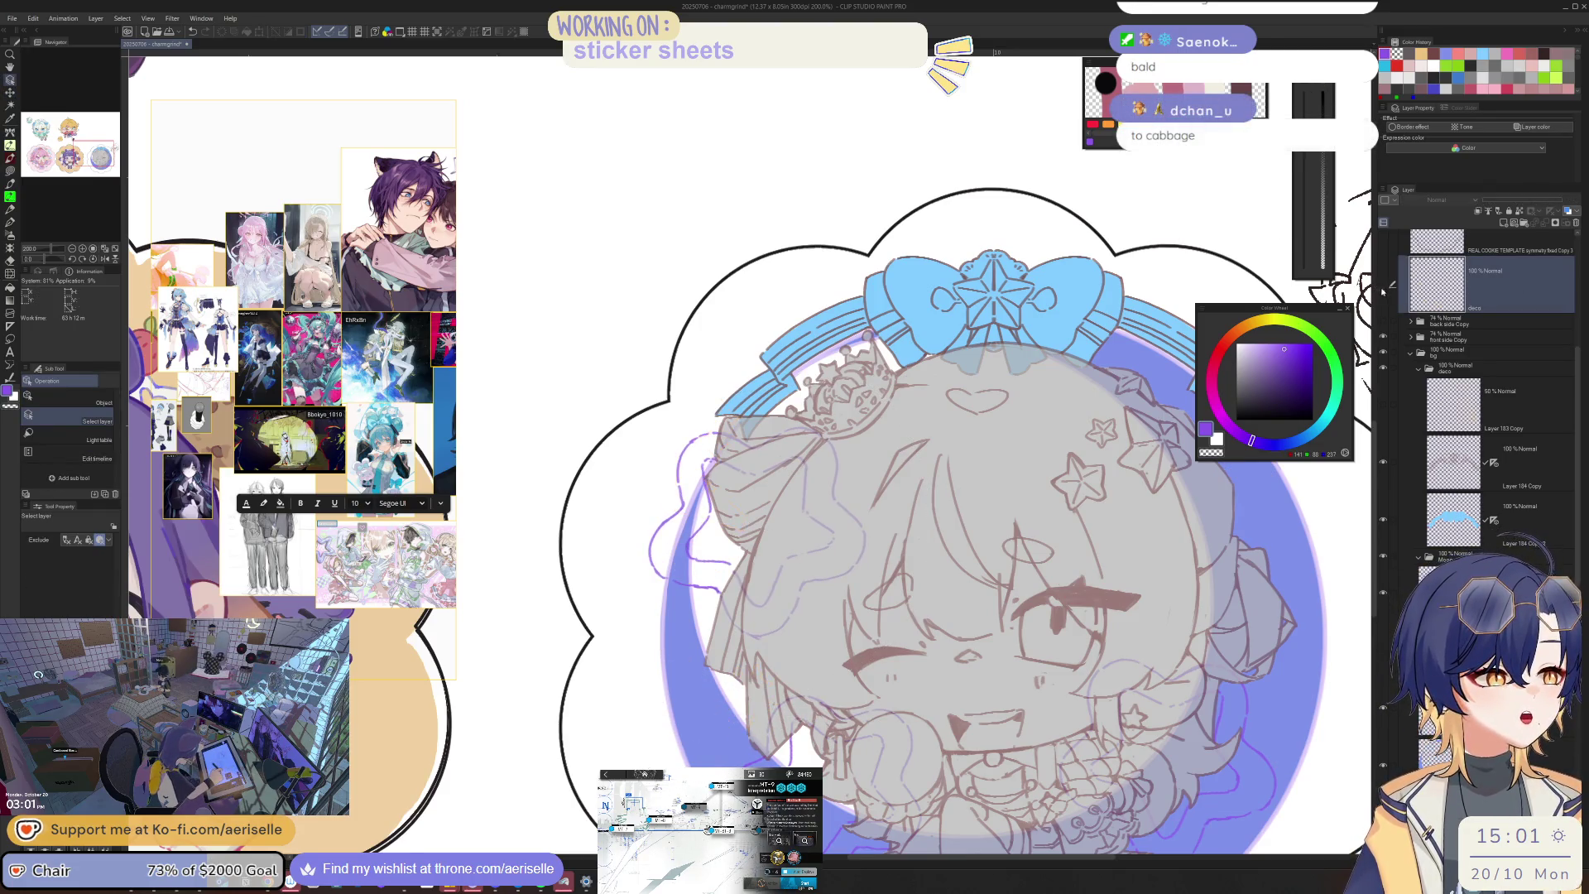
pyautogui.hotkey('ctrl', '-')
pyautogui.hotkey('ctrl', '-')
pyautogui.hotkey('ctrl', '-')
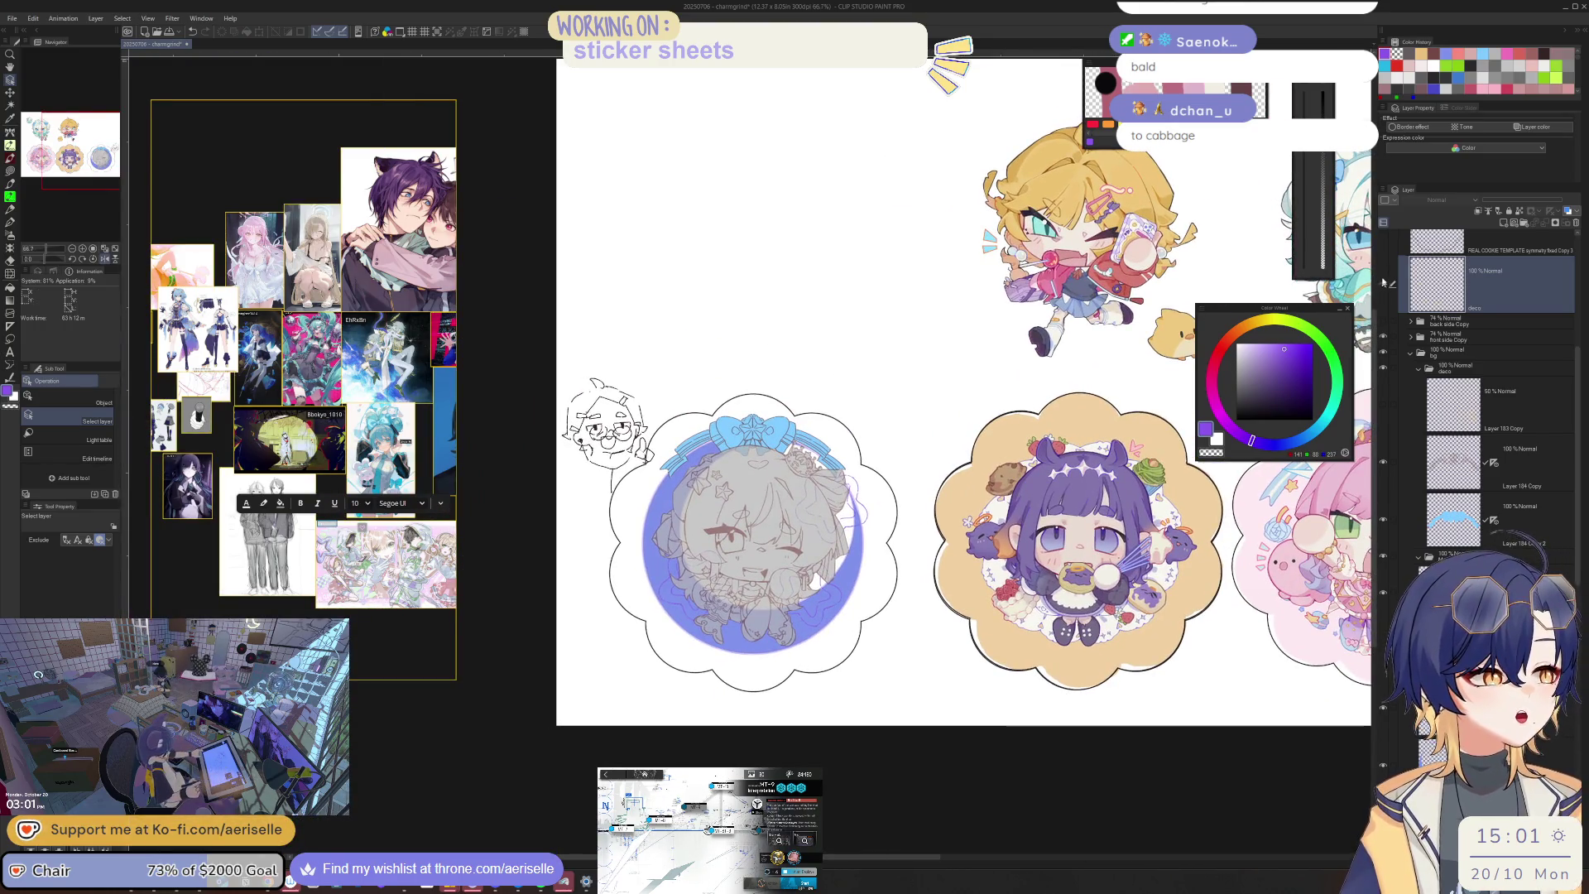
# Step: Duplicate the decoration at the sticker's bottom onto a new deco Copy layer
pyautogui.press('m')
pyautogui.moveTo(778, 653); pyautogui.dragTo(769, 662)
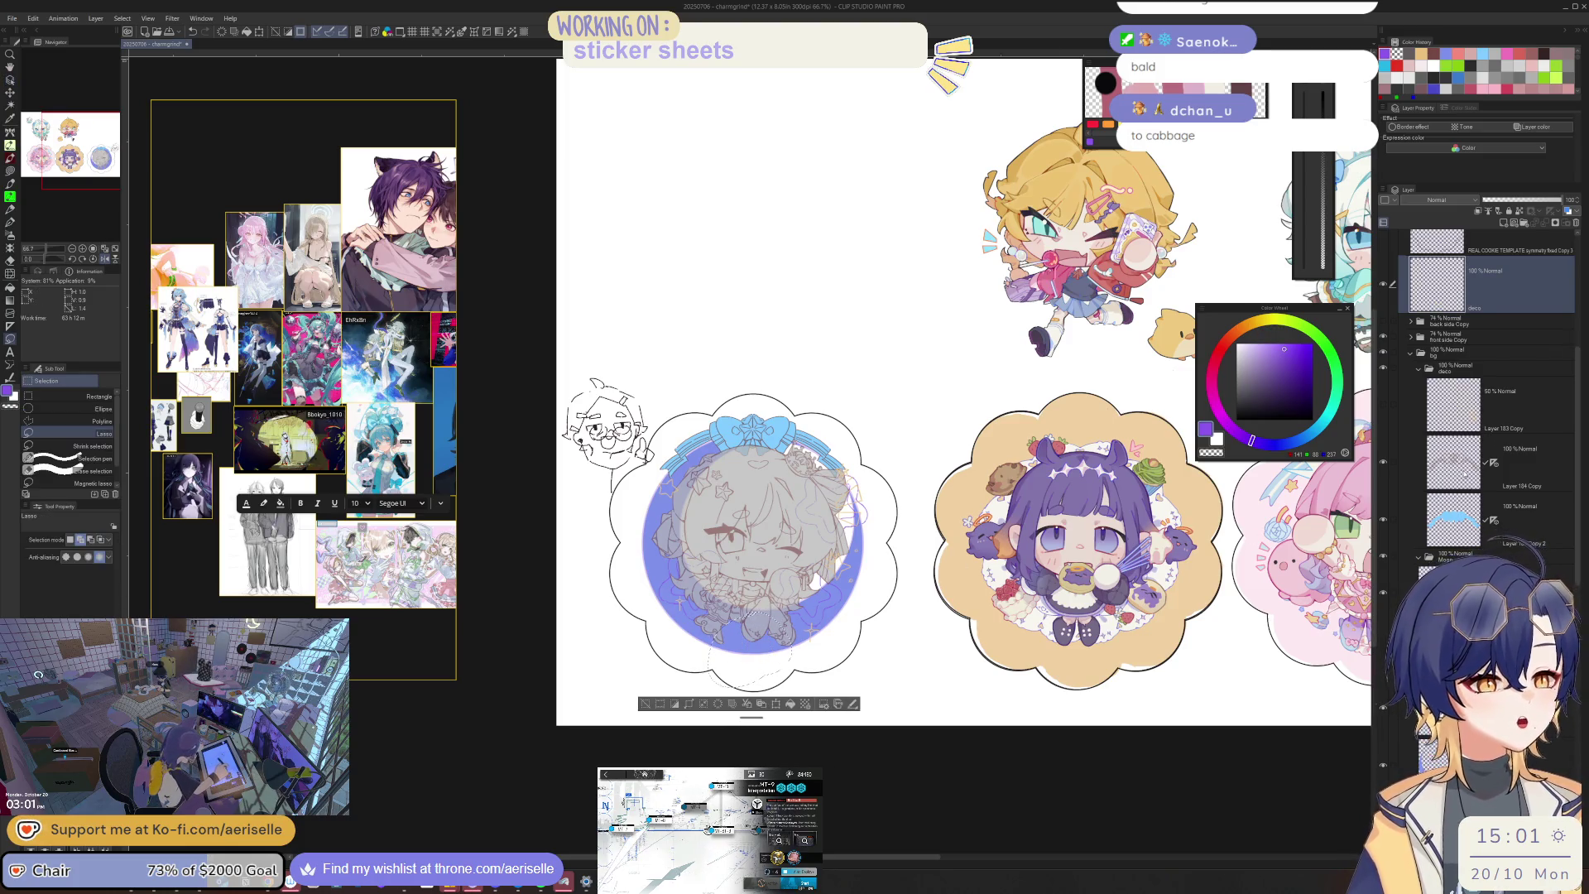
pyautogui.hotkey('ctrl', 'c')
pyautogui.hotkey('ctrl', 'v')
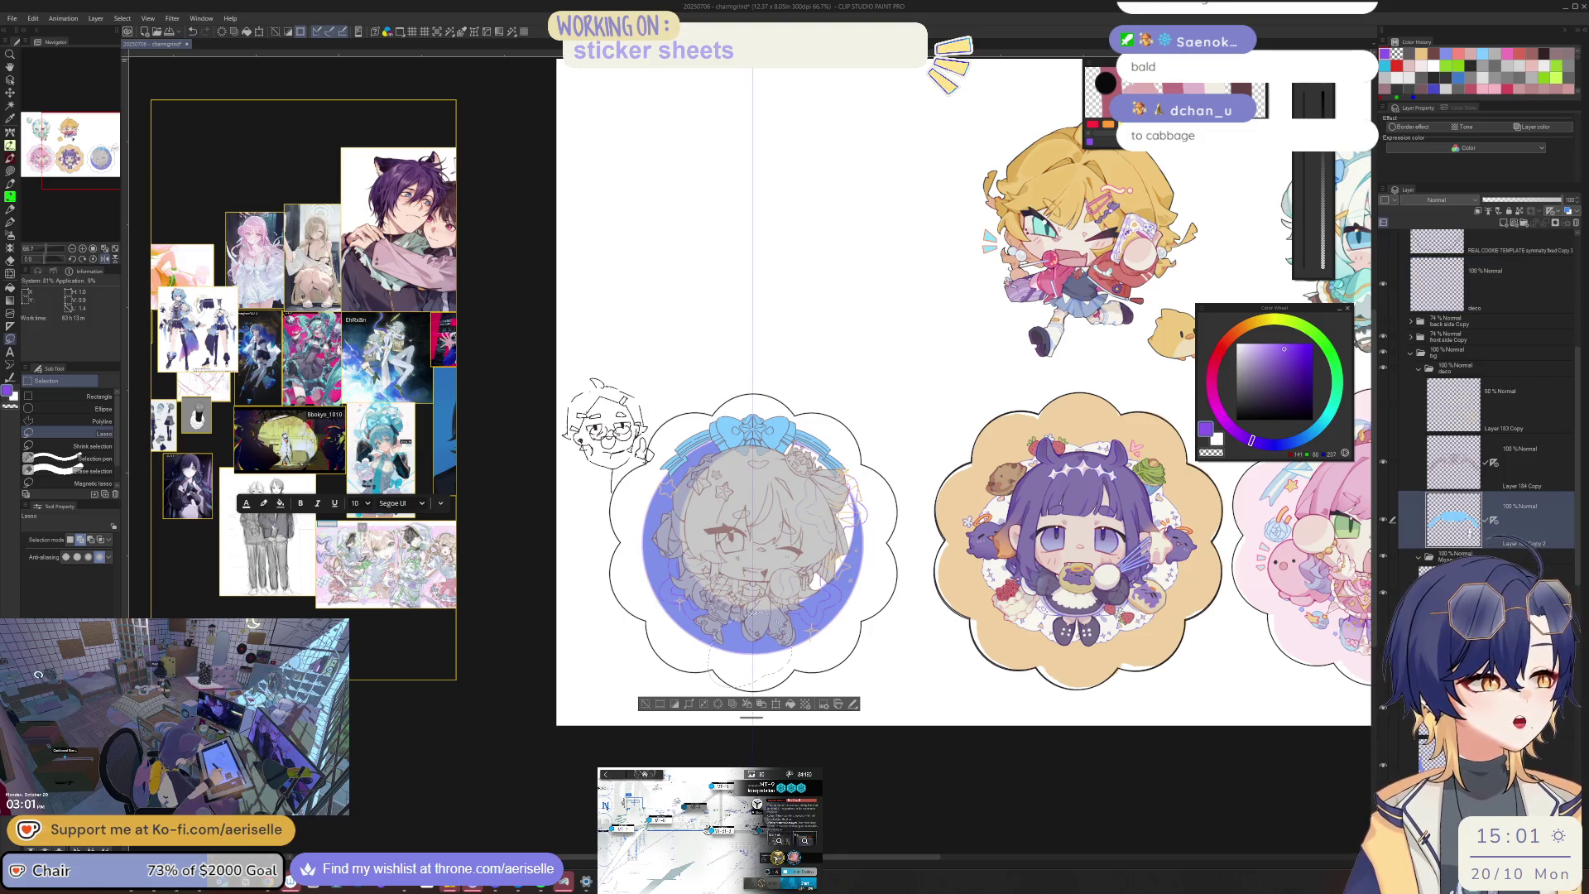
pyautogui.hotkey('ctrl', 'd')
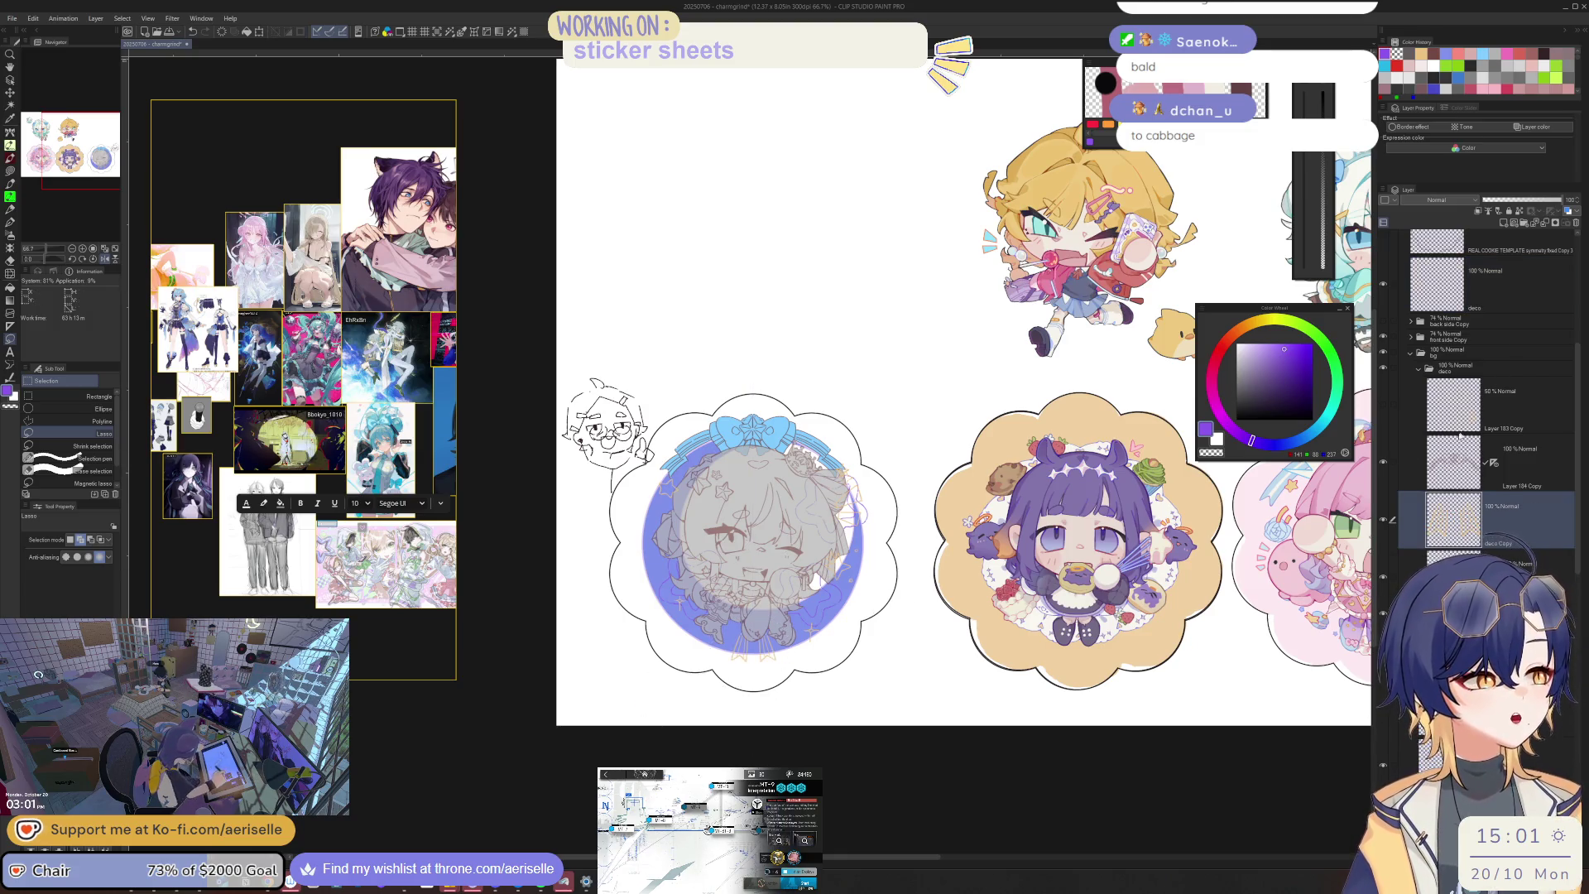
# Step: Make Layer 184 Copy active and pick the brown line colour from the sketch for the pen
pyautogui.click(1460, 447)
pyautogui.press('h')
pyautogui.scroll(5, 810, 602)
pyautogui.press('p')
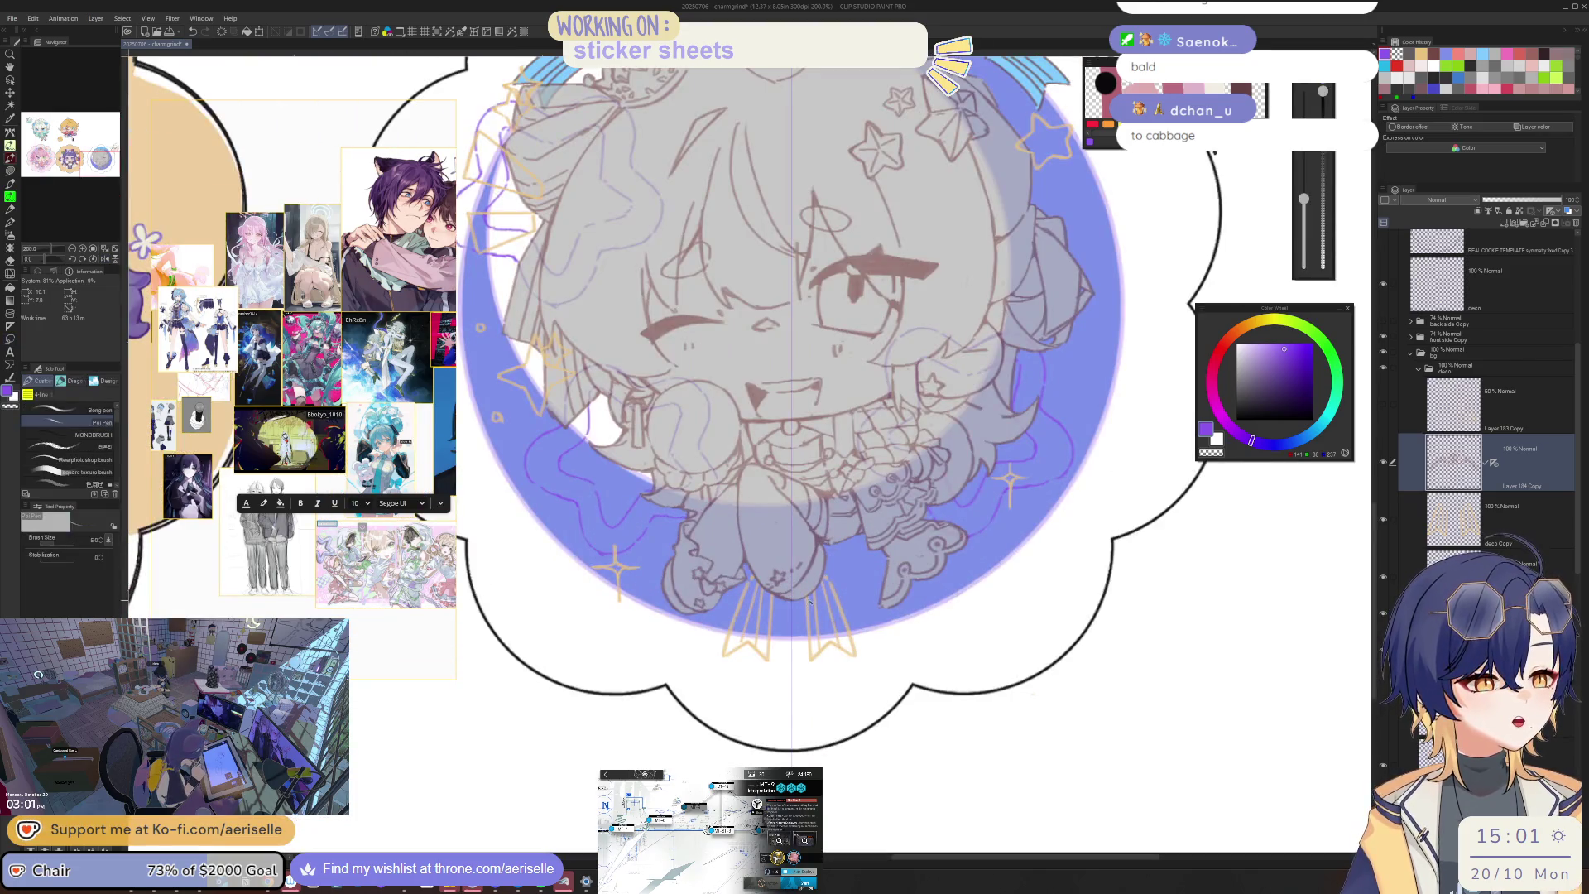
pyautogui.scroll(2, 809, 601)
pyautogui.scroll(-3, 879, 538)
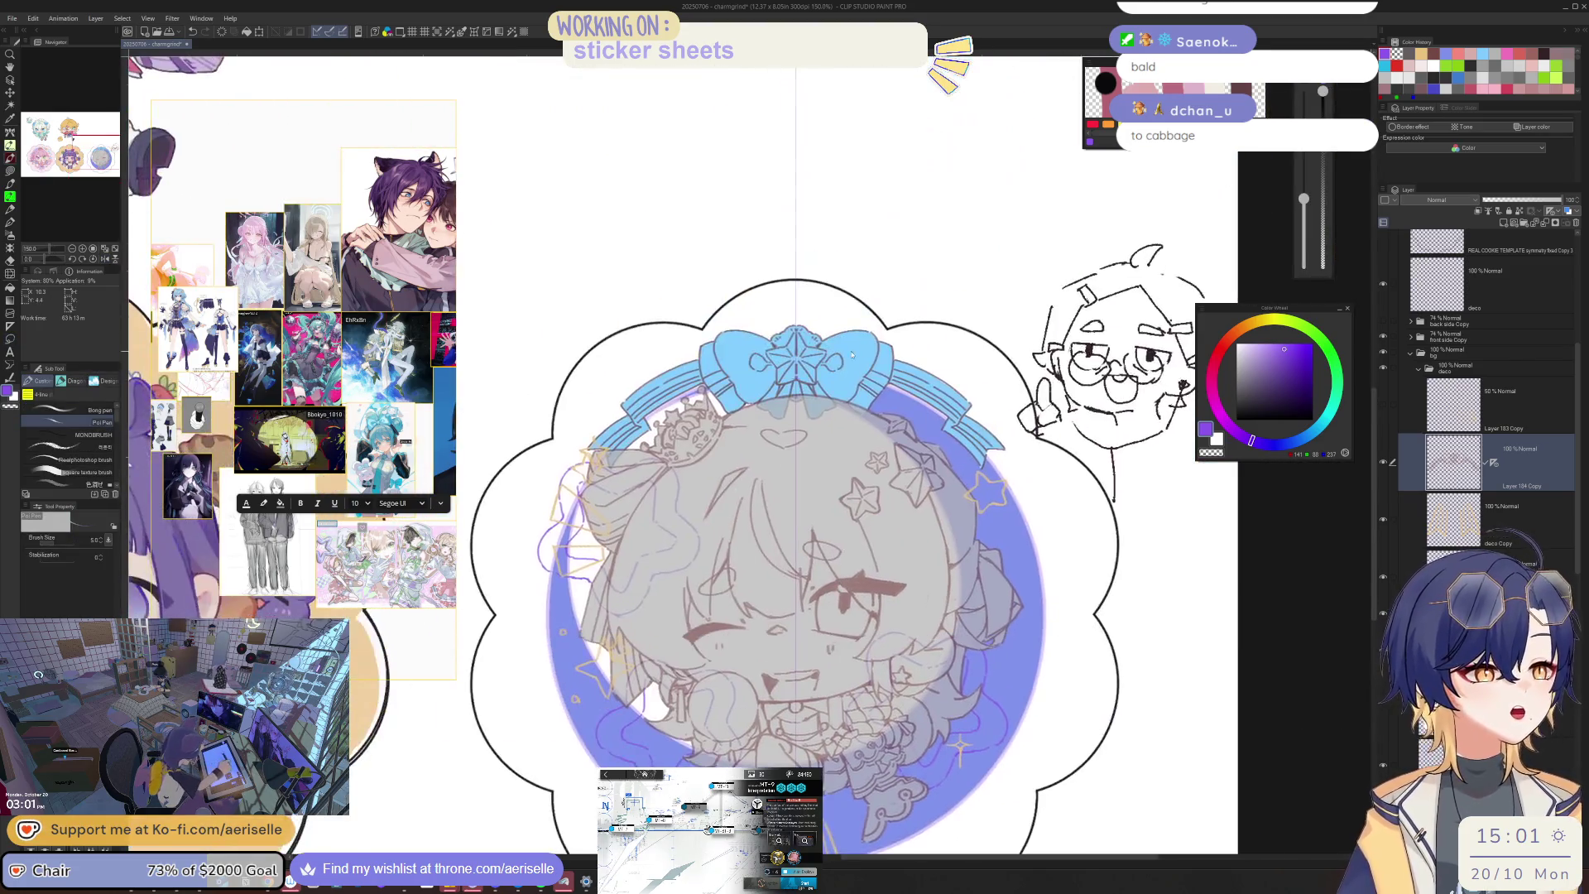
pyautogui.scroll(3, 902, 387)
pyautogui.keyDown('alt'); pyautogui.click(902, 387); pyautogui.keyUp('alt')
pyautogui.scroll(-3, 902, 387)
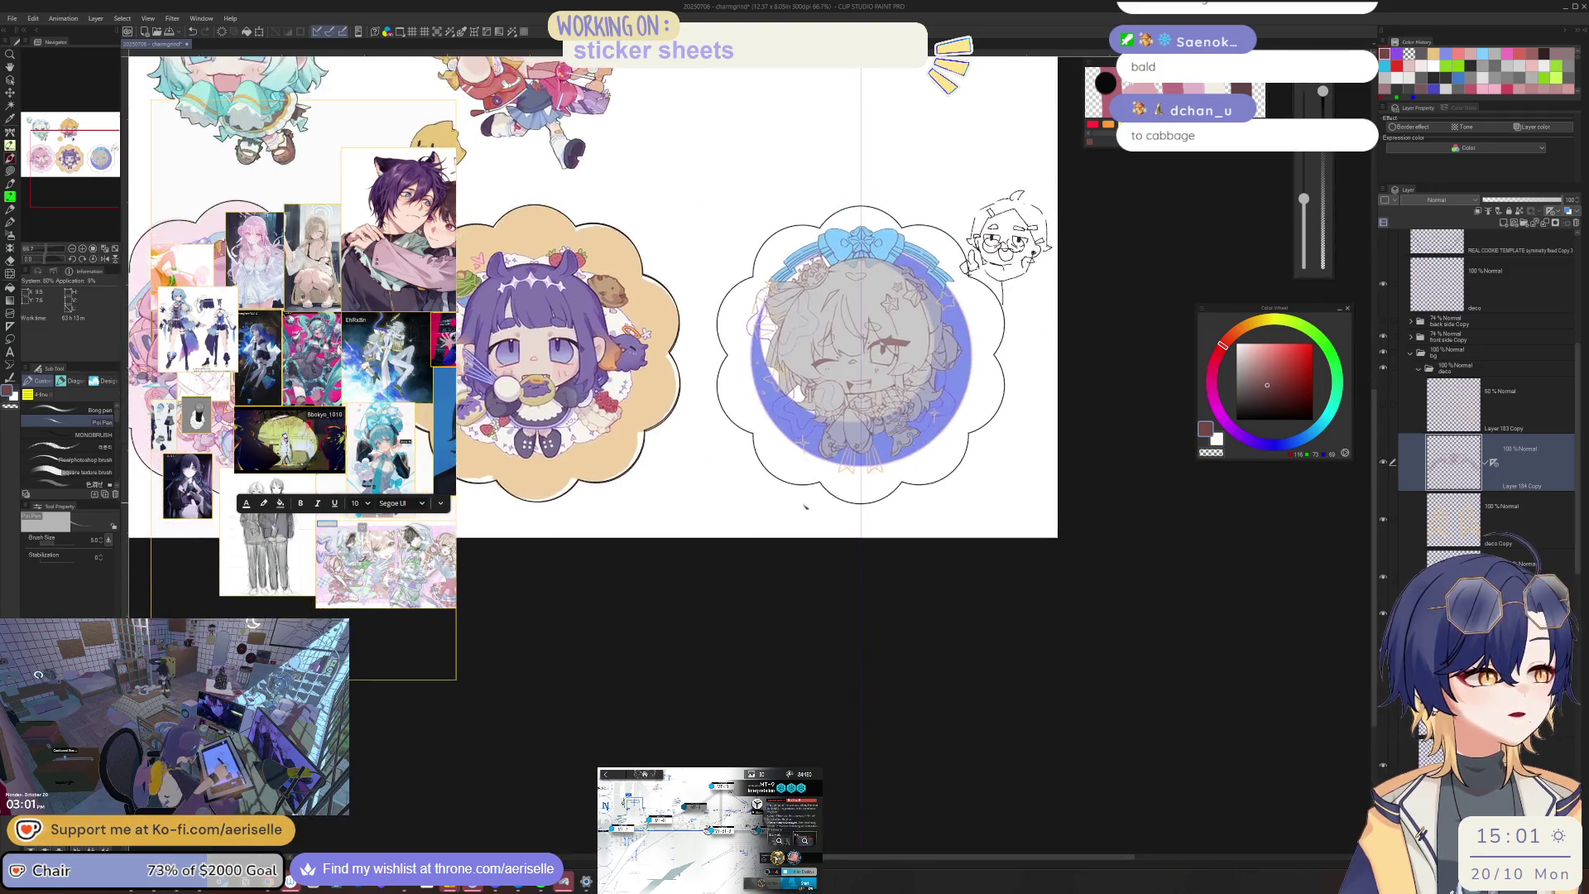
pyautogui.scroll(3, 919, 449)
# Step: Trace mirrored dark lines down the ribbon tails' side edges, undoing misplaced strokes
pyautogui.moveTo(920, 449); pyautogui.dragTo(851, 455)
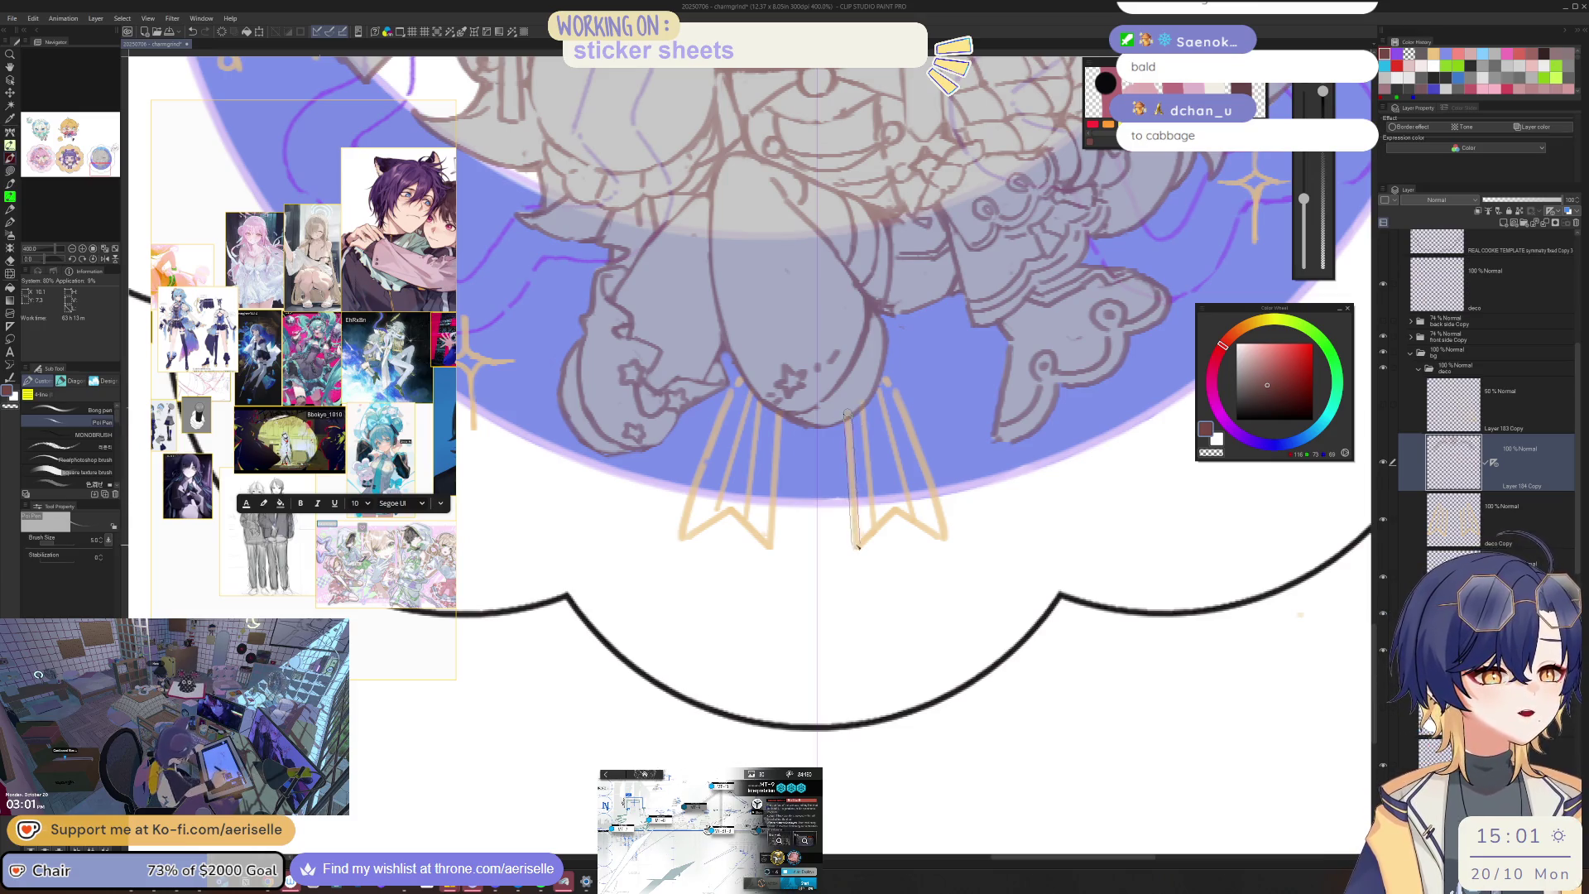
pyautogui.moveTo(847, 417); pyautogui.dragTo(857, 536)
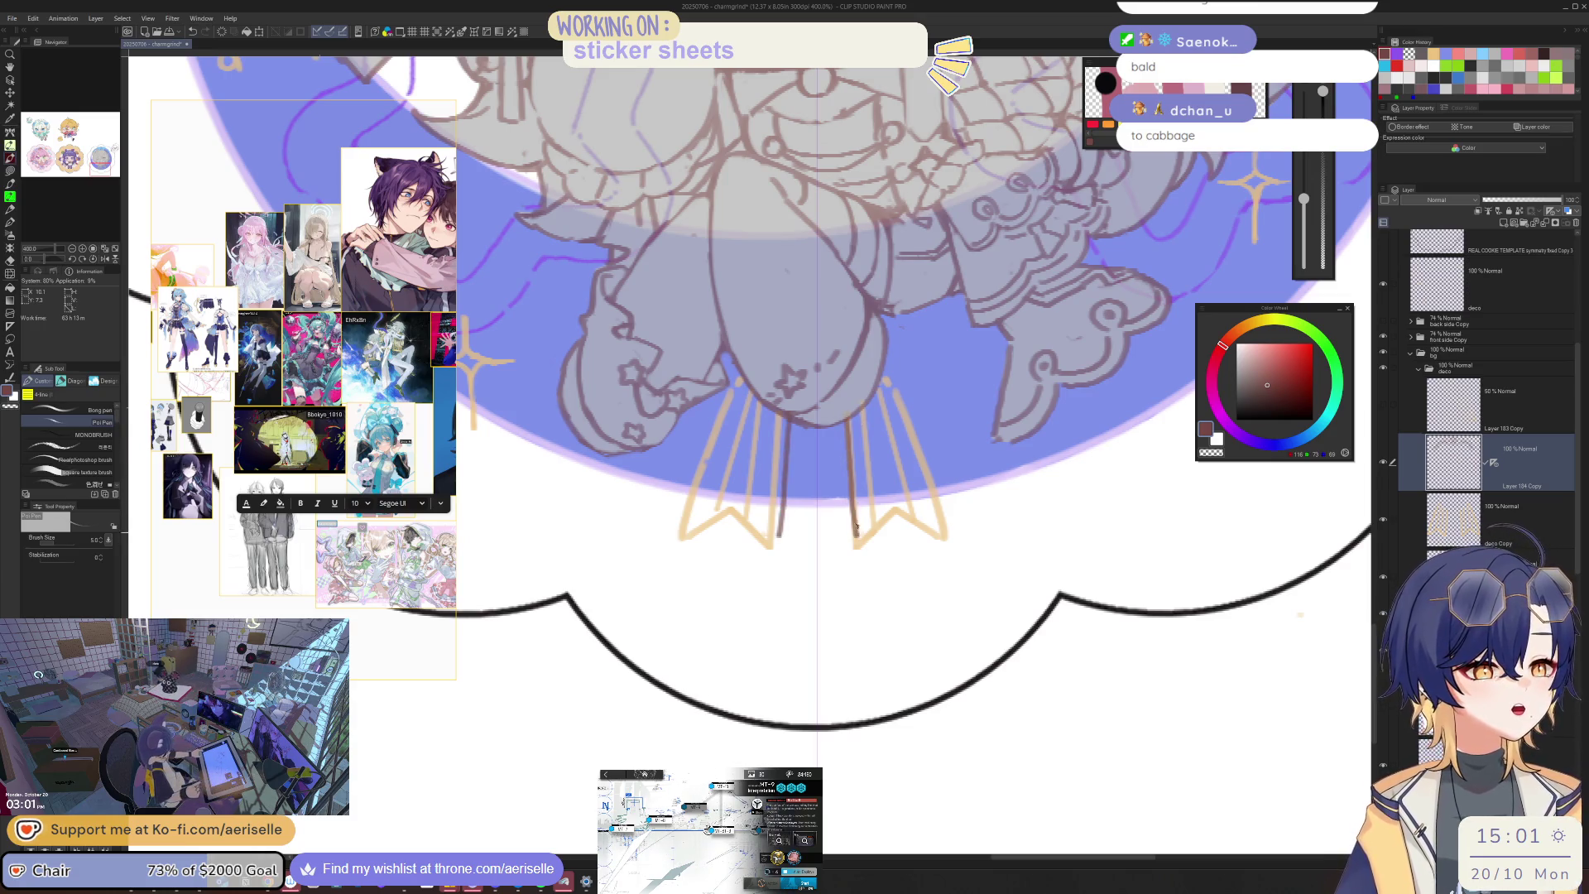
pyautogui.hotkey('ctrl', 'z')
pyautogui.scroll(2, 737, 367)
pyautogui.moveTo(727, 418)
pyautogui.mouseDown()
pyautogui.moveTo(733, 400)
pyautogui.moveTo(662, 569)
pyautogui.moveTo(633, 696)
pyautogui.mouseUp()
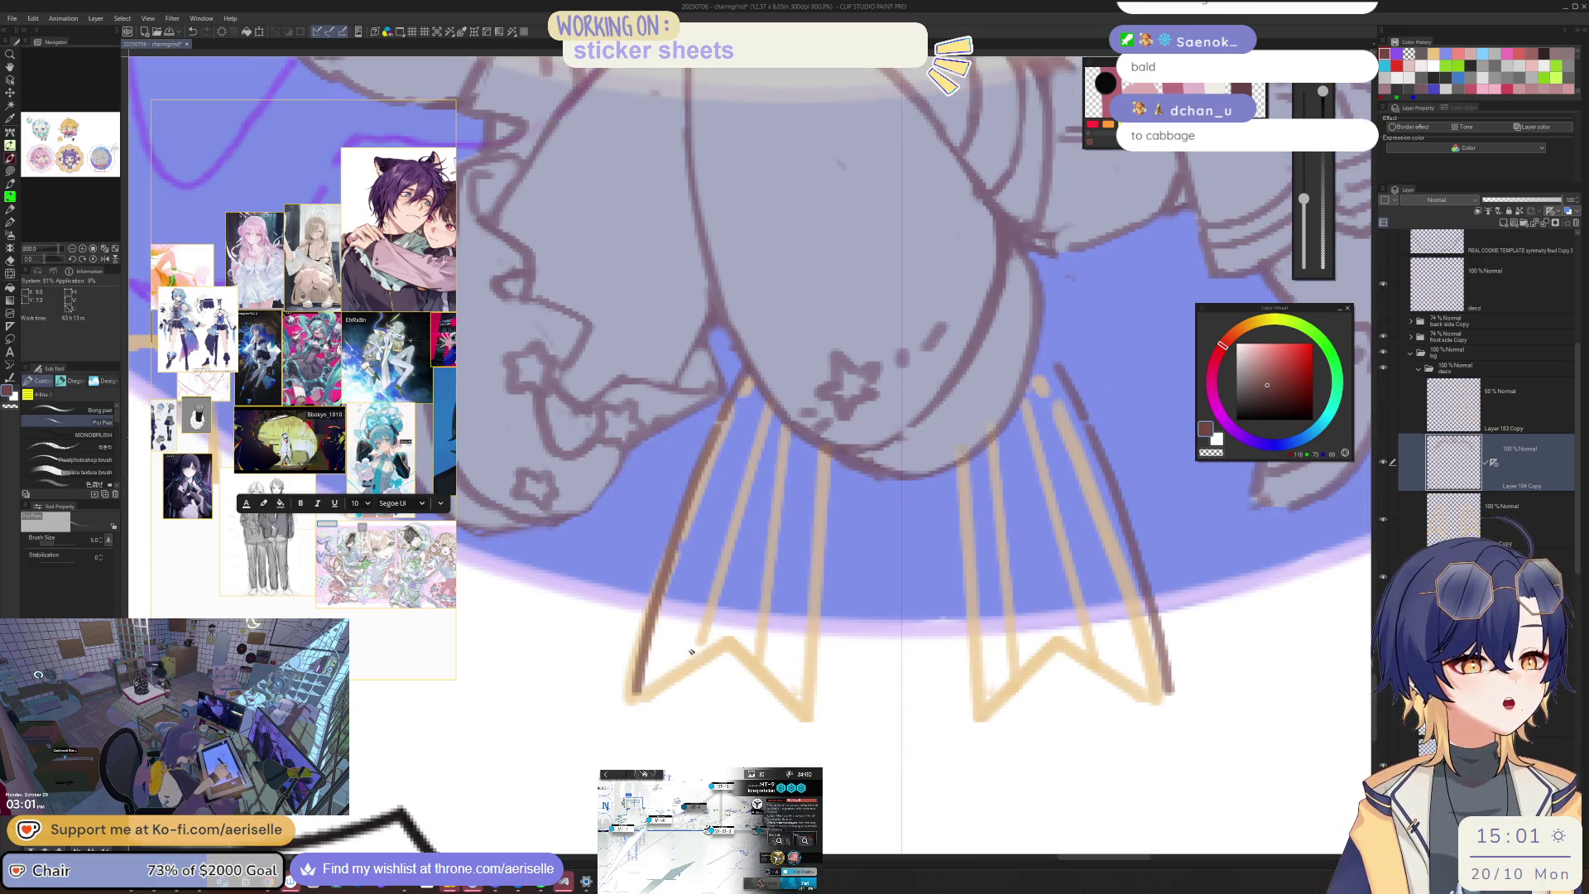
pyautogui.hotkey('ctrl', 'z')
pyautogui.moveTo(717, 430)
pyautogui.mouseDown()
pyautogui.moveTo(631, 690)
pyautogui.moveTo(743, 647)
pyautogui.mouseUp()
pyautogui.hotkey('ctrl', 'z')
# Step: Outline the ribbon tail's bottom edge and the left ribbon's diagonal edges
pyautogui.moveTo(636, 696)
pyautogui.mouseDown()
pyautogui.moveTo(718, 647)
pyautogui.moveTo(807, 719)
pyautogui.mouseUp()
pyautogui.moveTo(824, 451)
pyautogui.mouseDown()
pyautogui.moveTo(815, 722)
pyautogui.moveTo(616, 575)
pyautogui.moveTo(794, 427)
pyautogui.mouseUp()
pyautogui.hotkey('ctrl', 'z')
pyautogui.moveTo(611, 581); pyautogui.dragTo(794, 424)
pyautogui.moveTo(642, 629); pyautogui.dragTo(799, 451)
pyautogui.scroll(-5, 799, 451)
pyautogui.hotkey('ctrl', '0')
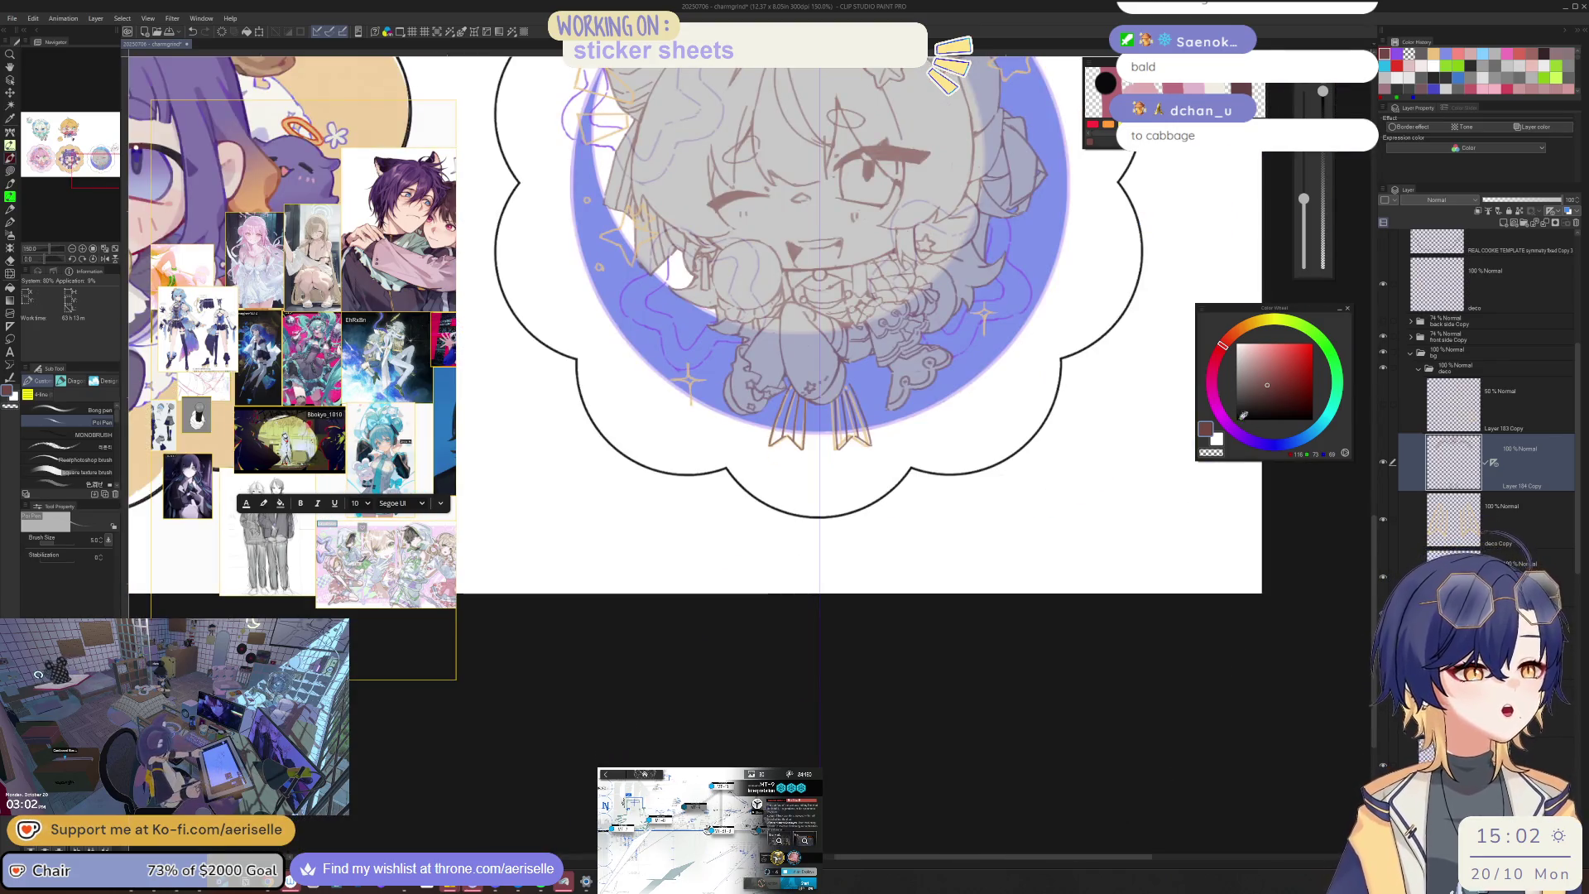
# Step: Delete the gold ribbon deco Copy layer
pyautogui.moveTo(990, 411); pyautogui.dragTo(915, 523)
pyautogui.click(1497, 517)
pyautogui.click(1576, 222)
# Step: Show the alternate chibi sketch pose with the pink heart
pyautogui.scroll(-2, 987, 478)
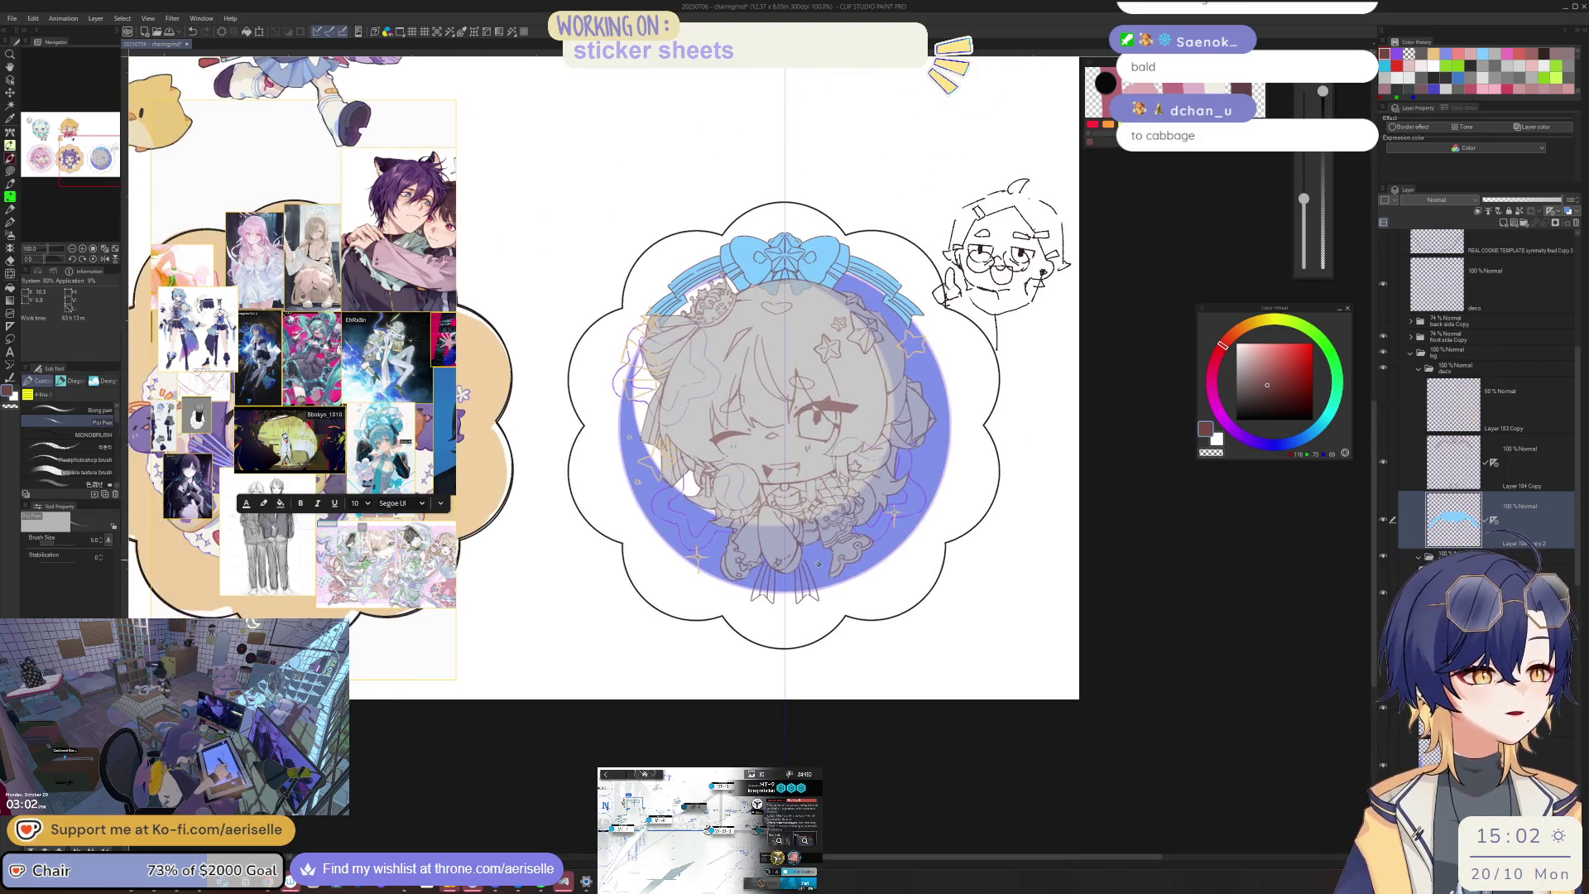
pyautogui.scroll(5, 802, 556)
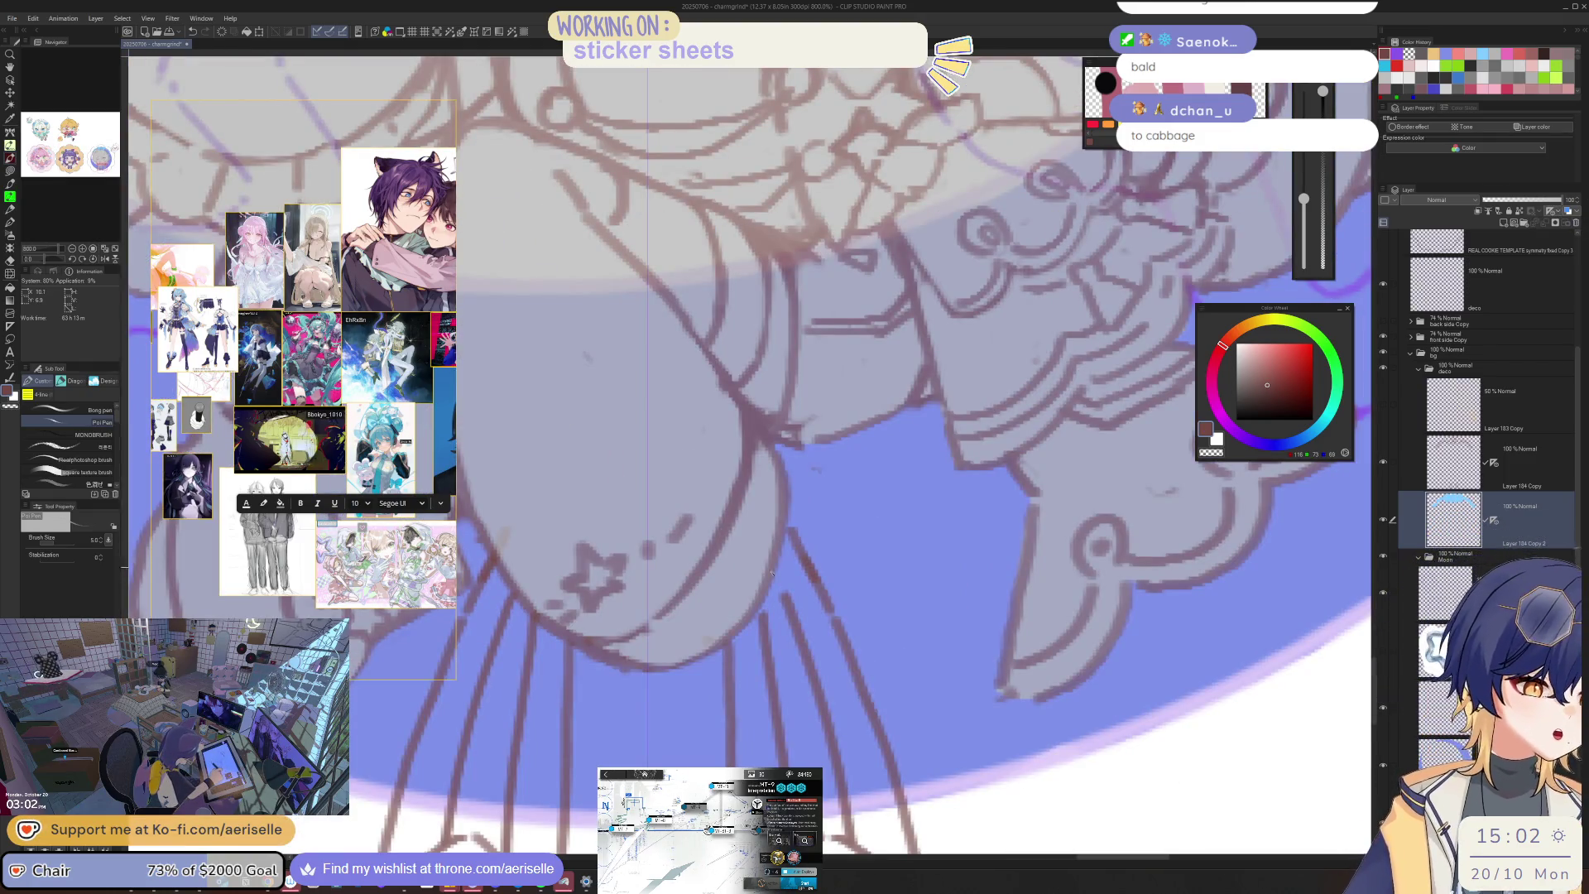
pyautogui.scroll(-5, 1117, 426)
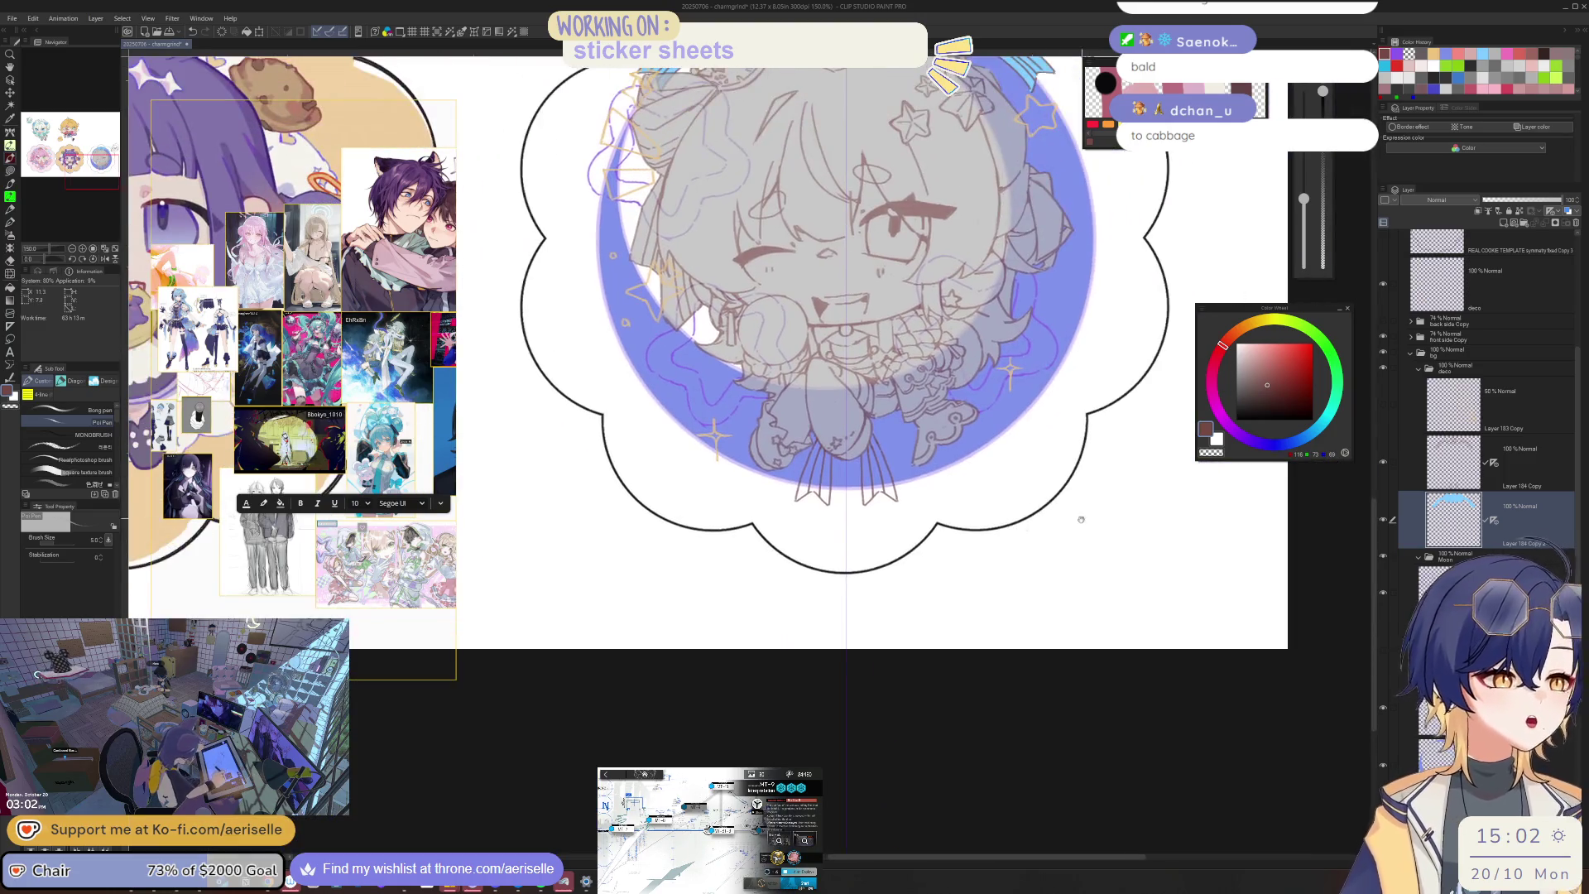
pyautogui.click(1385, 323)
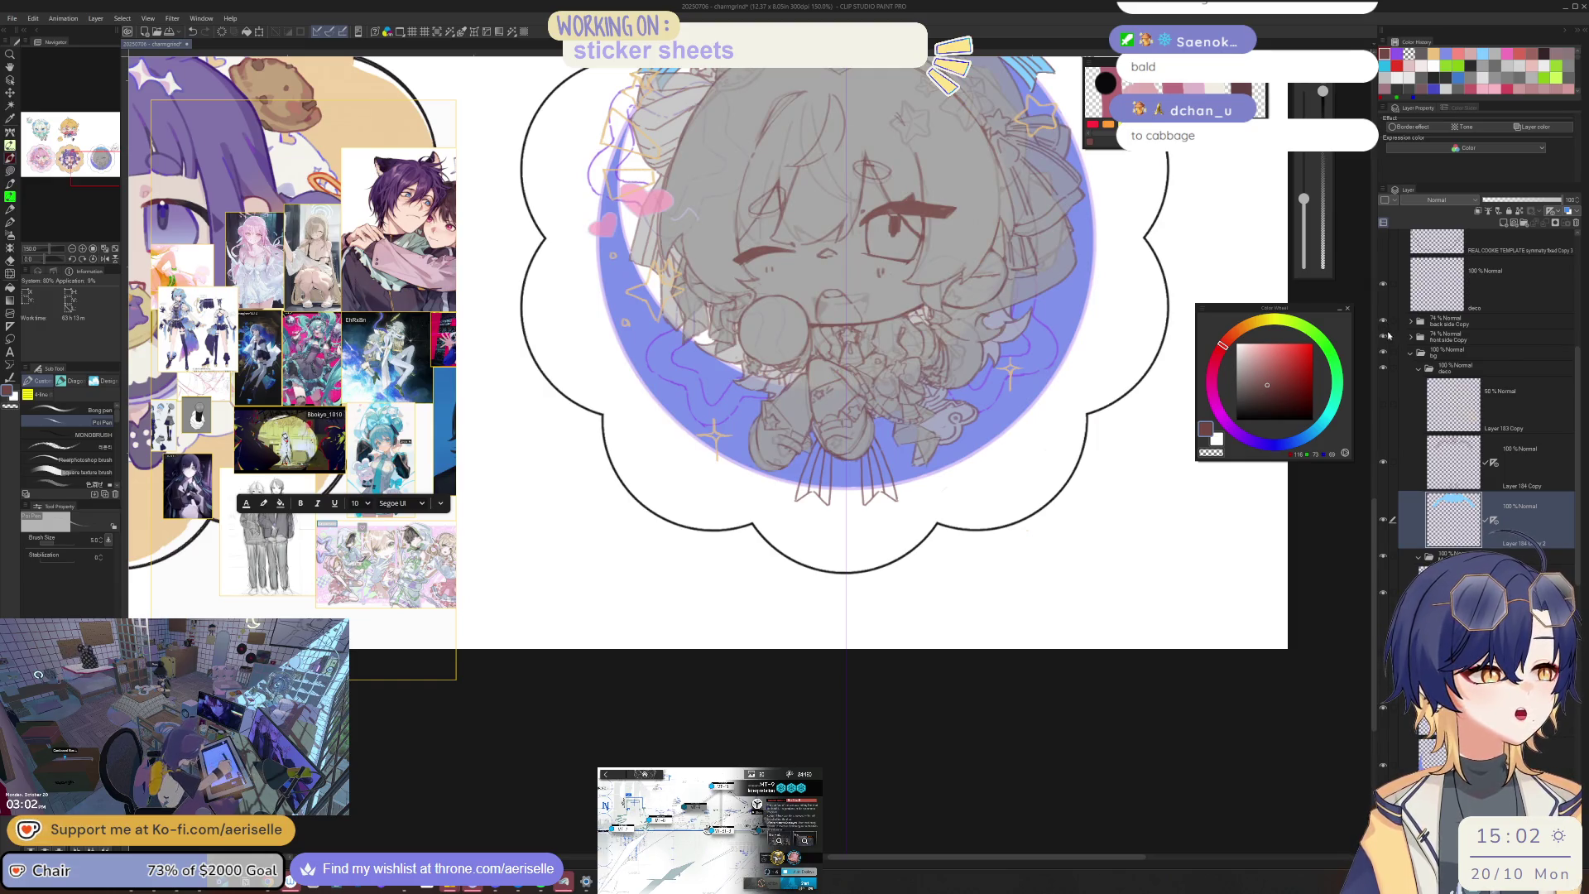
# Step: Hide the chibi sketch layers to reveal the moon and sketch a star above the ribbon tails
pyautogui.click(1385, 335)
pyautogui.click(1385, 321)
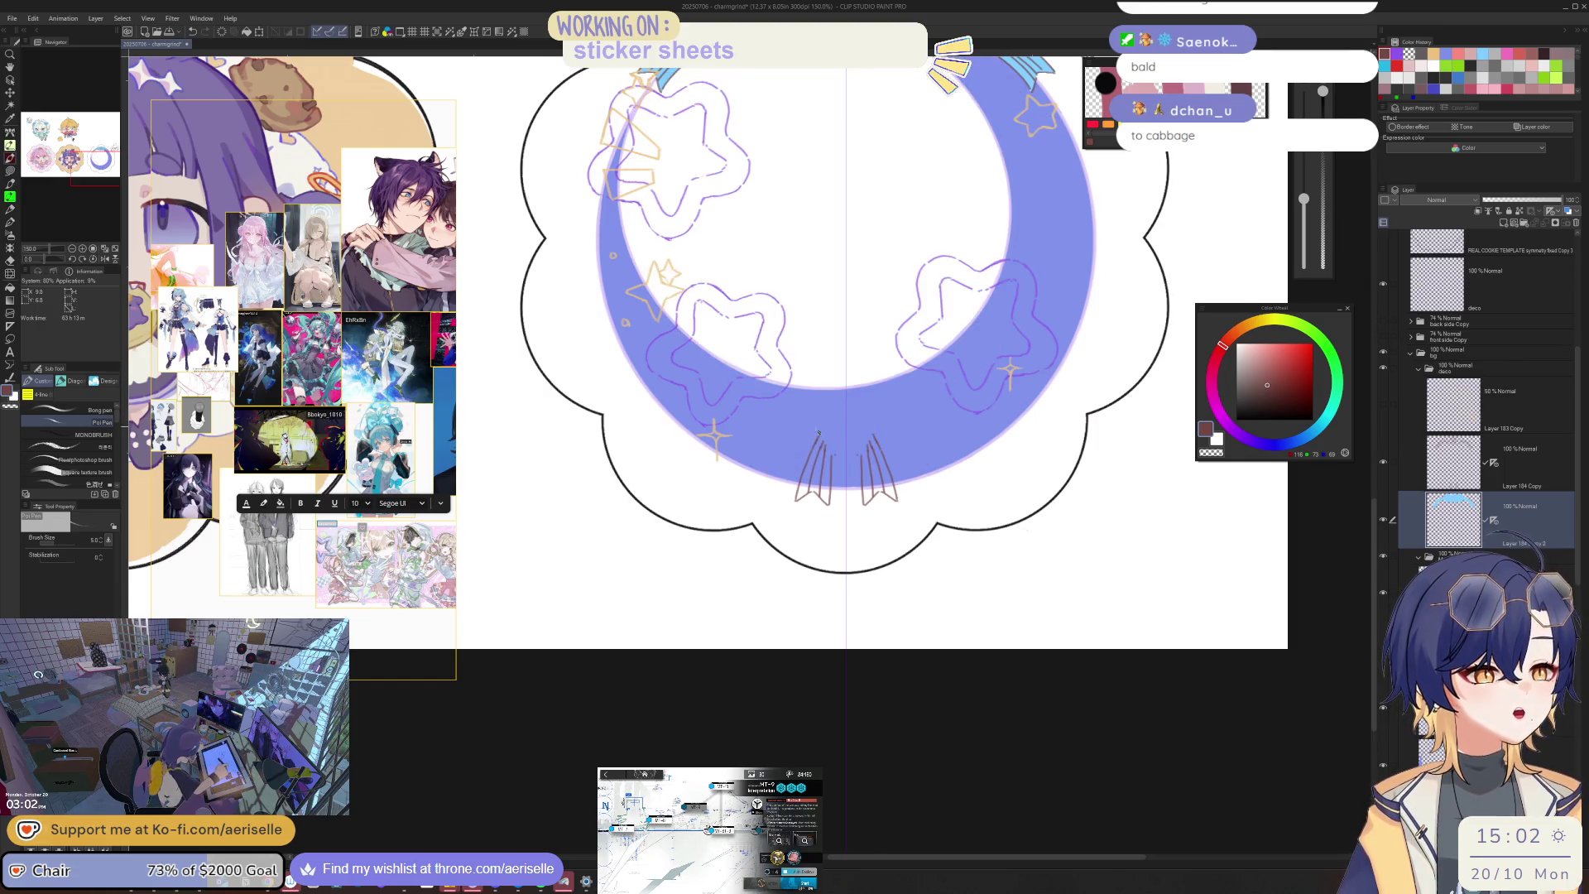
pyautogui.scroll(1, 818, 433)
pyautogui.scroll(2, 844, 397)
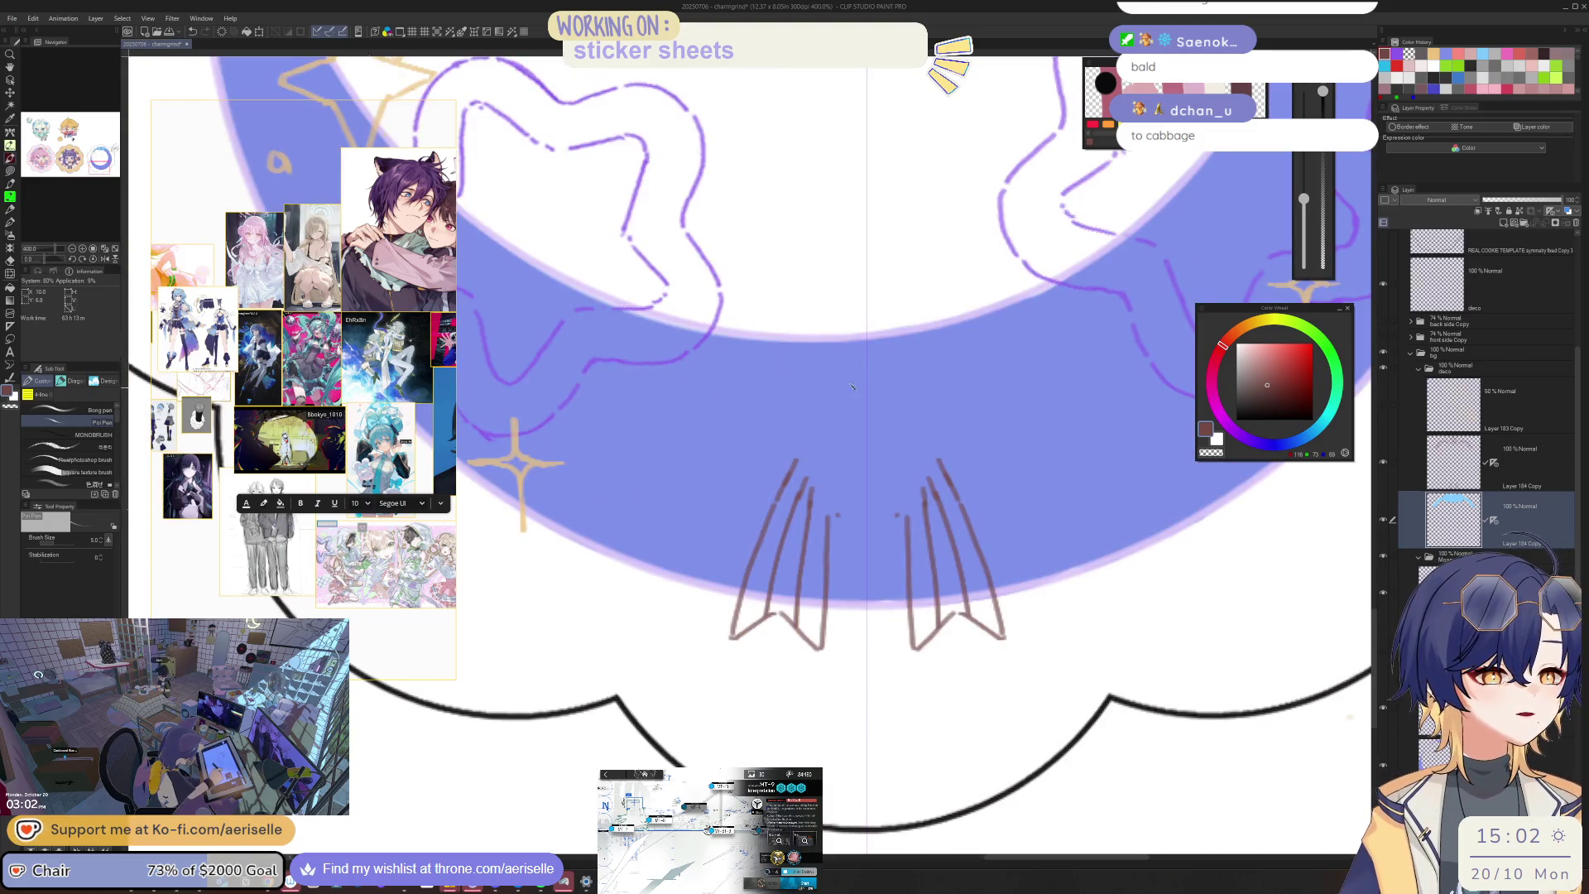
pyautogui.moveTo(846, 387)
pyautogui.mouseDown()
pyautogui.moveTo(890, 386)
pyautogui.moveTo(814, 395)
pyautogui.moveTo(865, 461)
pyautogui.moveTo(831, 455)
pyautogui.moveTo(865, 460)
pyautogui.moveTo(831, 454)
pyautogui.moveTo(864, 460)
pyautogui.moveTo(831, 454)
pyautogui.moveTo(865, 453)
pyautogui.moveTo(853, 410)
pyautogui.mouseUp()
pyautogui.hotkey('ctrl', 'z')
pyautogui.hotkey('ctrl', 'z')
pyautogui.hotkey('ctrl', 'z')
pyautogui.hotkey('ctrl', 'z')
pyautogui.hotkey('ctrl', 'z')
pyautogui.hotkey('ctrl', 'z')
pyautogui.hotkey('ctrl', 'z')
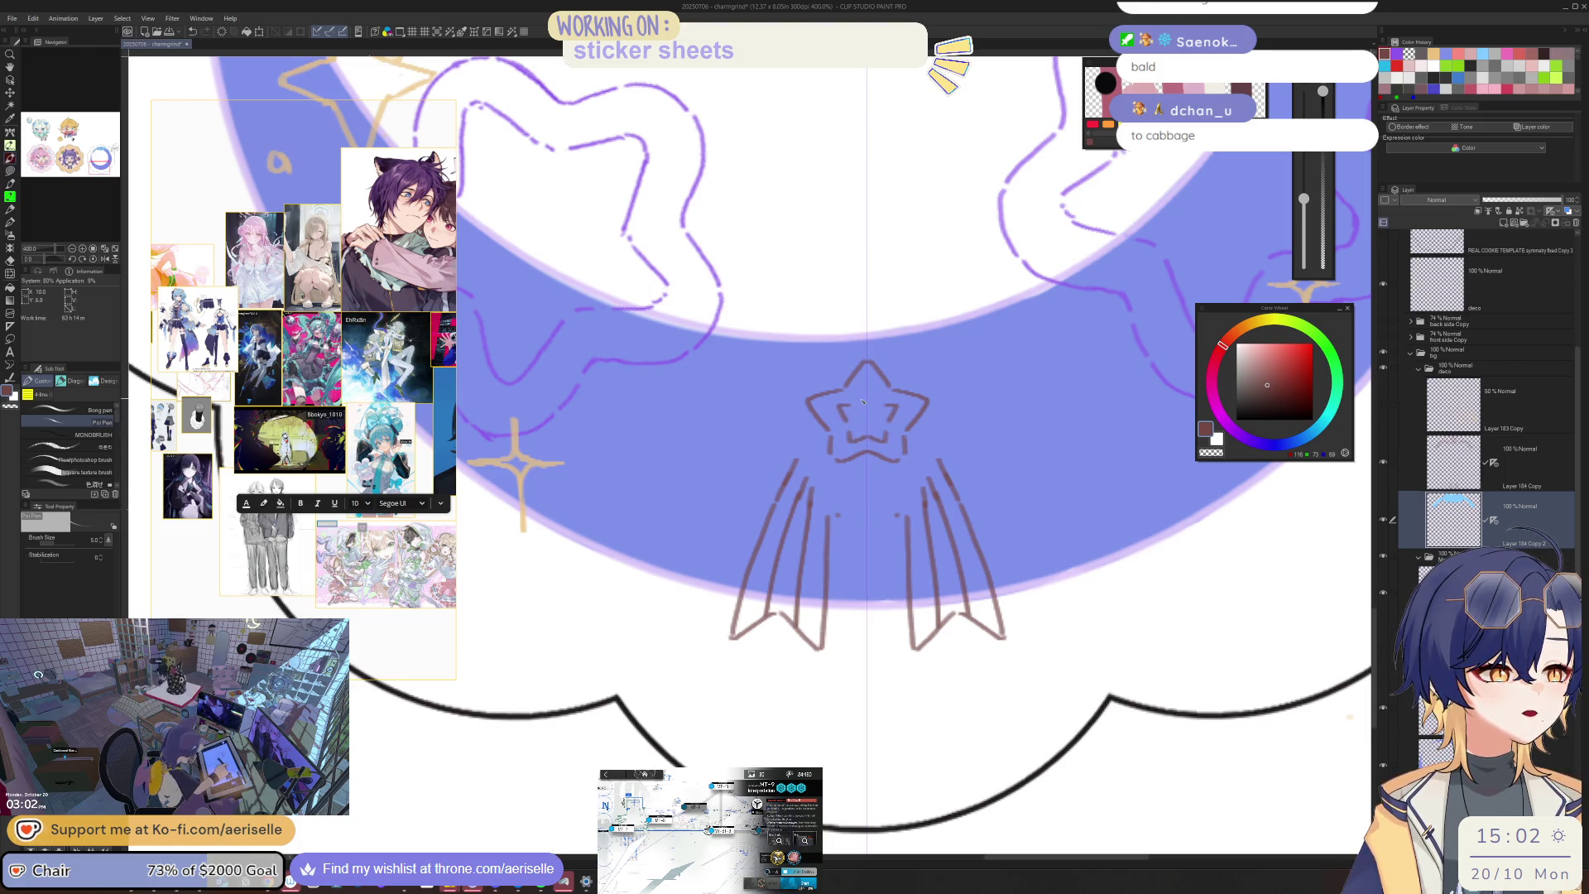
pyautogui.hotkey('ctrl', '-')
pyautogui.hotkey('ctrl', '-')
pyautogui.hotkey('ctrl', '-')
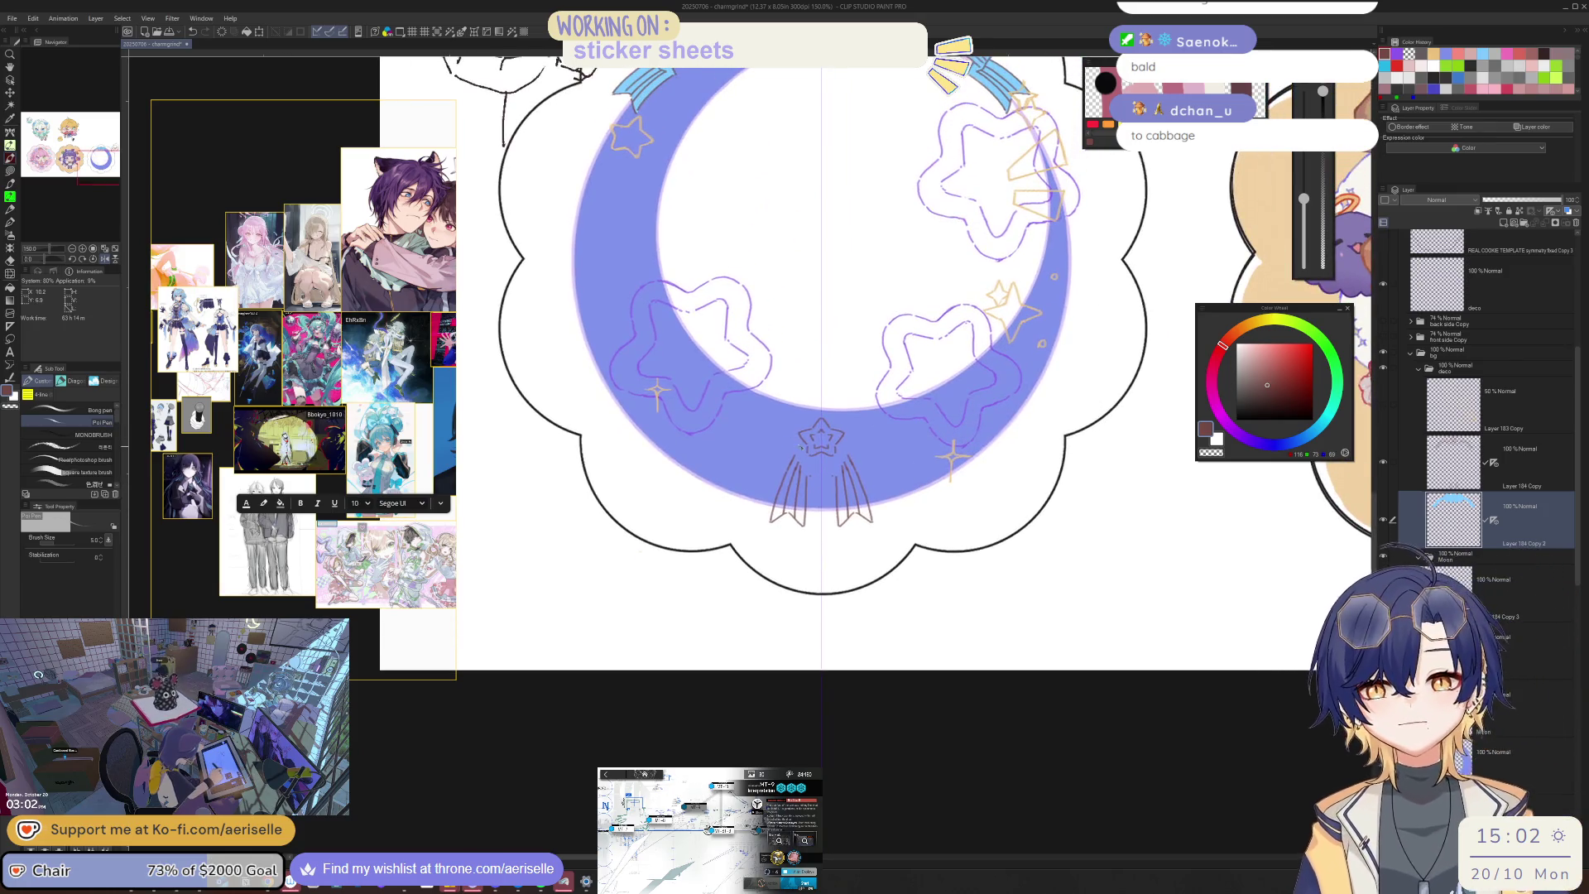
# Step: Draw mirrored bow wing strokes out from the star, undoing misplaced ones
pyautogui.hotkey('ctrl', '+')
pyautogui.hotkey('ctrl', '+')
pyautogui.hotkey('ctrl', '+')
pyautogui.moveTo(796, 430)
pyautogui.mouseDown()
pyautogui.moveTo(719, 442)
pyautogui.moveTo(732, 487)
pyautogui.moveTo(796, 524)
pyautogui.mouseUp()
pyautogui.hotkey('ctrl', 'z')
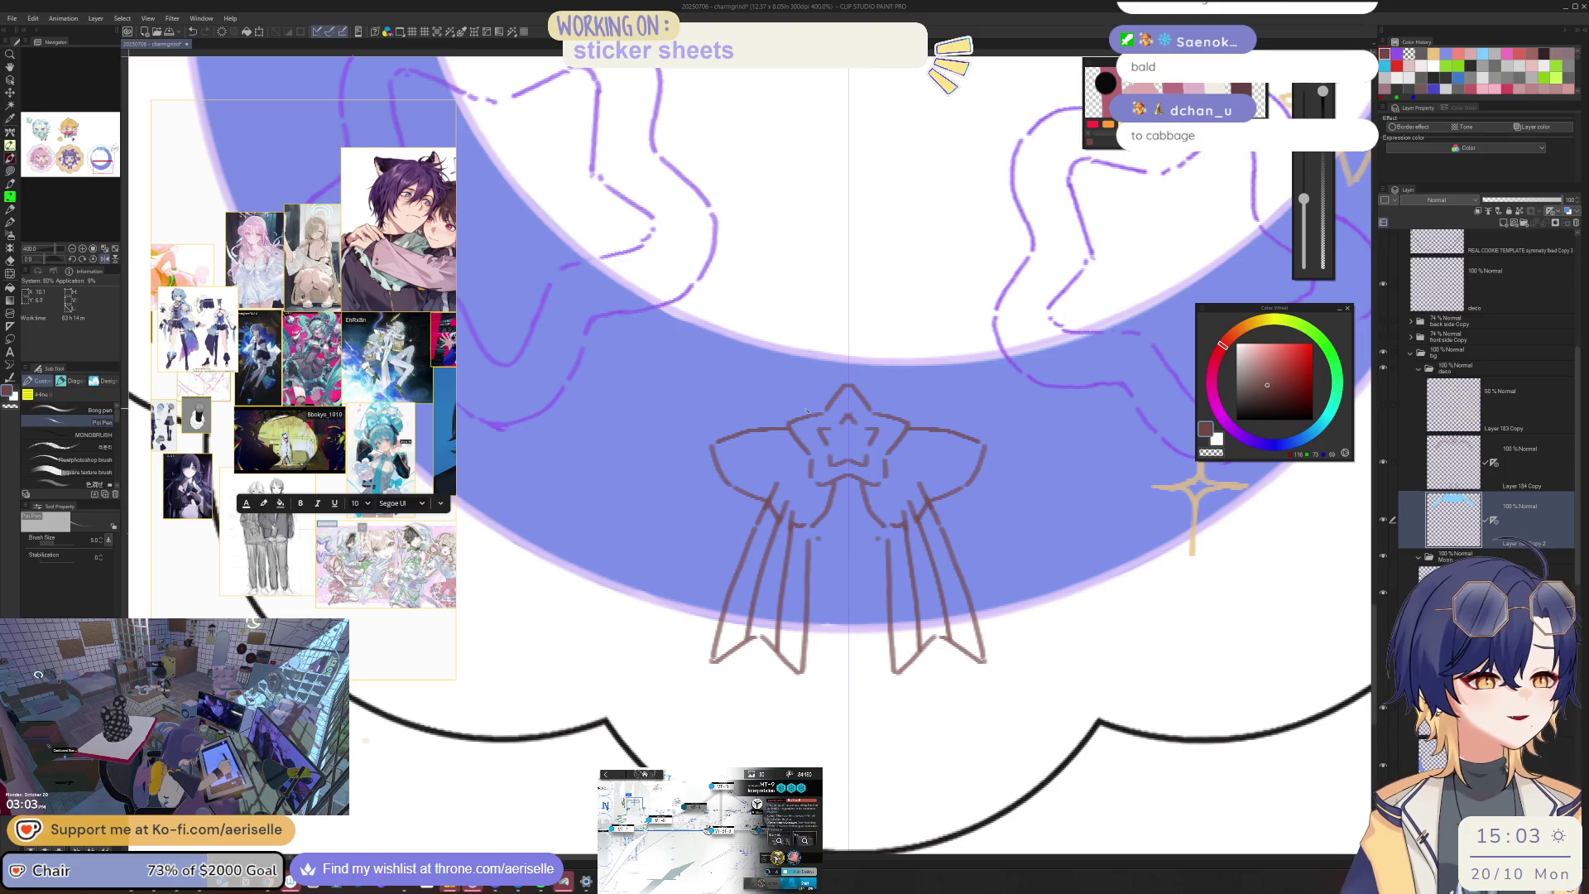
pyautogui.scroll(2, 807, 396)
pyautogui.moveTo(742, 374)
pyautogui.mouseDown()
pyautogui.moveTo(840, 418)
pyautogui.moveTo(836, 405)
pyautogui.mouseUp()
pyautogui.hotkey('ctrl', 'z')
pyautogui.hotkey('ctrl', 'z')
pyautogui.moveTo(716, 376)
pyautogui.mouseDown()
pyautogui.moveTo(838, 425)
pyautogui.moveTo(706, 380)
pyautogui.moveTo(674, 401)
pyautogui.moveTo(672, 451)
pyautogui.moveTo(683, 386)
pyautogui.moveTo(658, 465)
pyautogui.mouseUp()
pyautogui.hotkey('ctrl', 'z')
pyautogui.hotkey('ctrl', 'z')
# Step: Lasso-erase the stray bits under the bow wings and check the bow layer
pyautogui.press('e')
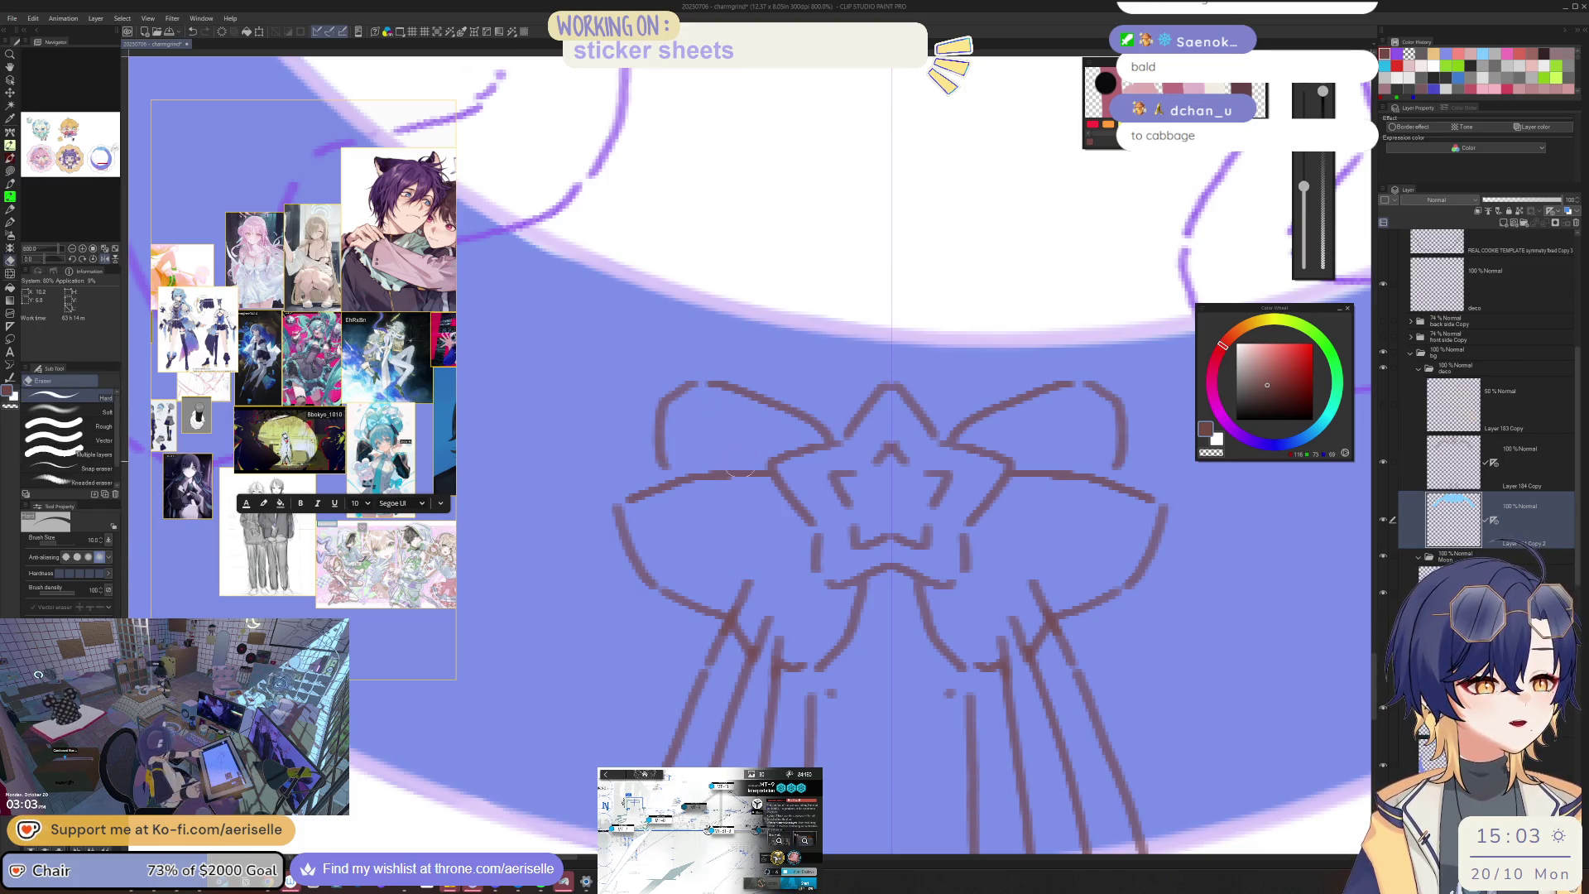
pyautogui.press('u')
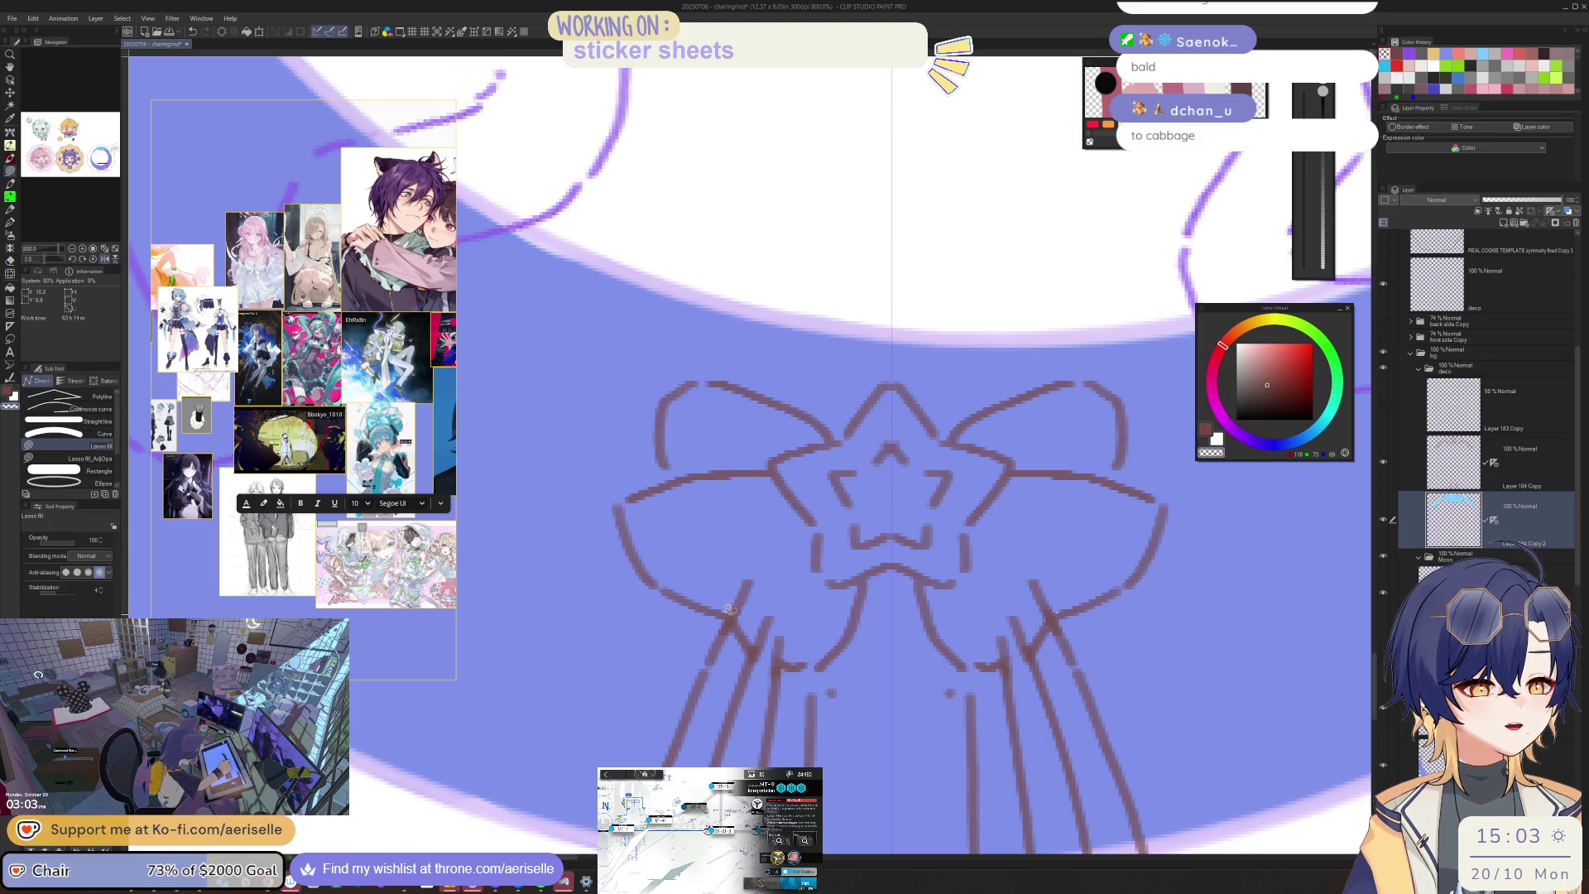
pyautogui.moveTo(728, 610)
pyautogui.mouseDown()
pyautogui.moveTo(762, 644)
pyautogui.moveTo(744, 608)
pyautogui.mouseUp()
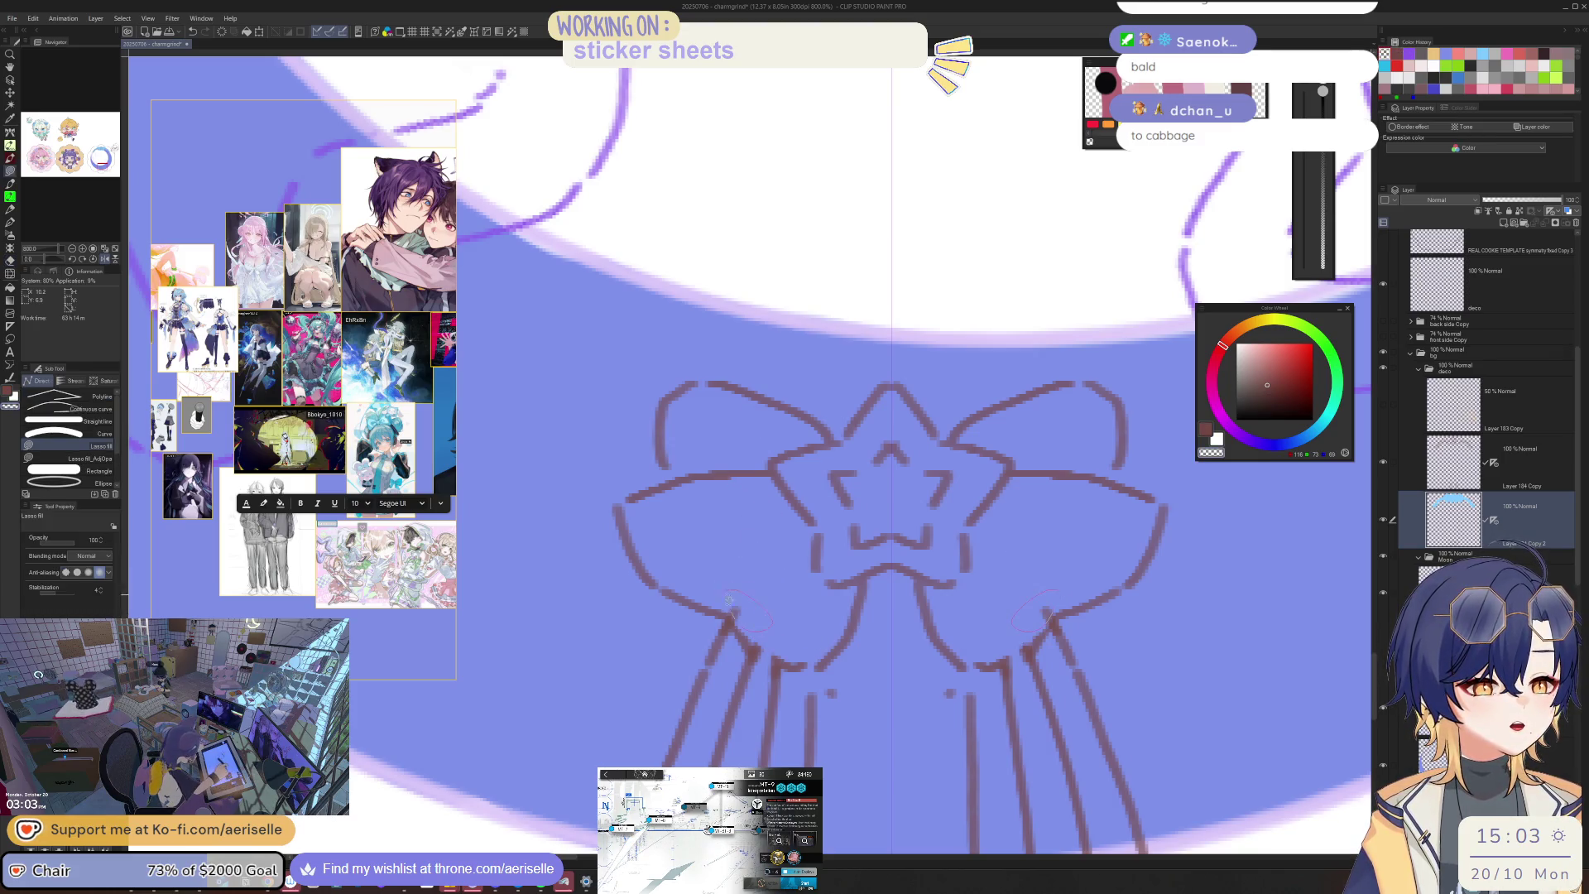
pyautogui.scroll(-4, 729, 599)
pyautogui.scroll(2, 768, 570)
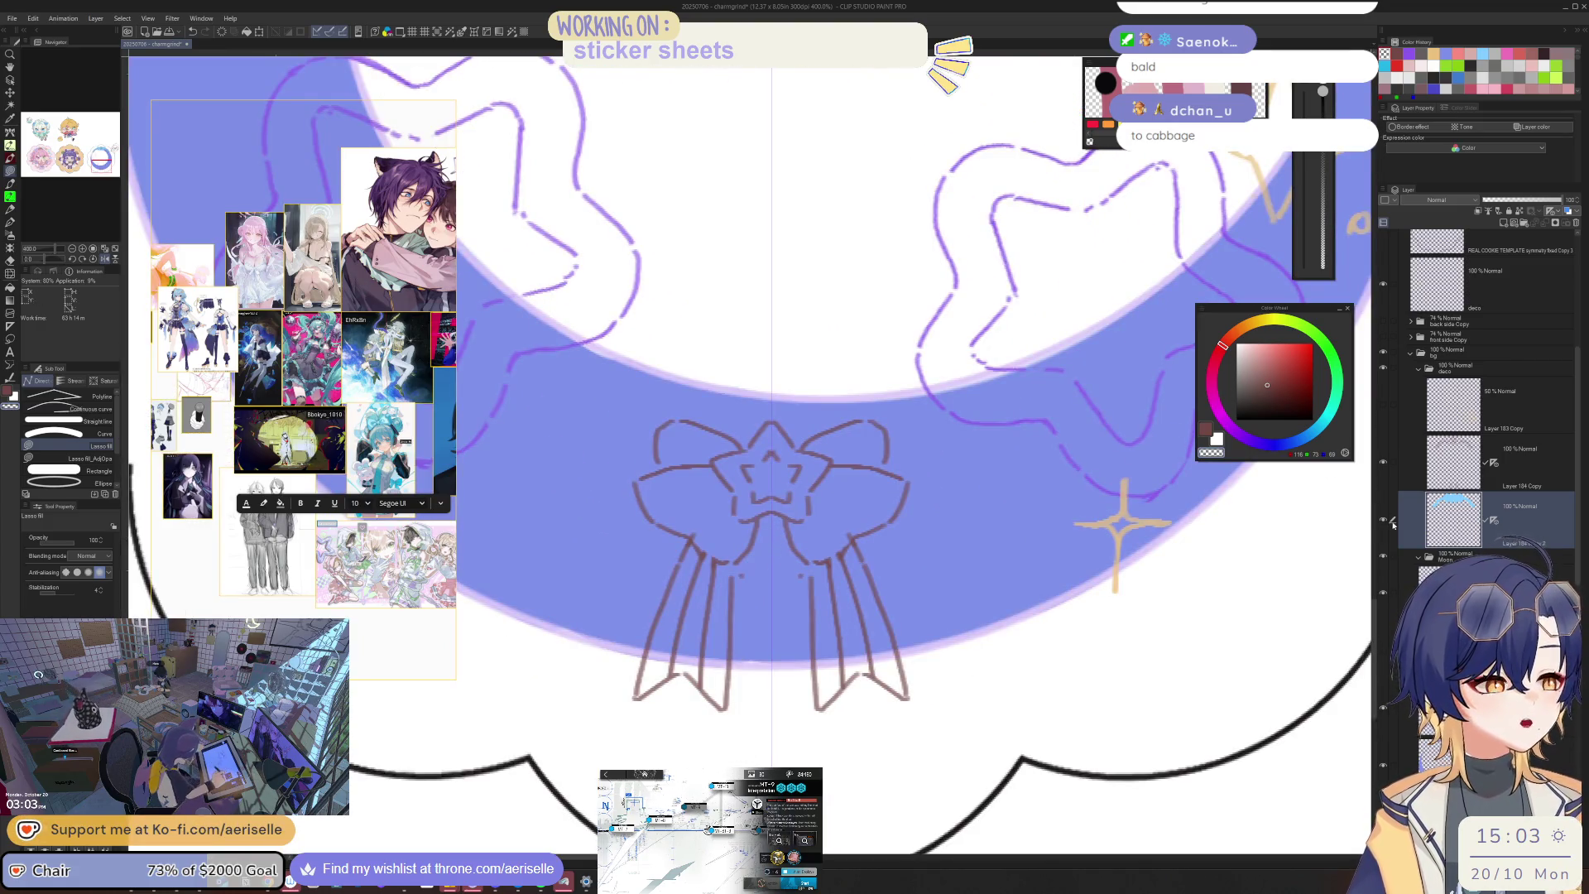
pyautogui.click(1382, 519)
pyautogui.click(1379, 519)
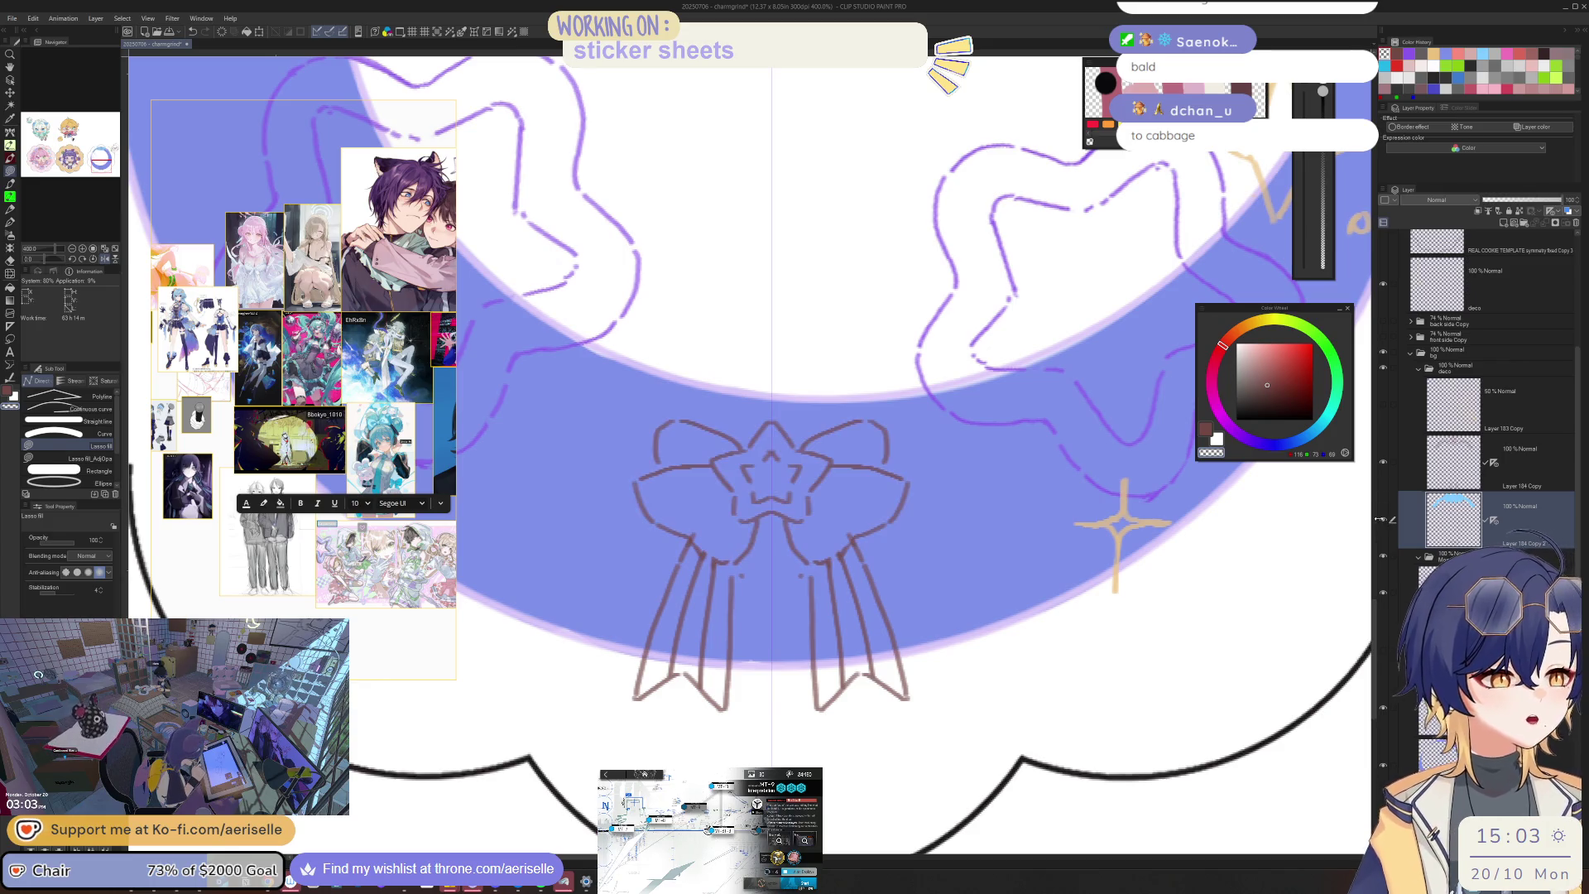
# Step: Cut and paste the bow, merge it into the layer below, and deselect
pyautogui.press('m')
pyautogui.moveTo(672, 377)
pyautogui.mouseDown()
pyautogui.moveTo(939, 547)
pyautogui.moveTo(654, 389)
pyautogui.mouseUp()
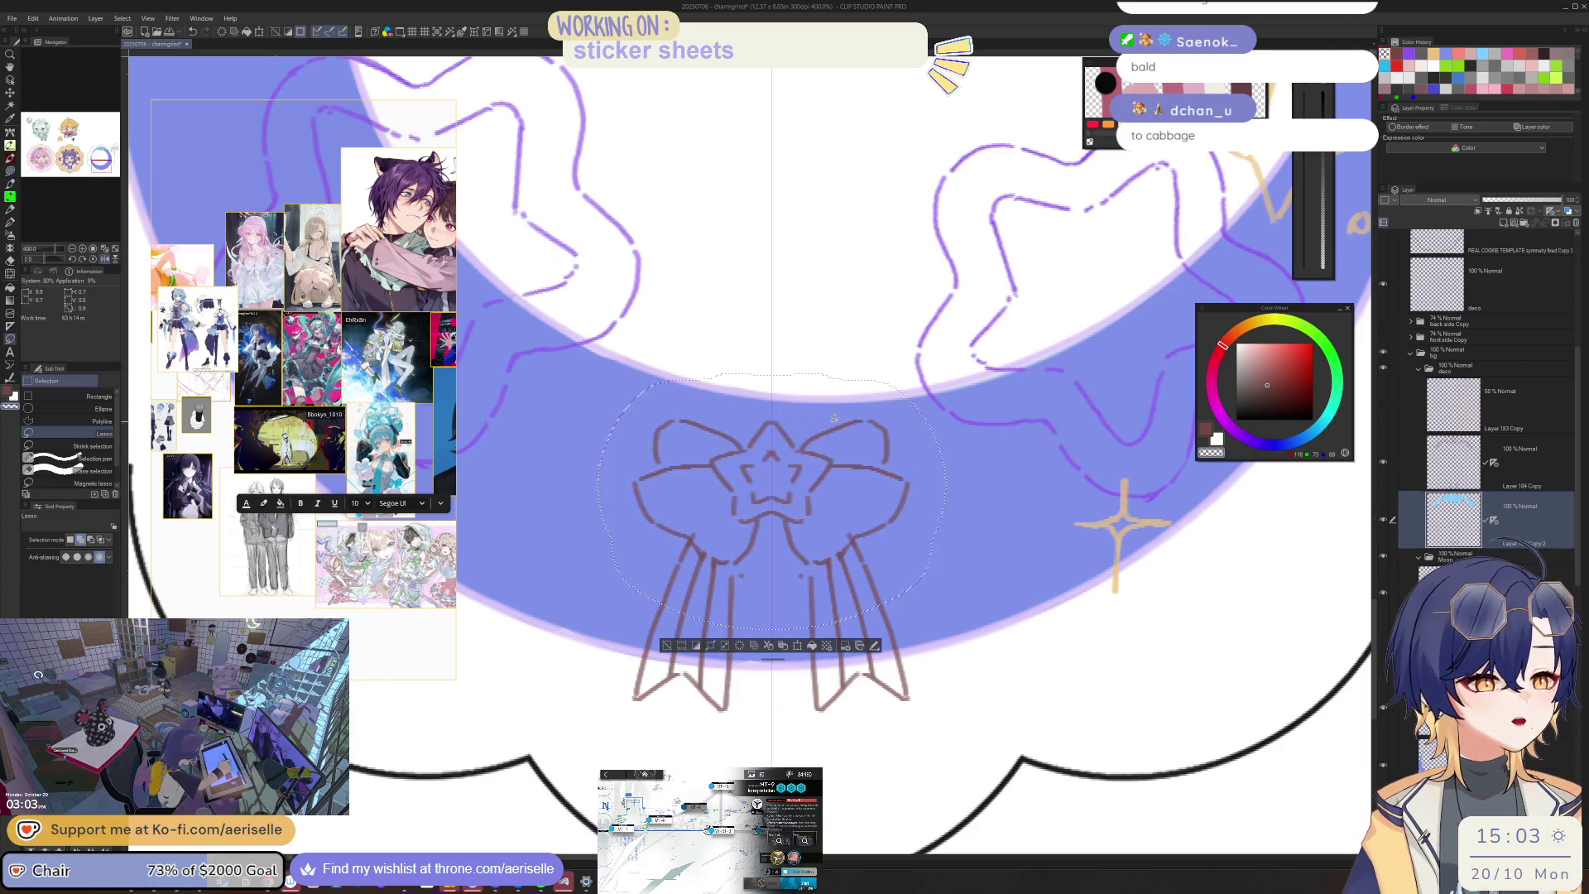
pyautogui.hotkey('ctrl', 'x')
pyautogui.hotkey('ctrl', 'v')
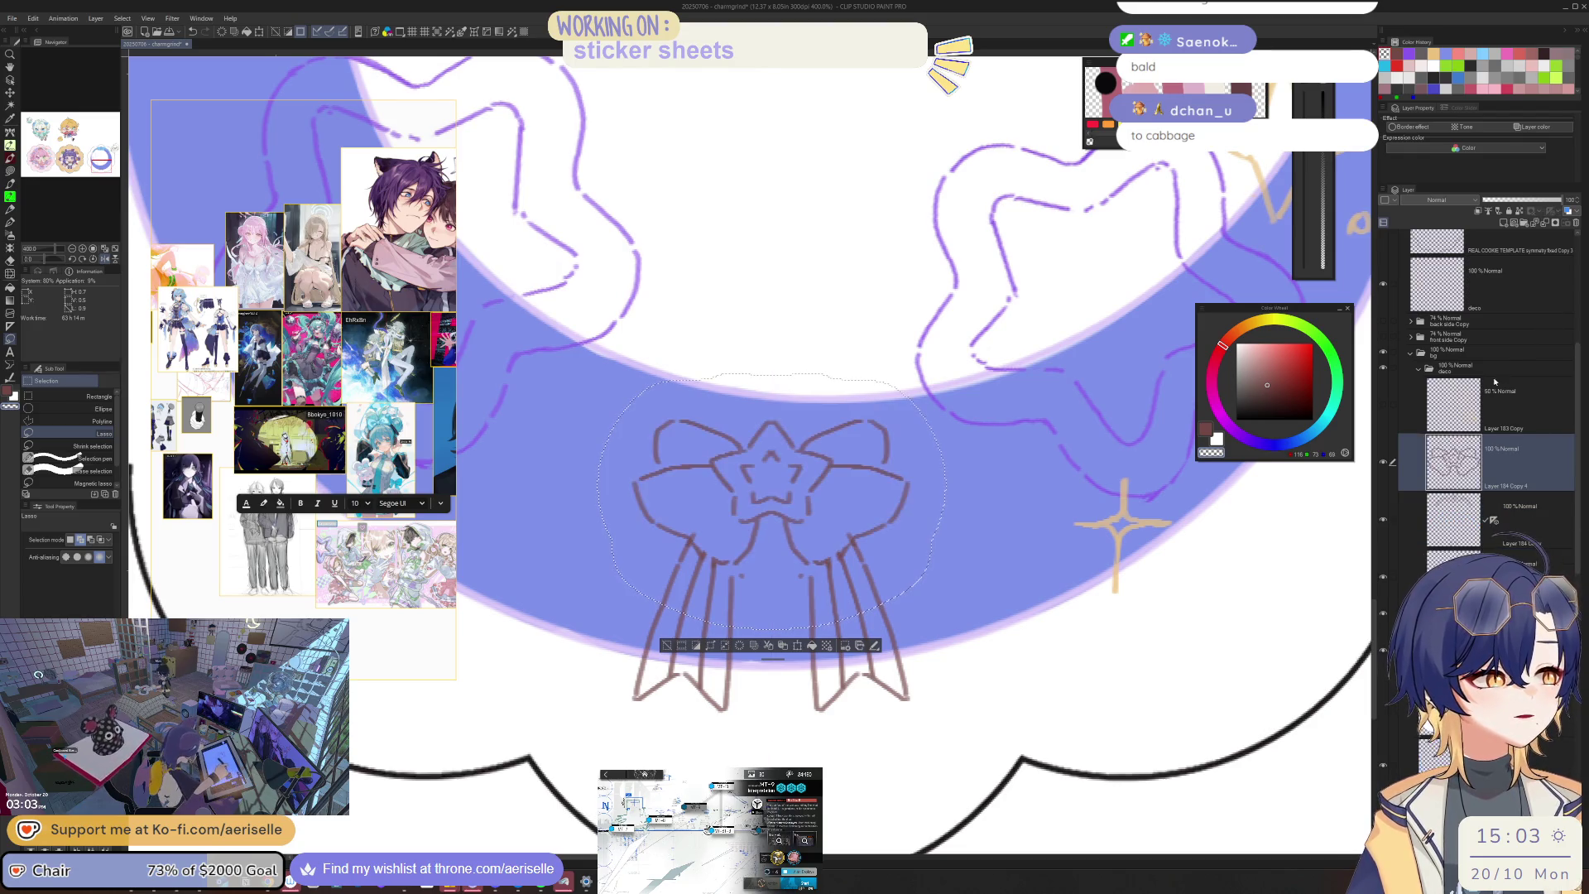
pyautogui.click(1523, 224)
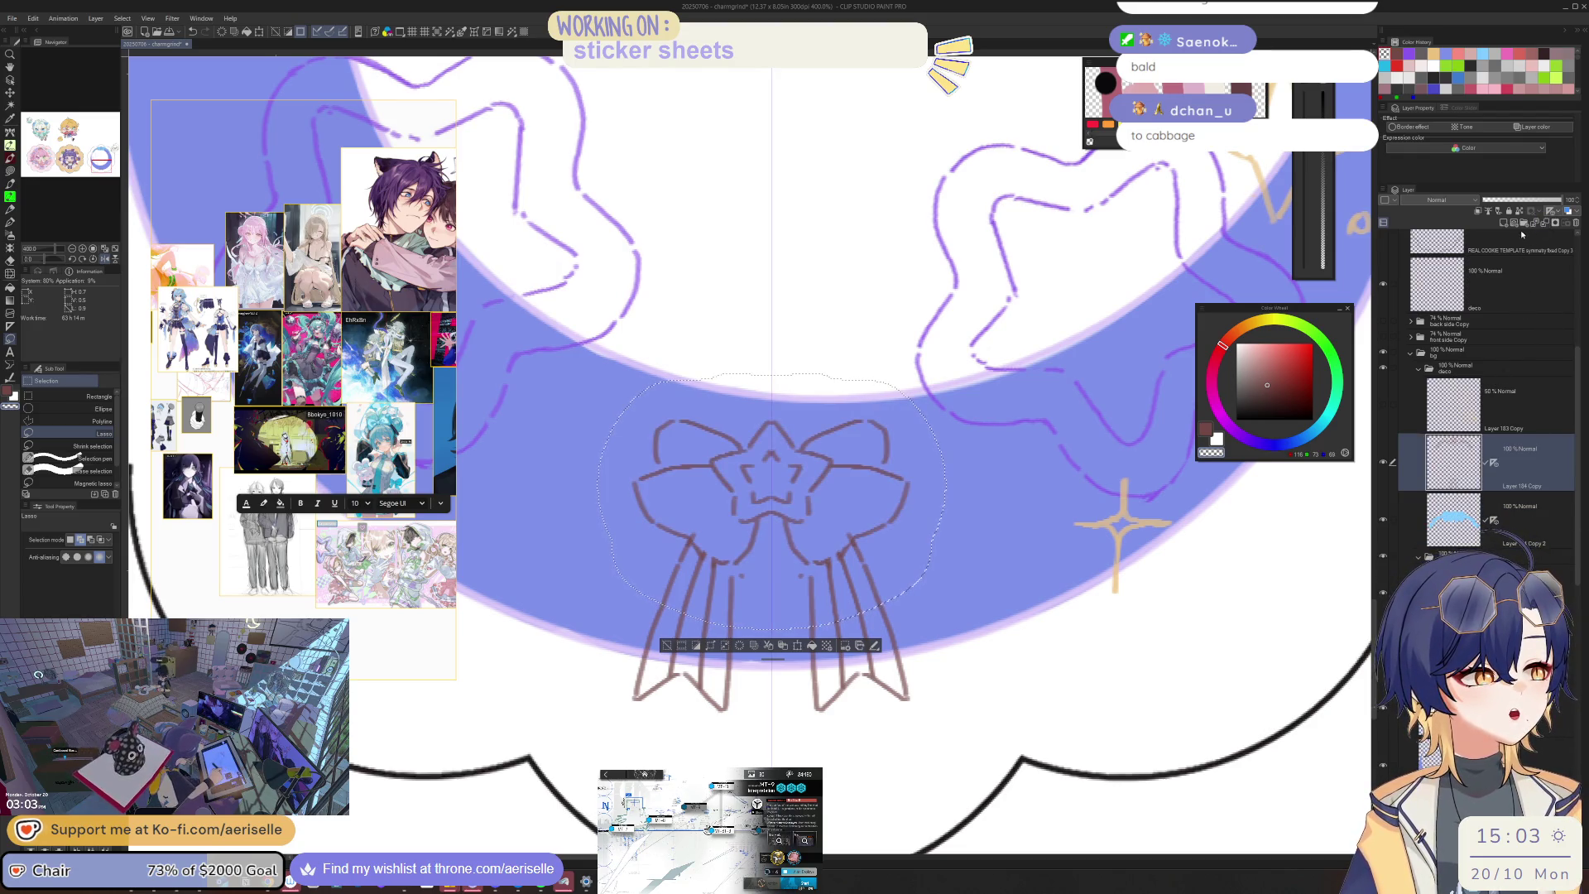
pyautogui.hotkey('ctrl', 'd')
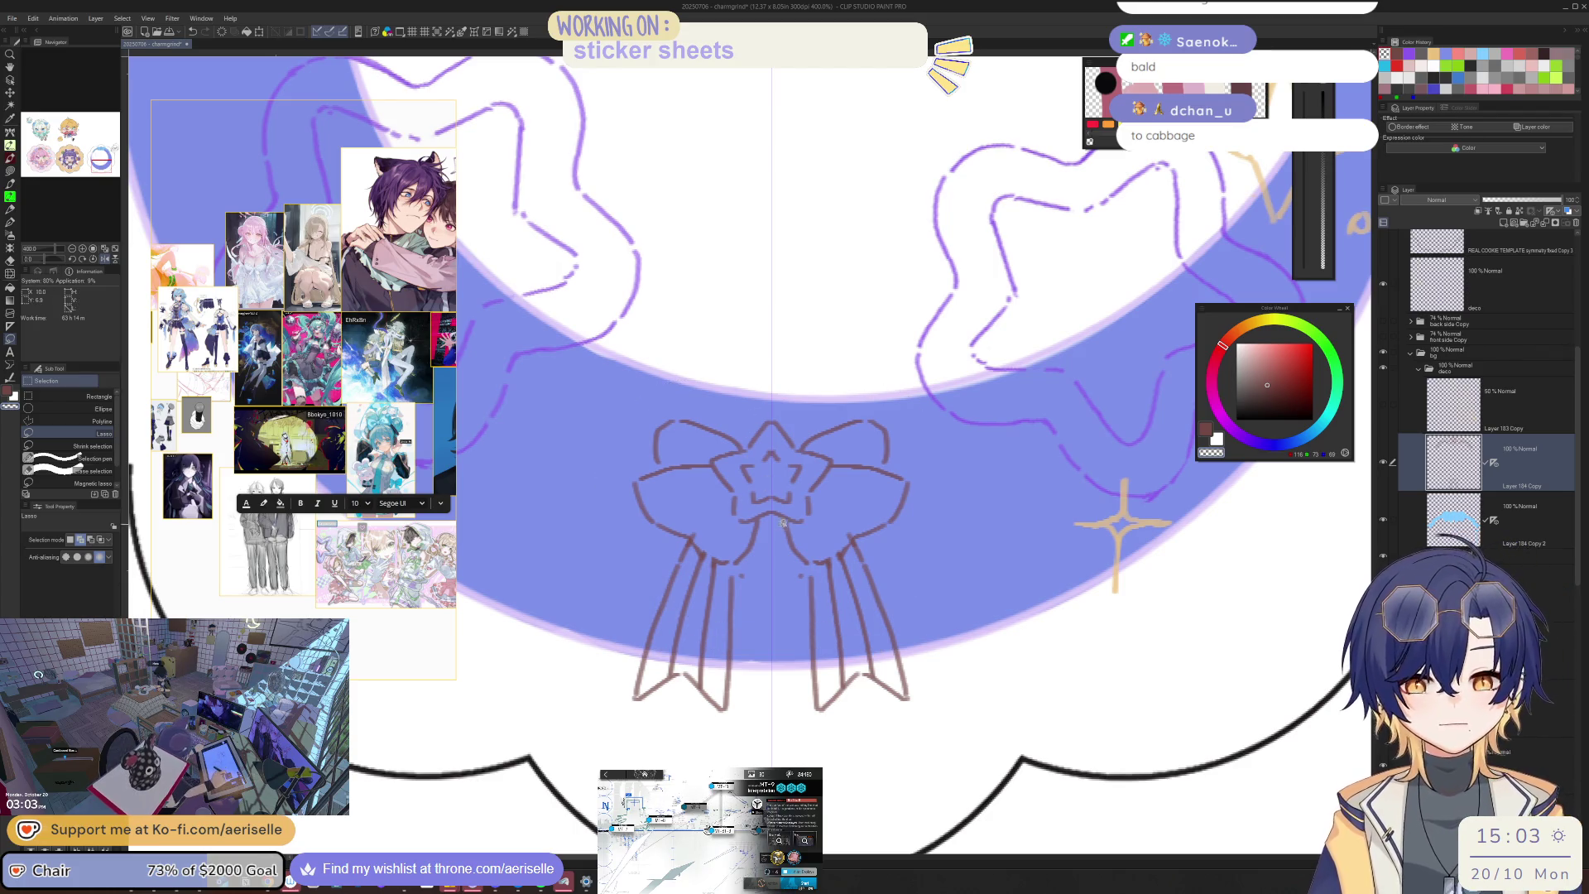
# Step: Swap the main and sub drawing colours and return to the pen with the main colour
pyautogui.press('p')
pyautogui.press('x')
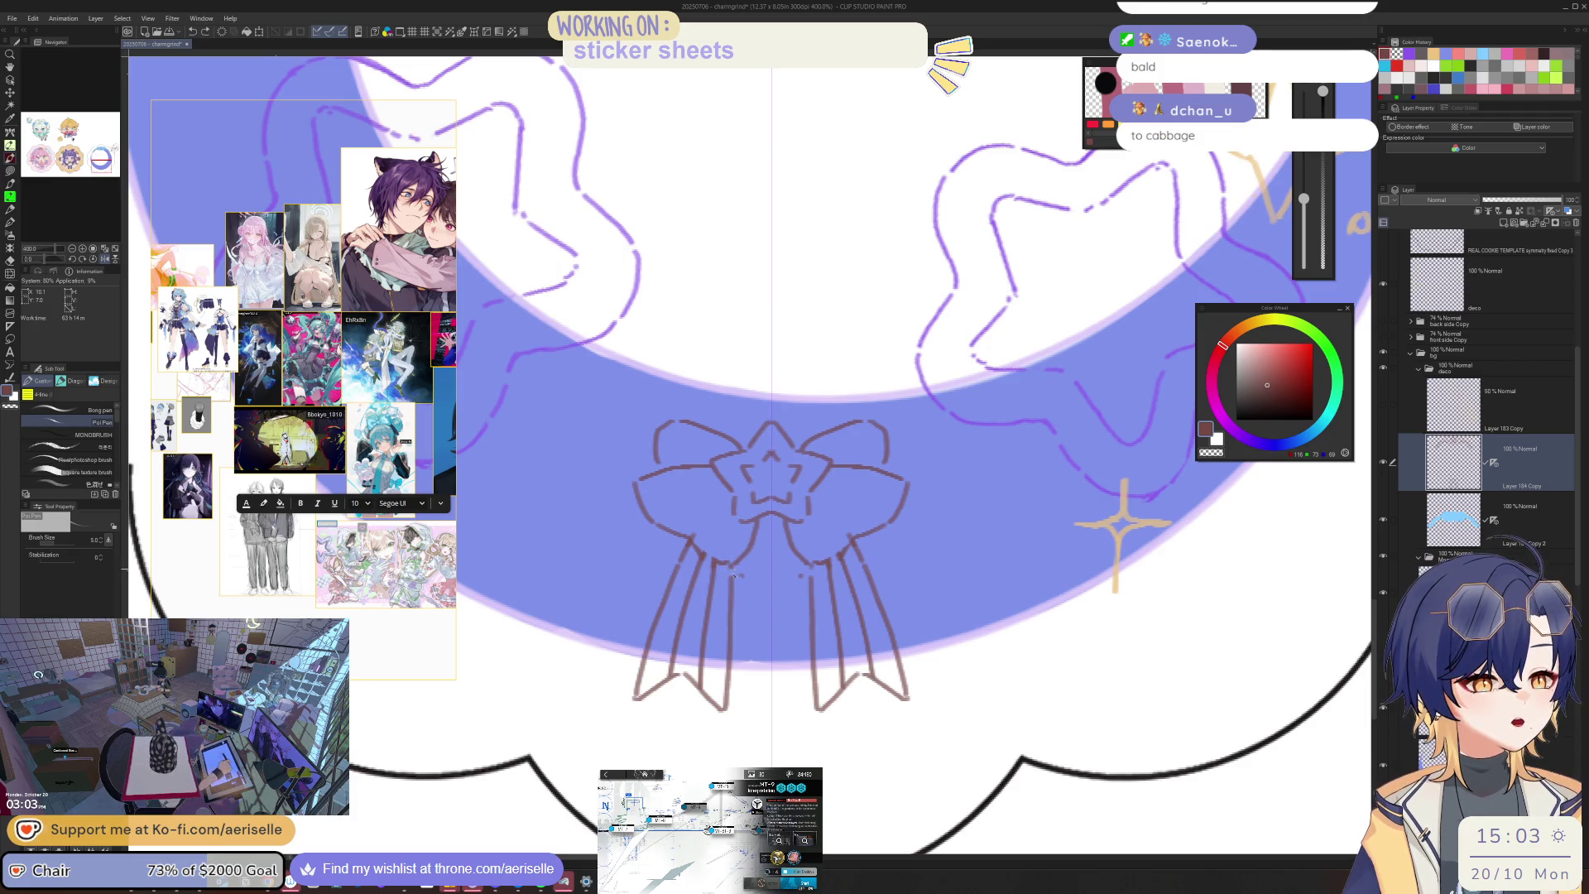
pyautogui.press('u')
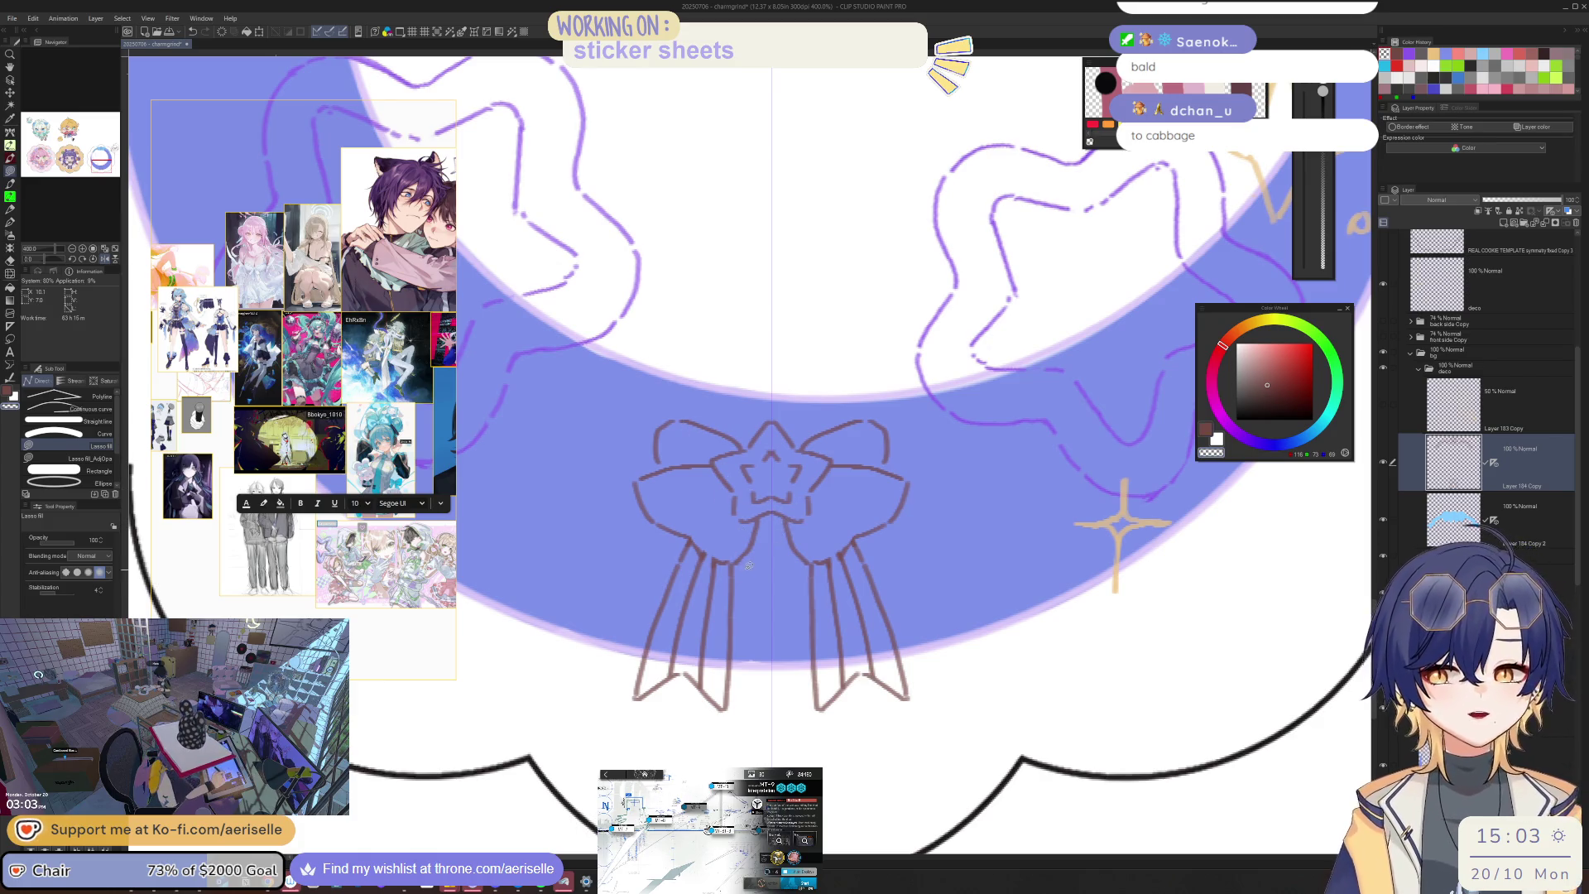
pyautogui.press('p')
pyautogui.press('c')
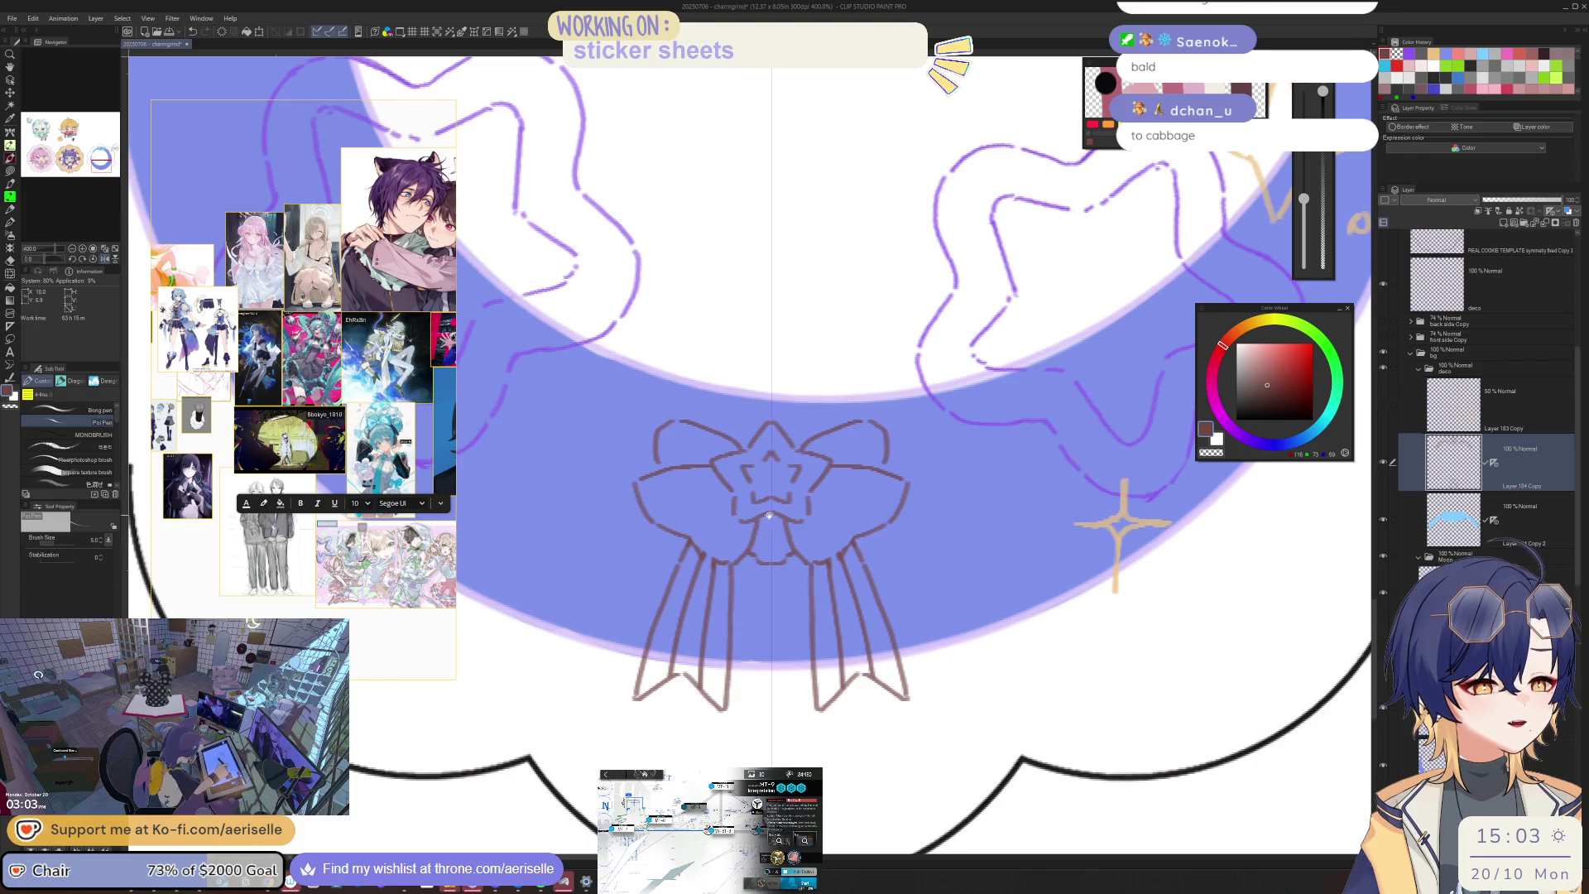
# Step: Add mirrored diagonal strokes to the bow's left wing and lasso-fill an area of it
pyautogui.scroll(1, 769, 516)
pyautogui.scroll(1, 682, 502)
pyautogui.moveTo(682, 502); pyautogui.dragTo(751, 513)
pyautogui.moveTo(720, 649)
pyautogui.mouseDown()
pyautogui.moveTo(834, 534)
pyautogui.moveTo(731, 634)
pyautogui.mouseUp()
pyautogui.hotkey('ctrl', 'z')
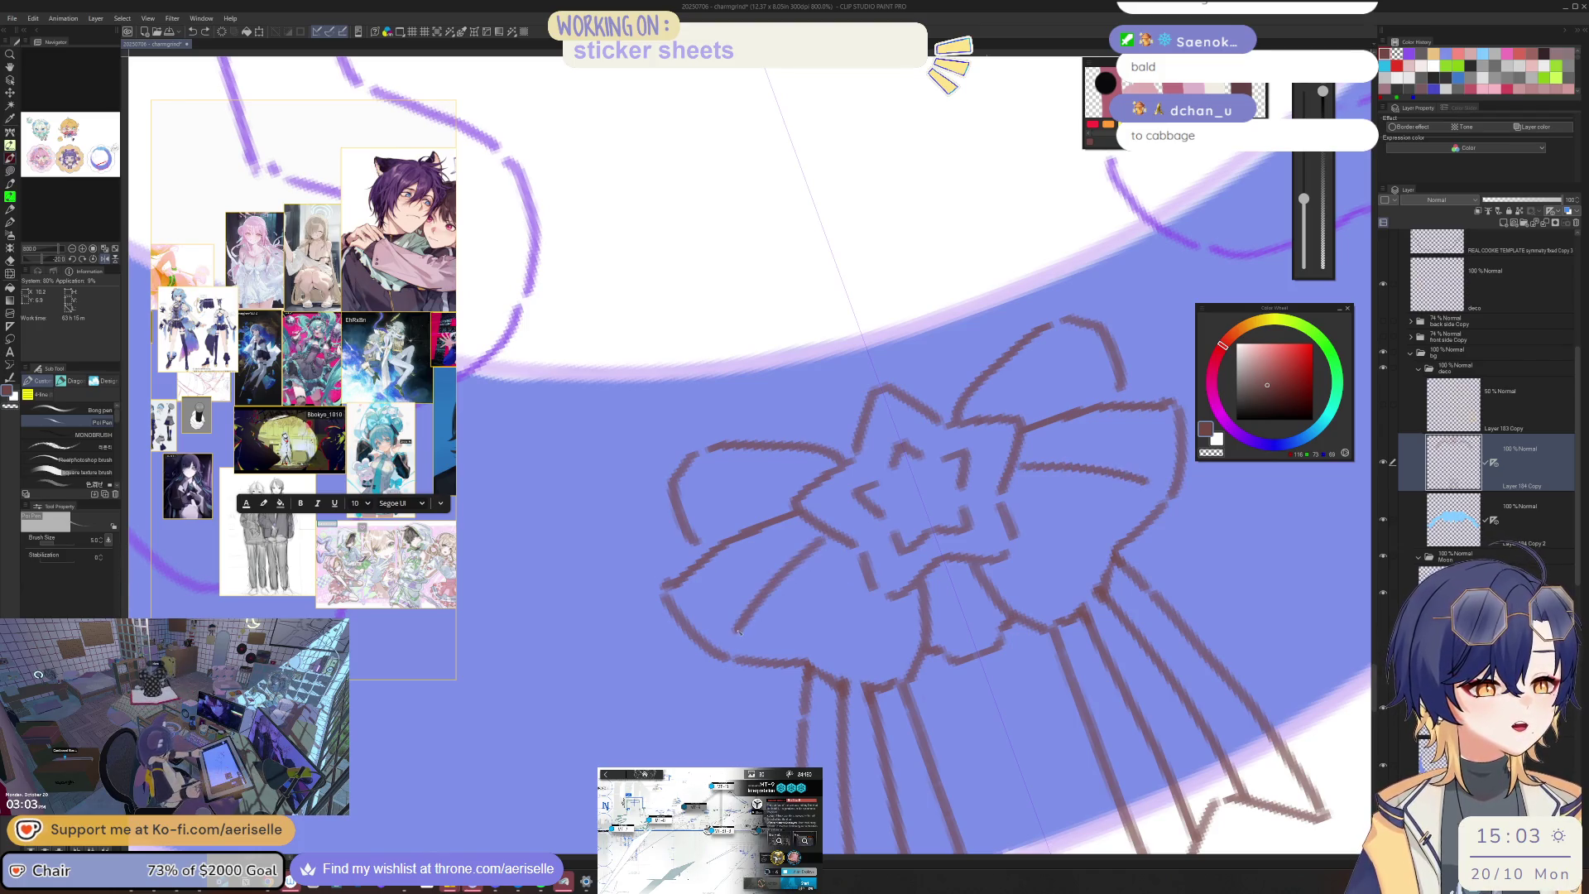
pyautogui.moveTo(864, 570); pyautogui.dragTo(811, 660)
pyautogui.press('-')
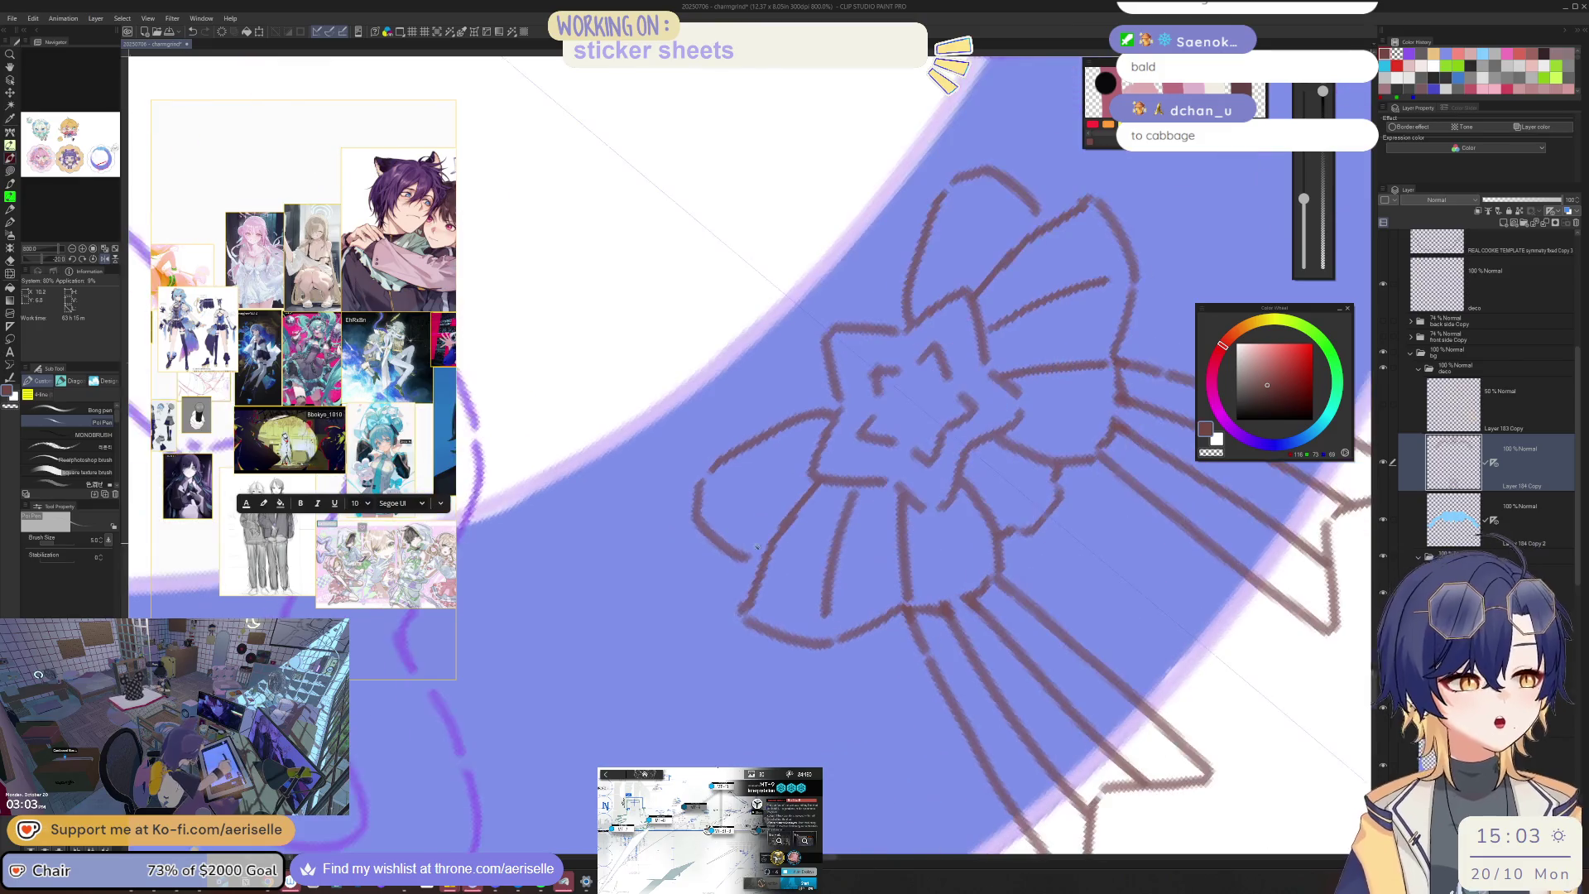
pyautogui.moveTo(809, 480); pyautogui.dragTo(740, 556)
pyautogui.hotkey('ctrl', 'z')
pyautogui.moveTo(809, 480)
pyautogui.mouseDown()
pyautogui.moveTo(737, 568)
pyautogui.moveTo(734, 614)
pyautogui.mouseUp()
pyautogui.press('u')
pyautogui.moveTo(829, 486)
pyautogui.mouseDown()
pyautogui.moveTo(799, 495)
pyautogui.moveTo(767, 541)
pyautogui.moveTo(748, 607)
pyautogui.mouseUp()
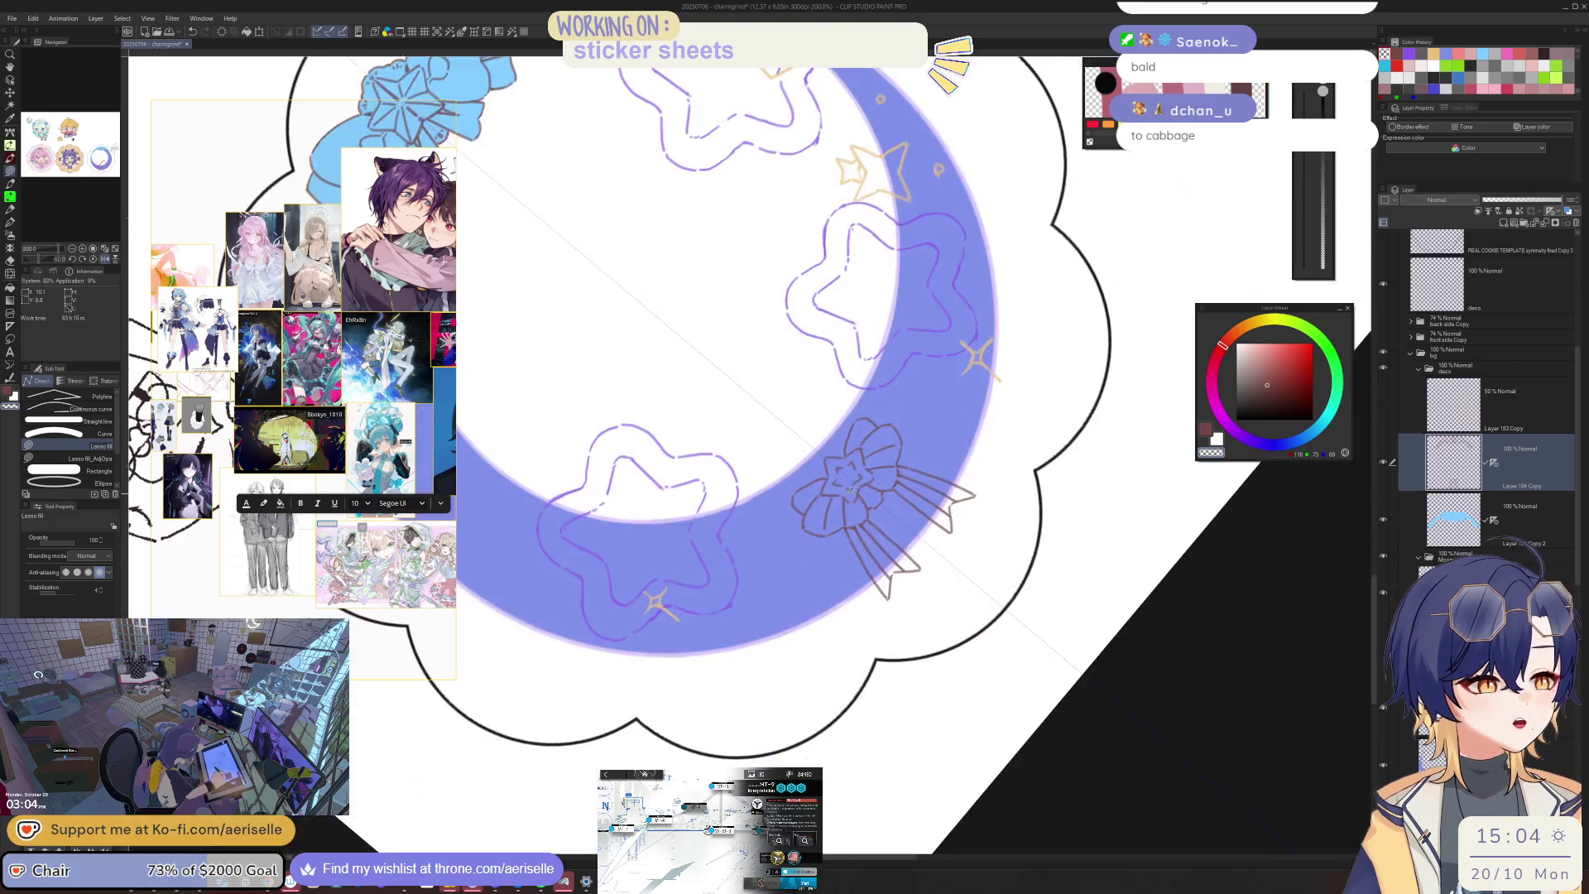
pyautogui.hotkey('ctrl', '0')
pyautogui.scroll(2, 902, 365)
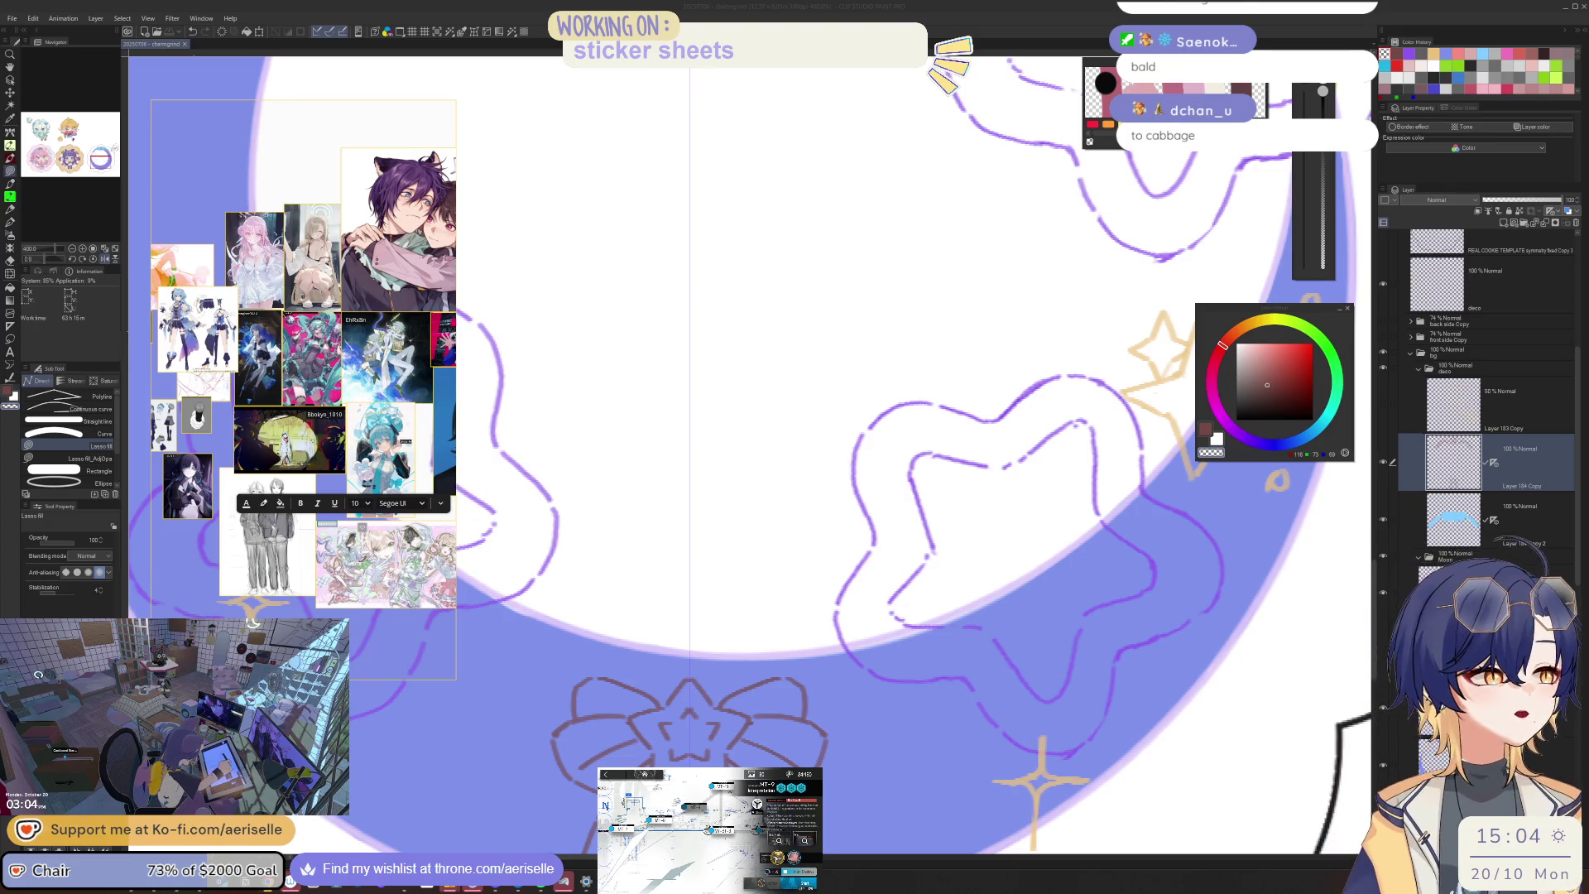
pyautogui.click(703, 598)
pyautogui.scroll(-8, 702, 597)
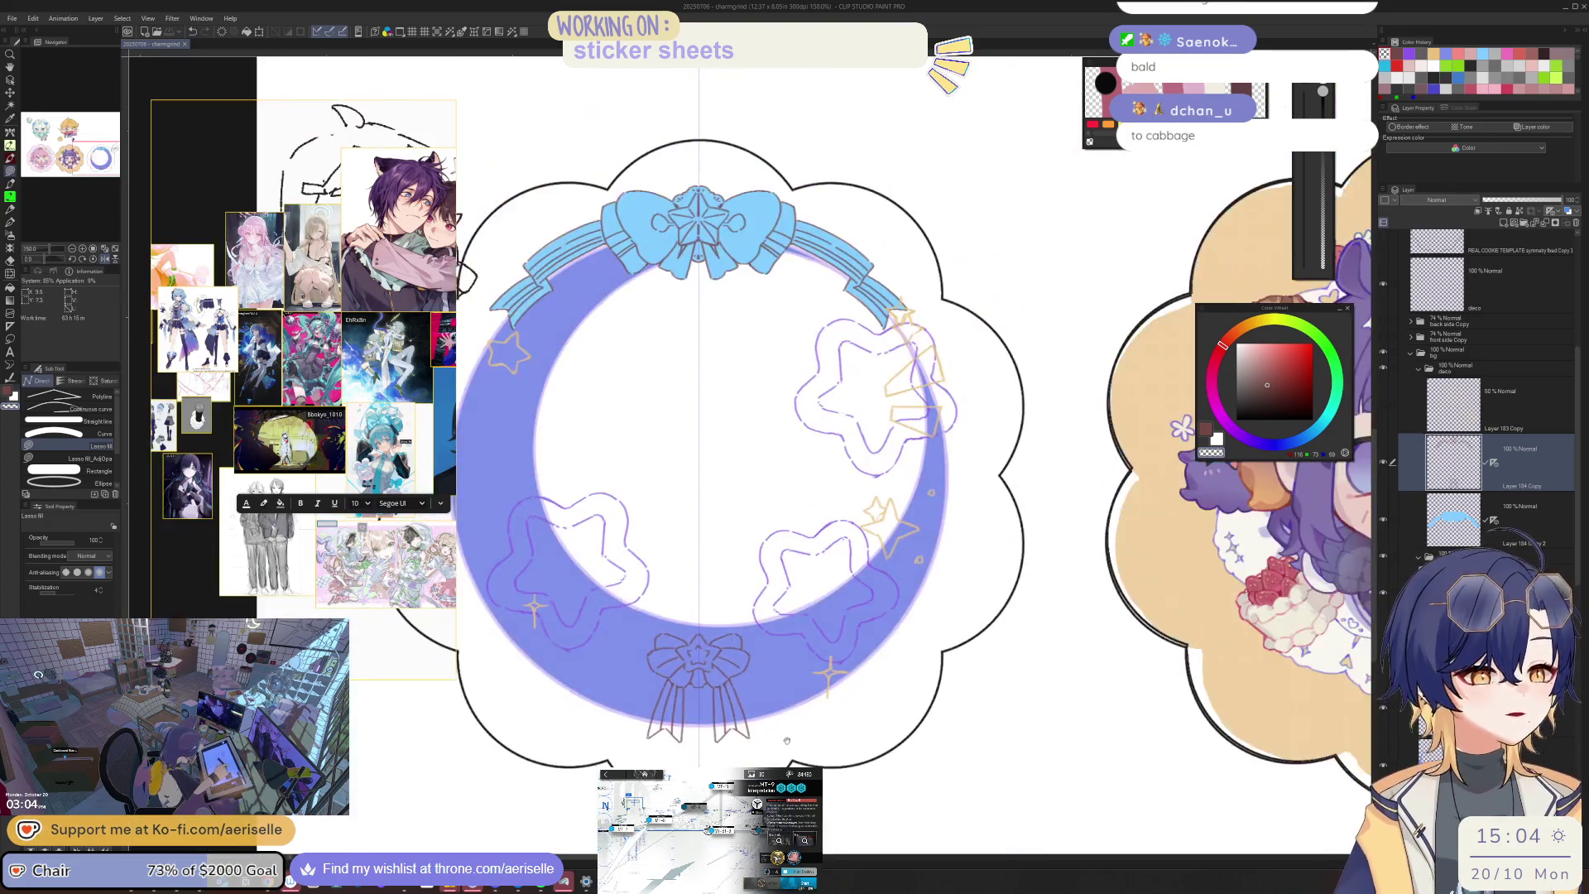
pyautogui.scroll(10, 851, 608)
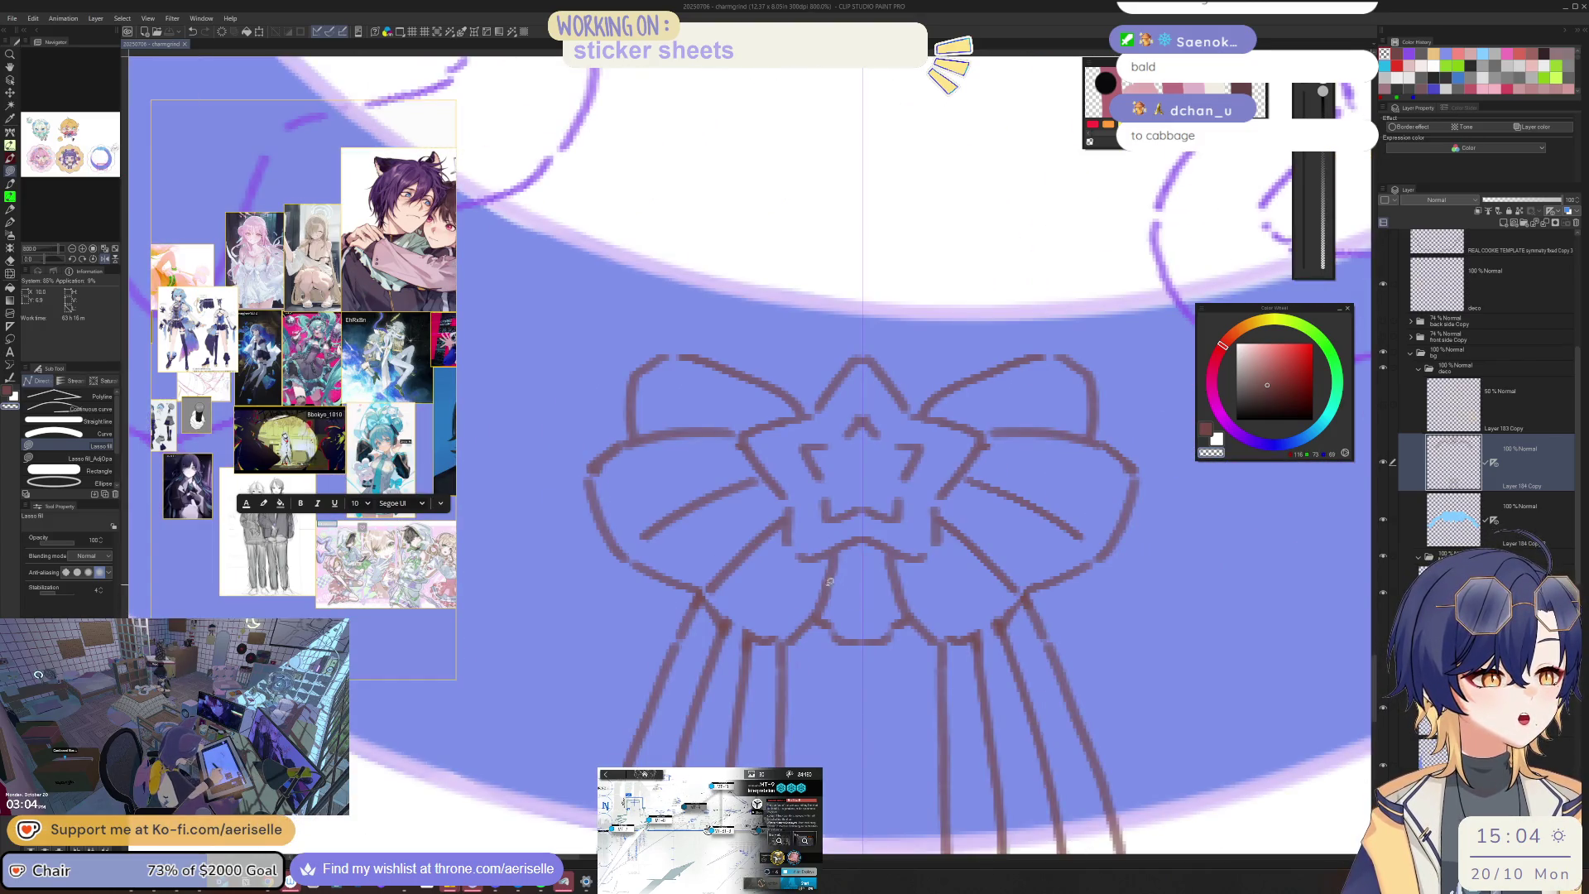
pyautogui.press('p')
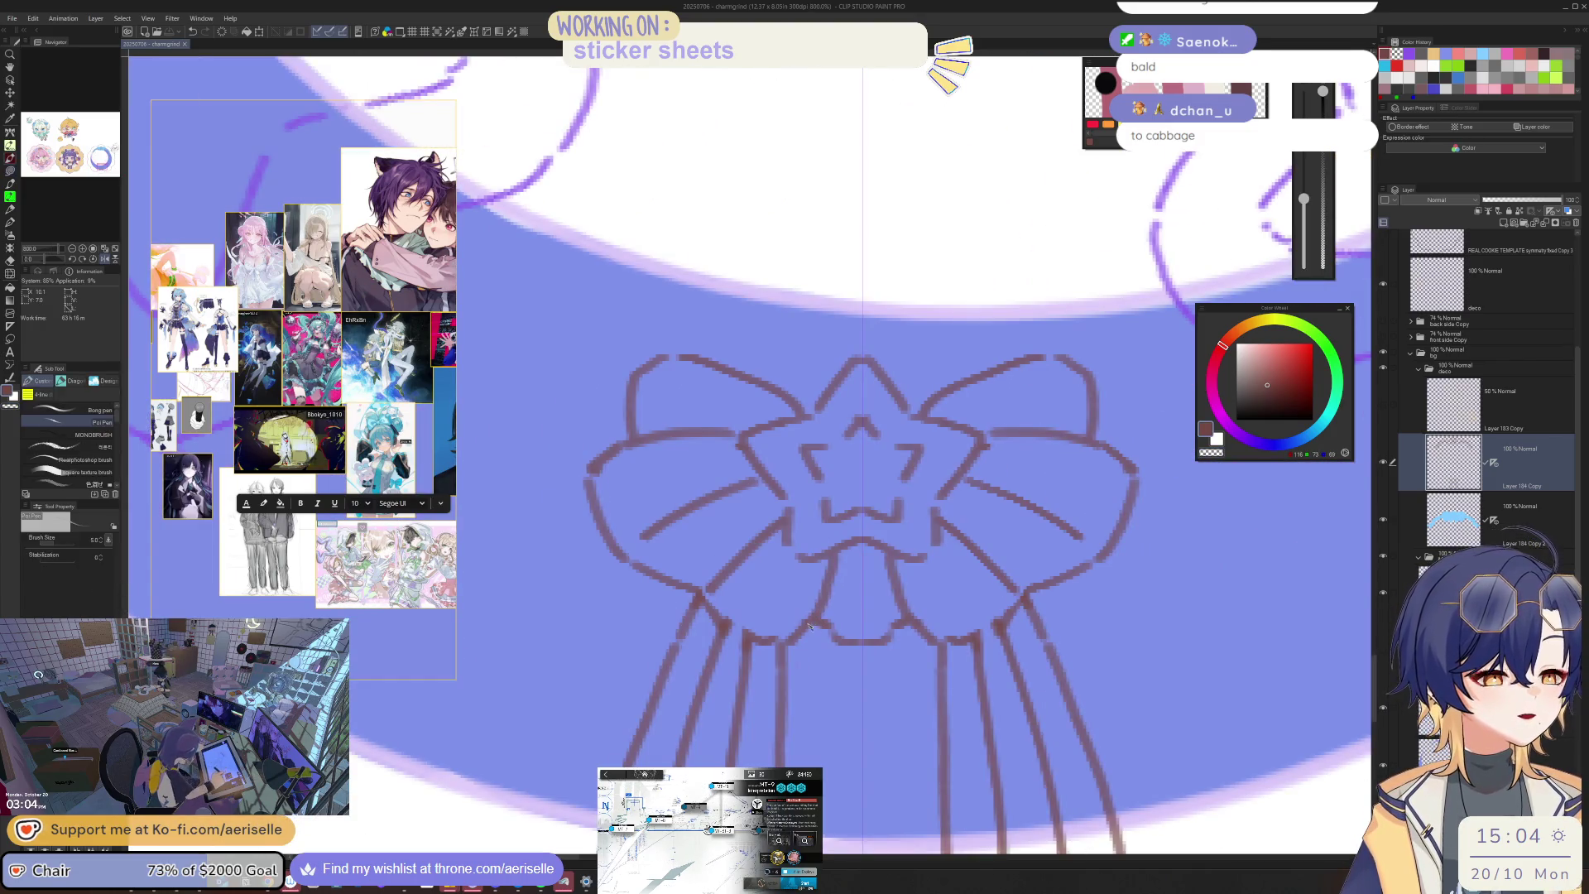
pyautogui.press('u')
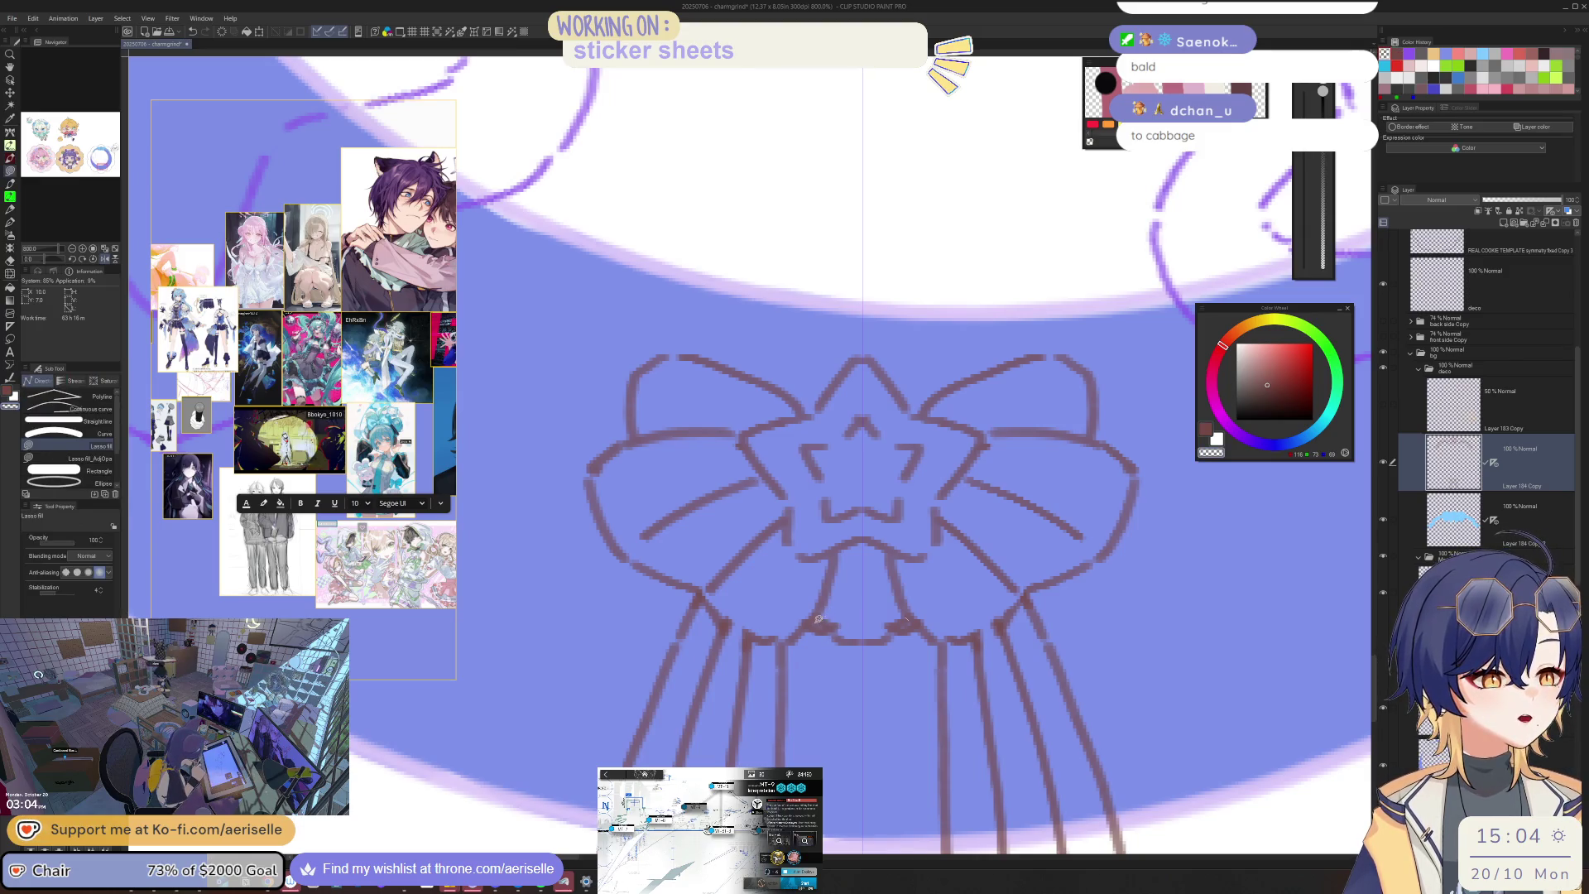
pyautogui.scroll(-5, 979, 531)
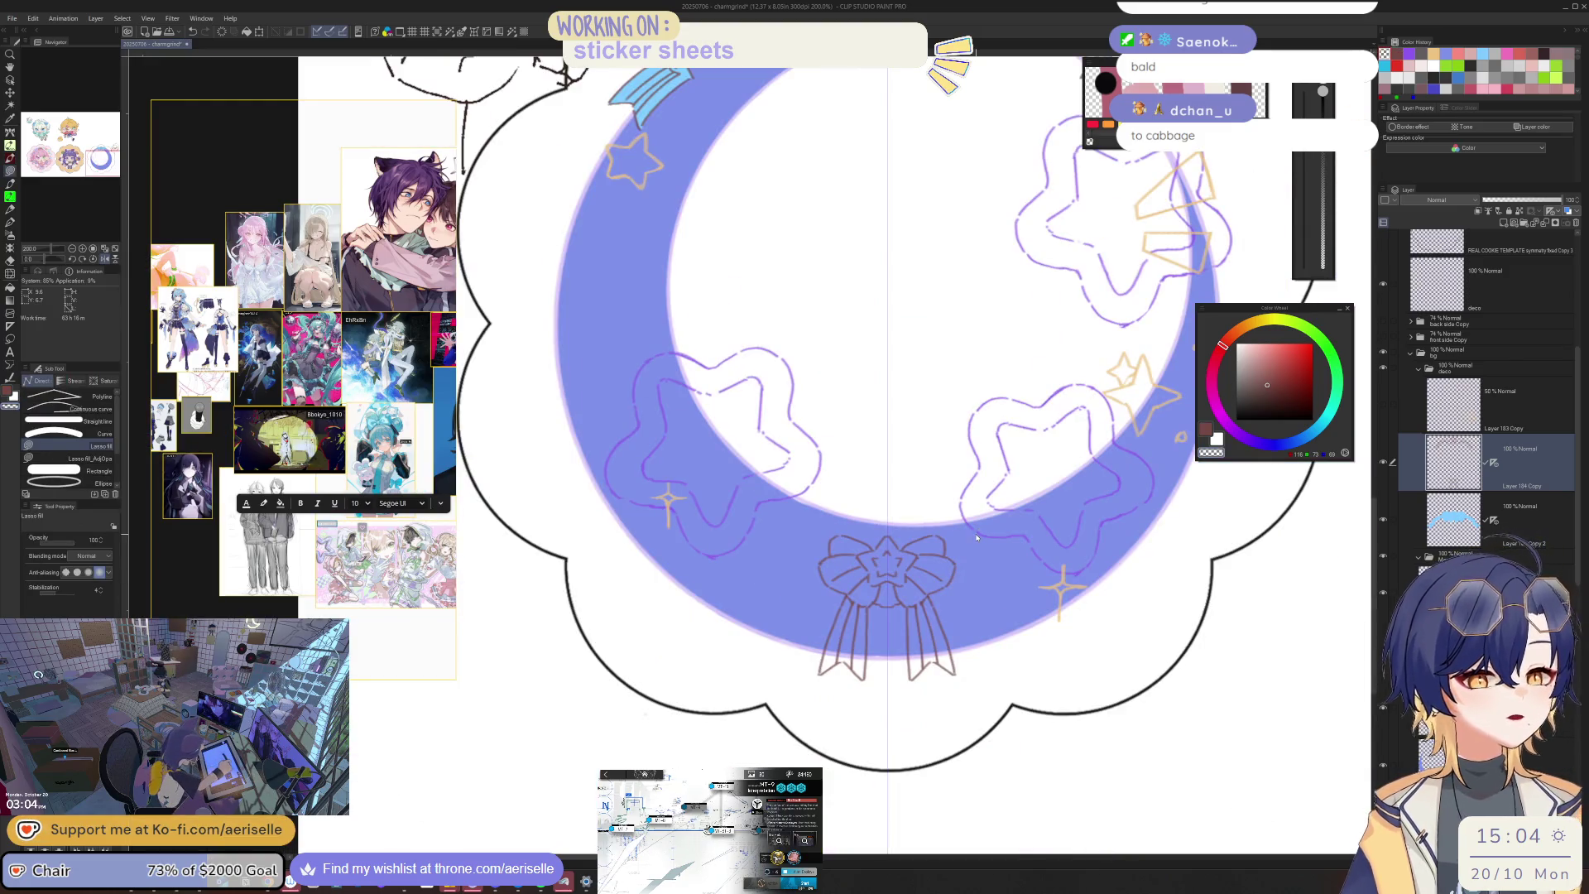
# Step: Save the crescent-moon sticker sheet file with Ctrl+S
pyautogui.hotkey('ctrl', 's')
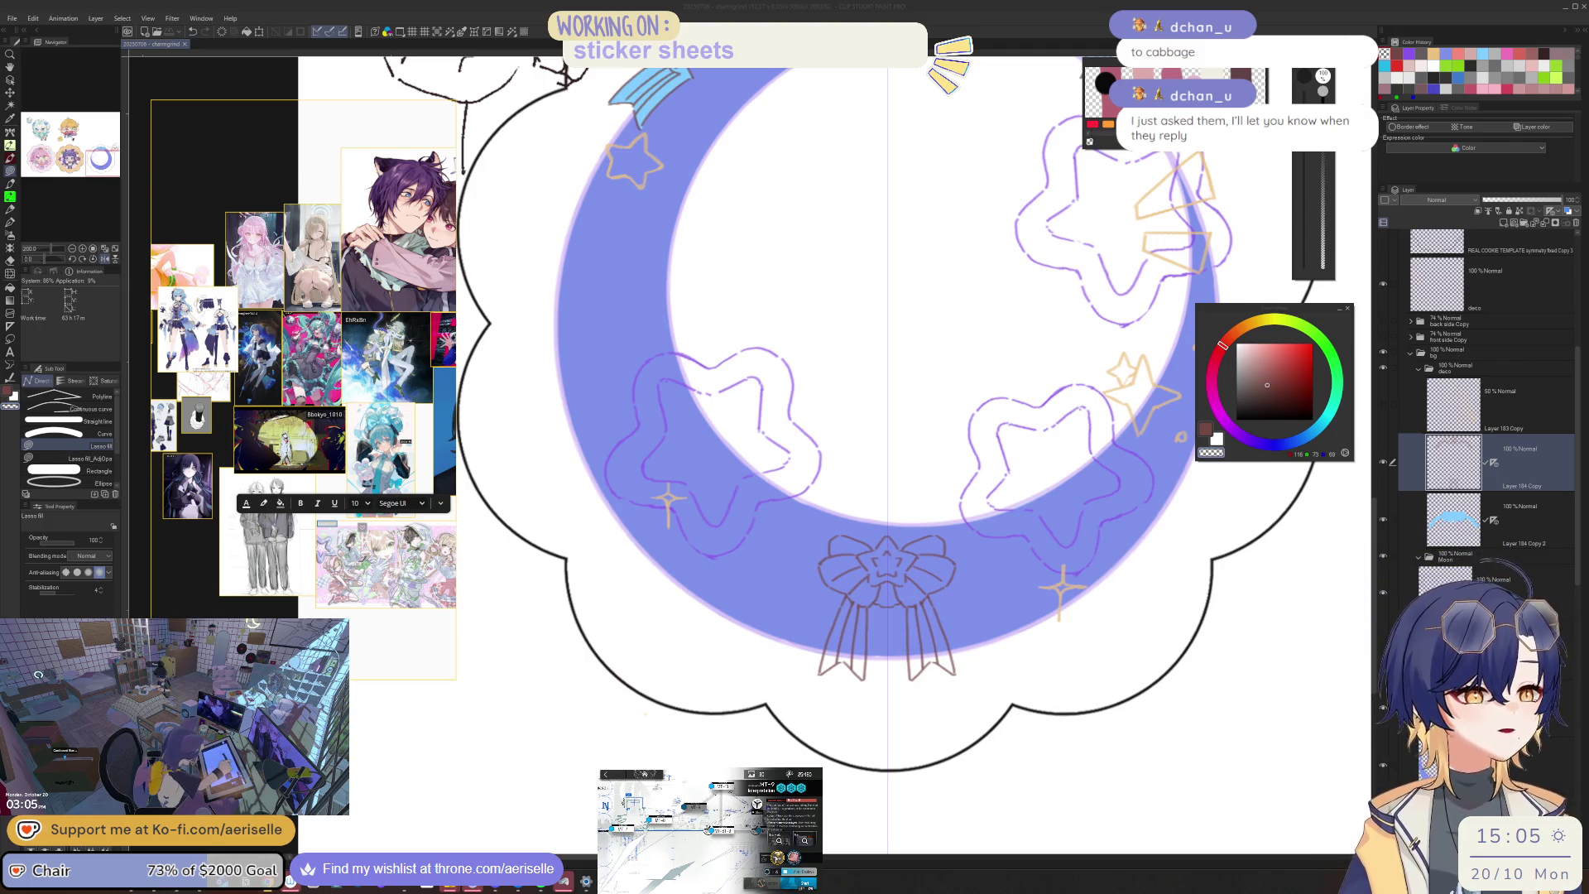
# Step: Show the grey chibi sketch over the sticker and mirror the view to check it
pyautogui.scroll(-4, 895, 504)
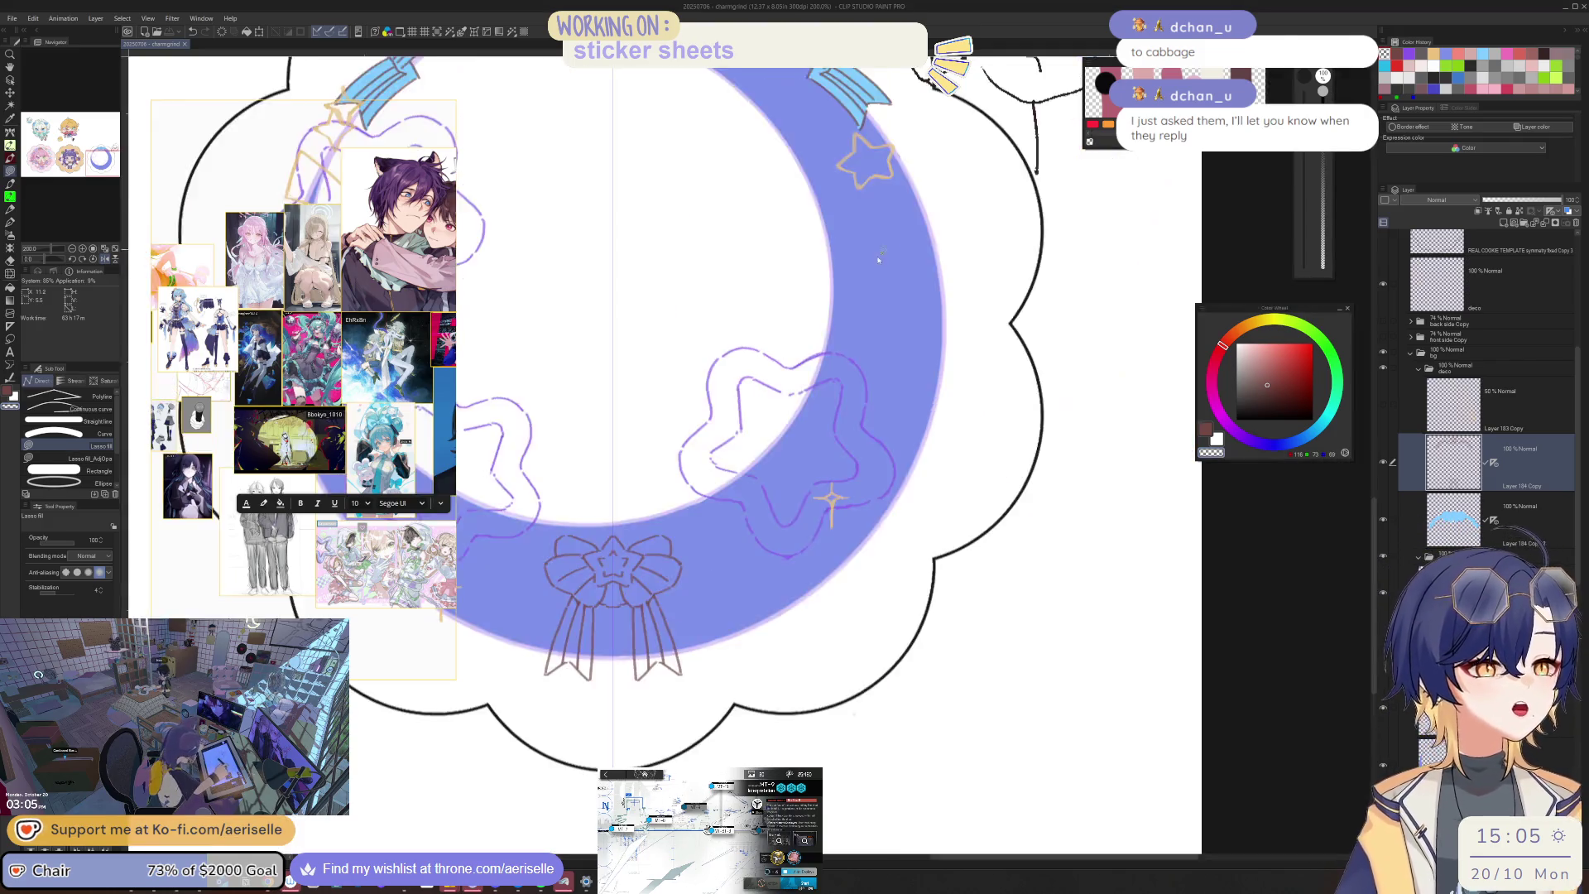
pyautogui.moveTo(895, 504); pyautogui.dragTo(924, 518)
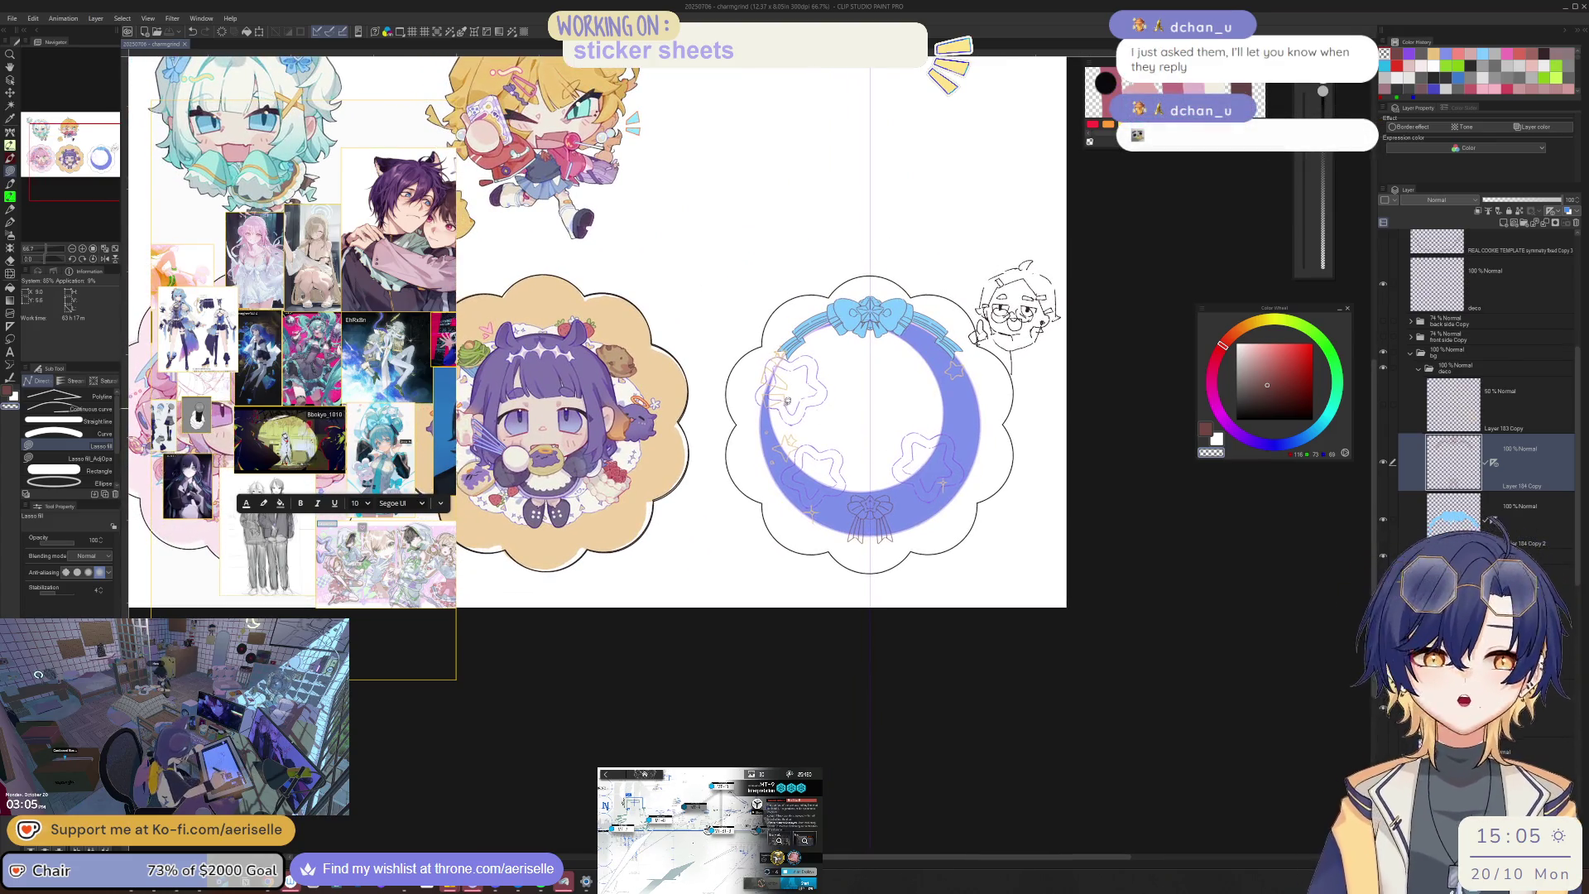
pyautogui.scroll(4, 782, 402)
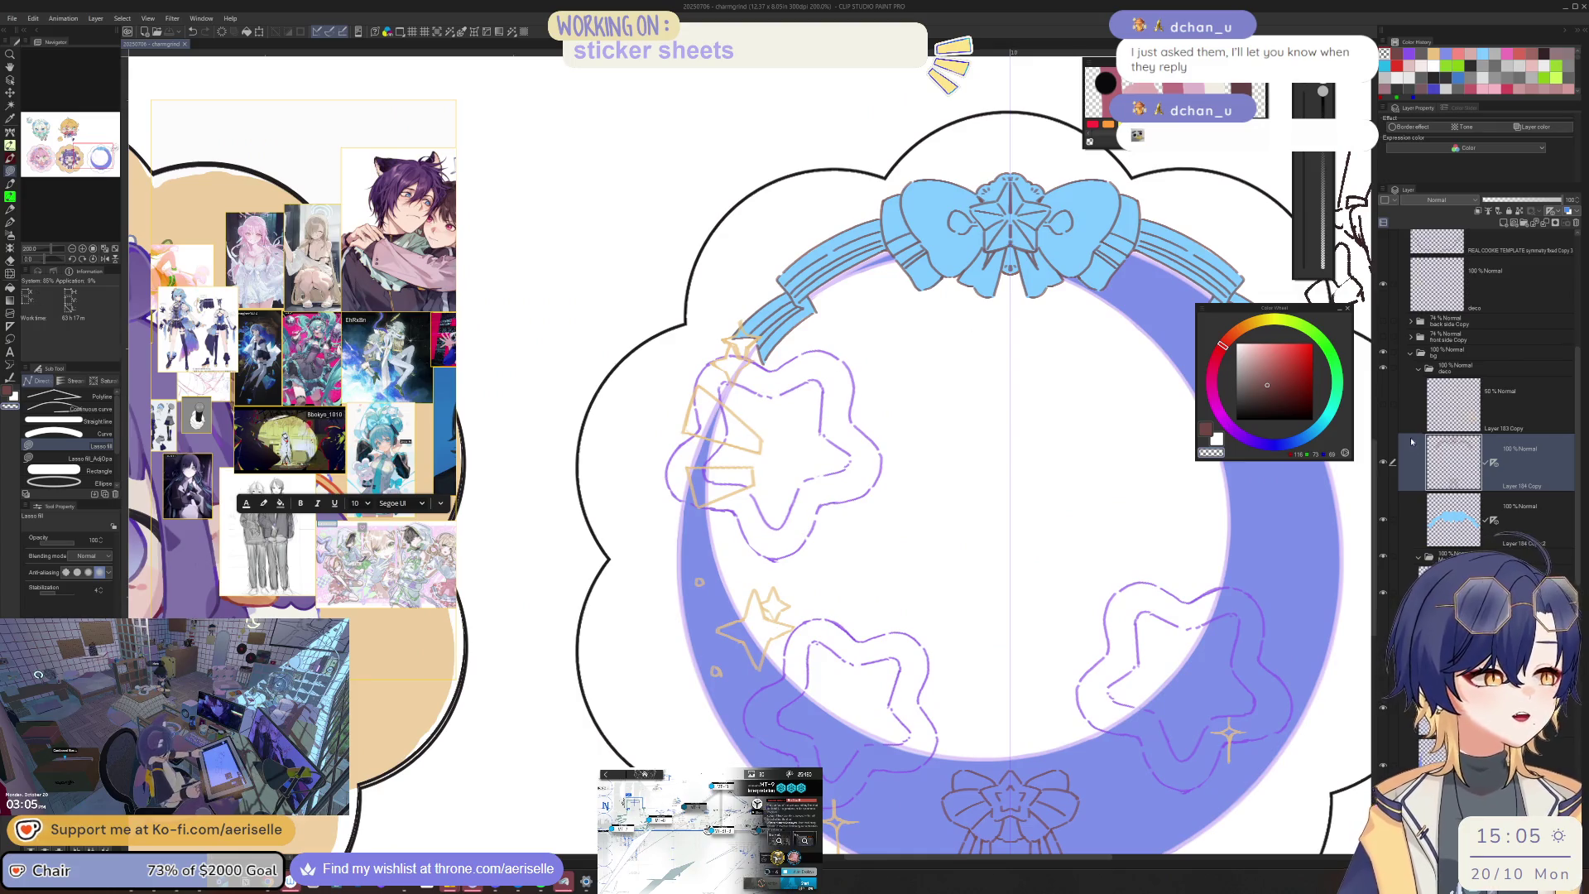
pyautogui.click(1383, 322)
pyautogui.press('h')
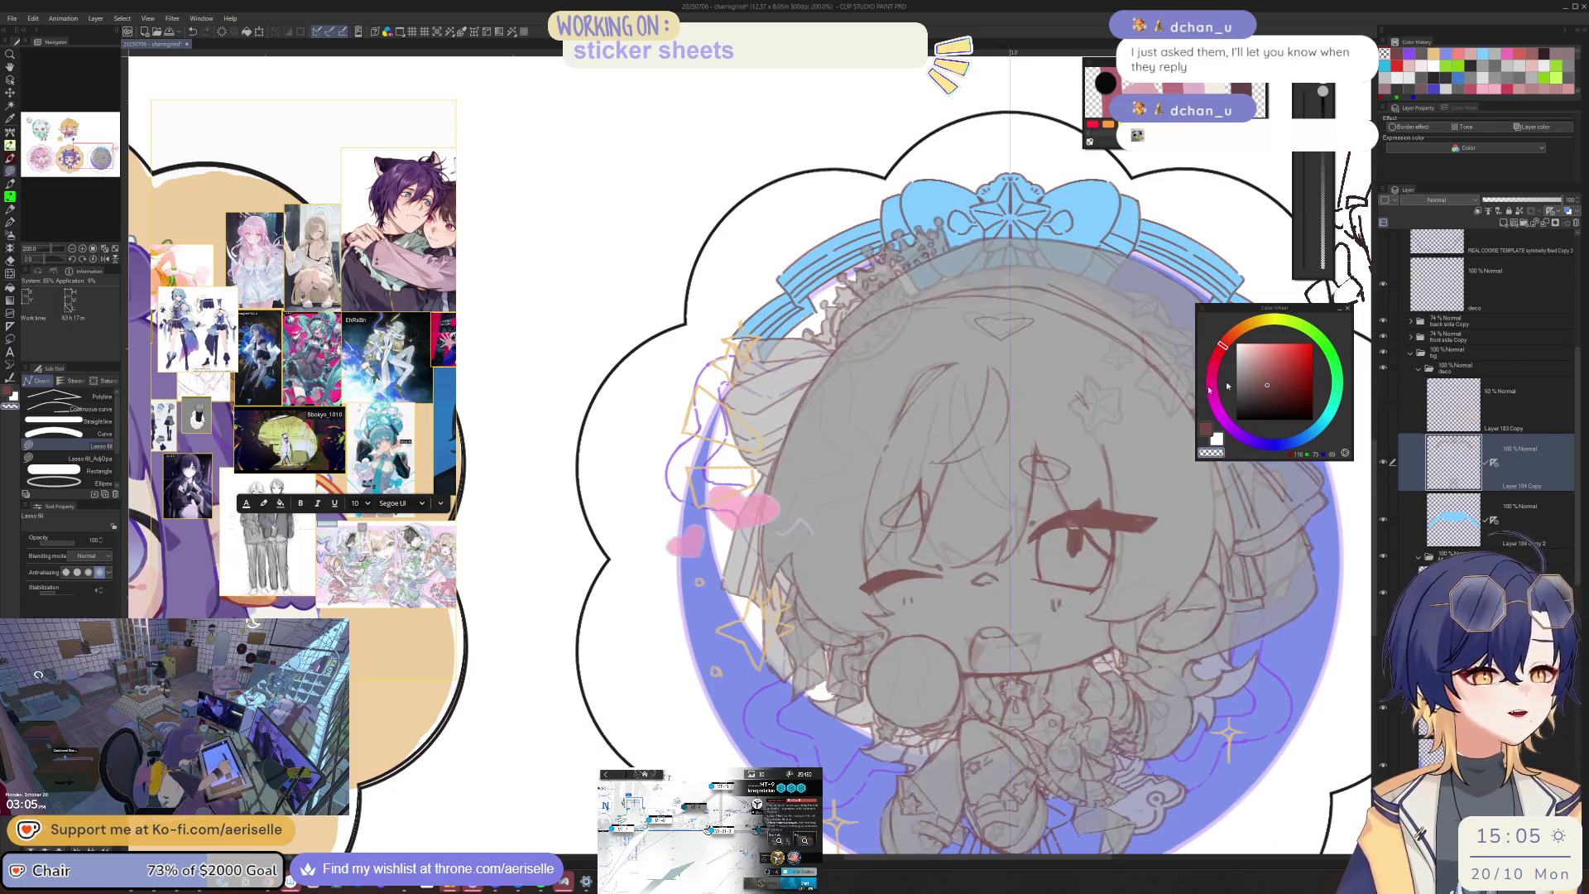
pyautogui.scroll(-3, 1007, 529)
pyautogui.moveTo(1007, 529); pyautogui.dragTo(1050, 528)
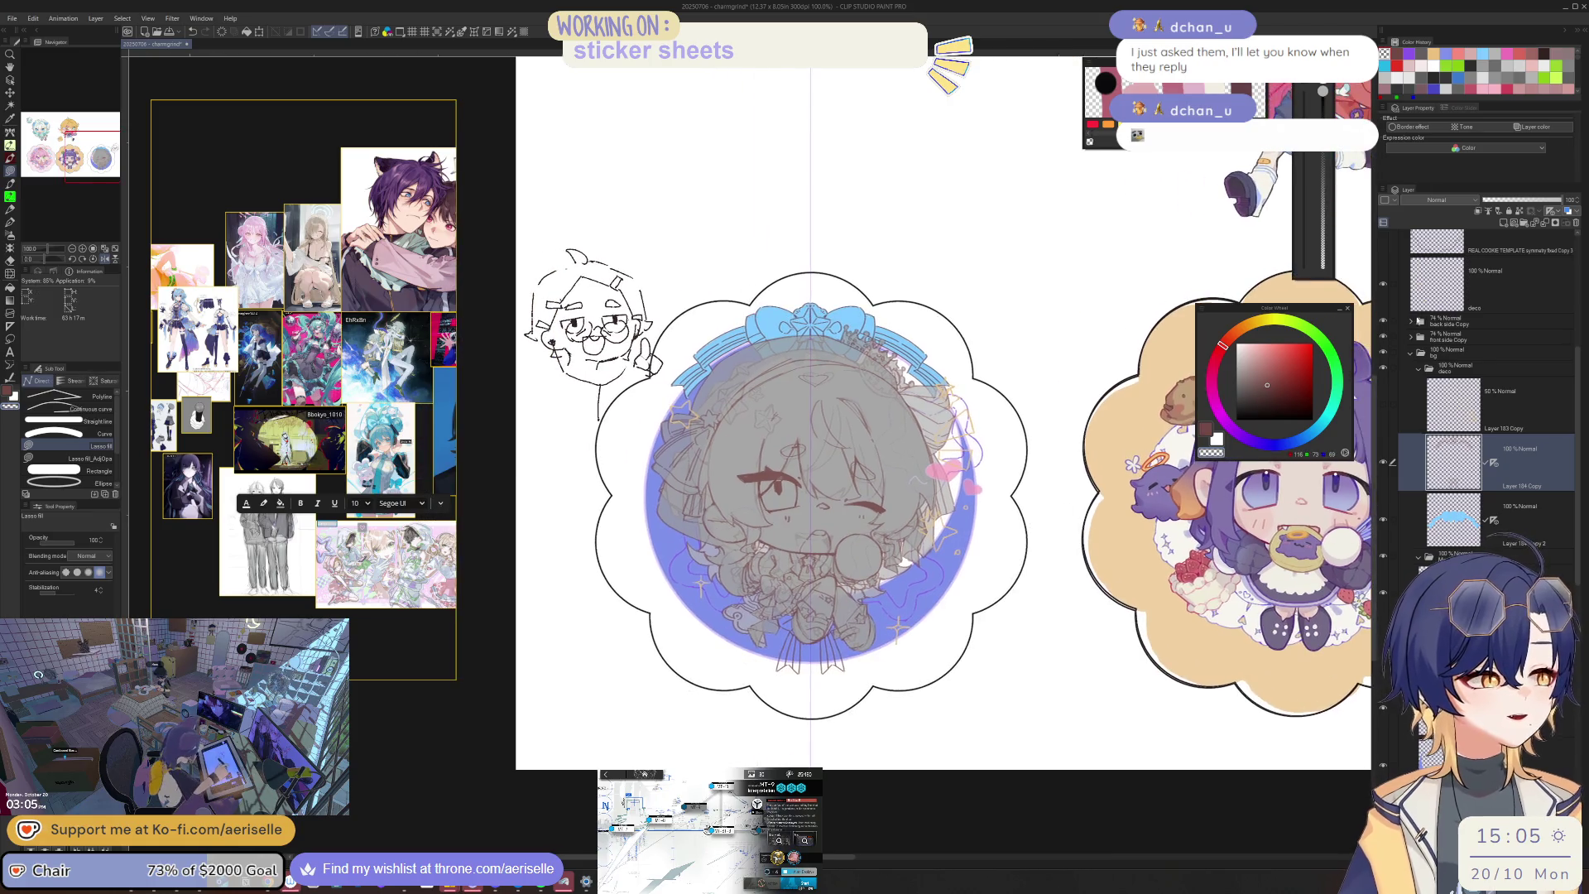
# Step: Raise the back side and front side sketch folders to 100% opacity
pyautogui.click(1444, 323)
pyautogui.keyDown('ctrl'); pyautogui.click(1444, 338); pyautogui.keyUp('ctrl')
pyautogui.moveTo(1531, 199); pyautogui.dragTo(1569, 200)
pyautogui.press('h')
pyautogui.moveTo(567, 565); pyautogui.dragTo(713, 565)
pyautogui.scroll(4, 714, 565)
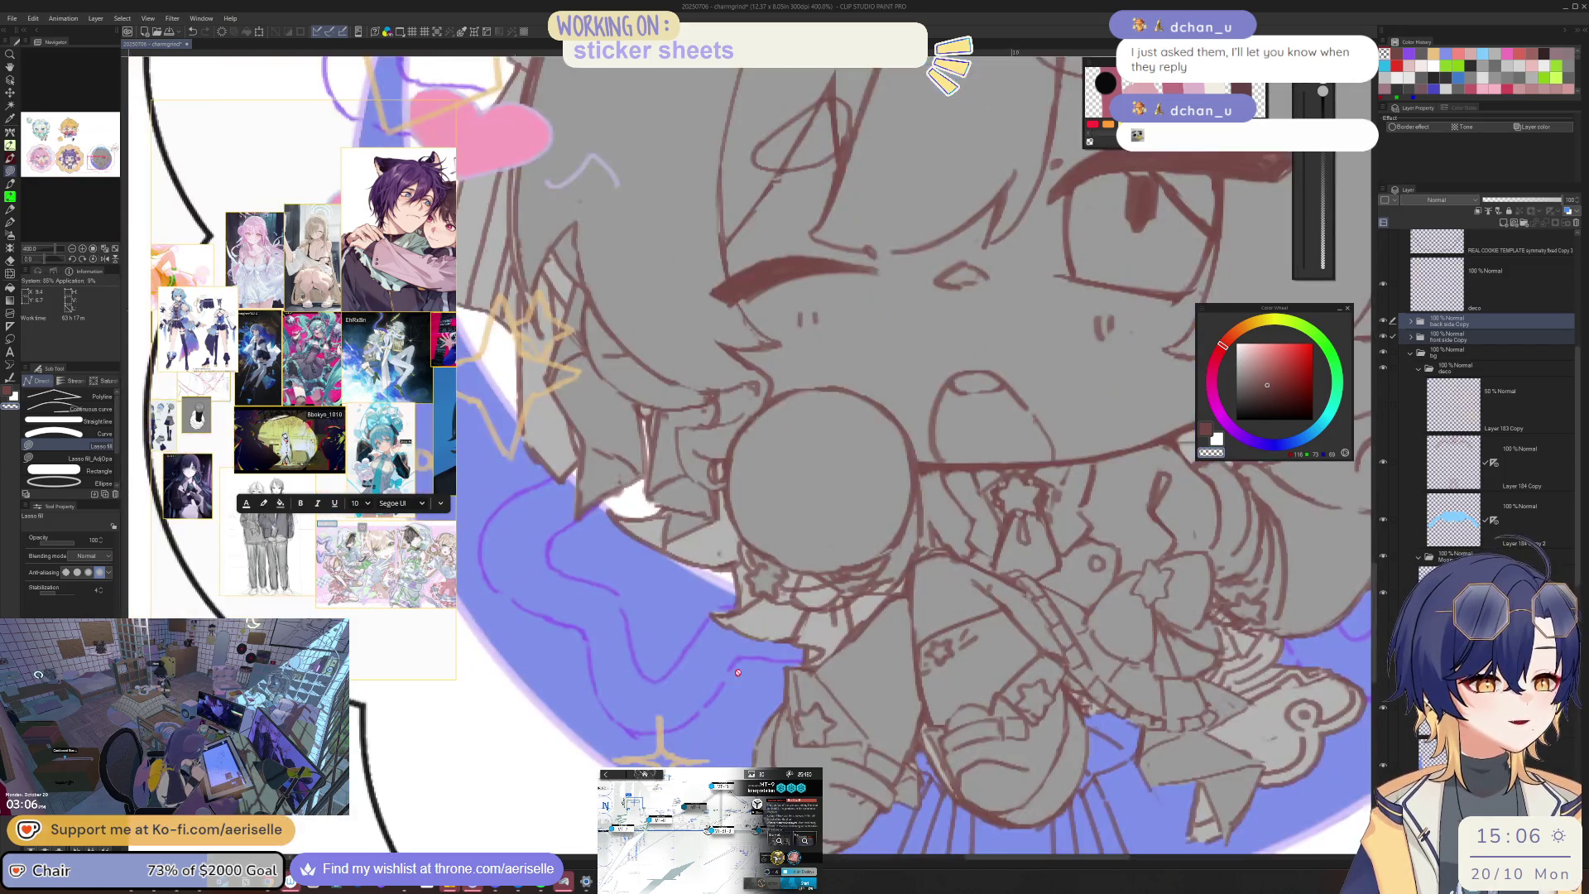
# Step: Select a lower layer, switch to the eraser, and move the reference image board down
pyautogui.click(1457, 571)
pyautogui.press('e')
pyautogui.scroll(-4, 993, 595)
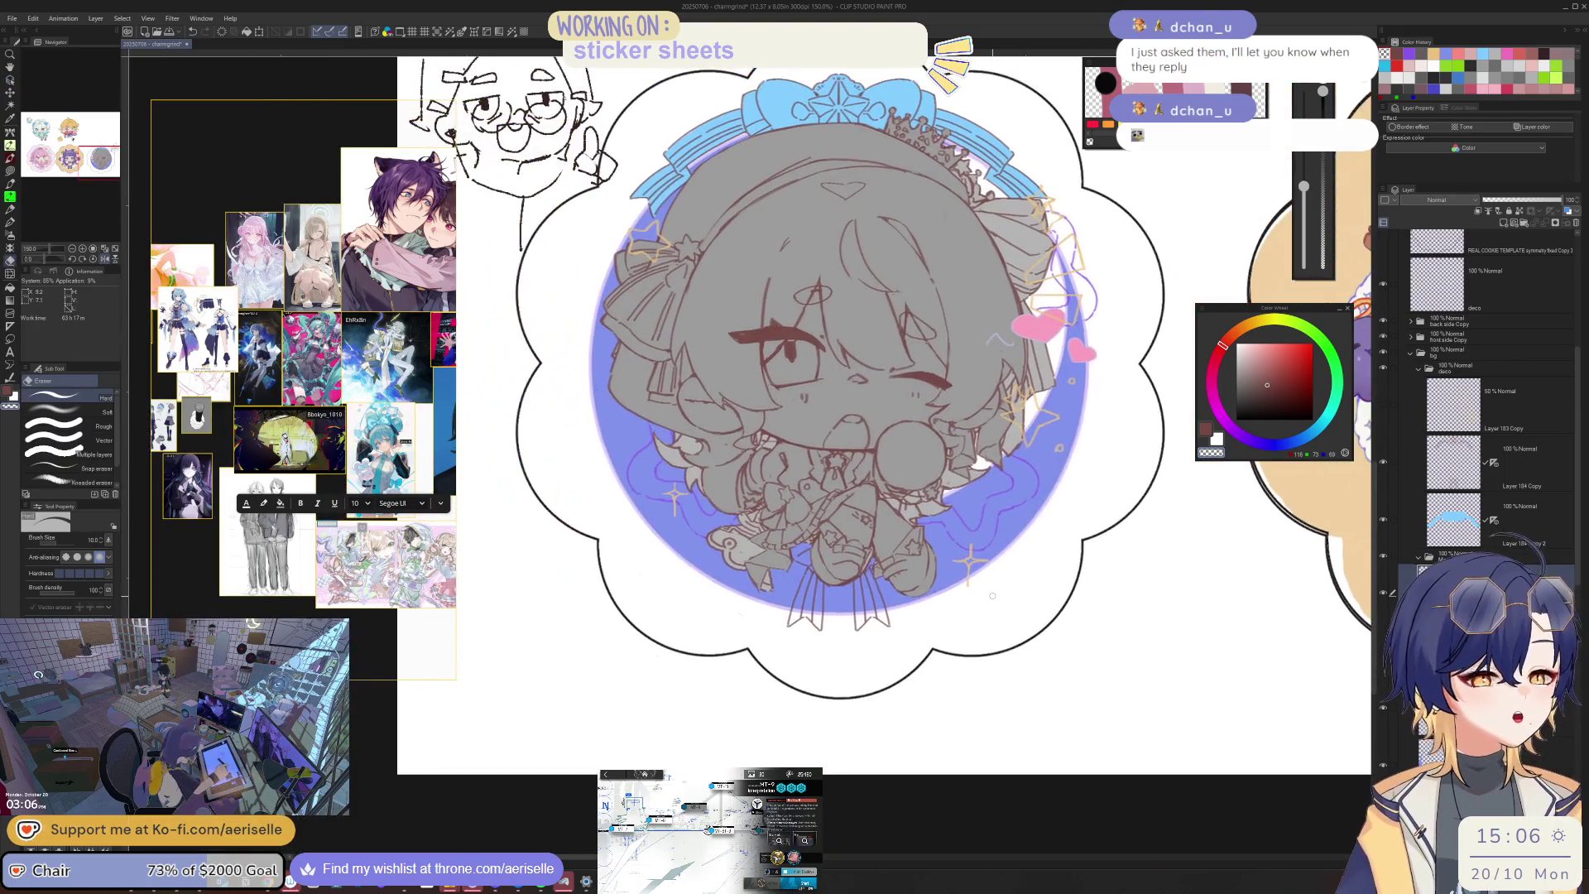
pyautogui.moveTo(350, 395)
pyautogui.mouseDown()
pyautogui.moveTo(333, 589)
pyautogui.moveTo(330, 561)
pyautogui.mouseUp()
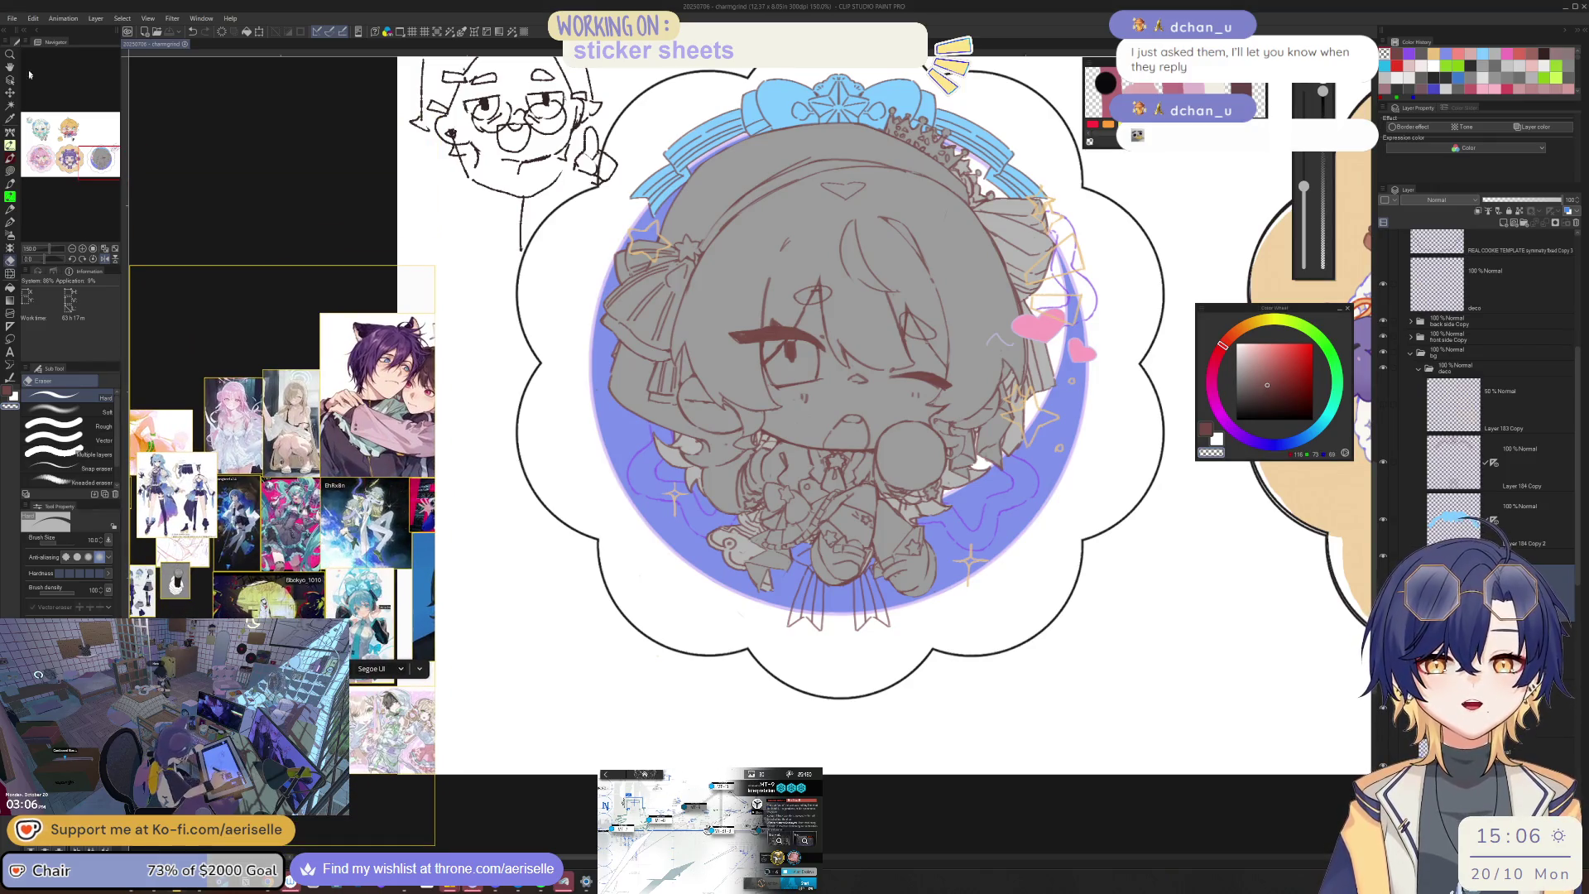
# Step: Bring up File > Open on the CLIP STUDIO PAINT 2024 folder and reposition the window
pyautogui.click(14, 18)
pyautogui.click(38, 63)
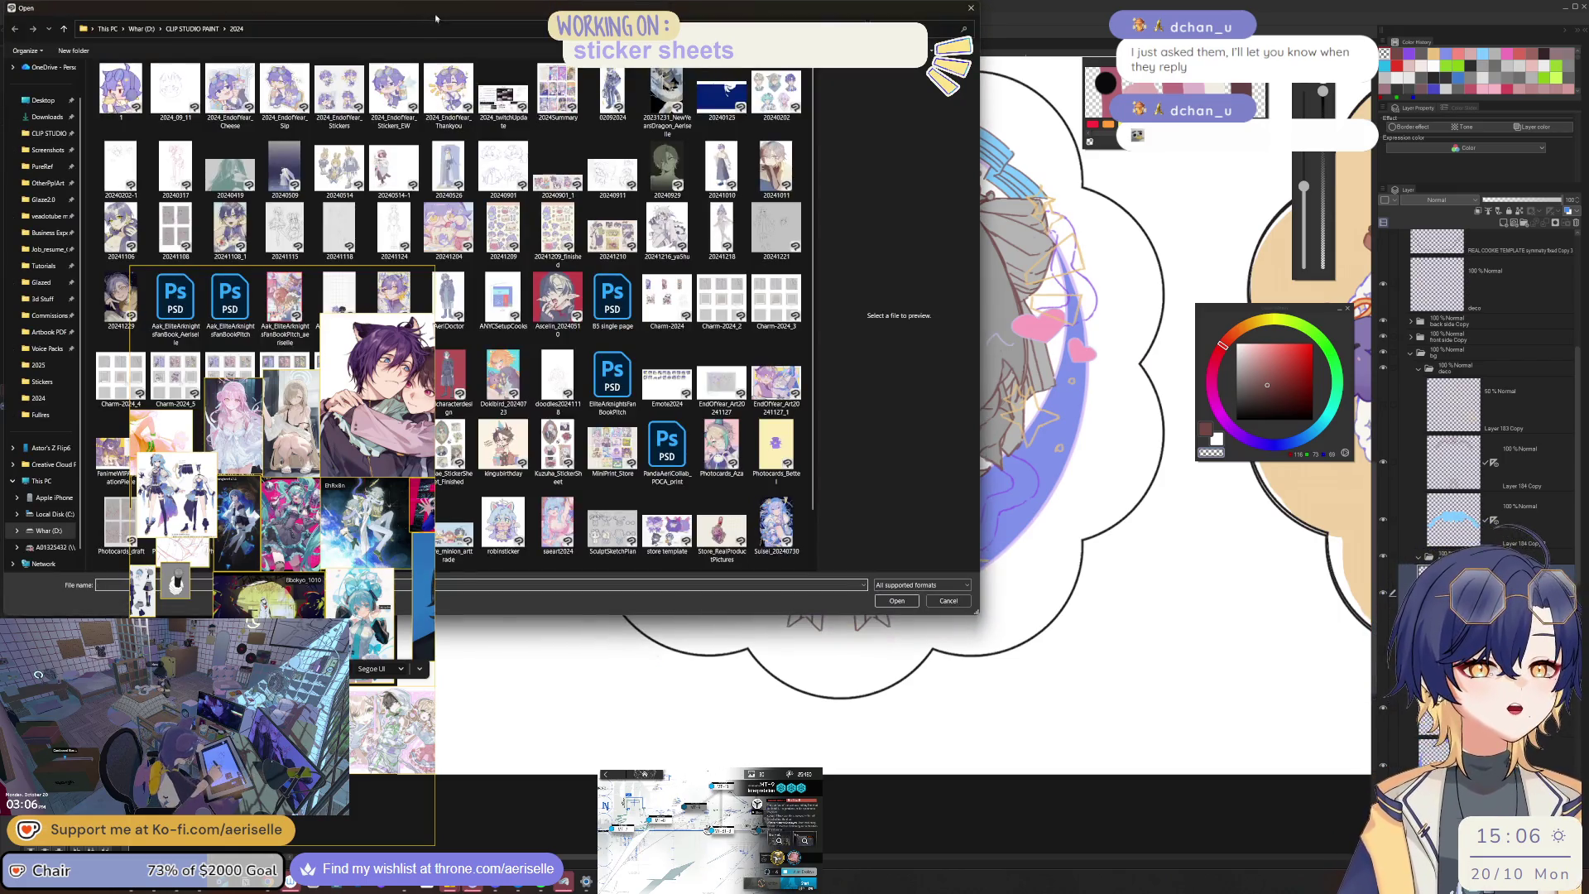
pyautogui.moveTo(435, 18); pyautogui.dragTo(872, 194)
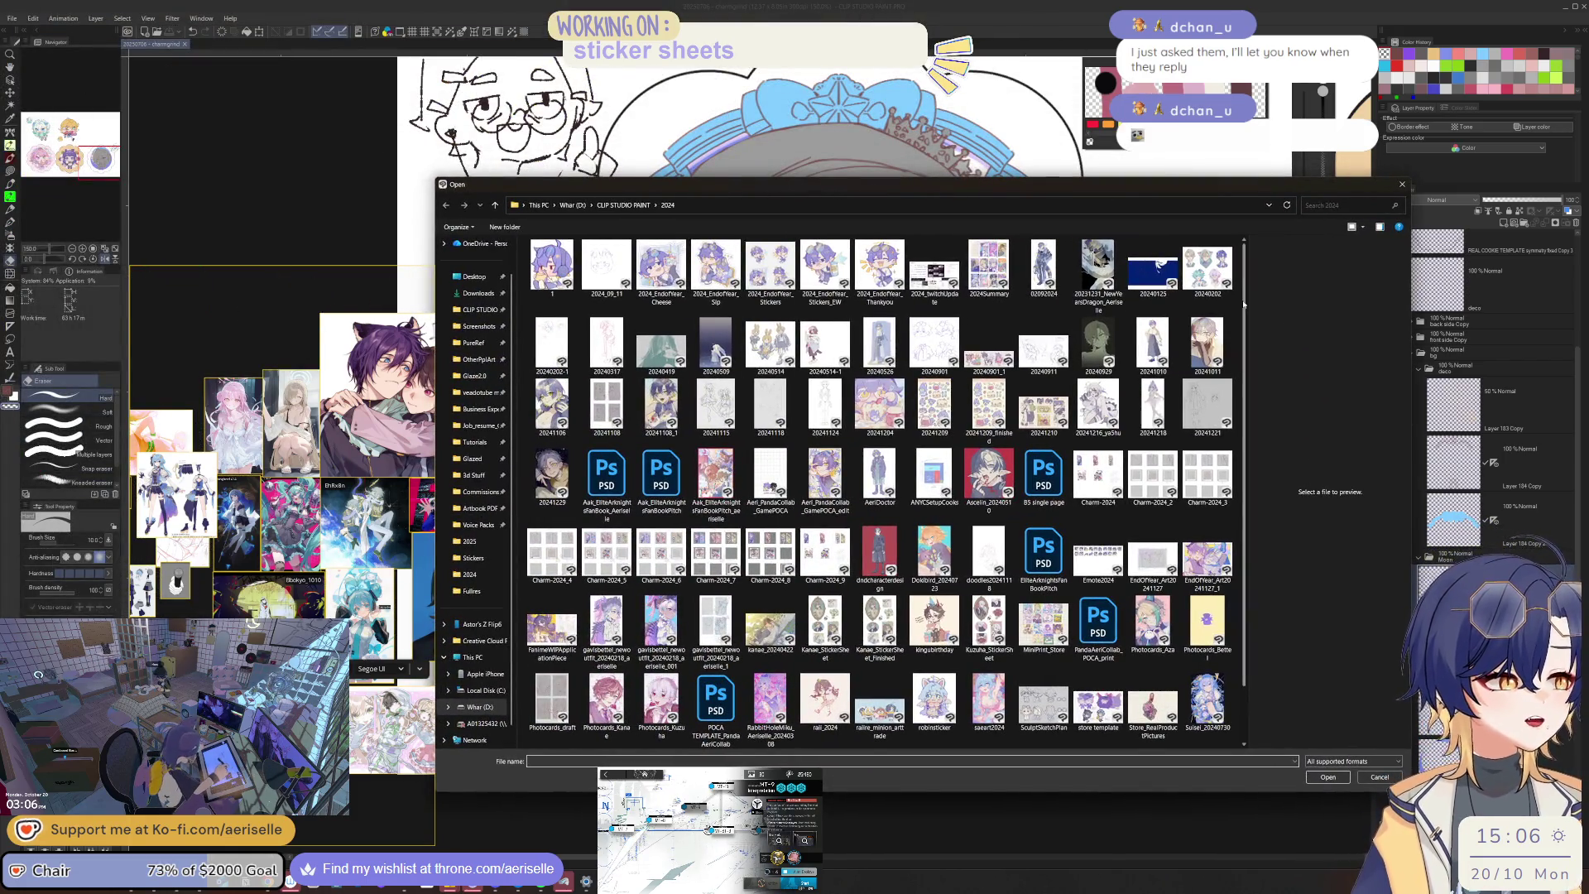
# Step: Go up to the CLIP STUDIO PAINT folder, enter 2025, and open 20250831_LADSZINE_Rafayel_2
pyautogui.scroll(-2, 1253, 405)
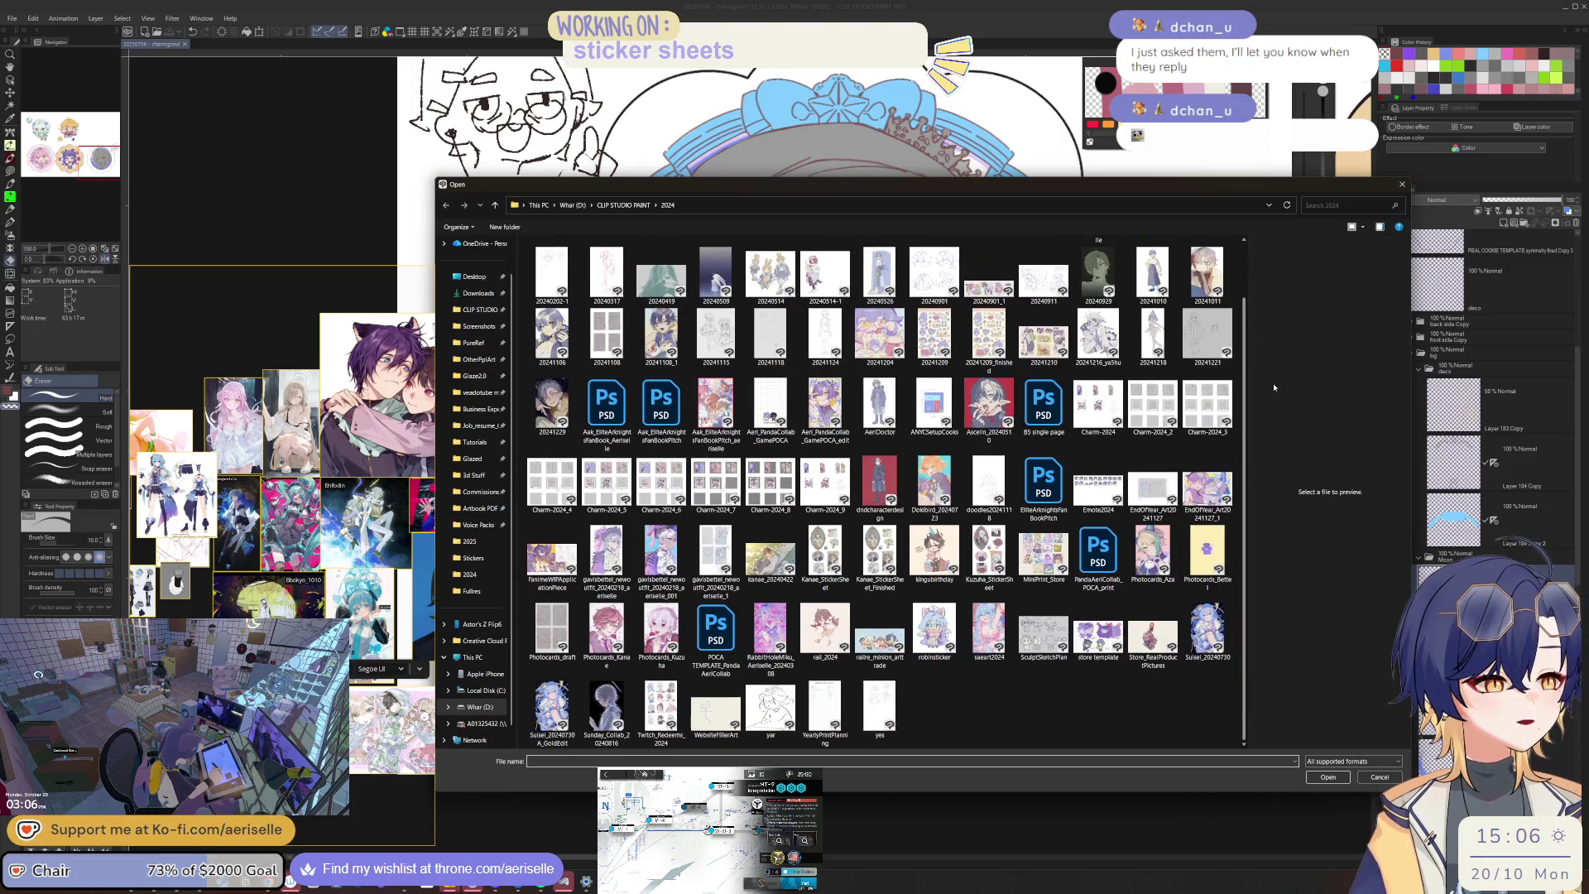
pyautogui.click(642, 208)
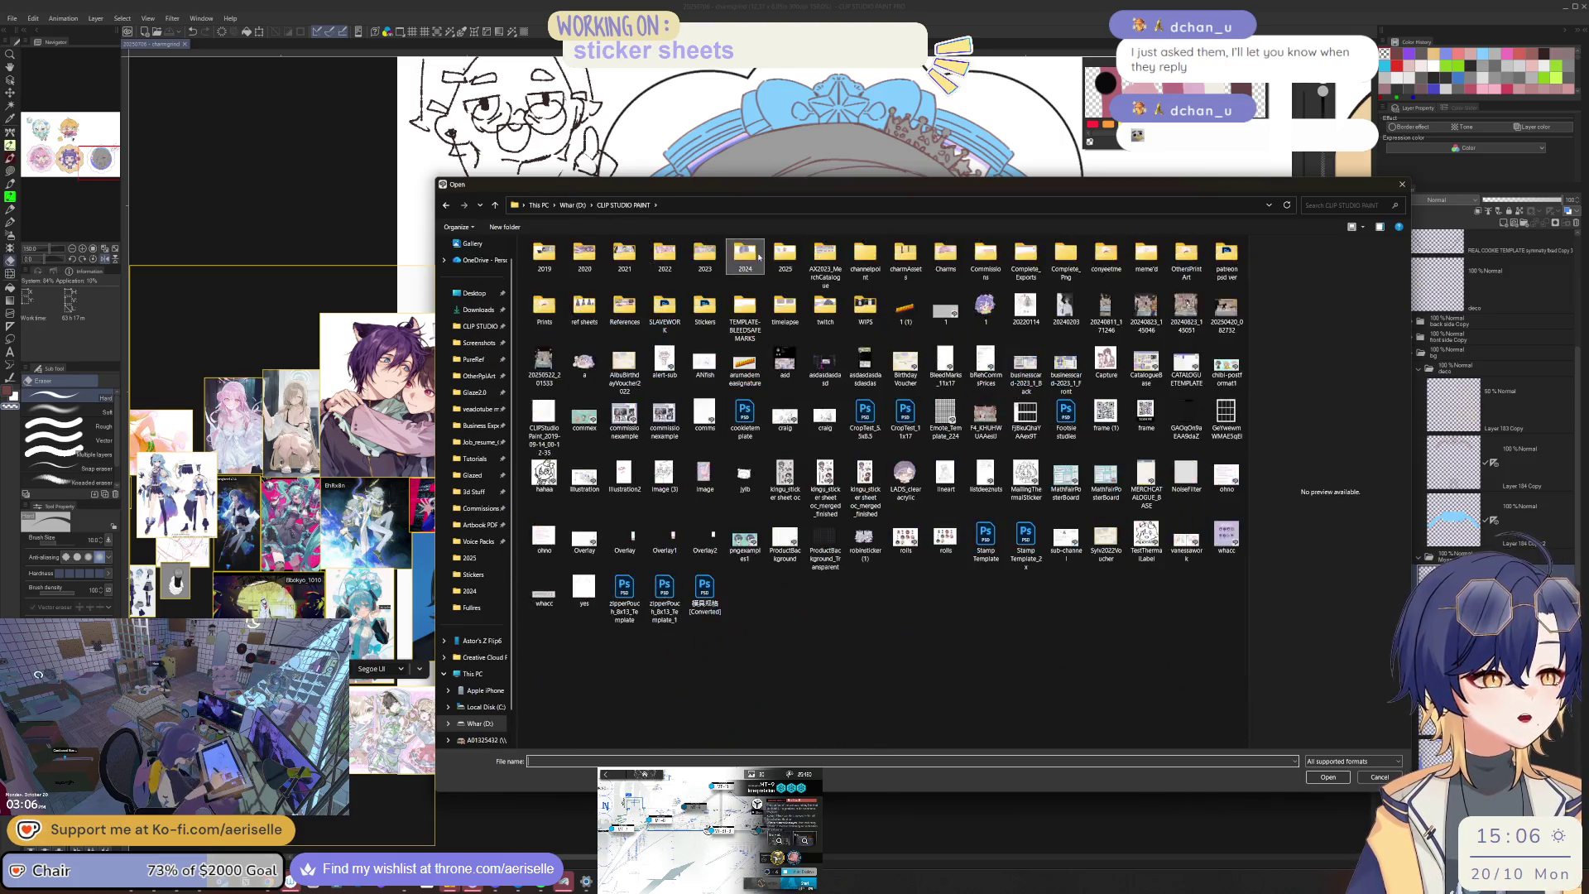
pyautogui.doubleClick(753, 259)
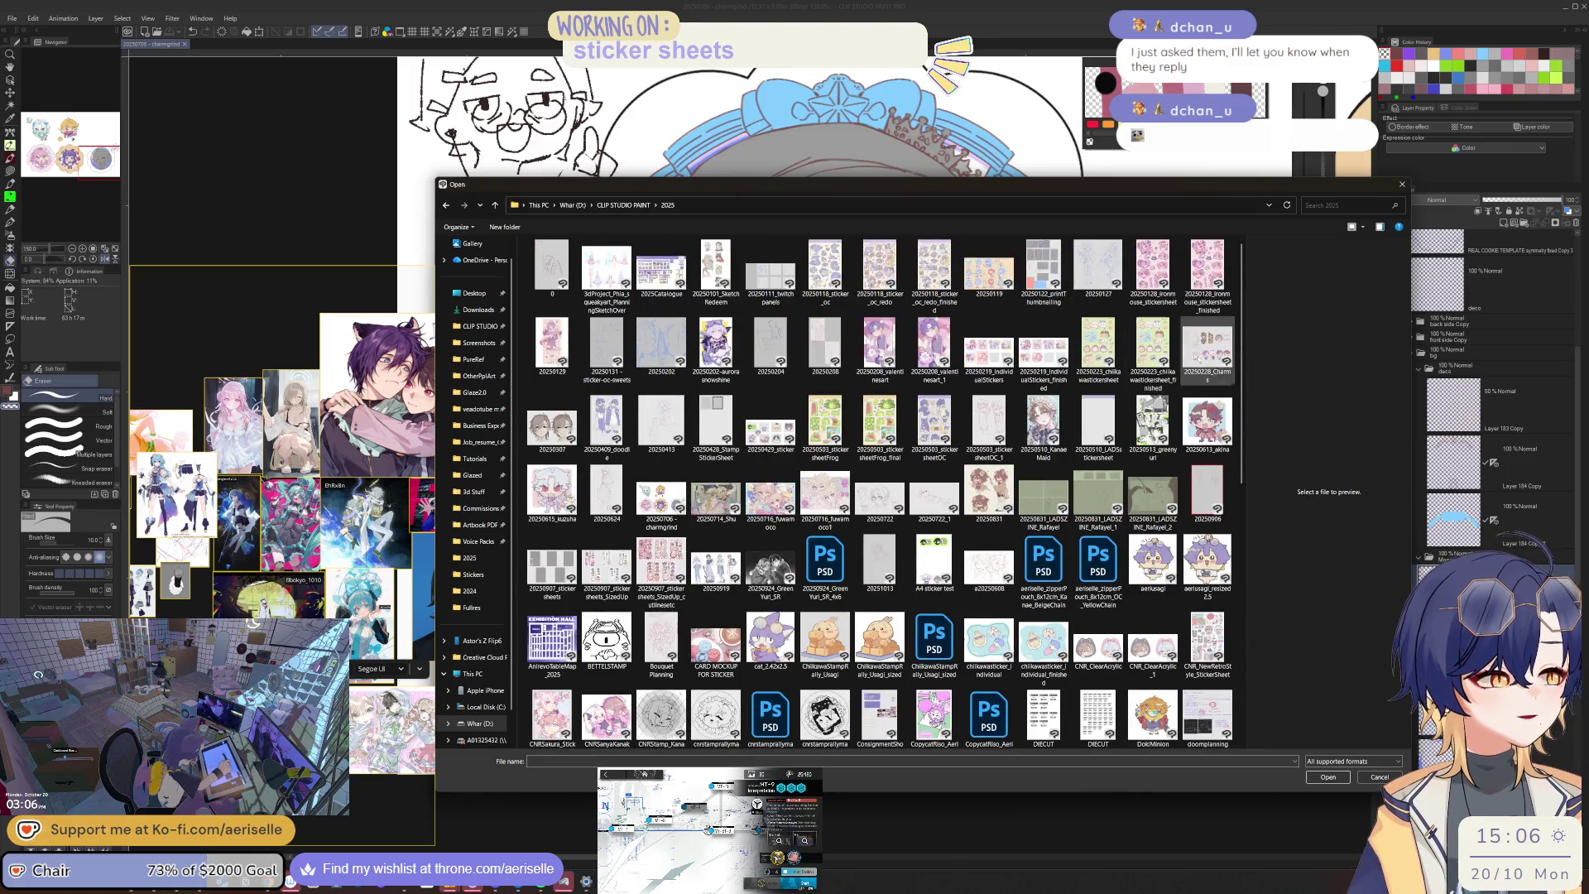
pyautogui.click(1157, 501)
pyautogui.doubleClick(1157, 501)
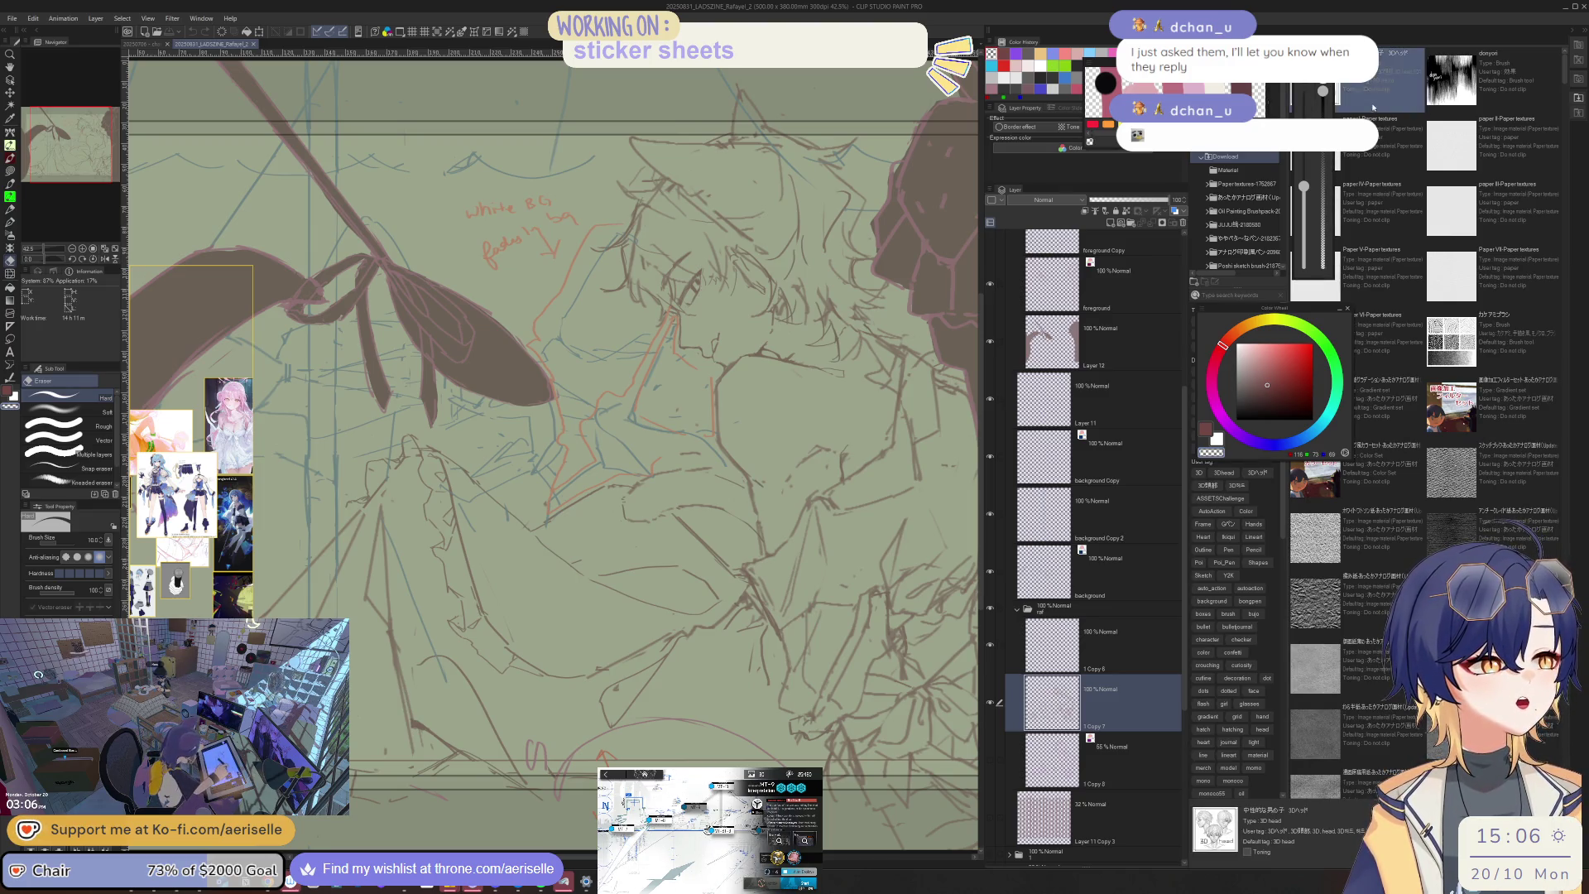
# Step: Drag the 3D head model from the Material palette onto the sketch and rotate it
pyautogui.scroll(-4, 1114, 531)
pyautogui.moveTo(1378, 83)
pyautogui.mouseDown()
pyautogui.moveTo(1338, 335)
pyautogui.moveTo(1173, 654)
pyautogui.moveTo(1135, 628)
pyautogui.mouseUp()
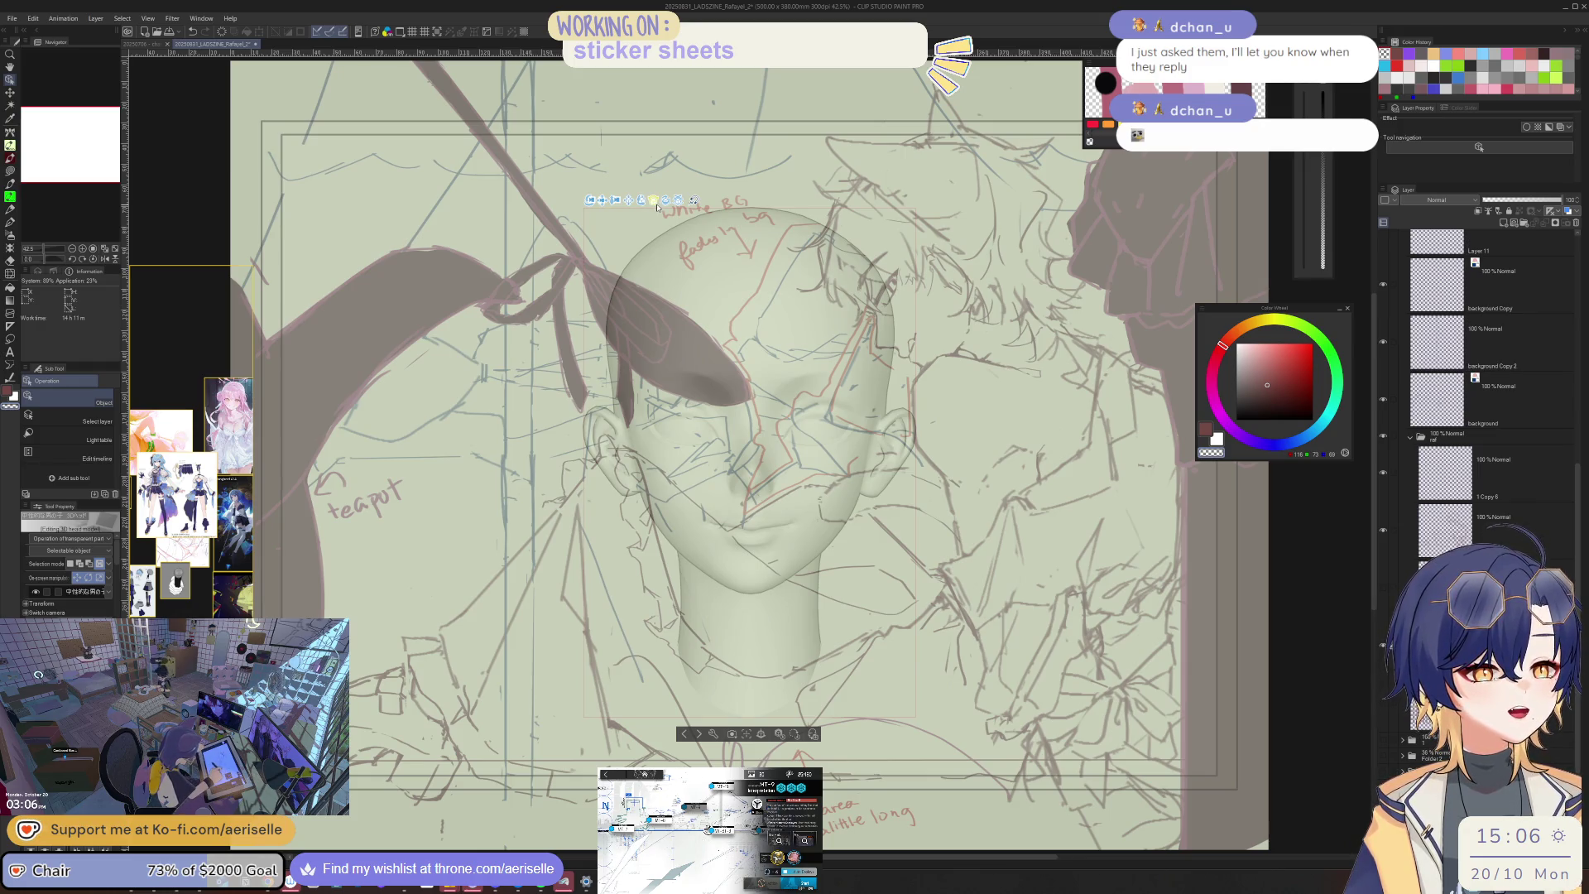
pyautogui.moveTo(657, 207); pyautogui.dragTo(623, 212)
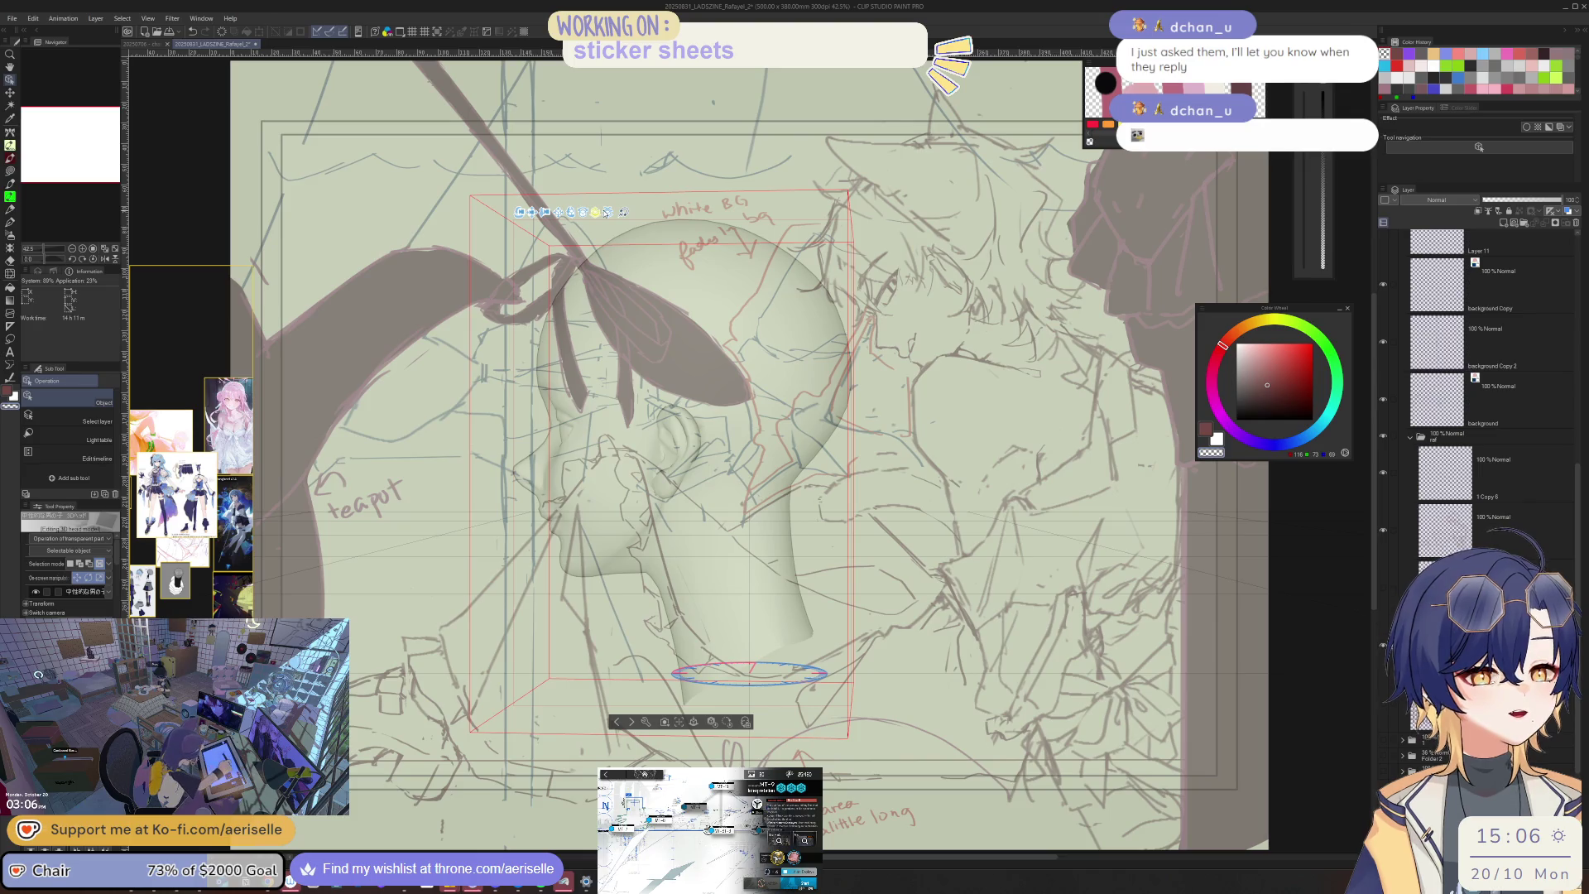
pyautogui.moveTo(609, 213); pyautogui.dragTo(527, 237)
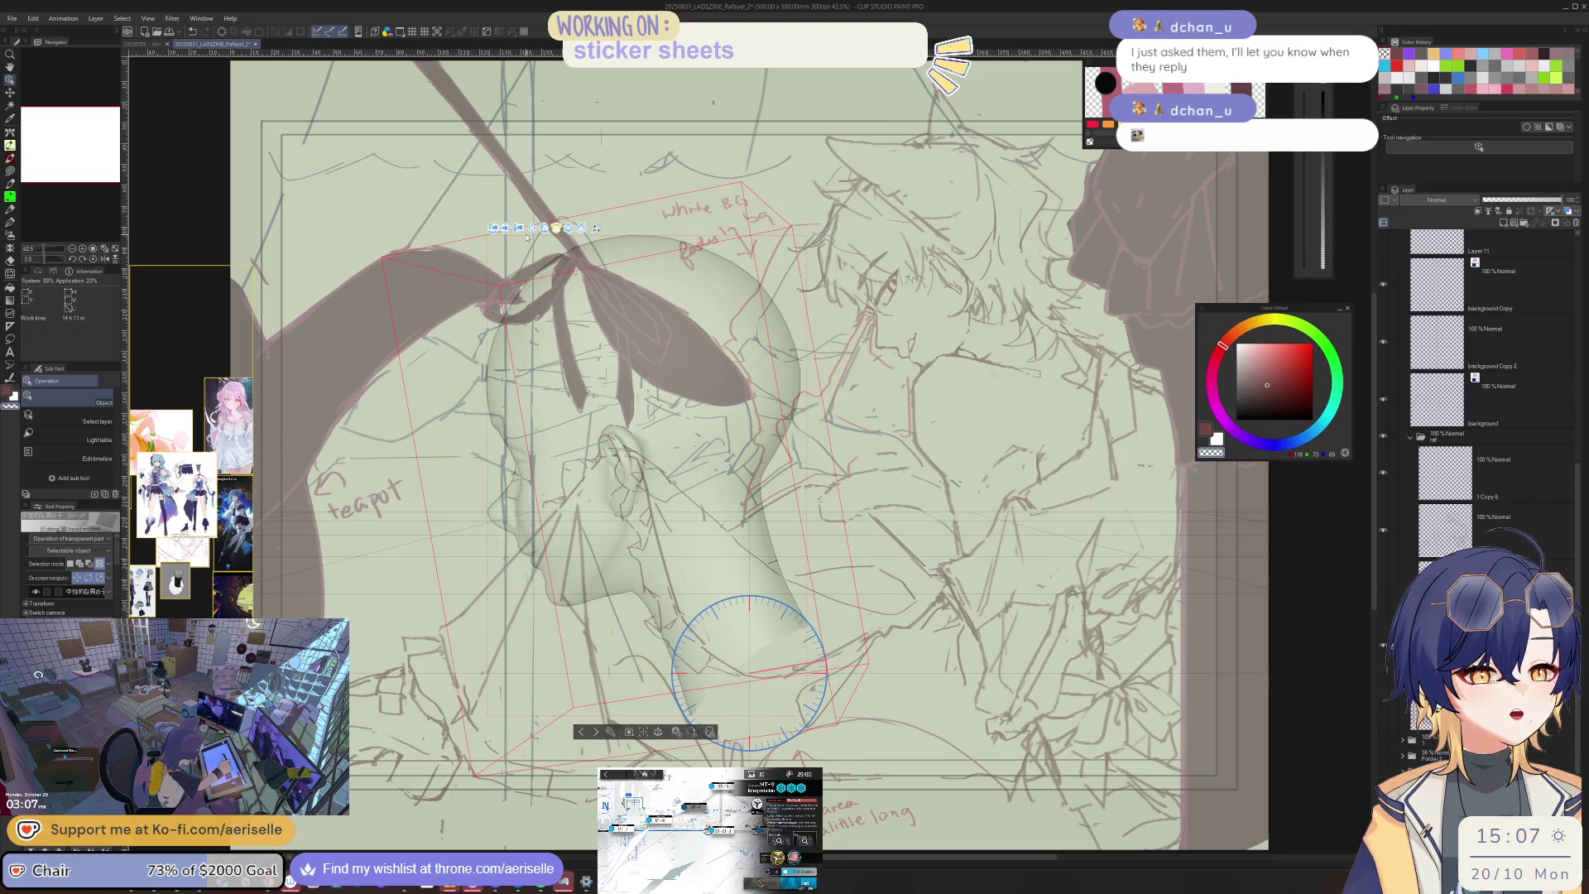
# Step: Settle the head in side profile, revert a trial layer move, and reselect the head
pyautogui.hotkey('ctrl', 'z')
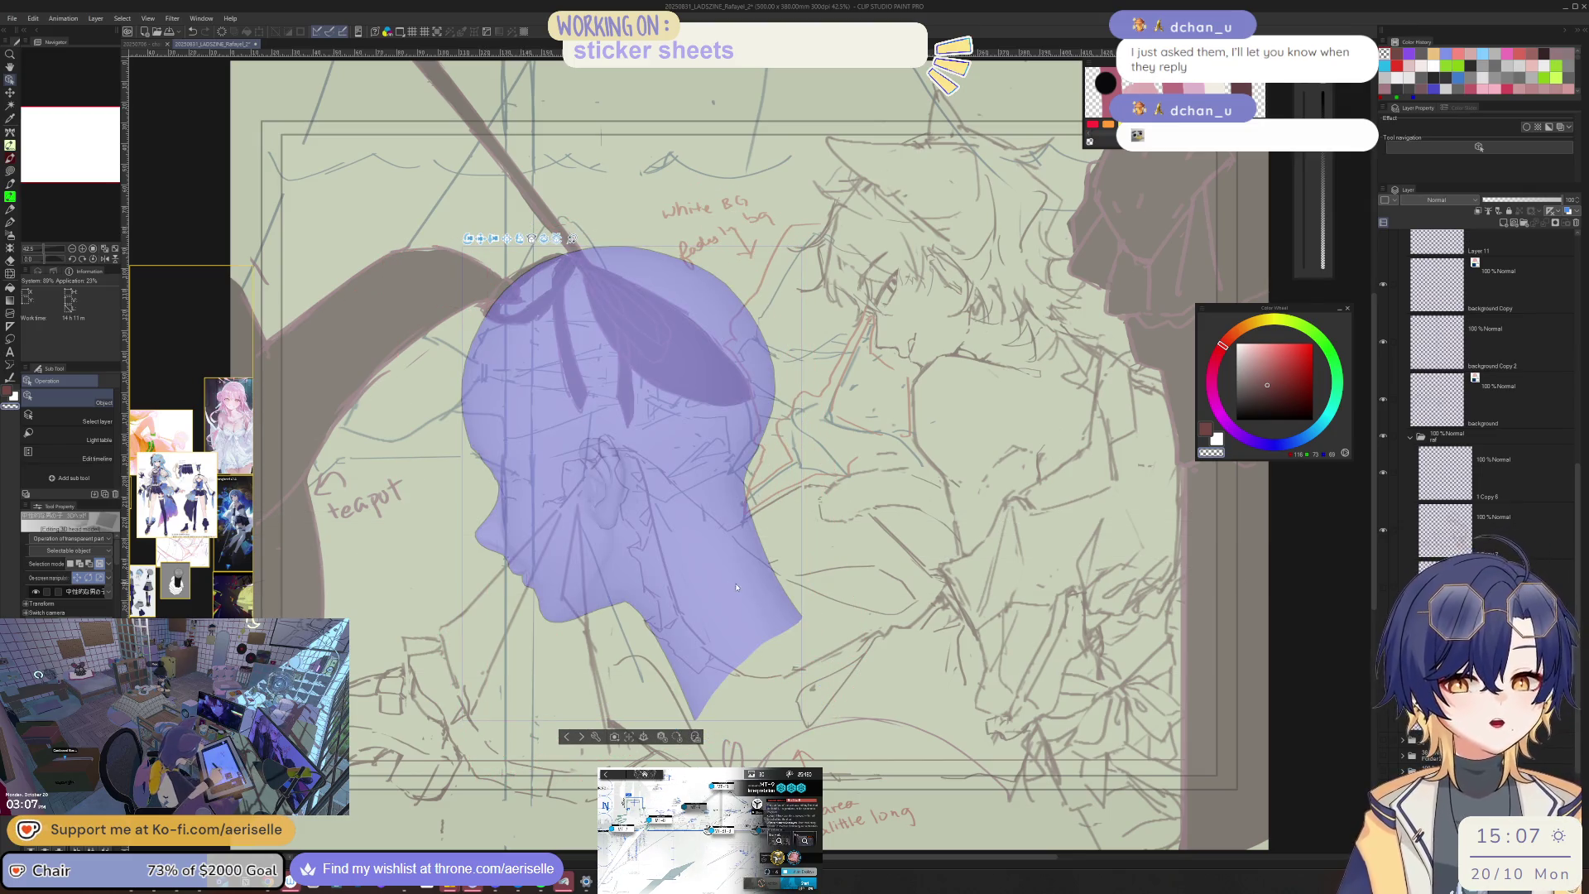
pyautogui.press('k')
pyautogui.moveTo(737, 587)
pyautogui.mouseDown()
pyautogui.moveTo(1017, 437)
pyautogui.moveTo(1124, 433)
pyautogui.mouseUp()
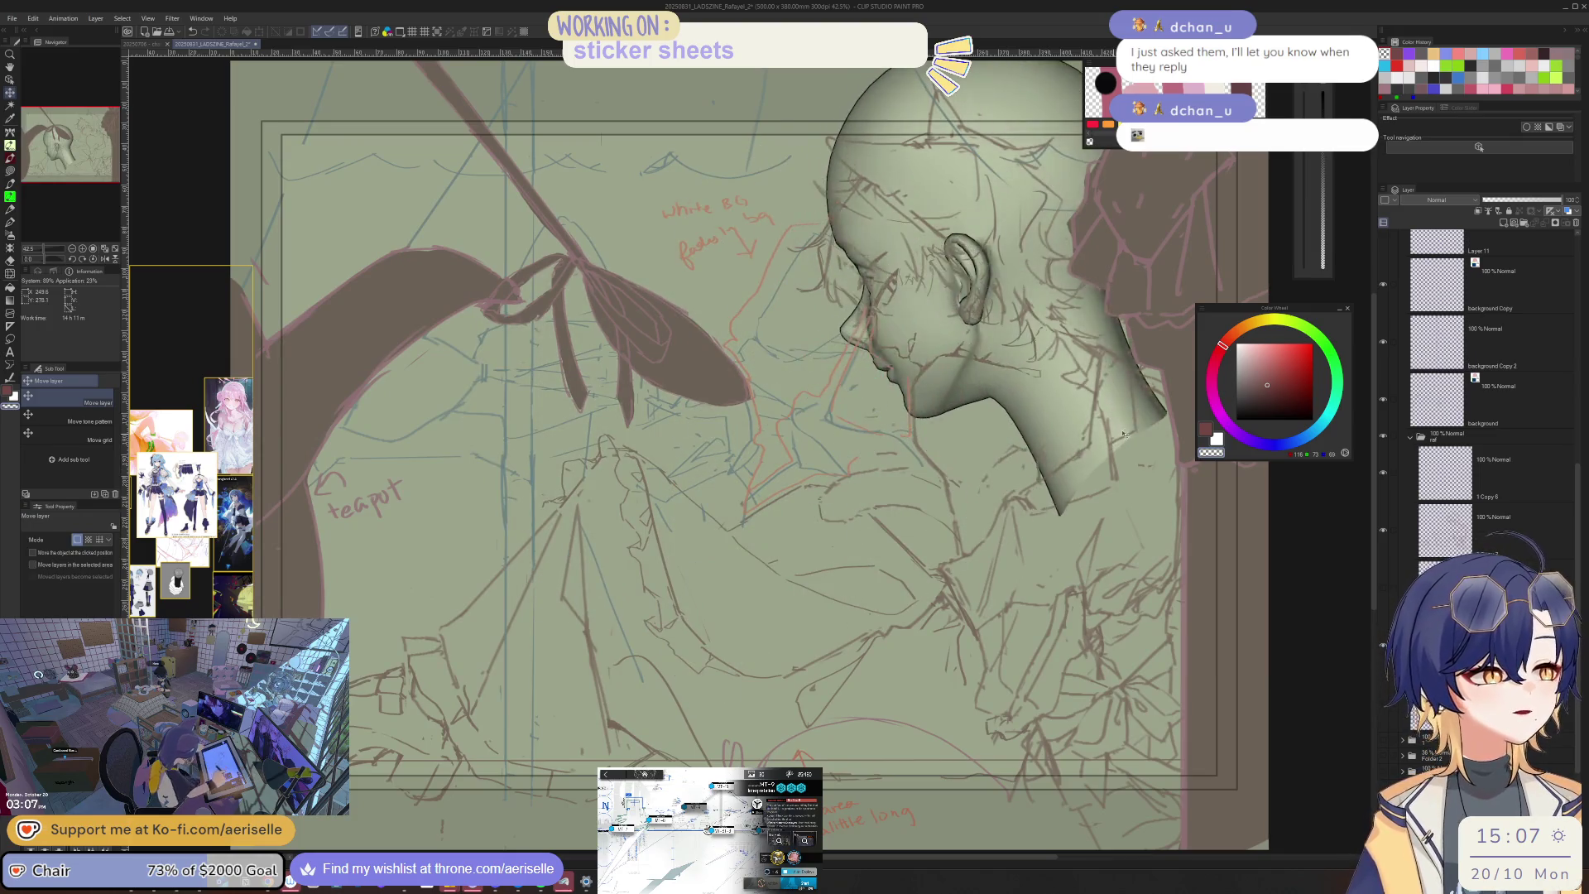
pyautogui.hotkey('ctrl', 'z')
pyautogui.hotkey('ctrl', 'z')
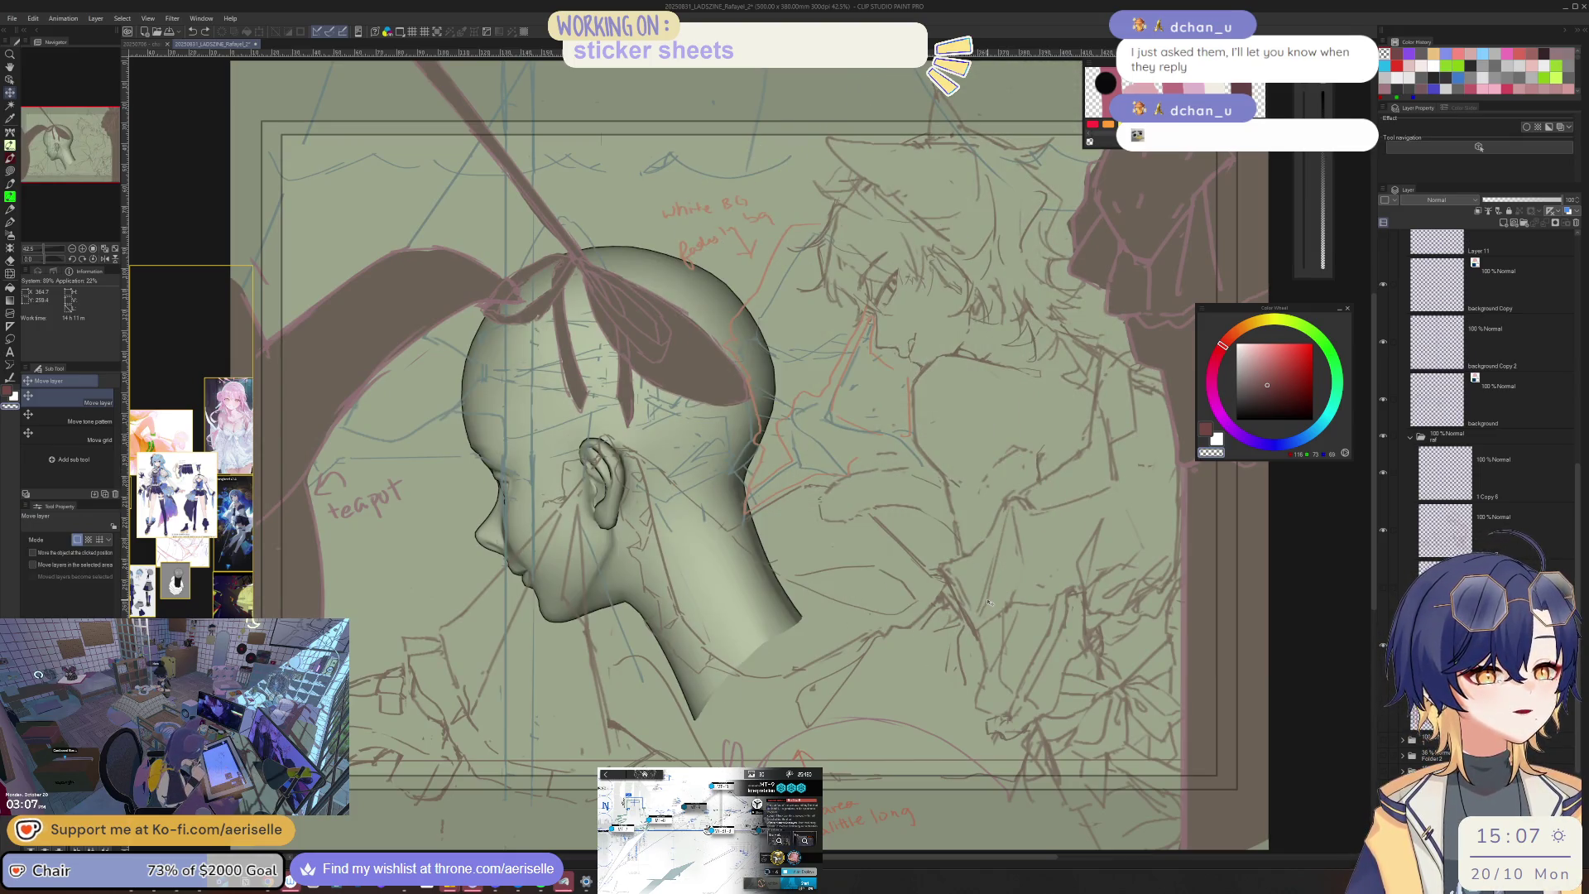
pyautogui.press('o')
pyautogui.press('o')
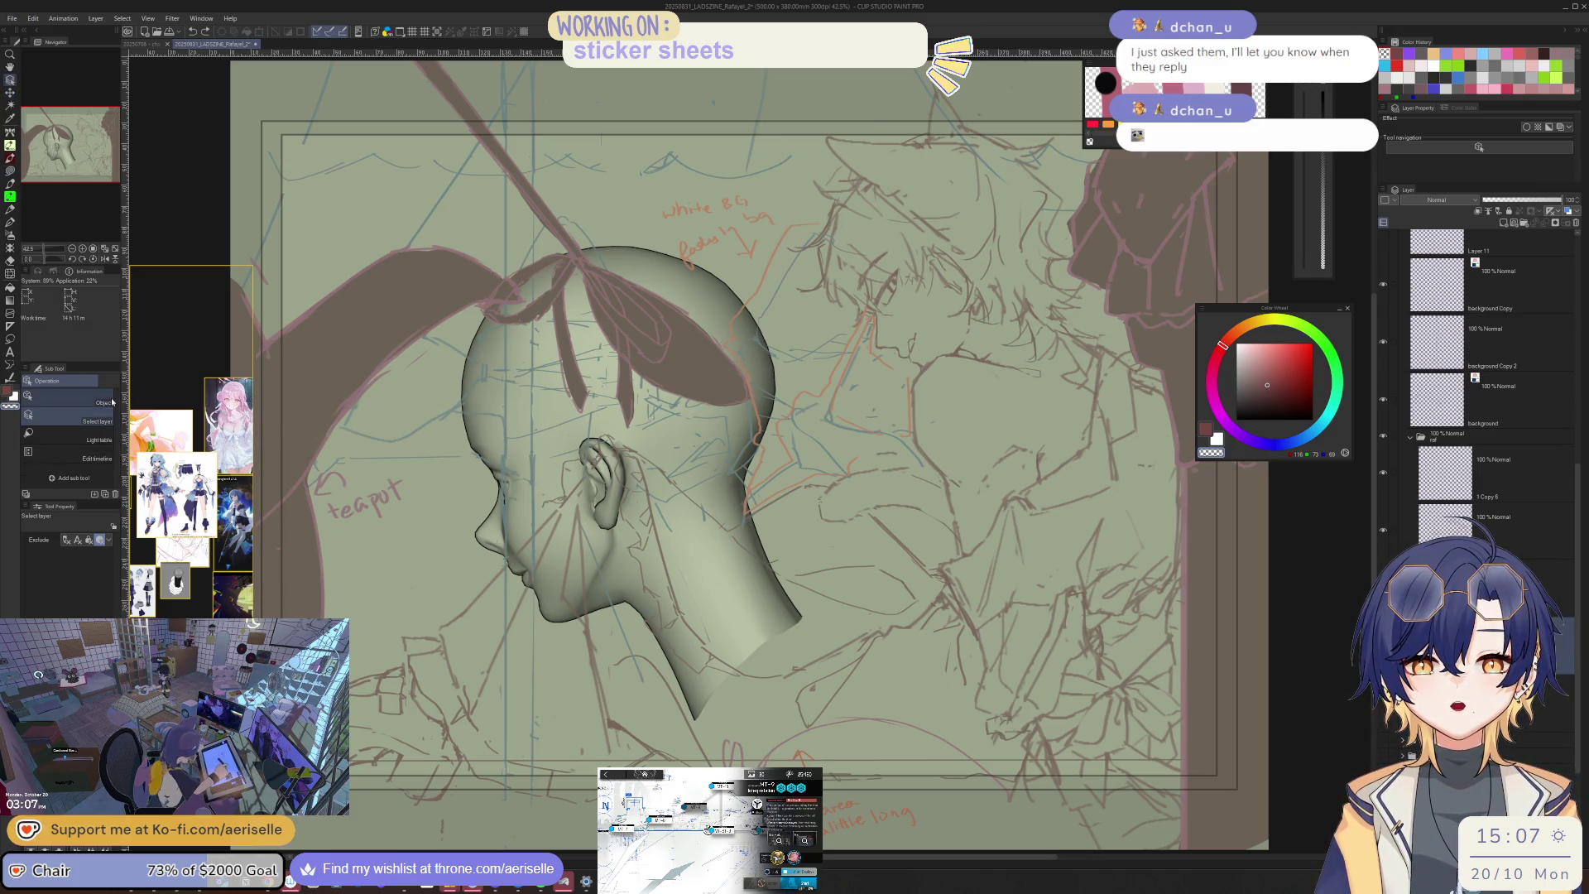
pyautogui.click(710, 495)
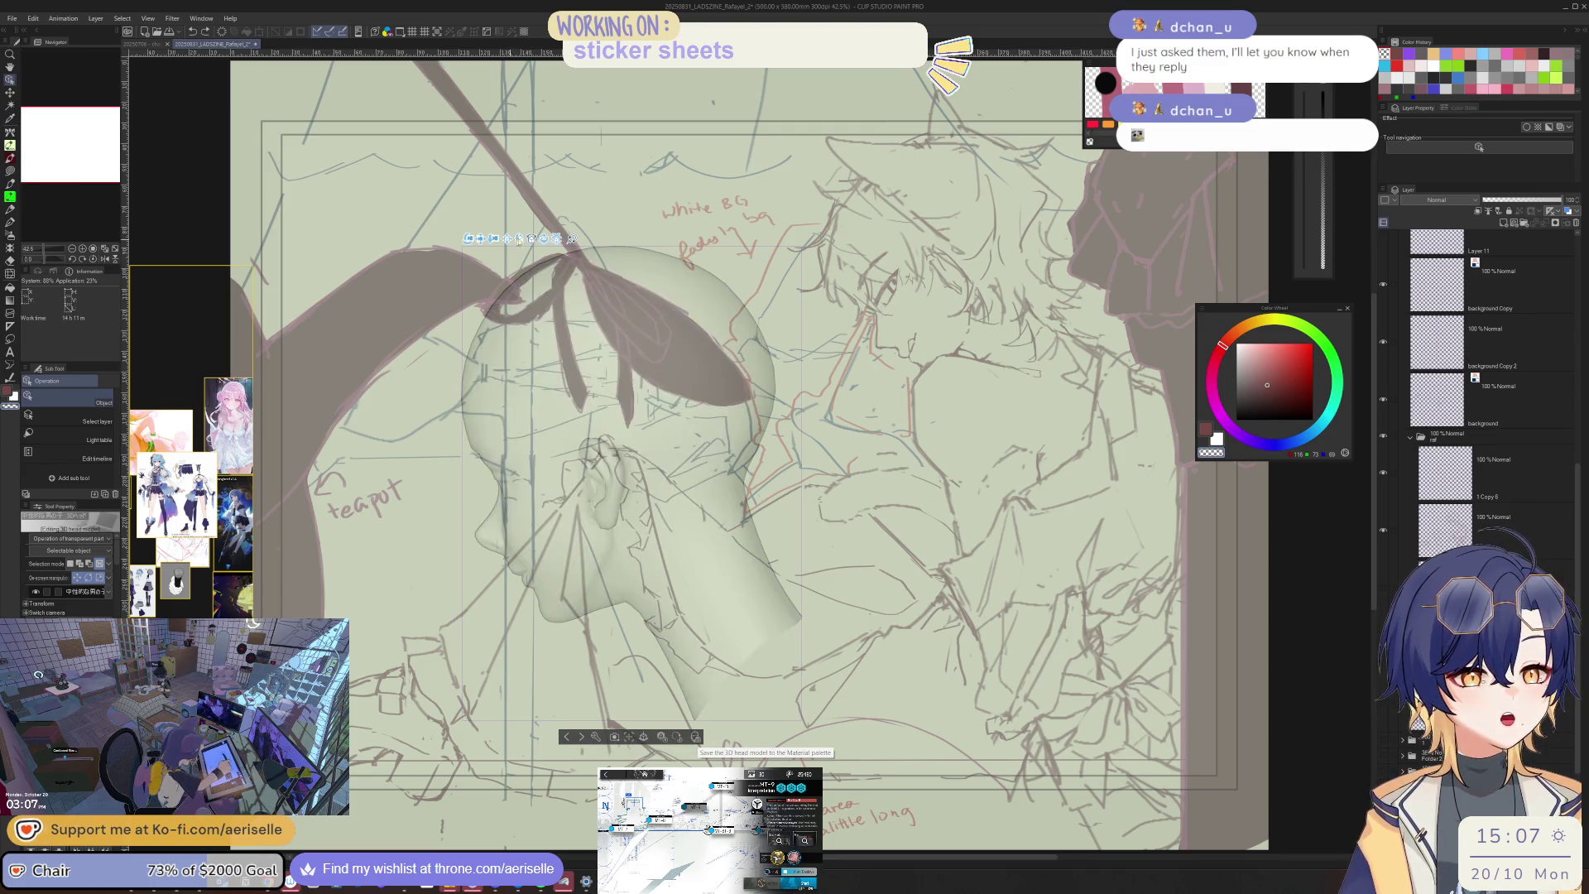
# Step: Move the 3D head right onto the sketched head and rotate it slightly
pyautogui.moveTo(480, 240); pyautogui.dragTo(805, 188)
pyautogui.moveTo(691, 305)
pyautogui.mouseDown()
pyautogui.moveTo(856, 120)
pyautogui.moveTo(897, 114)
pyautogui.moveTo(891, 95)
pyautogui.mouseUp()
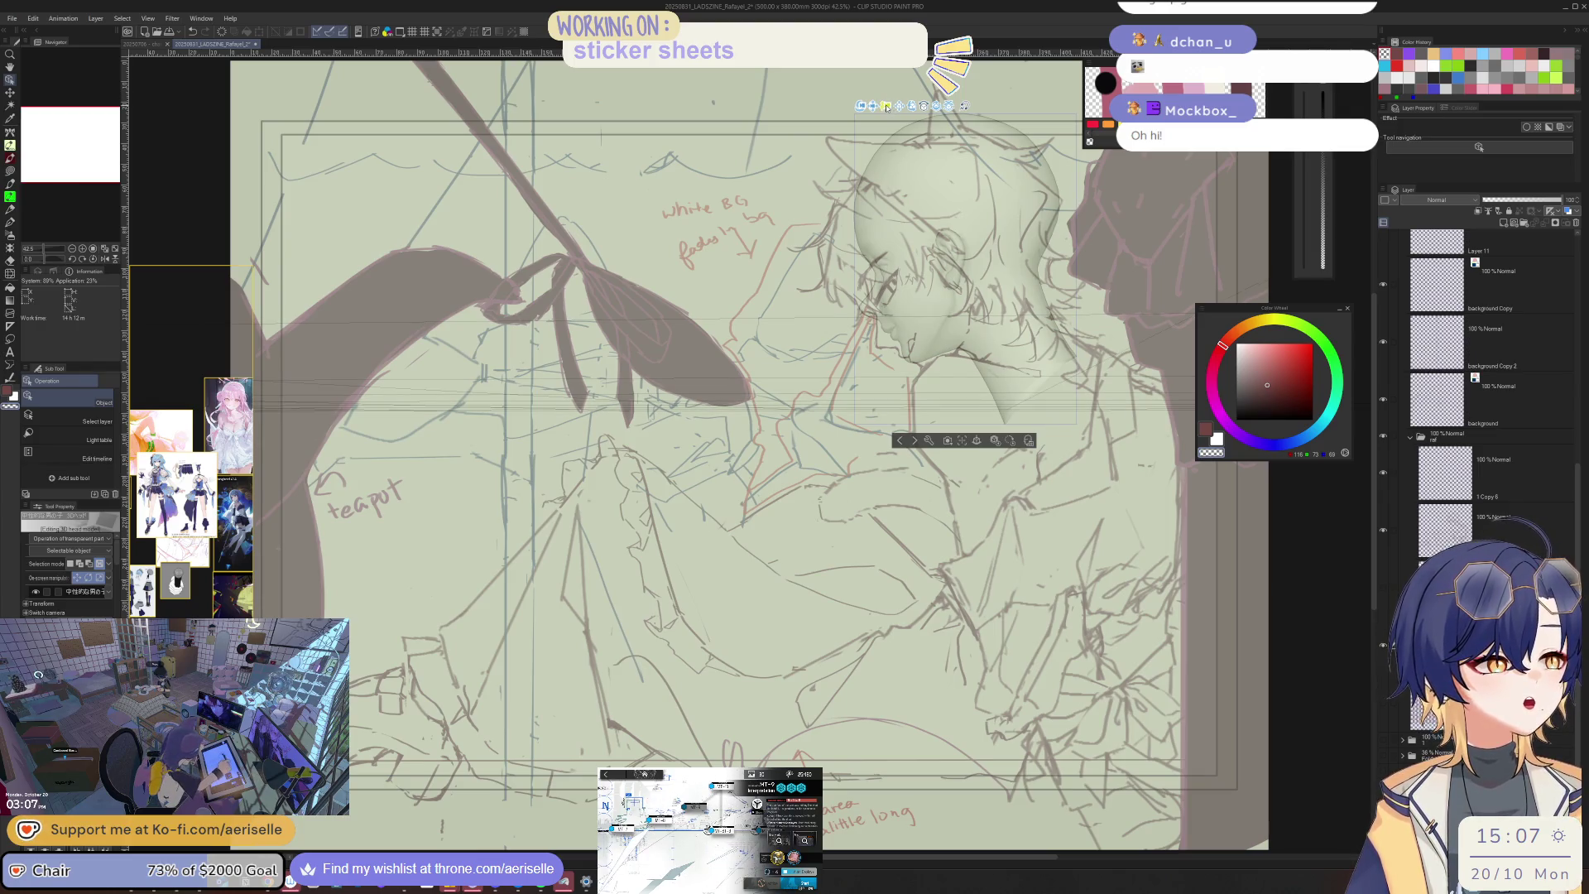
pyautogui.moveTo(878, 109); pyautogui.dragTo(930, 96)
pyautogui.moveTo(861, 146); pyautogui.dragTo(883, 136)
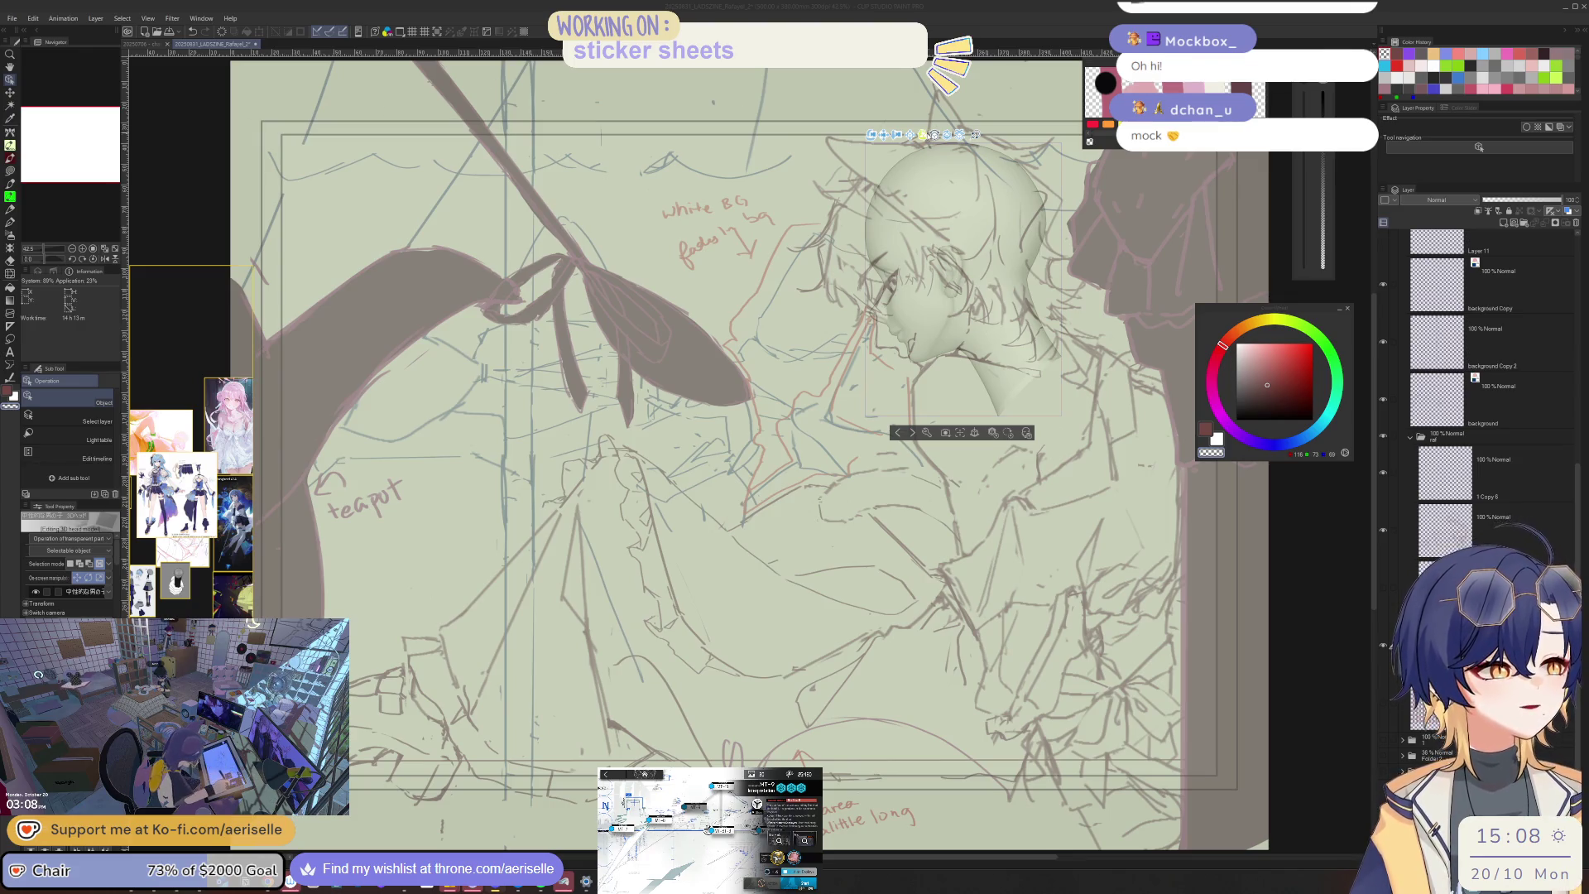
# Step: Fine-tune the head's tilt, position and size to match the sketch, then hide the linework layer
pyautogui.moveTo(938, 139)
pyautogui.mouseDown()
pyautogui.moveTo(959, 136)
pyautogui.moveTo(895, 147)
pyautogui.mouseUp()
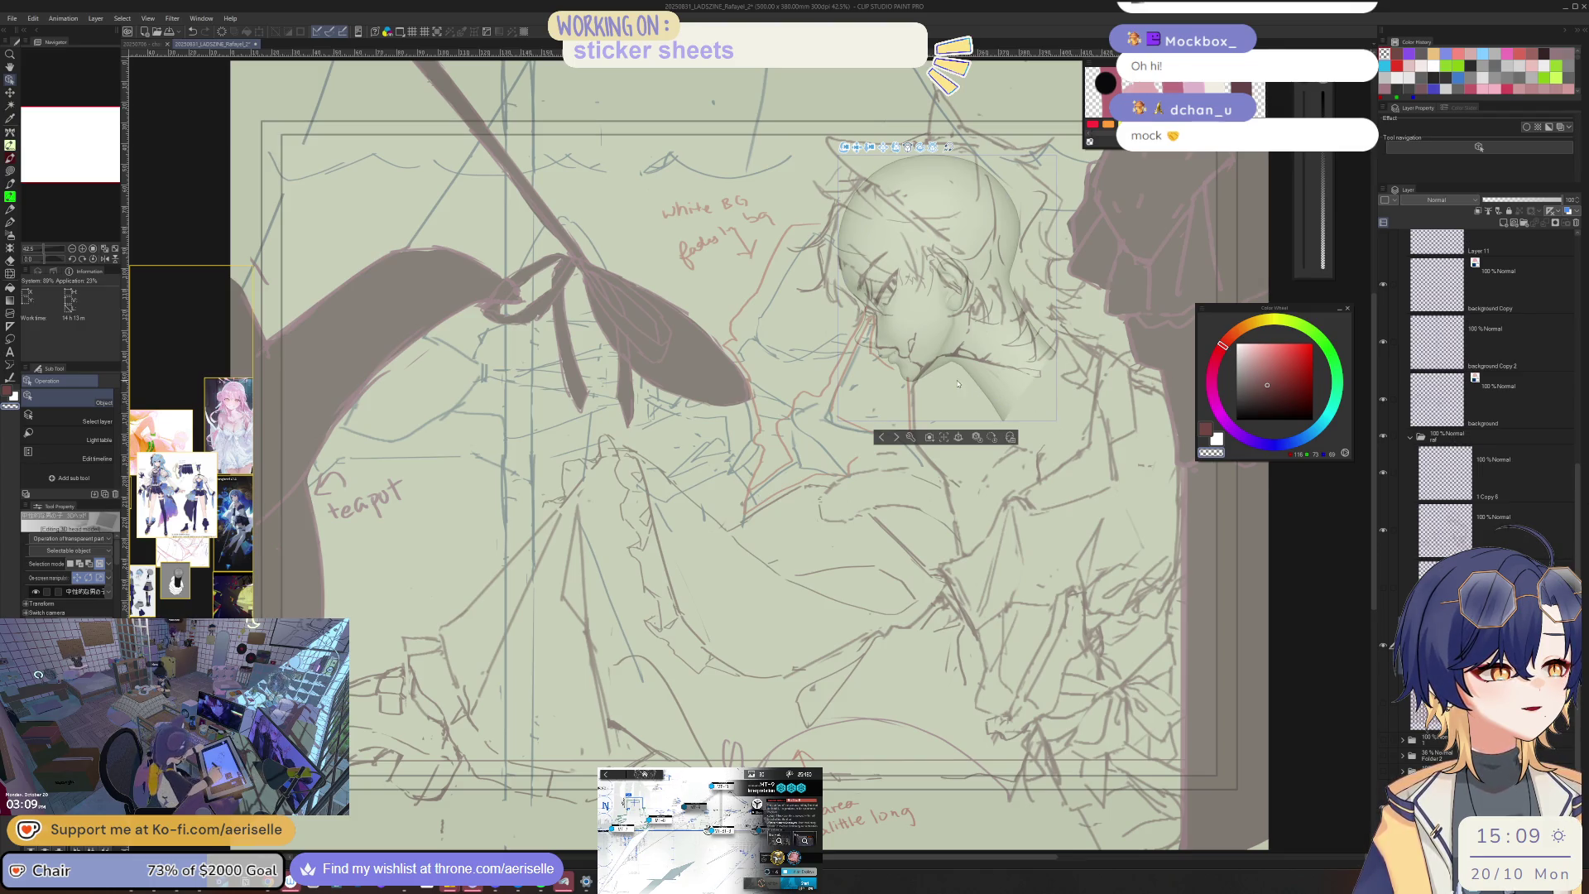
pyautogui.moveTo(864, 145)
pyautogui.mouseDown()
pyautogui.moveTo(902, 146)
pyautogui.moveTo(880, 192)
pyautogui.moveTo(882, 160)
pyautogui.mouseUp()
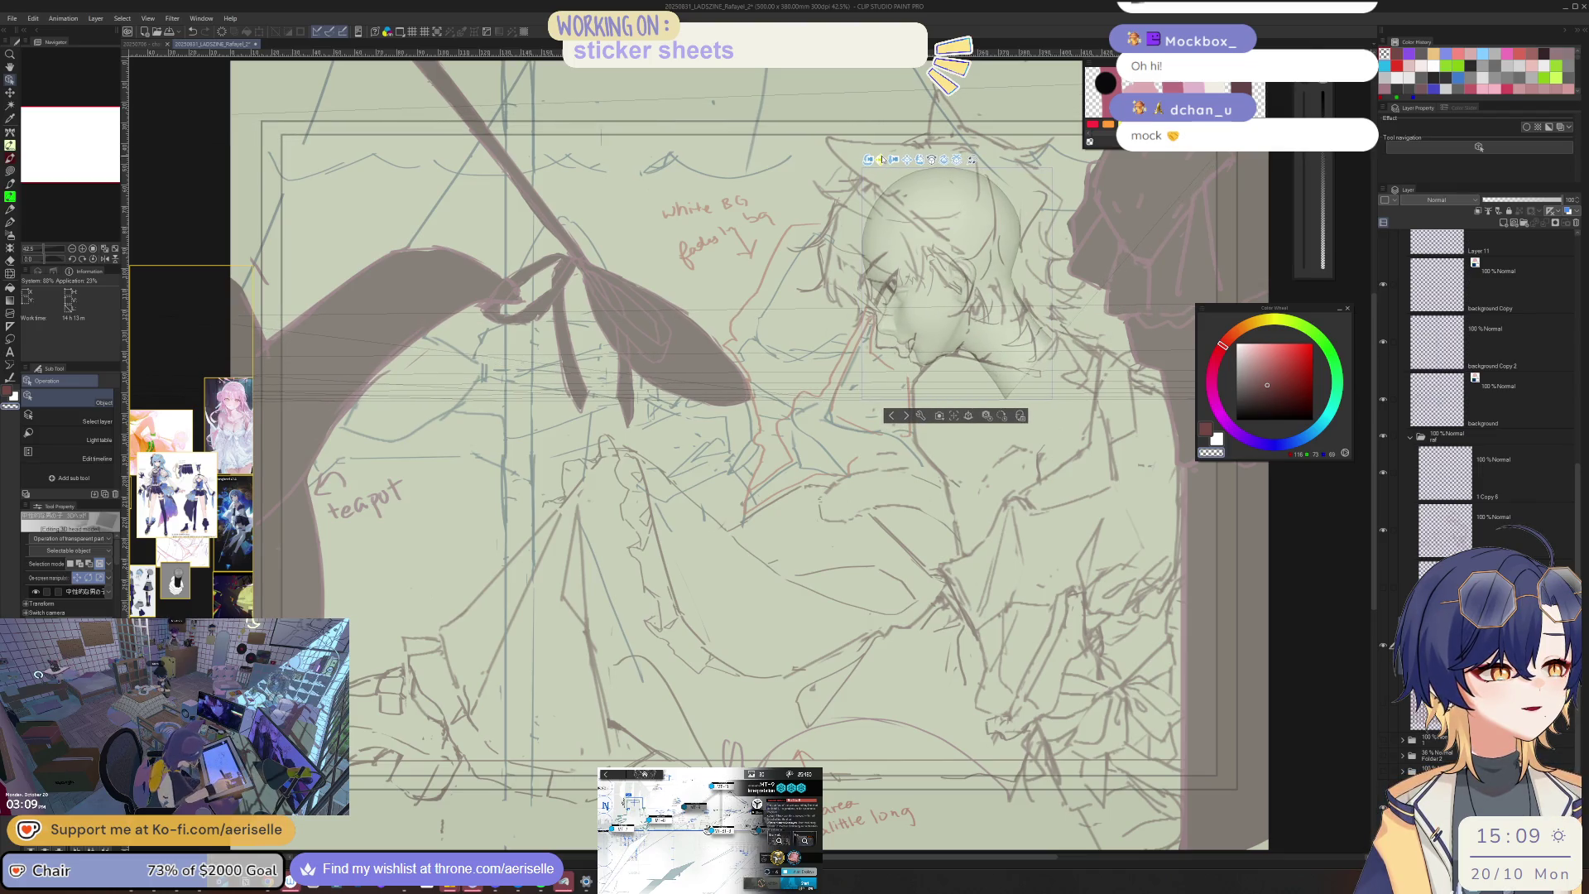
pyautogui.moveTo(921, 159)
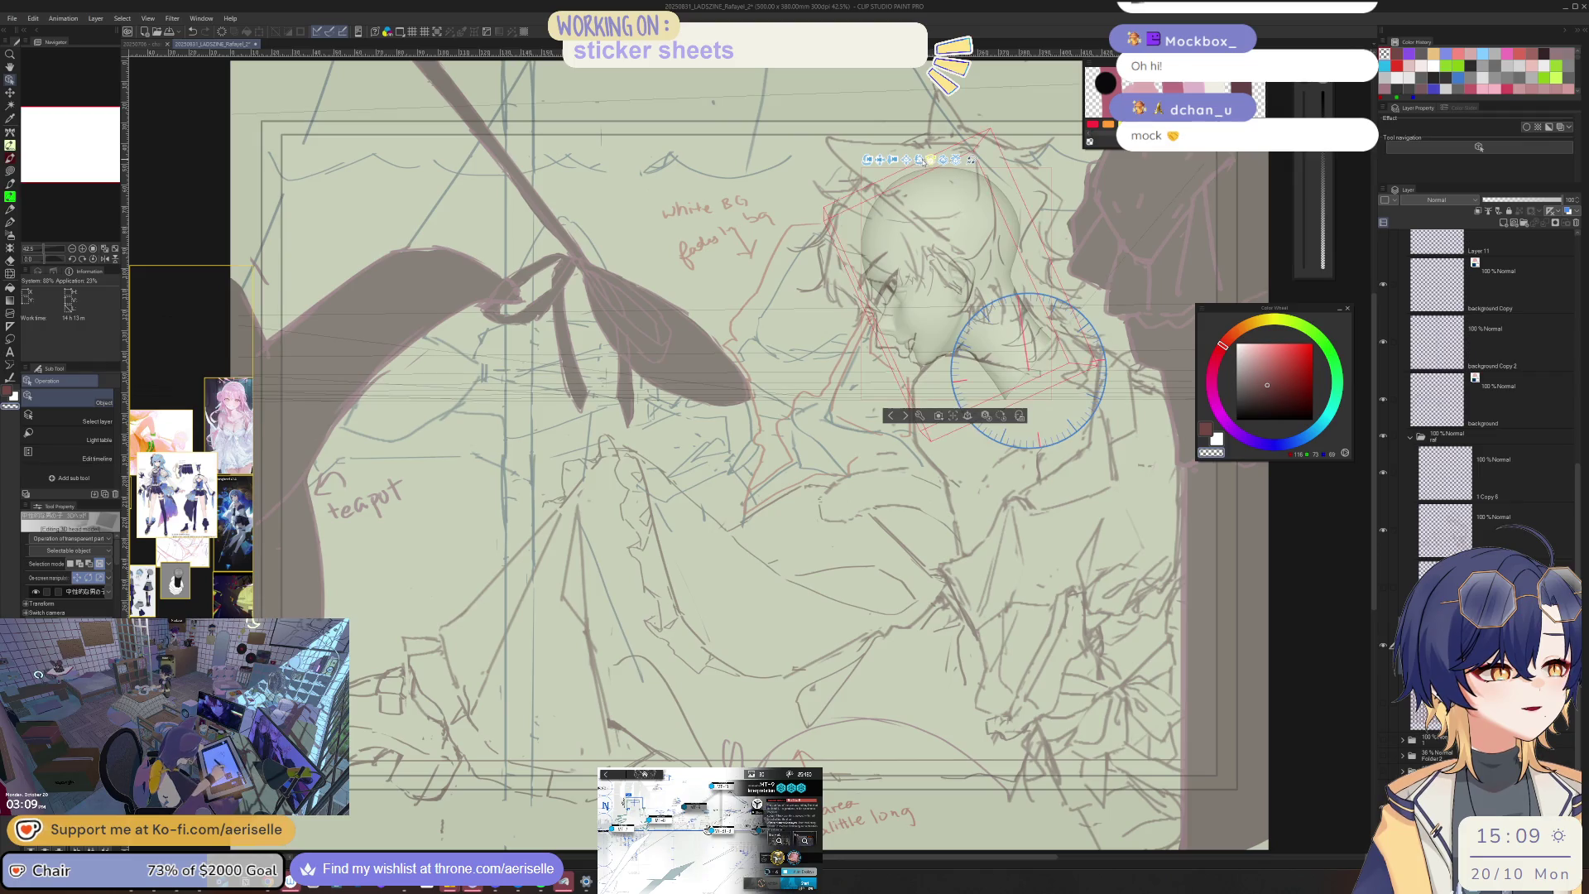
pyautogui.moveTo(921, 160); pyautogui.dragTo(919, 163)
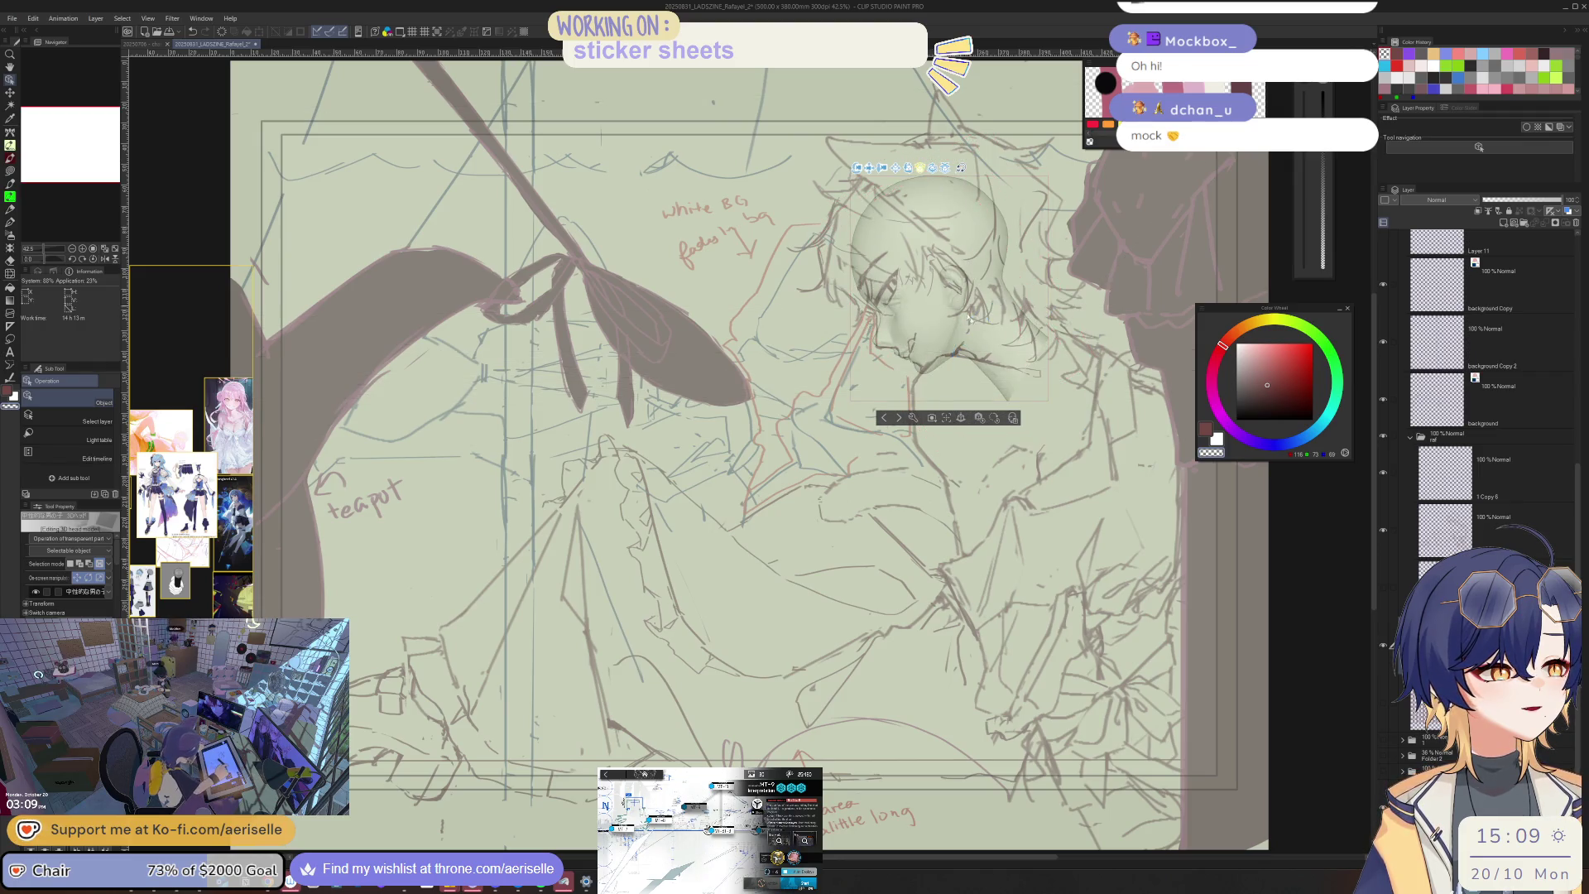
pyautogui.moveTo(870, 169); pyautogui.dragTo(865, 156)
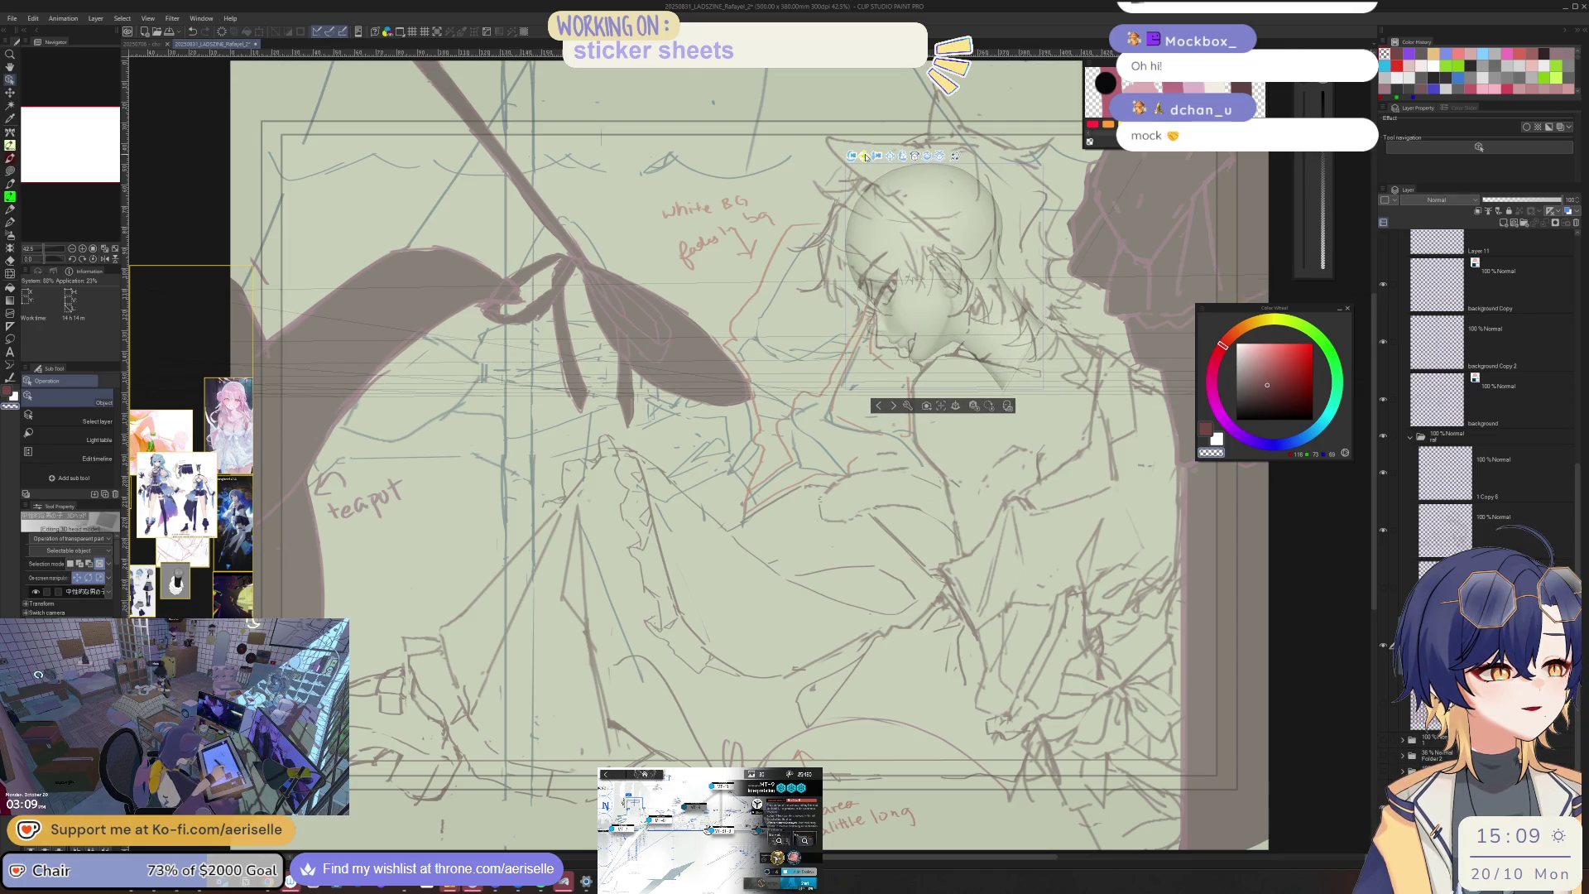
pyautogui.moveTo(883, 160)
pyautogui.mouseDown()
pyautogui.moveTo(847, 164)
pyautogui.moveTo(861, 160)
pyautogui.mouseUp()
pyautogui.click(1384, 530)
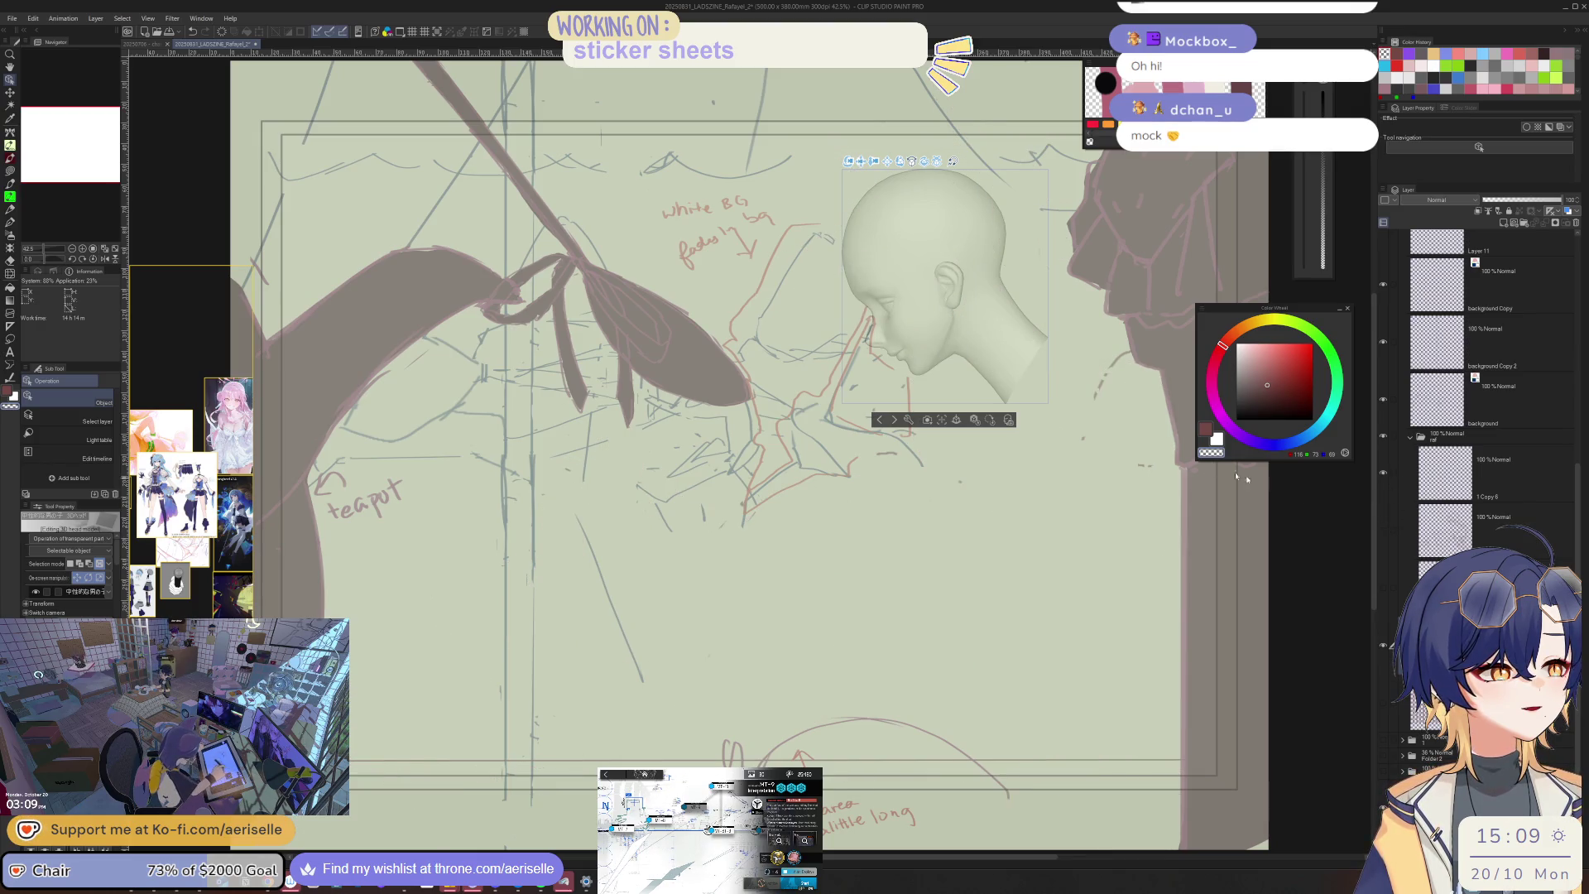
# Step: Rotate the 3D head, toggle the grey sketch lines to check it, and move it left onto the face
pyautogui.moveTo(904, 159); pyautogui.dragTo(896, 163)
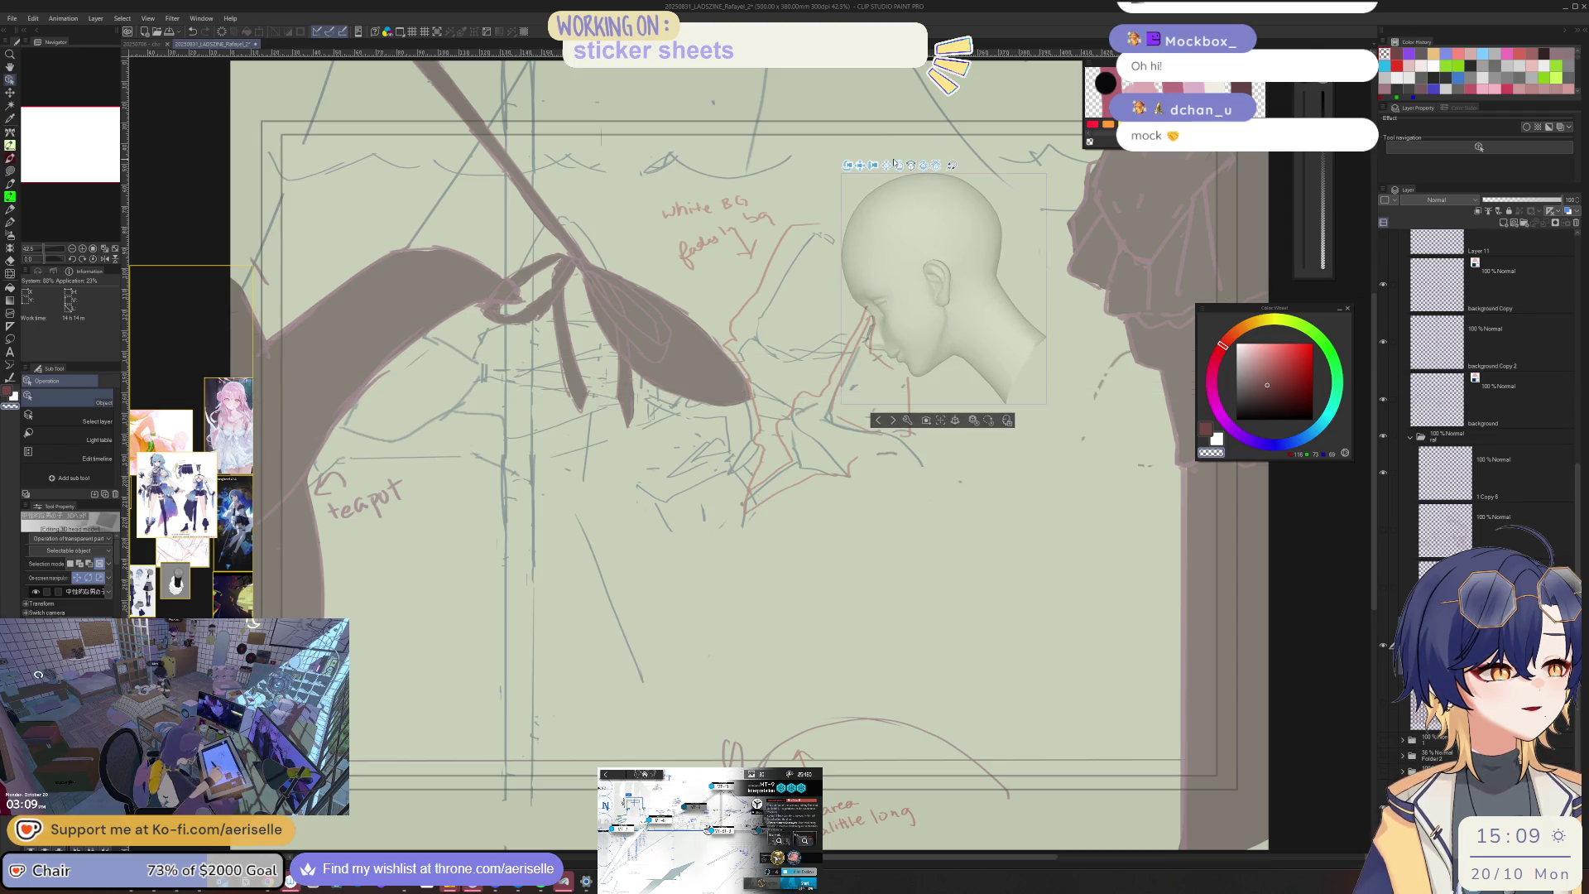
pyautogui.click(1382, 534)
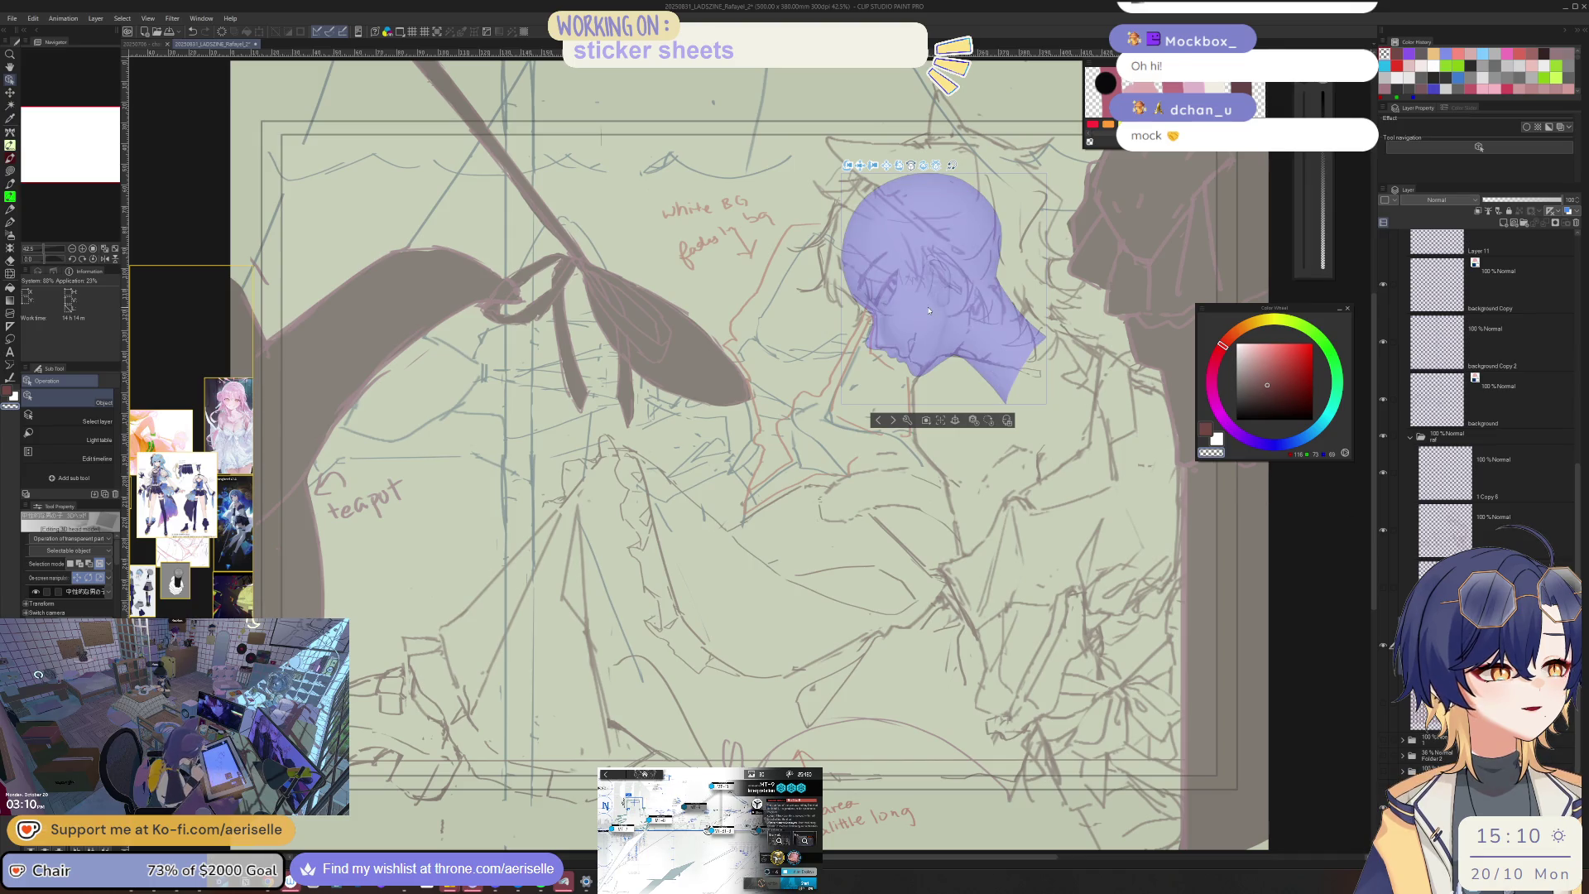
pyautogui.moveTo(864, 167); pyautogui.dragTo(905, 151)
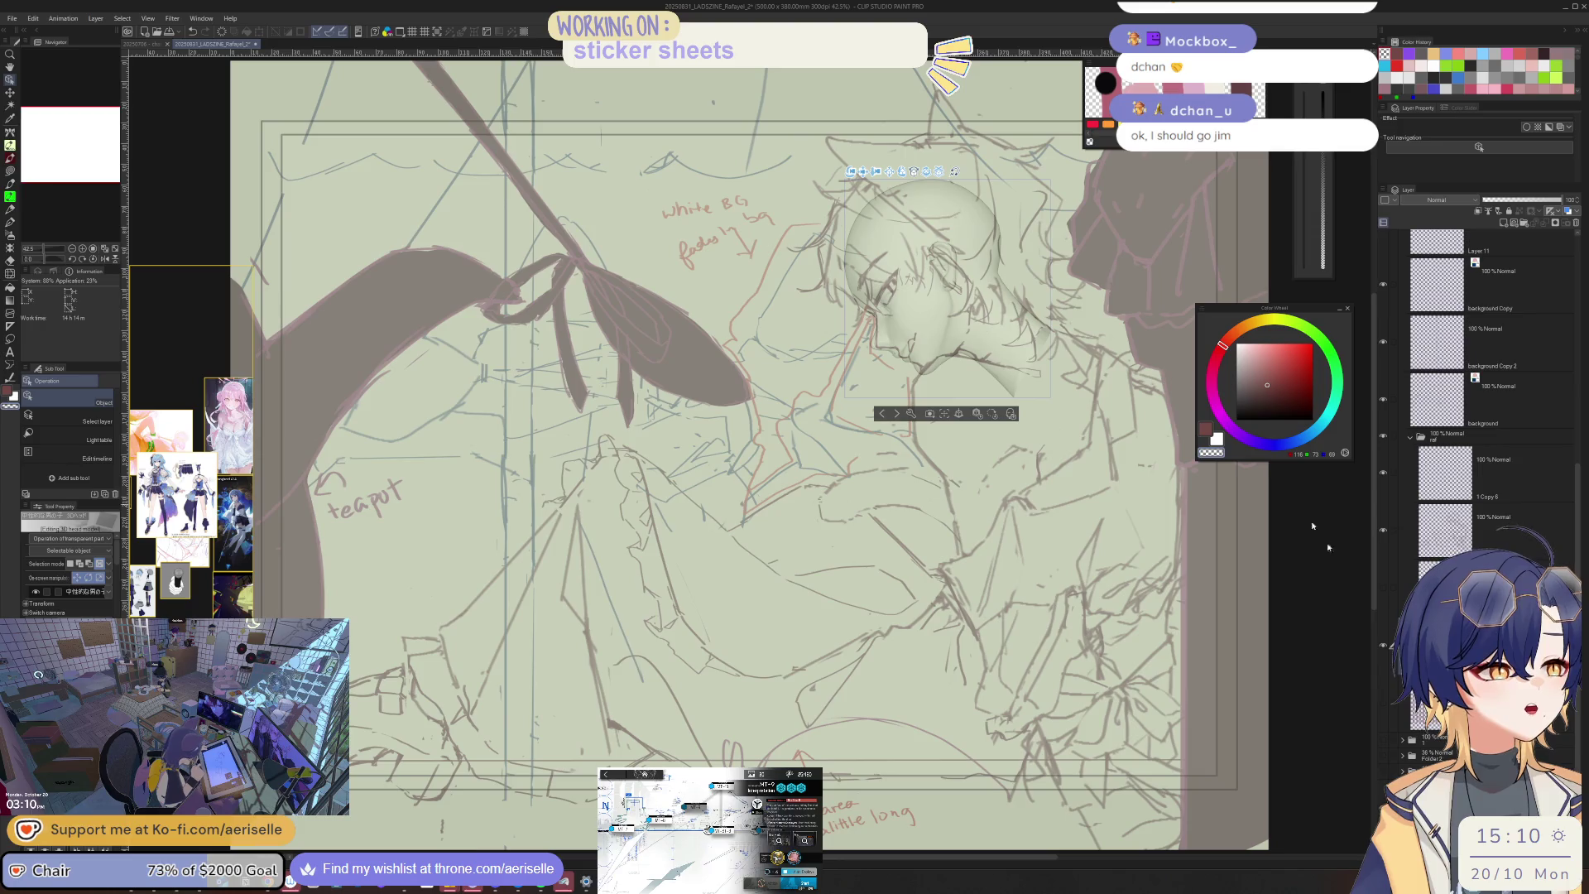
pyautogui.click(1384, 532)
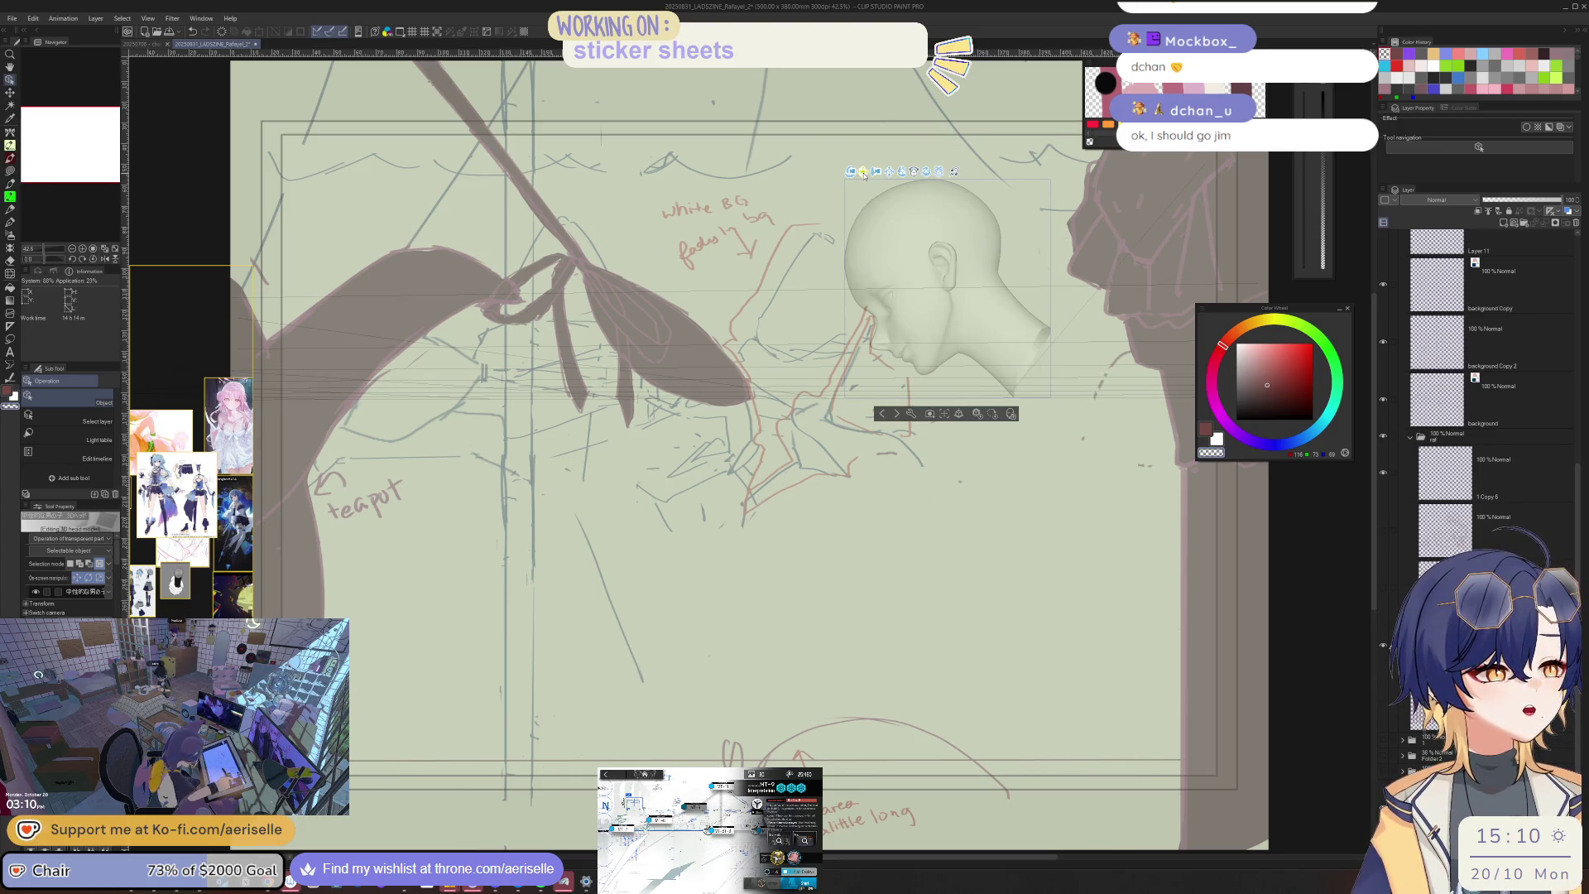
pyautogui.click(1384, 532)
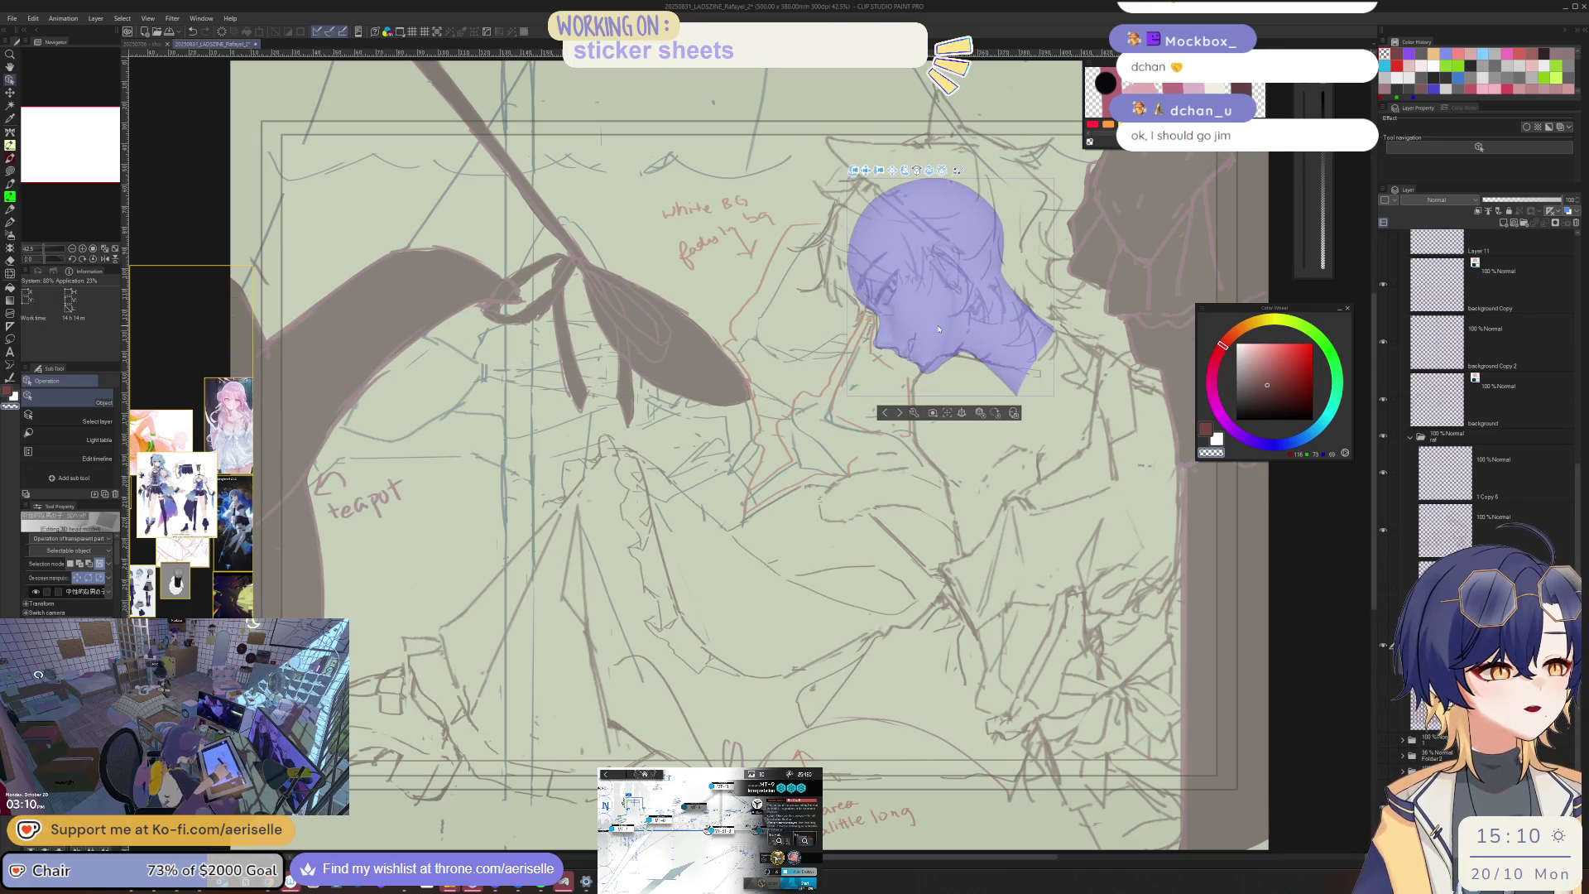
pyautogui.moveTo(958, 331); pyautogui.dragTo(813, 361)
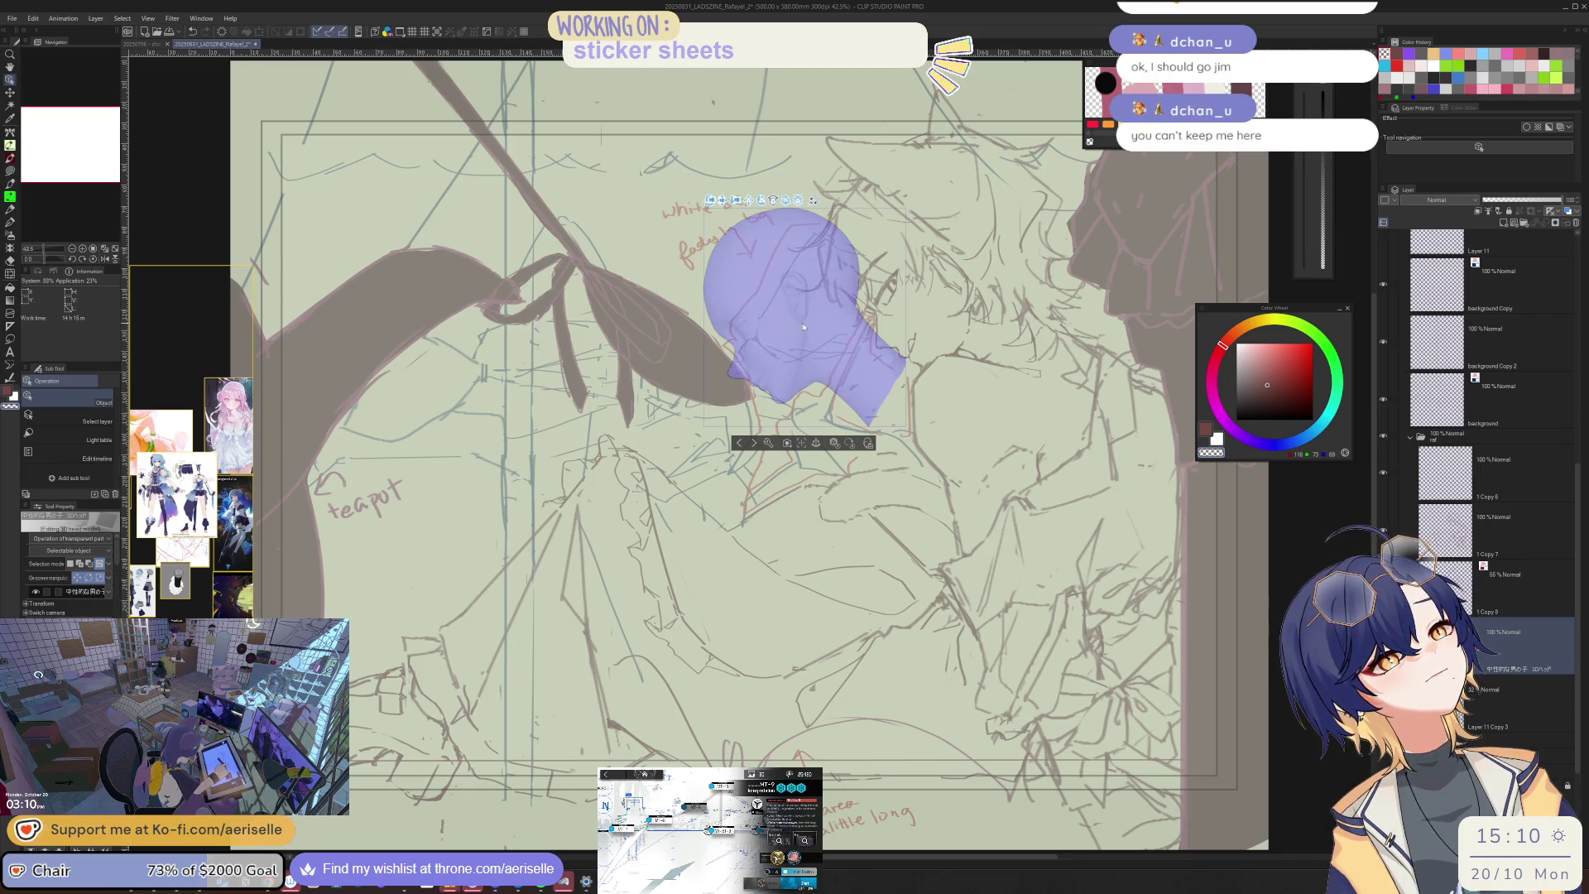
# Step: Turn the 3D head to a new angle and shift its layer down and right
pyautogui.moveTo(762, 203); pyautogui.dragTo(762, 213)
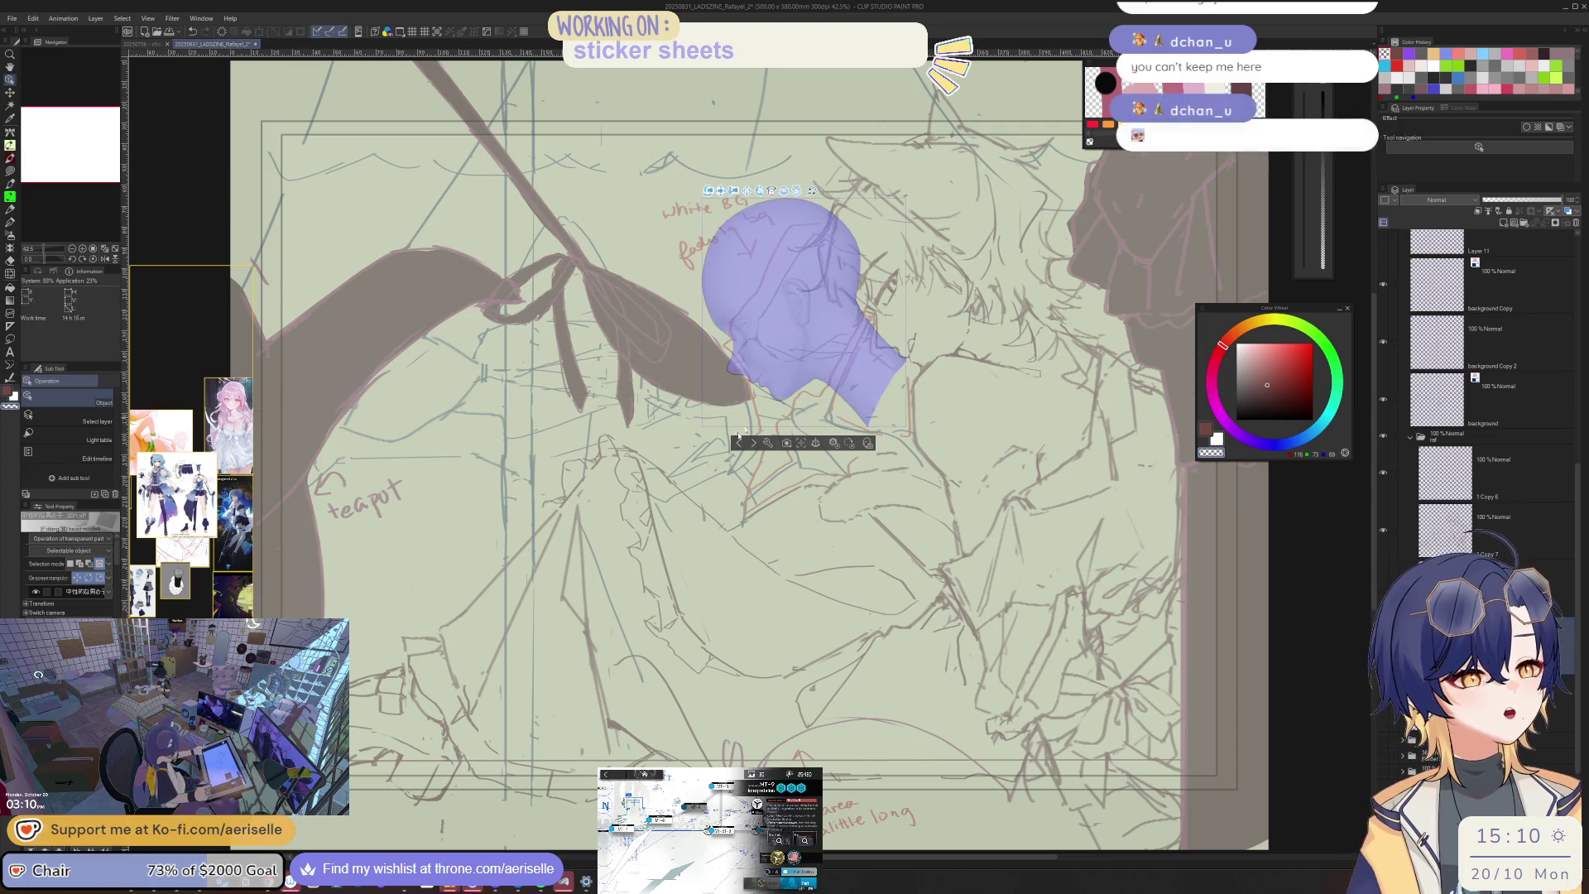
pyautogui.press('p')
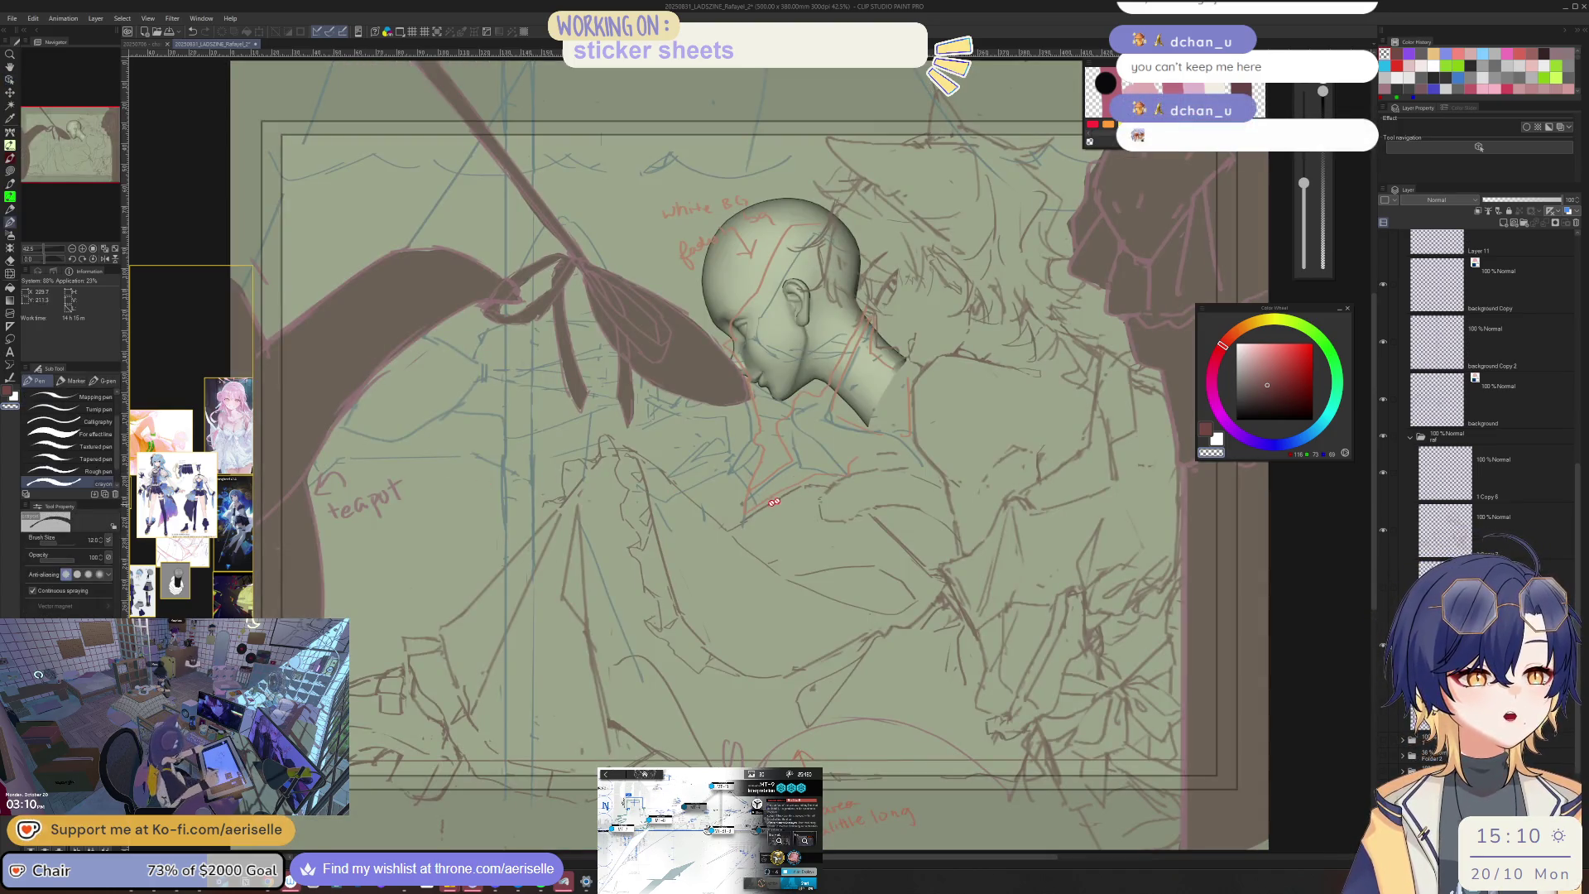
pyautogui.press('k')
pyautogui.moveTo(837, 410)
pyautogui.mouseDown()
pyautogui.moveTo(1011, 572)
pyautogui.moveTo(1023, 563)
pyautogui.moveTo(722, 409)
pyautogui.moveTo(839, 504)
pyautogui.moveTo(981, 529)
pyautogui.moveTo(893, 555)
pyautogui.moveTo(844, 515)
pyautogui.moveTo(832, 523)
pyautogui.moveTo(866, 533)
pyautogui.mouseUp()
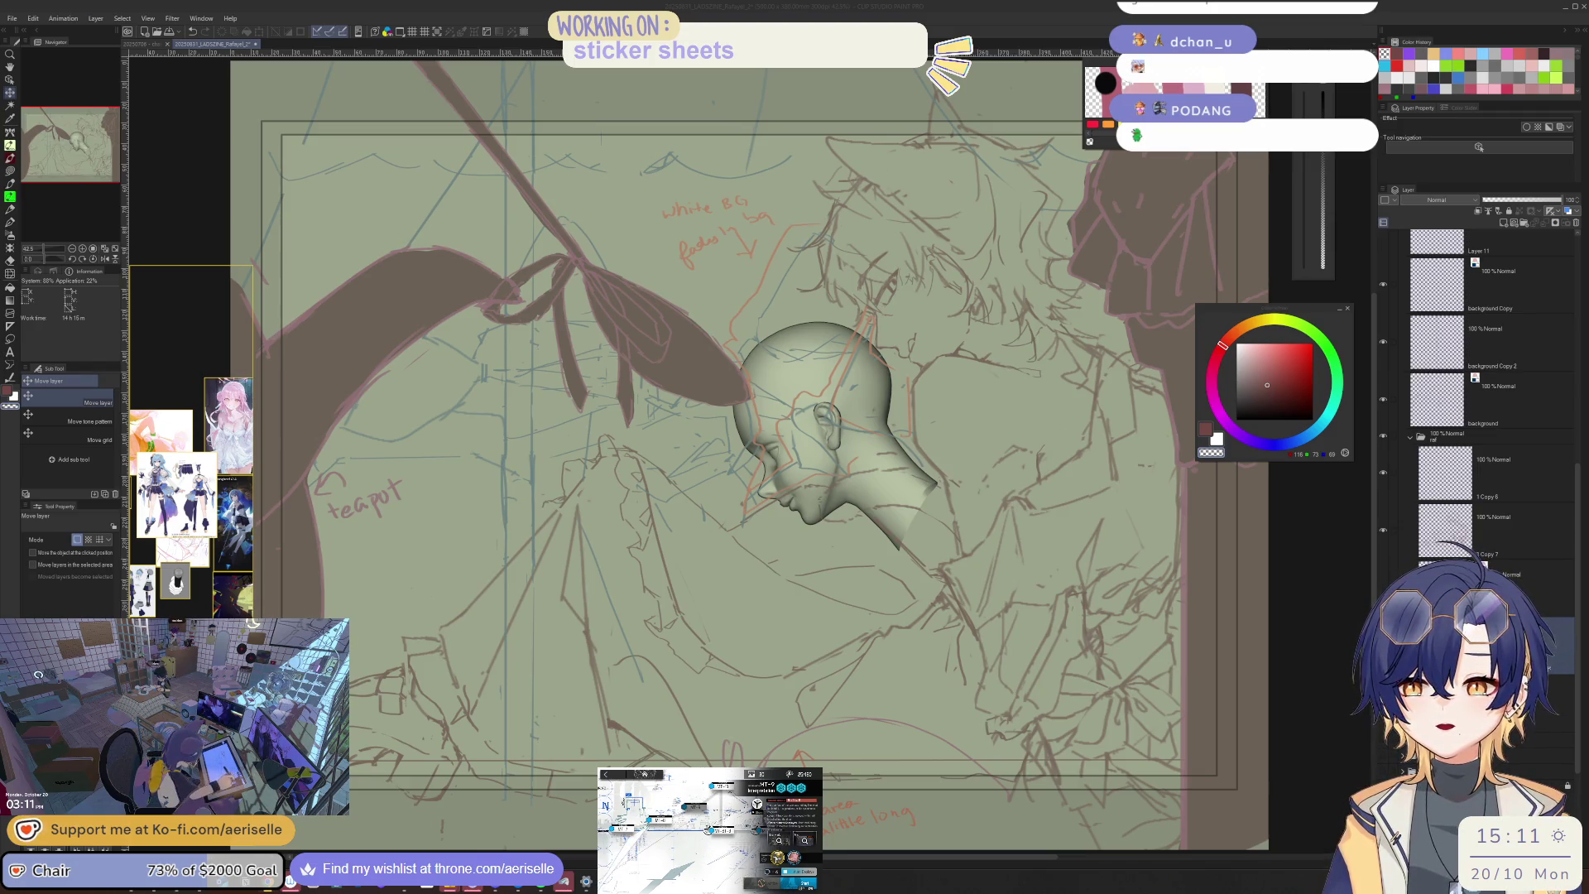
# Step: Reselect the head, nudge it into place on the face, then switch to the sticker document
pyautogui.moveTo(196, 296)
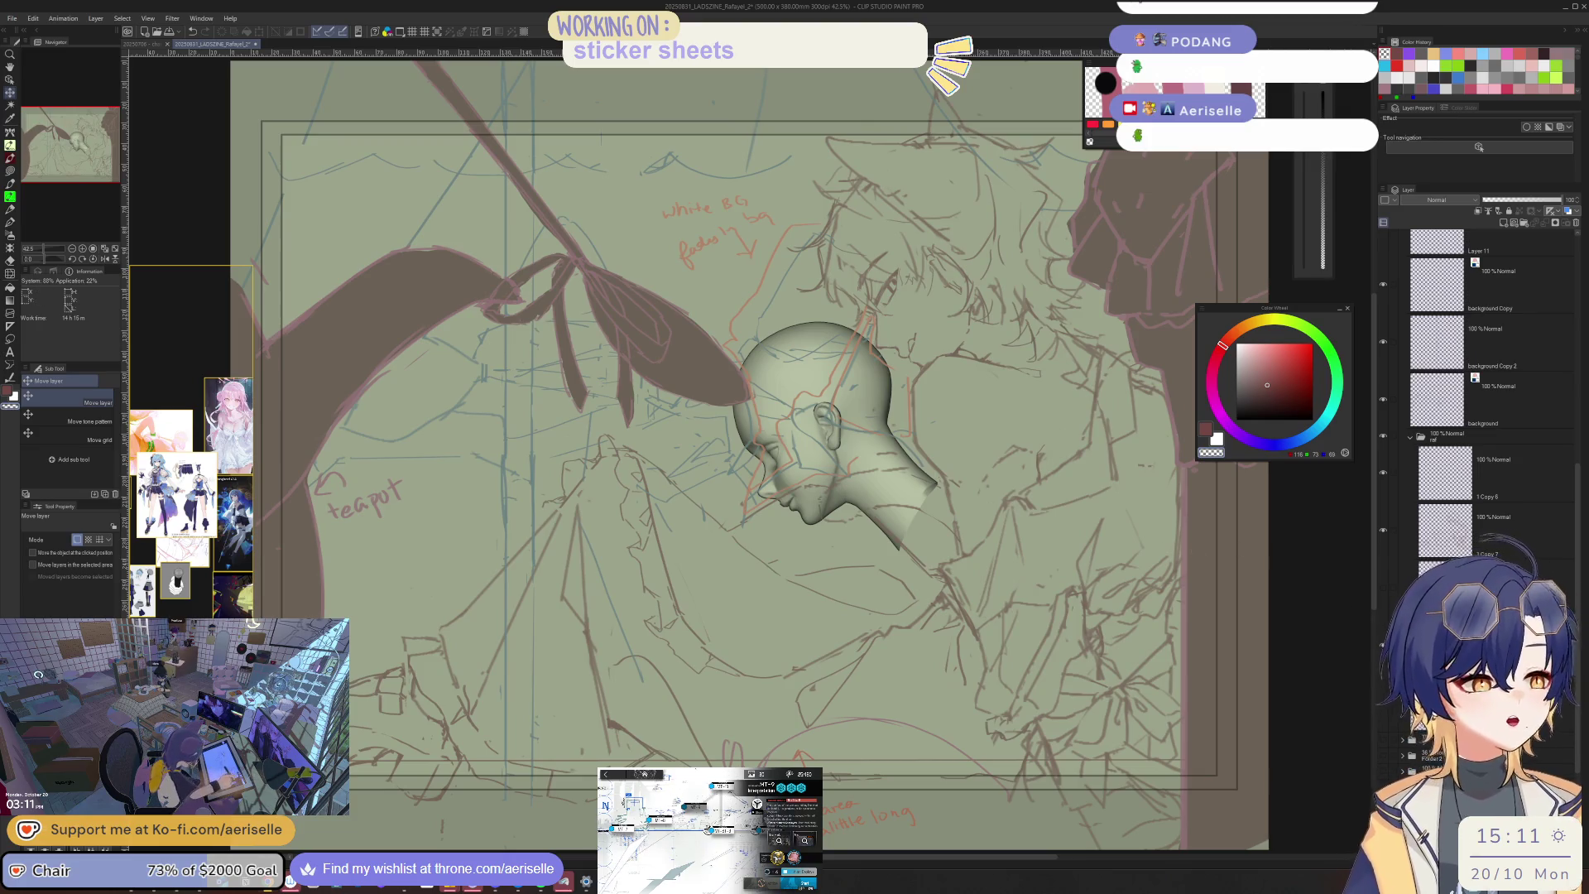
pyautogui.press('o')
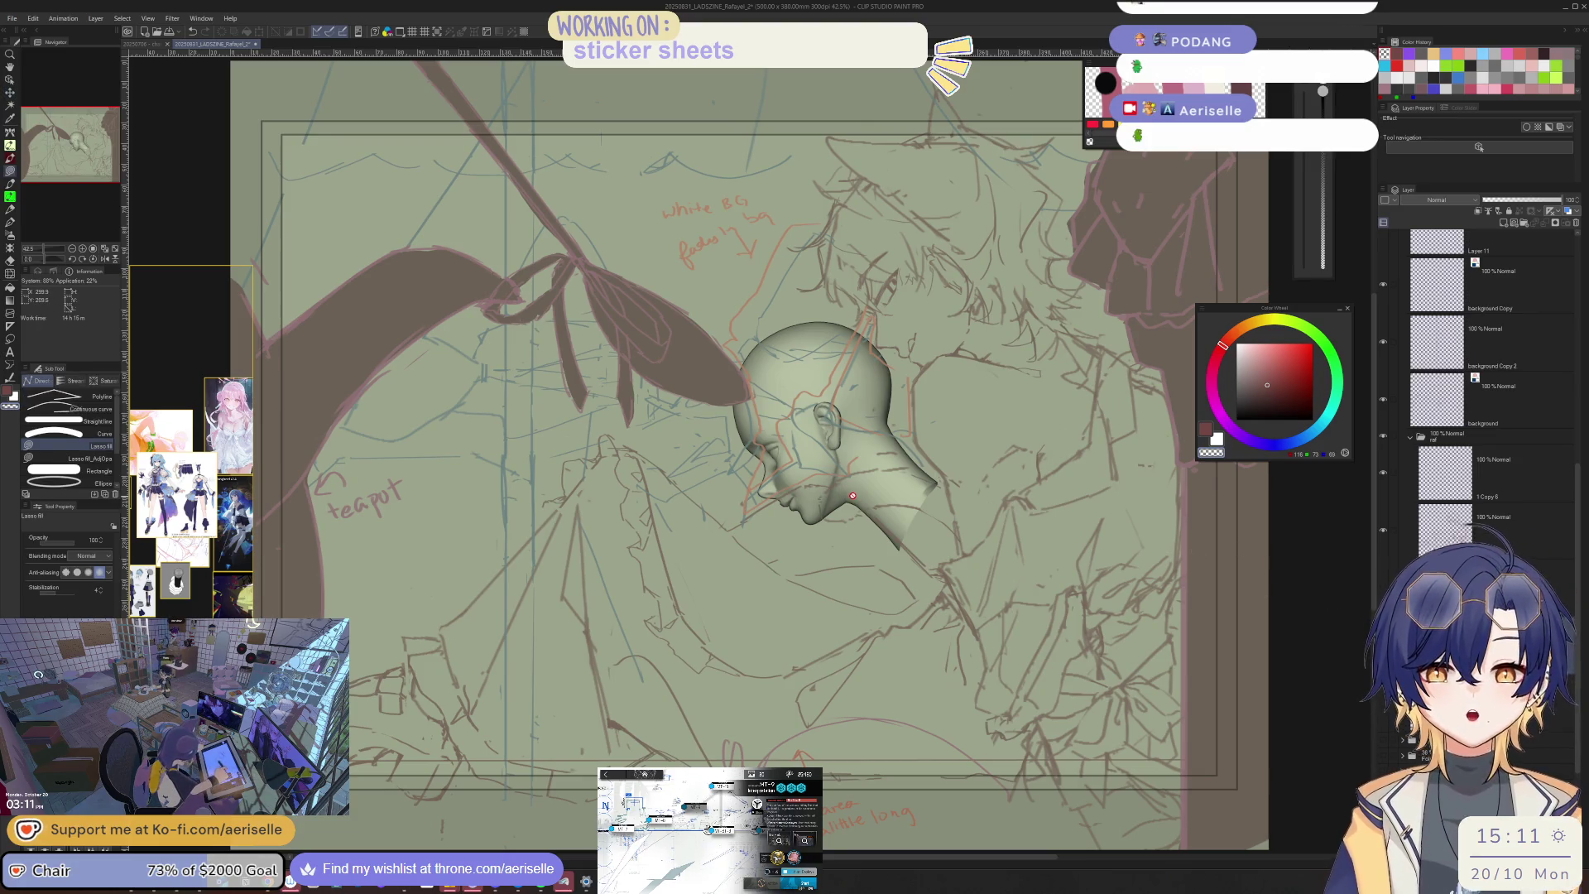
pyautogui.click(860, 509)
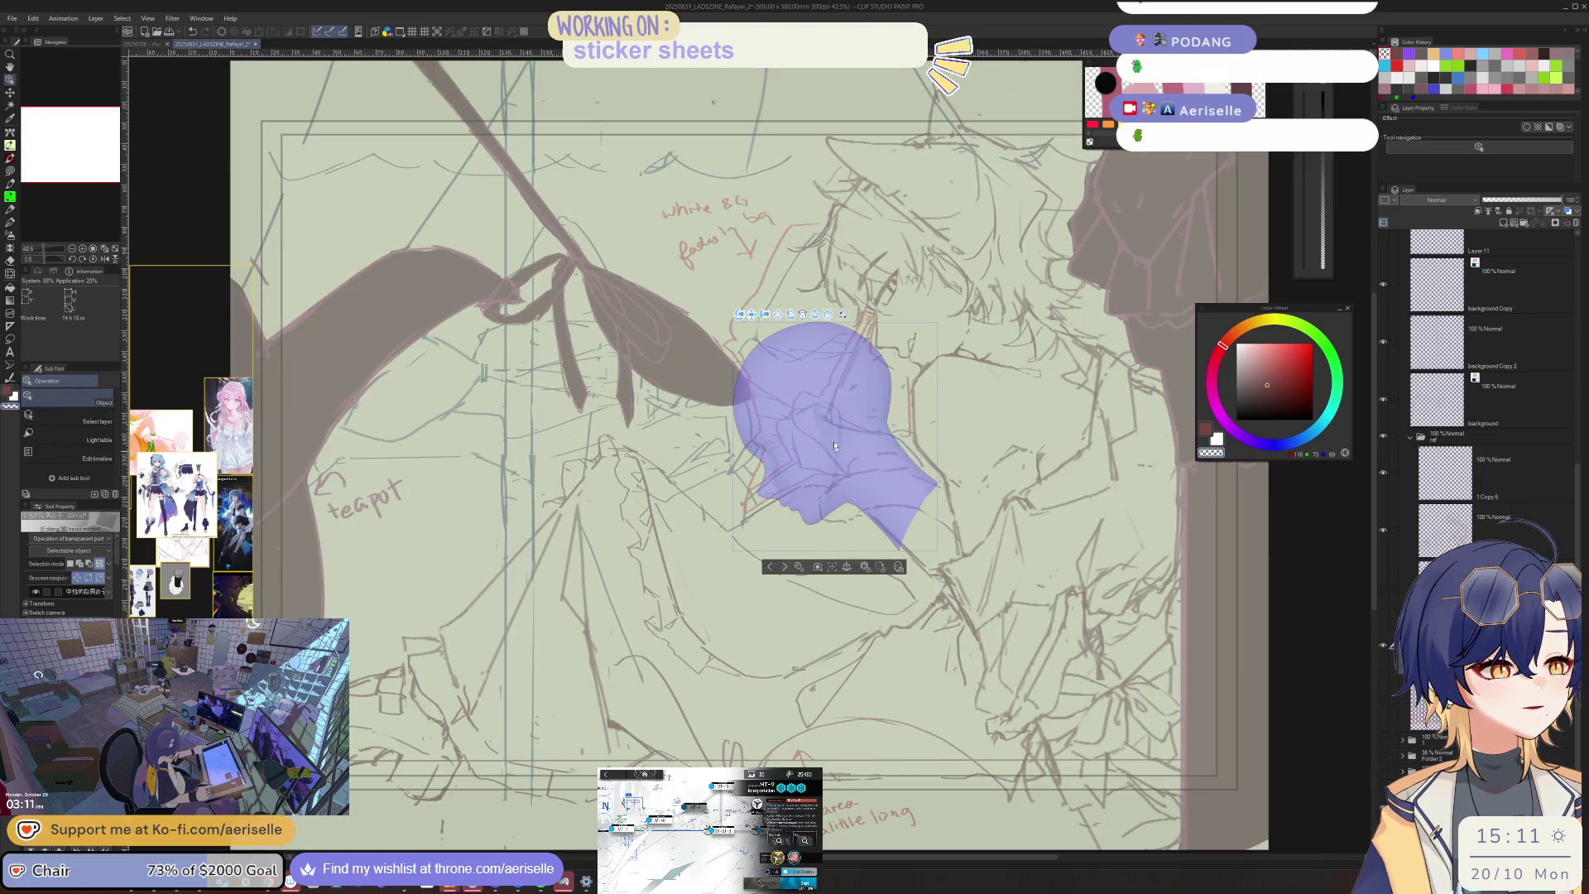
pyautogui.moveTo(739, 314)
pyautogui.mouseDown()
pyautogui.moveTo(765, 322)
pyautogui.moveTo(692, 371)
pyautogui.mouseUp()
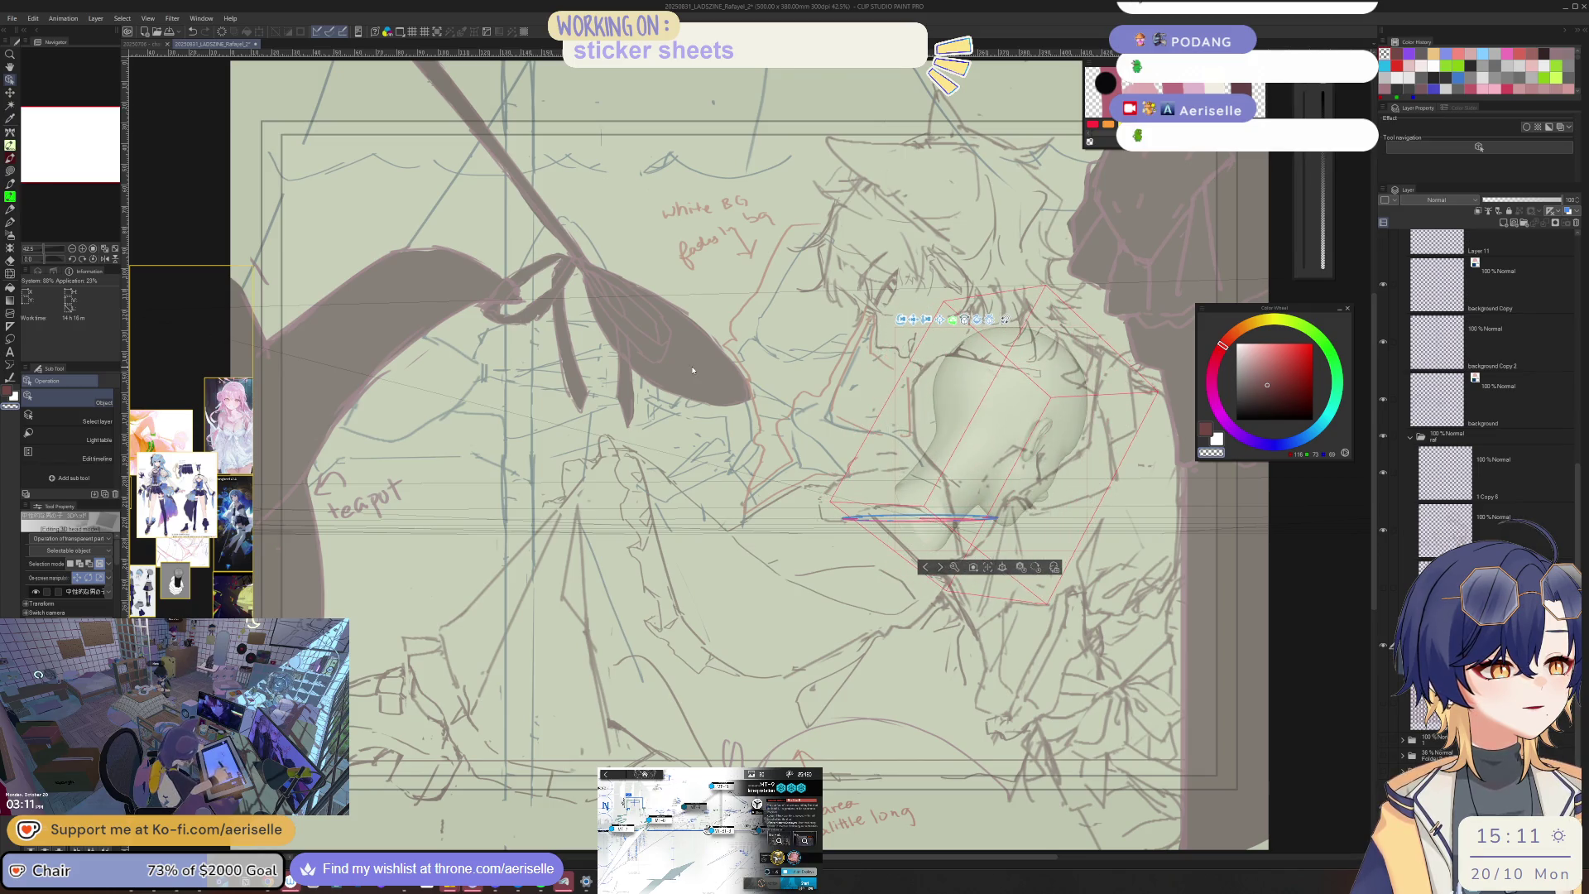
pyautogui.hotkey('ctrl', 'z')
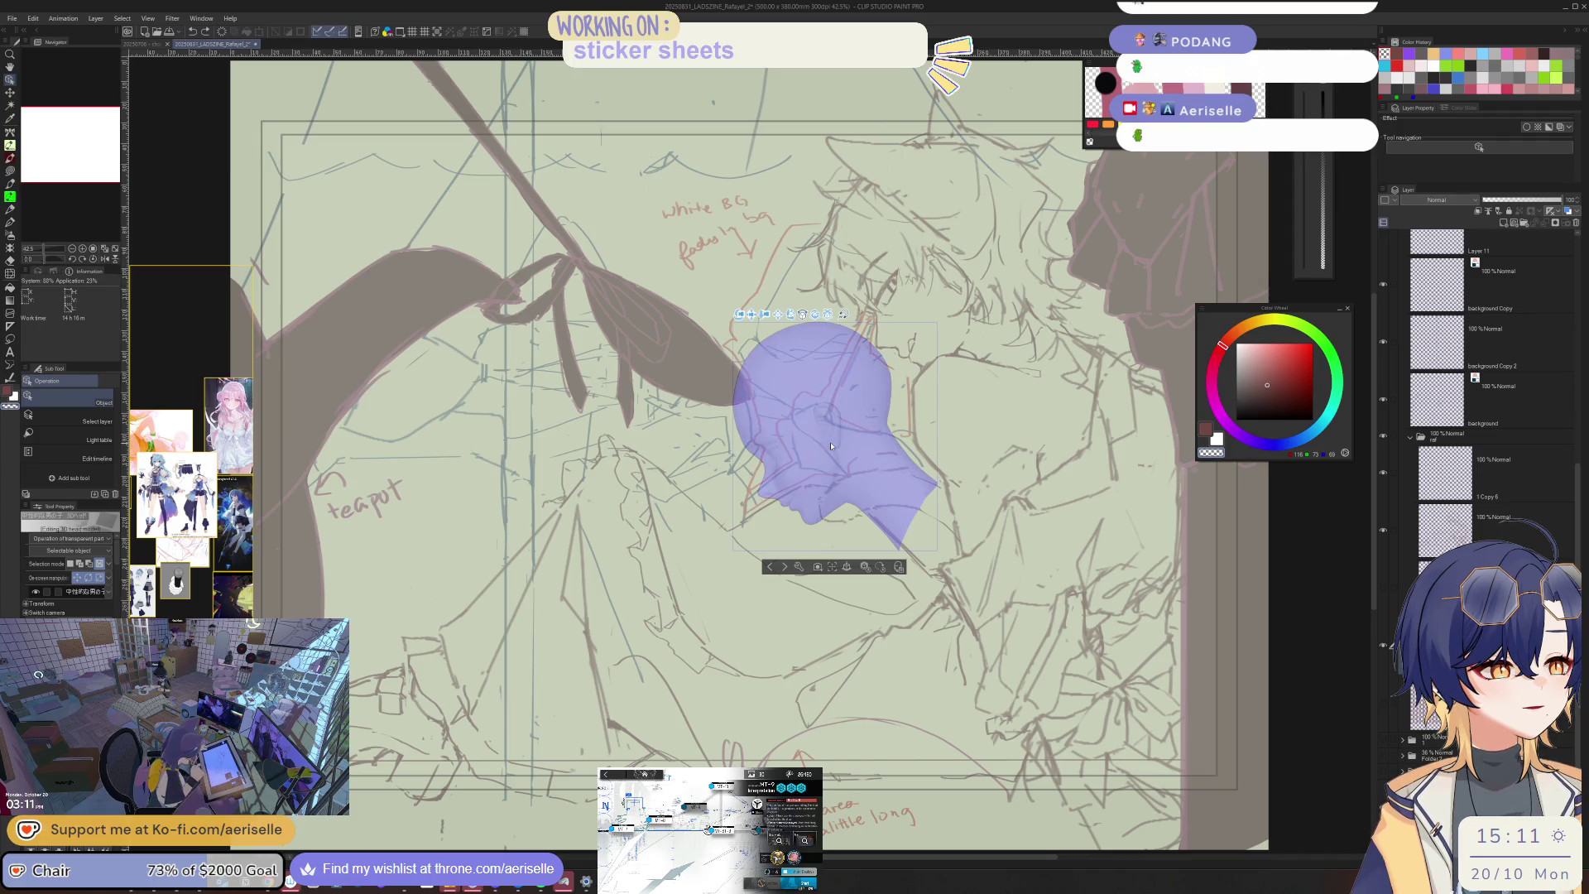
pyautogui.moveTo(802, 402); pyautogui.dragTo(808, 403)
pyautogui.moveTo(786, 321); pyautogui.dragTo(787, 322)
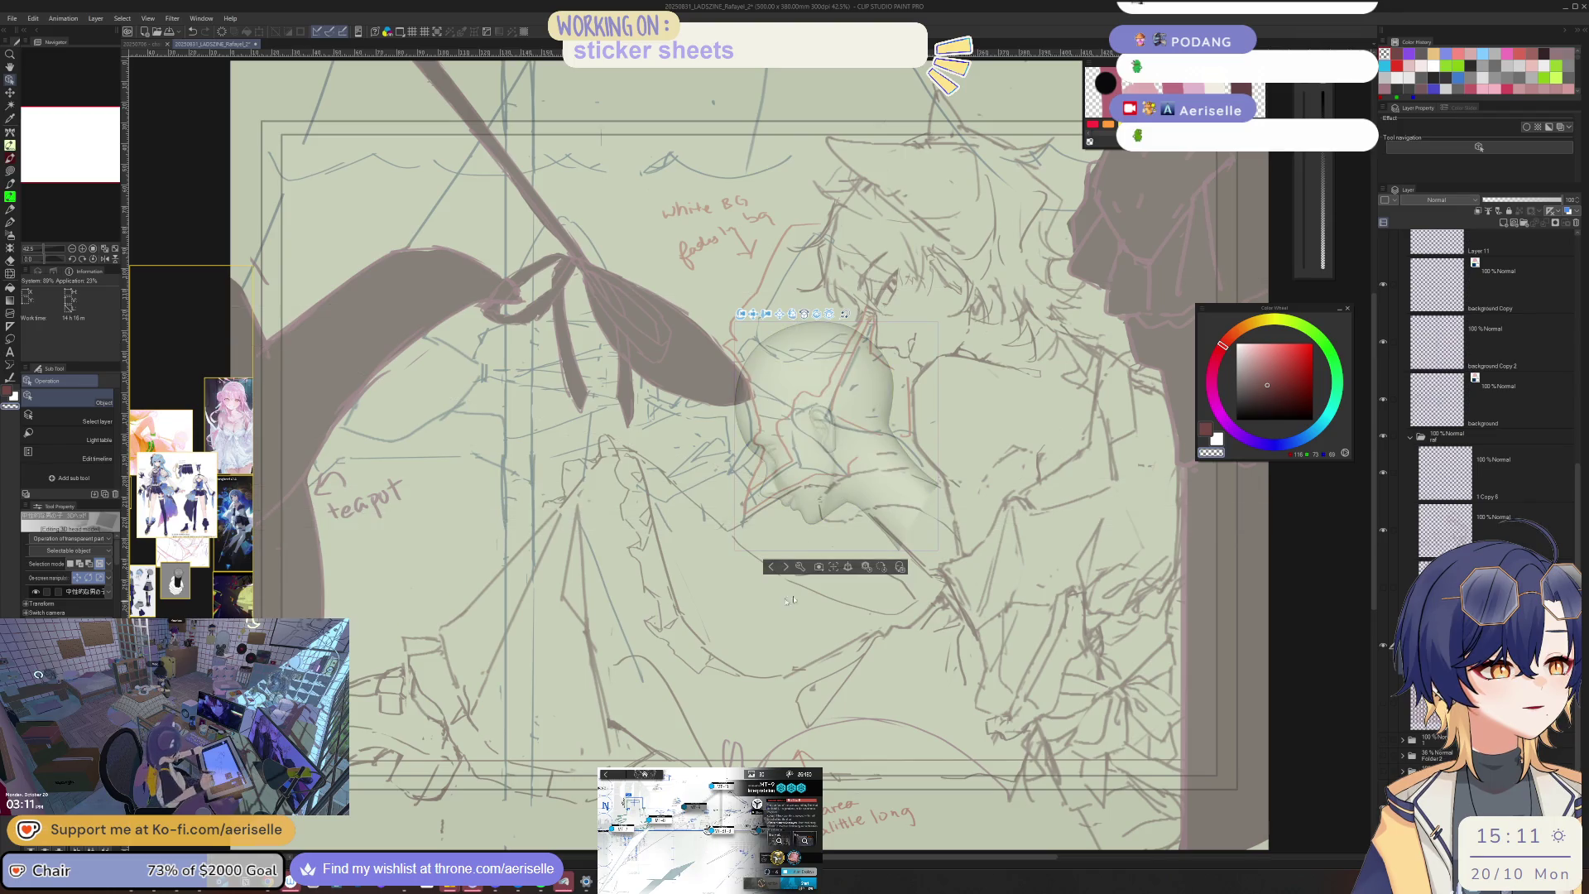
pyautogui.hotkey('ctrl', 'space')
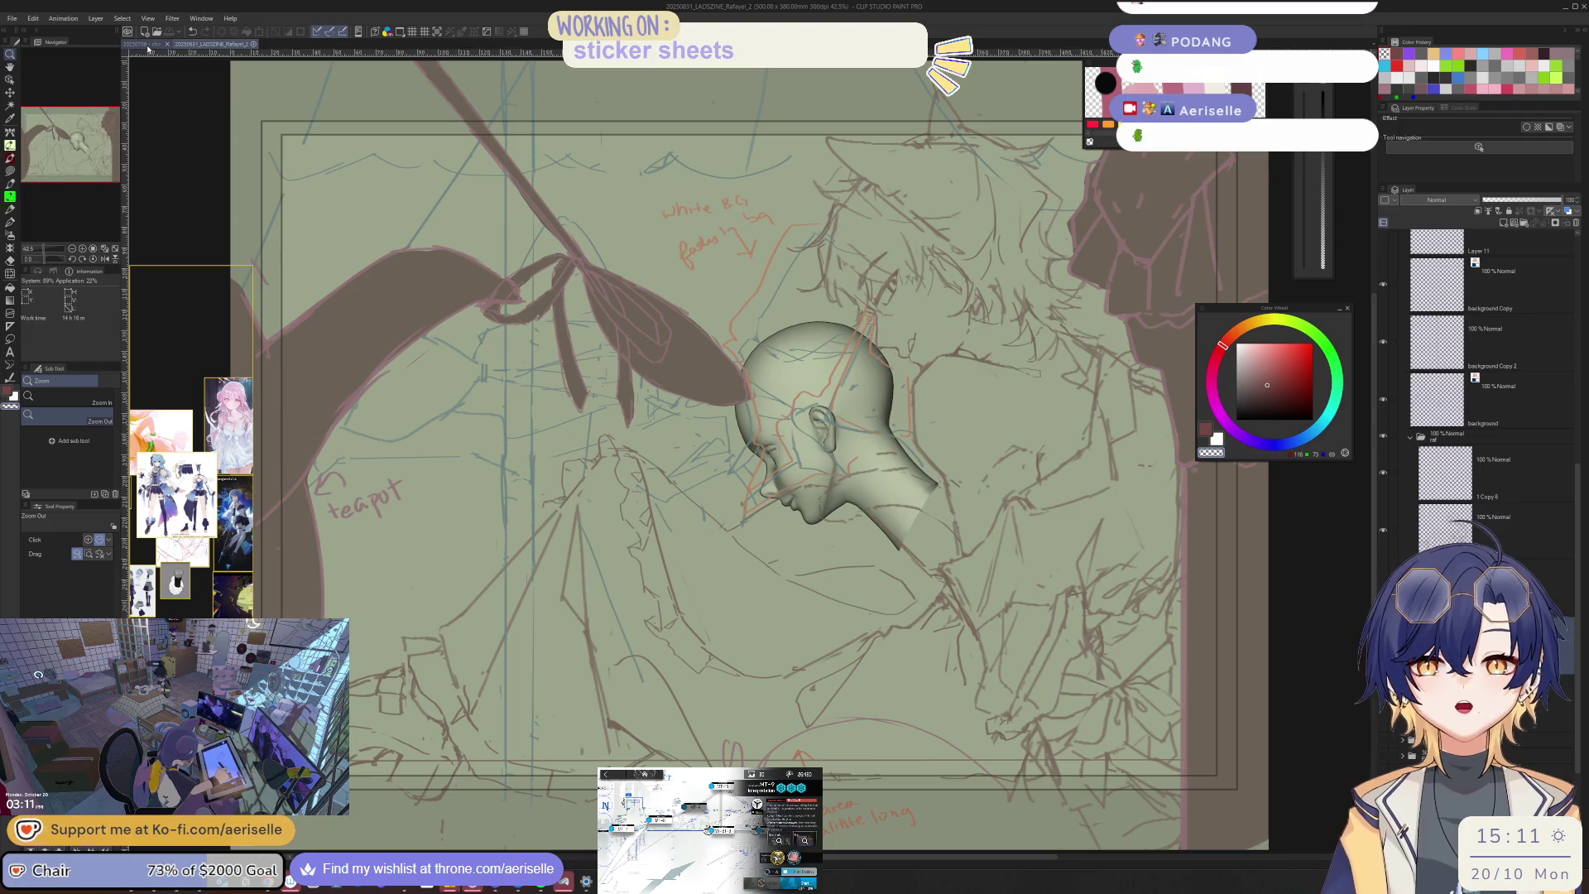
pyautogui.click(151, 46)
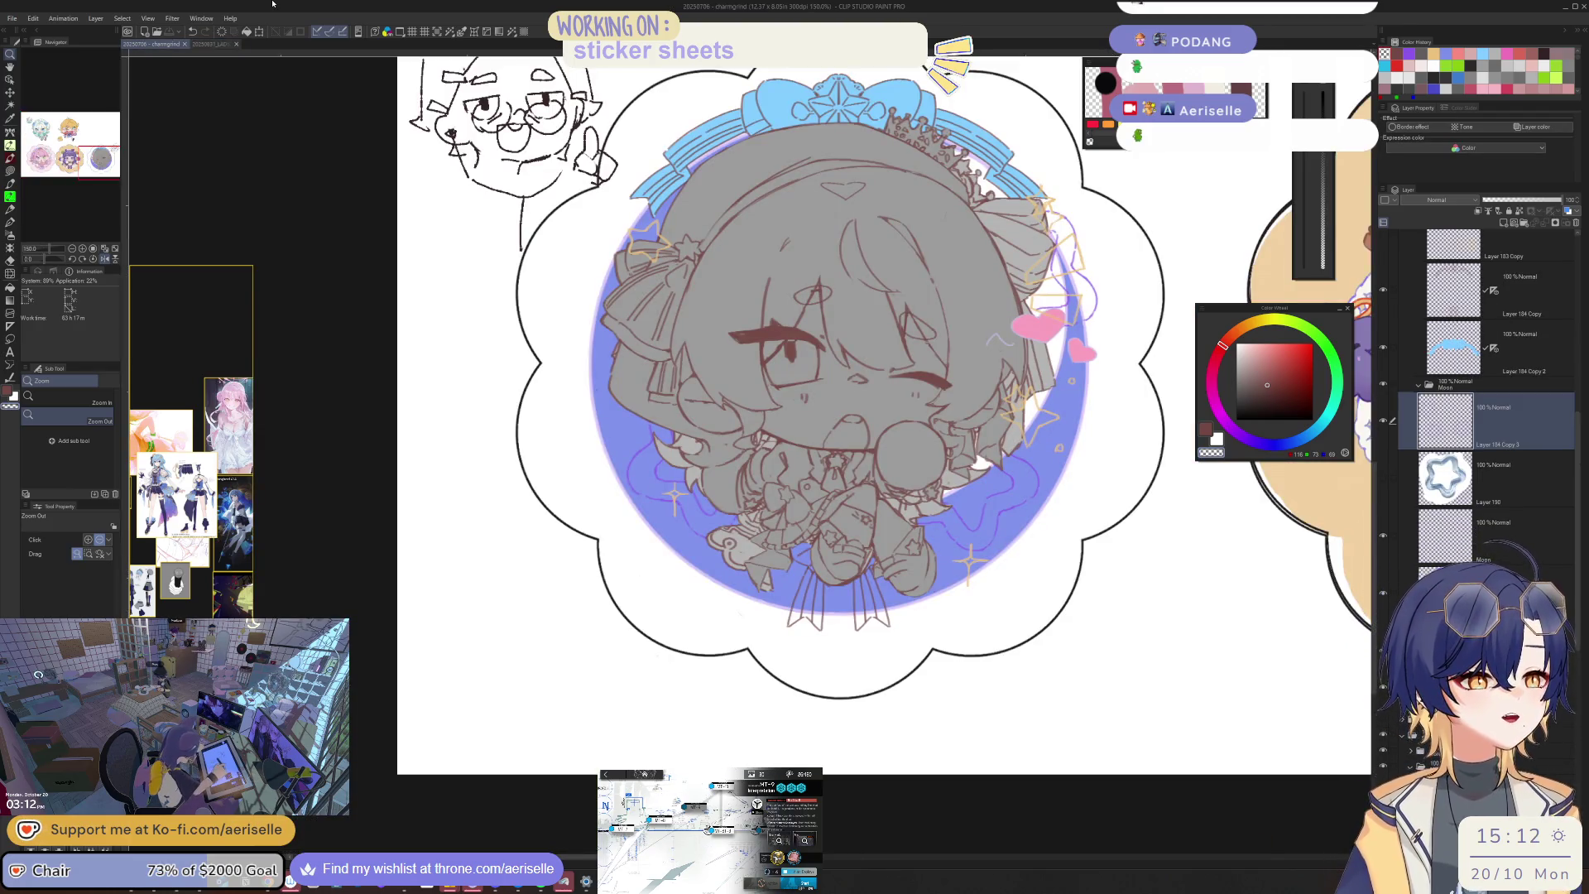
# Step: Flip the sticker canvas horizontally, select Layer 190, and hide the grey chibi character folders
pyautogui.press('h')
pyautogui.moveTo(598, 455)
pyautogui.mouseDown()
pyautogui.moveTo(815, 510)
pyautogui.moveTo(894, 596)
pyautogui.mouseUp()
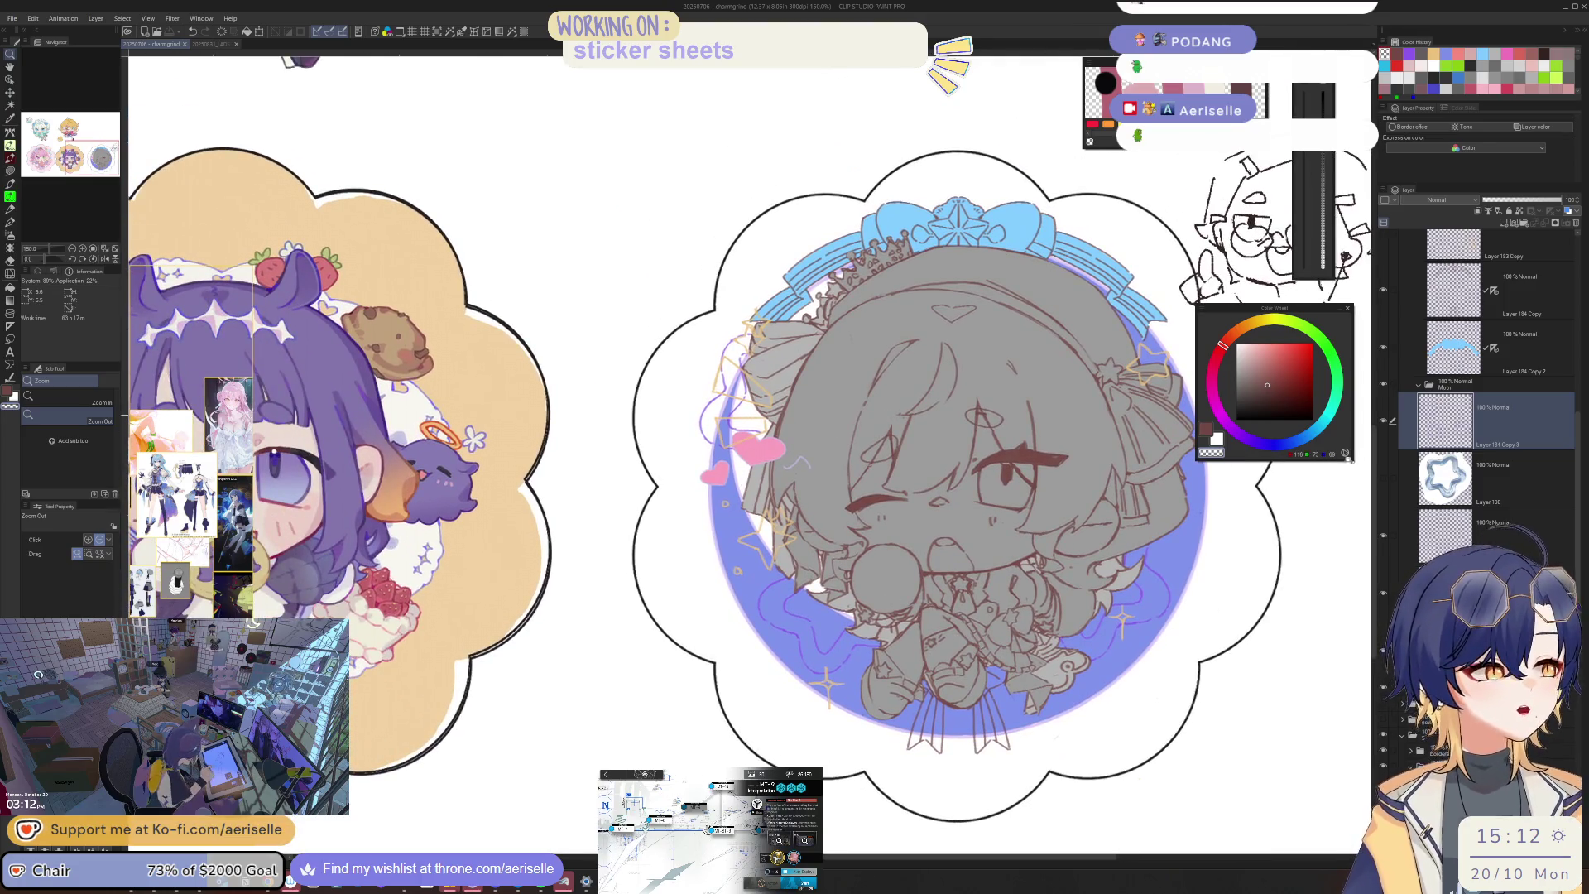
pyautogui.click(1489, 475)
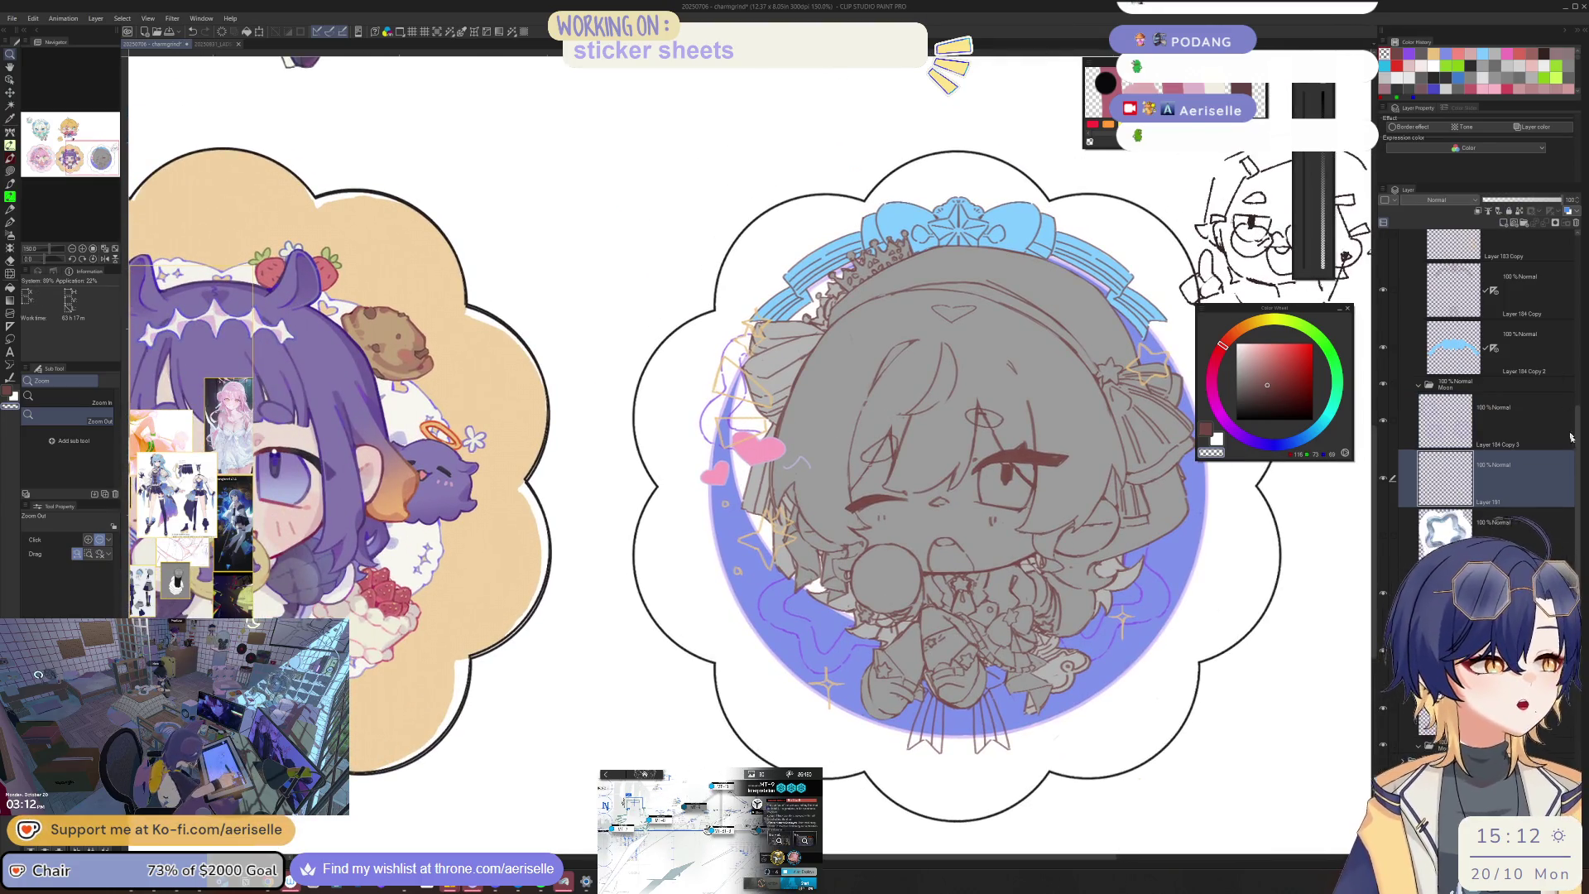
pyautogui.scroll(3, 1390, 363)
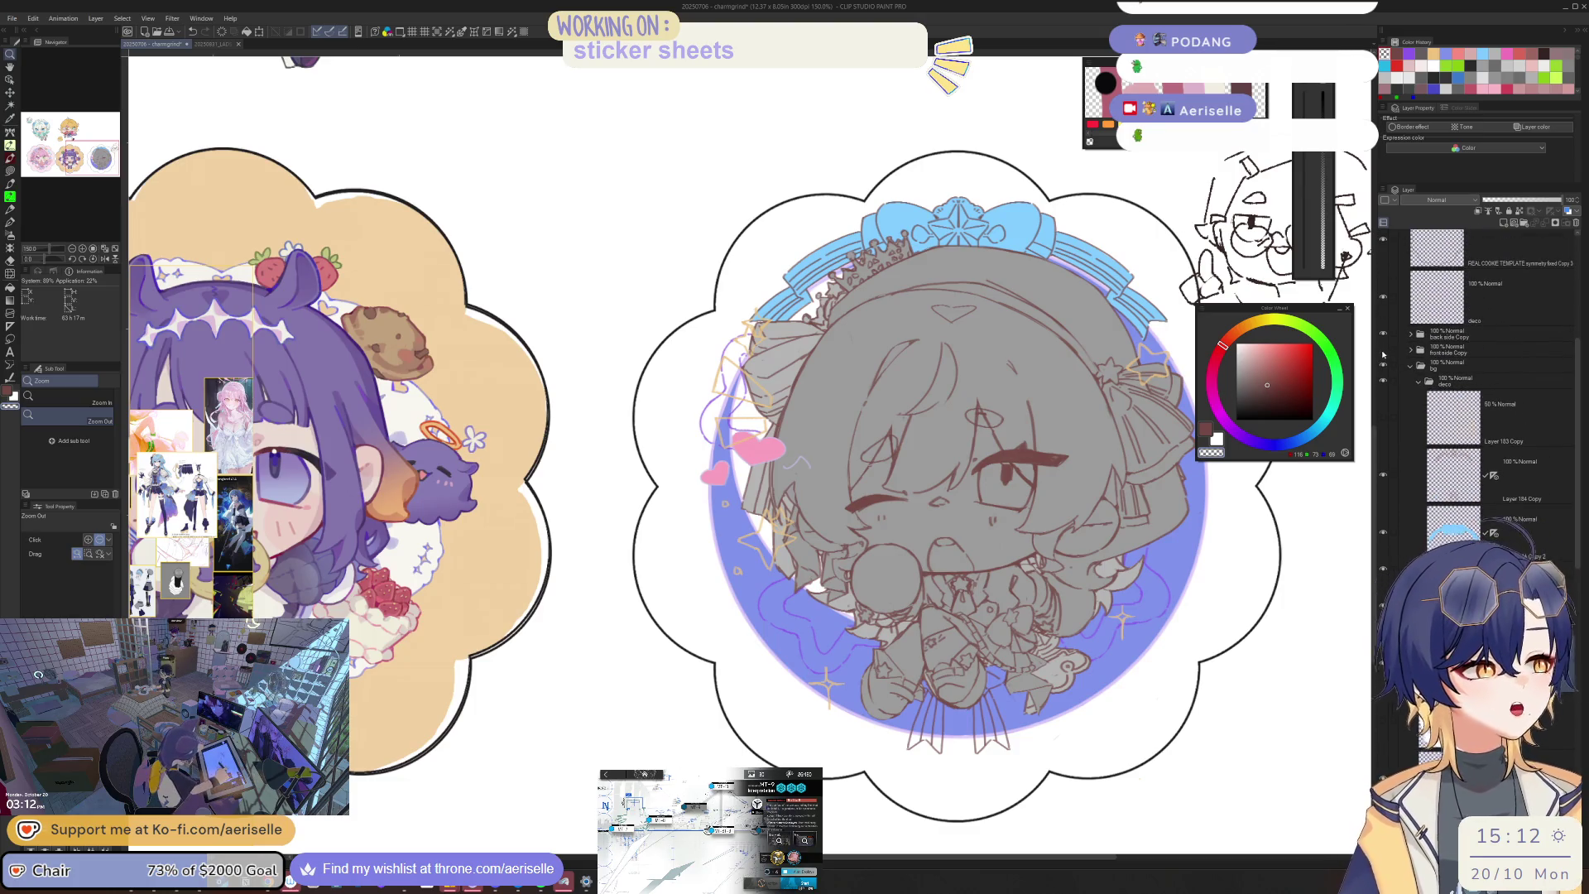
pyautogui.click(1382, 350)
pyautogui.click(1382, 335)
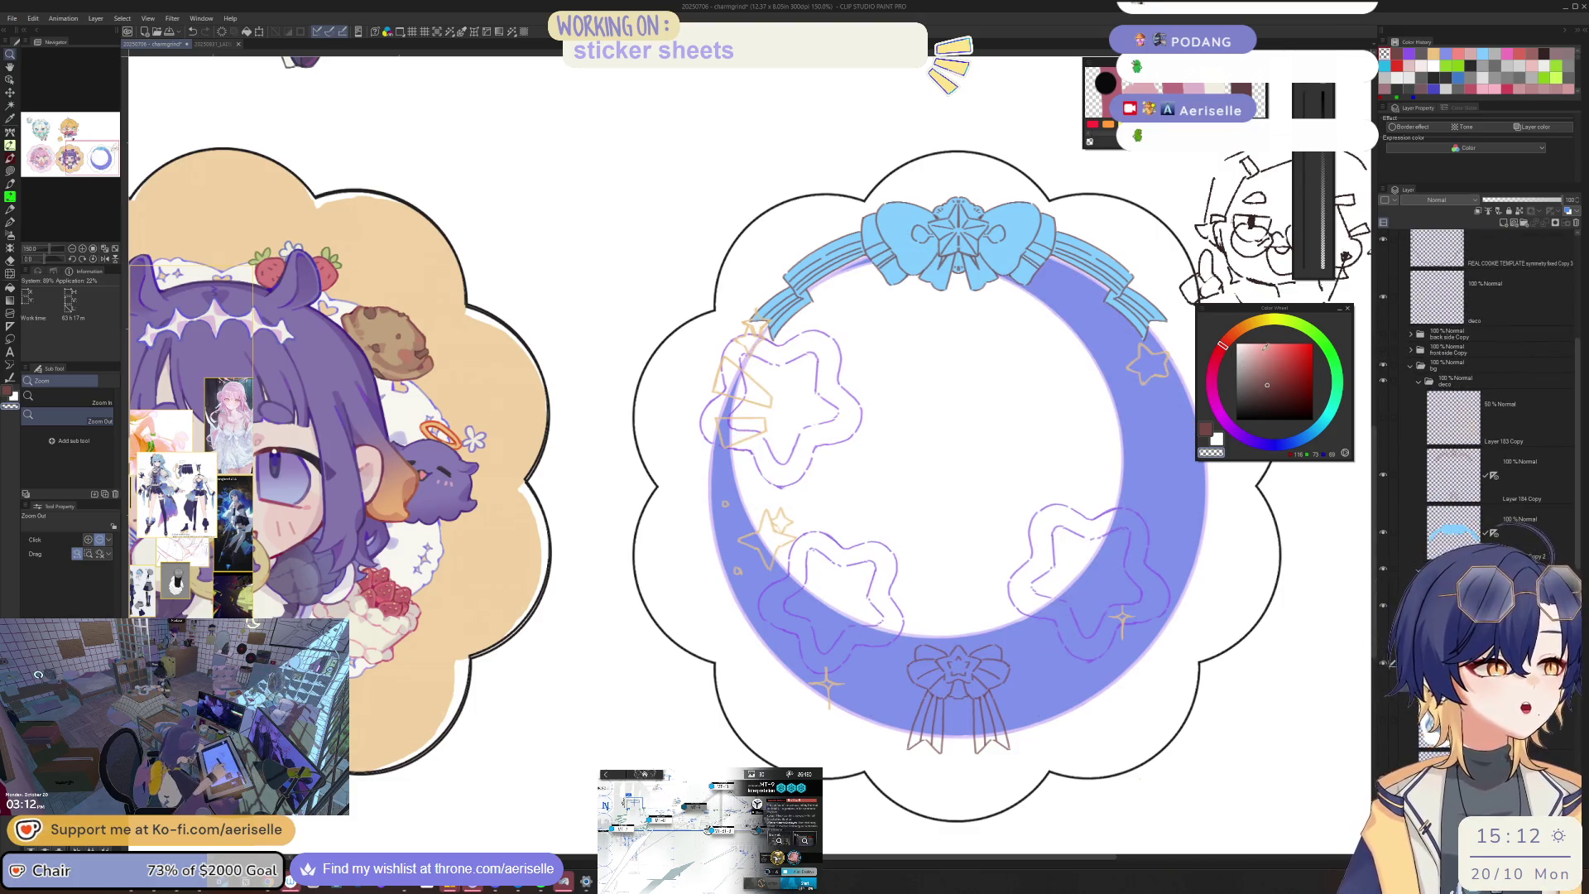
# Step: Lasso-fill the upper-left star's left and top edges with salmon pink
pyautogui.scroll(5, 745, 364)
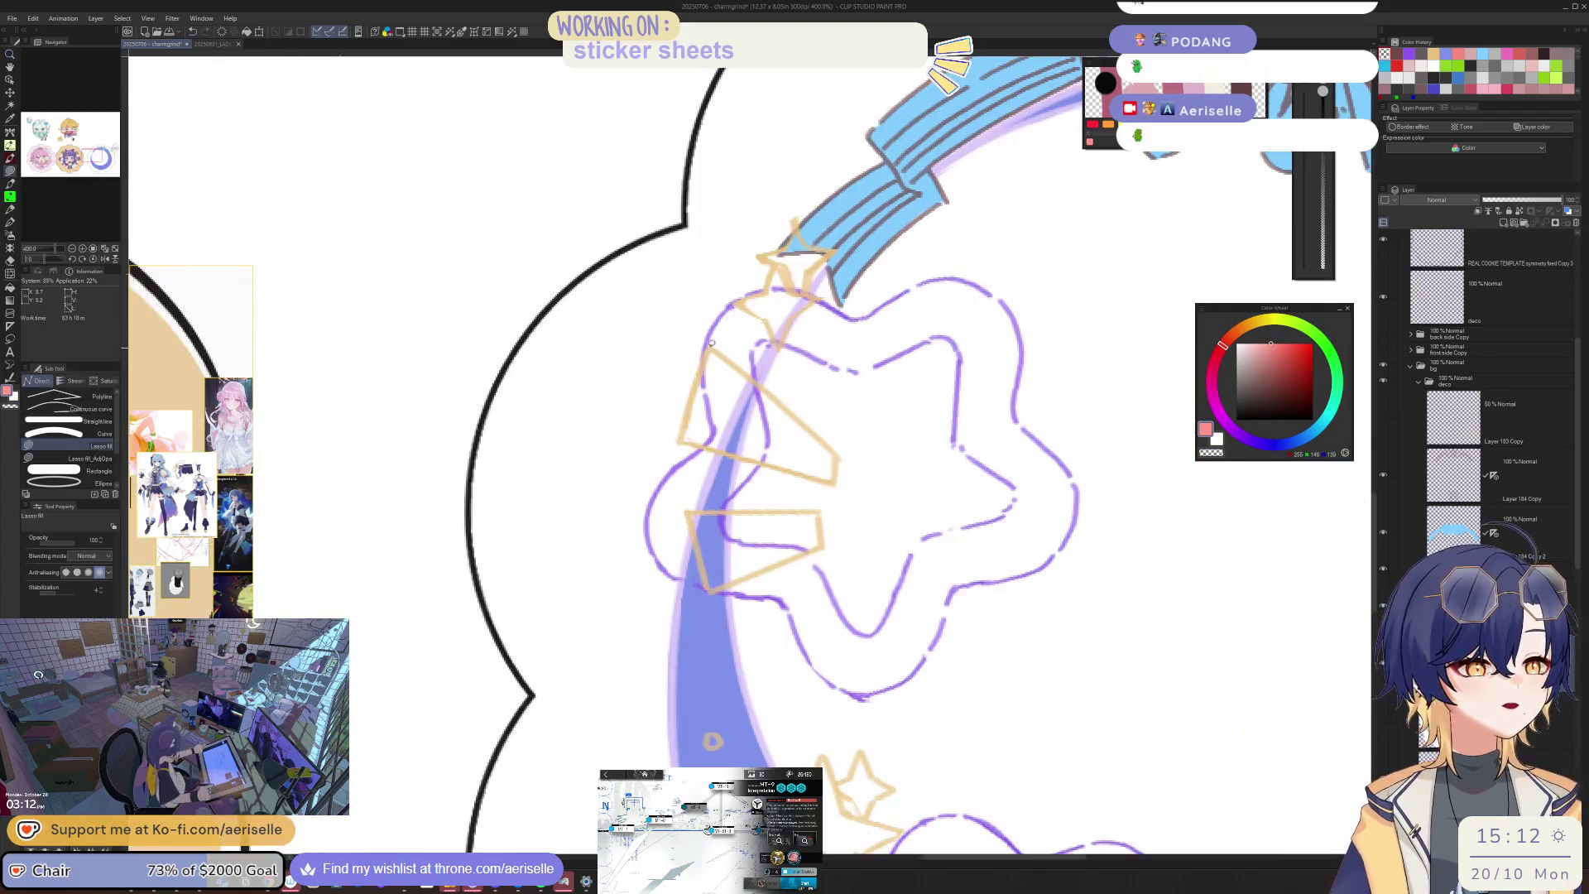
pyautogui.moveTo(706, 355); pyautogui.dragTo(718, 420)
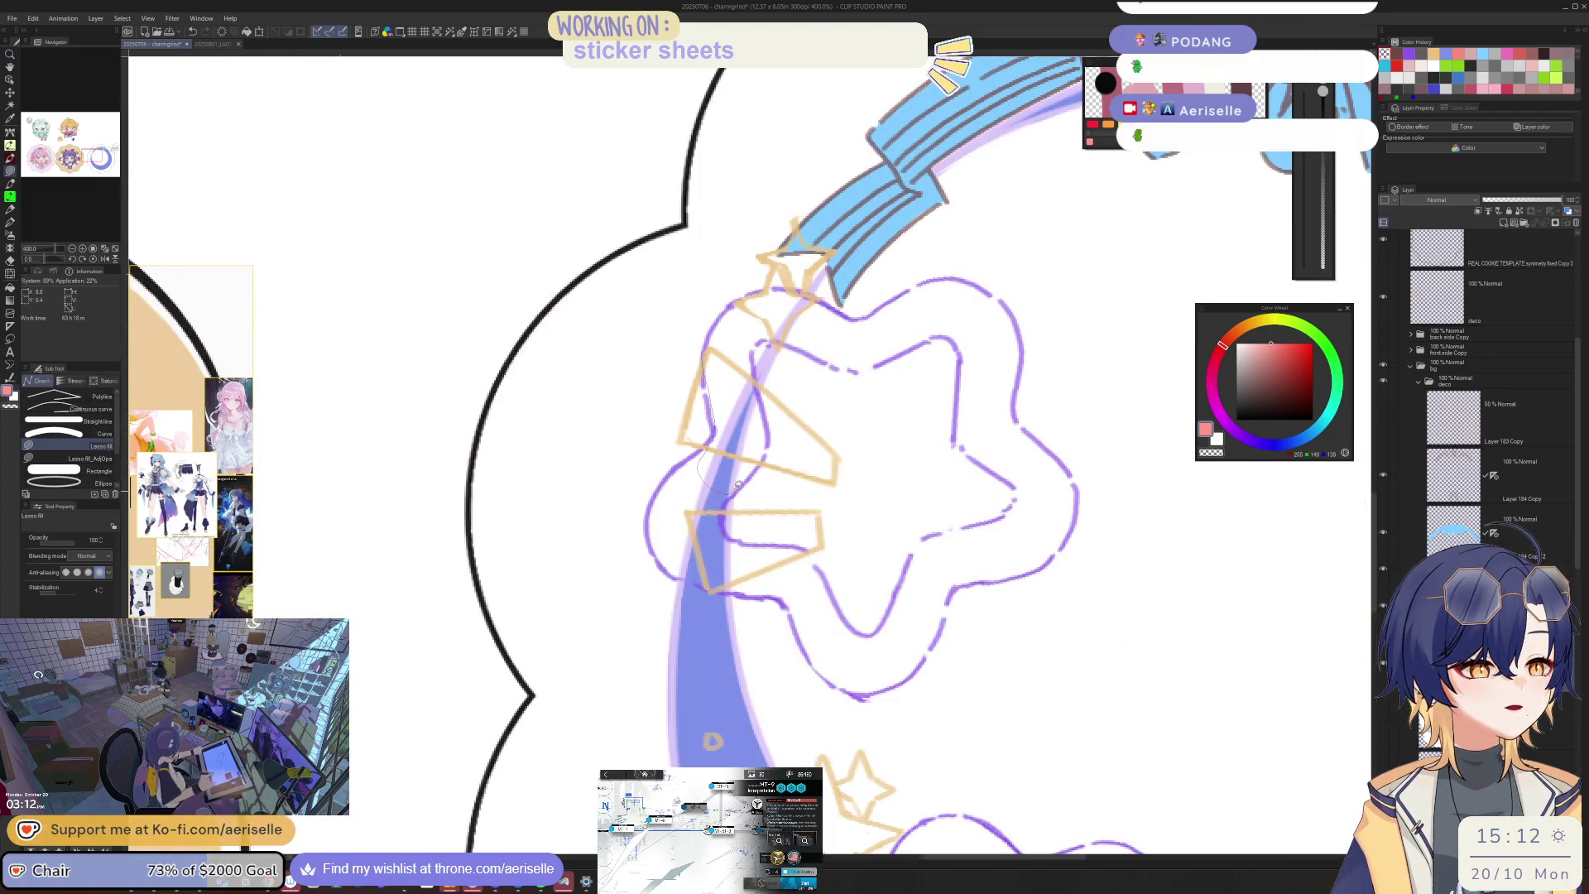
pyautogui.moveTo(776, 340)
pyautogui.mouseDown()
pyautogui.moveTo(824, 310)
pyautogui.moveTo(754, 290)
pyautogui.mouseUp()
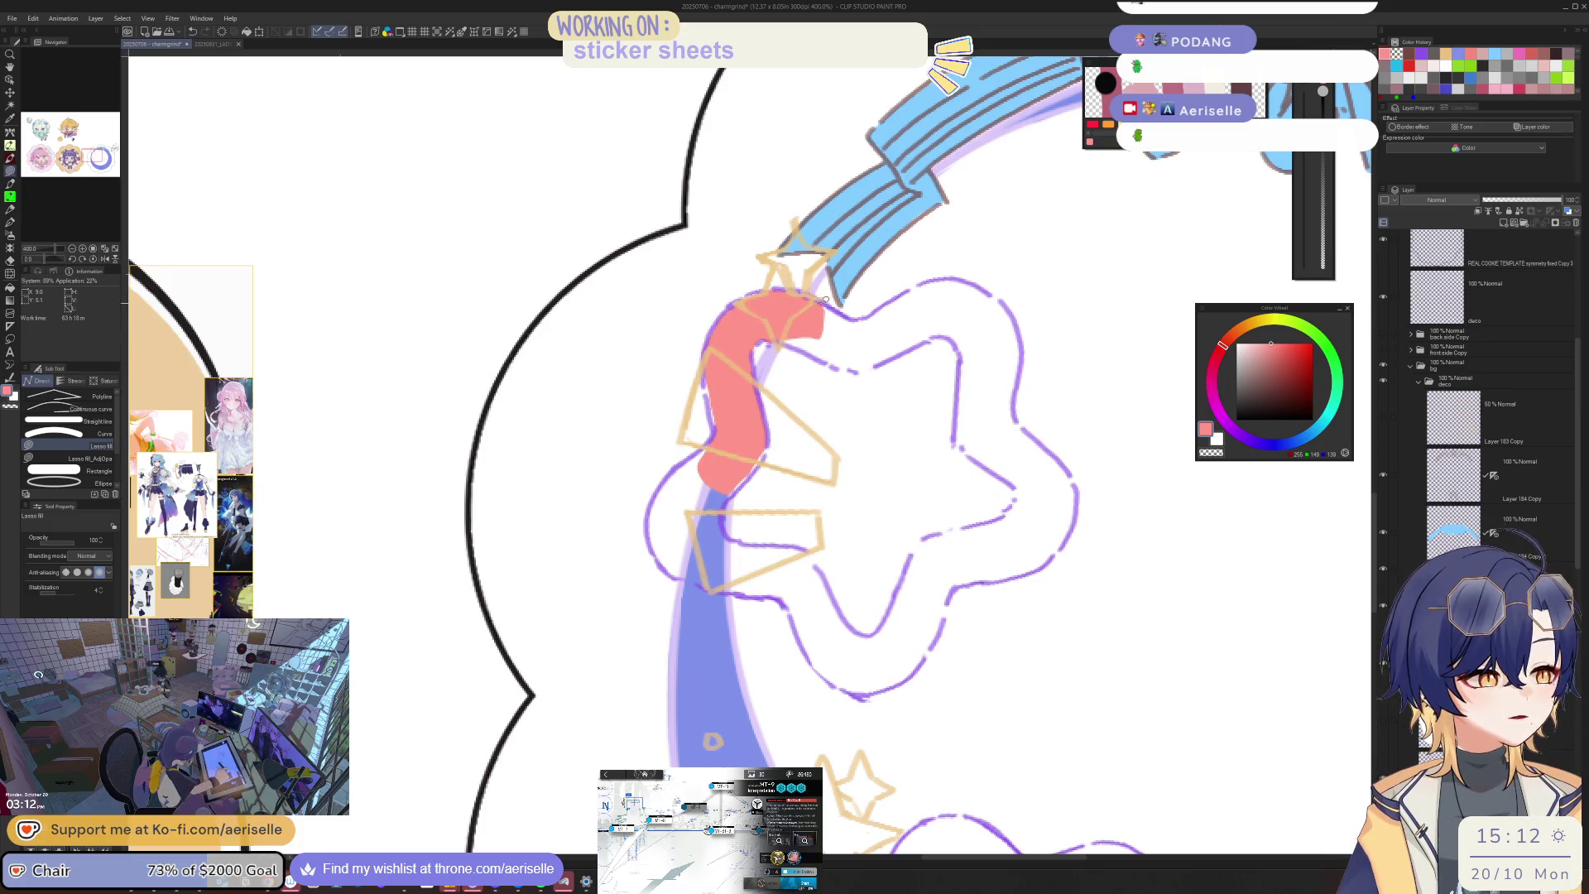
pyautogui.moveTo(914, 346)
pyautogui.mouseDown()
pyautogui.moveTo(954, 320)
pyautogui.moveTo(932, 279)
pyautogui.mouseUp()
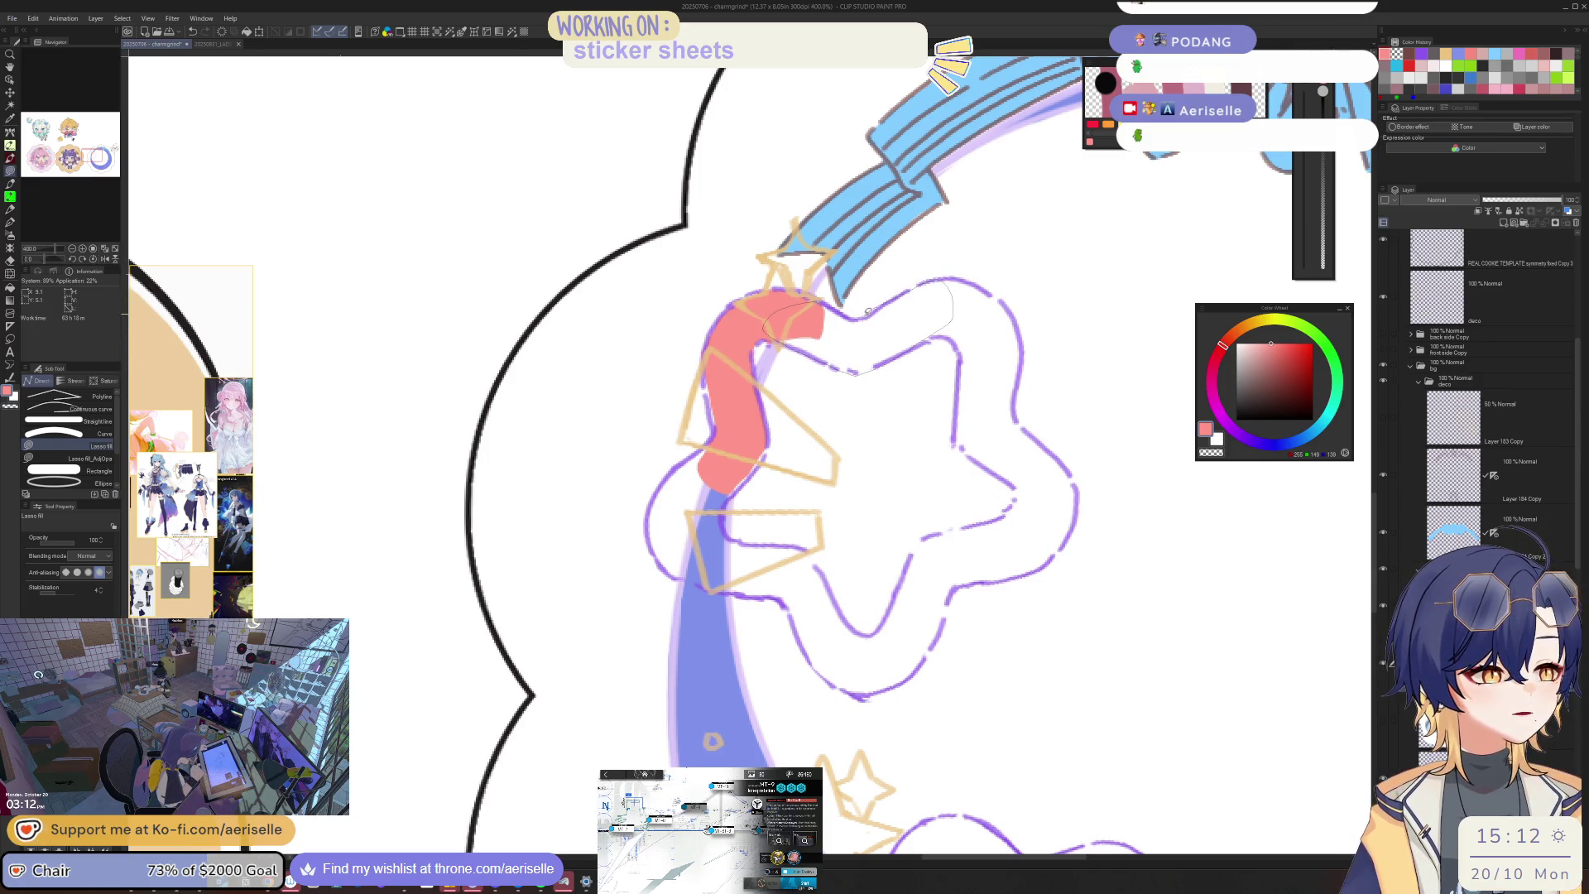
pyautogui.moveTo(841, 308); pyautogui.dragTo(845, 308)
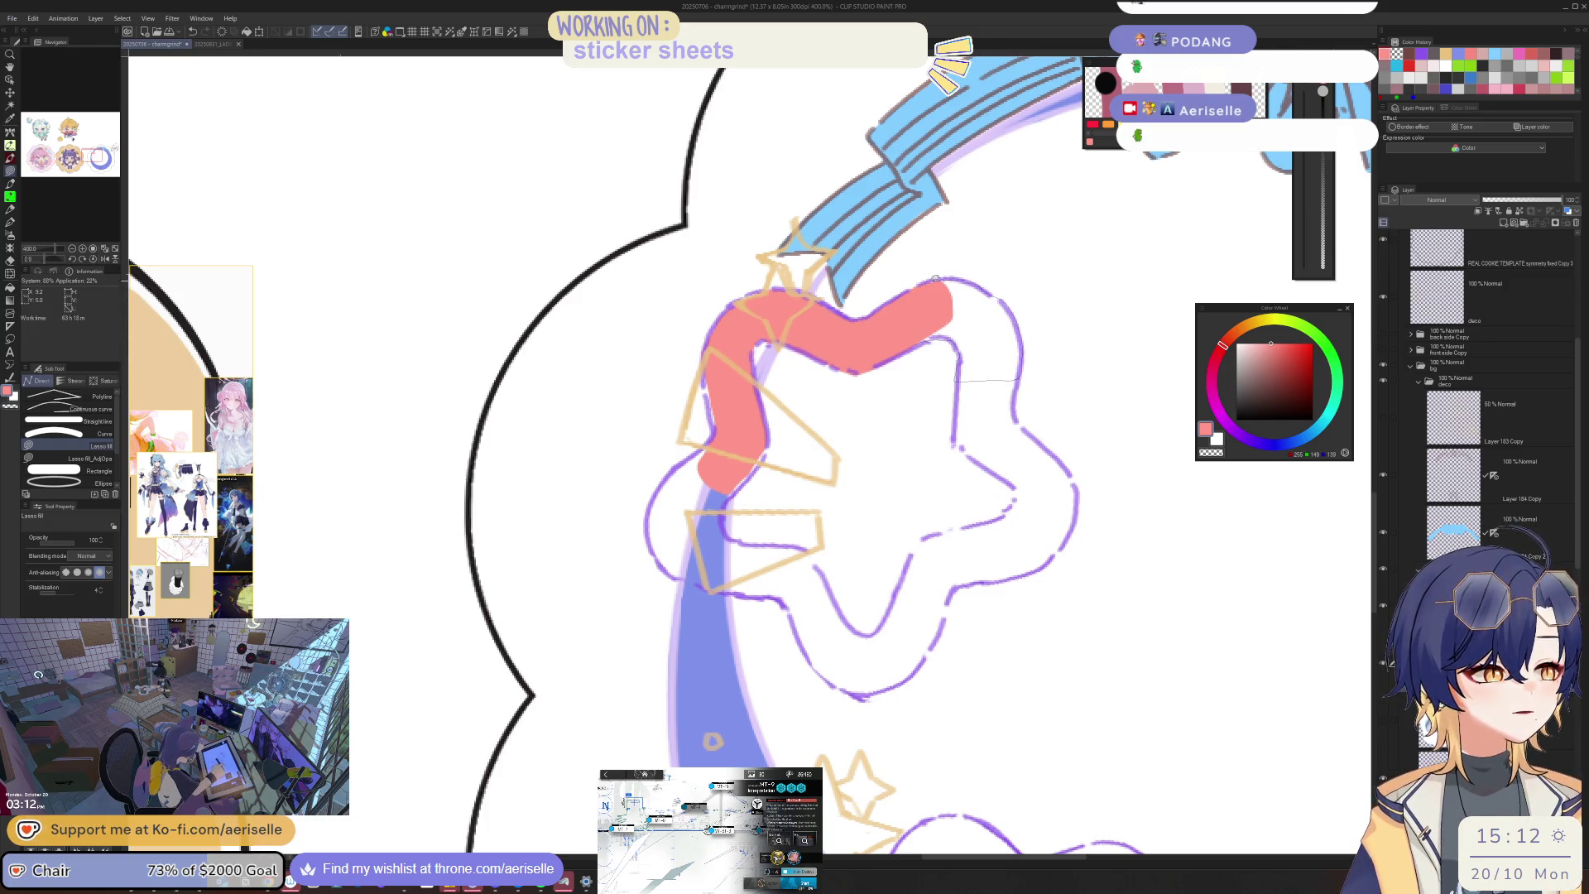
pyautogui.moveTo(935, 280); pyautogui.dragTo(934, 282)
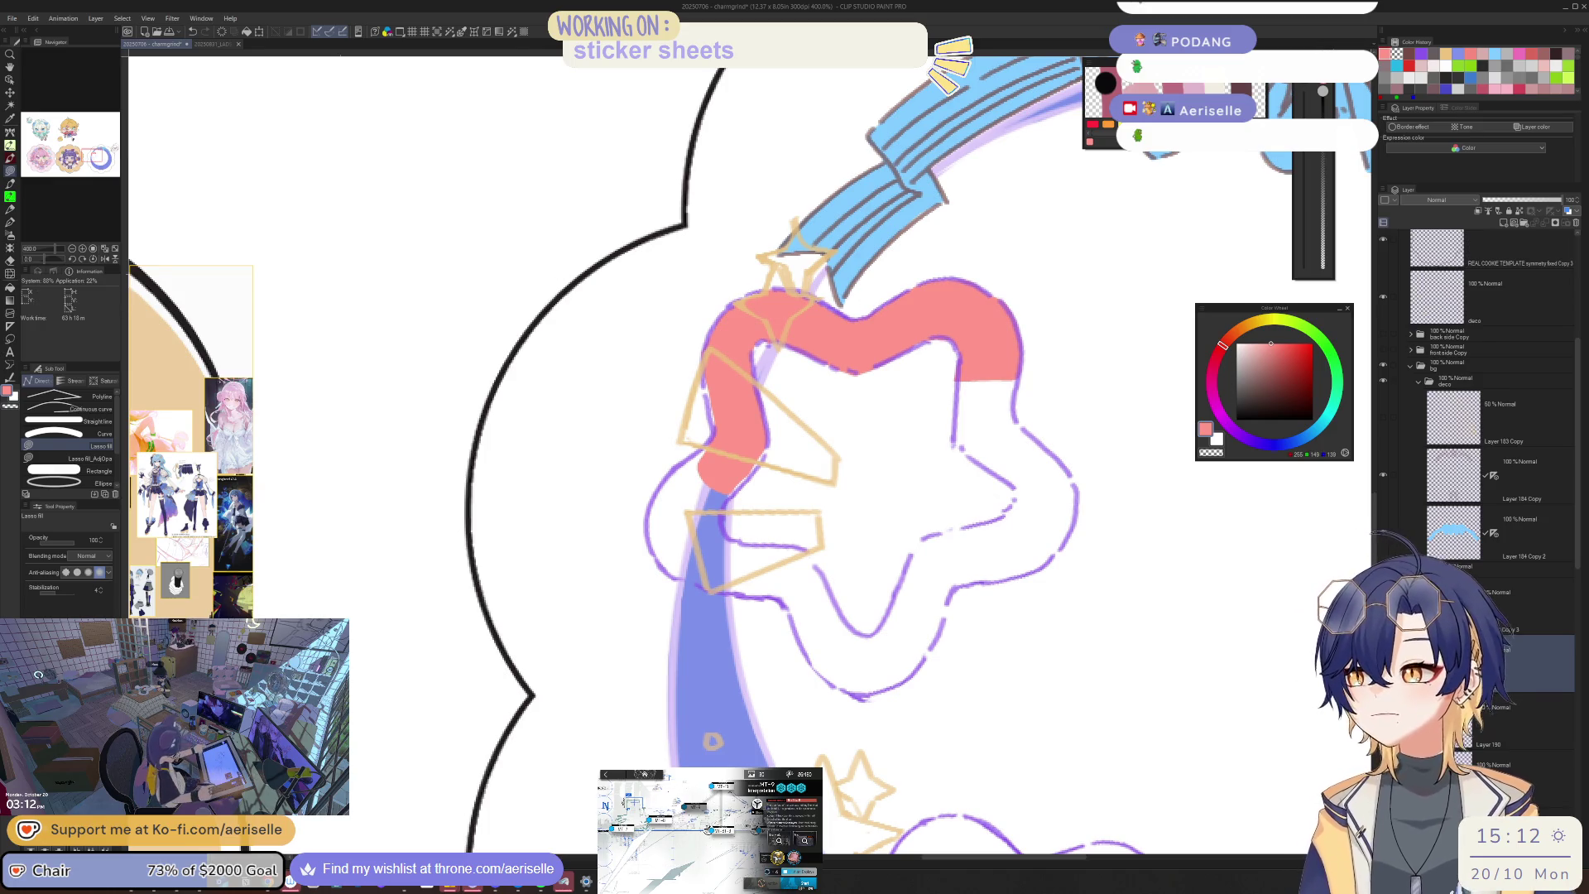
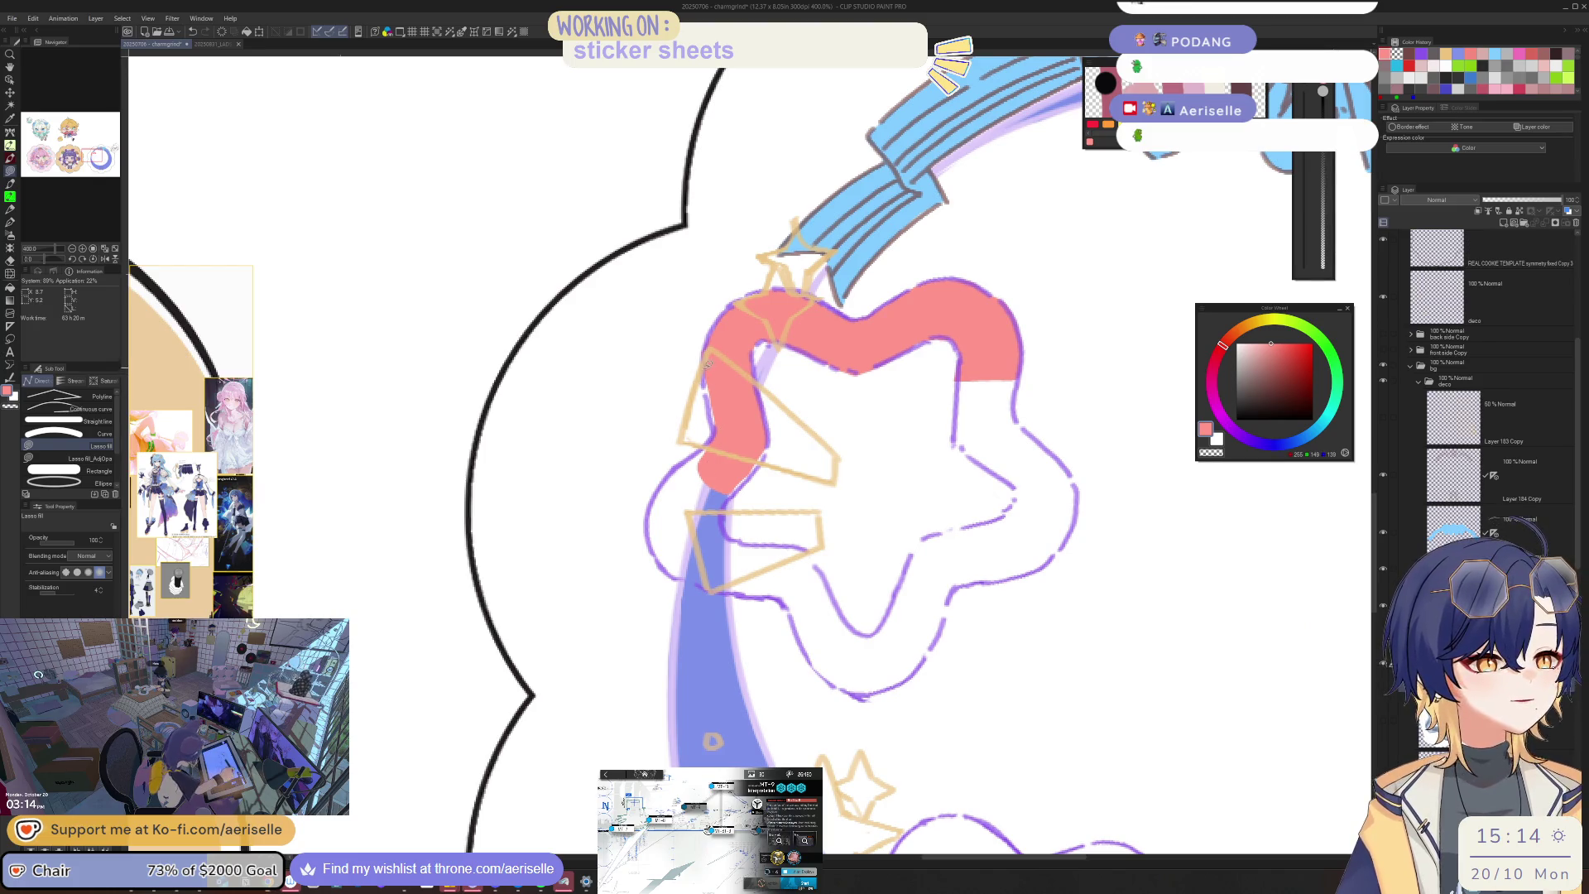
# Step: Hide the tan deco sketch layer and lasso-fill pink along the top star's left and lower-left band
pyautogui.click(1382, 298)
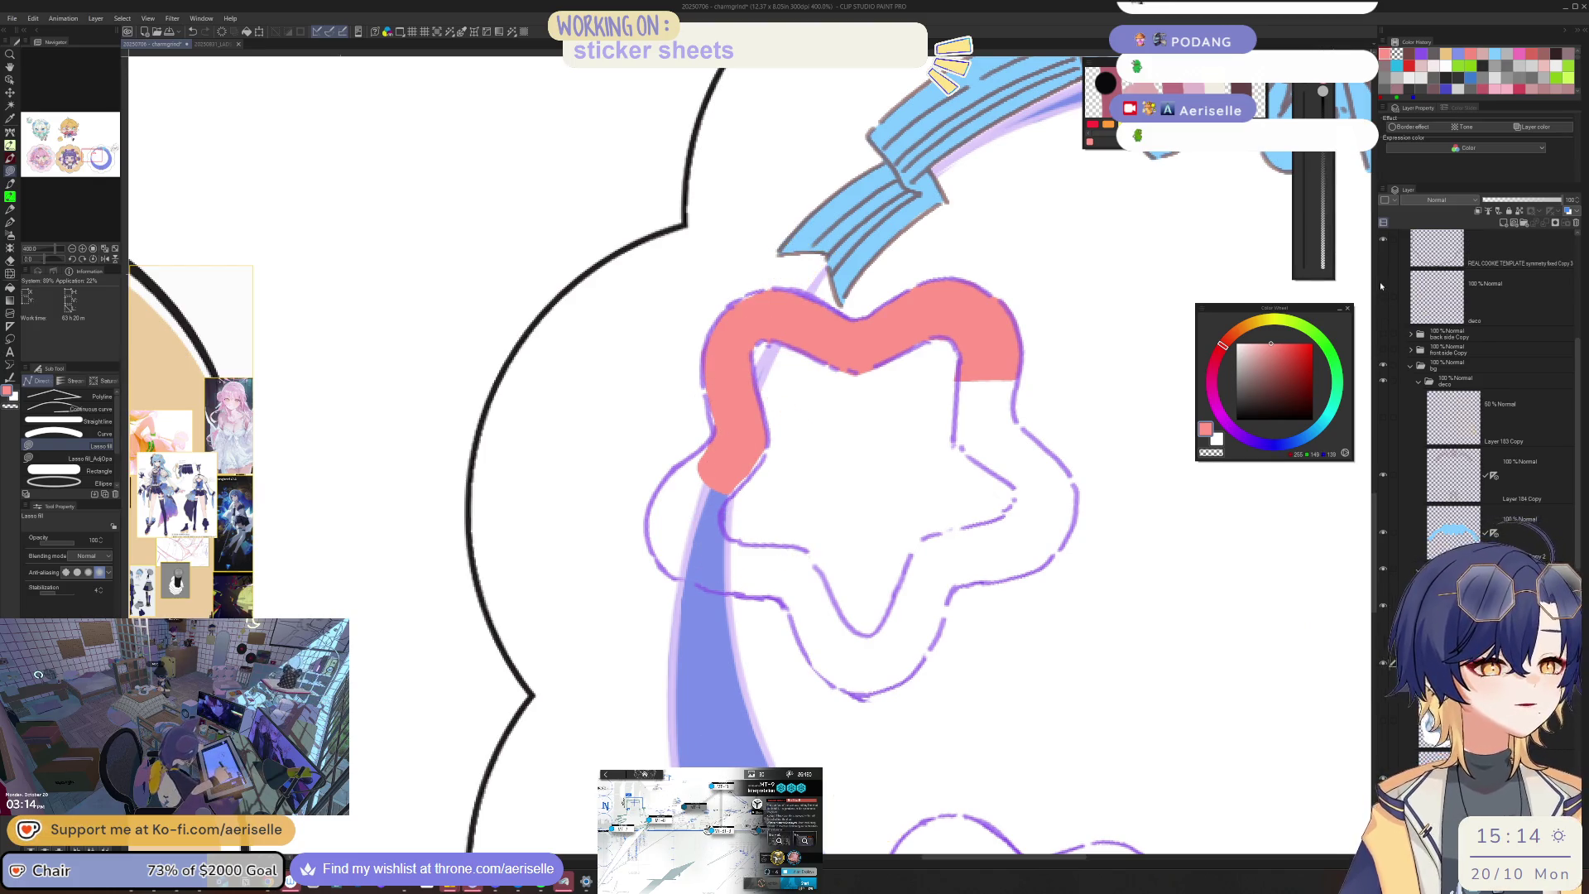
pyautogui.moveTo(760, 289)
pyautogui.mouseDown()
pyautogui.moveTo(722, 324)
pyautogui.moveTo(700, 446)
pyautogui.mouseUp()
pyautogui.moveTo(649, 514)
pyautogui.mouseDown()
pyautogui.moveTo(714, 585)
pyautogui.moveTo(811, 586)
pyautogui.moveTo(799, 544)
pyautogui.moveTo(743, 538)
pyautogui.moveTo(732, 494)
pyautogui.moveTo(763, 426)
pyautogui.mouseUp()
pyautogui.press('e')
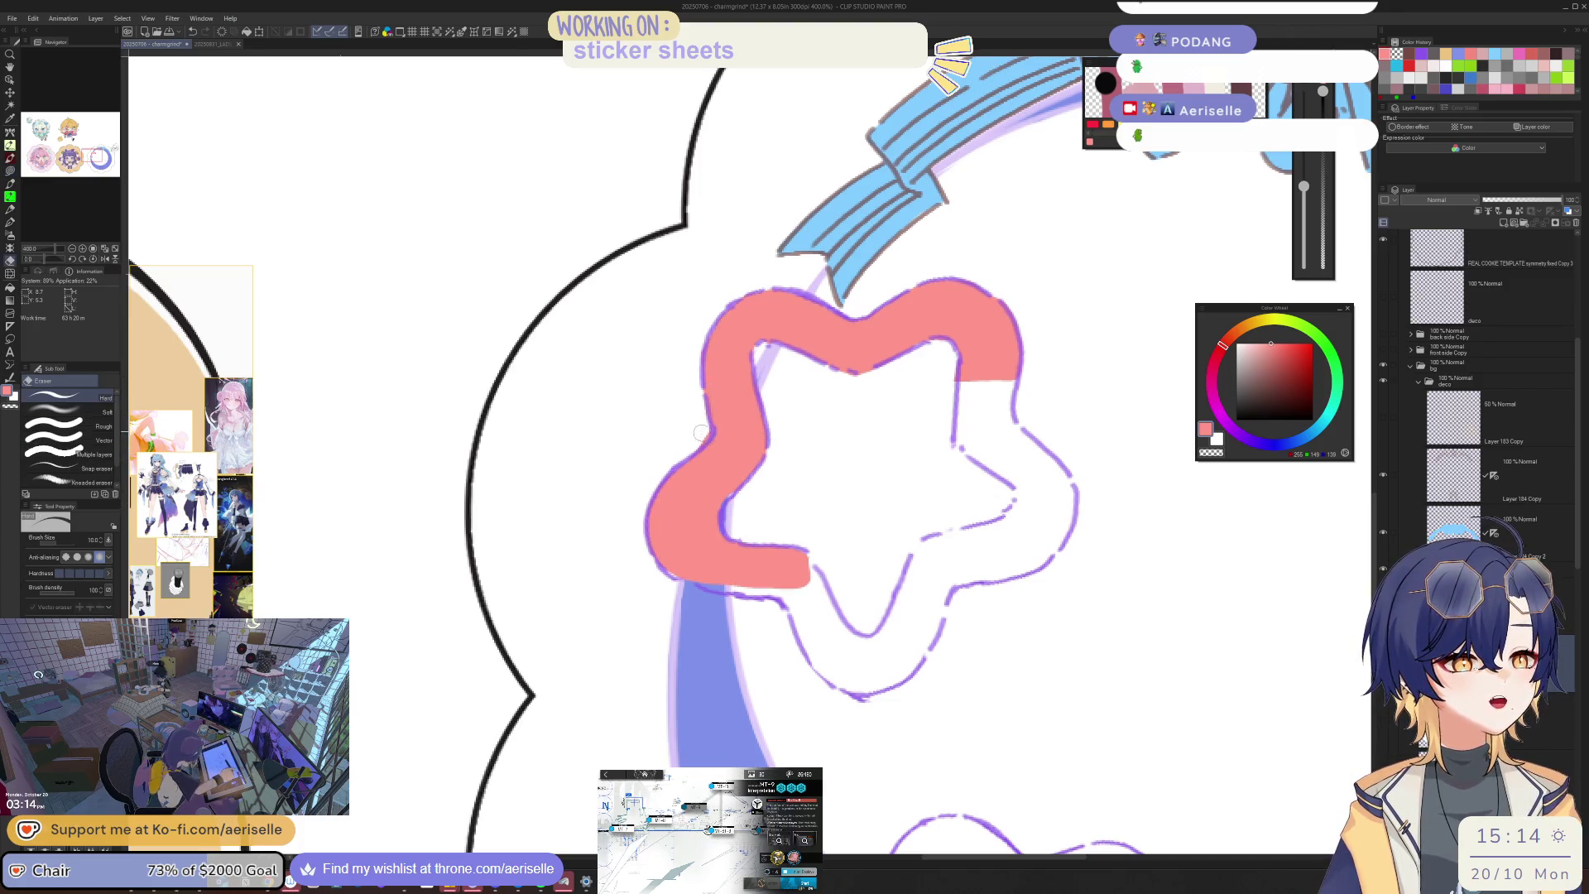
pyautogui.press('h')
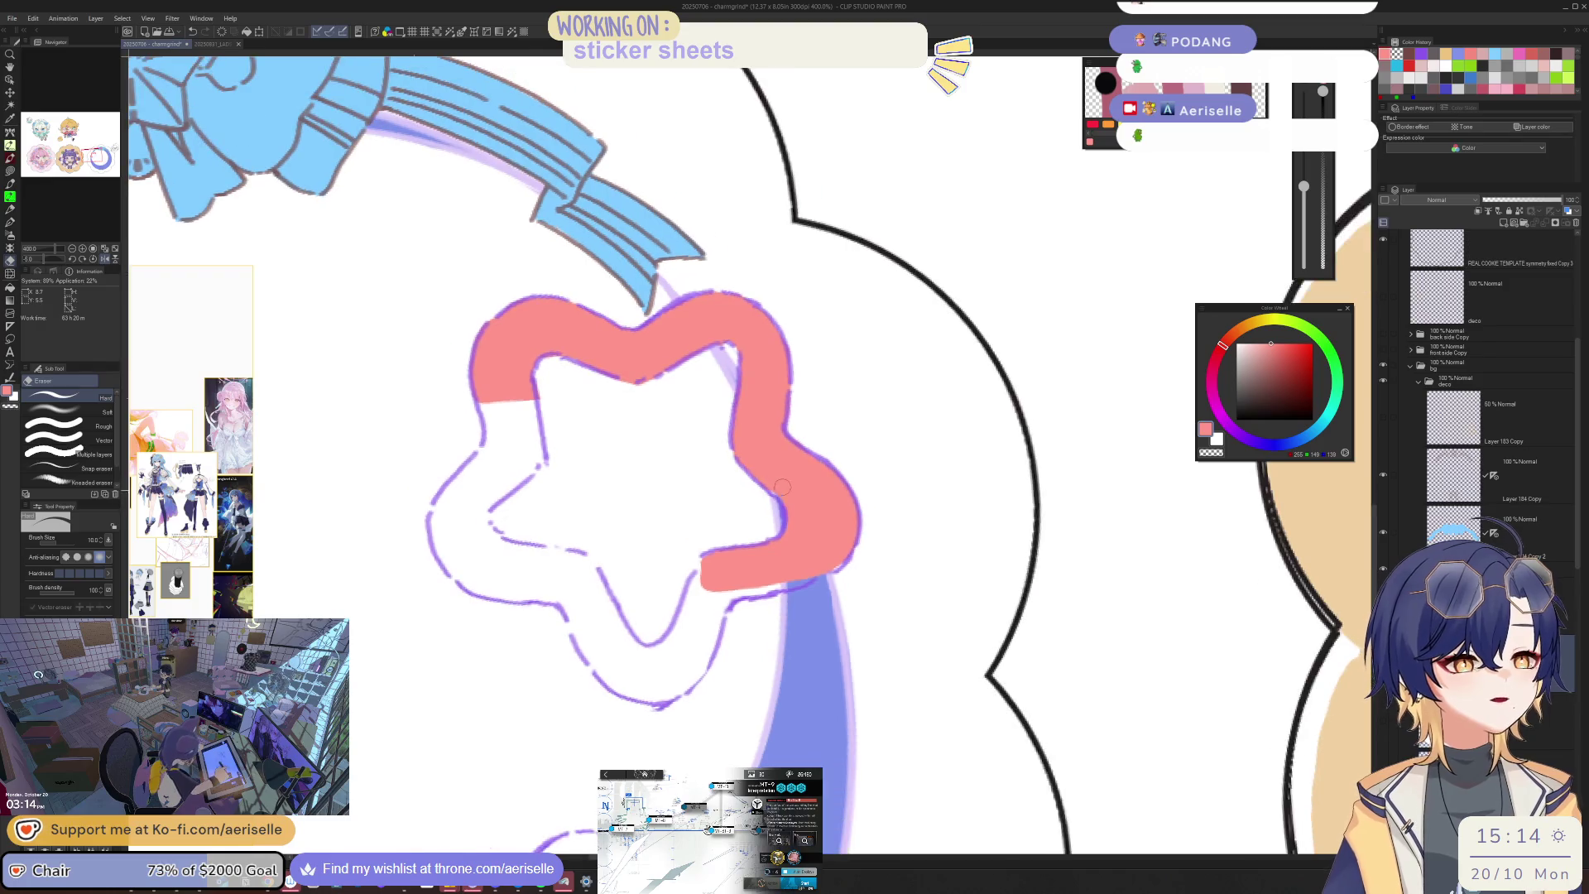
pyautogui.press('u')
# Step: Complete the top star's pink band along its lower and right sides
pyautogui.moveTo(739, 565)
pyautogui.mouseDown()
pyautogui.moveTo(721, 676)
pyautogui.moveTo(746, 712)
pyautogui.moveTo(782, 677)
pyautogui.moveTo(792, 589)
pyautogui.moveTo(863, 544)
pyautogui.mouseUp()
pyautogui.press('h')
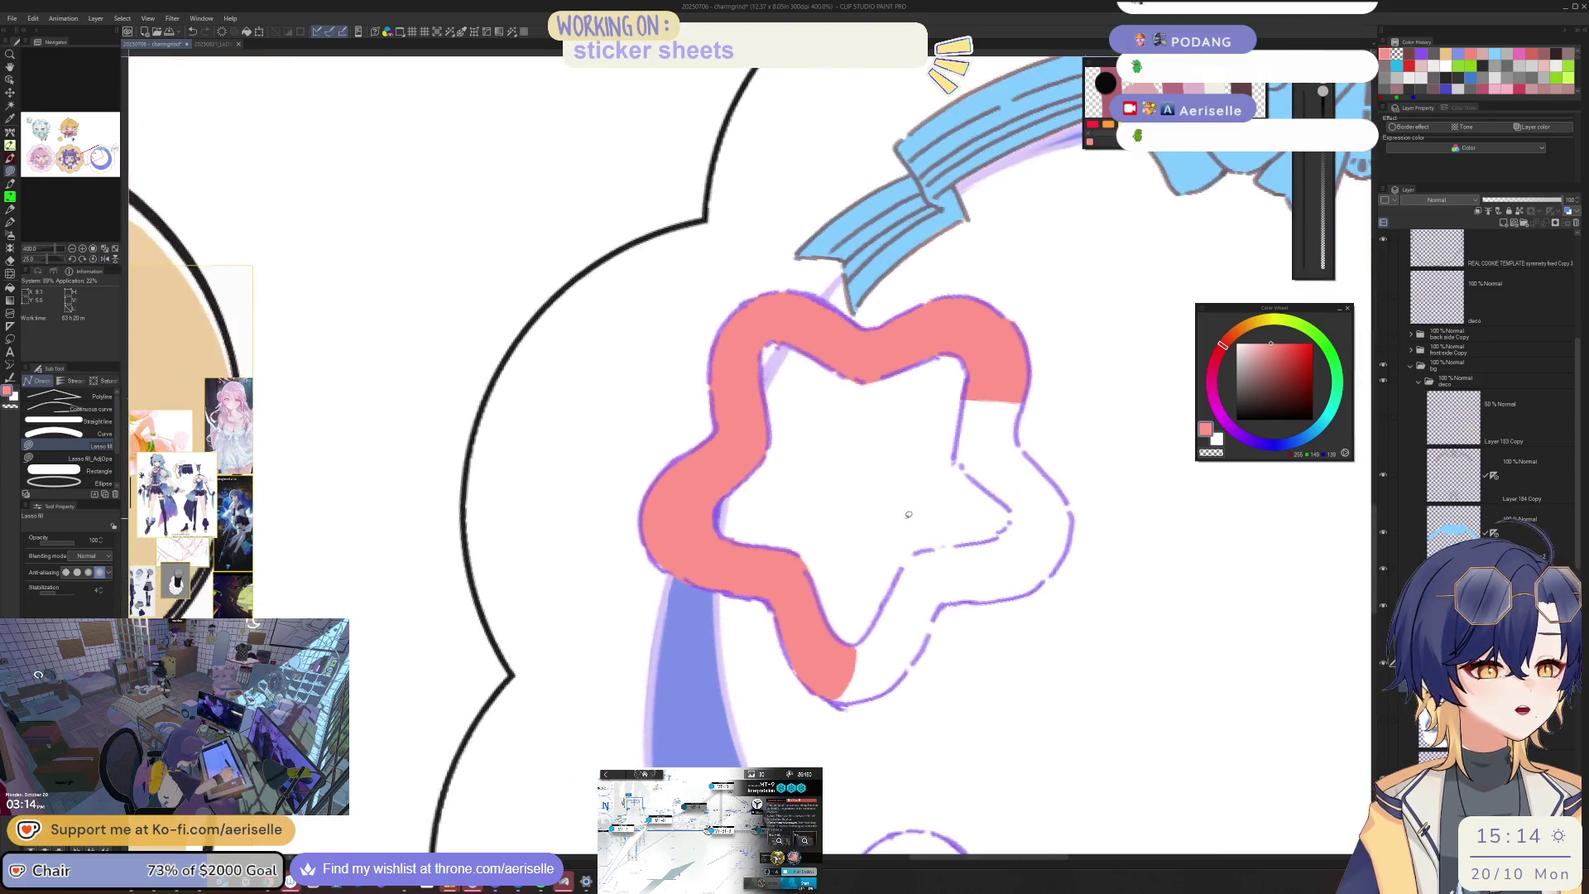
pyautogui.moveTo(833, 689)
pyautogui.mouseDown()
pyautogui.moveTo(860, 700)
pyautogui.moveTo(909, 669)
pyautogui.moveTo(1000, 549)
pyautogui.moveTo(905, 560)
pyautogui.mouseUp()
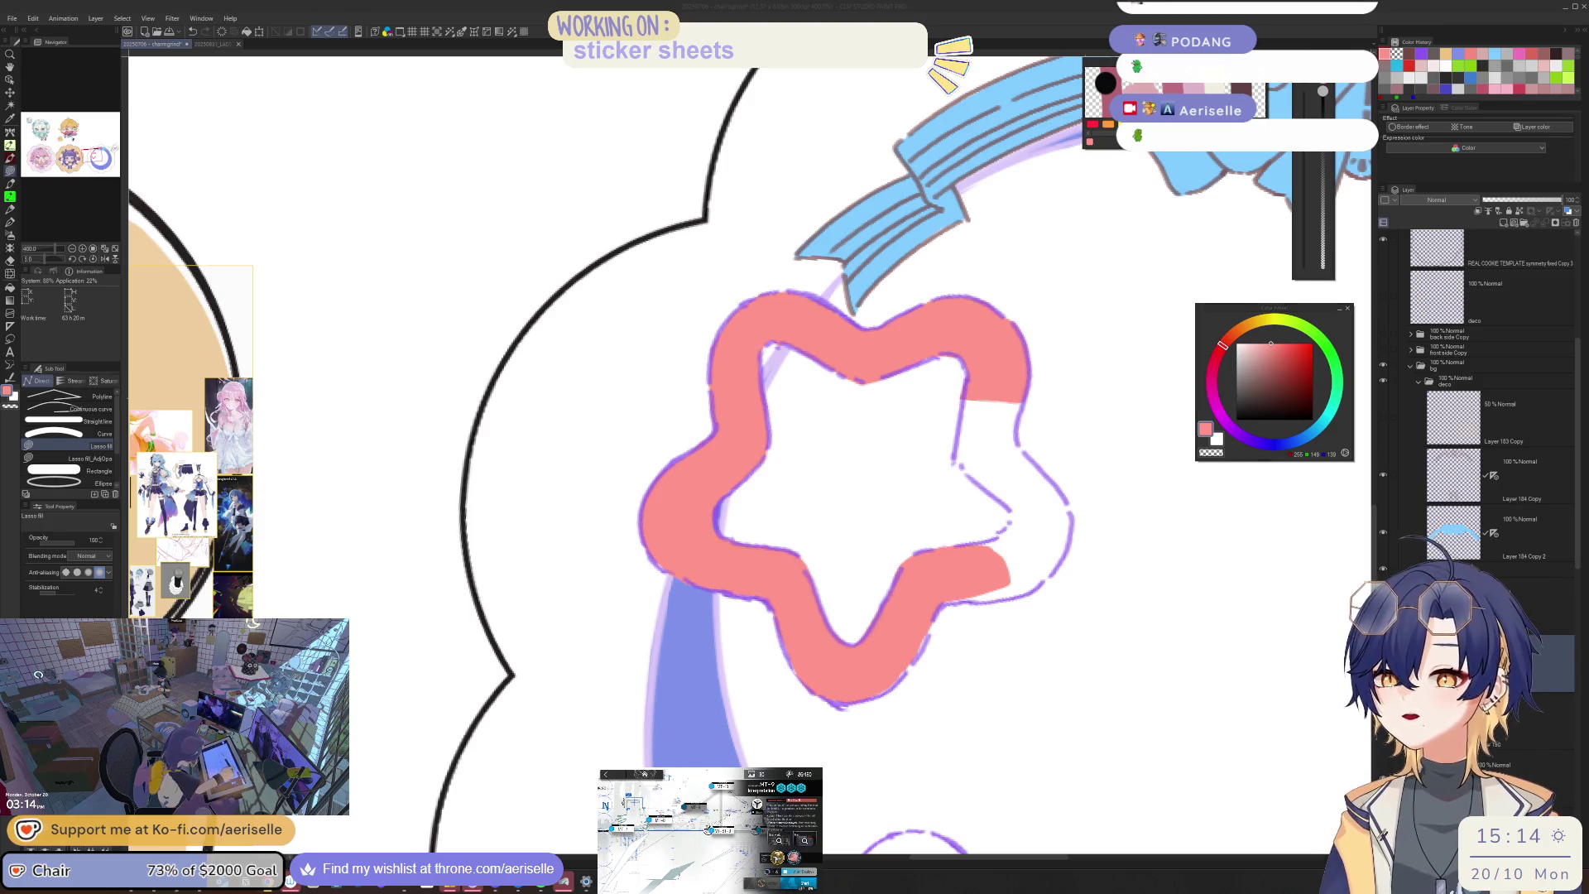
pyautogui.press('e')
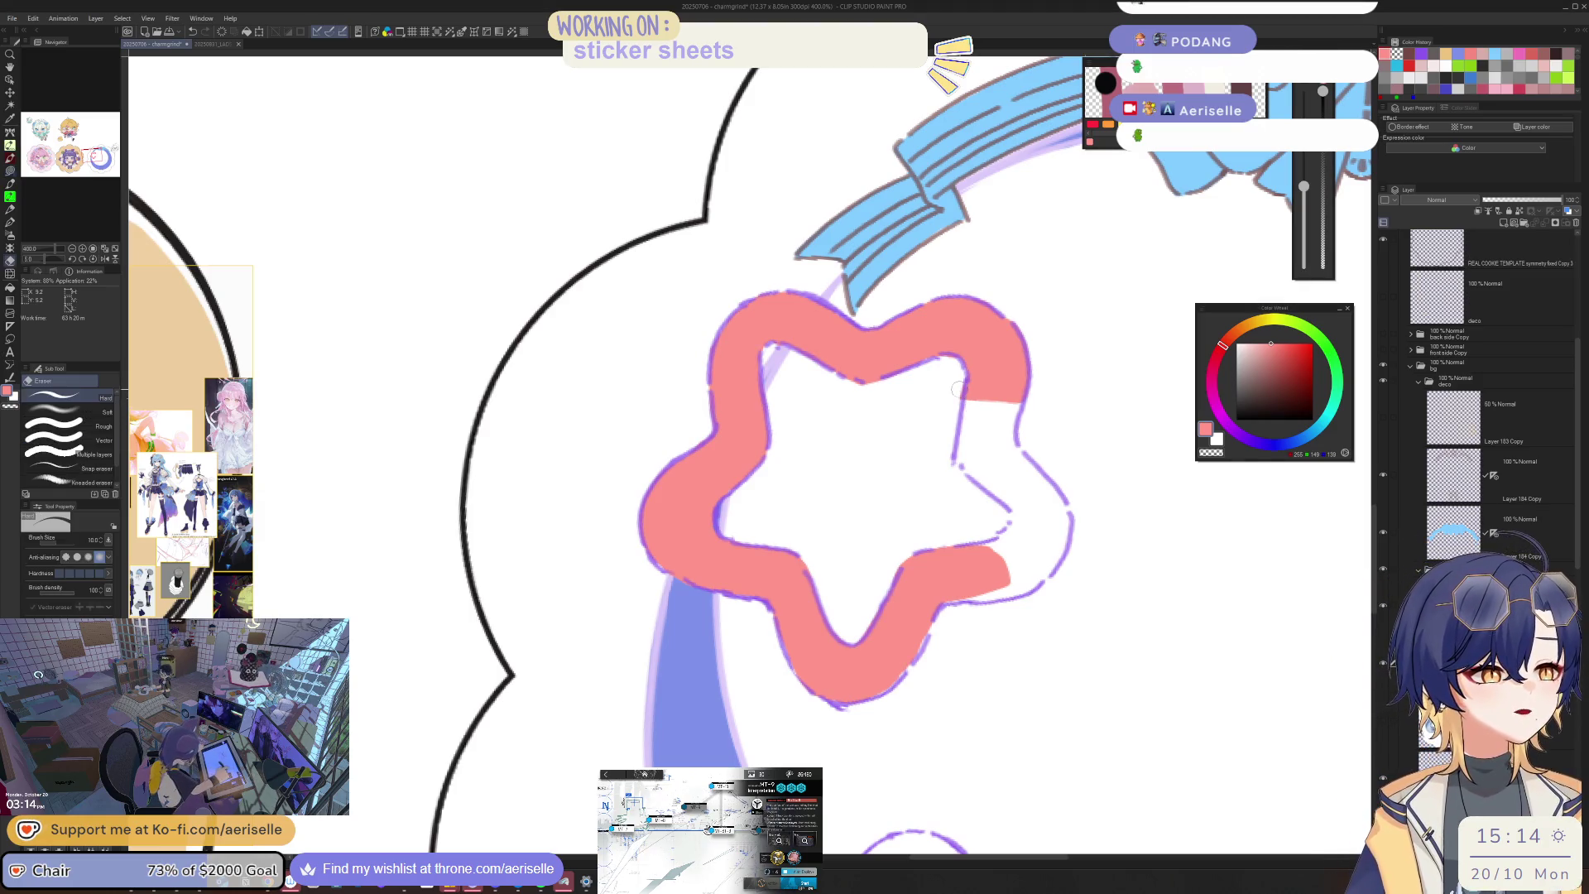
pyautogui.press('u')
pyautogui.moveTo(960, 437)
pyautogui.mouseDown()
pyautogui.moveTo(971, 477)
pyautogui.moveTo(1056, 525)
pyautogui.moveTo(1068, 490)
pyautogui.moveTo(1016, 434)
pyautogui.mouseUp()
pyautogui.moveTo(1010, 515)
pyautogui.mouseDown()
pyautogui.moveTo(936, 562)
pyautogui.moveTo(953, 598)
pyautogui.moveTo(1013, 598)
pyautogui.moveTo(1055, 561)
pyautogui.moveTo(1063, 519)
pyautogui.mouseUp()
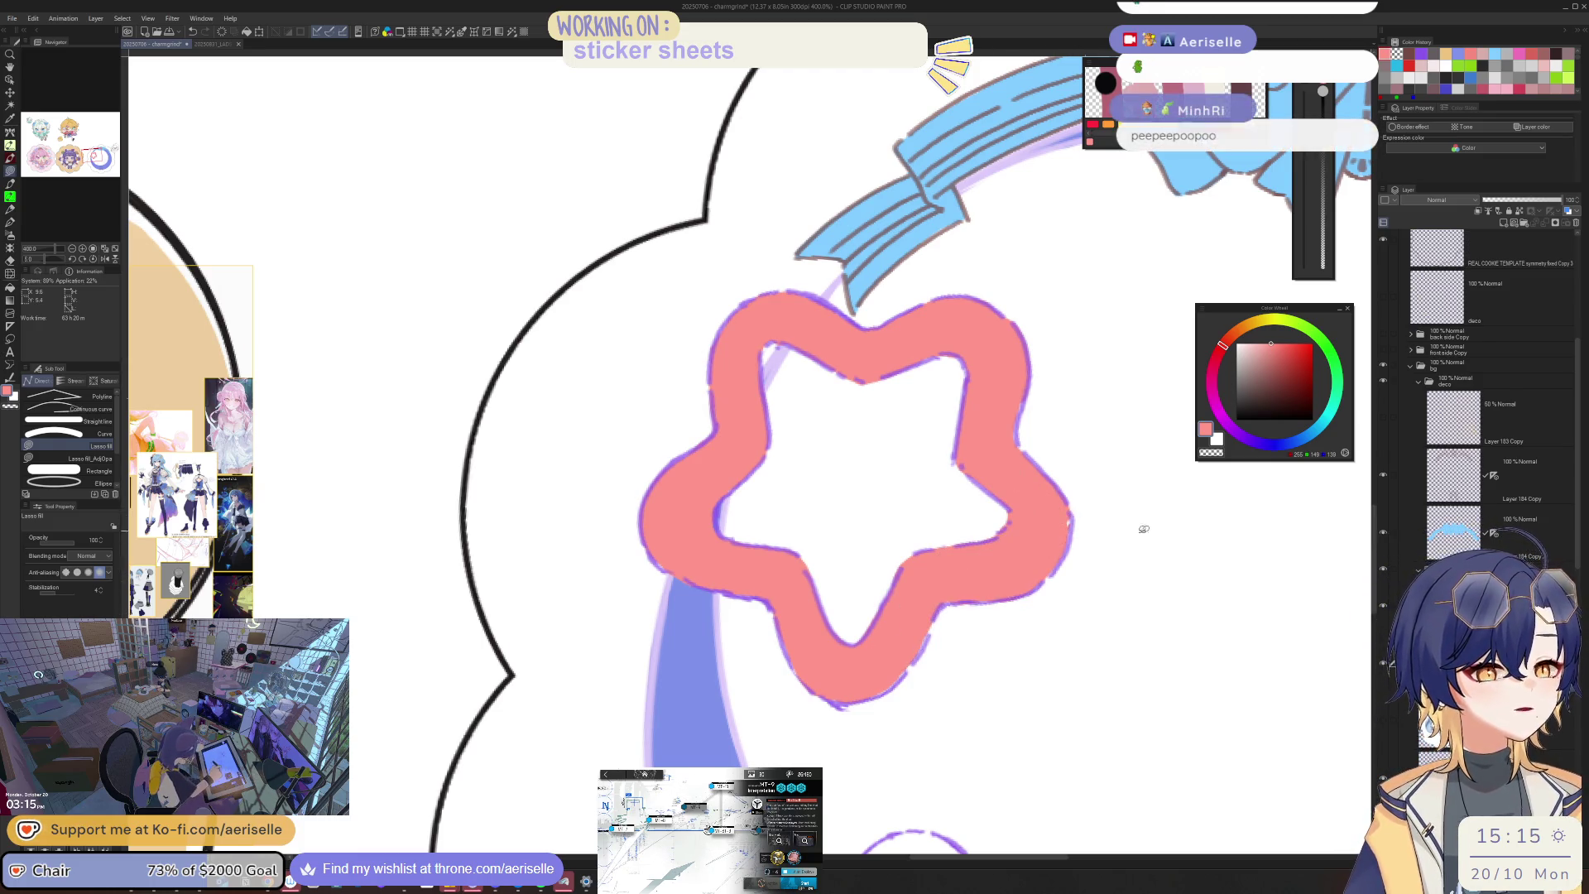
pyautogui.scroll(-5, 1207, 544)
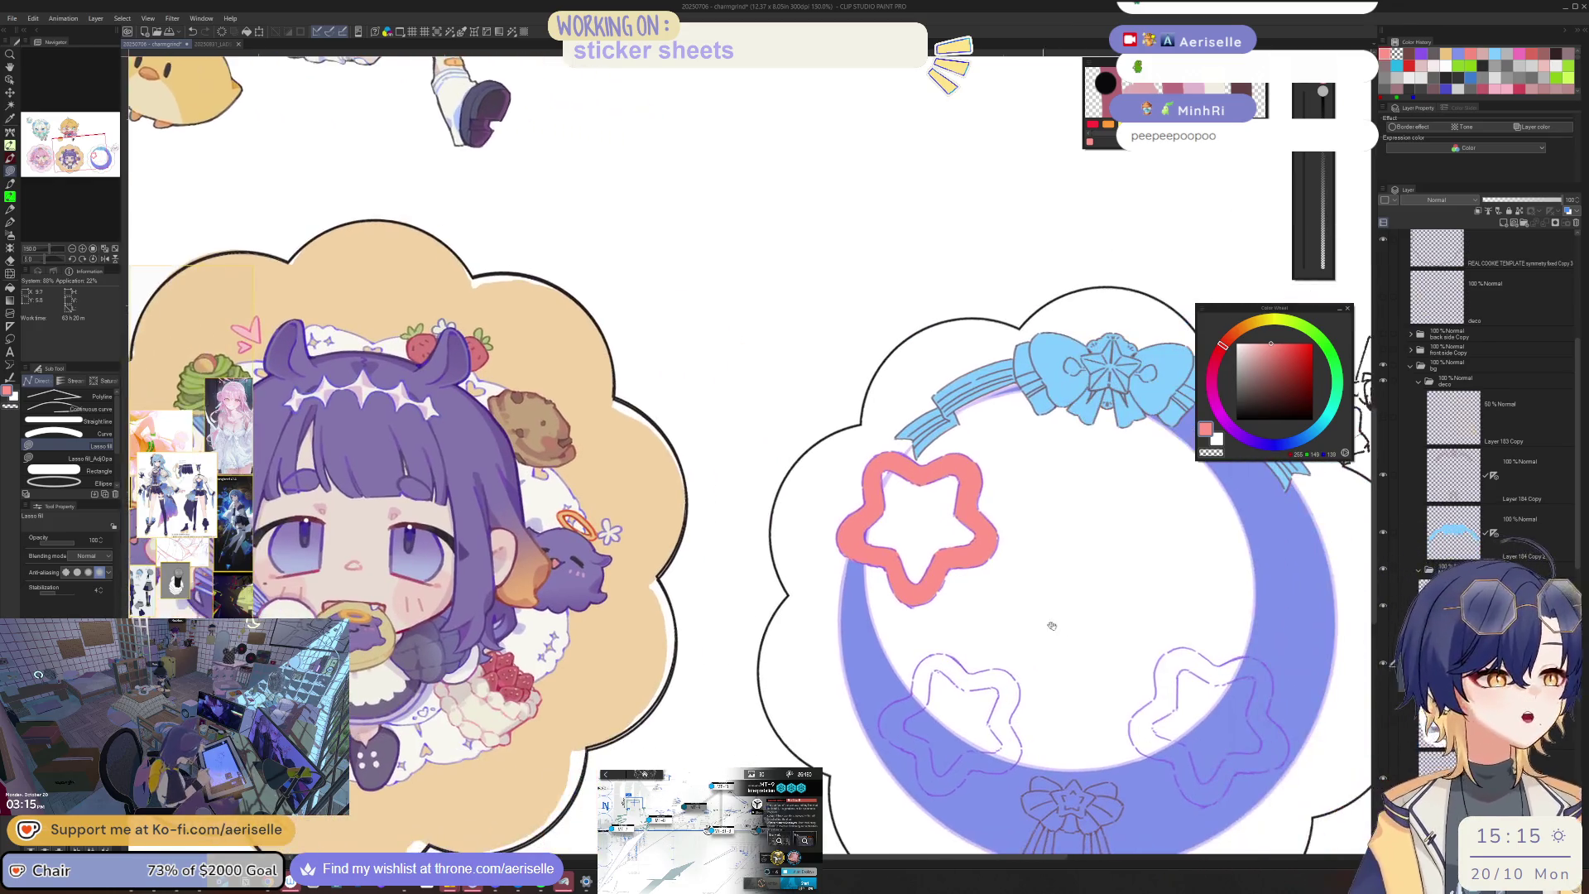
# Step: Zoom to the second star and lasso-fill pink along its upper edge
pyautogui.scroll(5, 906, 530)
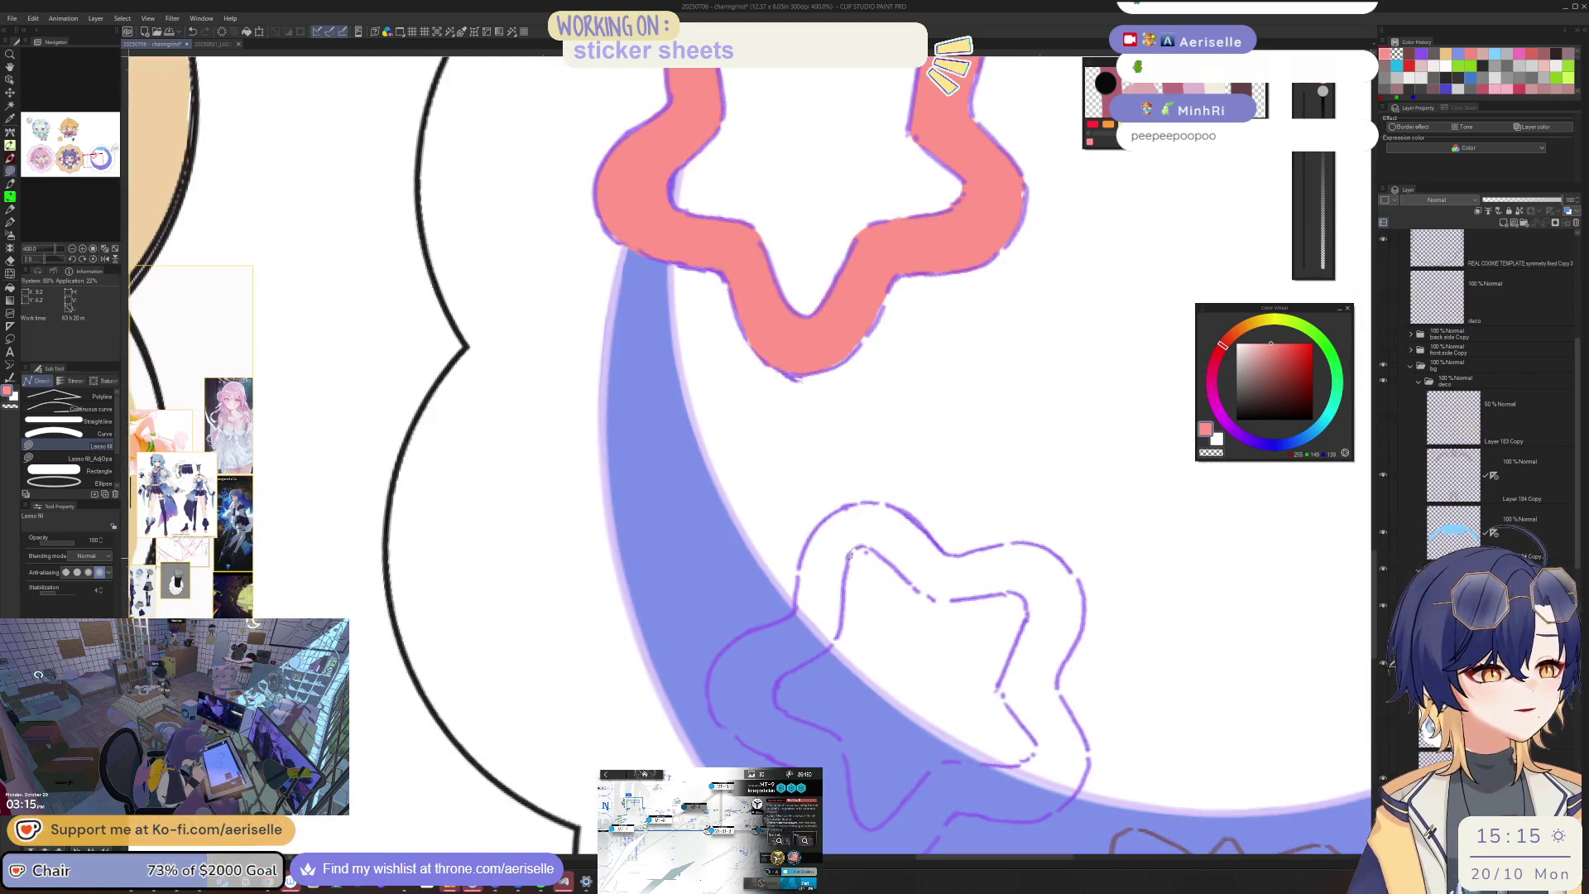
pyautogui.moveTo(799, 587)
pyautogui.mouseDown()
pyautogui.moveTo(820, 522)
pyautogui.moveTo(906, 511)
pyautogui.moveTo(924, 543)
pyautogui.moveTo(815, 654)
pyautogui.mouseUp()
pyautogui.press('h')
pyautogui.moveTo(978, 477)
pyautogui.mouseDown()
pyautogui.moveTo(814, 605)
pyautogui.moveTo(855, 548)
pyautogui.mouseUp()
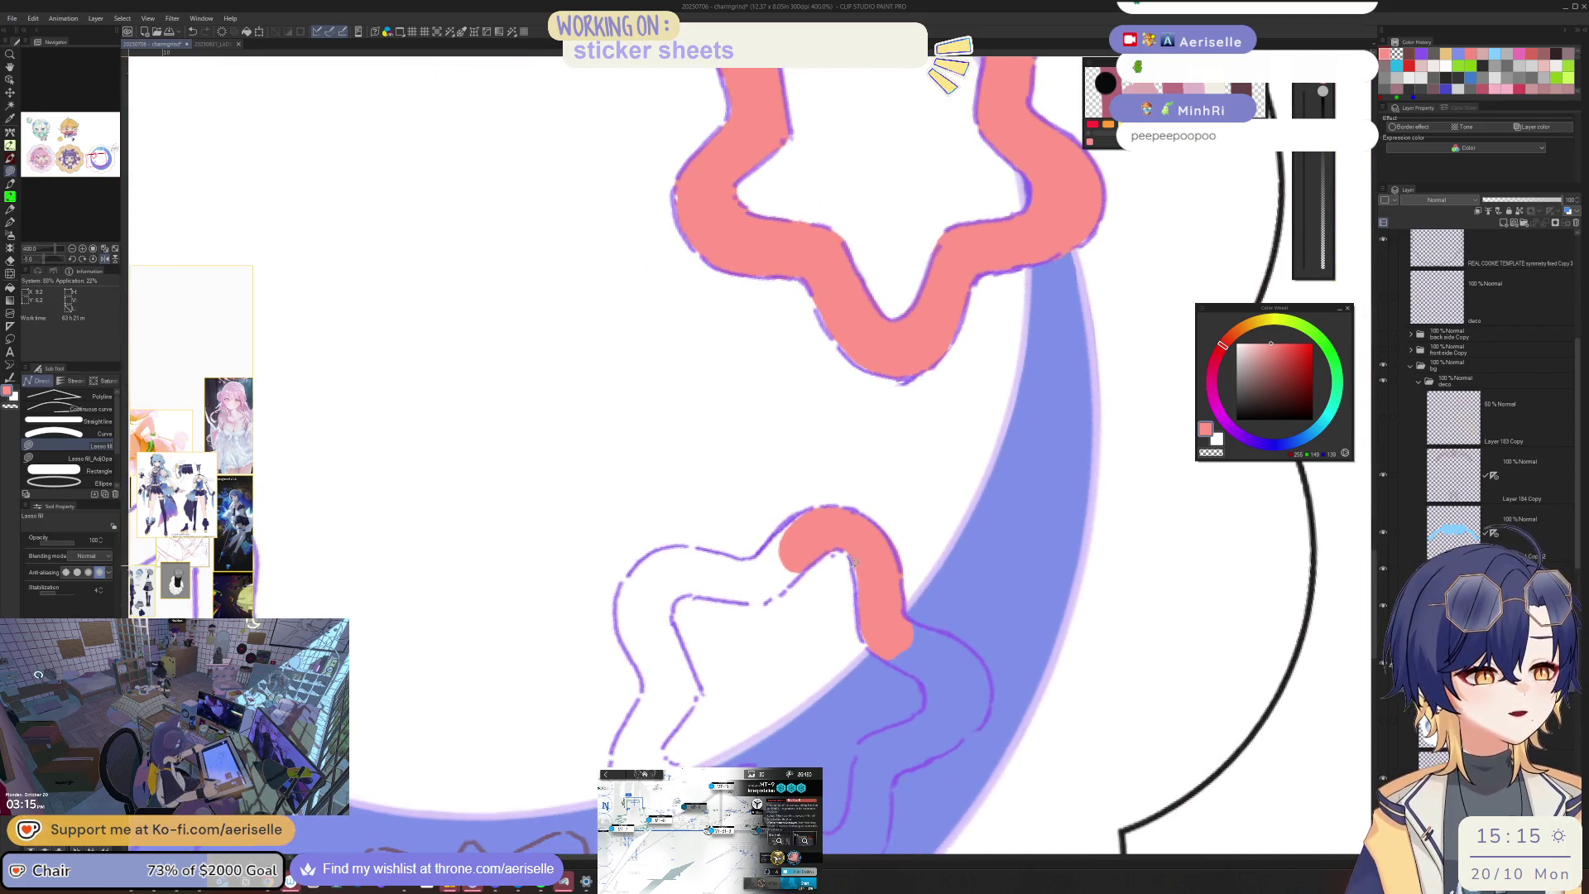
pyautogui.moveTo(904, 644); pyautogui.dragTo(870, 536)
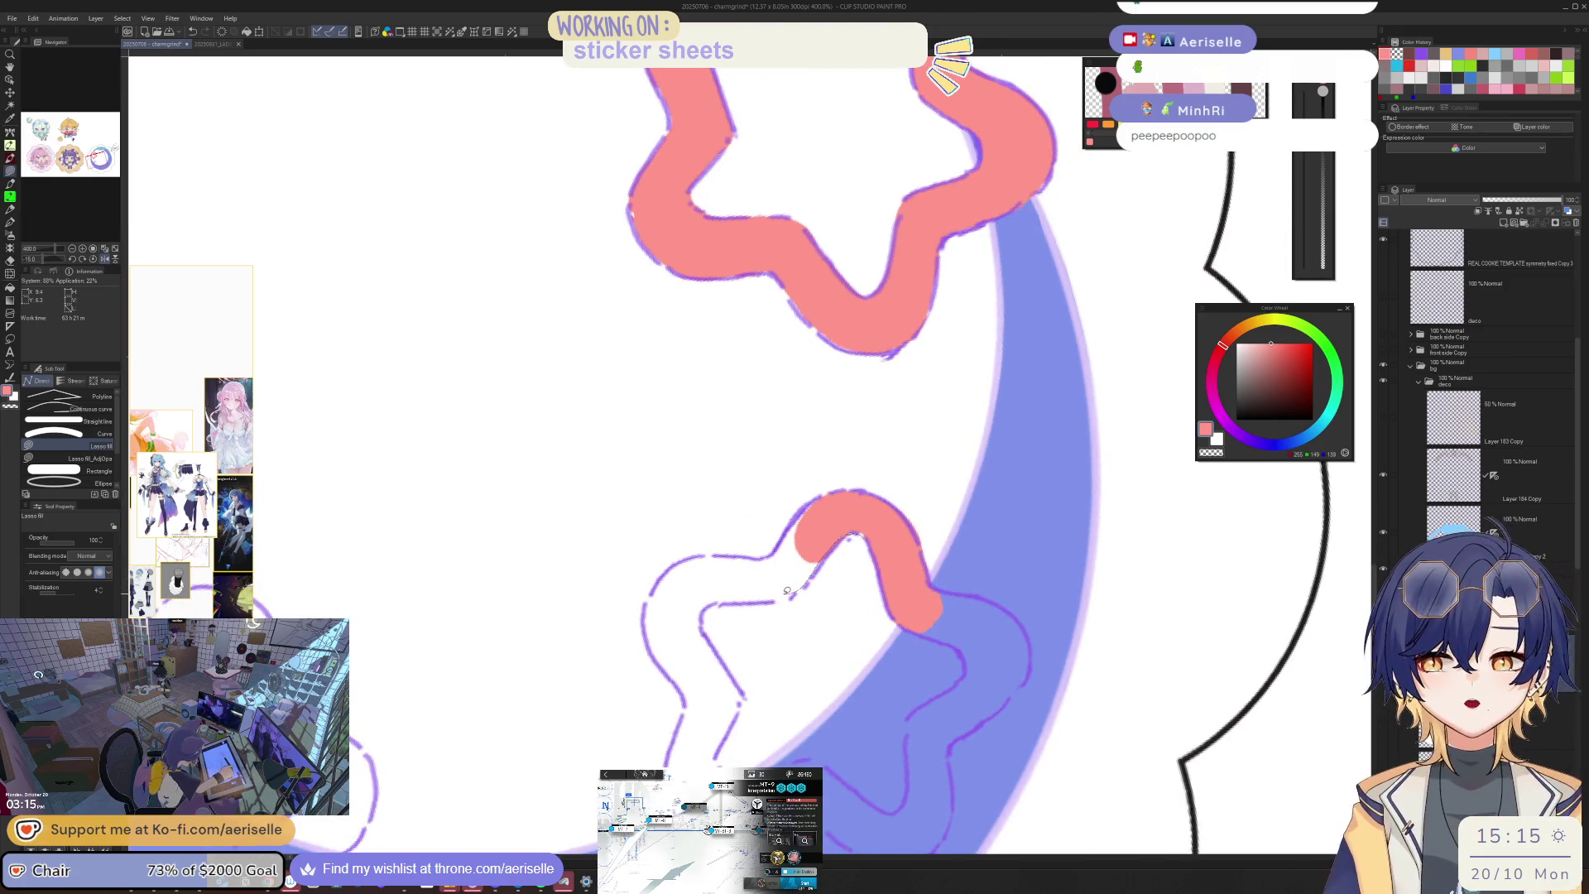
pyautogui.moveTo(787, 591)
pyautogui.mouseDown()
pyautogui.moveTo(773, 569)
pyautogui.moveTo(785, 536)
pyautogui.mouseUp()
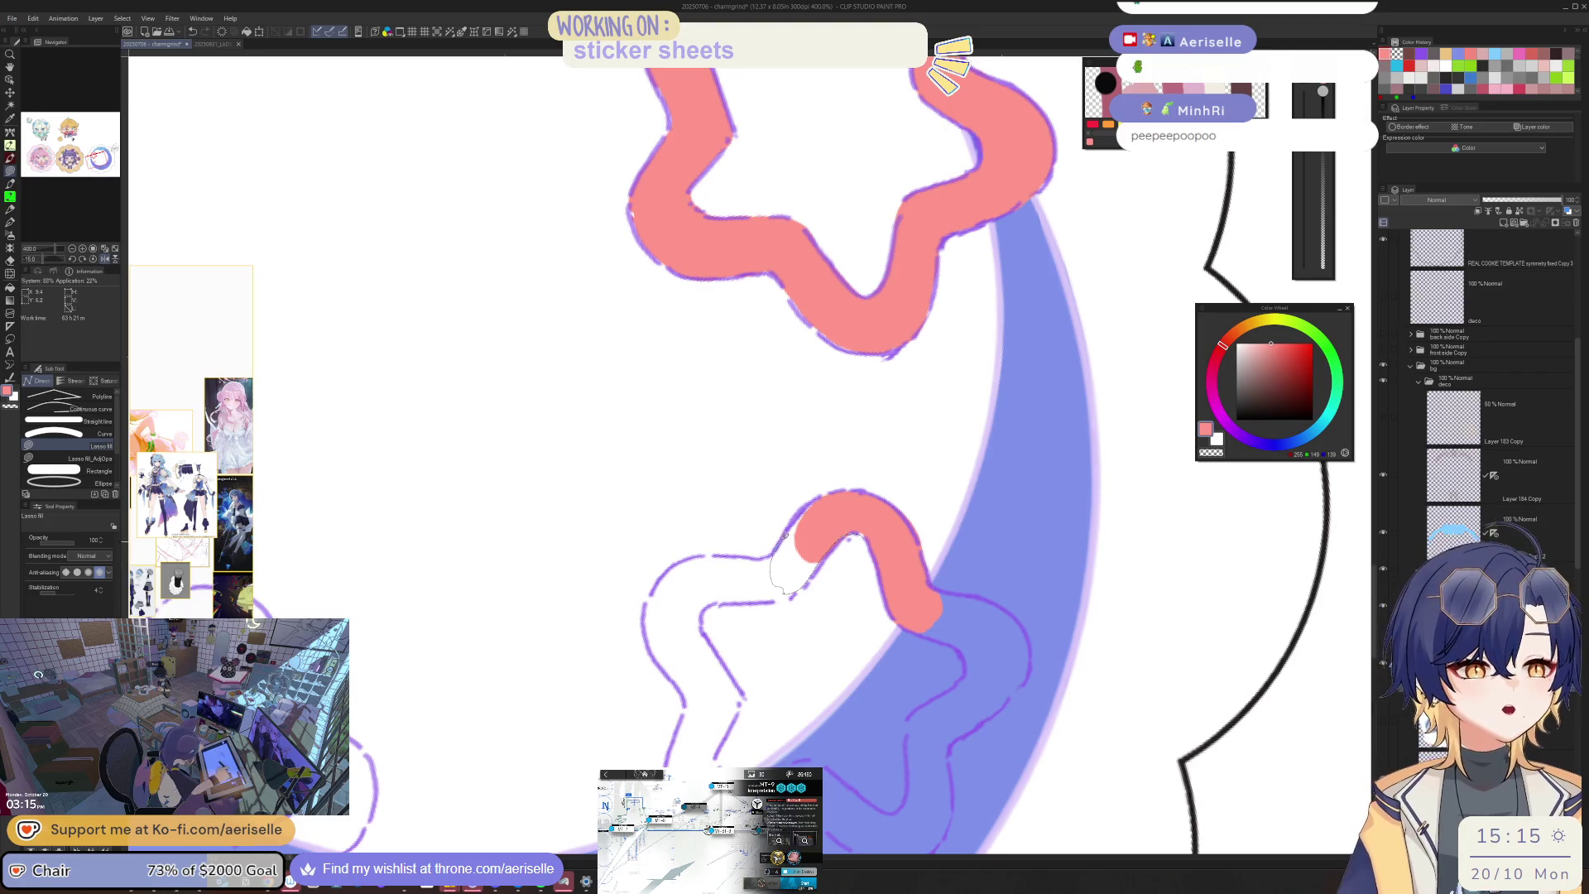
pyautogui.moveTo(846, 488); pyautogui.dragTo(846, 488)
# Step: Rotate the view and carry the pink band down the second star's left arm
pyautogui.press('-')
pyautogui.moveTo(825, 572)
pyautogui.mouseDown()
pyautogui.moveTo(770, 595)
pyautogui.moveTo(752, 570)
pyautogui.moveTo(787, 553)
pyautogui.mouseUp()
pyautogui.press('-')
pyautogui.press('-')
pyautogui.press('-')
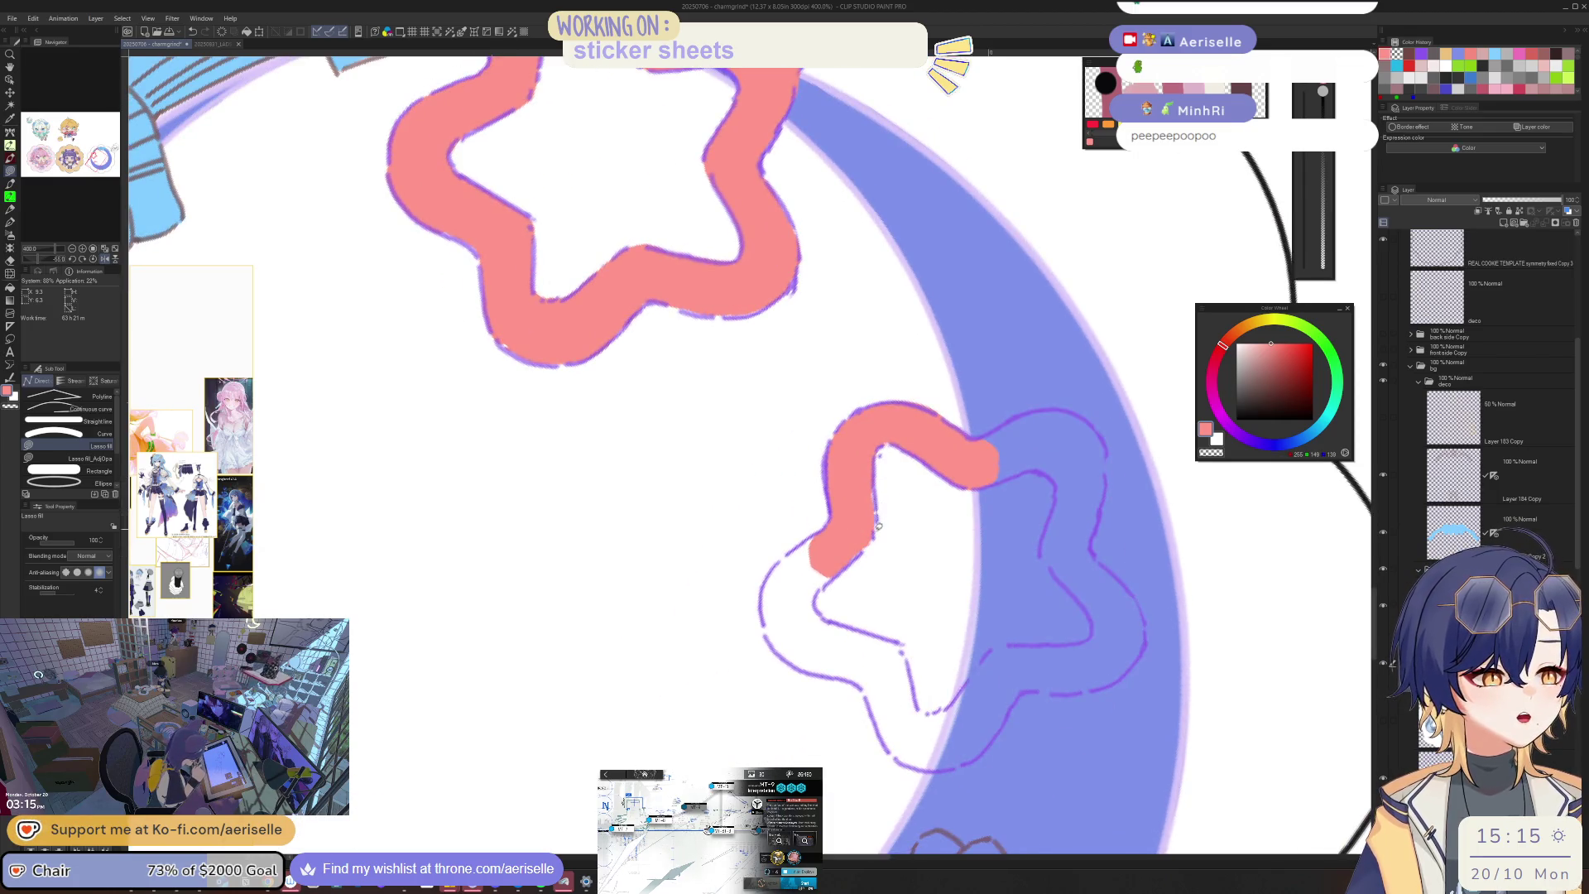
pyautogui.moveTo(829, 579)
pyautogui.mouseDown()
pyautogui.moveTo(772, 619)
pyautogui.moveTo(763, 579)
pyautogui.moveTo(790, 556)
pyautogui.mouseUp()
pyautogui.moveTo(785, 651)
pyautogui.mouseDown()
pyautogui.moveTo(823, 667)
pyautogui.moveTo(853, 644)
pyautogui.moveTo(844, 625)
pyautogui.moveTo(816, 606)
pyautogui.moveTo(803, 695)
pyautogui.moveTo(836, 728)
pyautogui.moveTo(861, 705)
pyautogui.moveTo(882, 584)
pyautogui.mouseUp()
pyautogui.moveTo(896, 521); pyautogui.dragTo(903, 534)
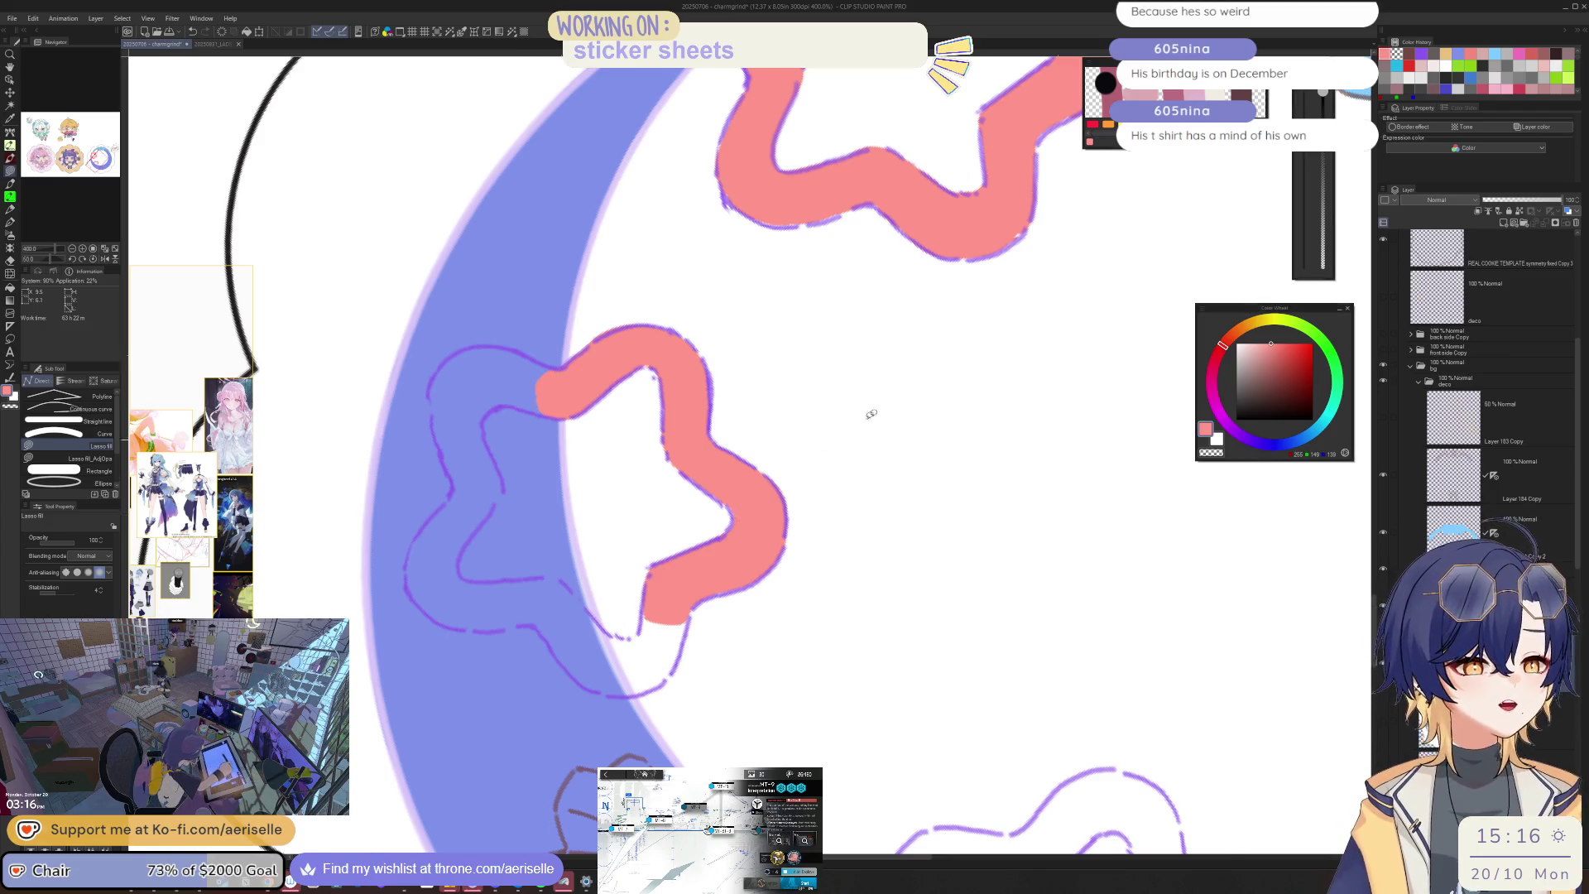
# Step: Lasso-fill pink over the second star's left edge and extend its lower lobe
pyautogui.press('h')
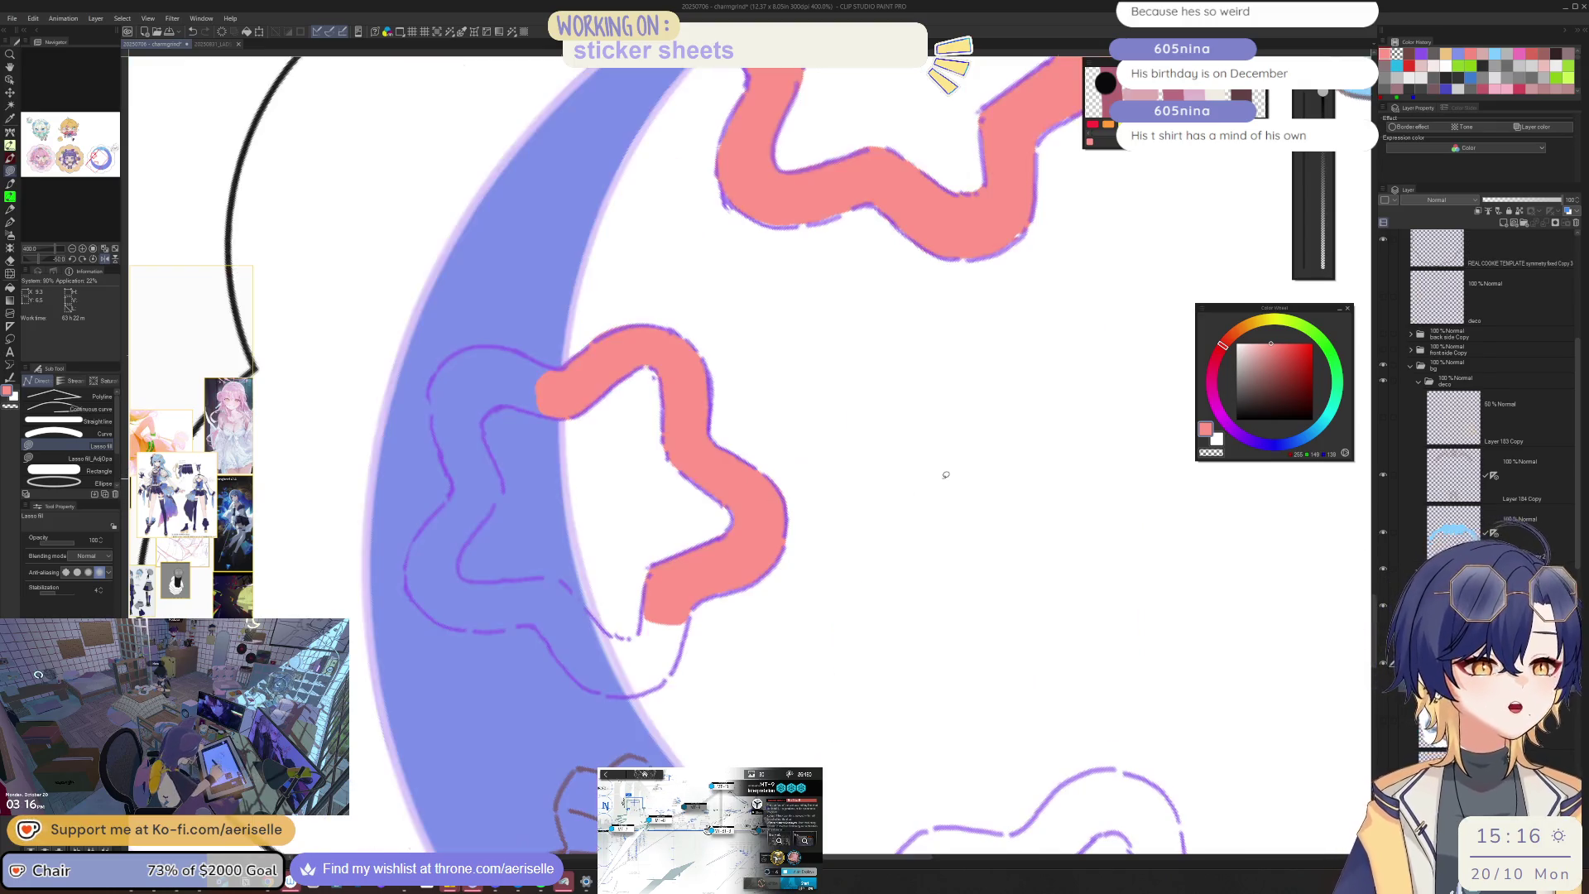
pyautogui.press('h')
pyautogui.moveTo(946, 475)
pyautogui.mouseDown()
pyautogui.moveTo(861, 510)
pyautogui.moveTo(956, 362)
pyautogui.moveTo(879, 323)
pyautogui.moveTo(819, 328)
pyautogui.moveTo(790, 403)
pyautogui.moveTo(865, 428)
pyautogui.mouseUp()
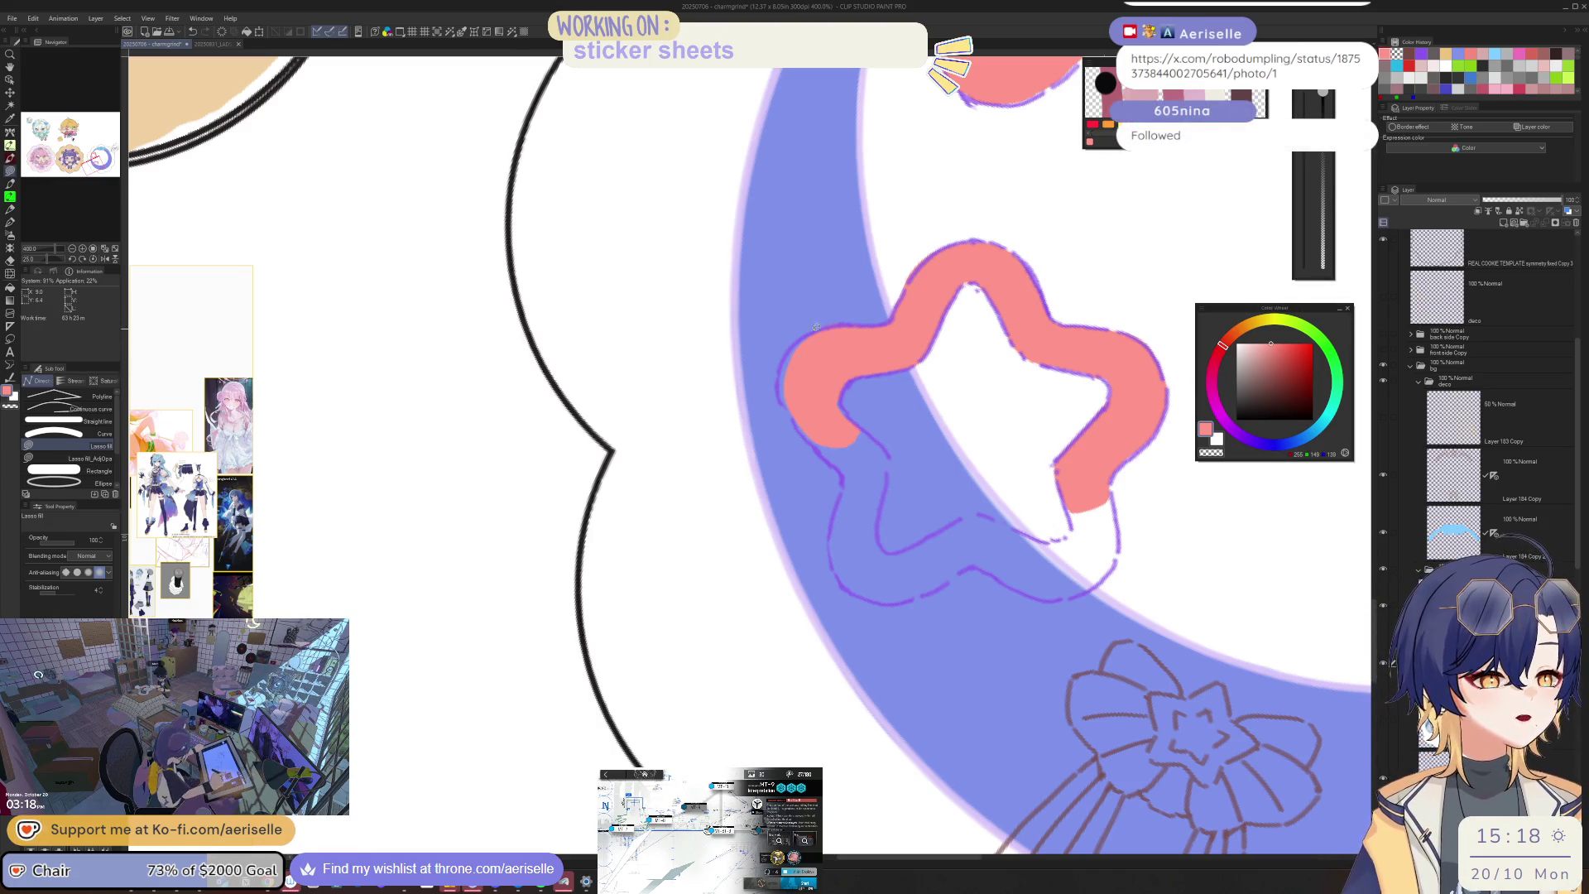
pyautogui.scroll(2, 826, 334)
pyautogui.moveTo(805, 340)
pyautogui.mouseDown()
pyautogui.moveTo(772, 366)
pyautogui.moveTo(753, 447)
pyautogui.moveTo(774, 497)
pyautogui.moveTo(918, 583)
pyautogui.mouseUp()
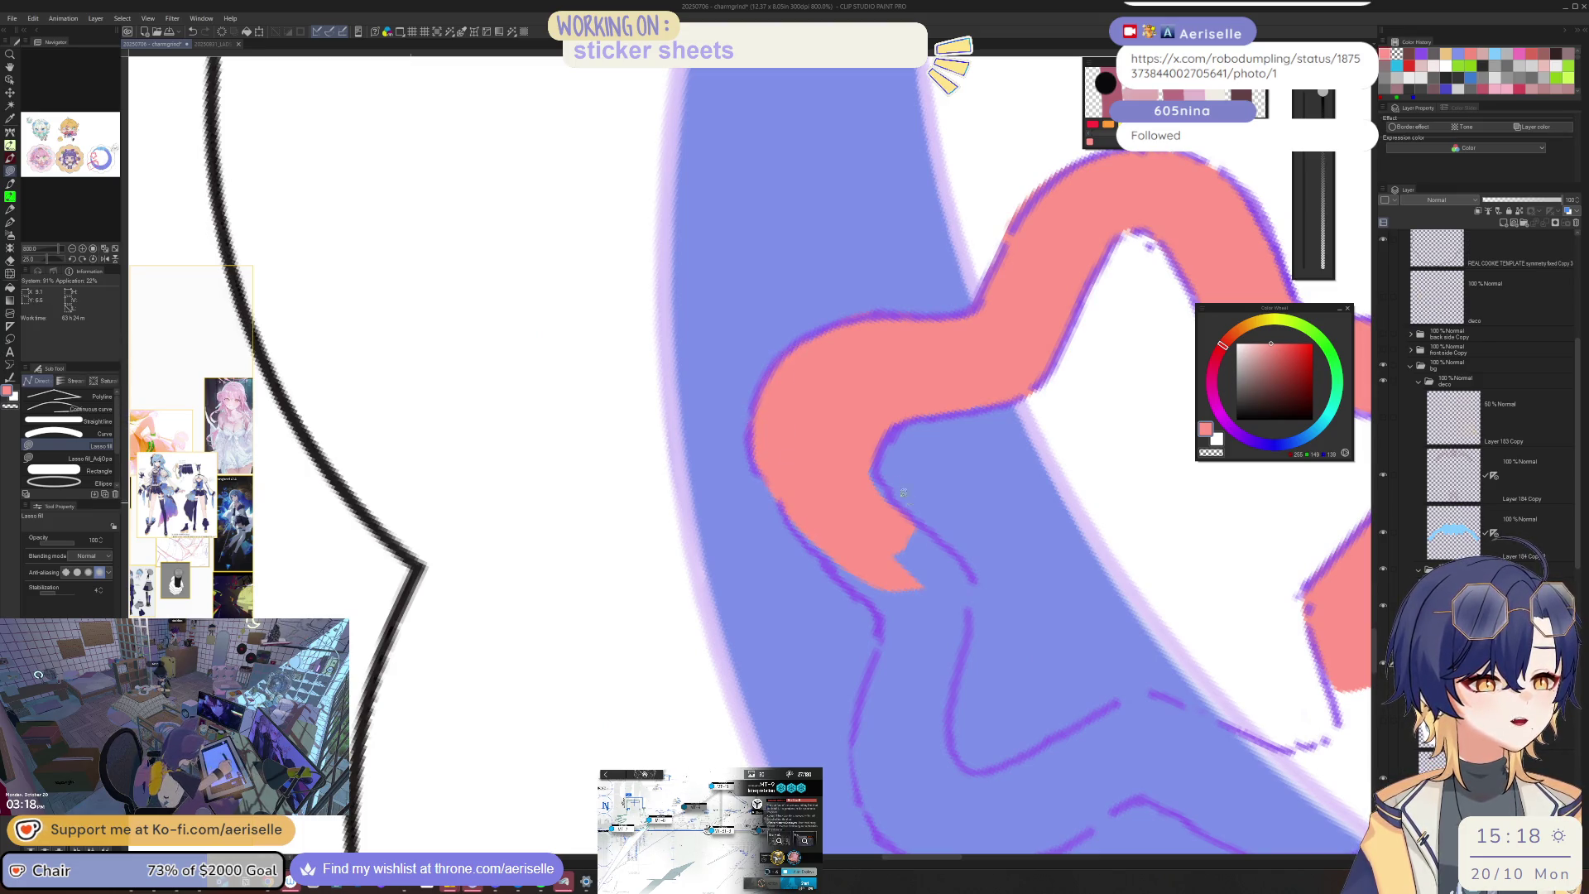
pyautogui.moveTo(928, 645)
pyautogui.mouseDown()
pyautogui.moveTo(877, 620)
pyautogui.moveTo(807, 534)
pyautogui.mouseUp()
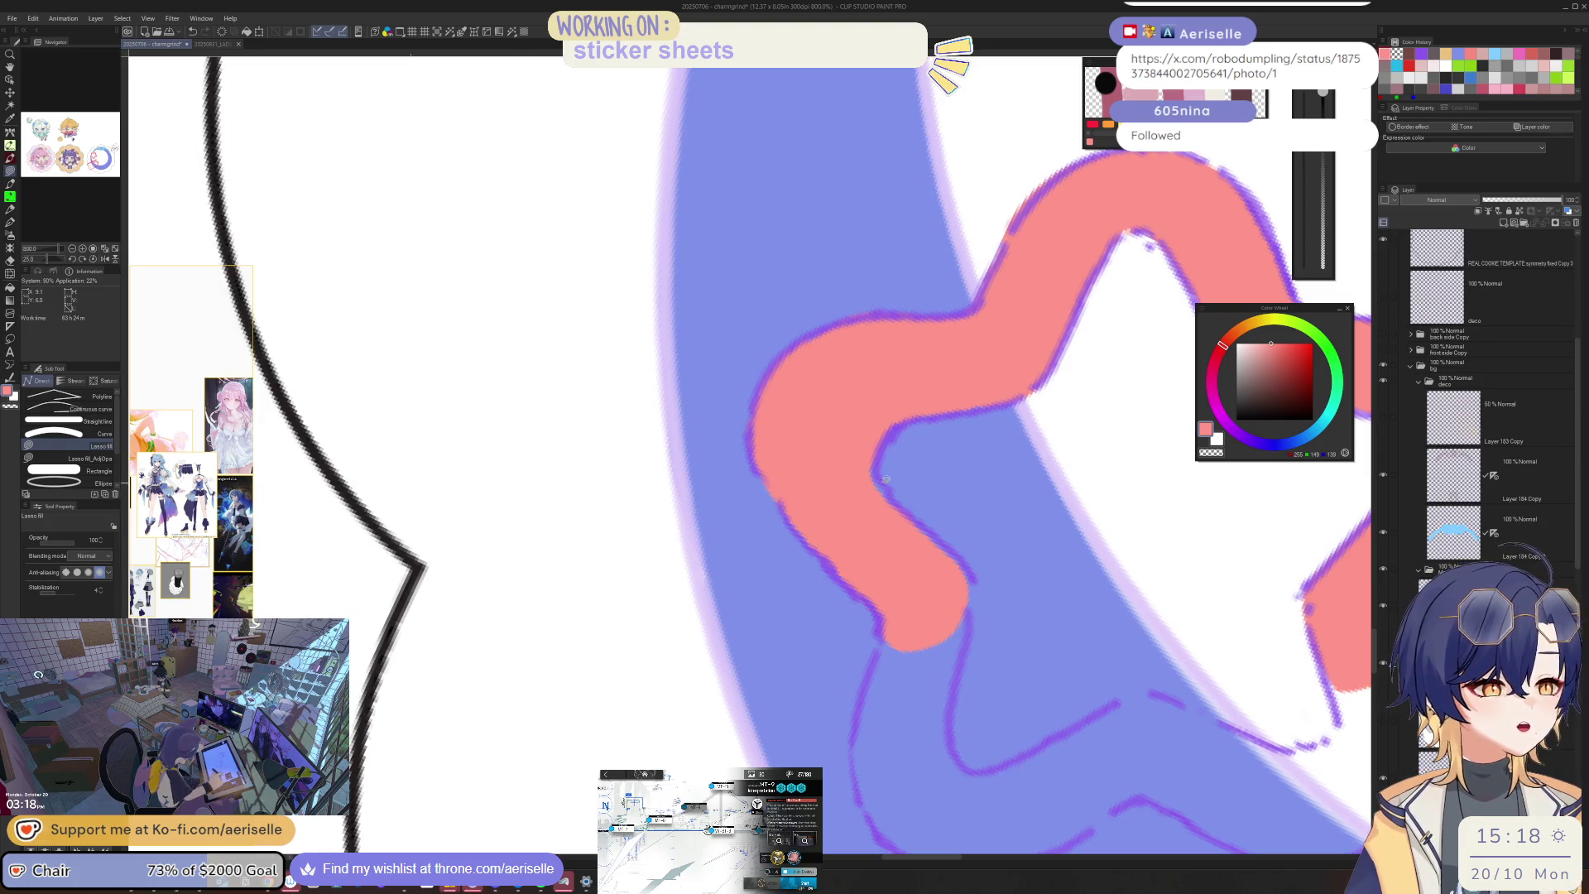
# Step: Extend the second star's pink band to its bottom tip and remaining areas
pyautogui.moveTo(876, 465)
pyautogui.mouseDown()
pyautogui.moveTo(976, 579)
pyautogui.moveTo(856, 462)
pyautogui.moveTo(831, 323)
pyautogui.mouseUp()
pyautogui.moveTo(835, 494)
pyautogui.mouseDown()
pyautogui.moveTo(826, 534)
pyautogui.moveTo(865, 666)
pyautogui.moveTo(906, 552)
pyautogui.mouseUp()
pyautogui.moveTo(816, 608)
pyautogui.mouseDown()
pyautogui.moveTo(754, 480)
pyautogui.moveTo(785, 514)
pyautogui.mouseUp()
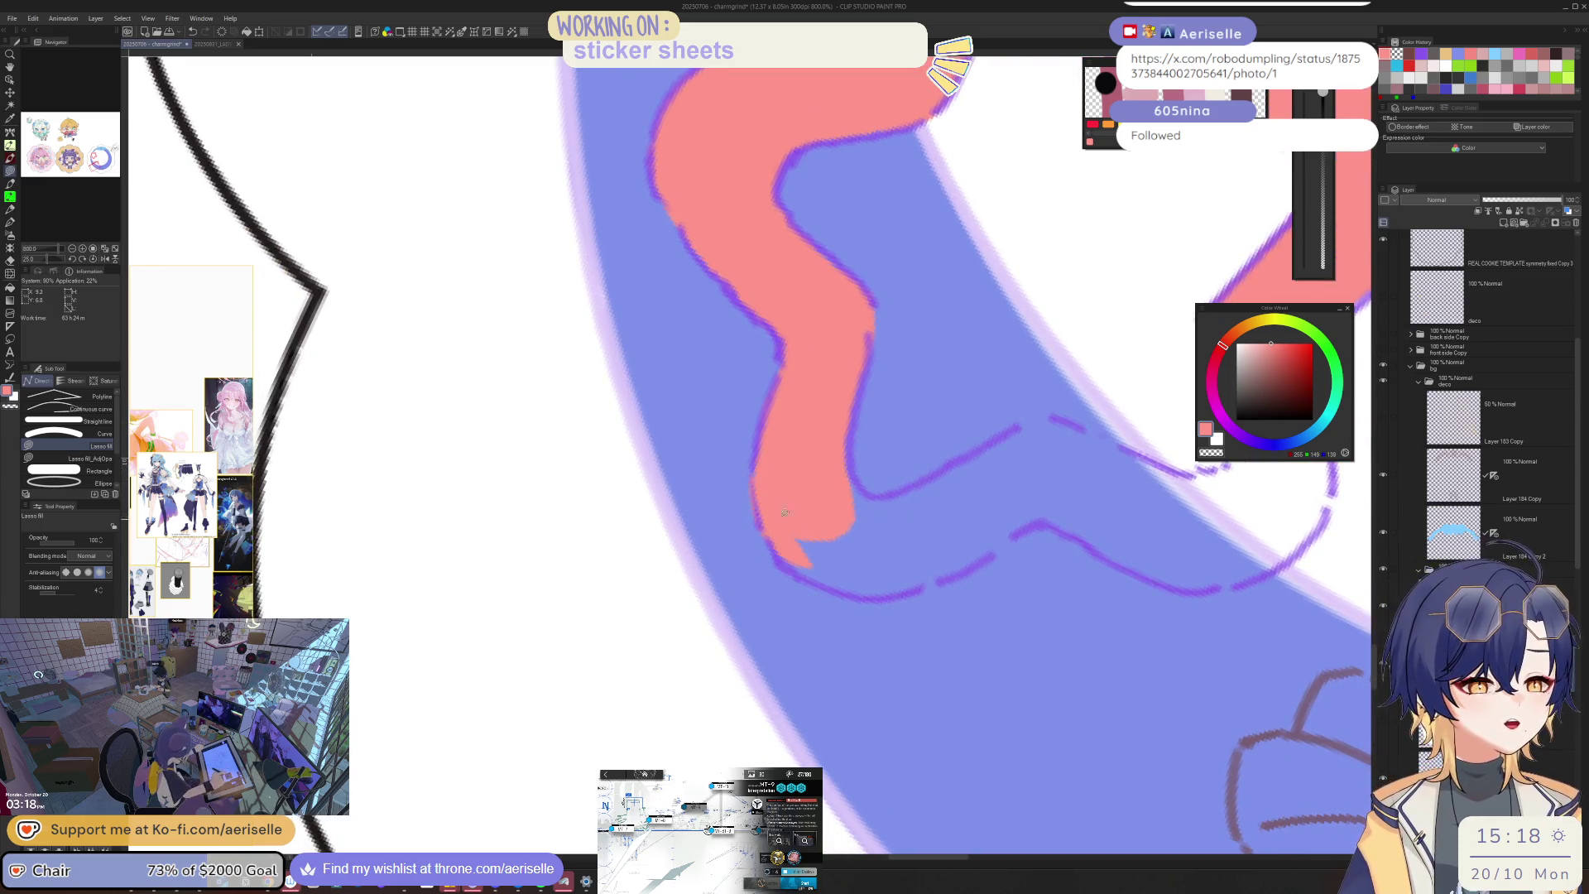
pyautogui.moveTo(797, 567); pyautogui.dragTo(808, 530)
pyautogui.moveTo(894, 490)
pyautogui.mouseDown()
pyautogui.moveTo(960, 465)
pyautogui.moveTo(1039, 496)
pyautogui.moveTo(899, 592)
pyautogui.moveTo(853, 586)
pyautogui.moveTo(857, 508)
pyautogui.mouseUp()
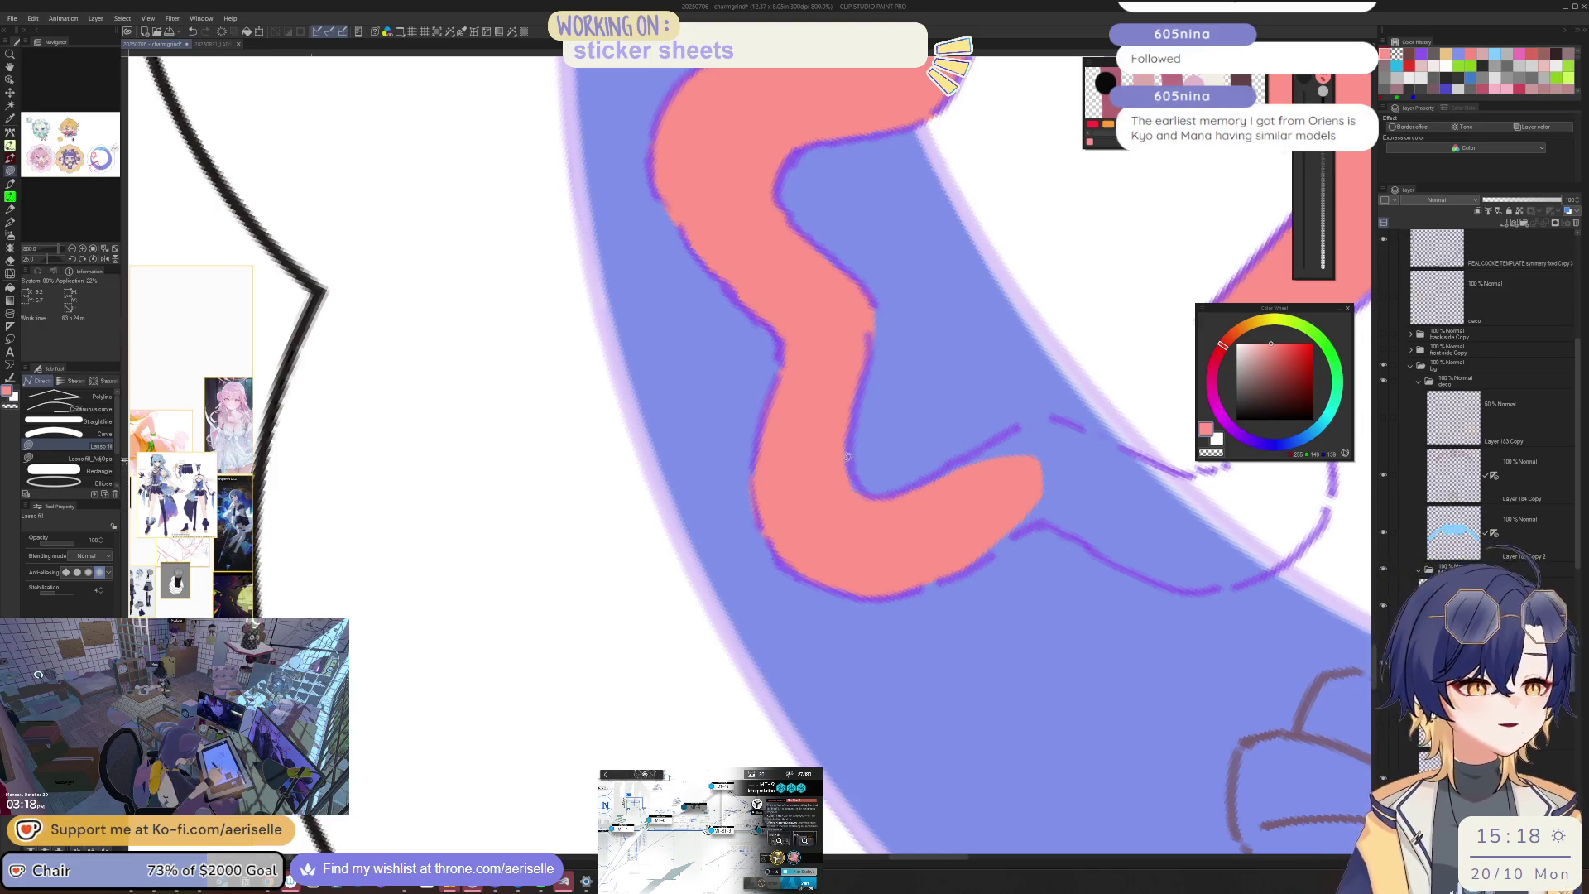
pyautogui.scroll(-6, 859, 464)
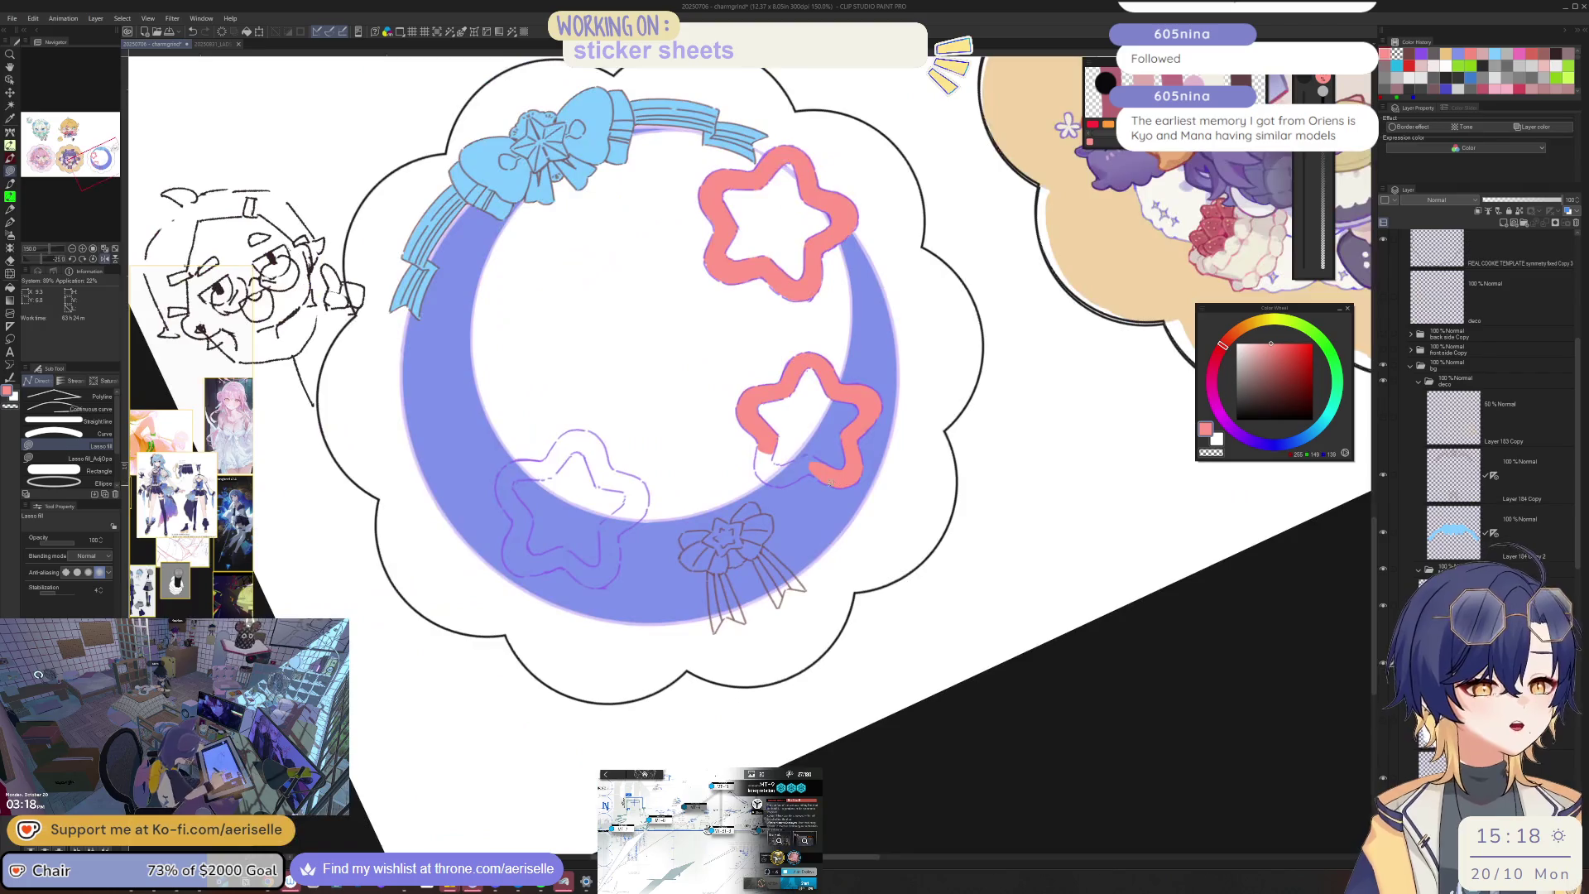
# Step: Close the last gaps in the second star's pink band across its lower-left arm
pyautogui.scroll(6, 857, 444)
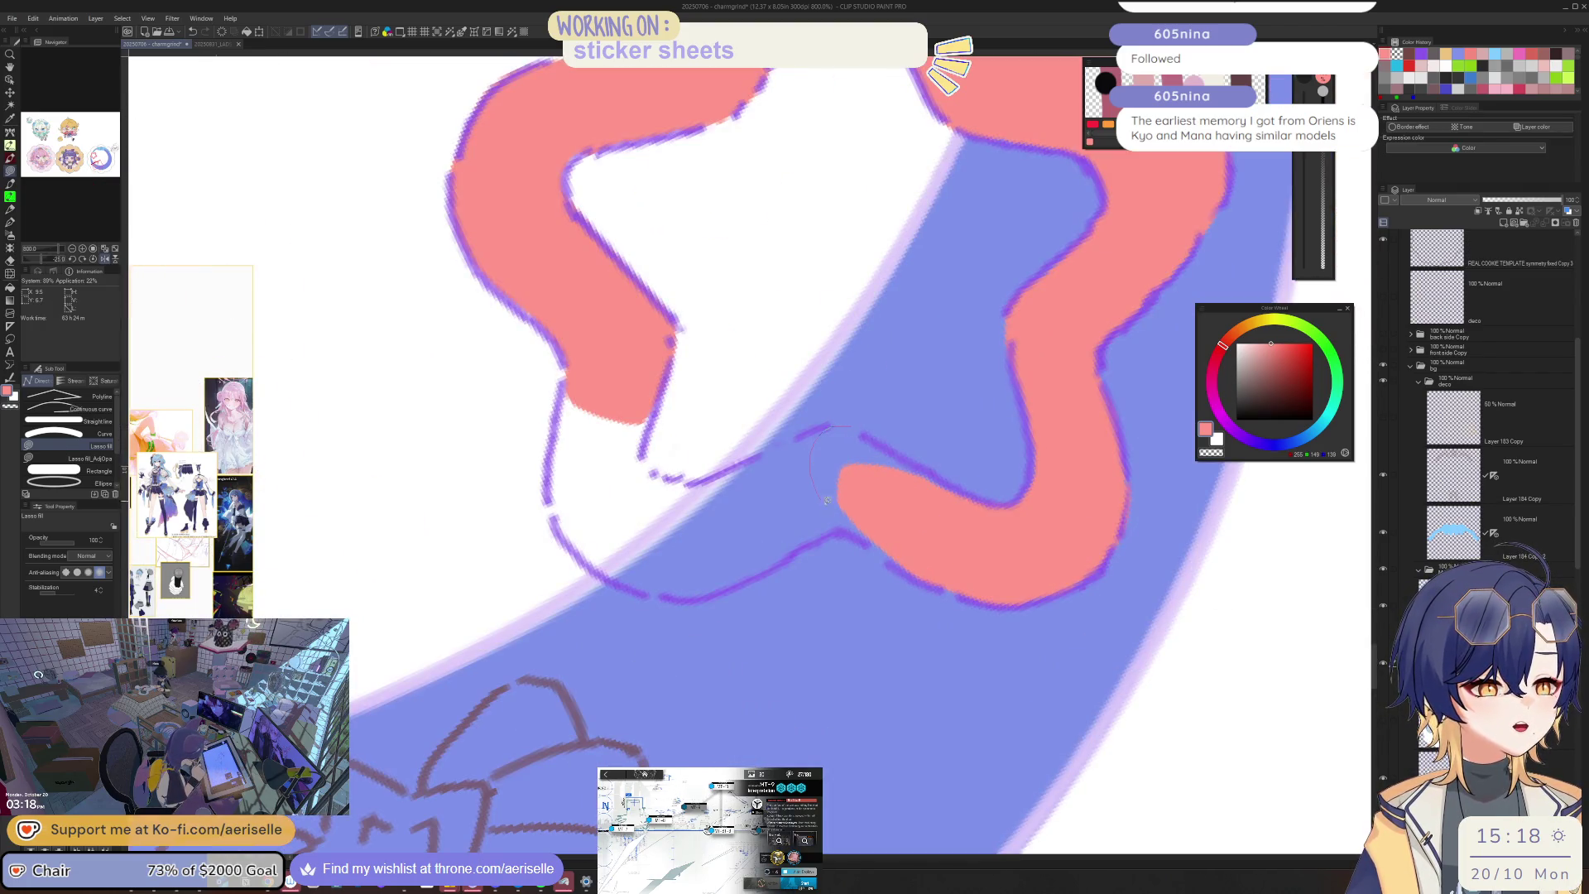
pyautogui.moveTo(917, 559); pyautogui.dragTo(867, 433)
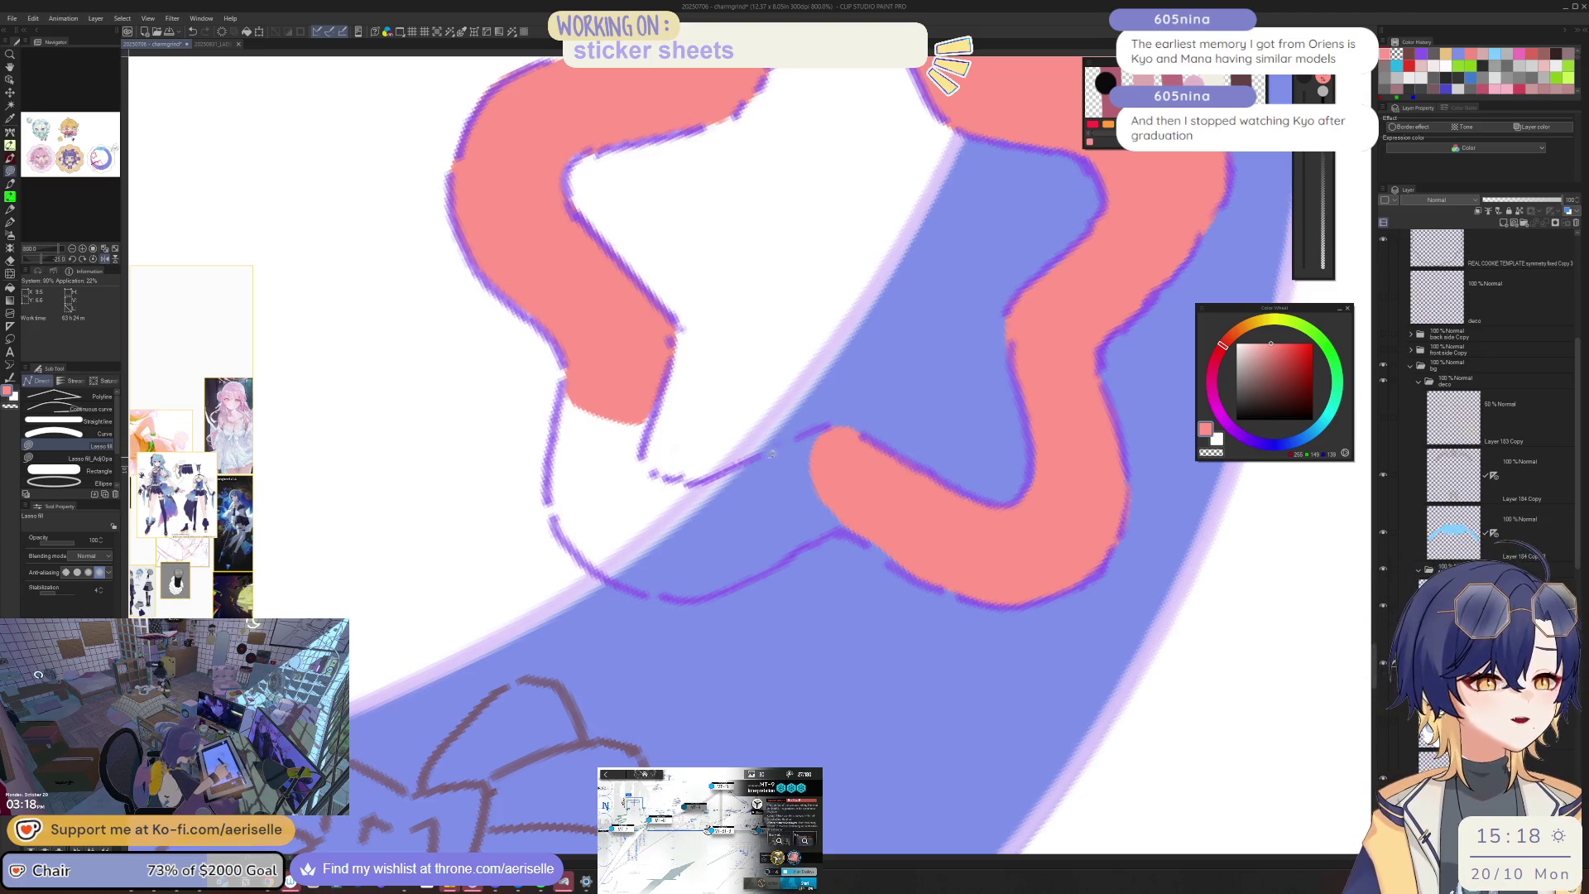
pyautogui.moveTo(815, 428)
pyautogui.mouseDown()
pyautogui.moveTo(857, 466)
pyautogui.moveTo(843, 534)
pyautogui.moveTo(727, 590)
pyautogui.moveTo(632, 551)
pyautogui.moveTo(660, 486)
pyautogui.moveTo(711, 474)
pyautogui.moveTo(685, 567)
pyautogui.moveTo(561, 484)
pyautogui.moveTo(649, 413)
pyautogui.mouseUp()
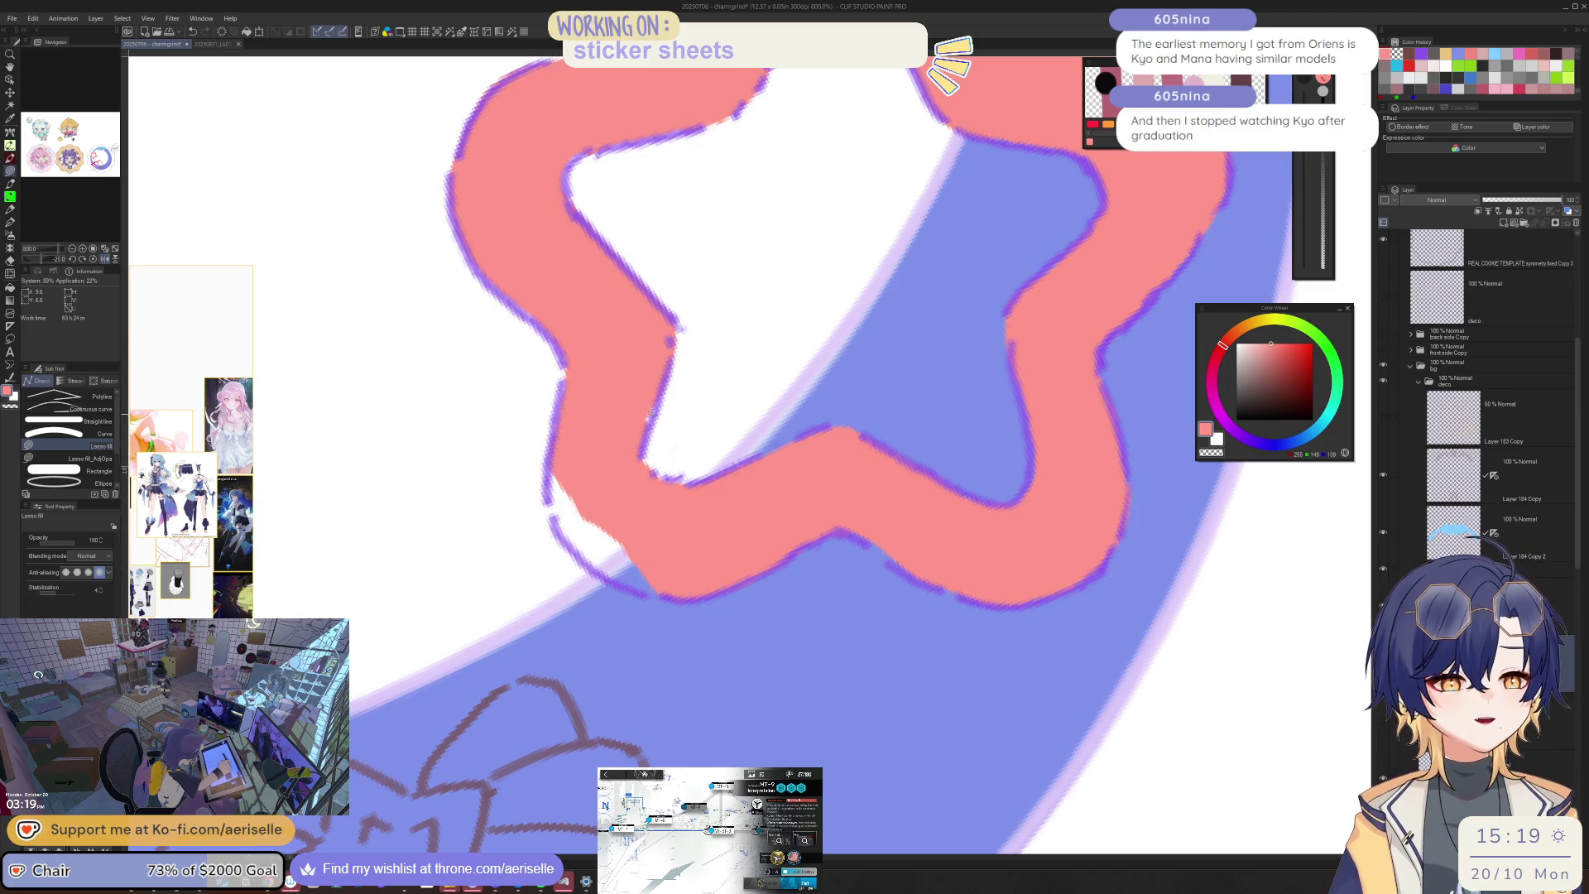
pyautogui.moveTo(554, 478)
pyautogui.mouseDown()
pyautogui.moveTo(592, 533)
pyautogui.moveTo(578, 461)
pyautogui.moveTo(605, 510)
pyautogui.mouseUp()
pyautogui.moveTo(673, 562); pyautogui.dragTo(556, 505)
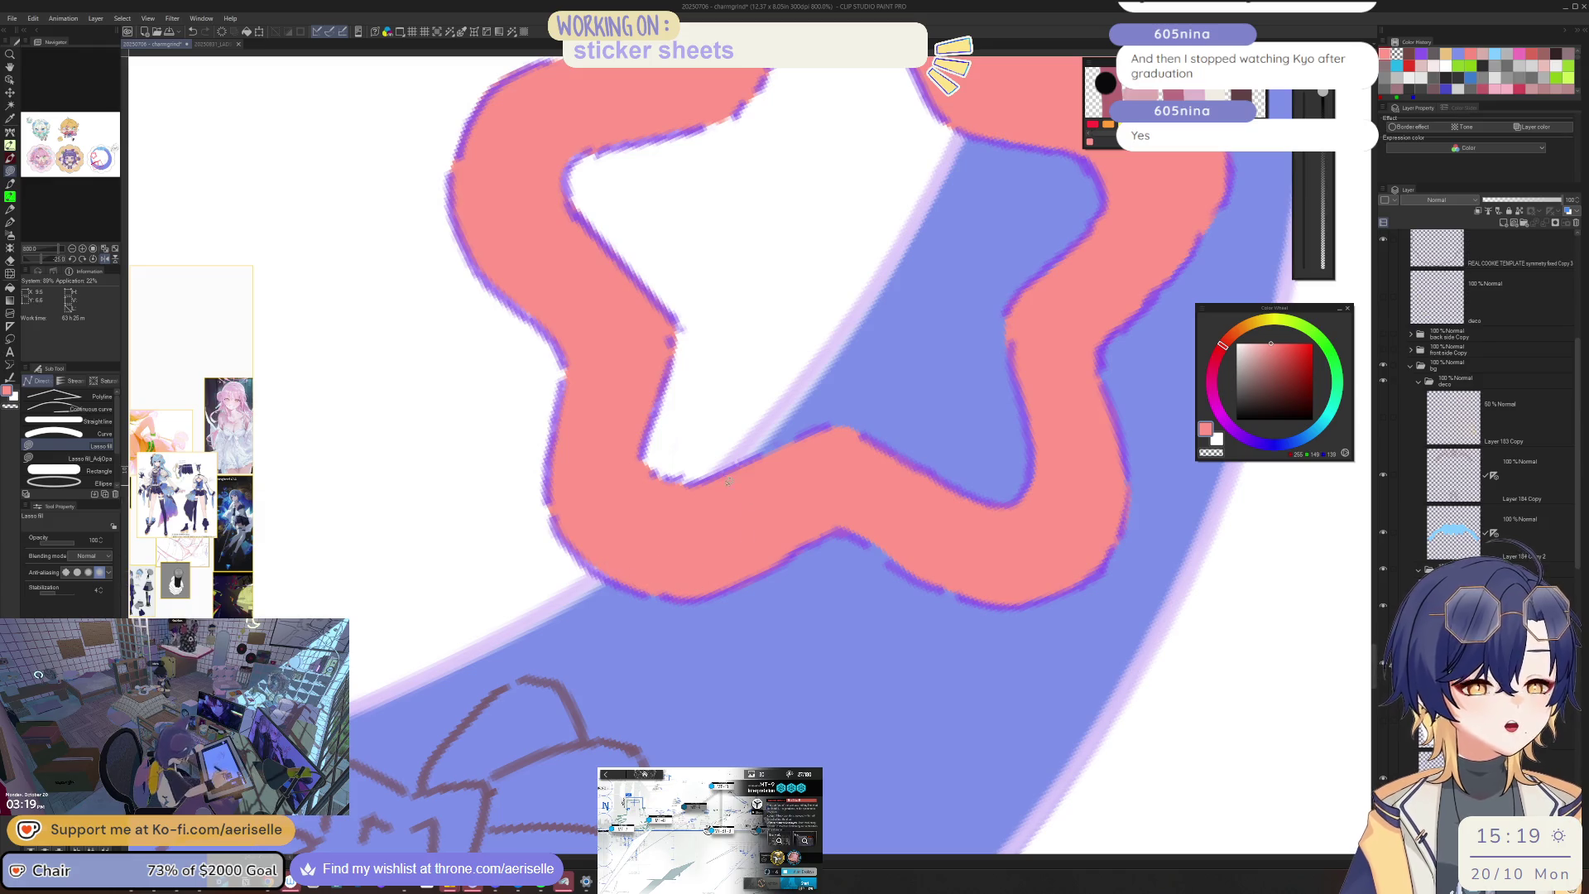
pyautogui.scroll(-10, 728, 481)
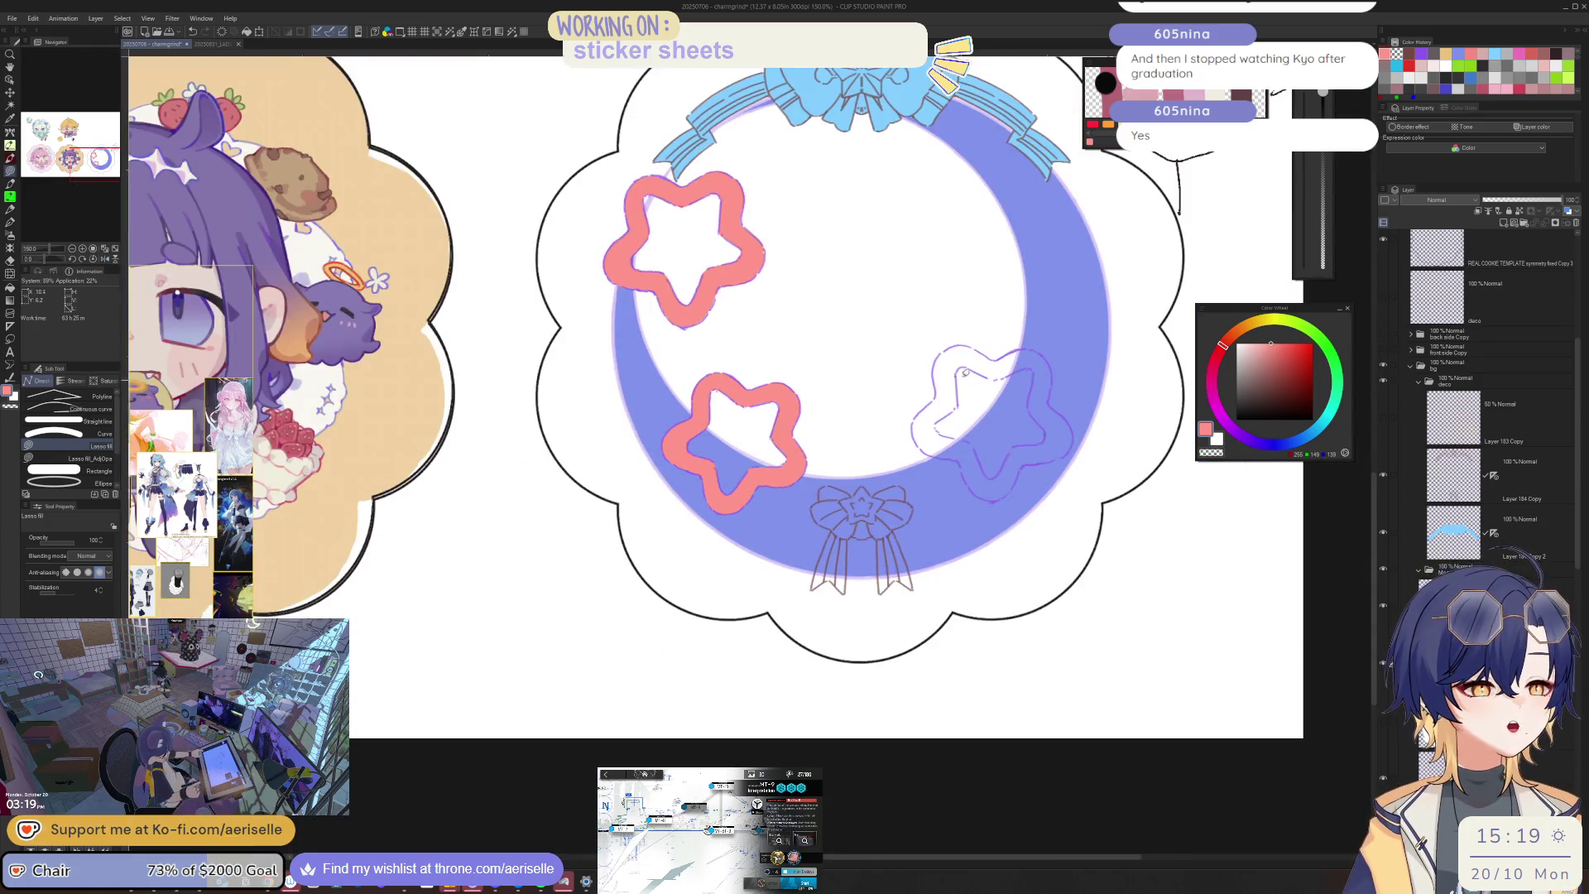
# Step: Lasso-fill pink along the third star's band following the purple lines on its left side
pyautogui.scroll(5, 943, 371)
pyautogui.scroll(-3, 944, 371)
pyautogui.scroll(1, 941, 370)
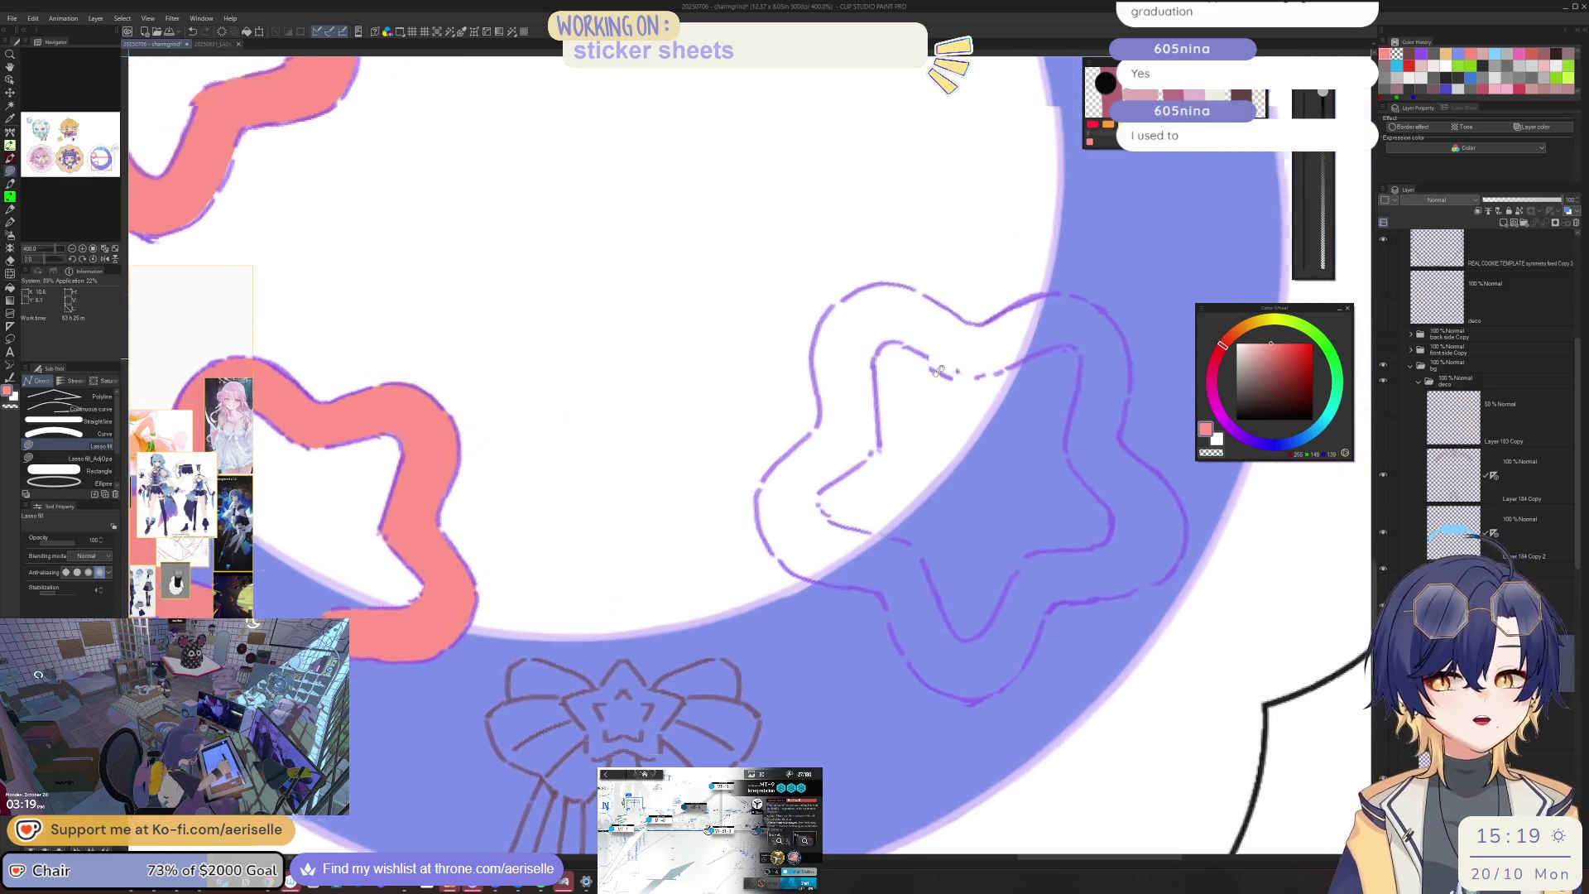
pyautogui.scroll(2, 939, 370)
pyautogui.moveTo(828, 311)
pyautogui.mouseDown()
pyautogui.moveTo(801, 327)
pyautogui.moveTo(885, 491)
pyautogui.moveTo(894, 410)
pyautogui.moveTo(960, 404)
pyautogui.moveTo(1060, 357)
pyautogui.moveTo(985, 302)
pyautogui.moveTo(842, 299)
pyautogui.moveTo(892, 409)
pyautogui.moveTo(888, 550)
pyautogui.moveTo(857, 646)
pyautogui.mouseUp()
pyautogui.moveTo(778, 706); pyautogui.dragTo(792, 748)
pyautogui.moveTo(648, 755); pyautogui.dragTo(685, 651)
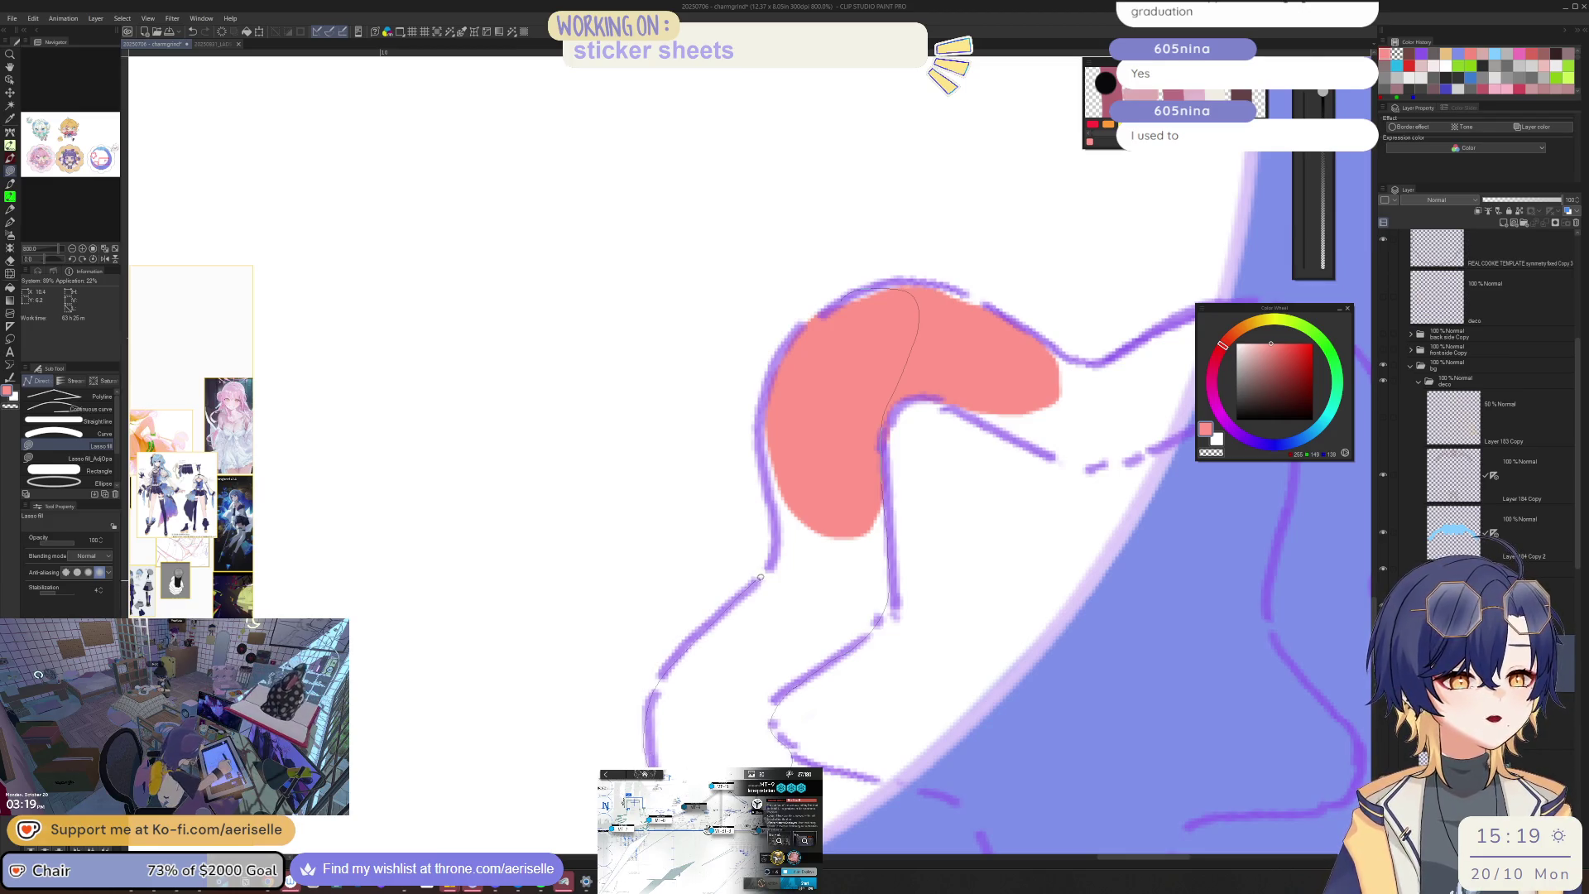
pyautogui.moveTo(898, 290); pyautogui.dragTo(902, 285)
pyautogui.moveTo(903, 536)
pyautogui.mouseDown()
pyautogui.moveTo(898, 451)
pyautogui.moveTo(814, 407)
pyautogui.moveTo(785, 464)
pyautogui.moveTo(834, 658)
pyautogui.mouseUp()
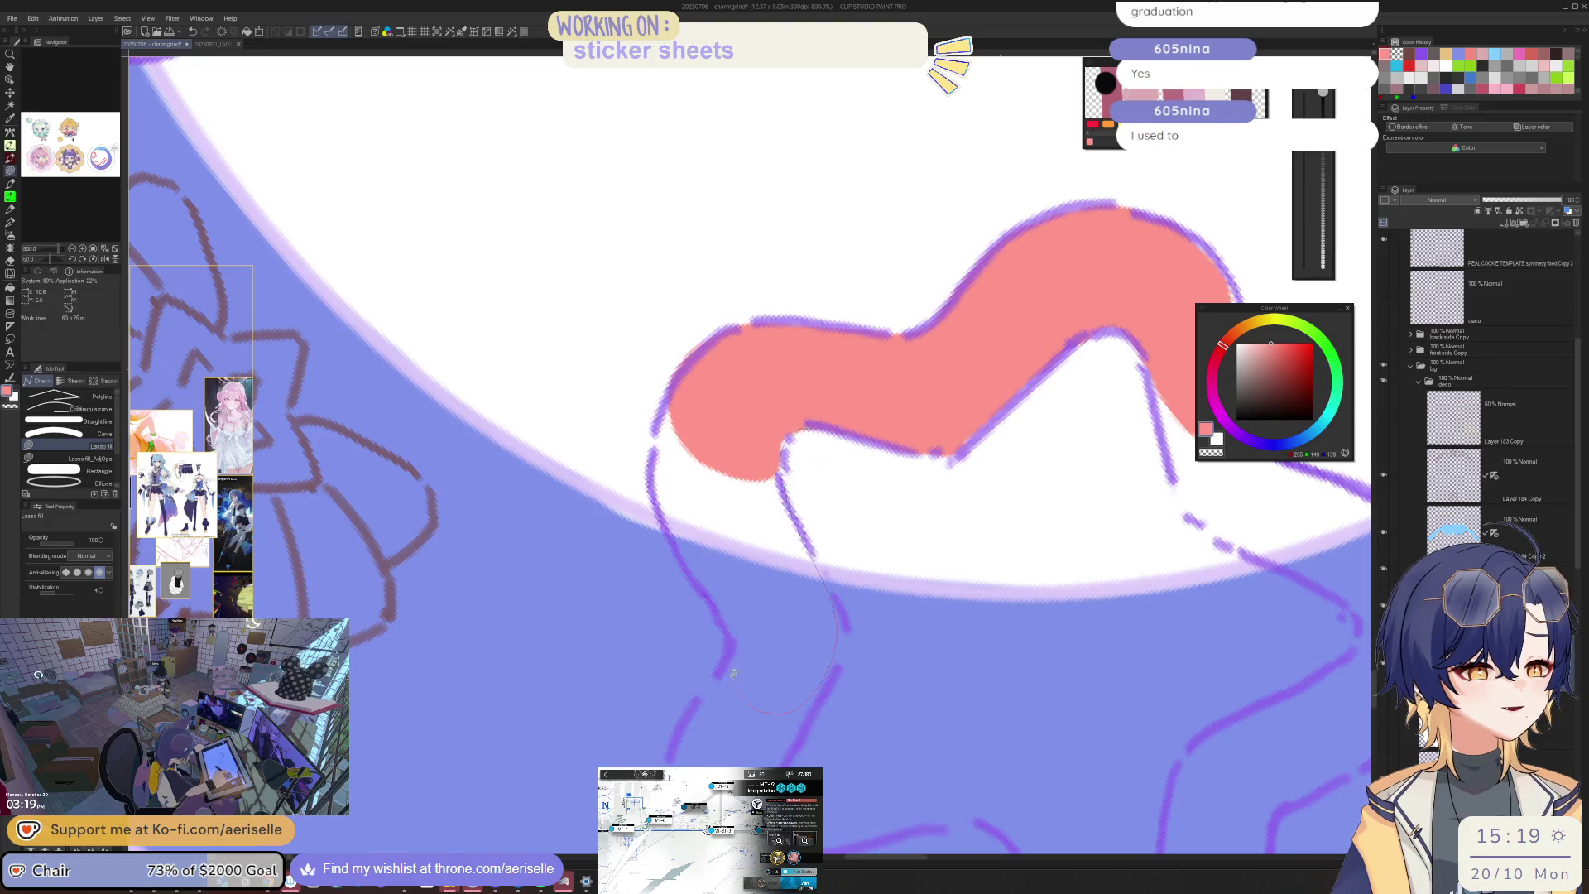
pyautogui.moveTo(711, 602)
pyautogui.mouseDown()
pyautogui.moveTo(685, 568)
pyautogui.moveTo(653, 405)
pyautogui.moveTo(675, 364)
pyautogui.moveTo(629, 460)
pyautogui.moveTo(672, 585)
pyautogui.moveTo(984, 580)
pyautogui.mouseUp()
# Step: Extend the pink along the third star's lower stroke down to its bottom edge
pyautogui.press('e')
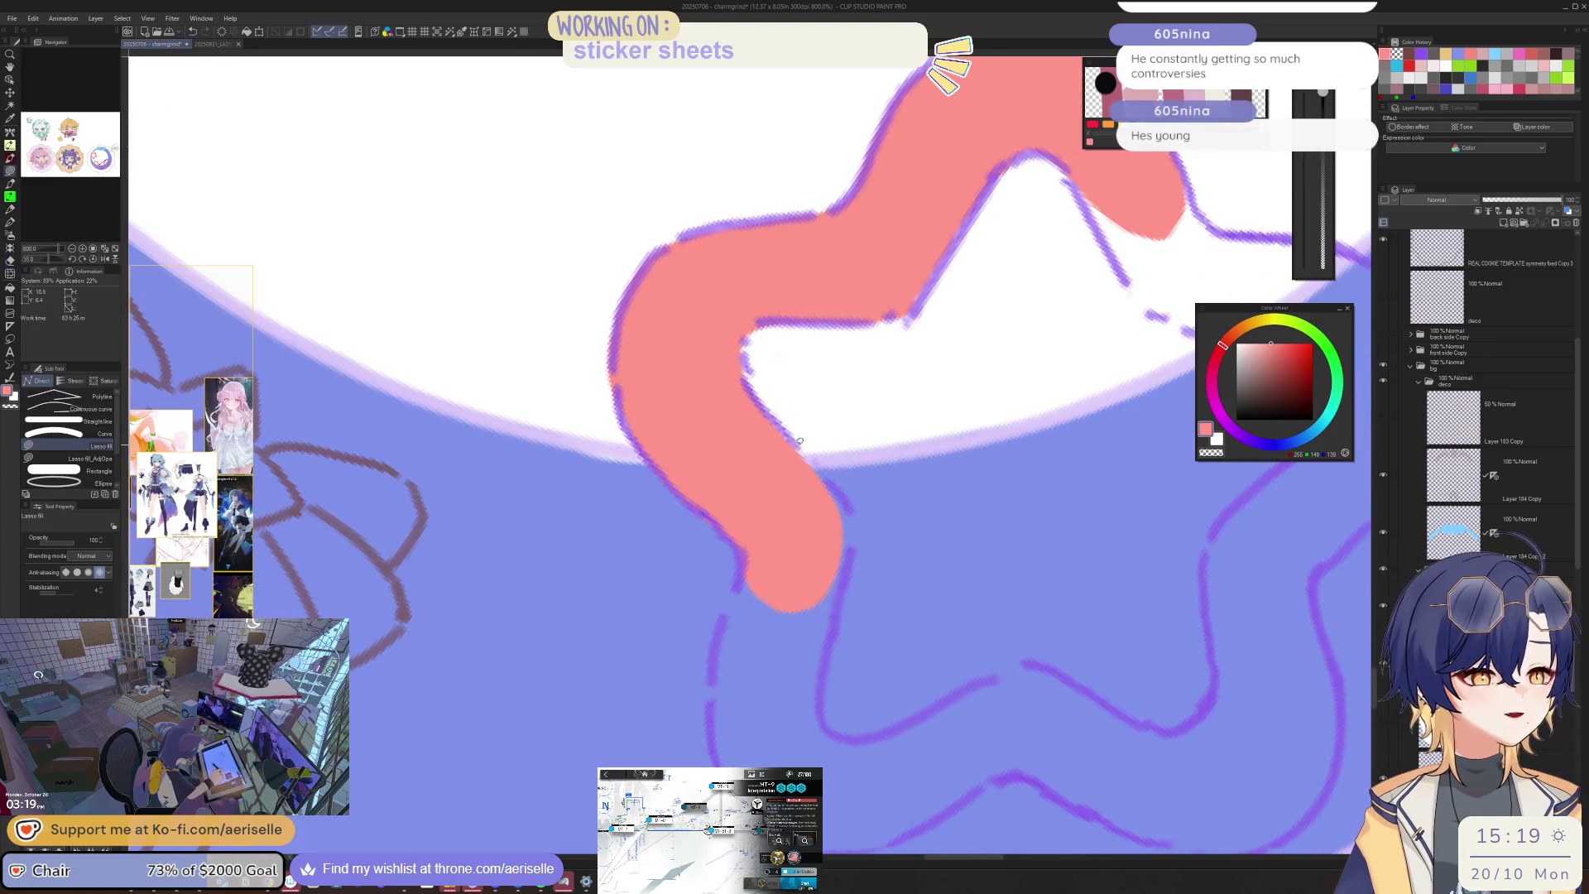
pyautogui.moveTo(849, 556); pyautogui.dragTo(783, 723)
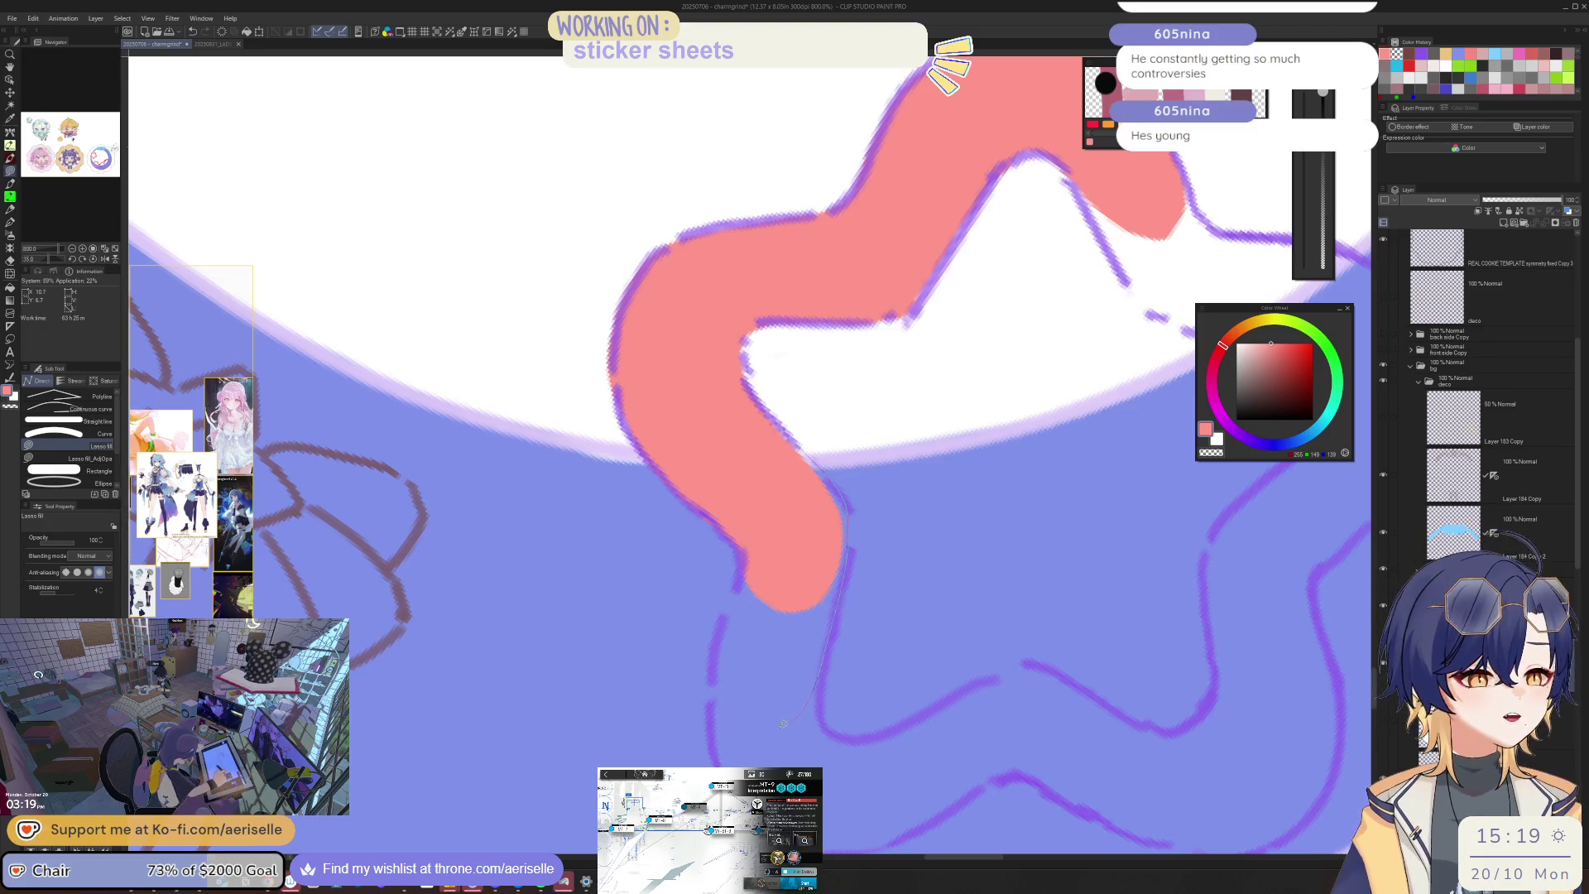
pyautogui.moveTo(753, 538); pyautogui.dragTo(751, 539)
pyautogui.scroll(-6, 900, 589)
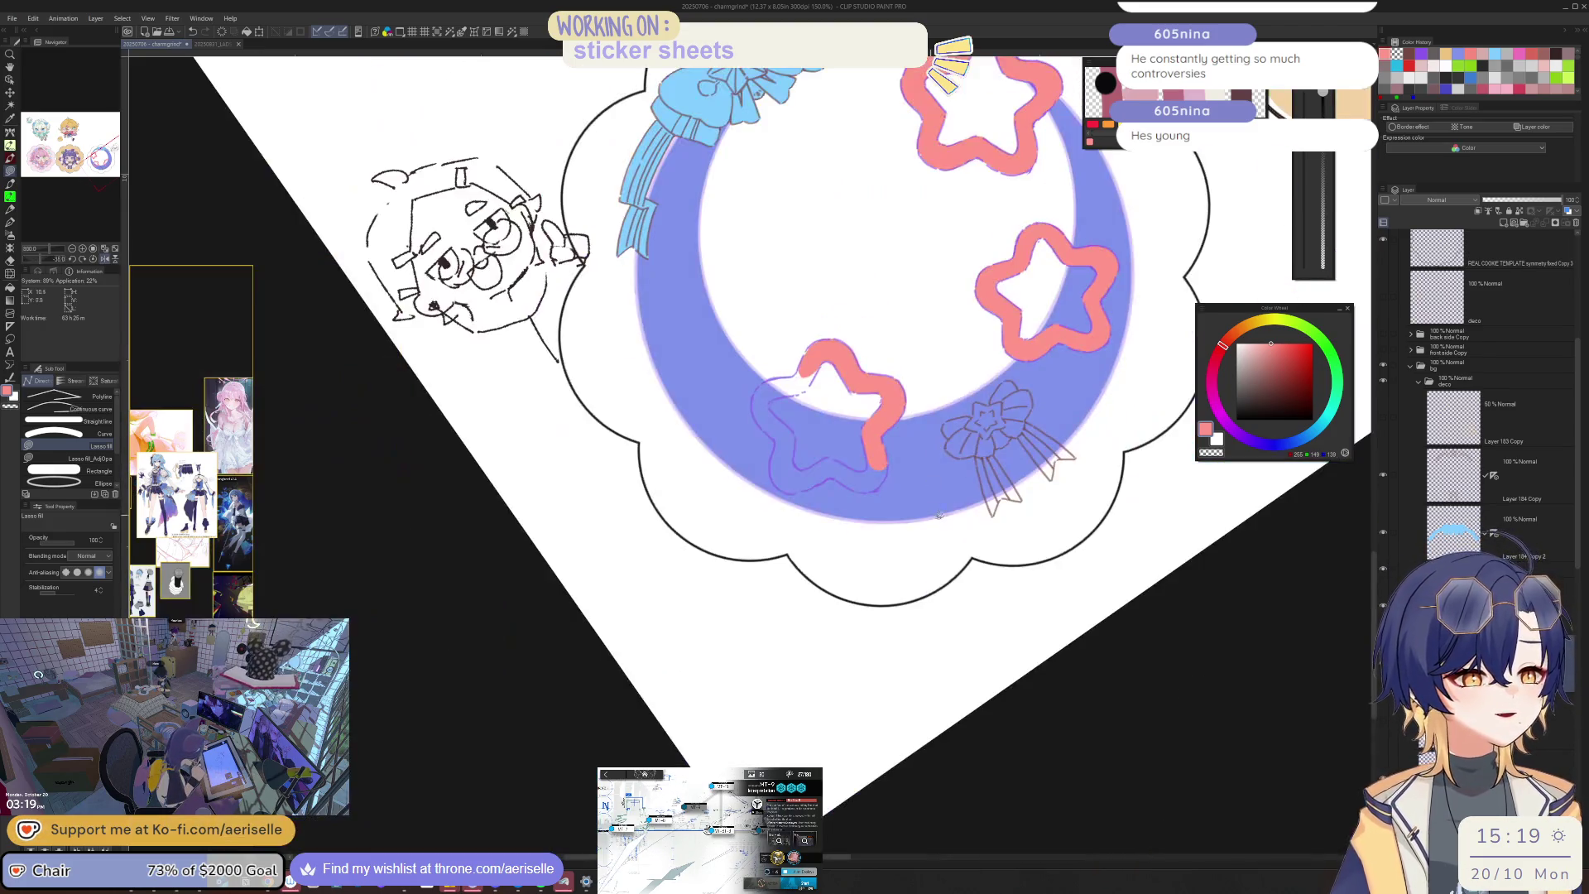
pyautogui.scroll(3, 900, 589)
pyautogui.moveTo(896, 604)
pyautogui.mouseDown()
pyautogui.moveTo(874, 653)
pyautogui.moveTo(945, 638)
pyautogui.mouseUp()
pyautogui.moveTo(931, 565)
pyautogui.mouseDown()
pyautogui.moveTo(945, 573)
pyautogui.moveTo(877, 606)
pyautogui.moveTo(807, 583)
pyautogui.moveTo(778, 670)
pyautogui.moveTo(835, 662)
pyautogui.moveTo(851, 617)
pyautogui.moveTo(877, 605)
pyautogui.moveTo(894, 538)
pyautogui.moveTo(864, 558)
pyautogui.mouseUp()
# Step: Rotate and flip the view to fill remaining gaps and the star's upper-left pink arm
pyautogui.press('-')
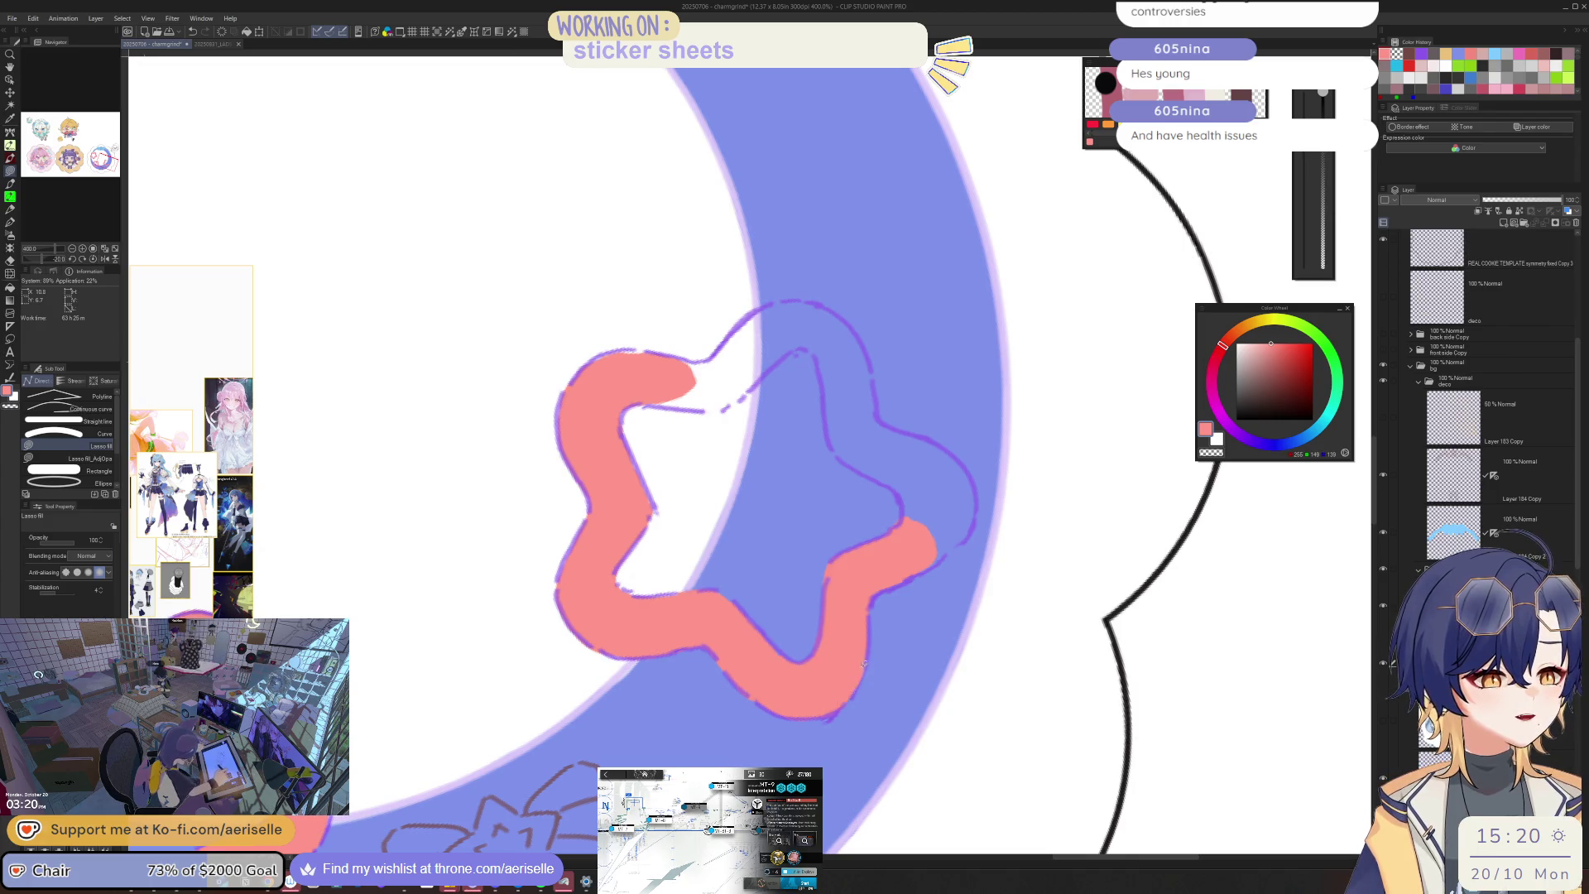
pyautogui.press('h')
pyautogui.press('e')
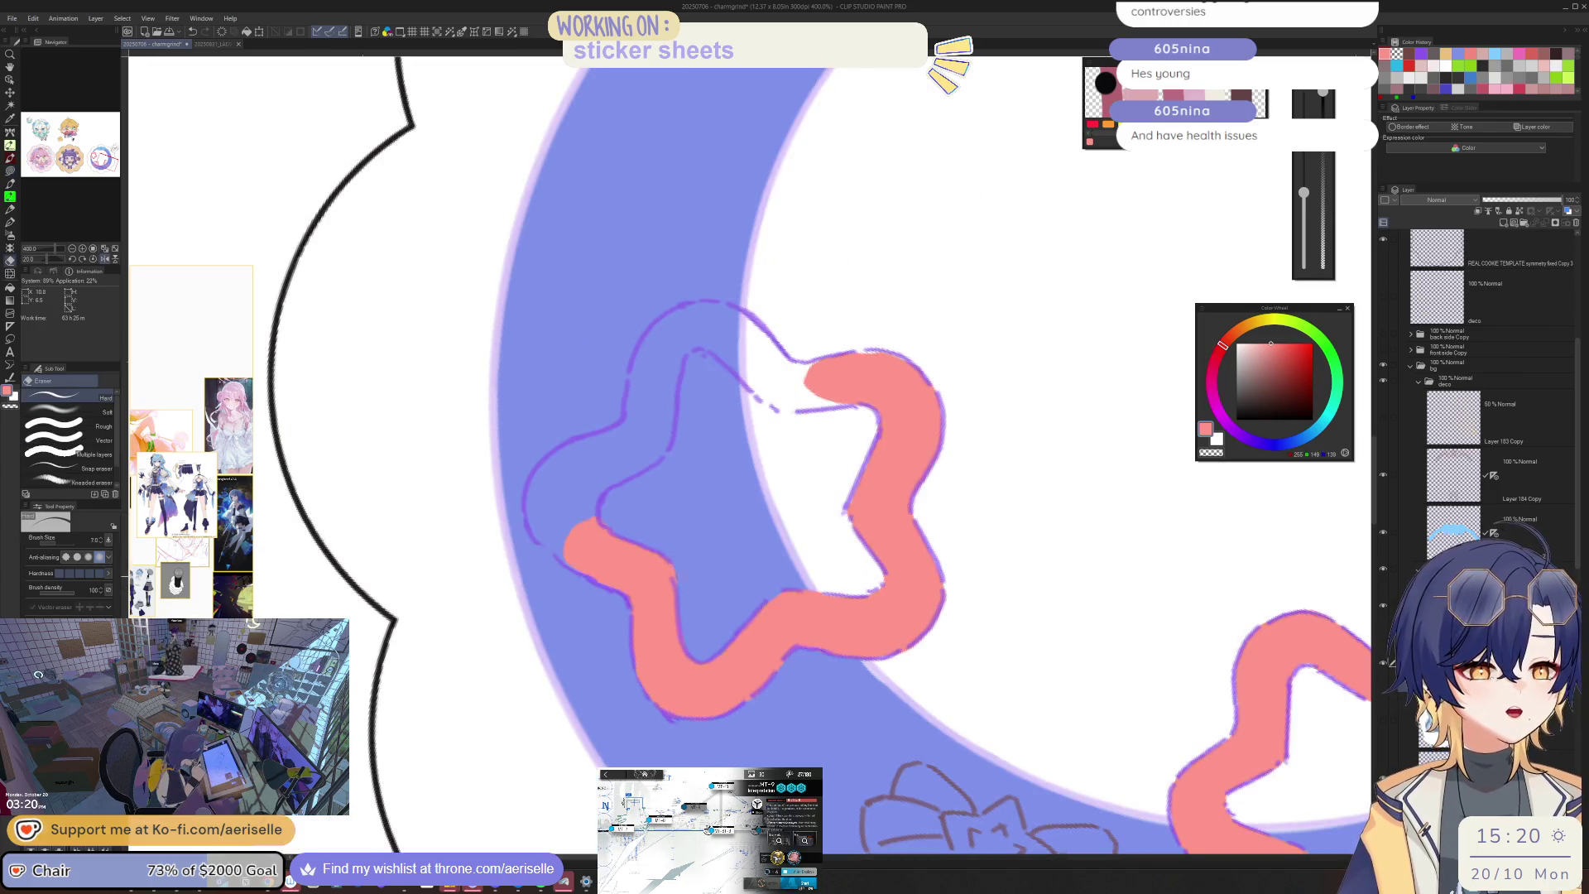
pyautogui.press('h')
pyautogui.press('-')
pyautogui.press('-')
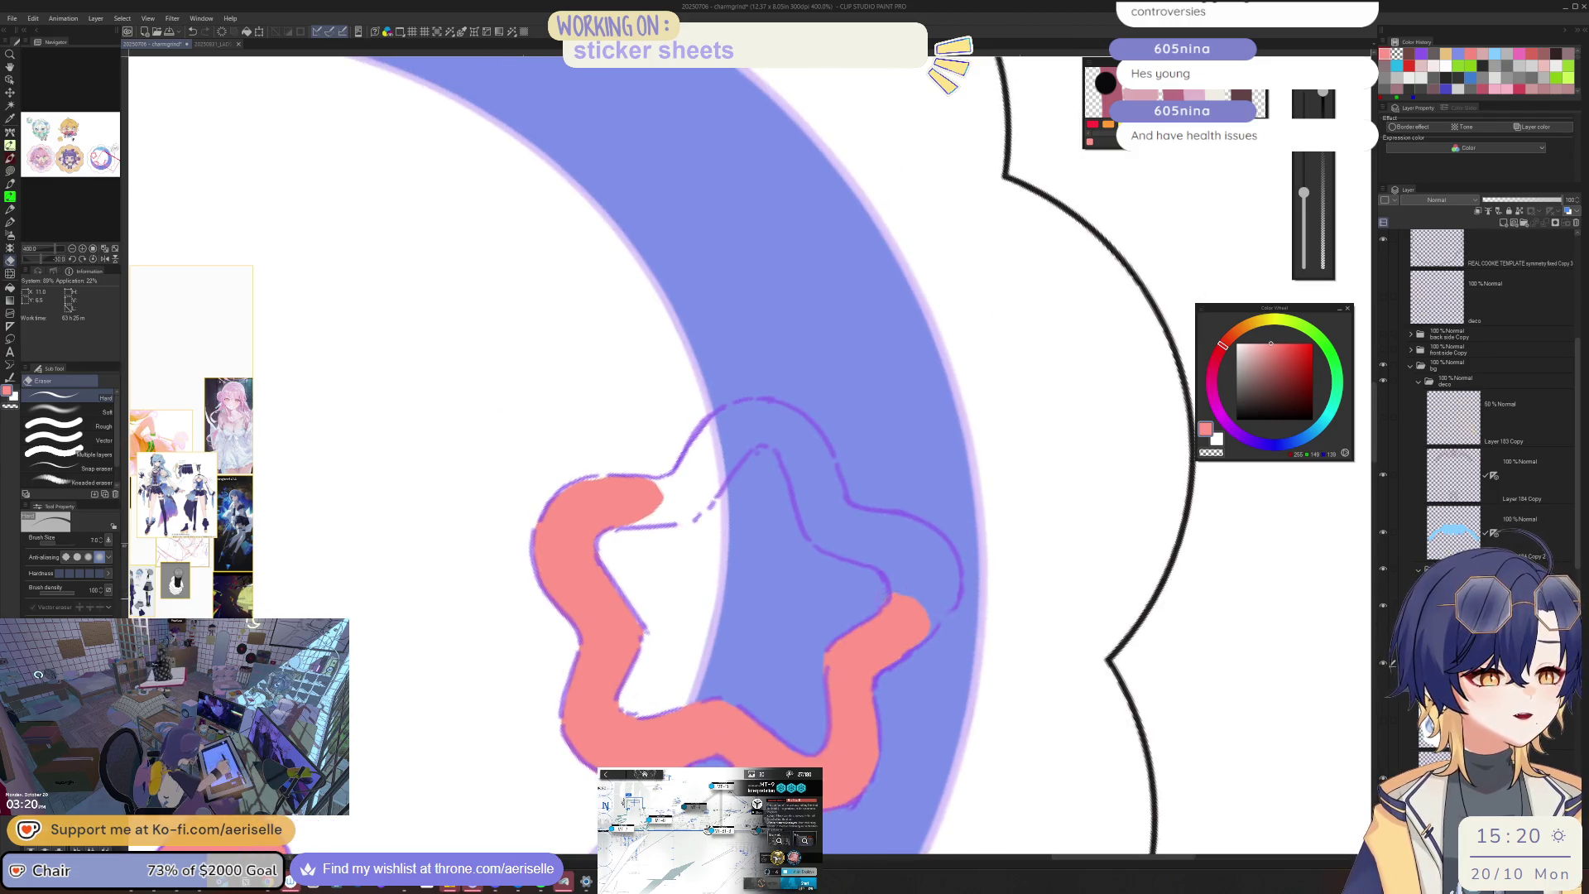
pyautogui.press('h')
pyautogui.press('-')
pyautogui.press('-')
pyautogui.press('-')
pyautogui.press('u')
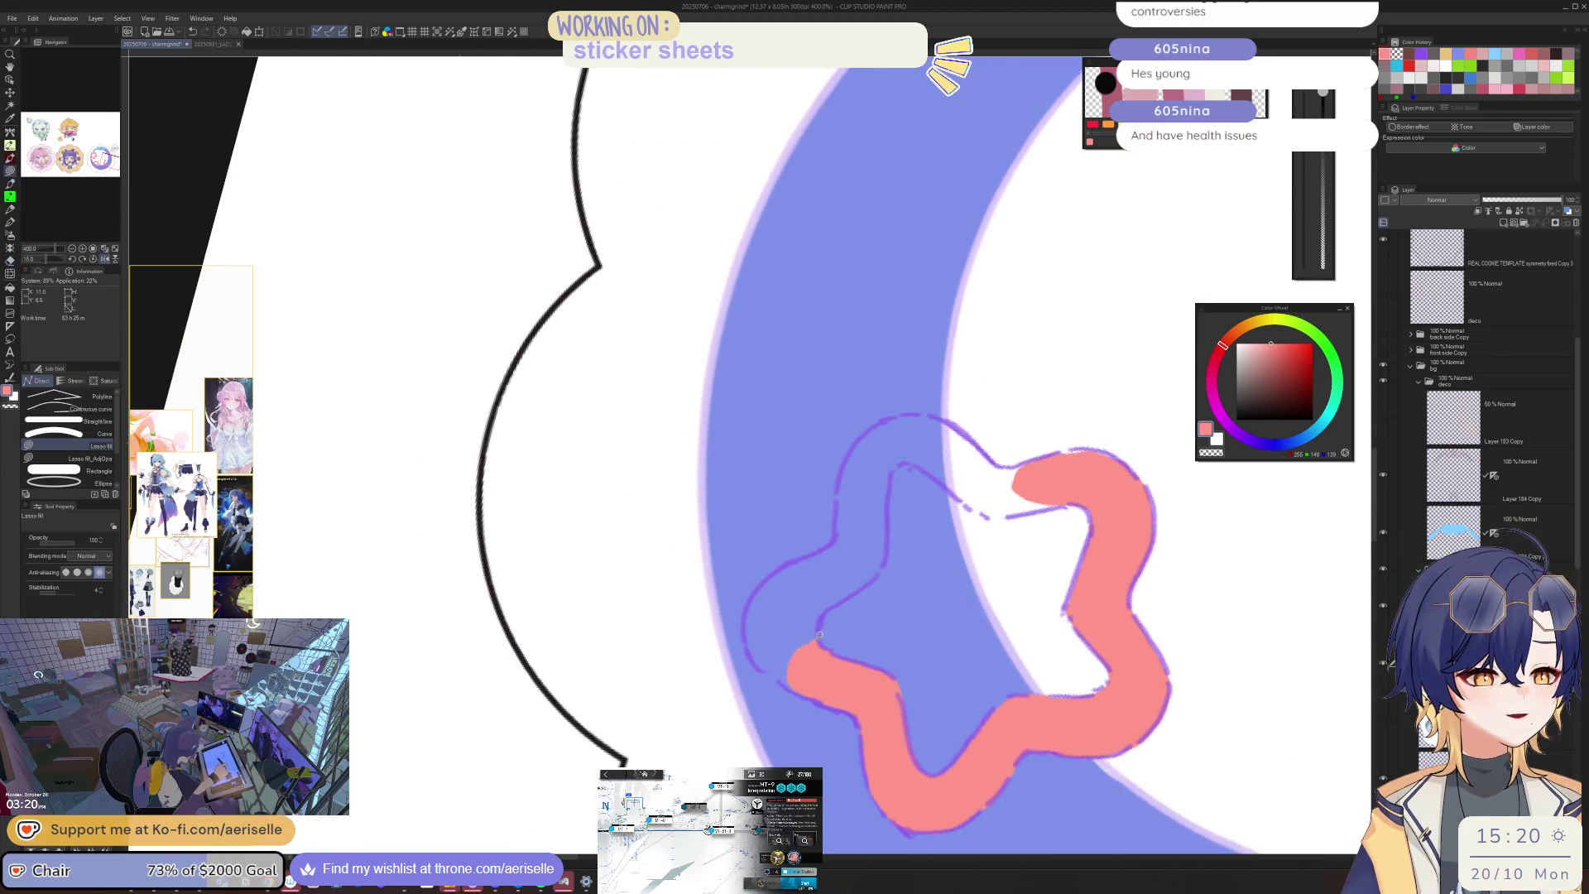
pyautogui.moveTo(786, 563)
pyautogui.mouseDown()
pyautogui.moveTo(759, 589)
pyautogui.moveTo(778, 654)
pyautogui.moveTo(801, 661)
pyautogui.mouseUp()
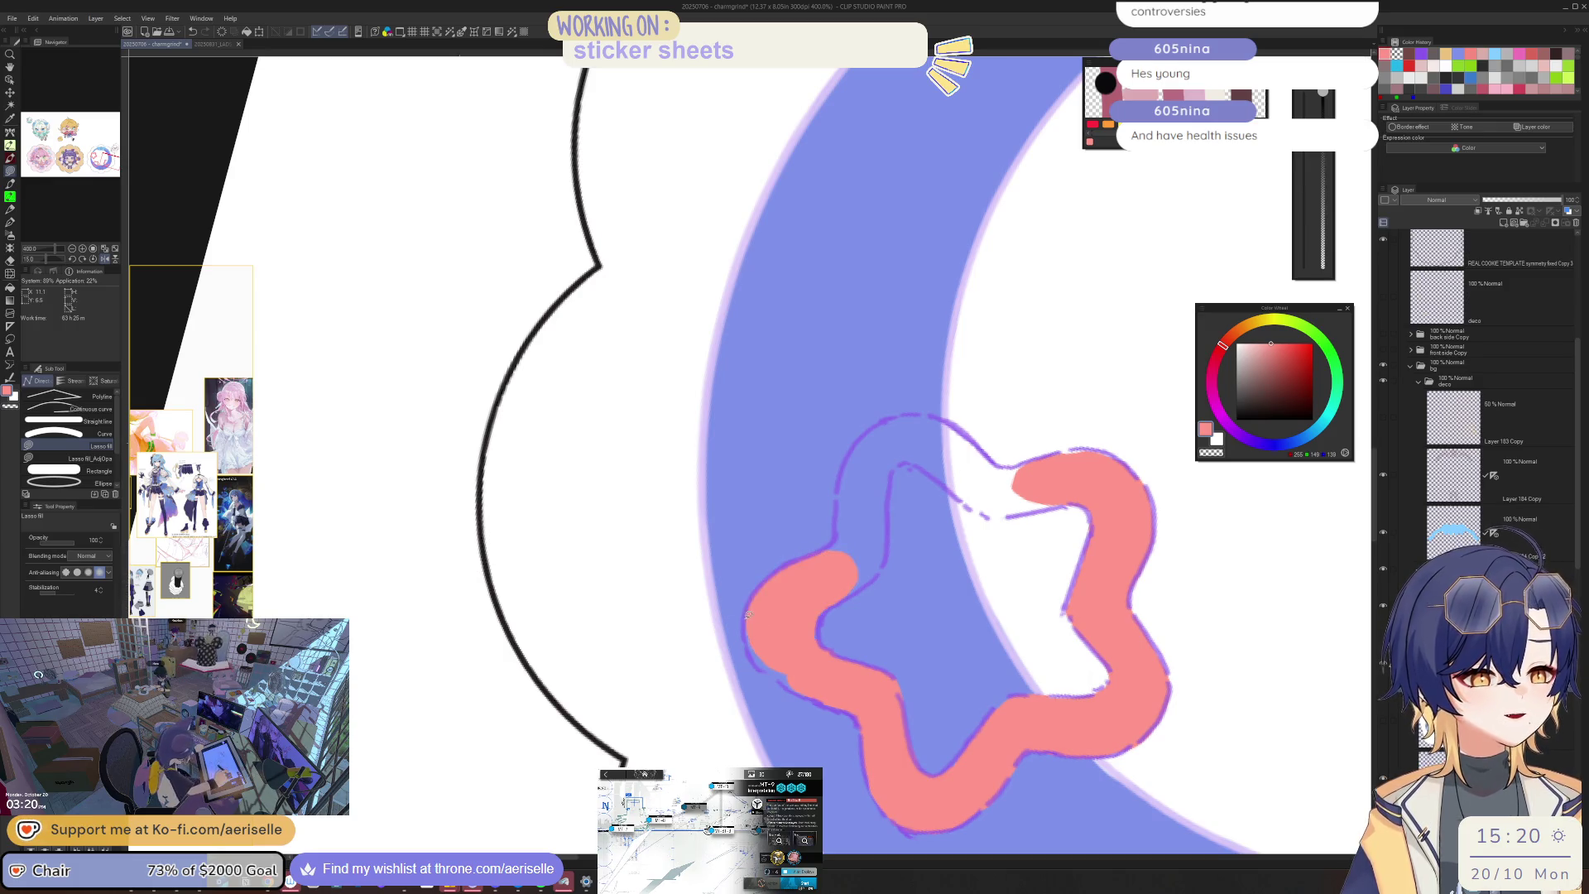
pyautogui.moveTo(867, 542); pyautogui.dragTo(823, 575)
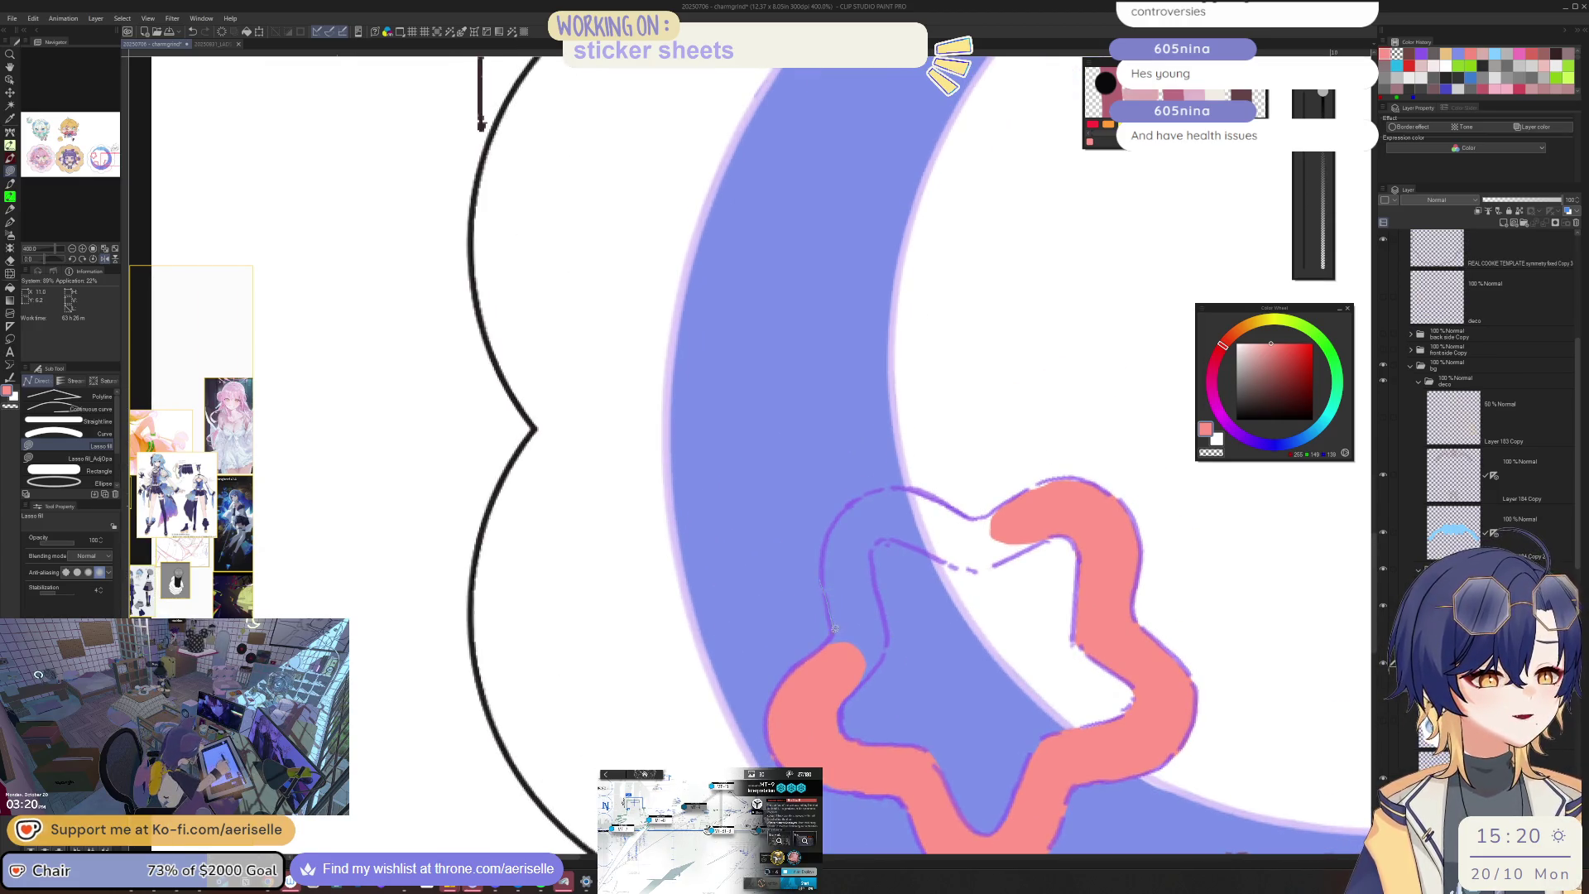
pyautogui.moveTo(823, 647); pyautogui.dragTo(878, 668)
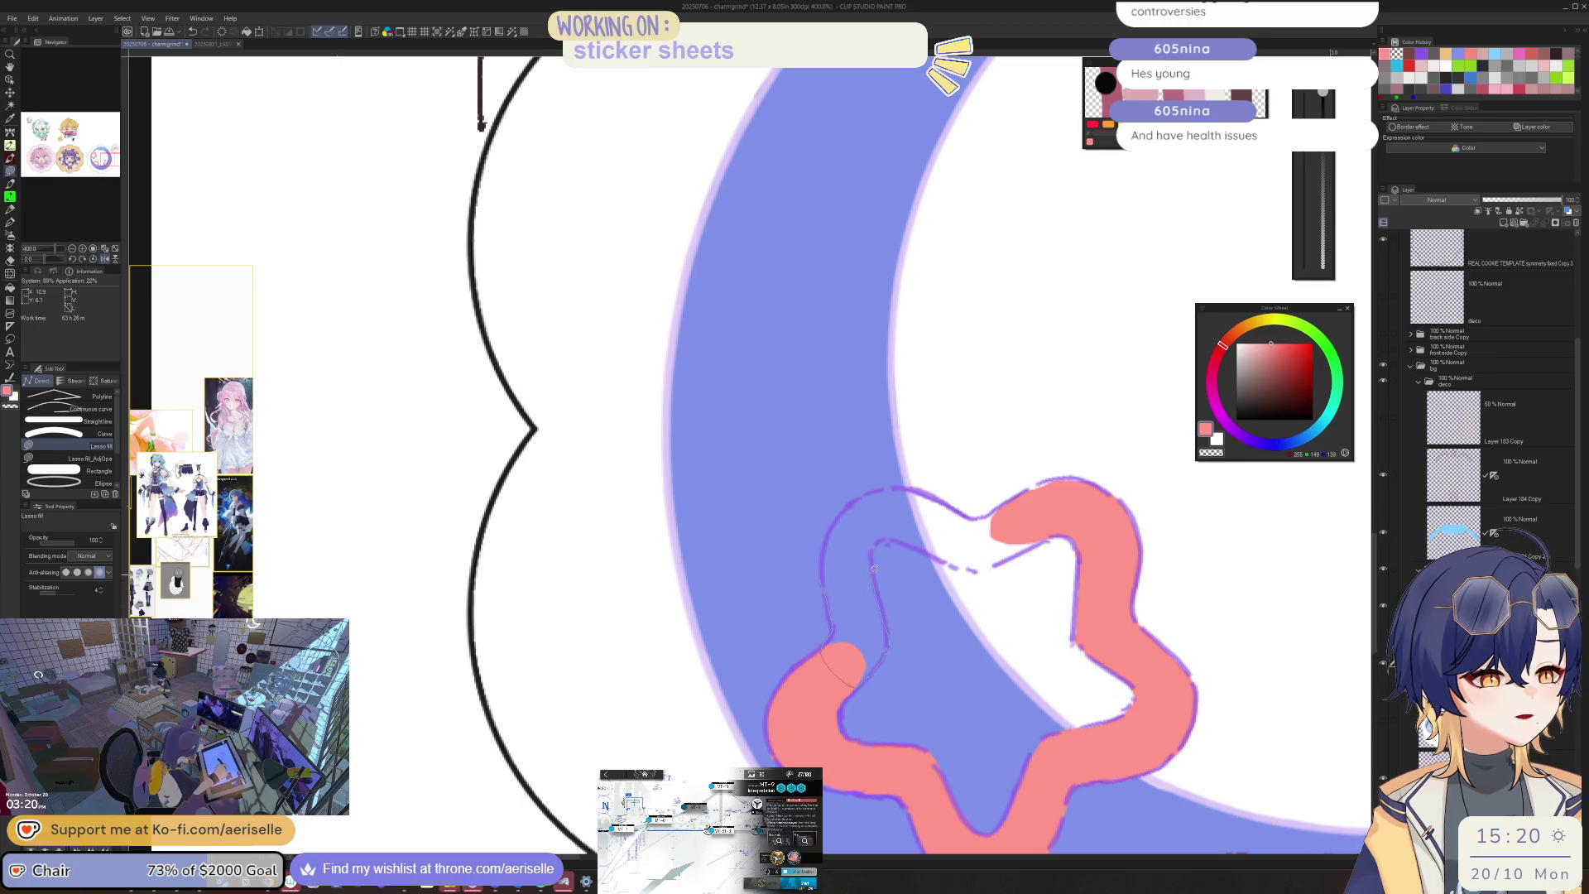
pyautogui.moveTo(861, 500)
pyautogui.mouseDown()
pyautogui.moveTo(843, 515)
pyautogui.moveTo(936, 413)
pyautogui.moveTo(771, 376)
pyautogui.moveTo(785, 455)
pyautogui.moveTo(745, 538)
pyautogui.moveTo(749, 580)
pyautogui.moveTo(793, 591)
pyautogui.moveTo(836, 453)
pyautogui.mouseUp()
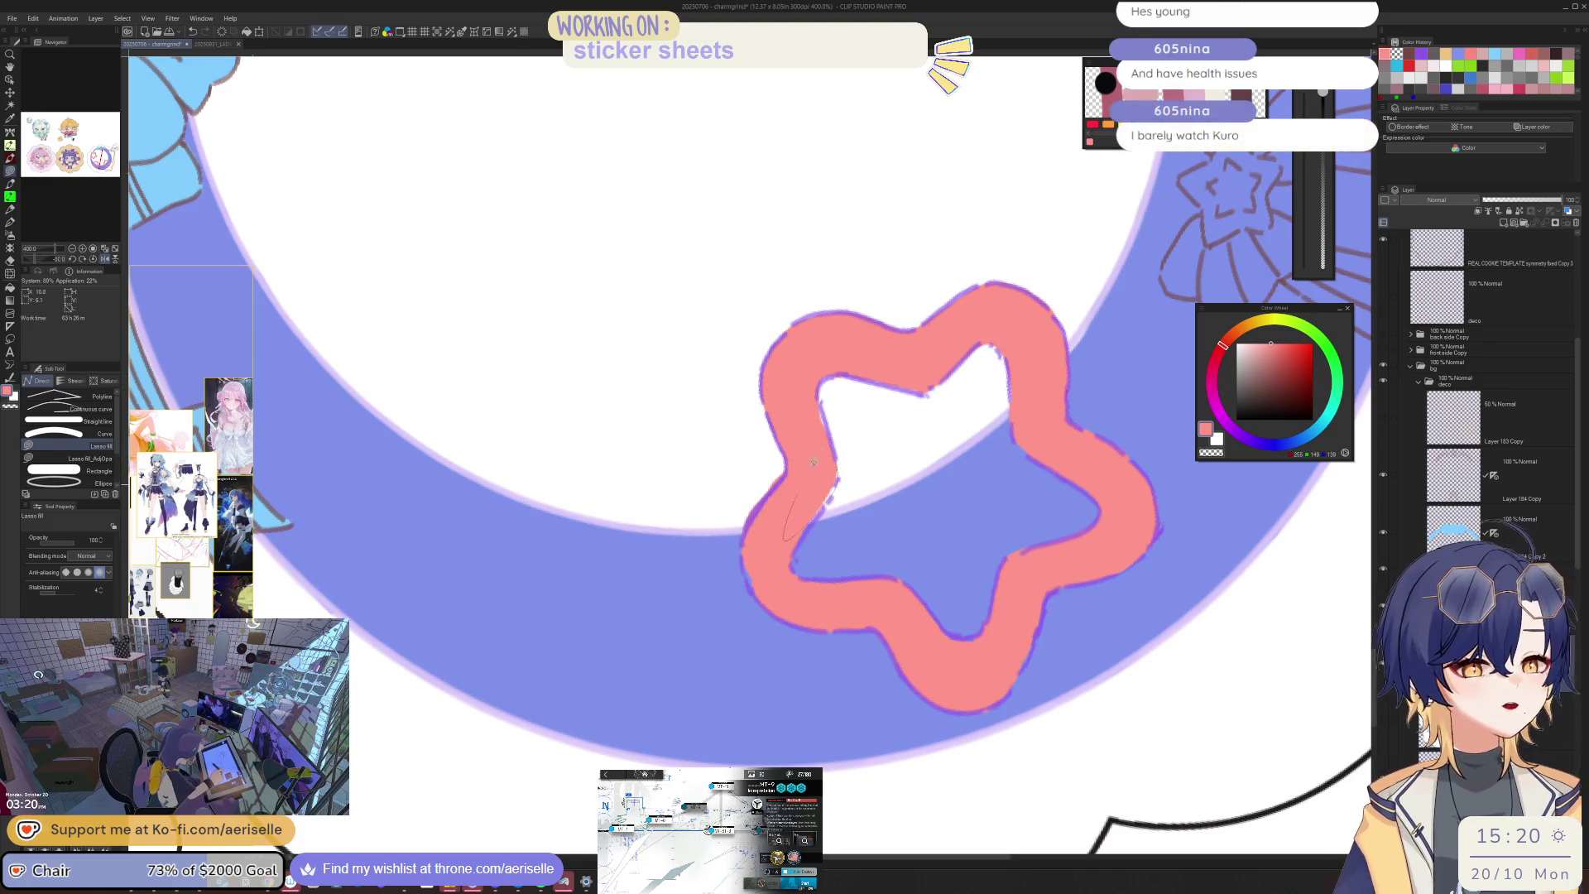
# Step: Zoom out to the whole straightened sticker and show the front-side Copy sketch layer
pyautogui.press('e')
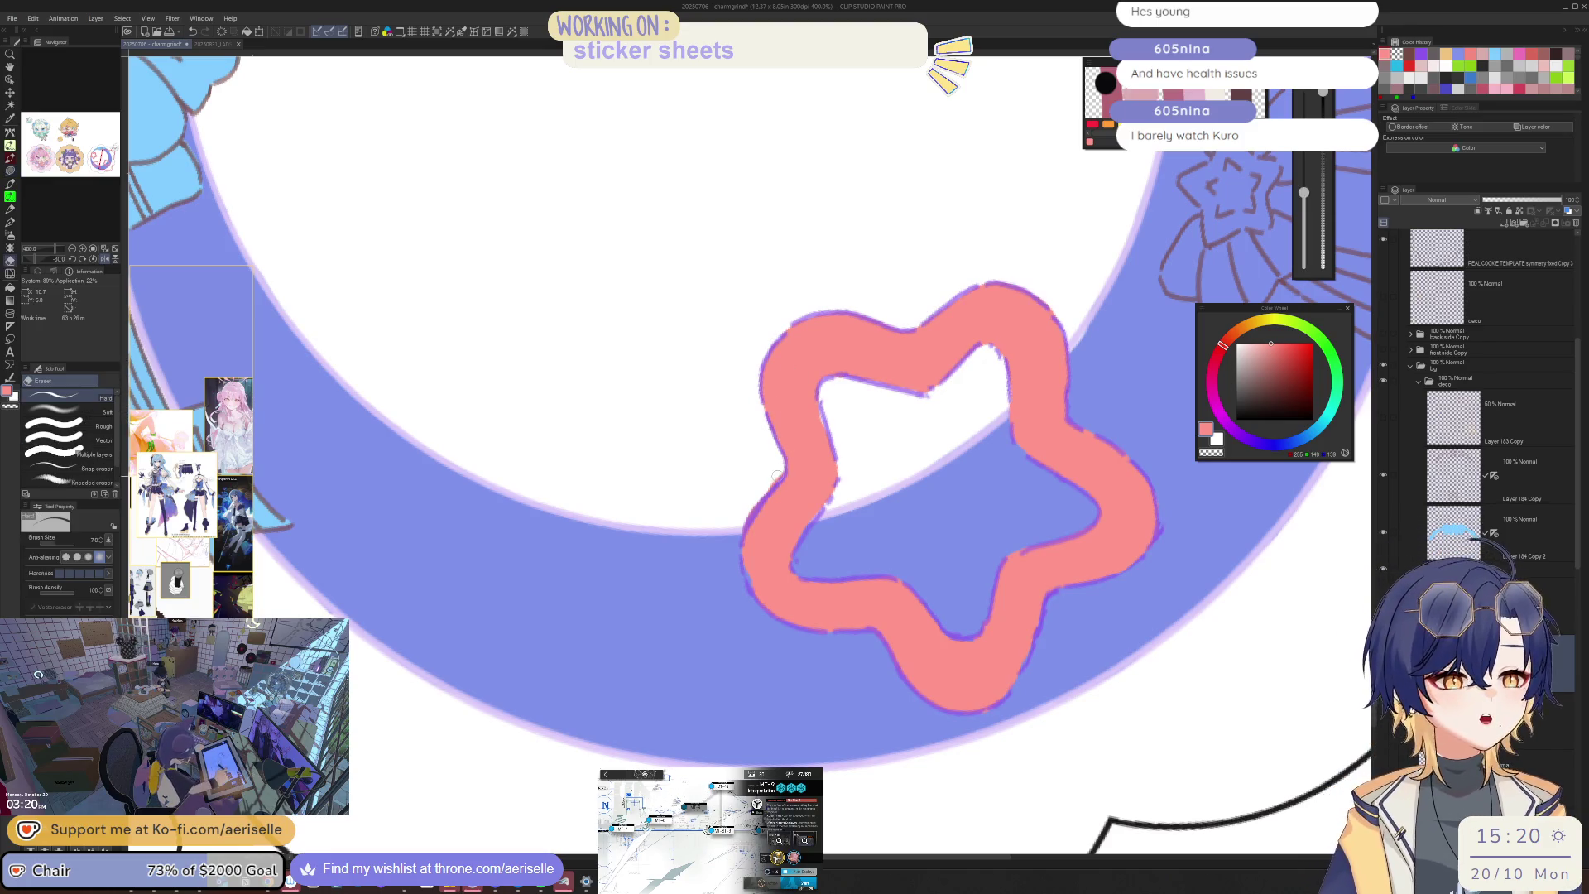
pyautogui.press('u')
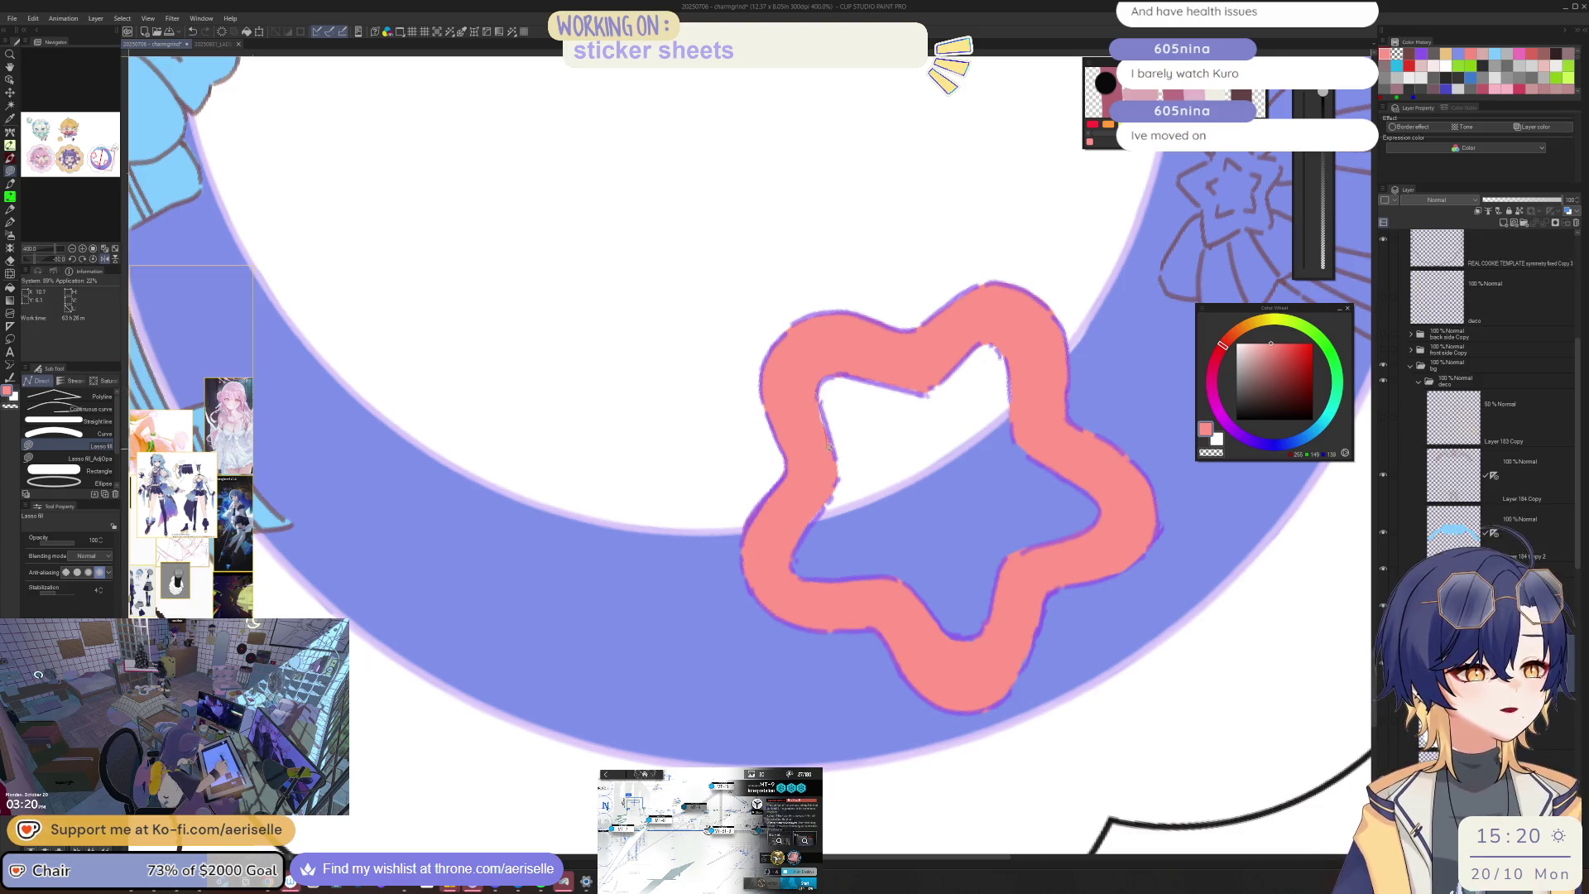
pyautogui.hotkey('ctrl', '0')
pyautogui.hotkey('ctrl', 'alt', '0')
pyautogui.scroll(-1, 1025, 482)
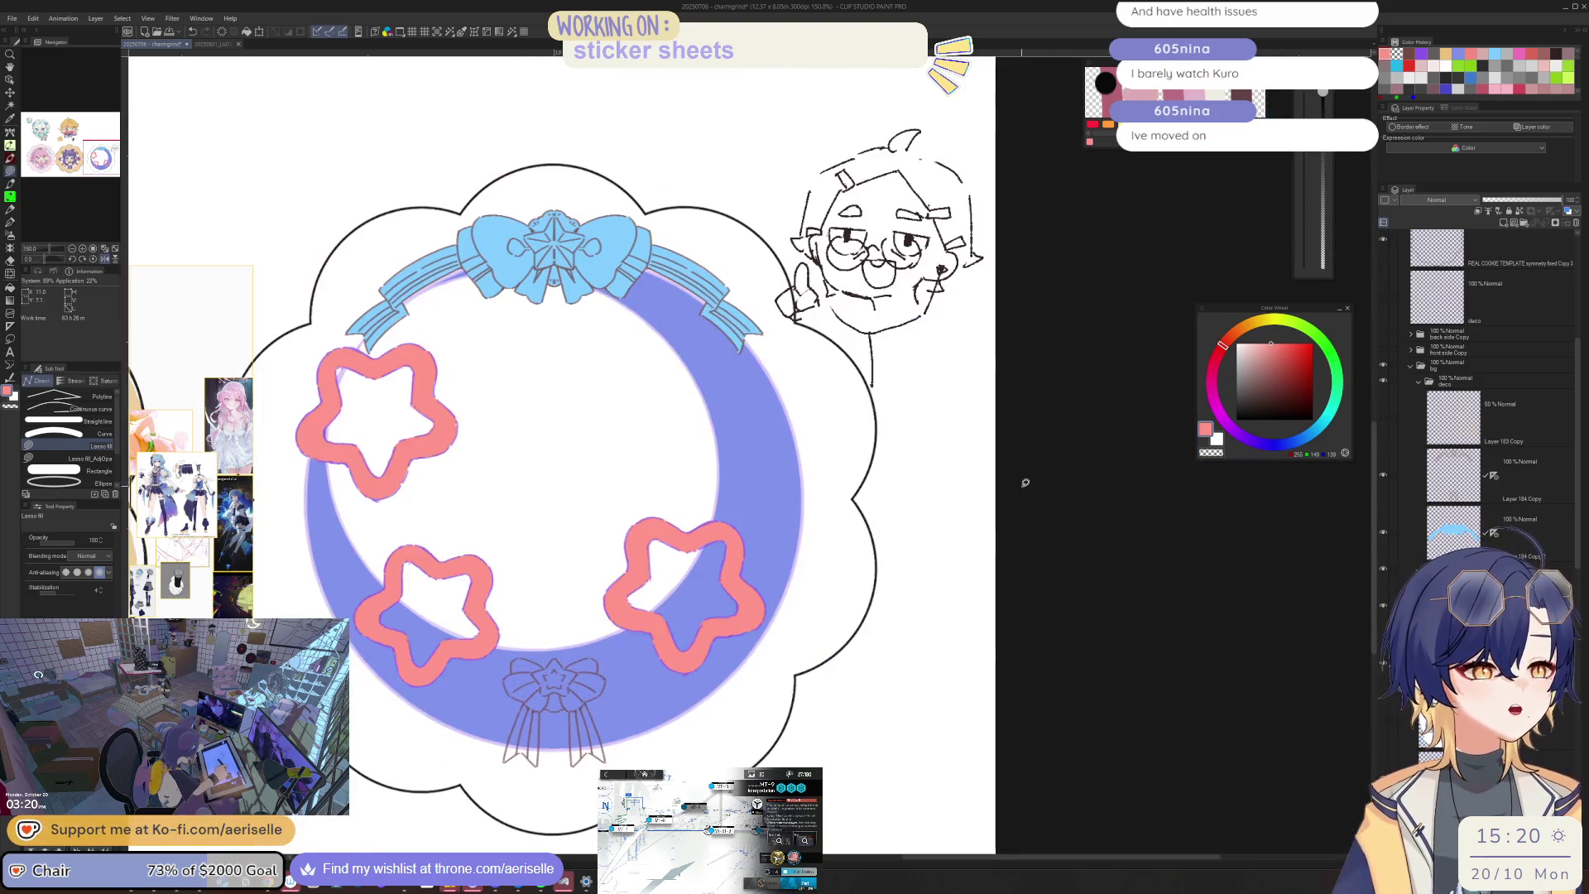
pyautogui.scroll(-2, 1025, 483)
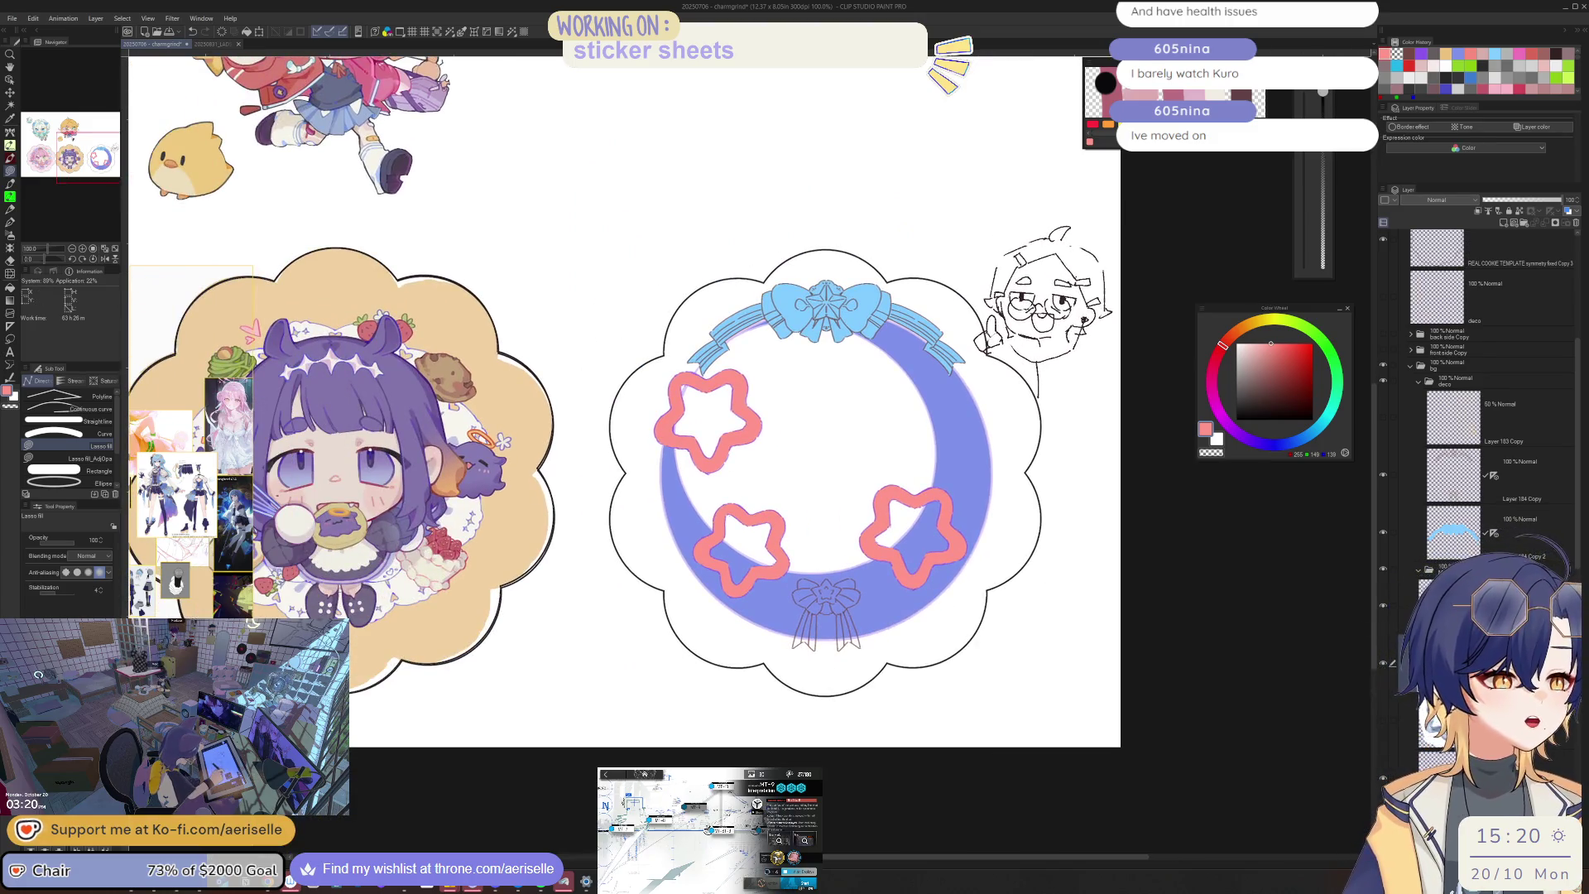
pyautogui.click(1407, 605)
pyautogui.press('m')
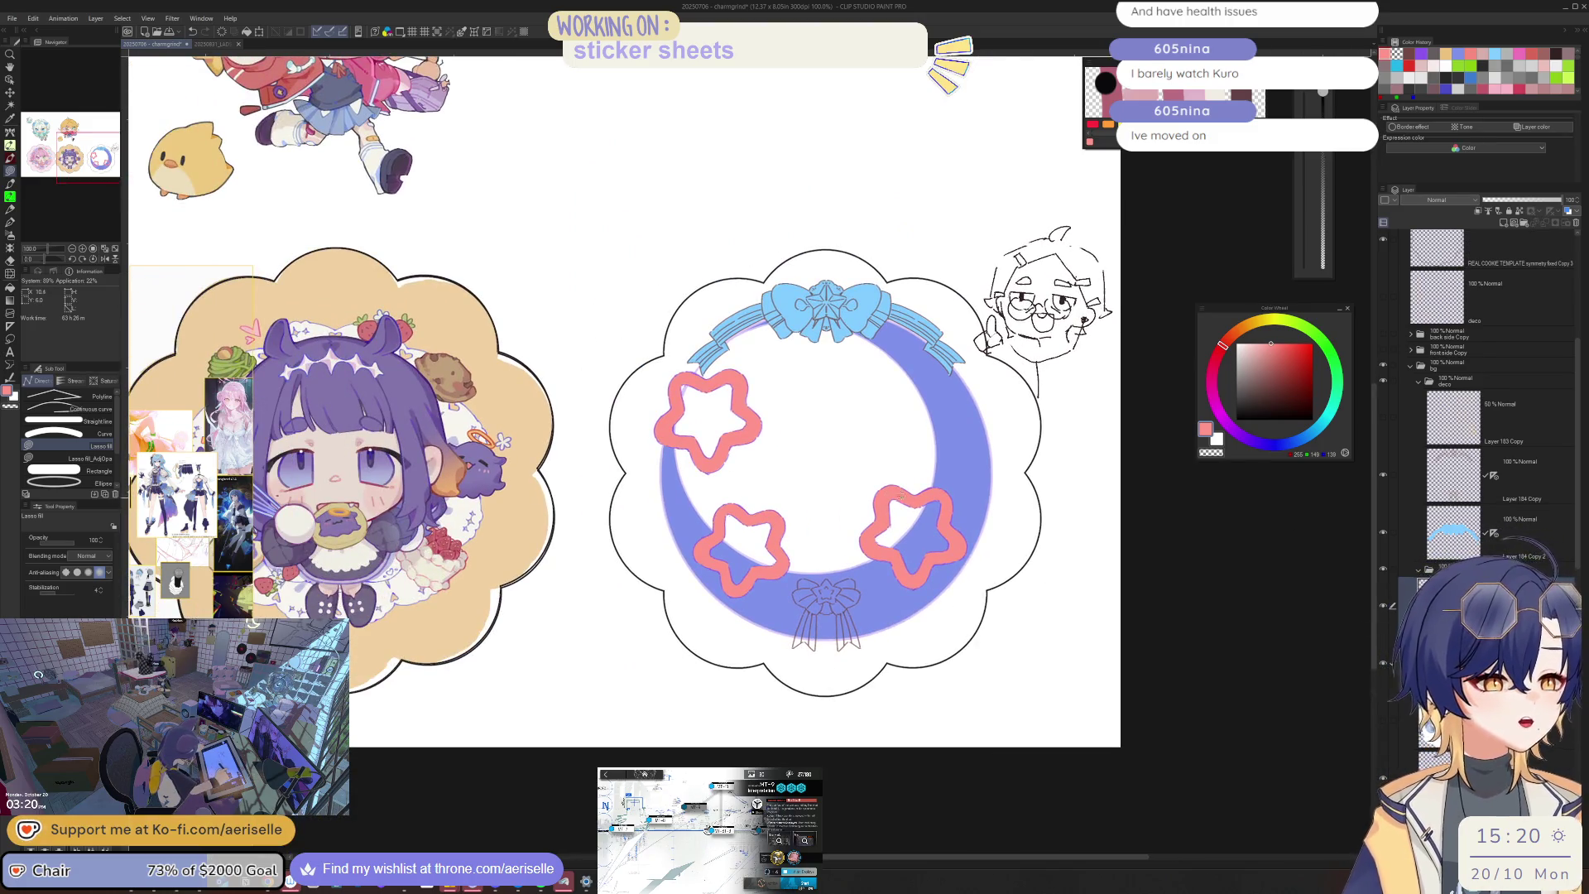
pyautogui.hotkey('ctrl', '+')
pyautogui.click(1383, 348)
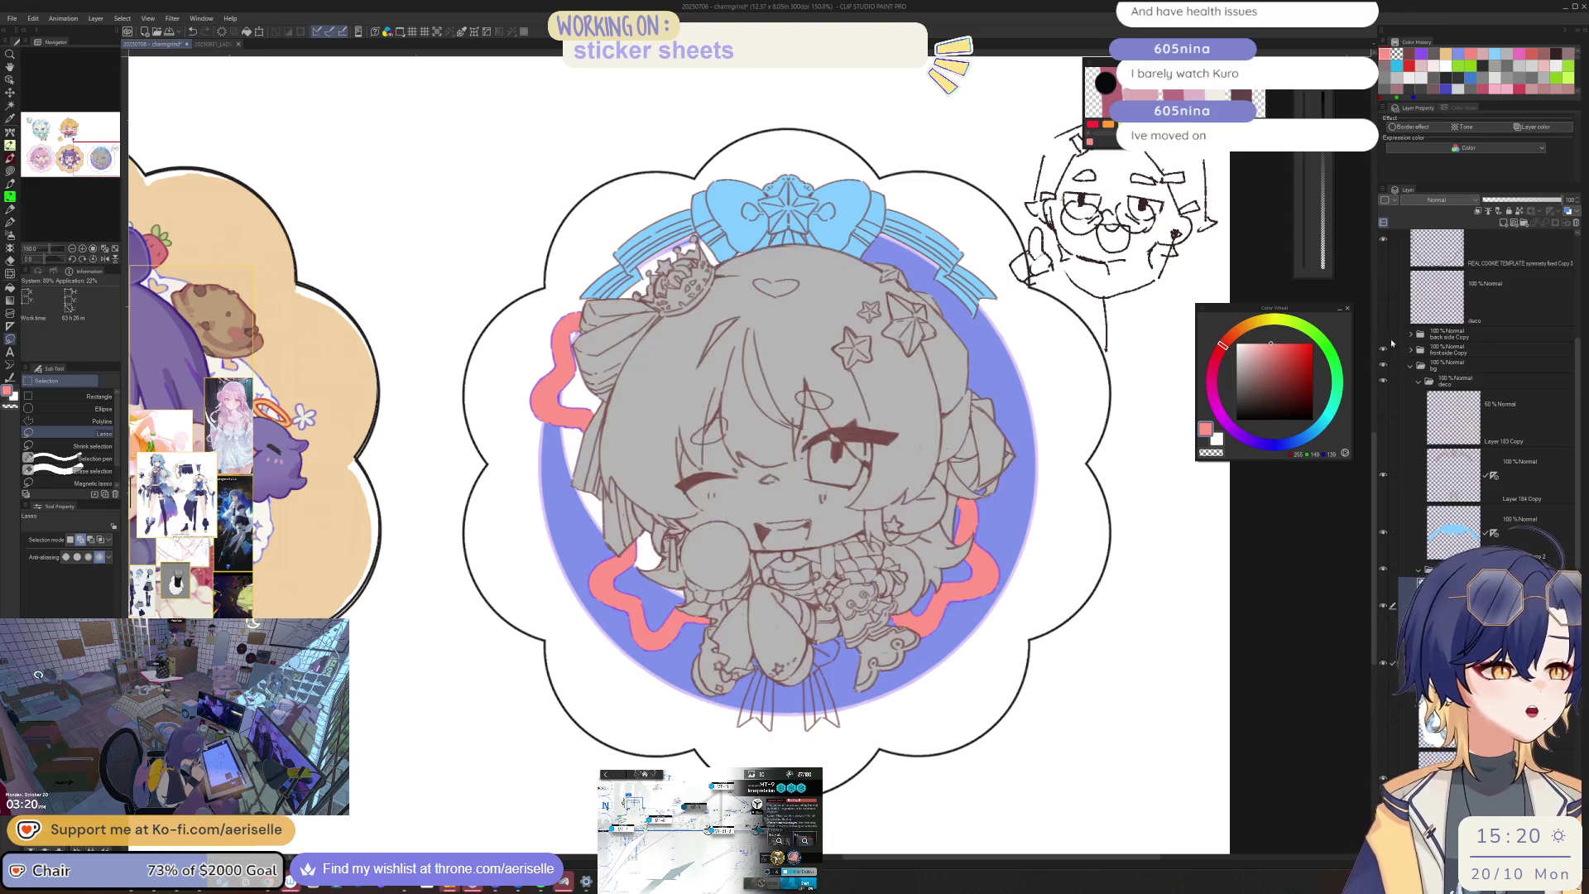
# Step: Show the back-side Copy sketch and shift the right side of the chibi's face slightly right
pyautogui.click(1383, 333)
pyautogui.moveTo(835, 449)
pyautogui.mouseDown()
pyautogui.moveTo(894, 695)
pyautogui.moveTo(836, 449)
pyautogui.mouseUp()
pyautogui.press('k')
pyautogui.moveTo(1037, 596); pyautogui.dragTo(1069, 593)
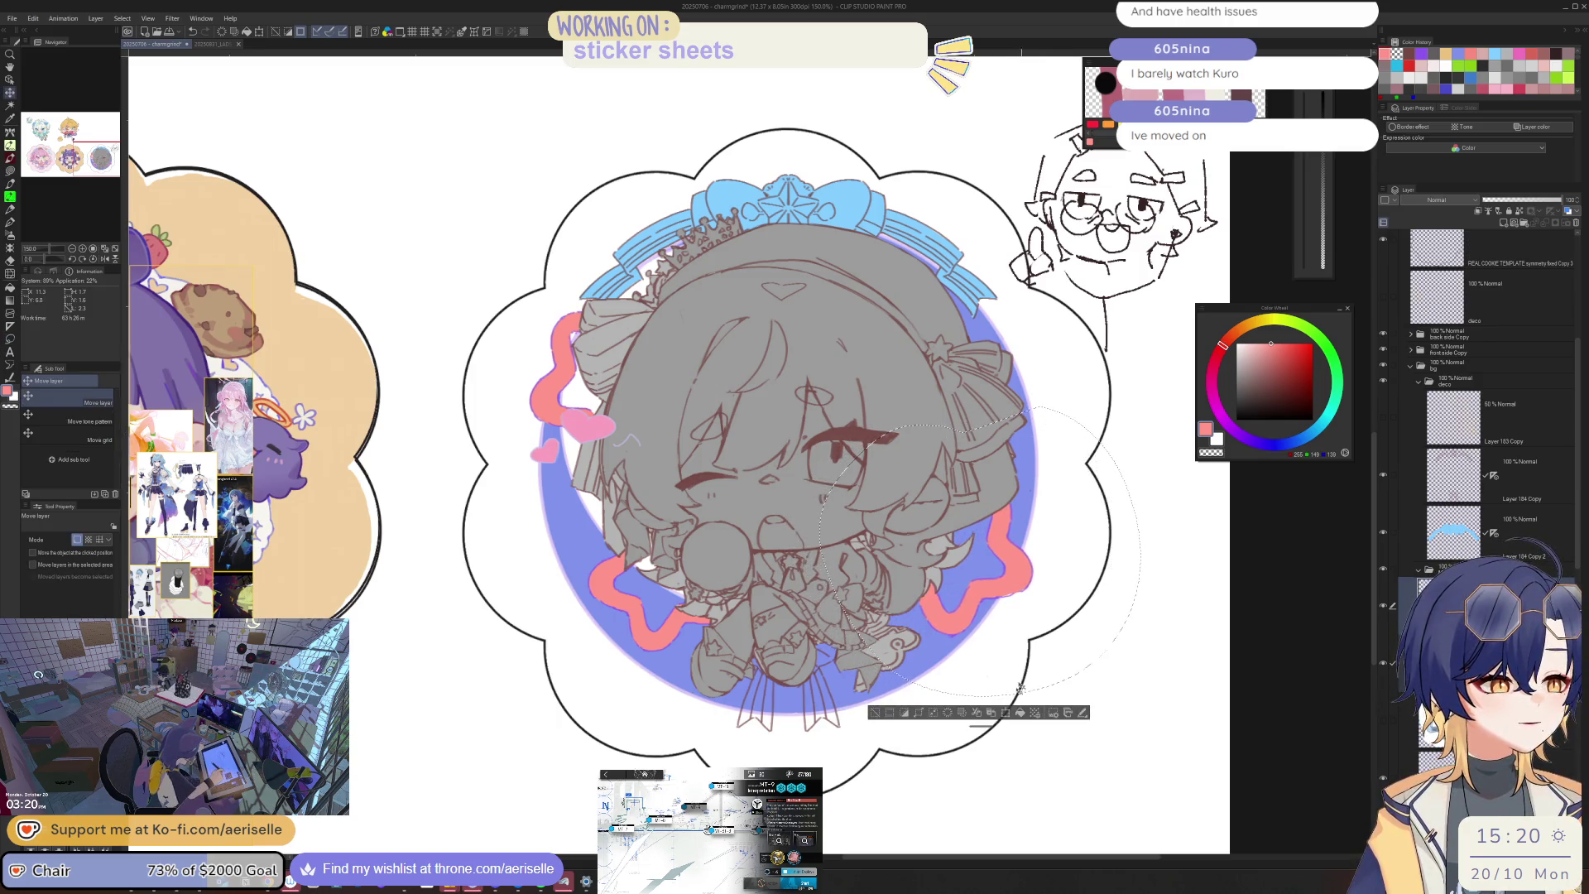
pyautogui.scroll(-3, 1008, 685)
pyautogui.moveTo(821, 644); pyautogui.dragTo(817, 636)
pyautogui.hotkey('ctrl', 'd')
# Step: Lasso the whole moon sticker, nudge it slightly right, deselect, and save the file
pyautogui.press('m')
pyautogui.moveTo(902, 575)
pyautogui.mouseDown()
pyautogui.moveTo(860, 629)
pyautogui.moveTo(967, 619)
pyautogui.mouseUp()
pyautogui.press('v')
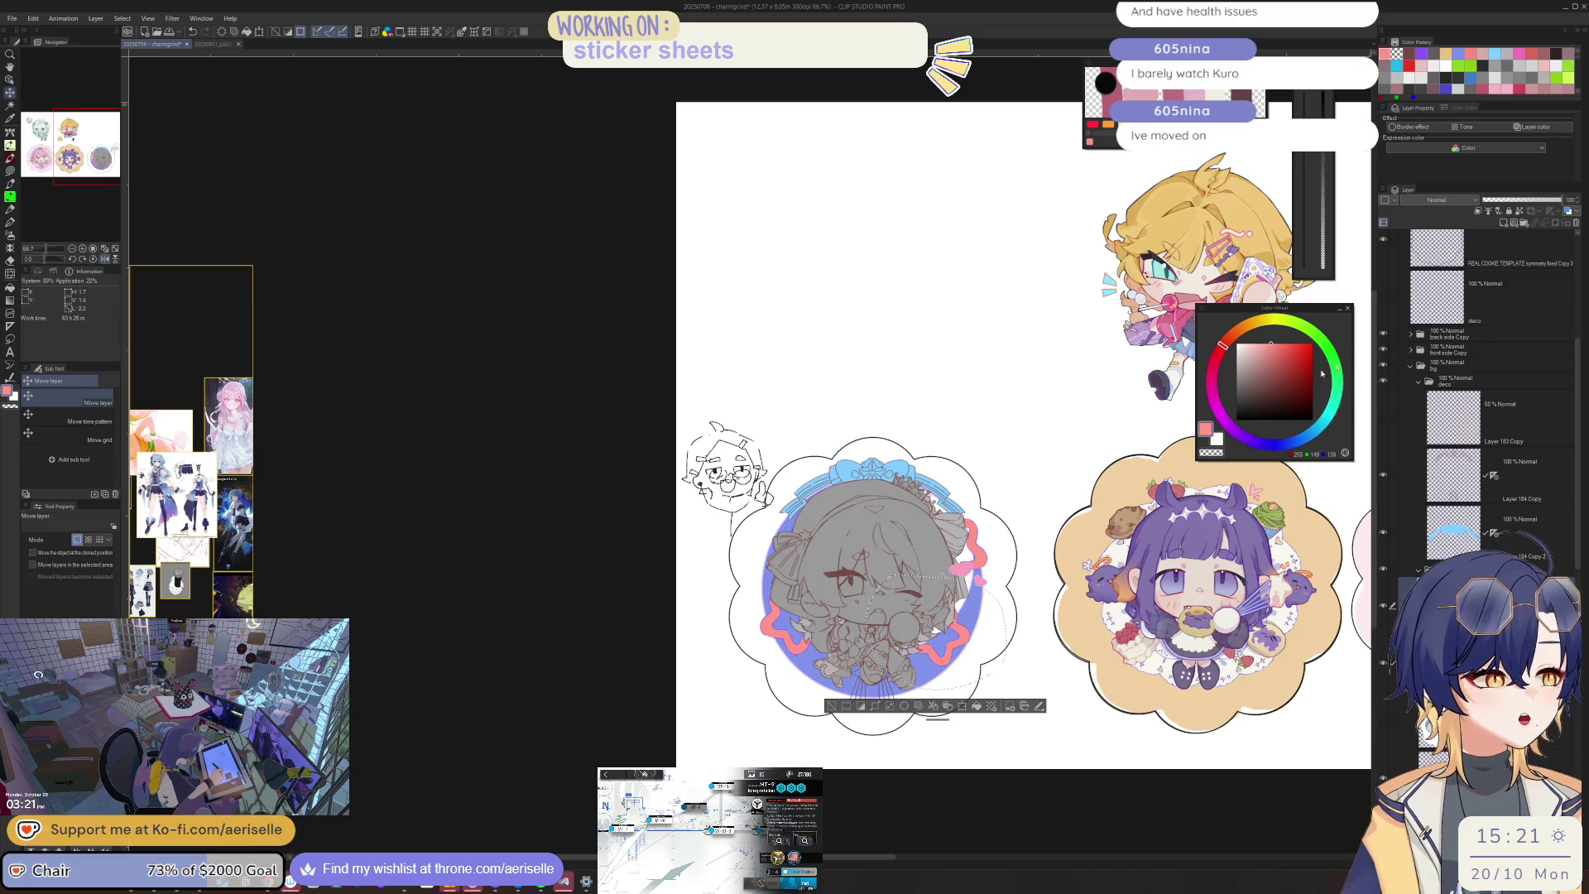
pyautogui.click(832, 706)
pyautogui.scroll(2, 917, 475)
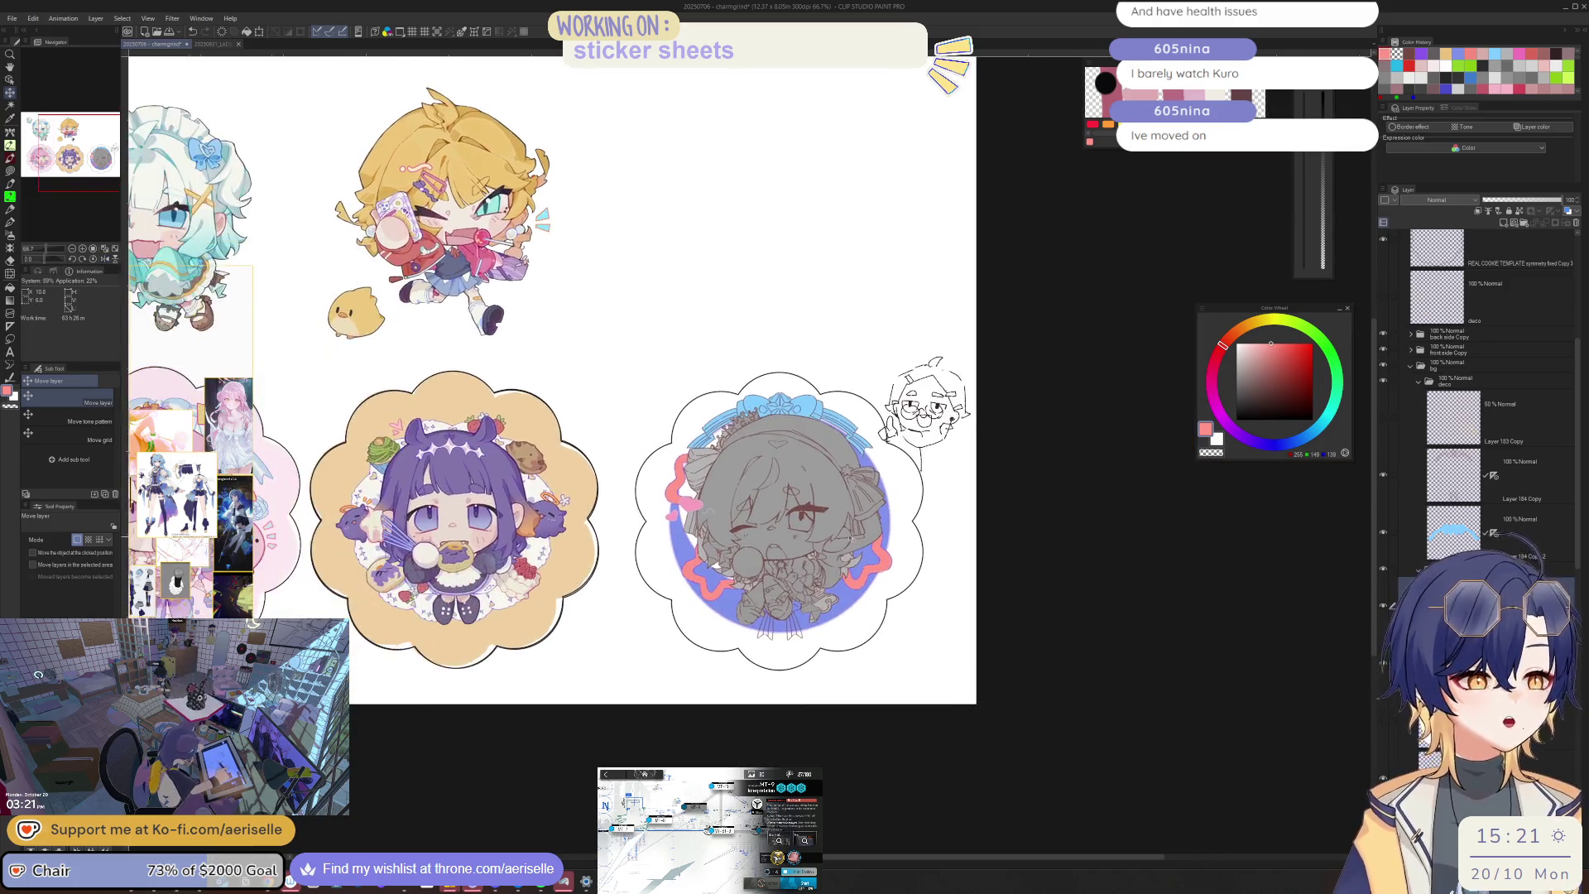
pyautogui.hotkey('ctrl', 's')
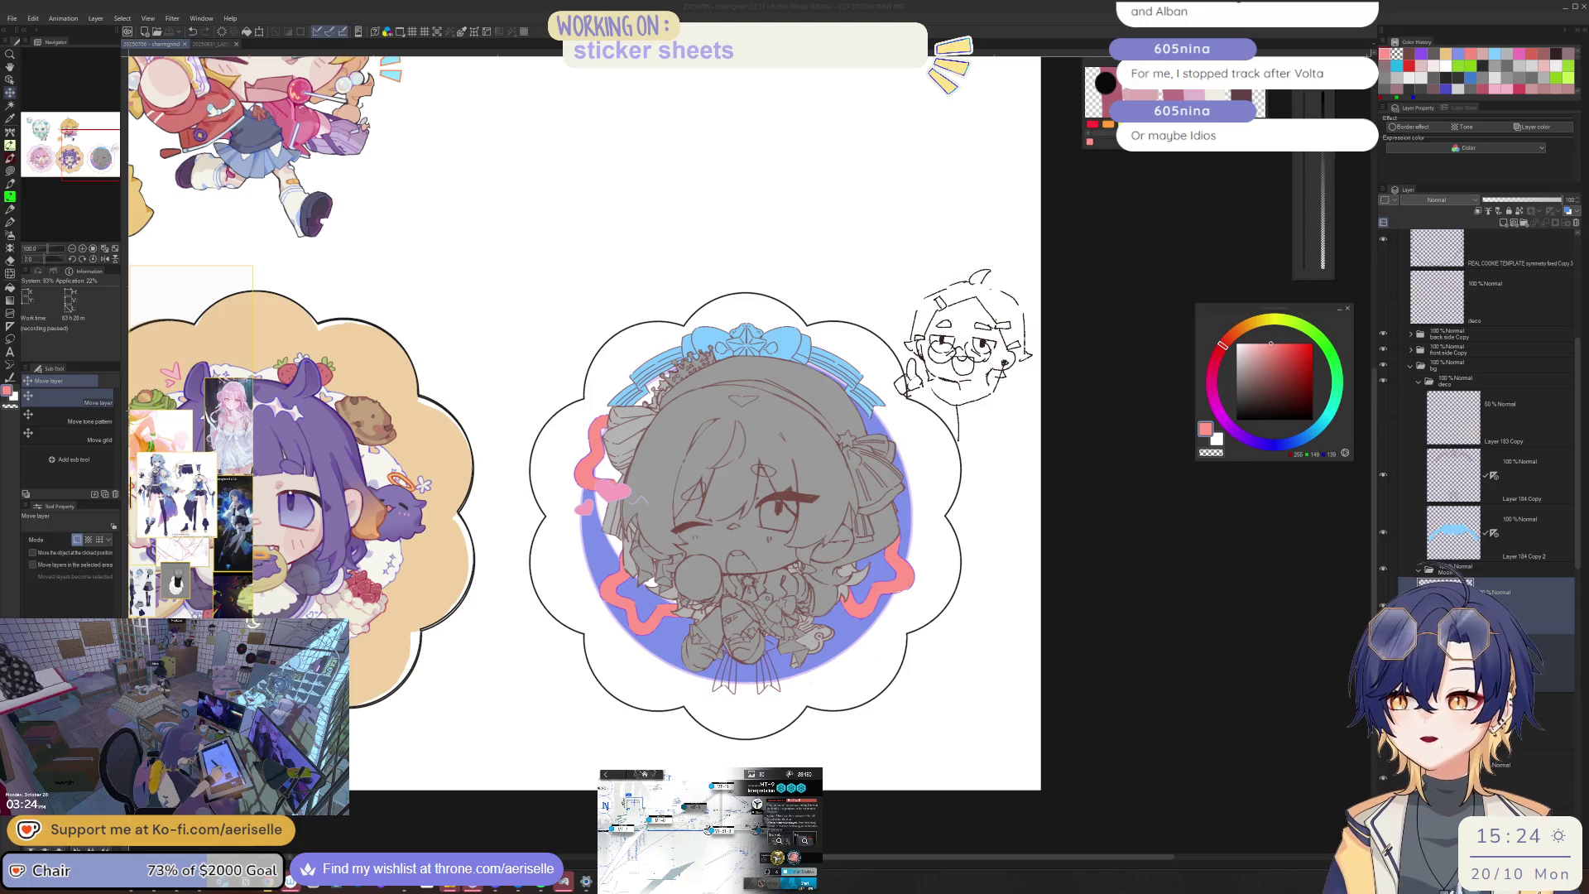
# Step: Bring the browser window with the NIJISANJI Talents page to the front
pyautogui.hotkey('alt', 'Tab')
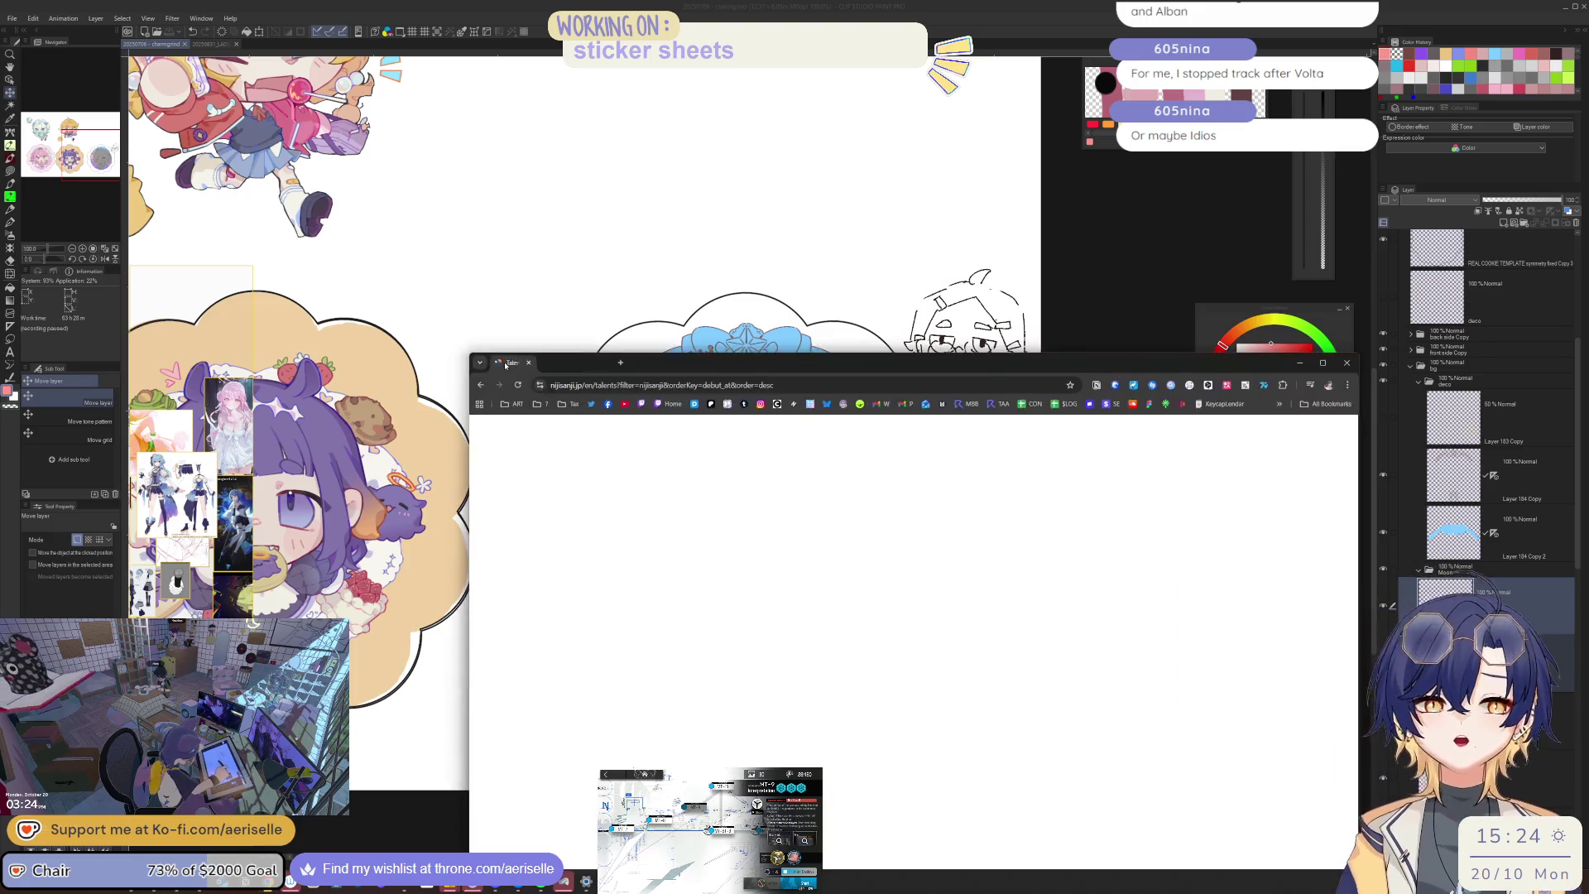
# Step: Scroll the talent grid, view the pink-haired talent's profile, and go back
pyautogui.scroll(-3, 822, 528)
pyautogui.scroll(-2, 821, 528)
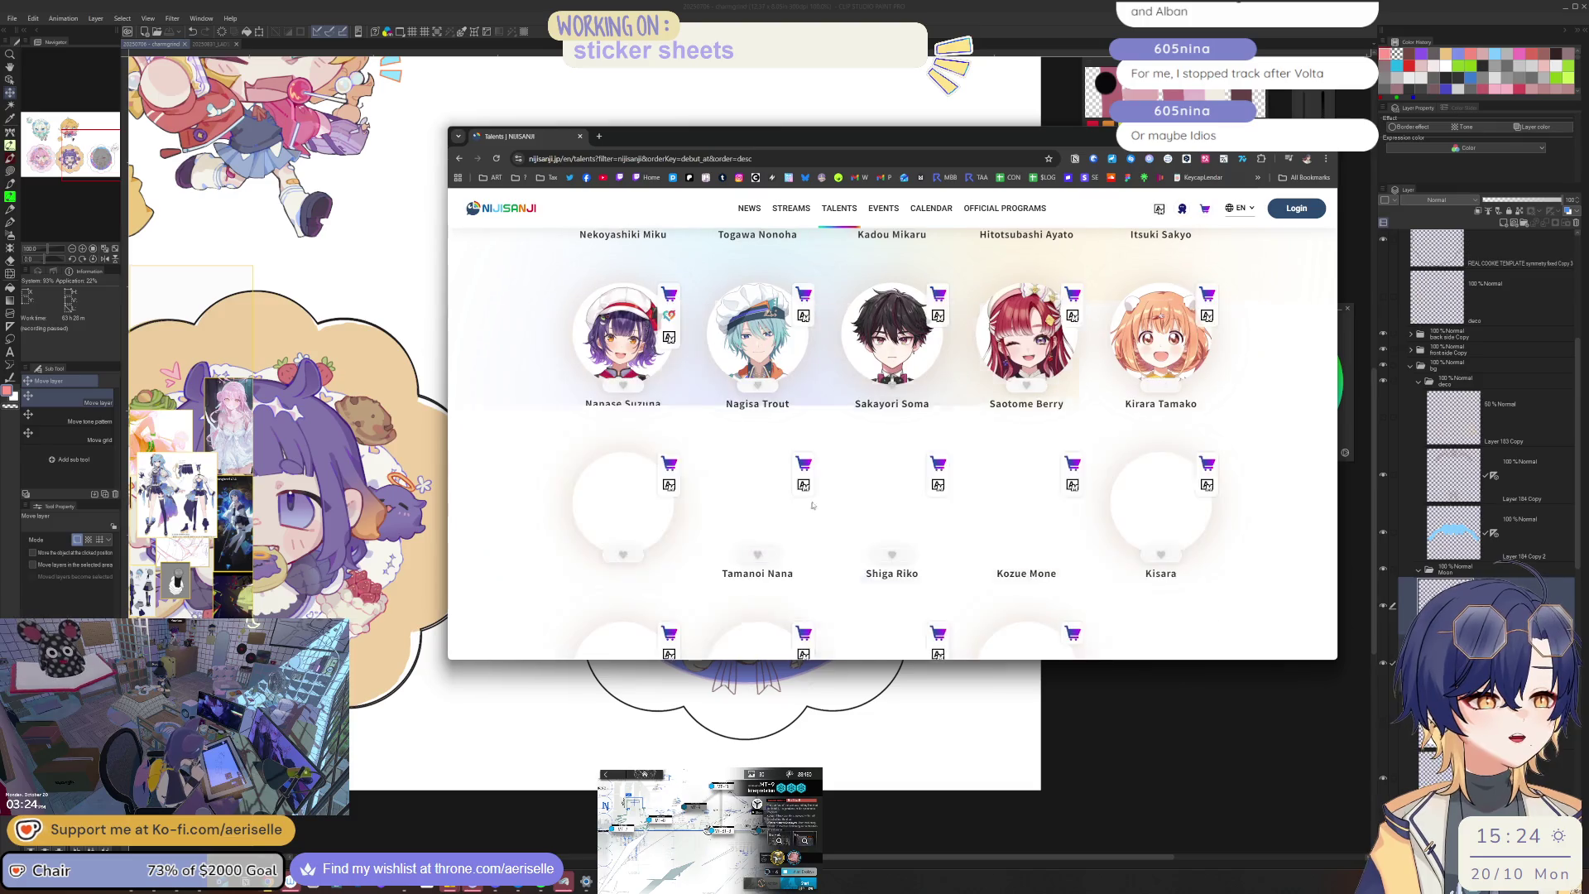
pyautogui.scroll(-5, 819, 513)
pyautogui.scroll(-4, 817, 501)
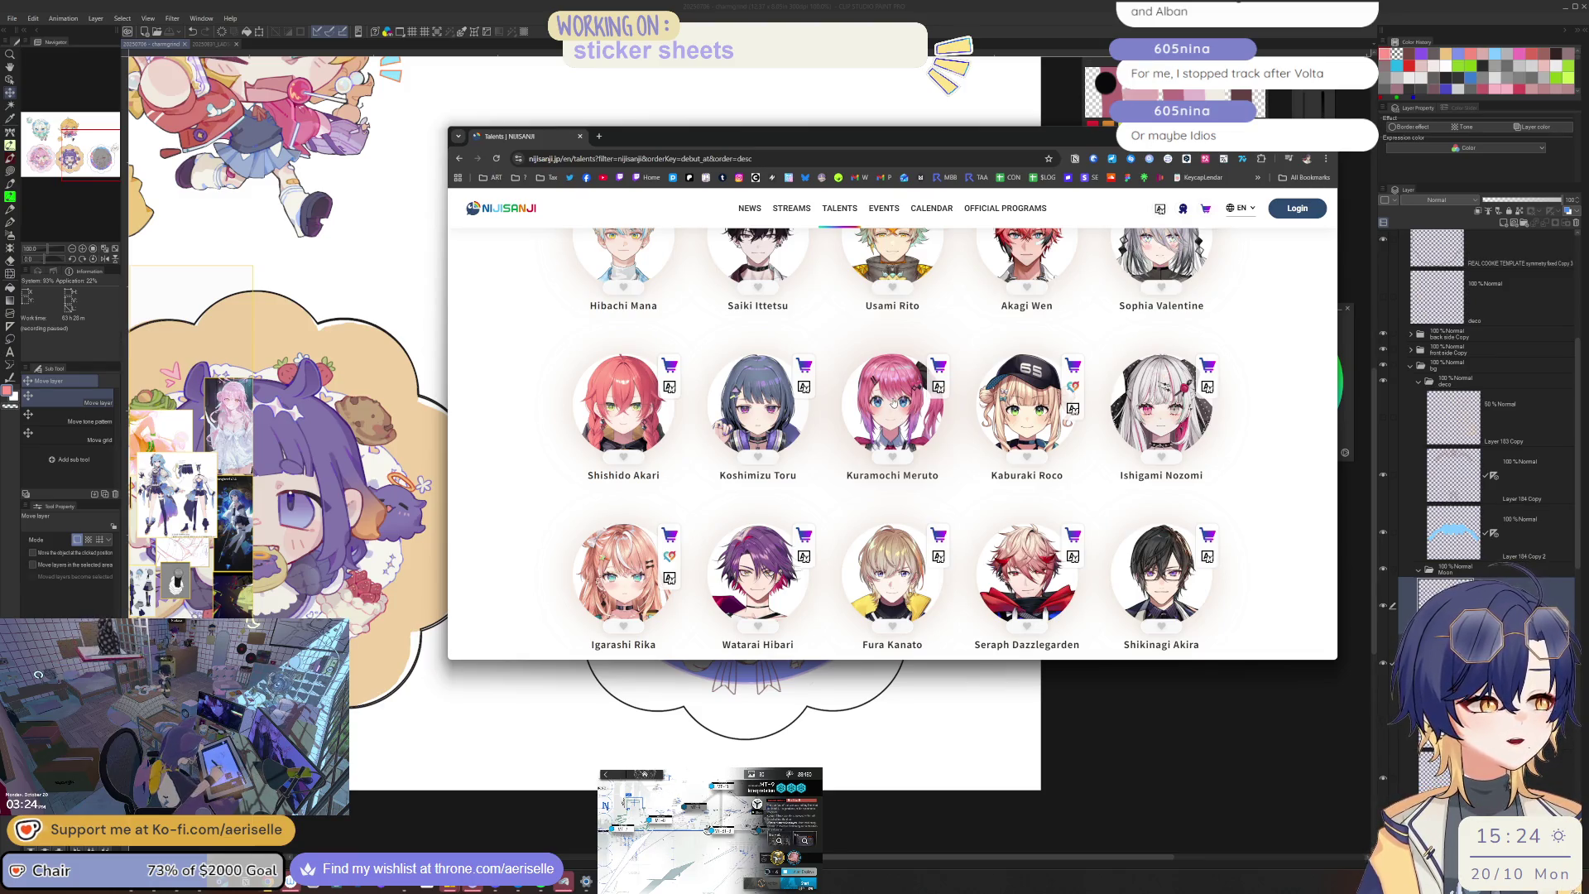
pyautogui.click(892, 406)
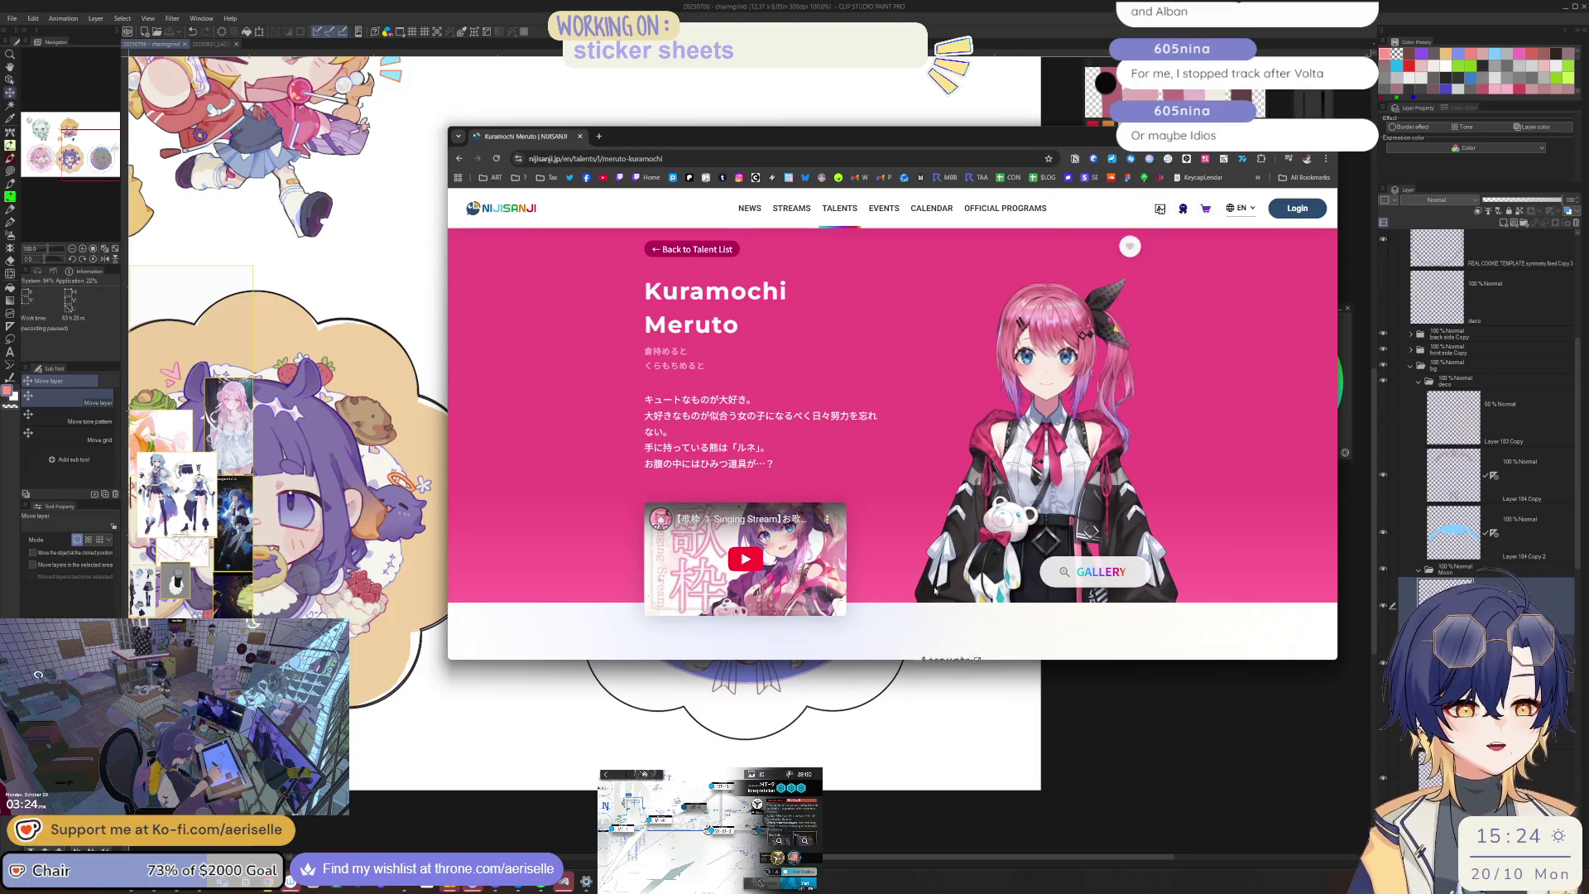
pyautogui.hotkey('alt', 'Left')
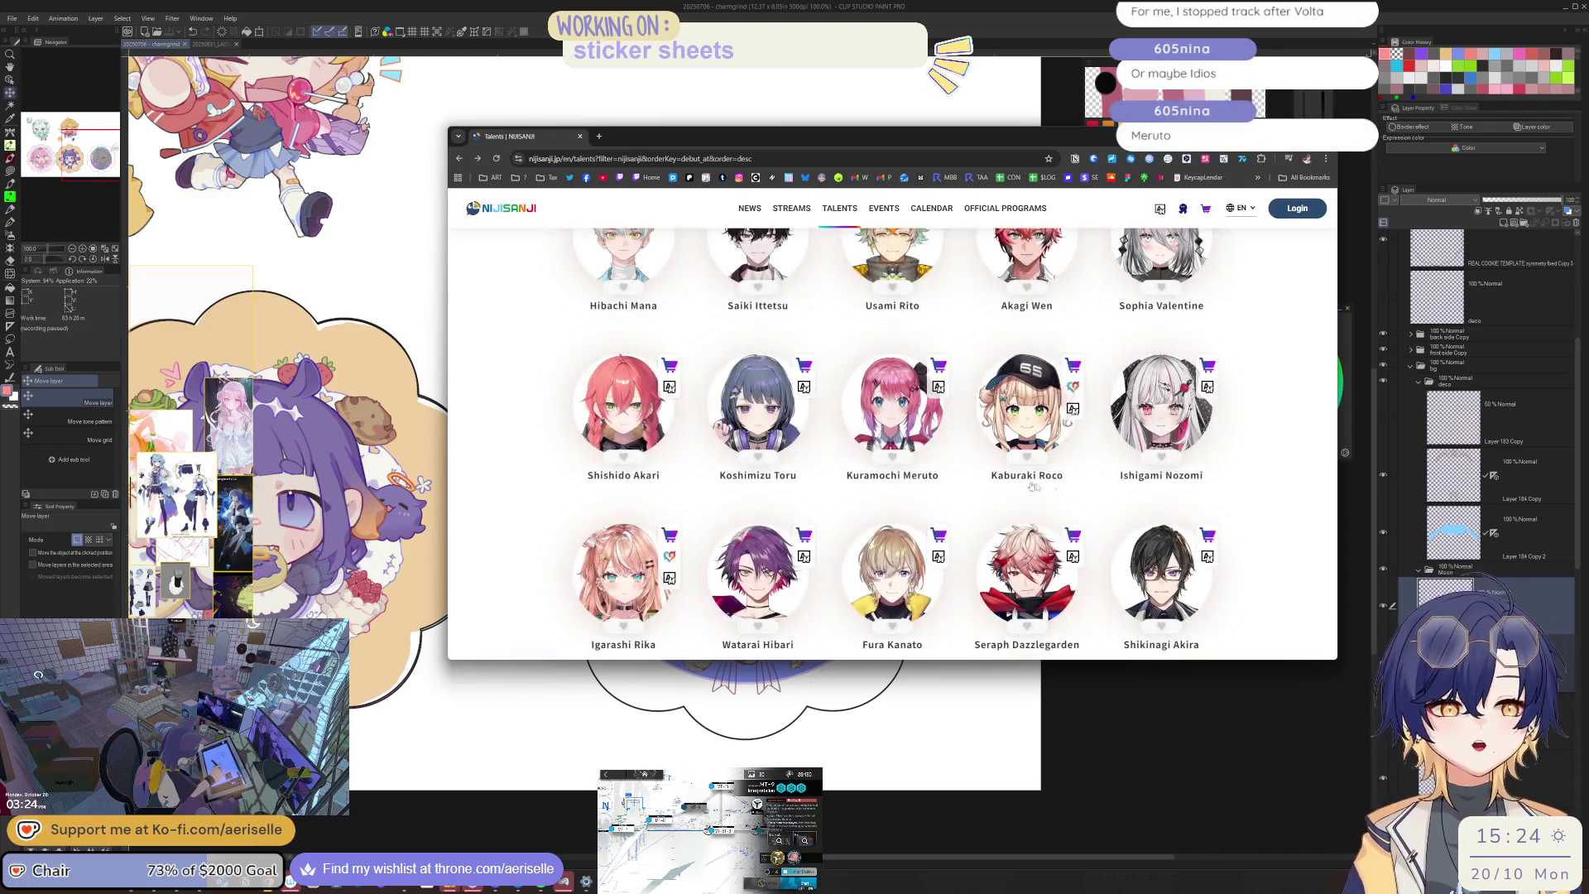
# Step: Open the silver-haired talent's profile, view and close her gallery art, then return to the list
pyautogui.click(1157, 397)
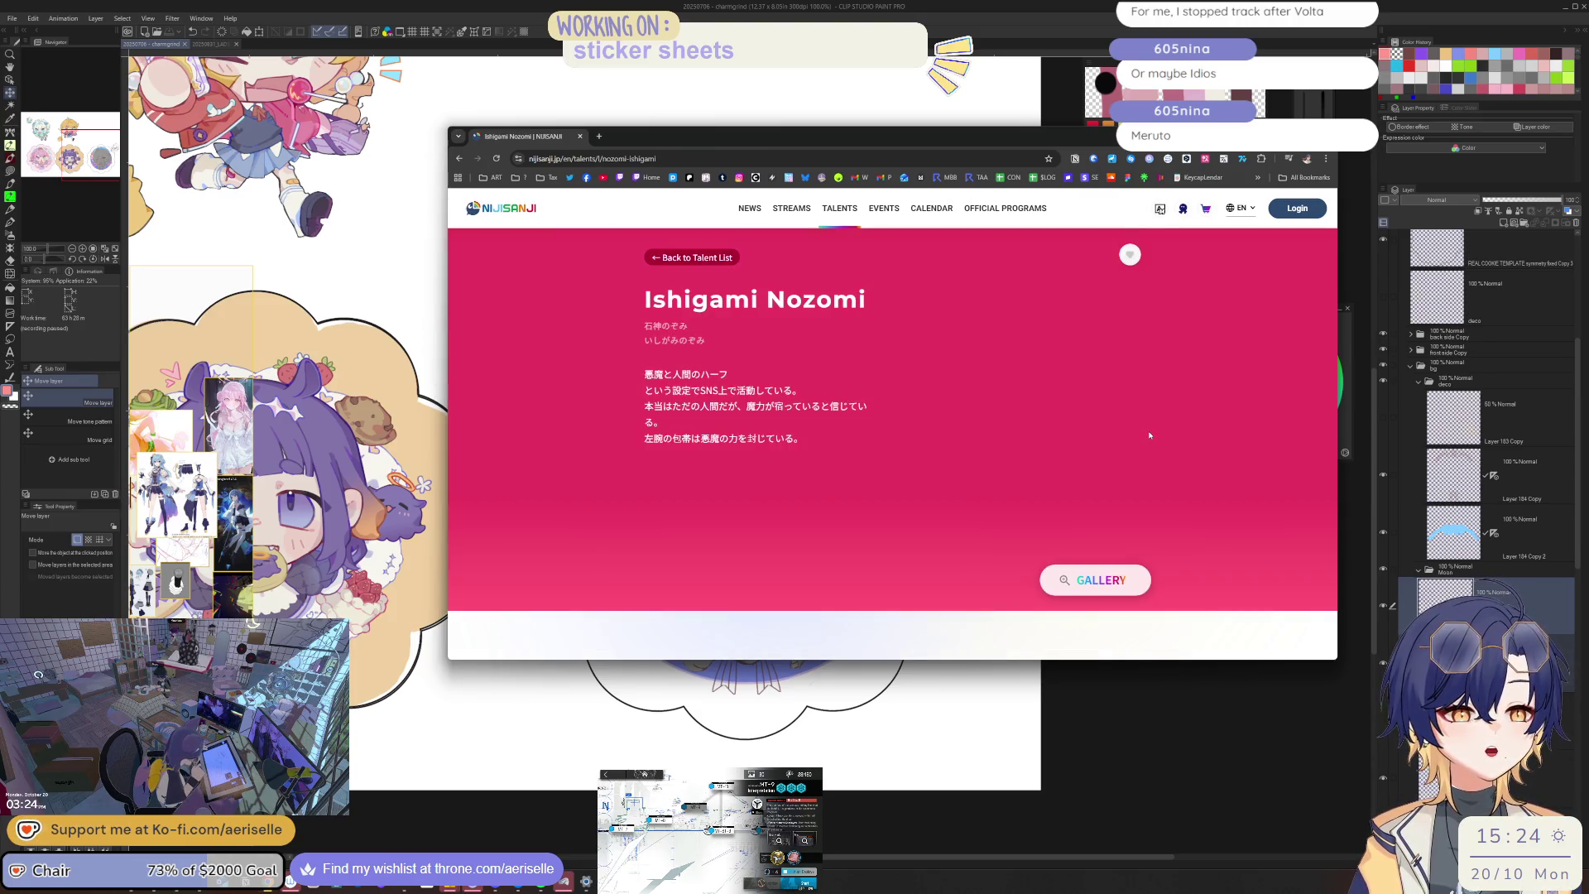
pyautogui.click(1105, 585)
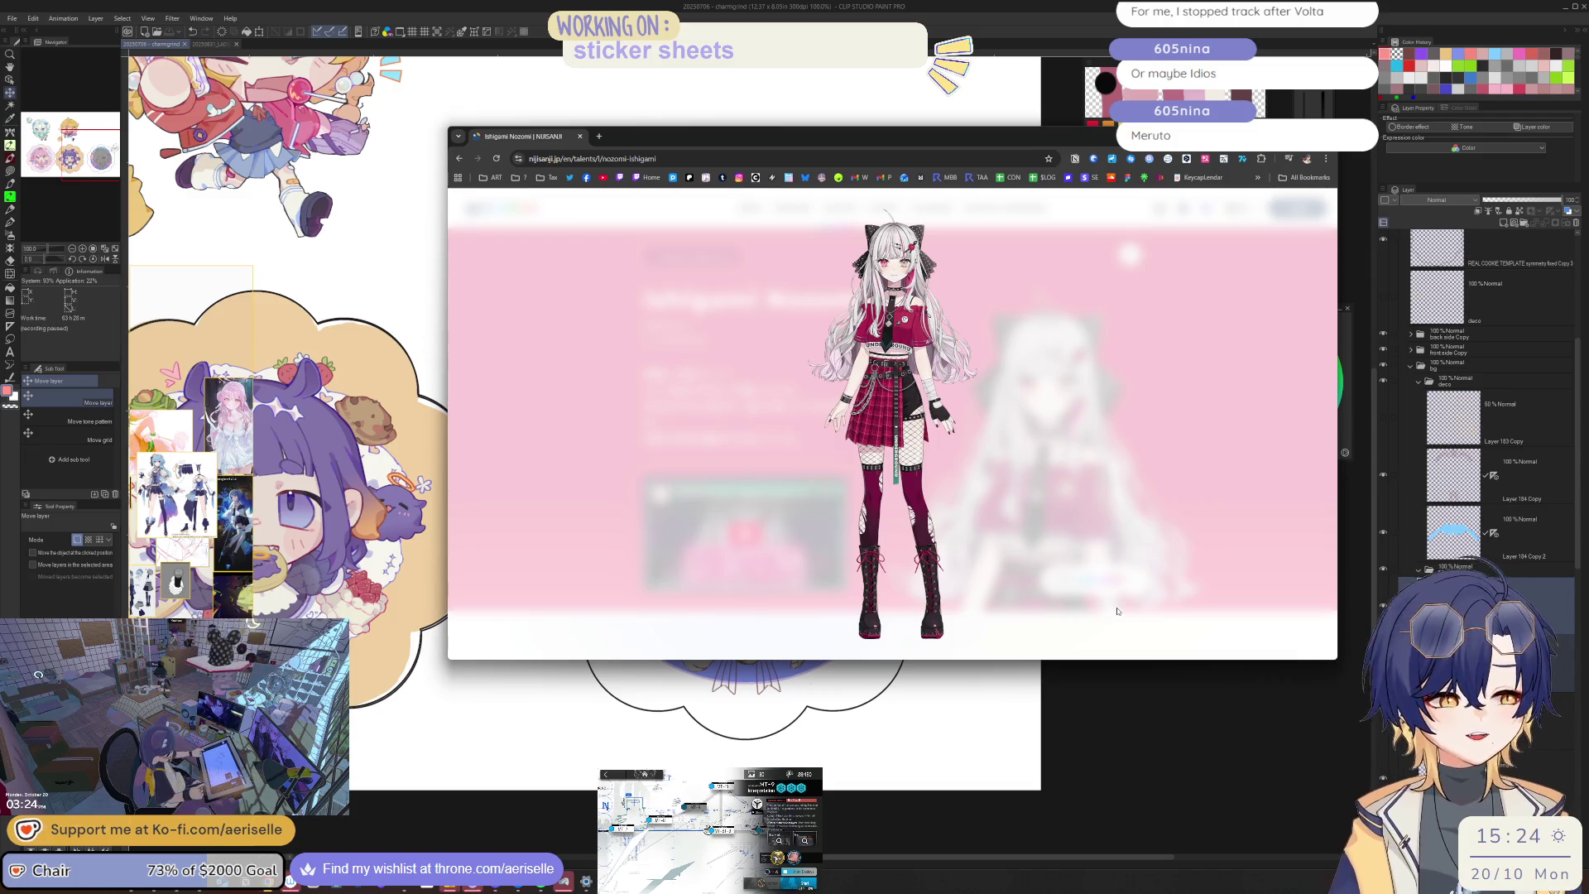
pyautogui.click(1197, 445)
pyautogui.click(699, 258)
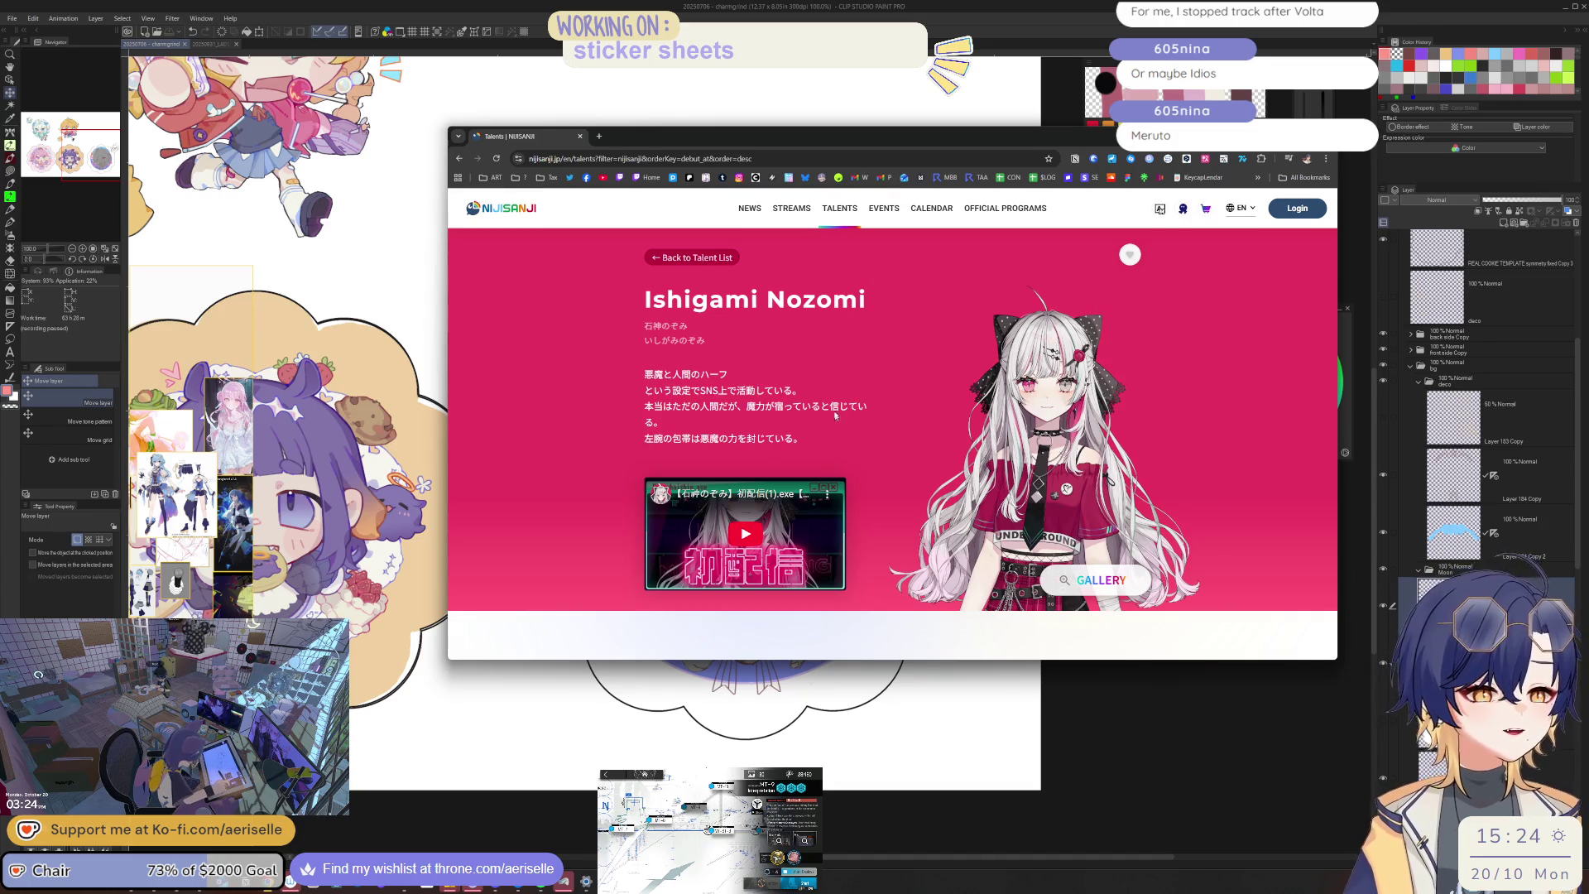
pyautogui.scroll(-3, 861, 407)
# Step: Browse up and down through the talent portrait grid
pyautogui.scroll(-7, 863, 405)
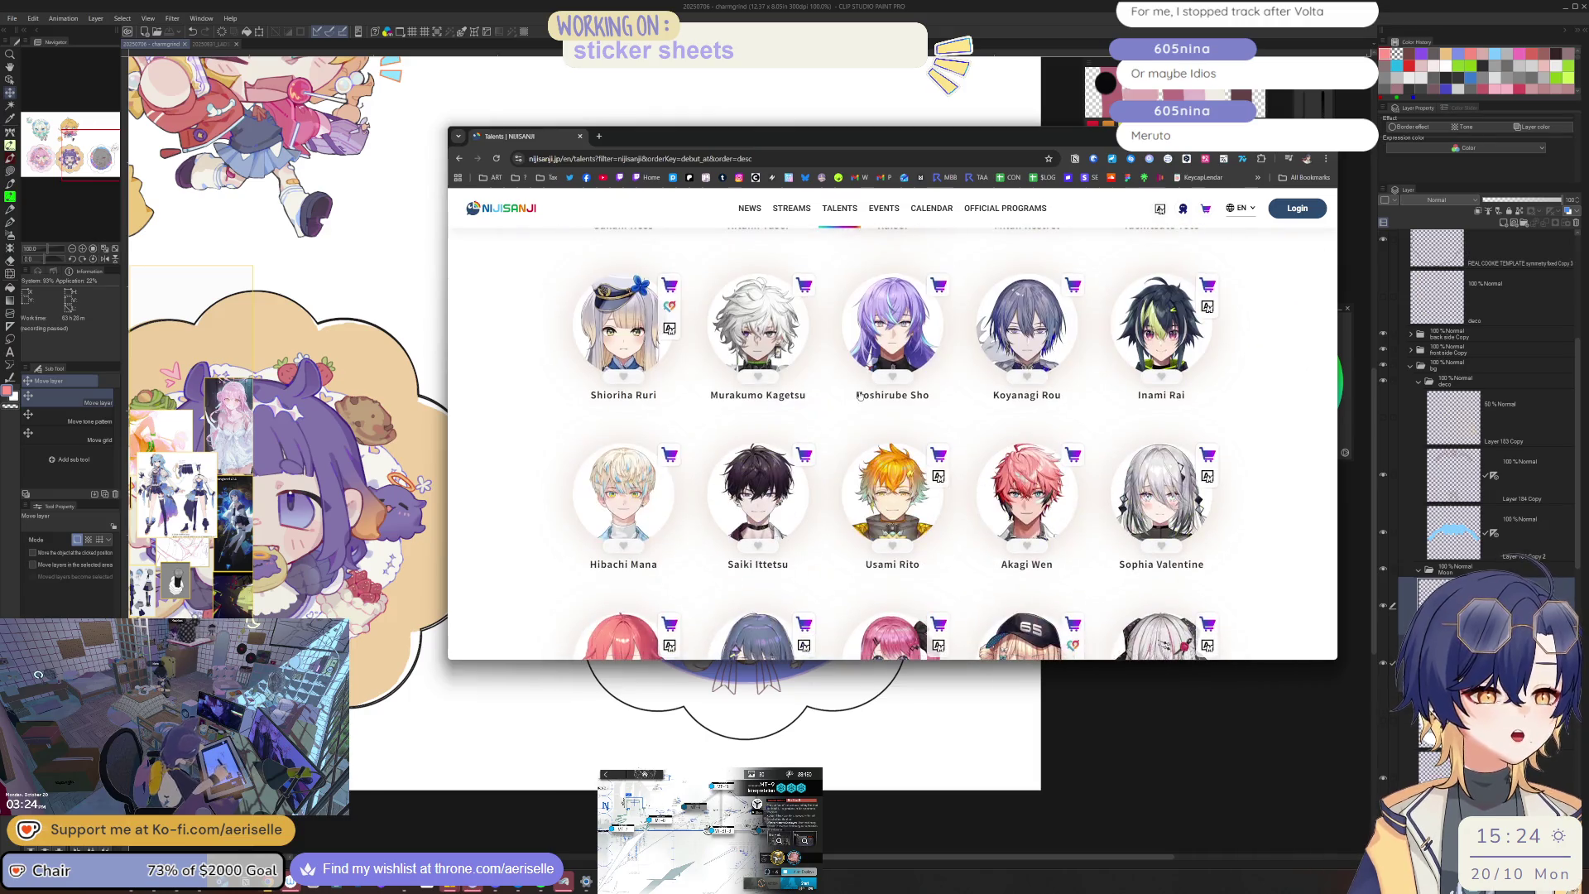
pyautogui.scroll(-3, 859, 397)
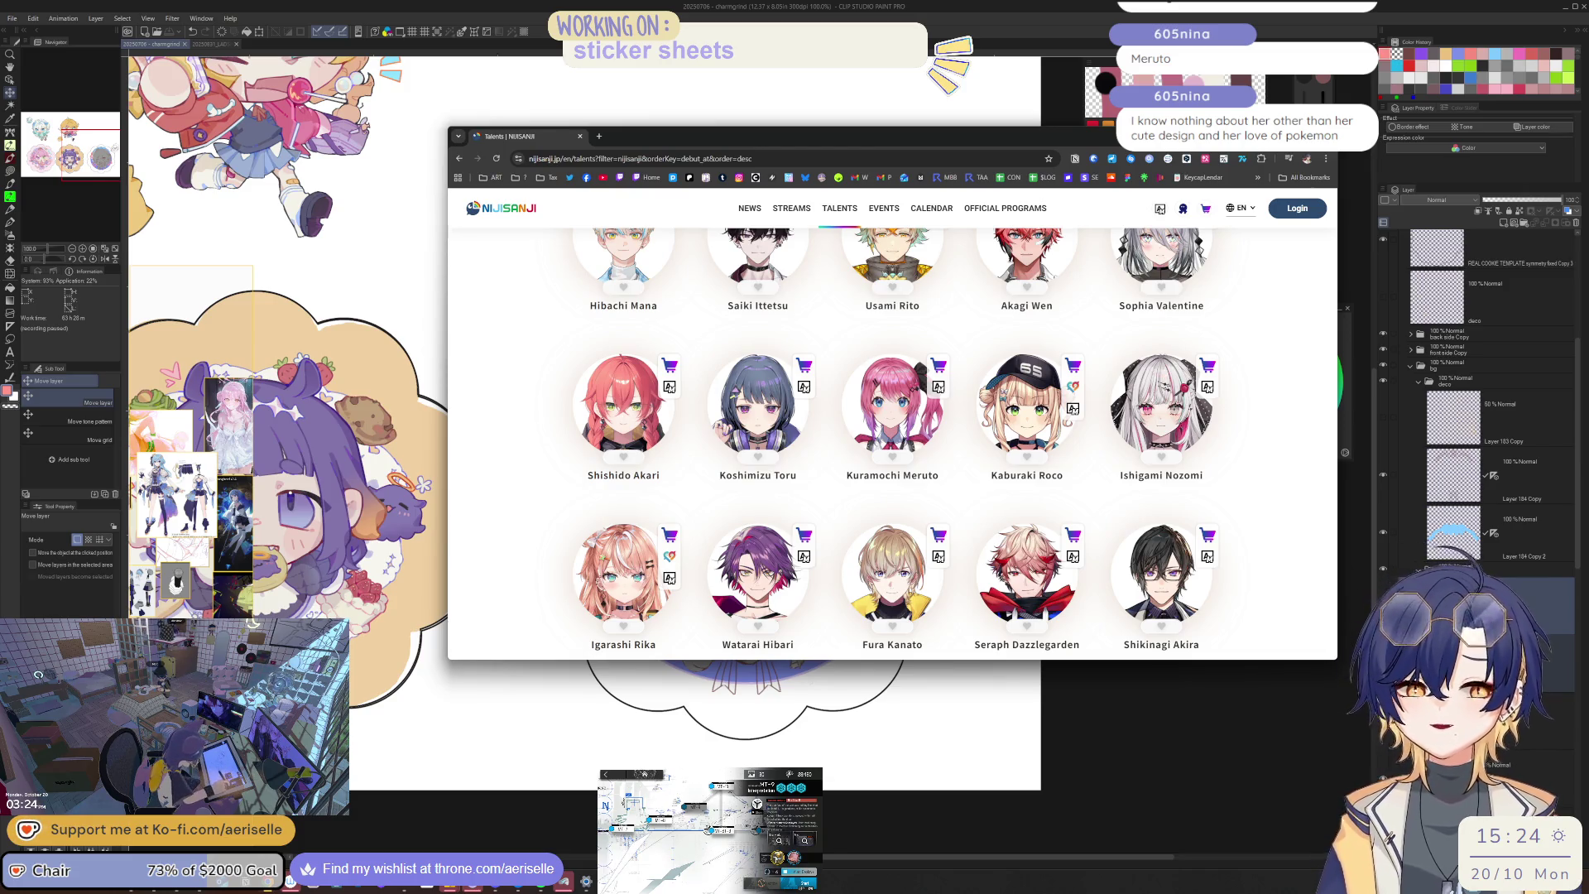
pyautogui.scroll(-6, 835, 505)
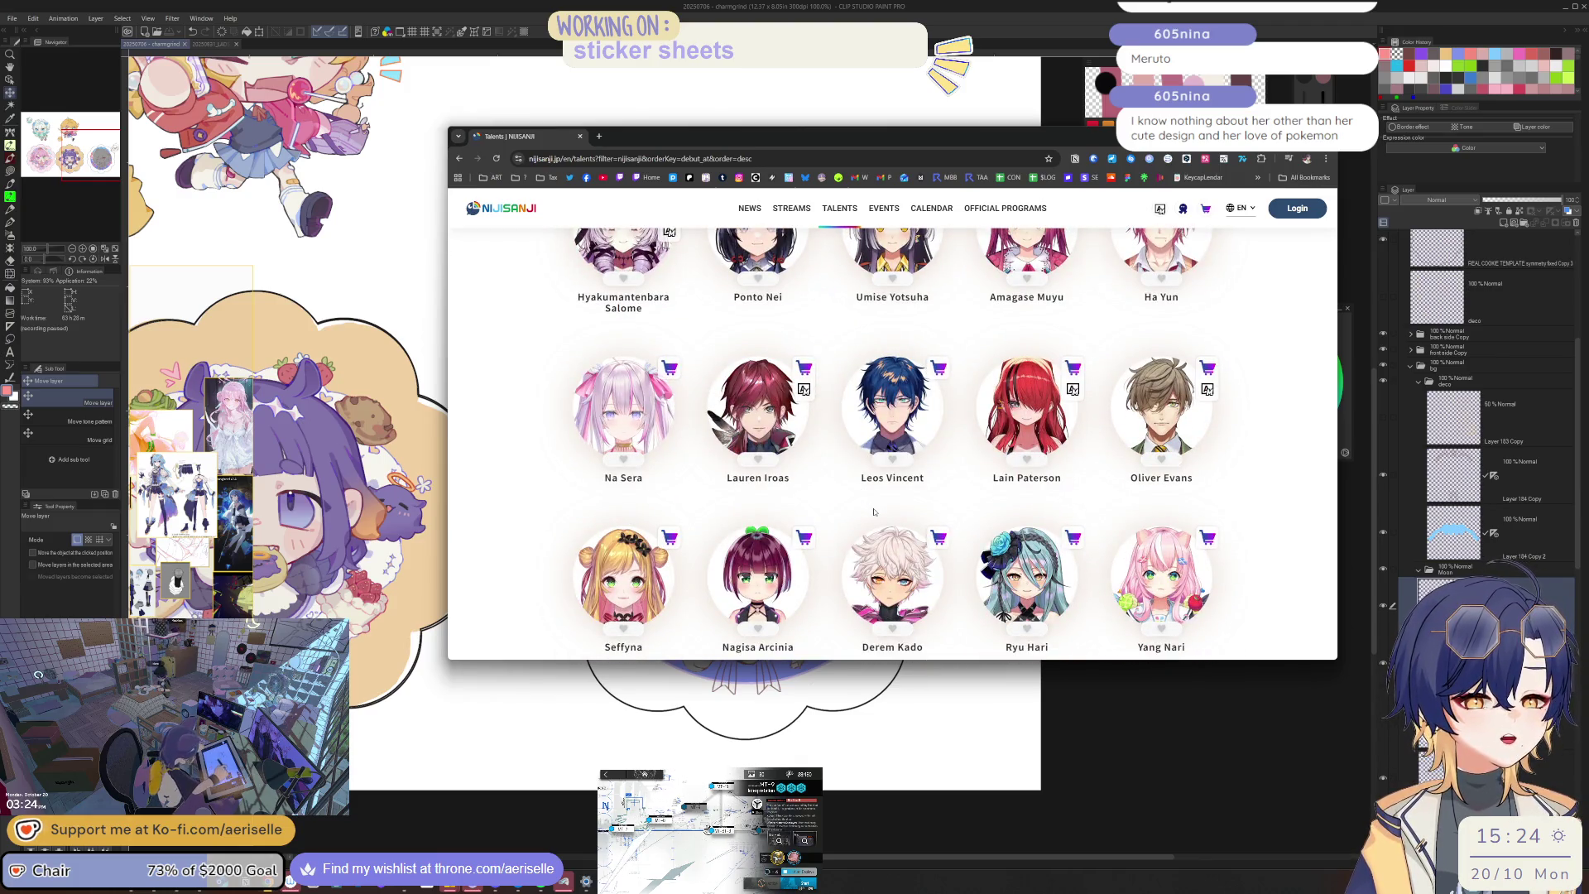
pyautogui.scroll(1, 873, 511)
pyautogui.scroll(-2, 976, 567)
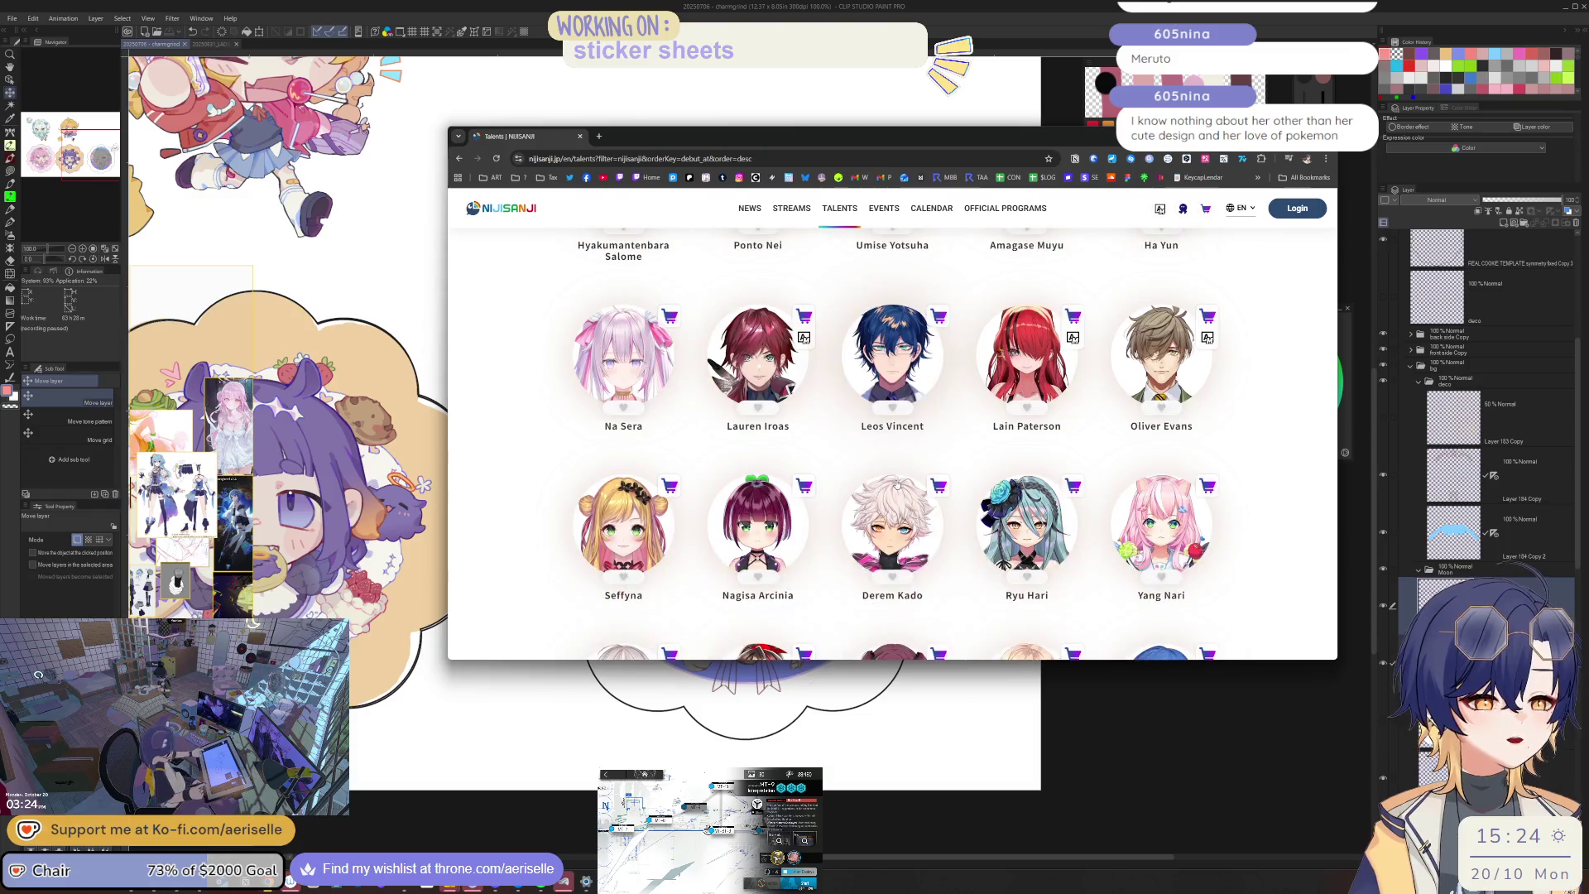
pyautogui.scroll(-5, 976, 566)
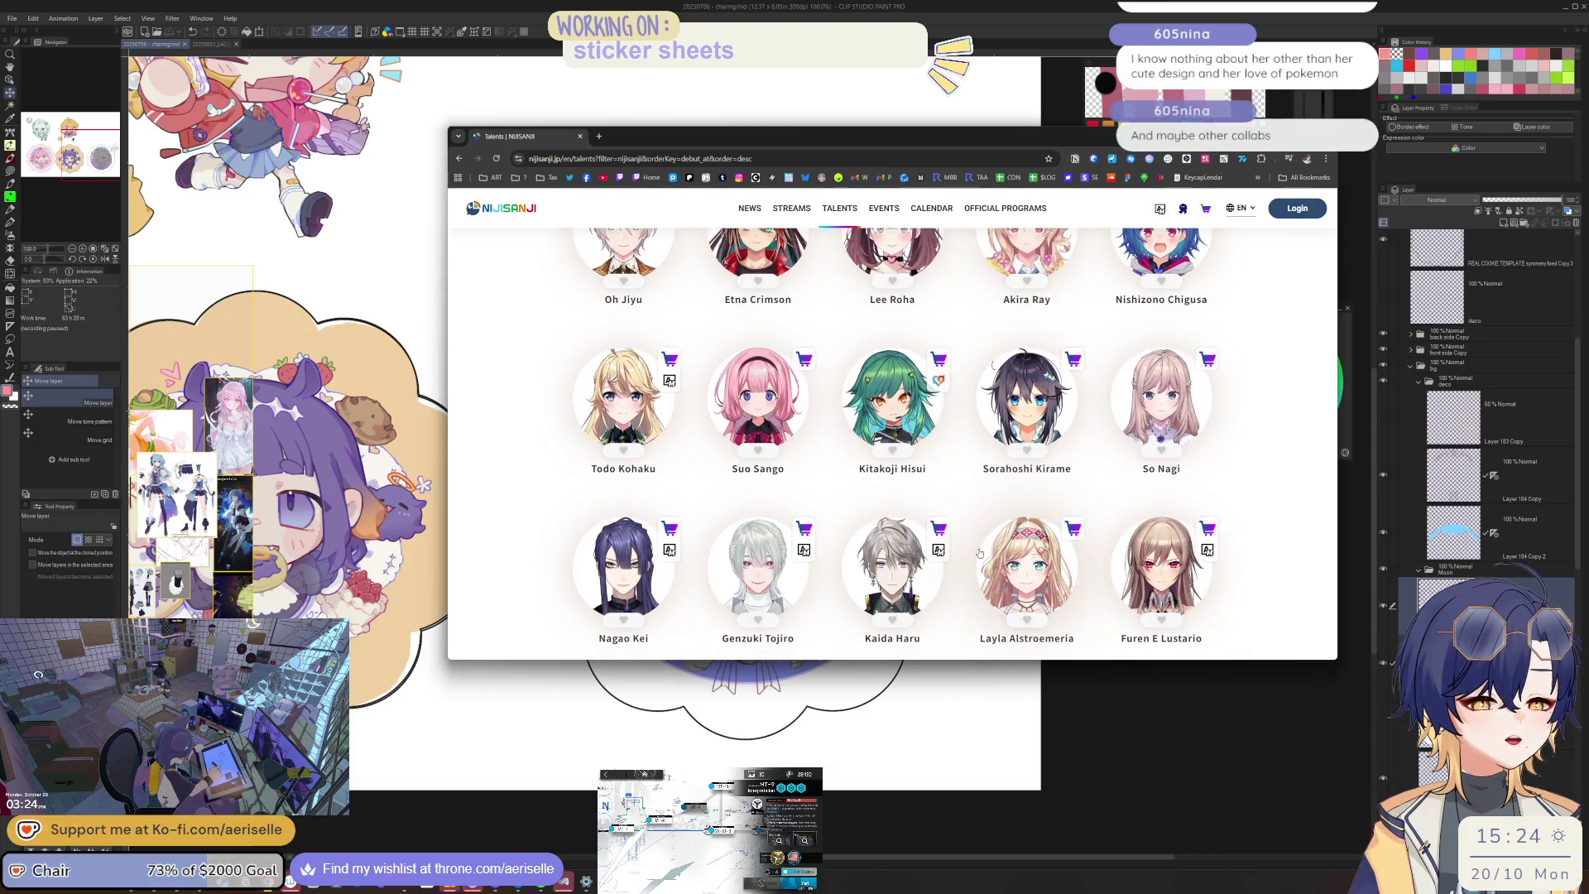
pyautogui.scroll(2, 952, 698)
pyautogui.scroll(10, 959, 458)
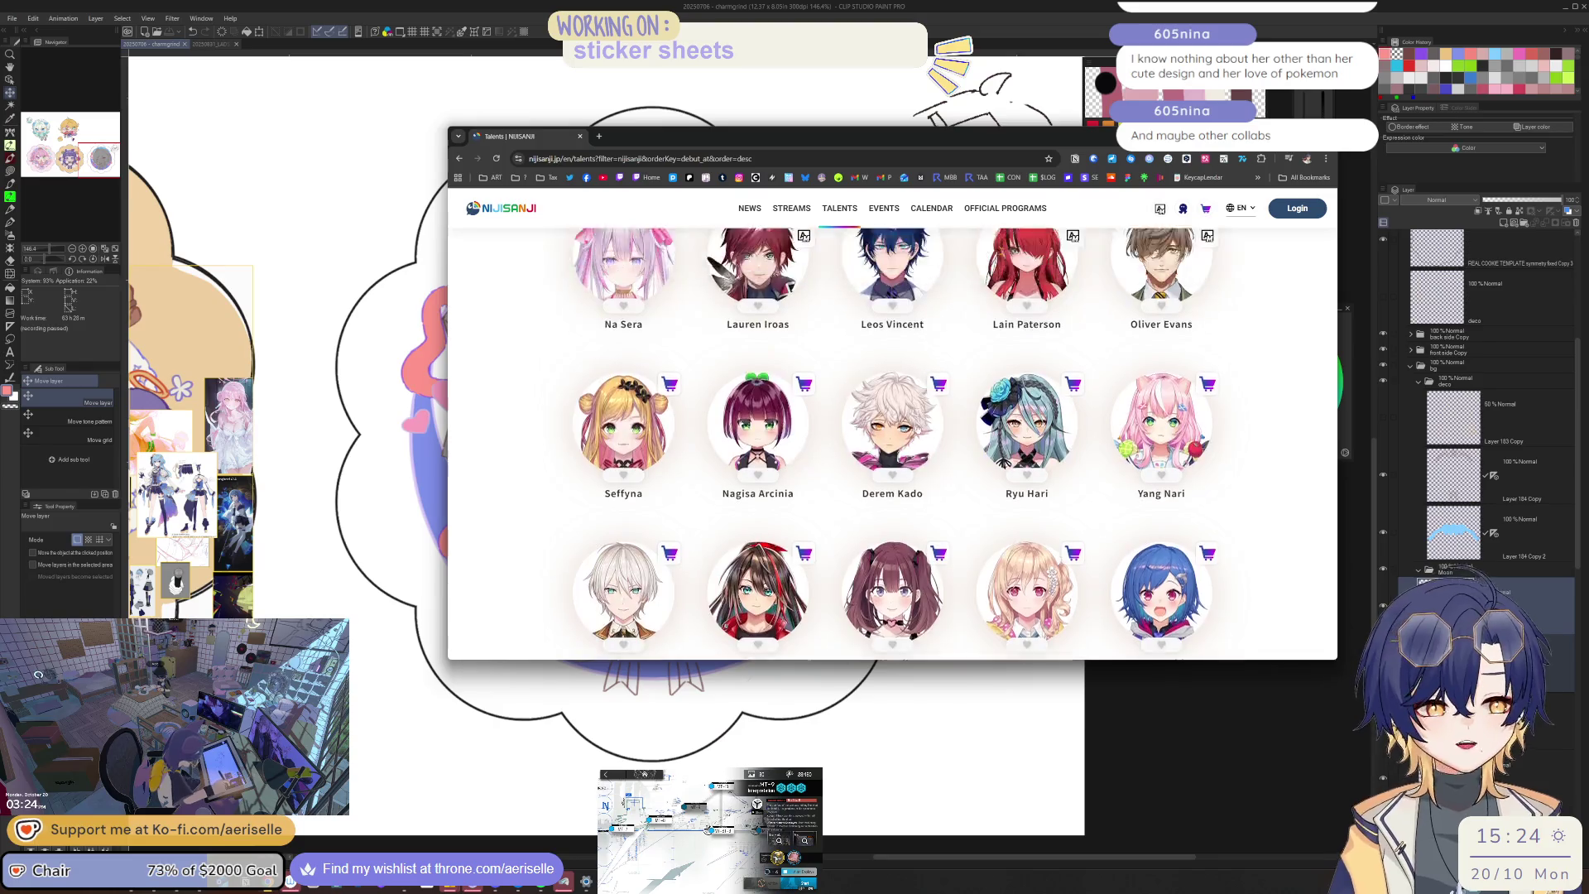
pyautogui.scroll(5, 960, 456)
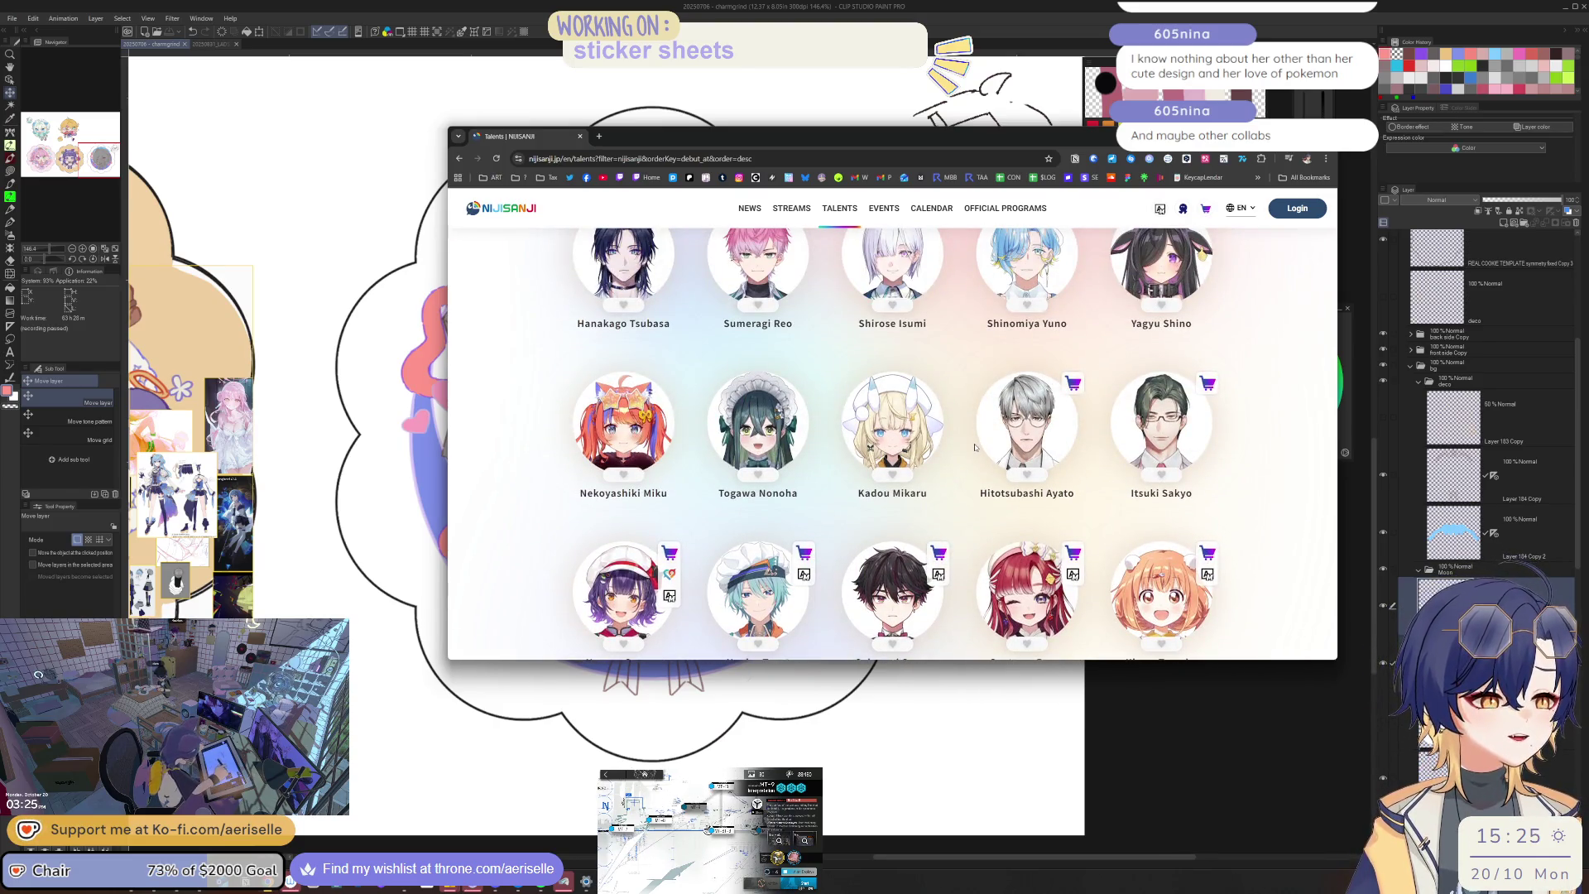
pyautogui.scroll(2, 975, 448)
pyautogui.scroll(-3, 985, 547)
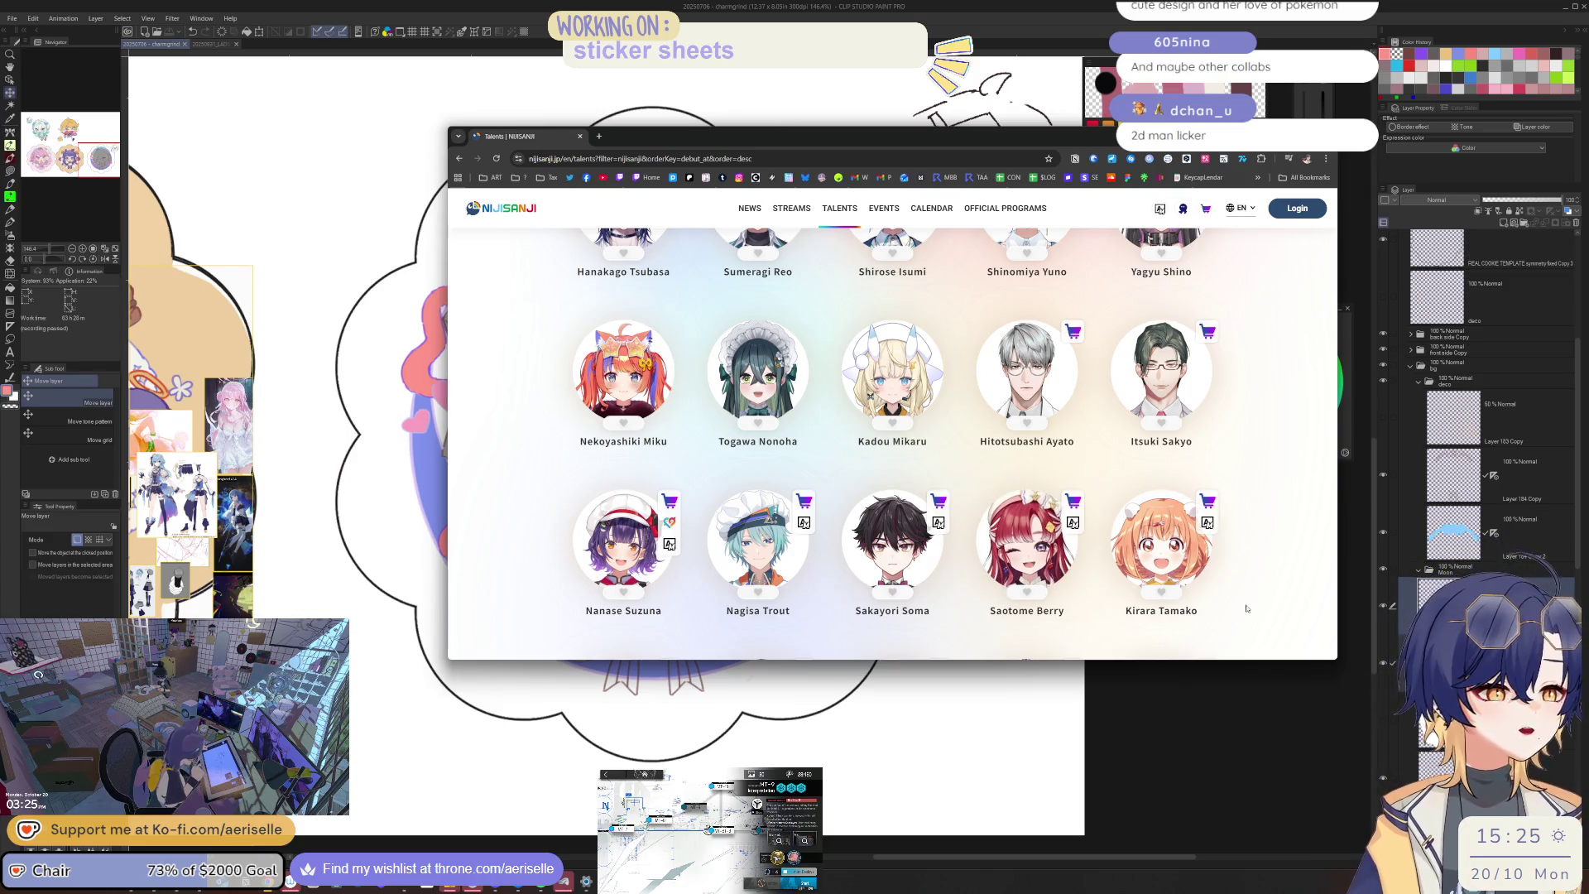
# Step: Scroll down to Kisara, open her profile page, then return to the full talent list
pyautogui.scroll(-2, 1247, 608)
pyautogui.scroll(-1, 1254, 596)
pyautogui.scroll(-1, 1254, 597)
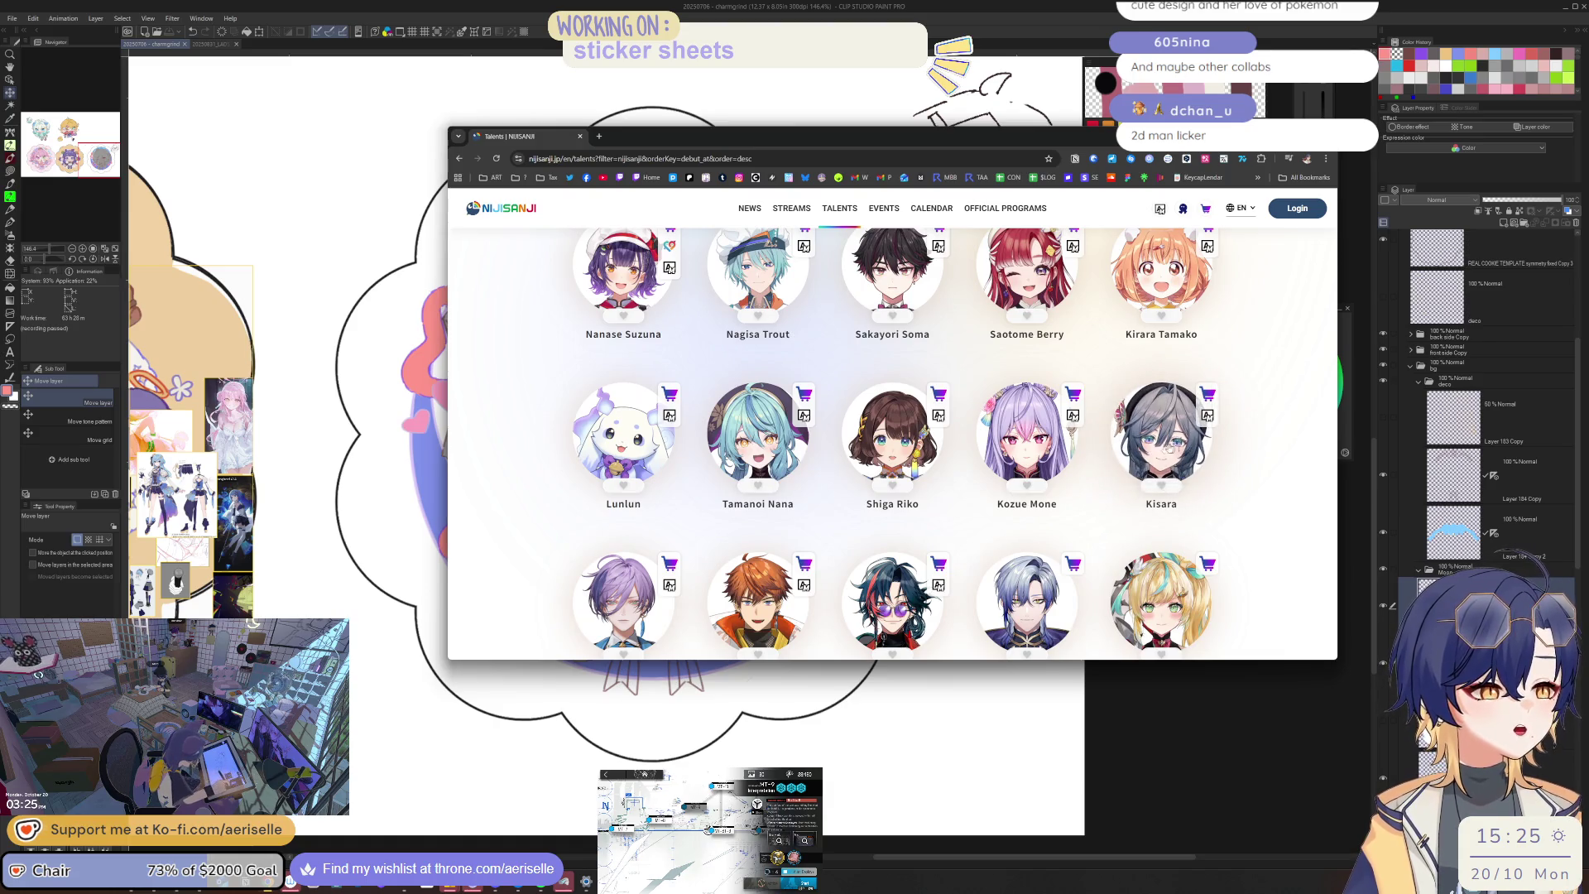
pyautogui.click(1161, 431)
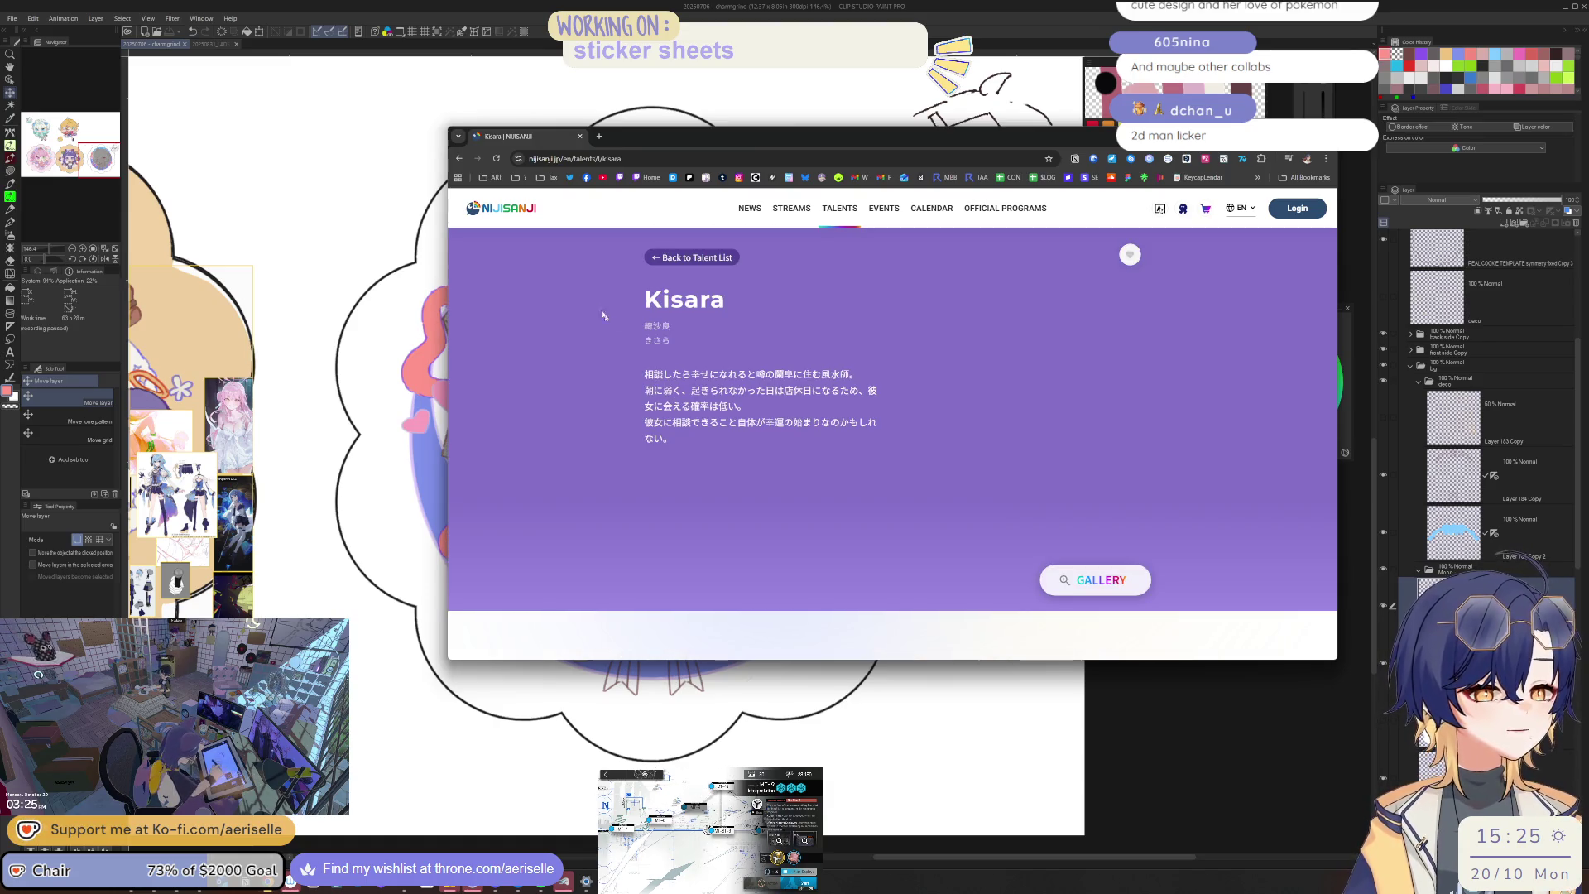
pyautogui.click(460, 158)
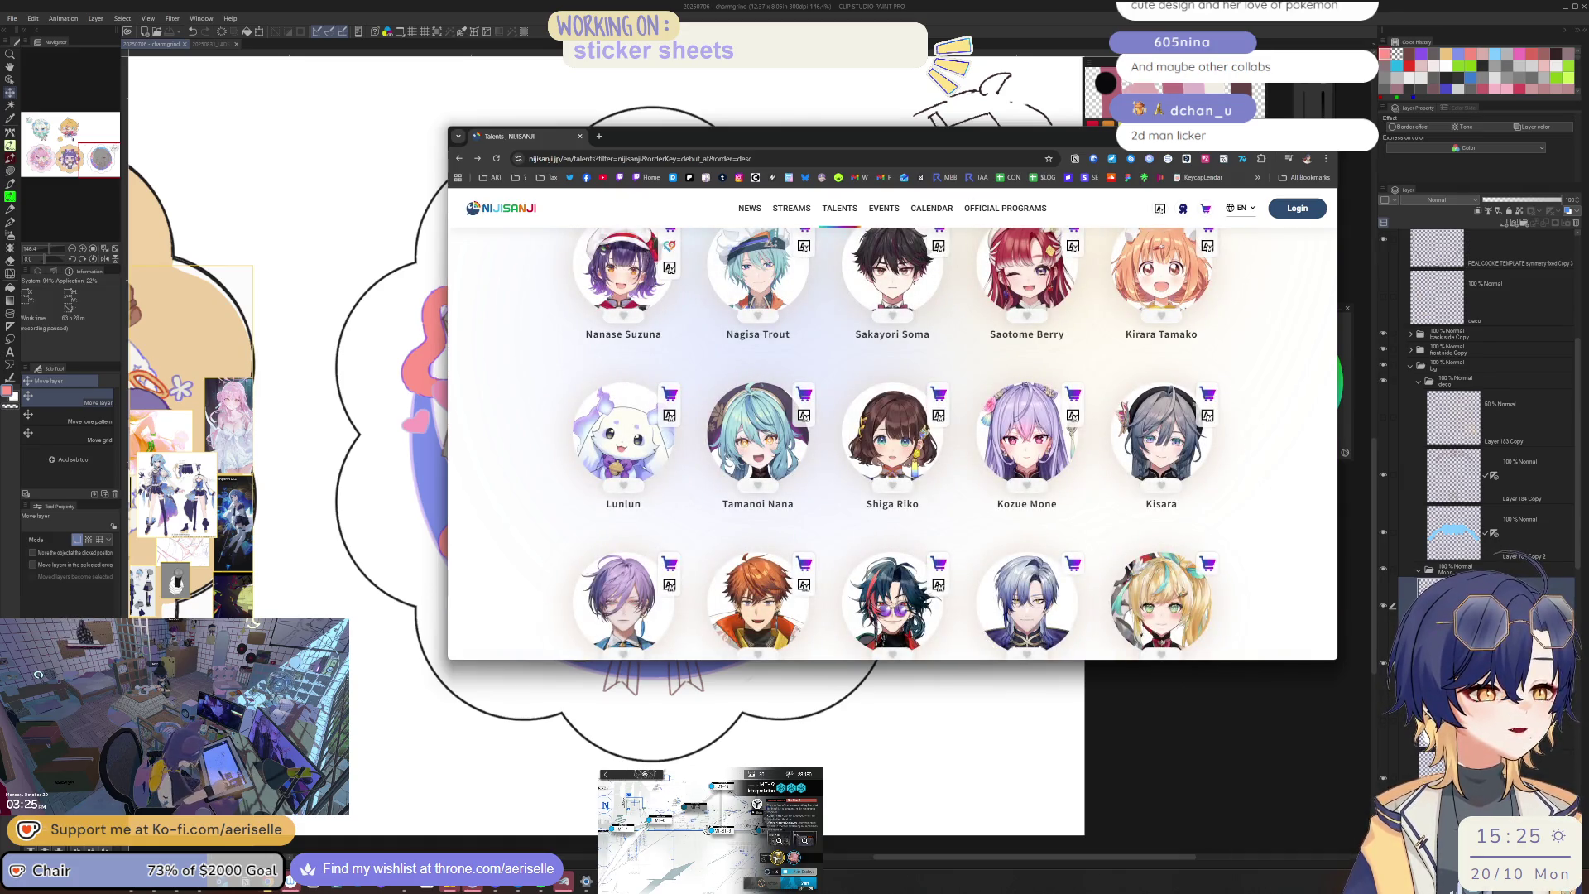
pyautogui.scroll(-7, 892, 444)
pyautogui.scroll(-5, 893, 444)
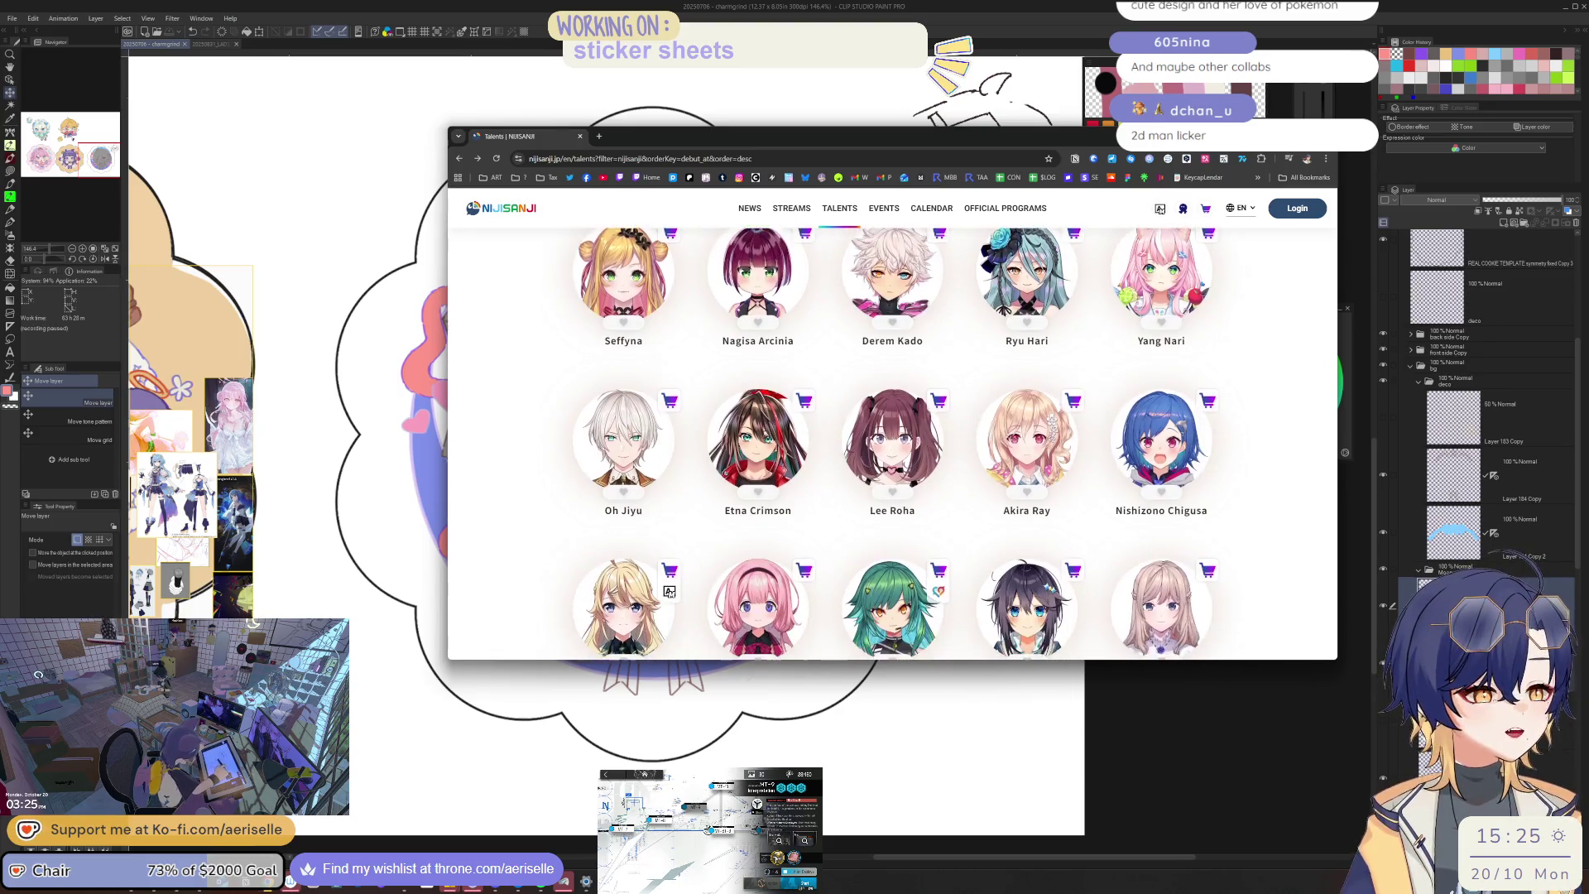
pyautogui.scroll(3, 892, 444)
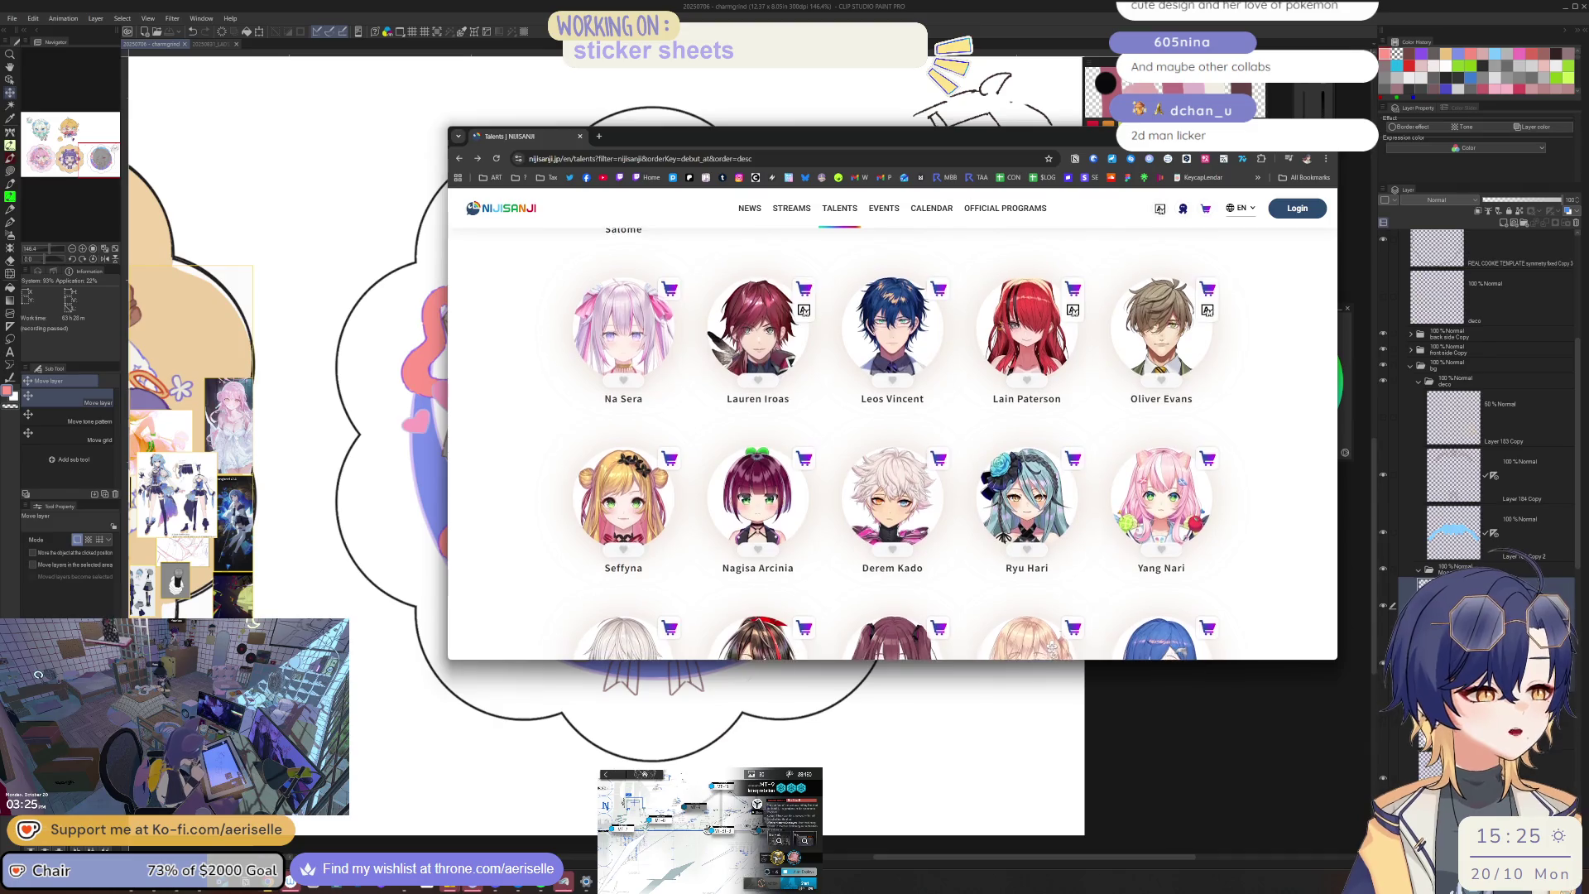
pyautogui.scroll(-4, 892, 443)
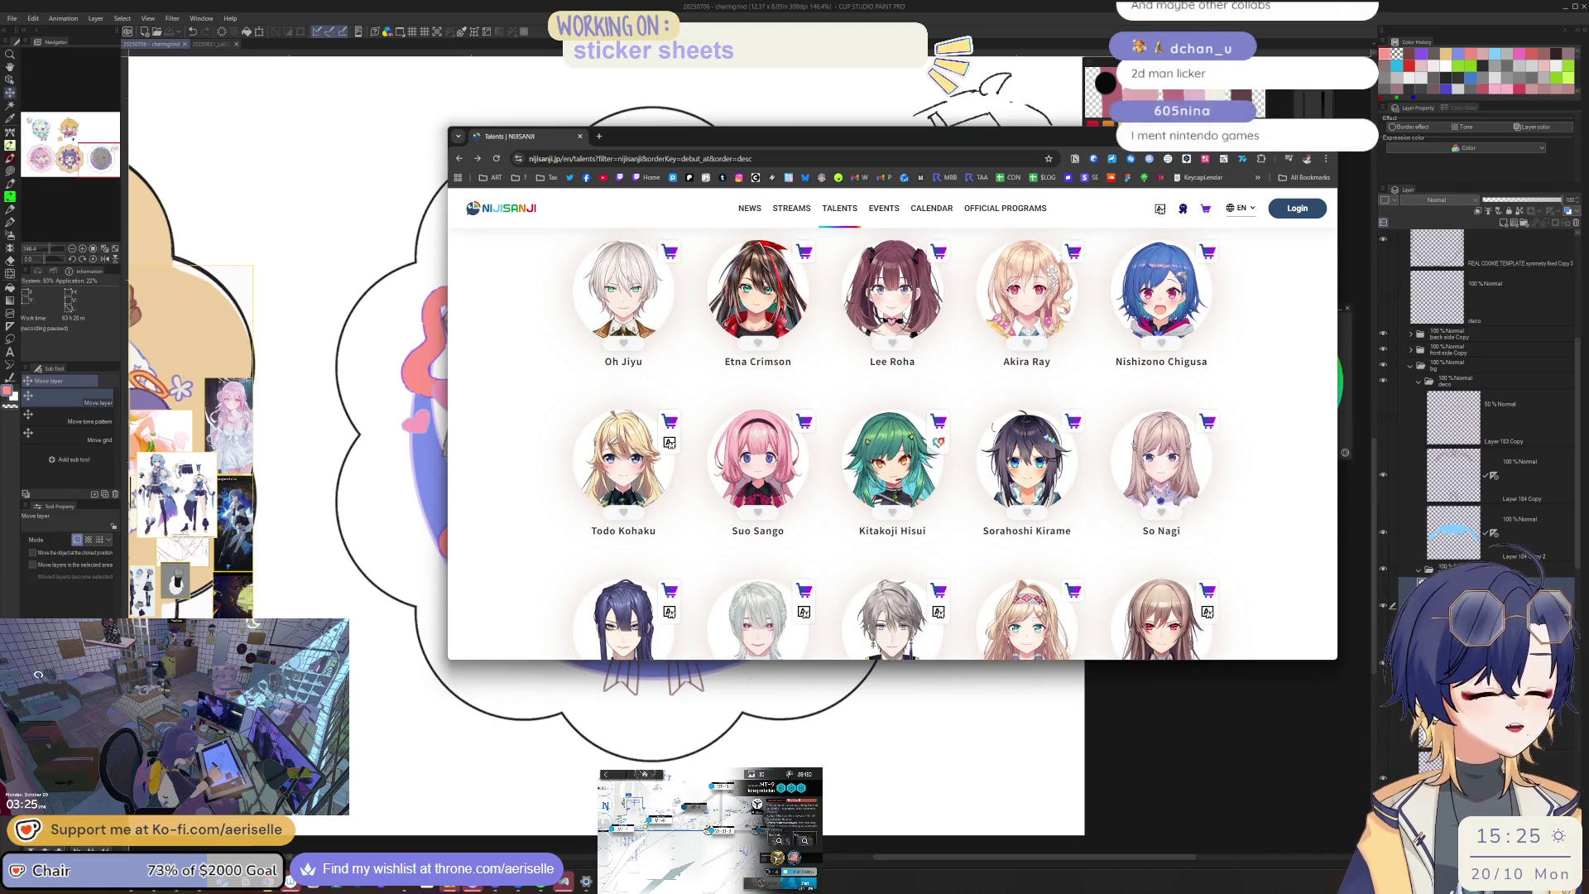
pyautogui.scroll(-5, 892, 443)
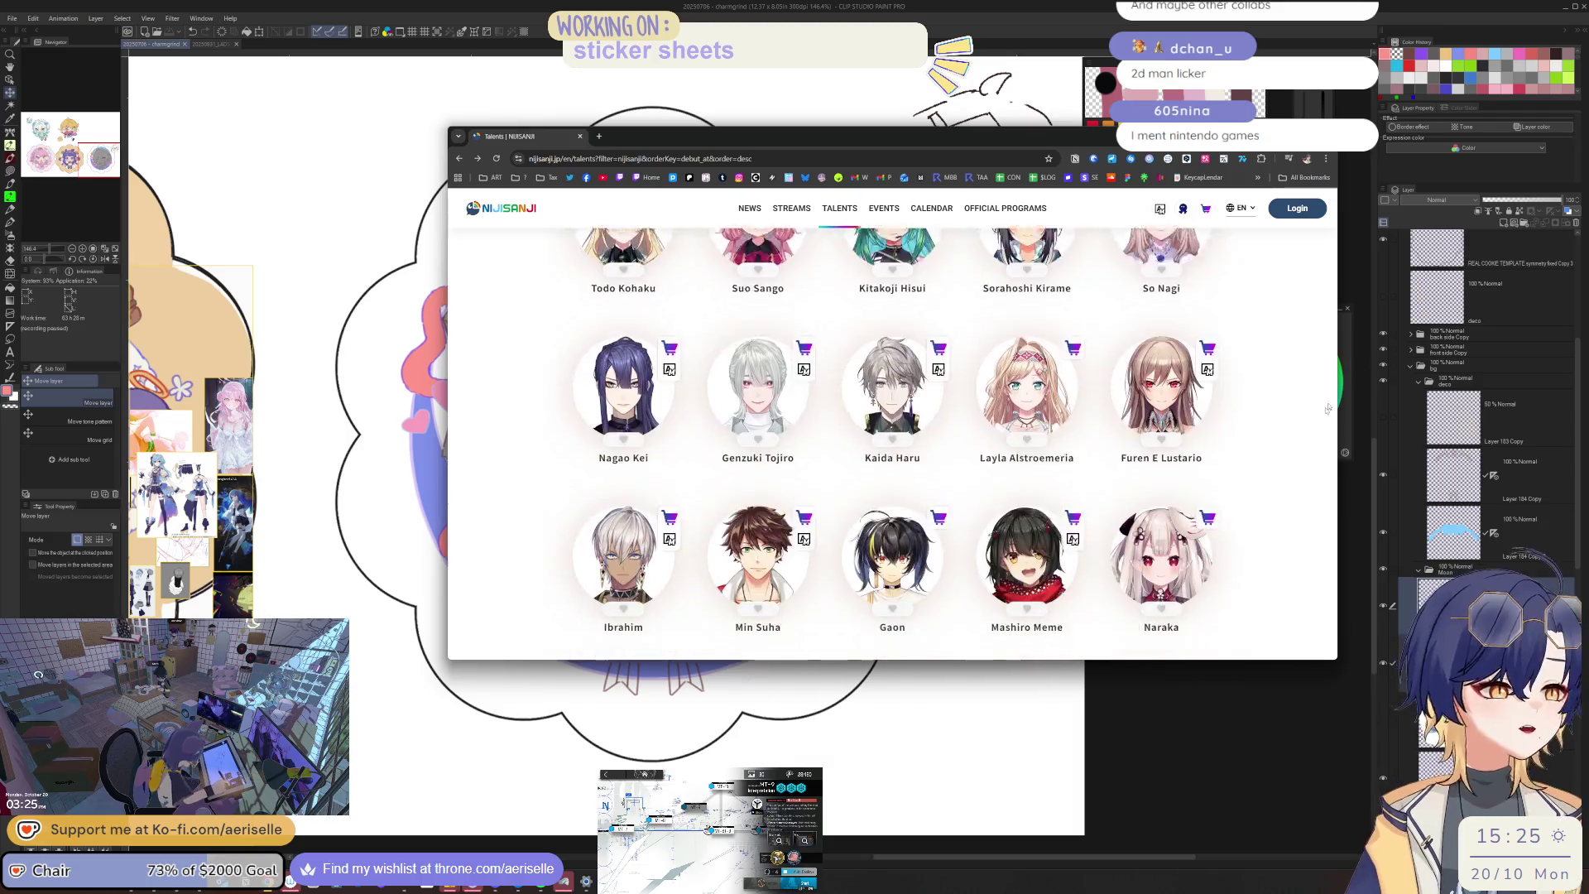
pyautogui.scroll(10, 892, 444)
pyautogui.scroll(2, 892, 443)
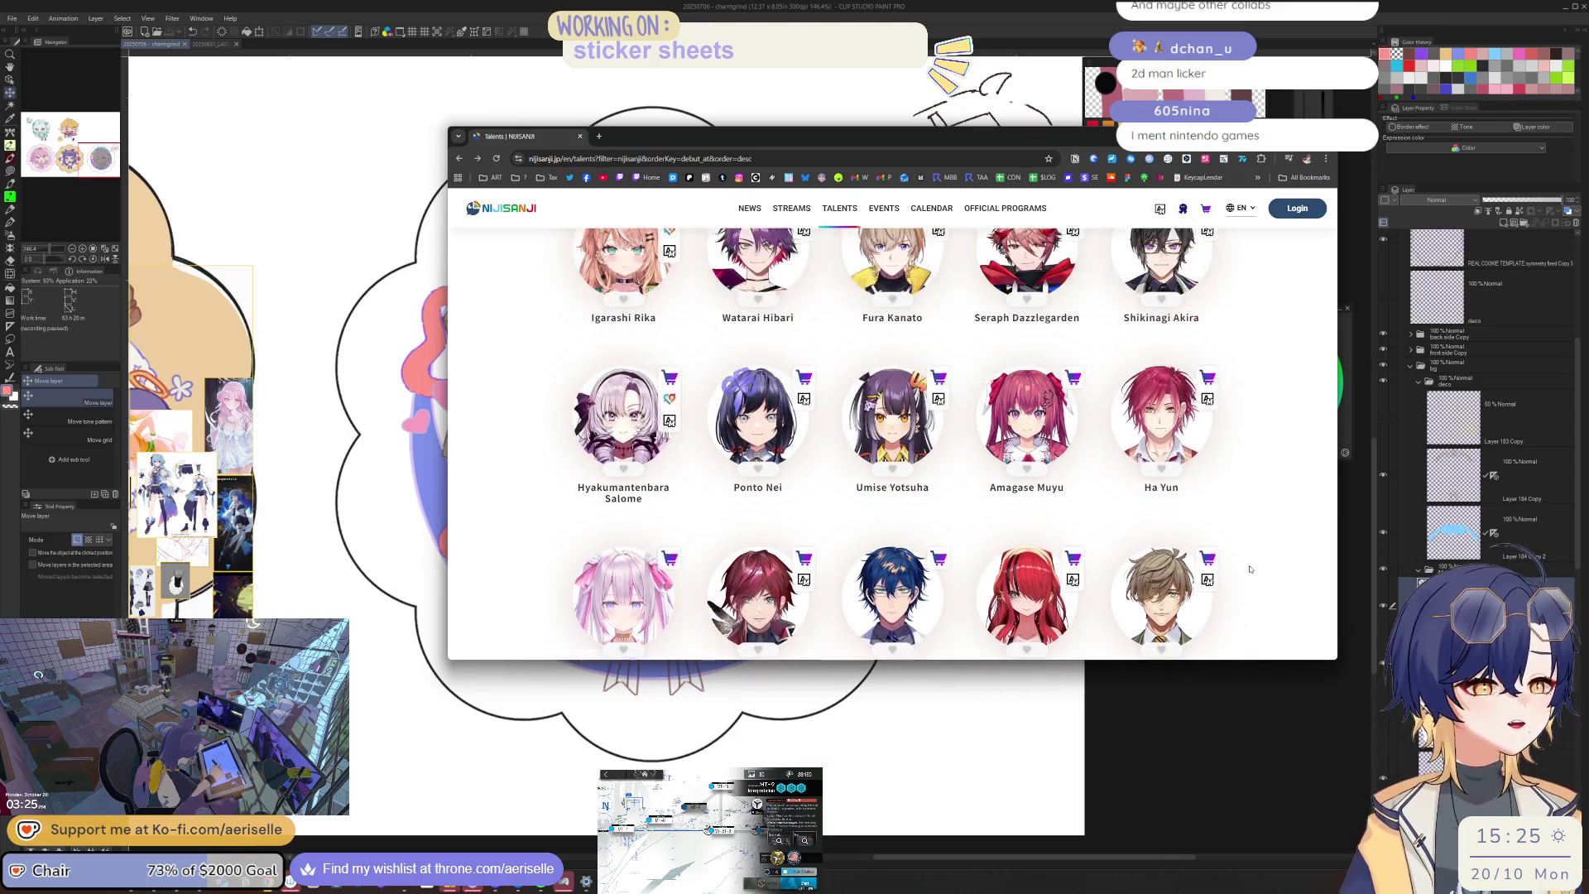
pyautogui.scroll(-7, 893, 444)
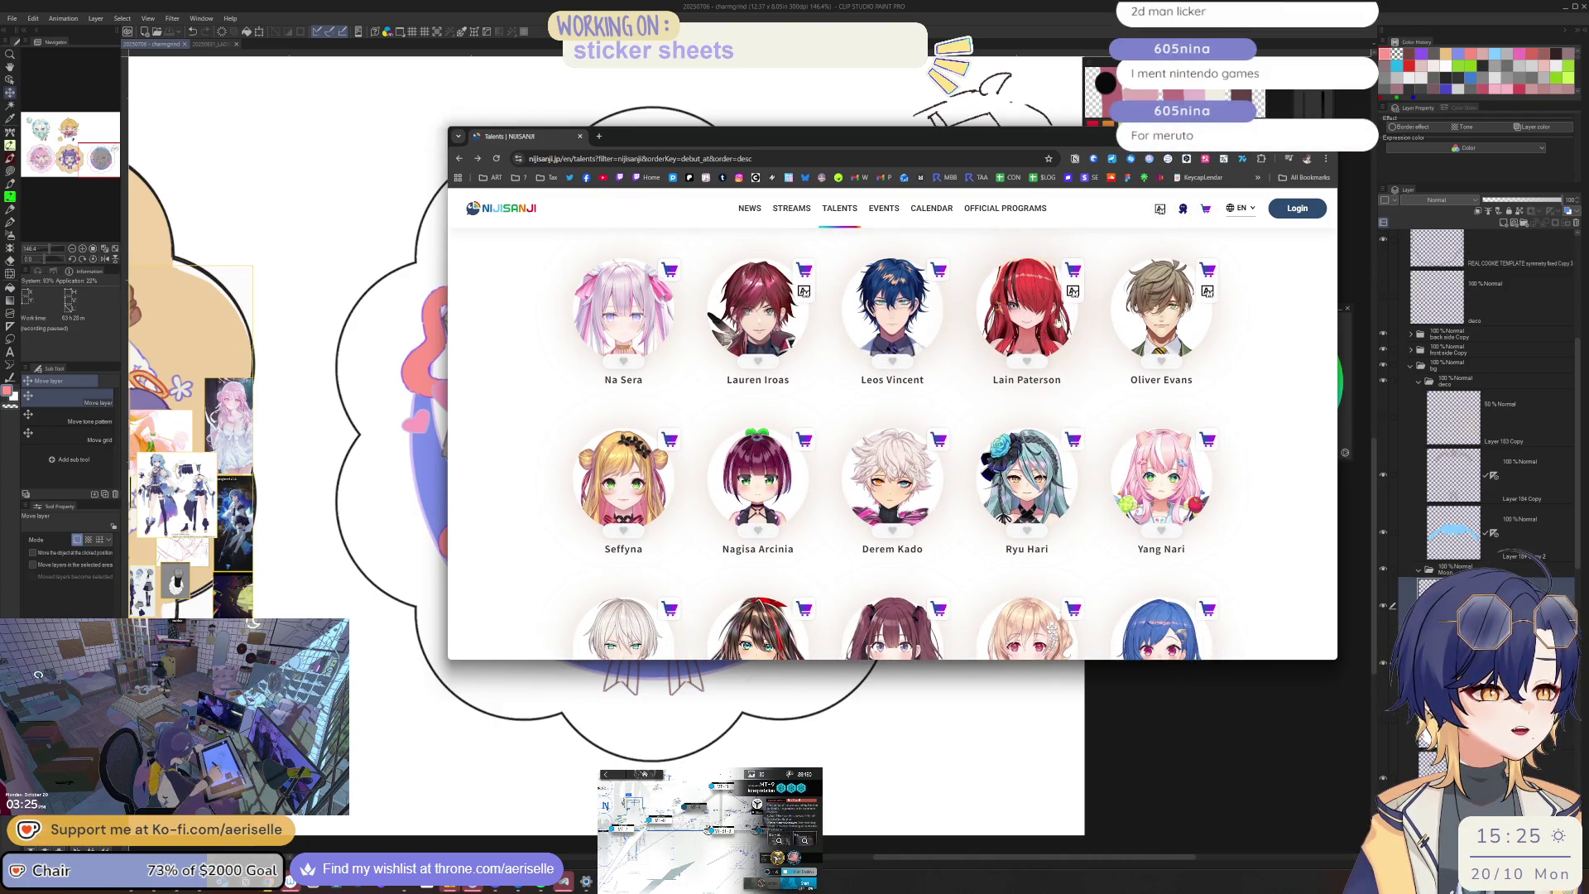
pyautogui.scroll(3, 586, 456)
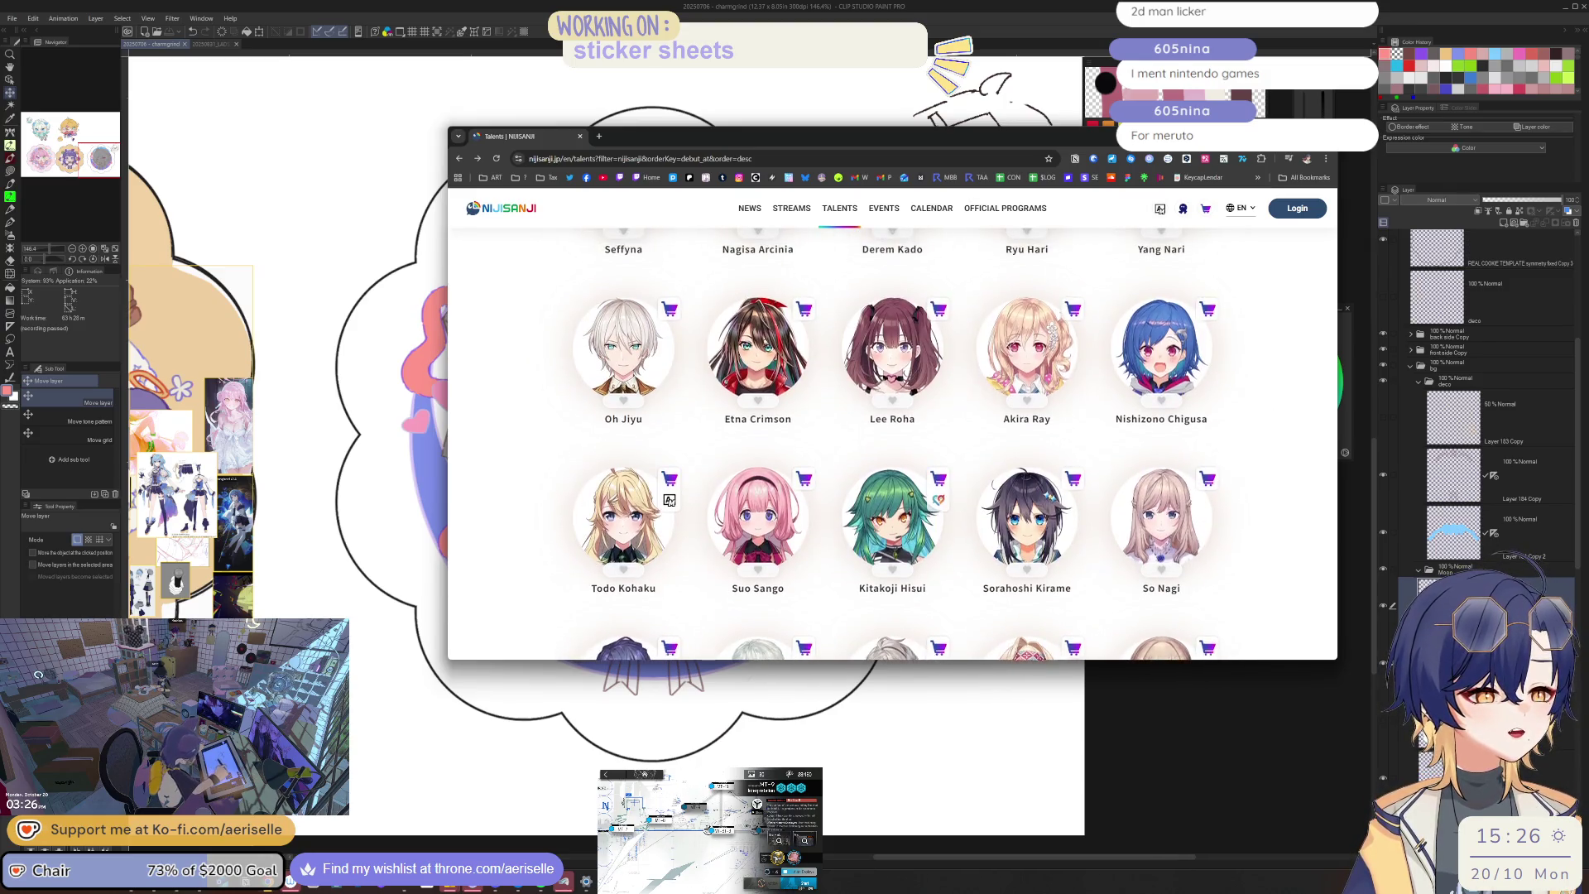
pyautogui.scroll(4, 1258, 431)
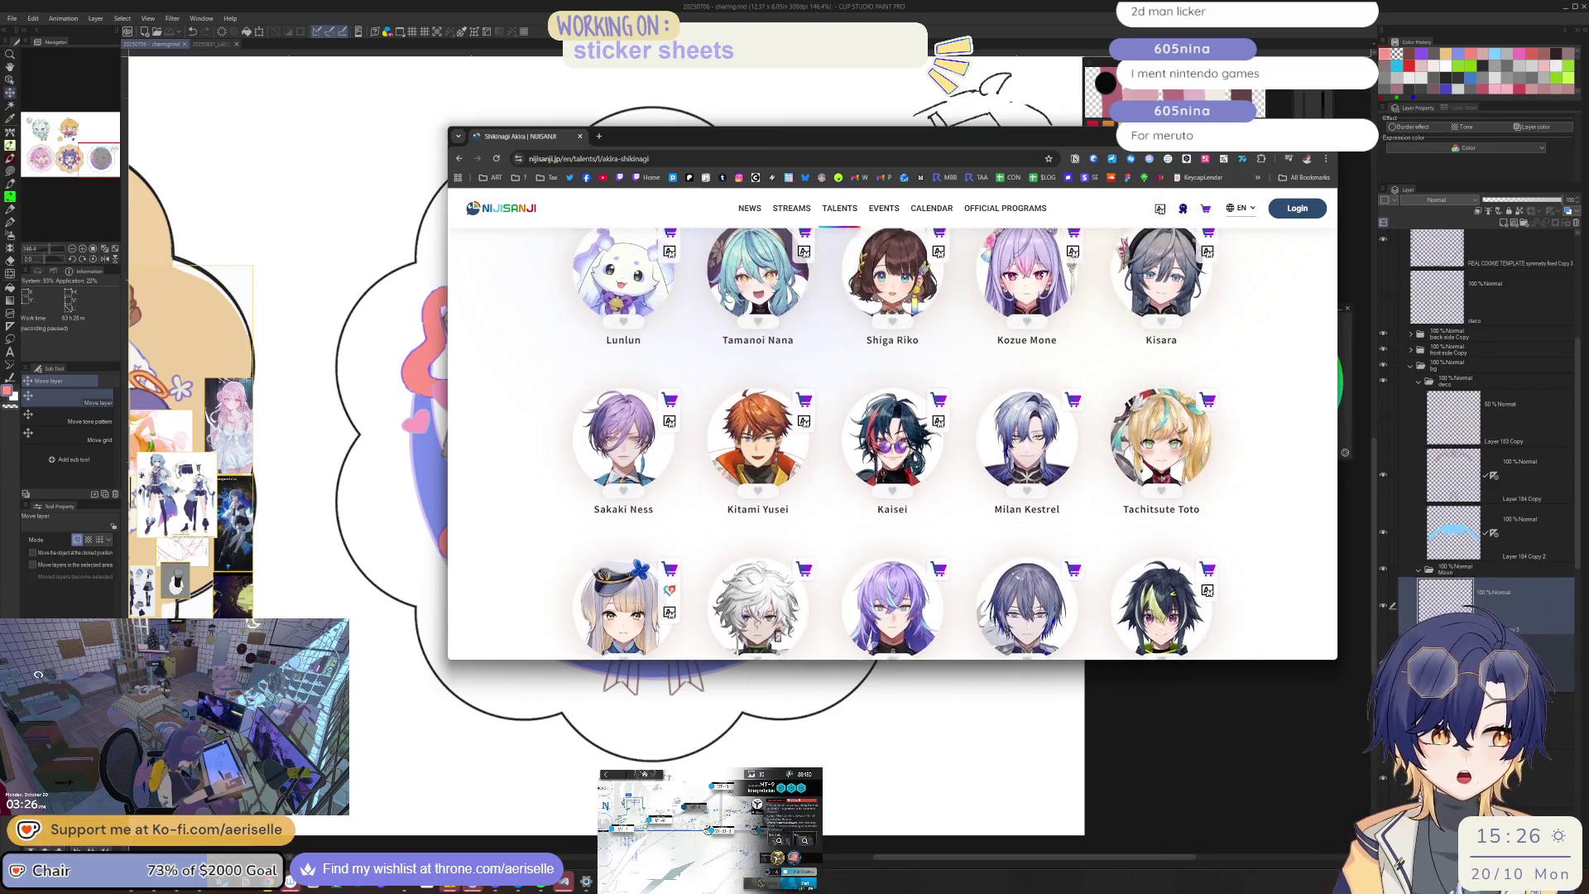
pyautogui.click(459, 159)
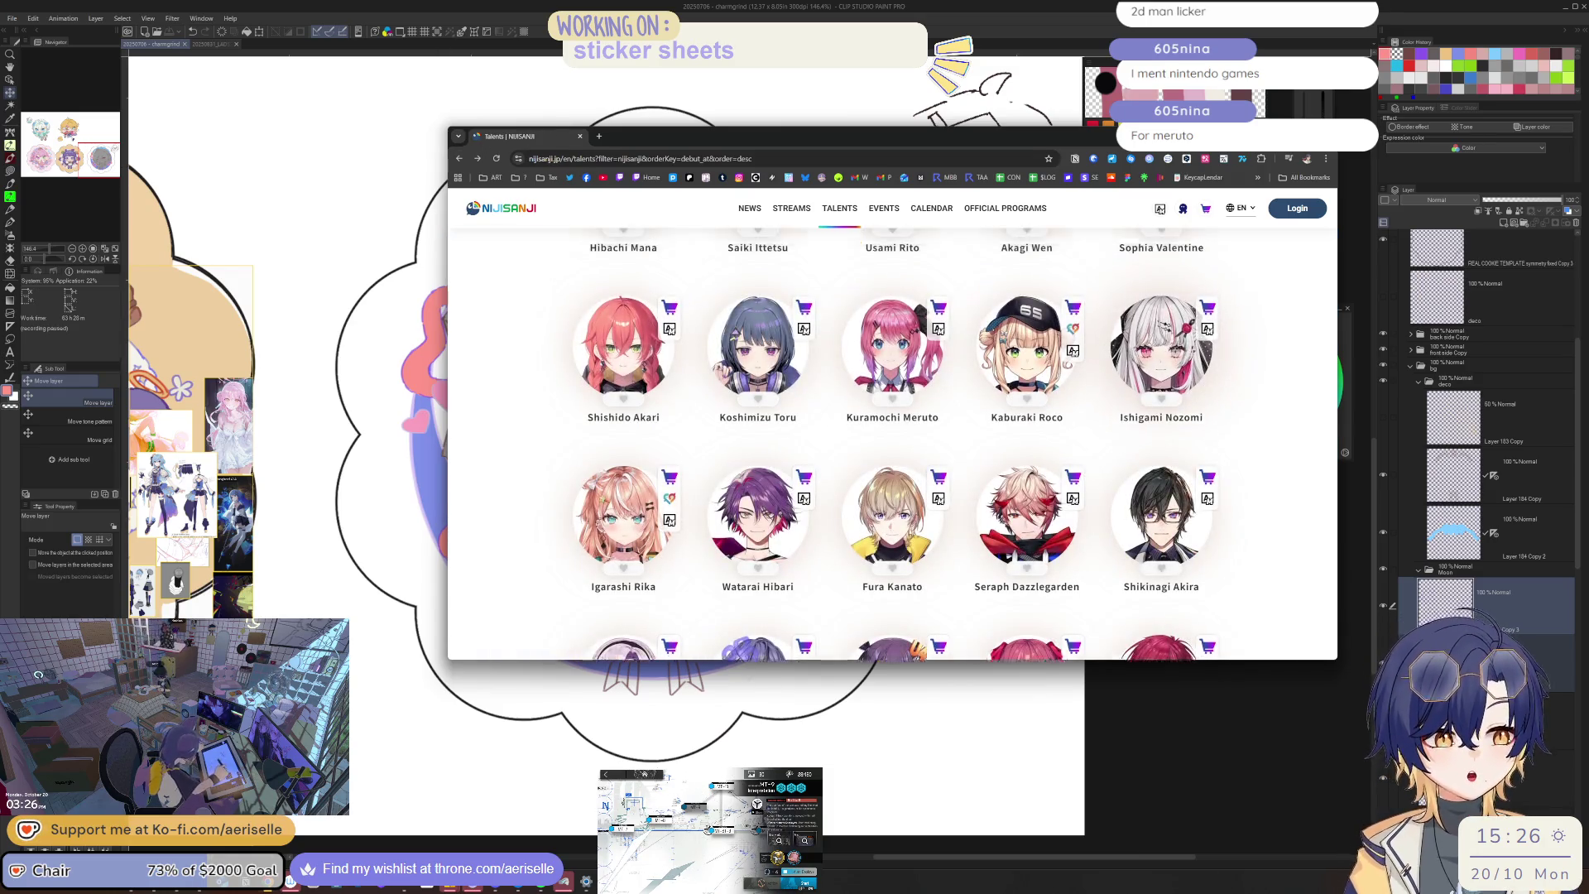
pyautogui.scroll(5, 1156, 519)
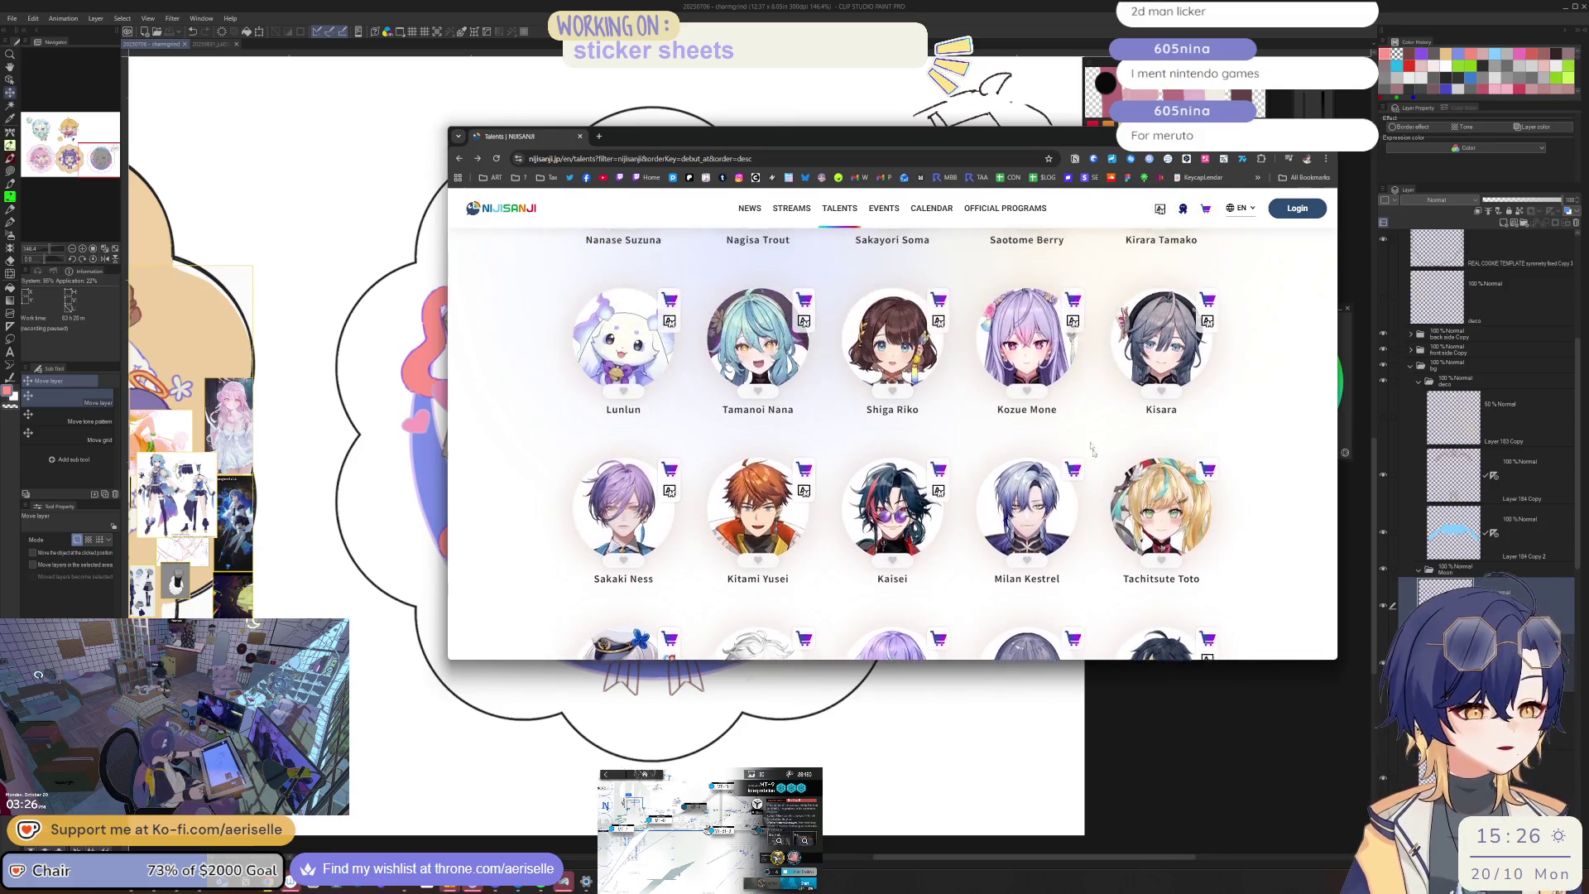
pyautogui.scroll(5, 675, 505)
pyautogui.scroll(-4, 675, 505)
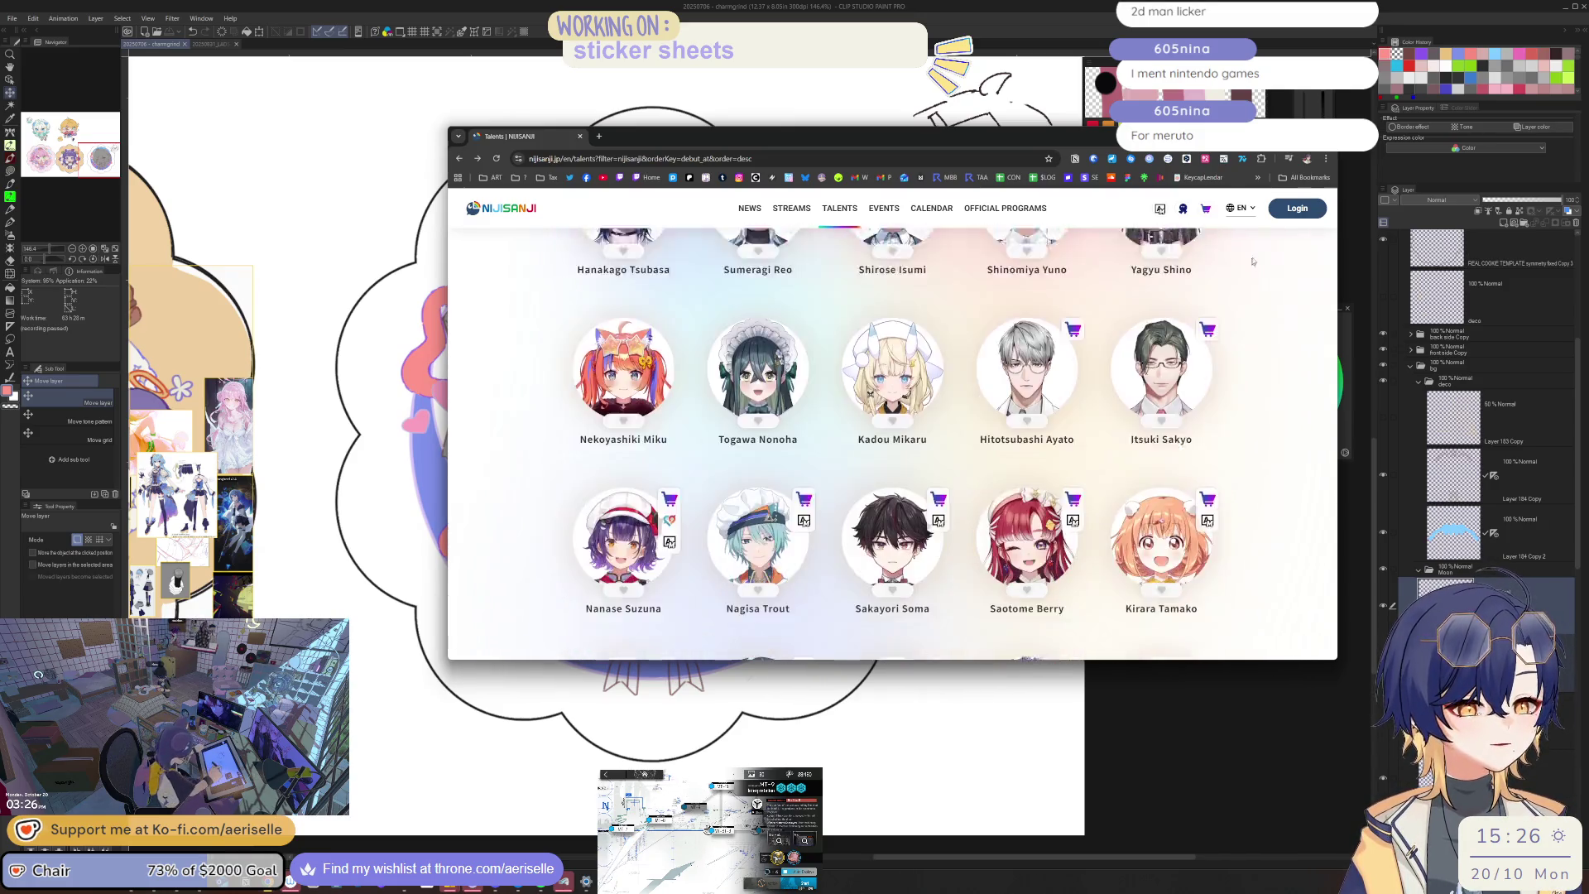
pyautogui.scroll(4, 676, 504)
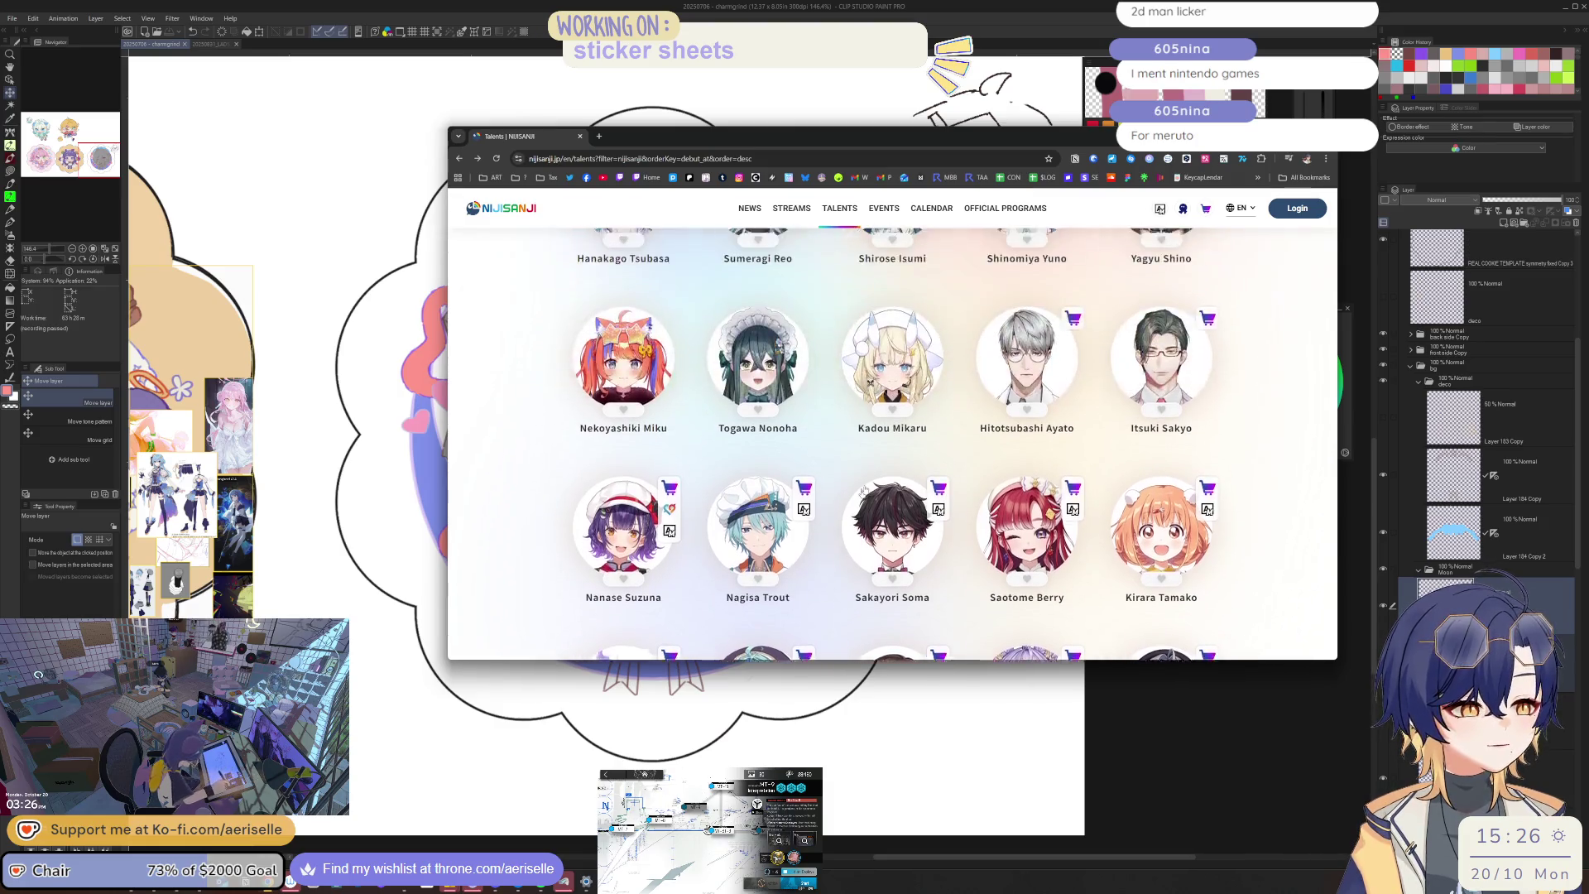
pyautogui.click(758, 459)
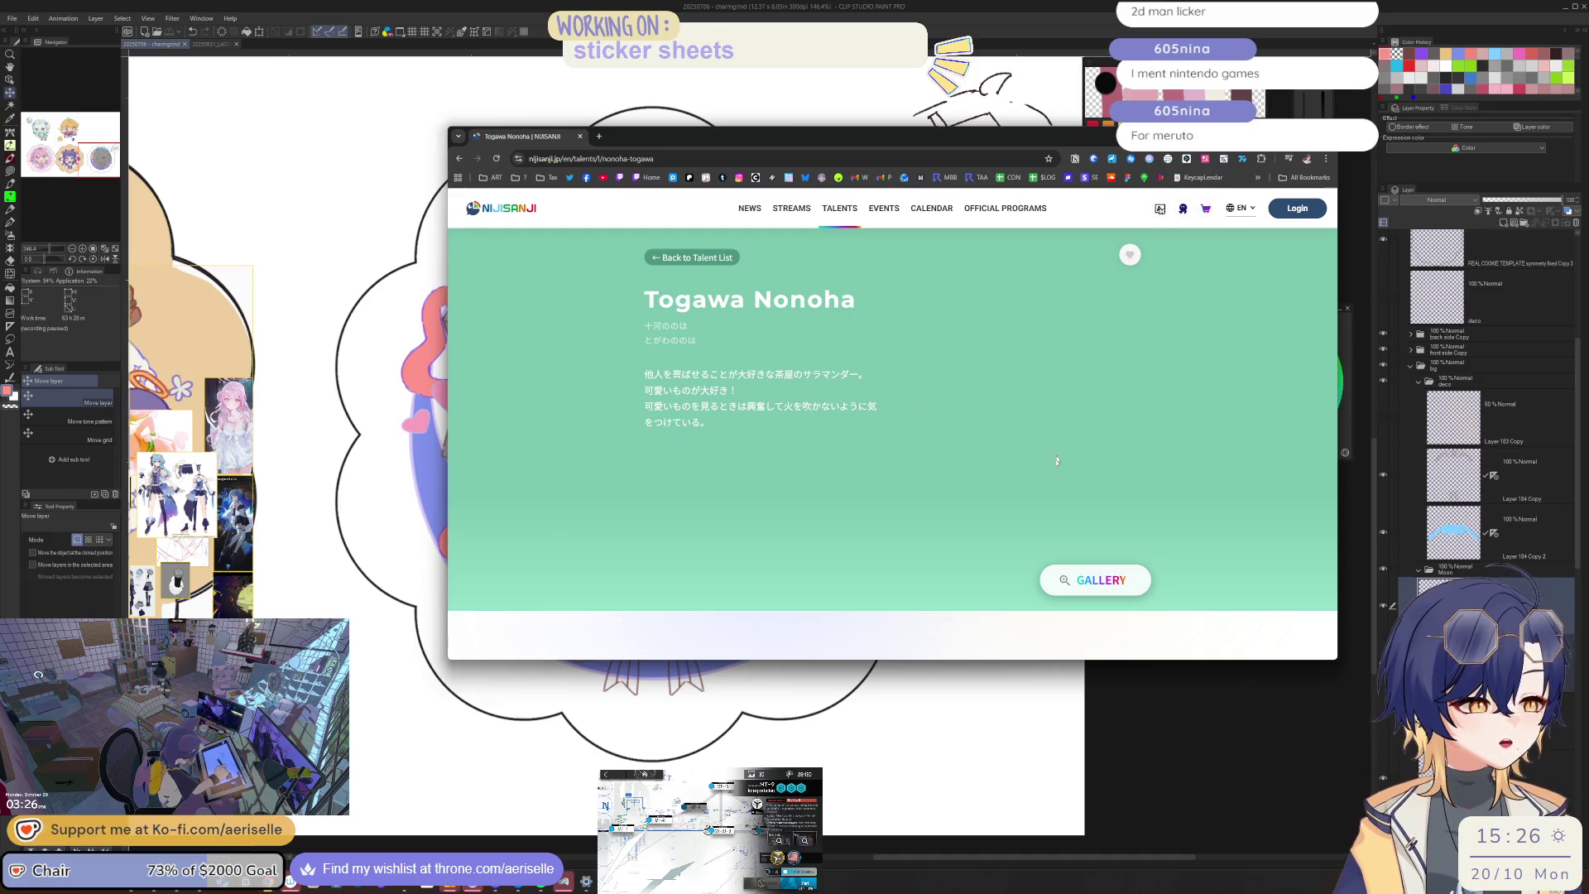
# Step: View Togawa Nonoha's full-body gallery art, go back to the talent list, and minimize the browser
pyautogui.click(1101, 584)
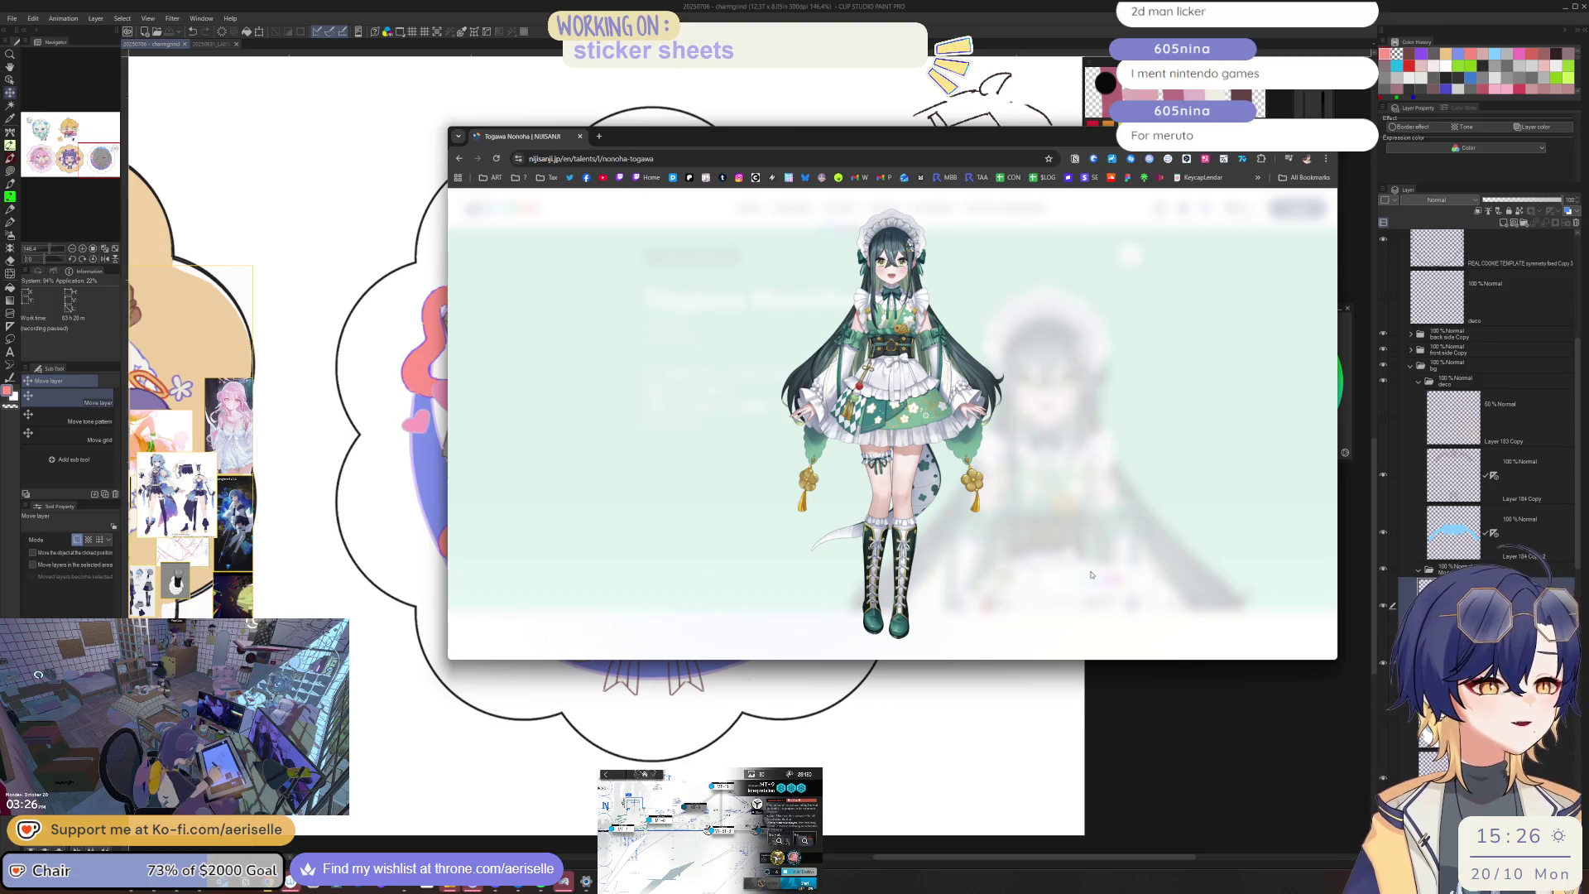
pyautogui.click(1079, 569)
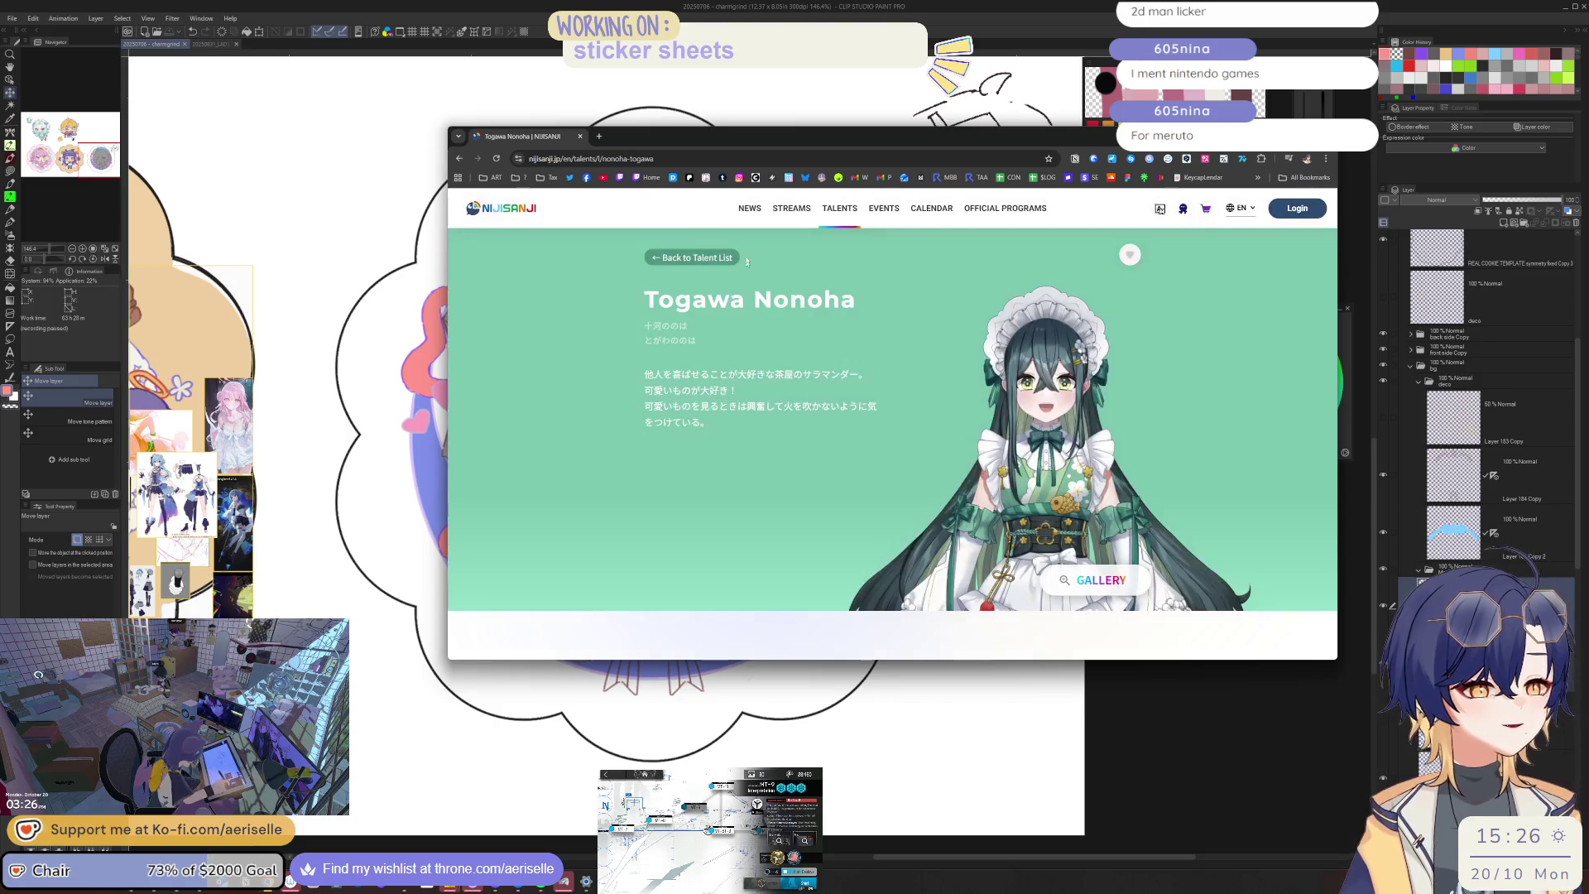
pyautogui.click(704, 255)
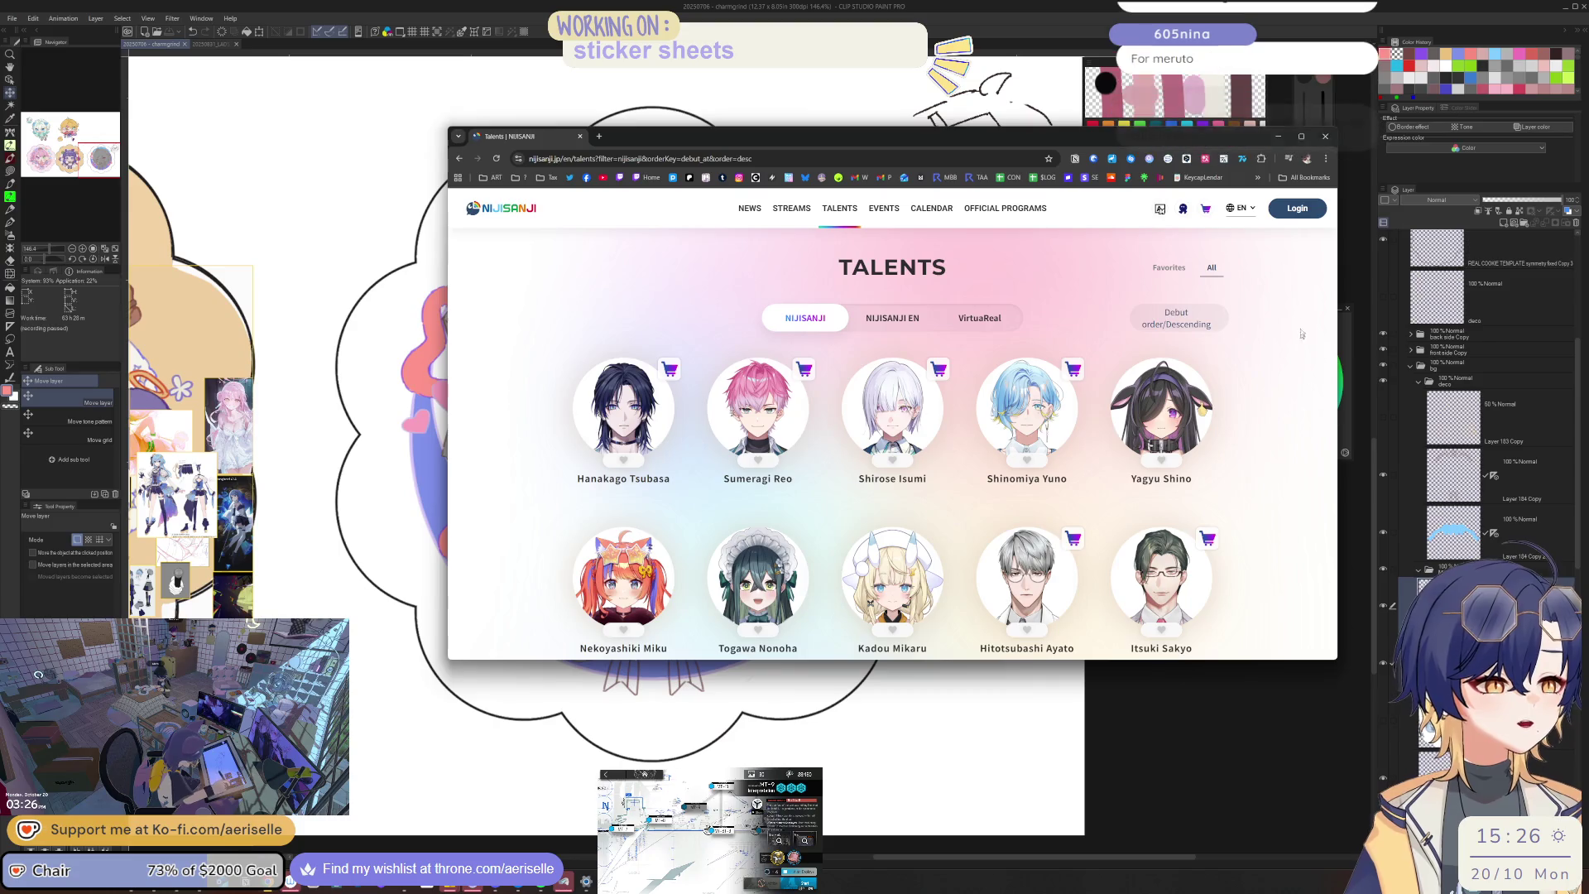
pyautogui.click(1278, 136)
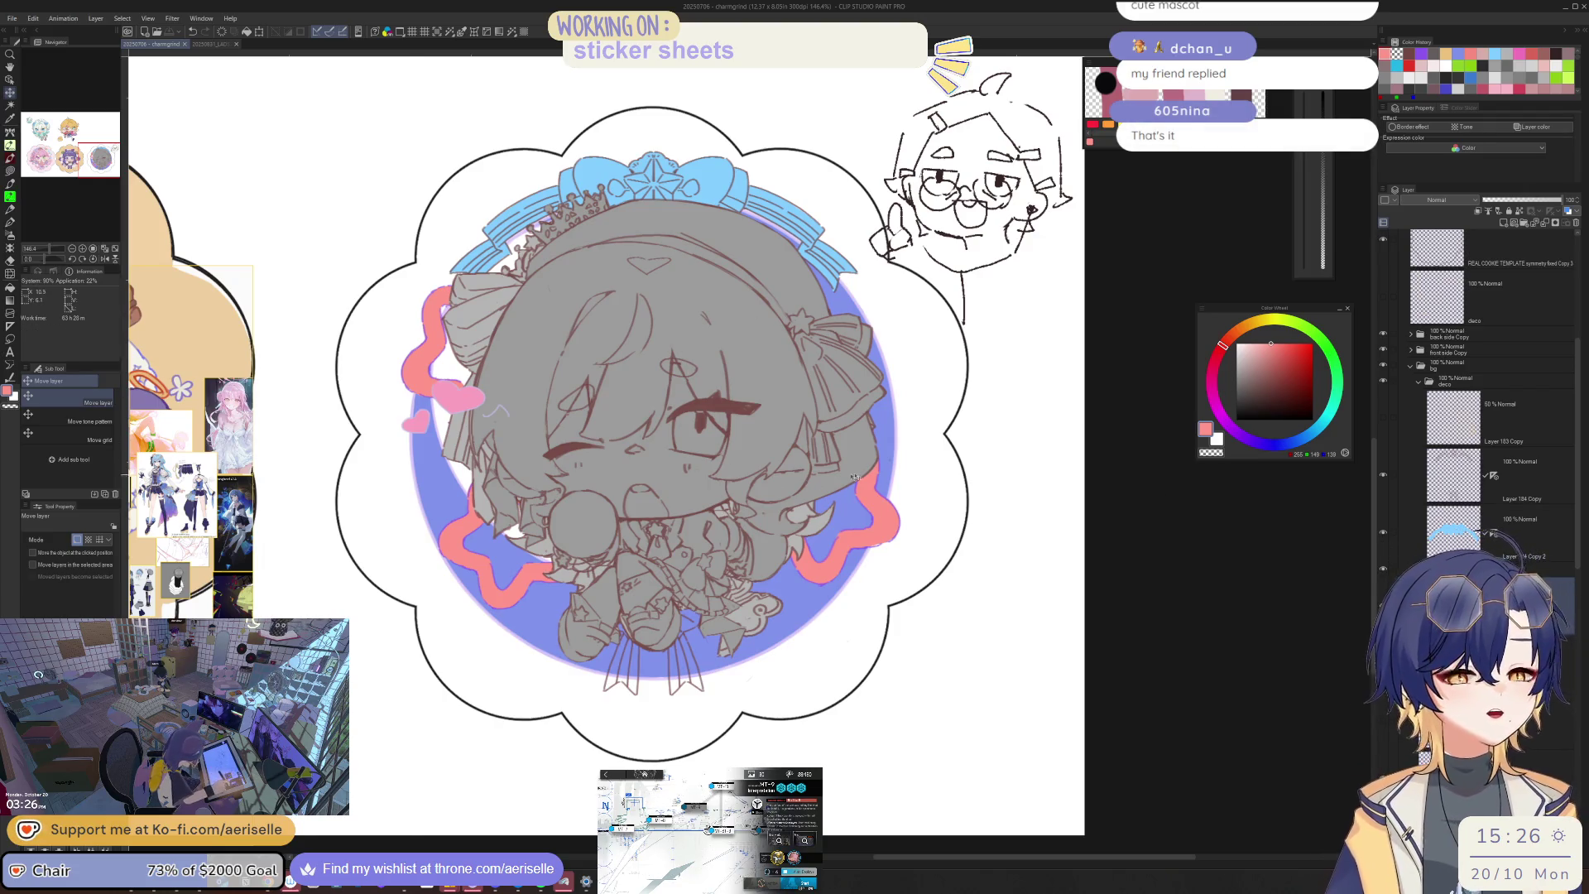
# Step: Lasso-fill and retouch the pink ribbon's lower edge in a mirrored, rotated view
pyautogui.press('h')
pyautogui.scroll(10, 669, 557)
pyautogui.press('u')
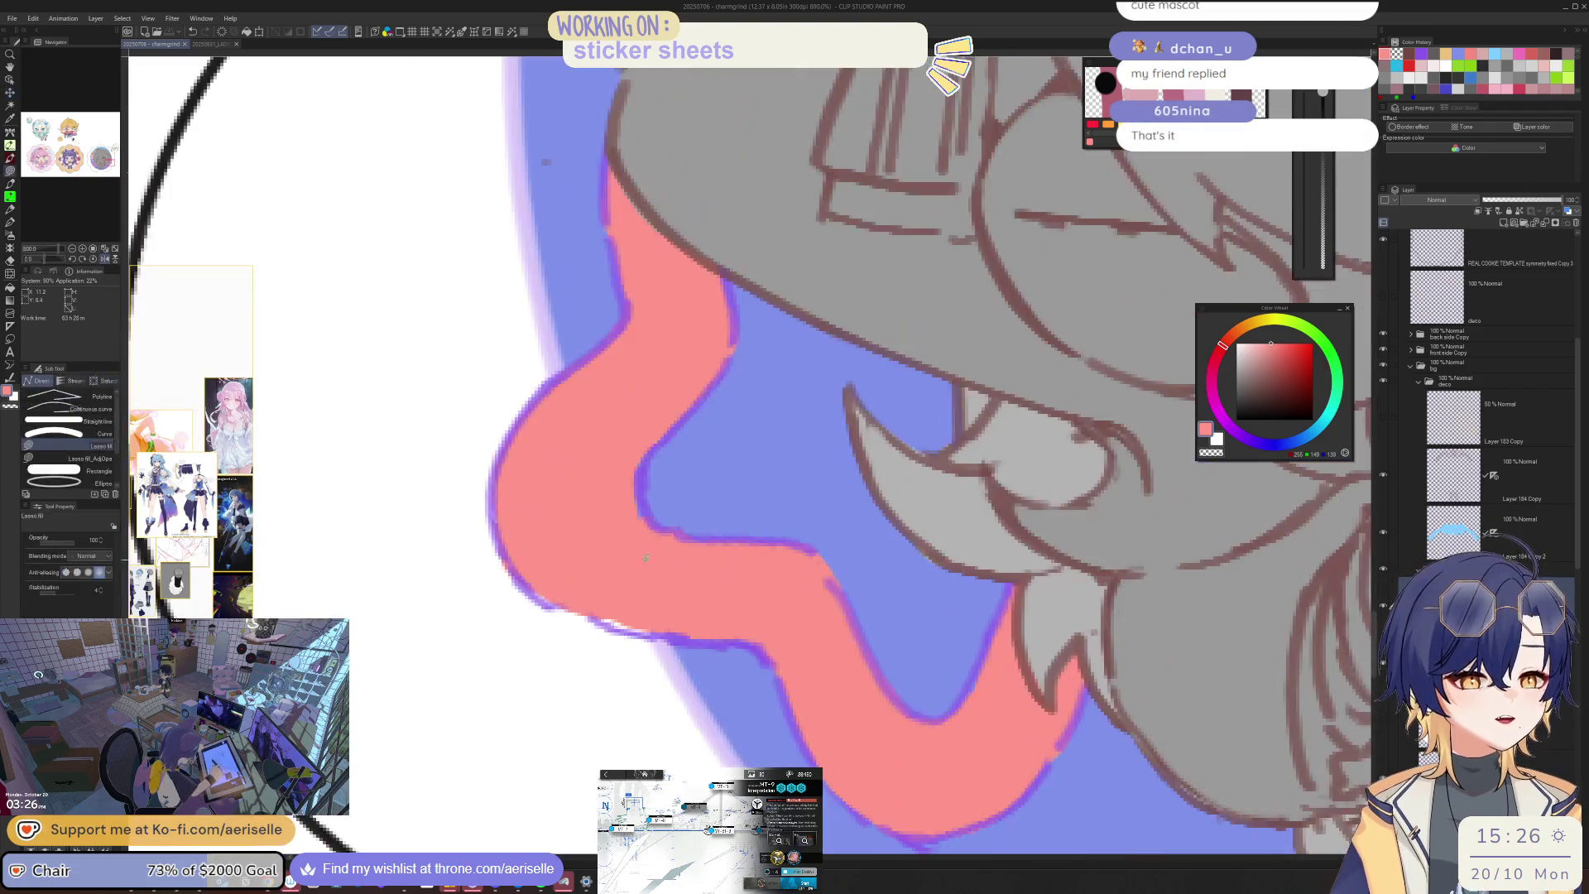
pyautogui.moveTo(692, 624); pyautogui.dragTo(693, 624)
pyautogui.press('ctrl')
pyautogui.press('ctrl')
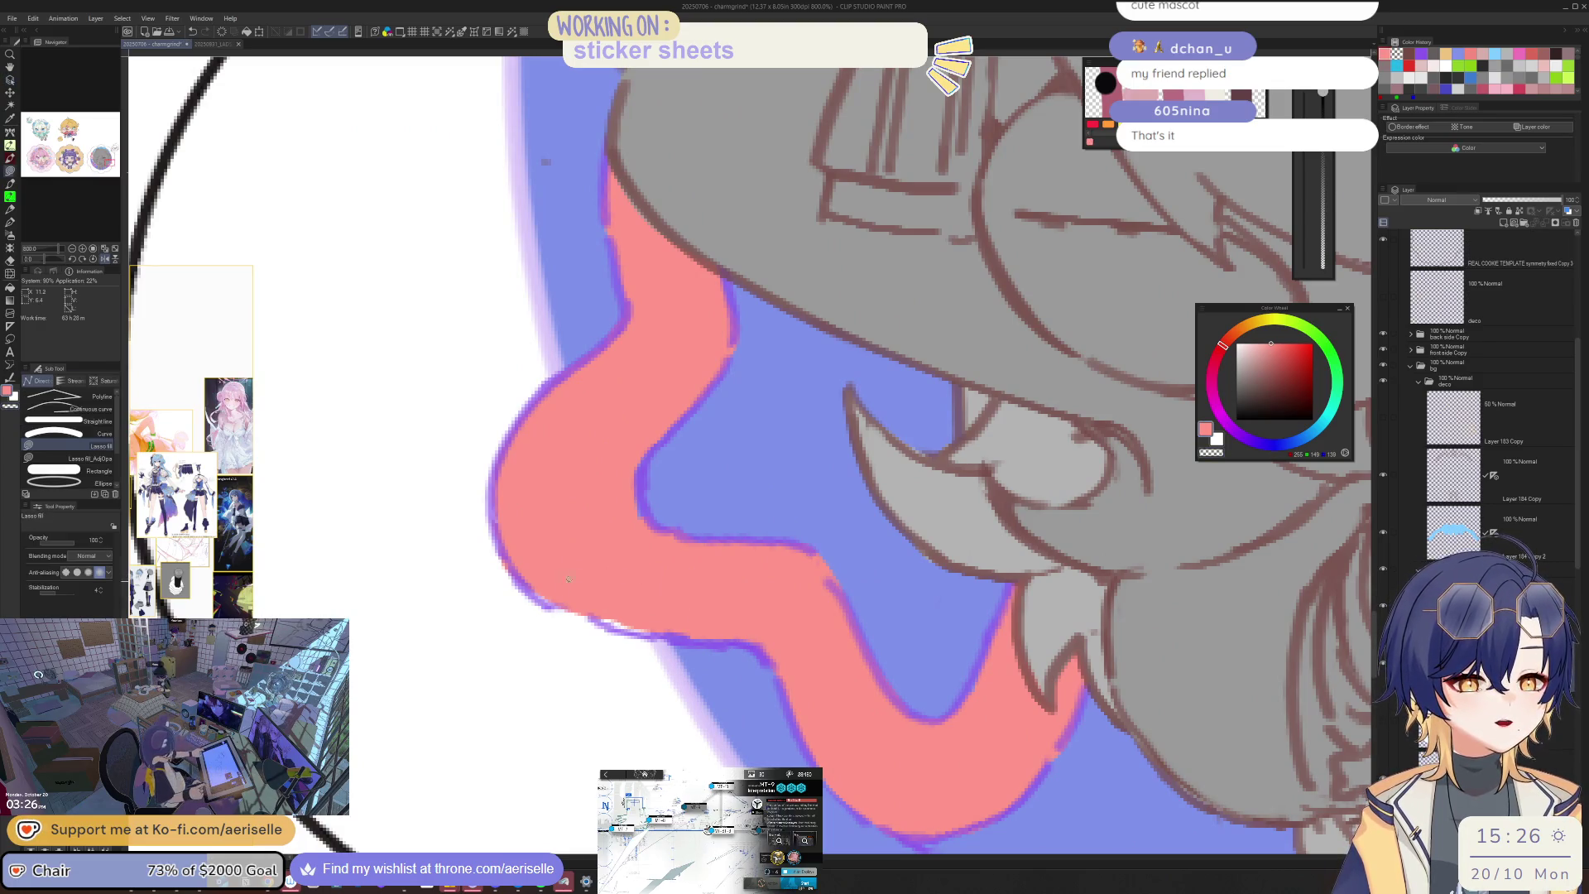
pyautogui.moveTo(567, 614)
pyautogui.mouseDown()
pyautogui.moveTo(629, 622)
pyautogui.moveTo(694, 579)
pyautogui.mouseUp()
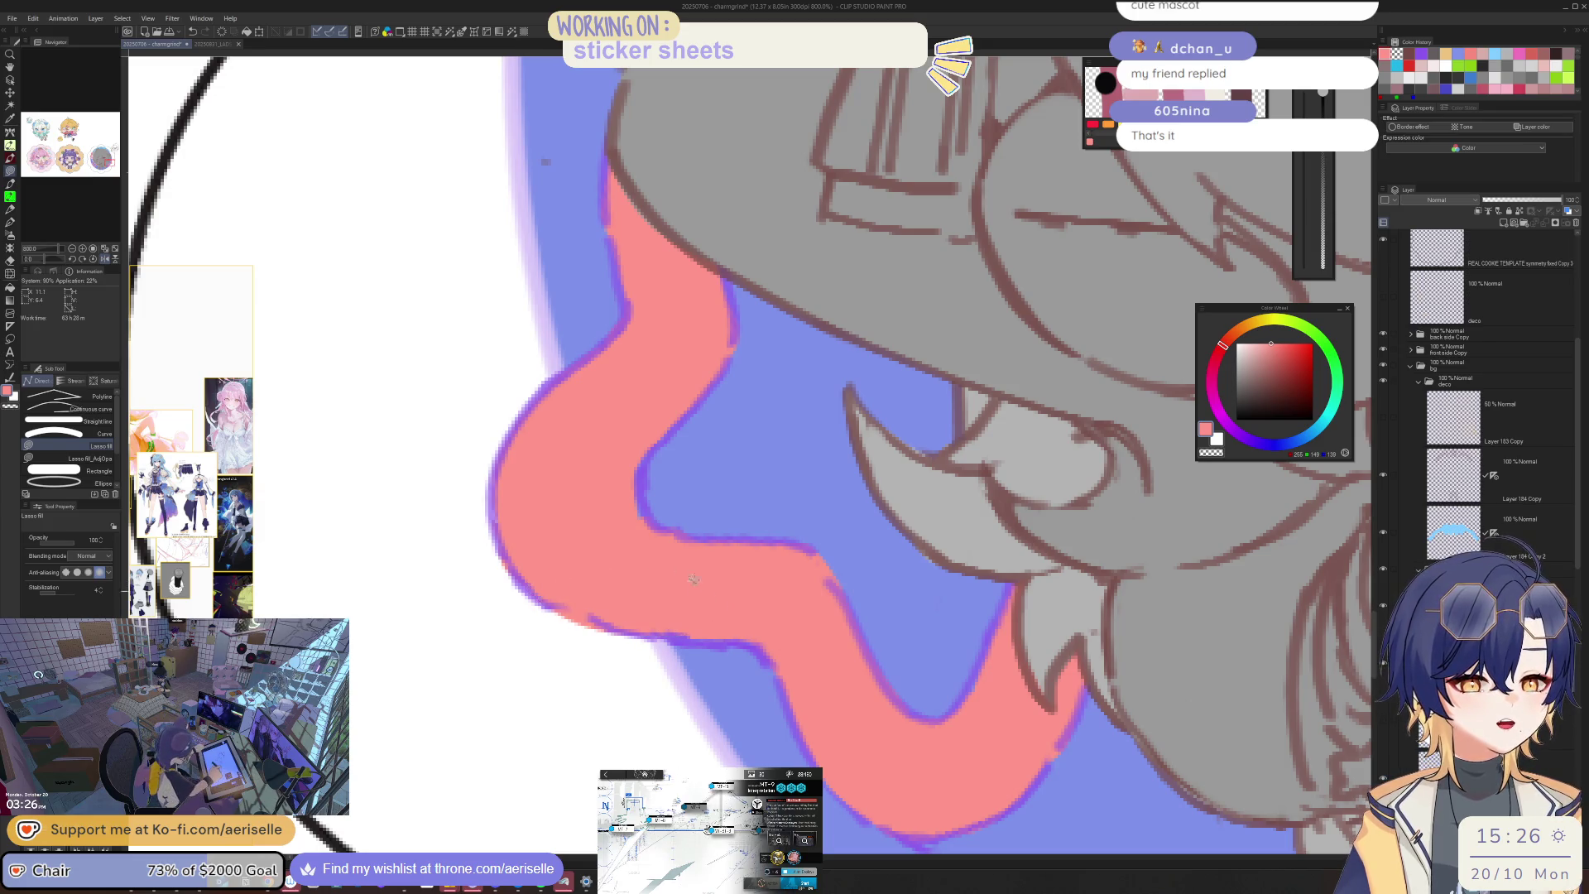
pyautogui.moveTo(586, 581); pyautogui.dragTo(629, 530)
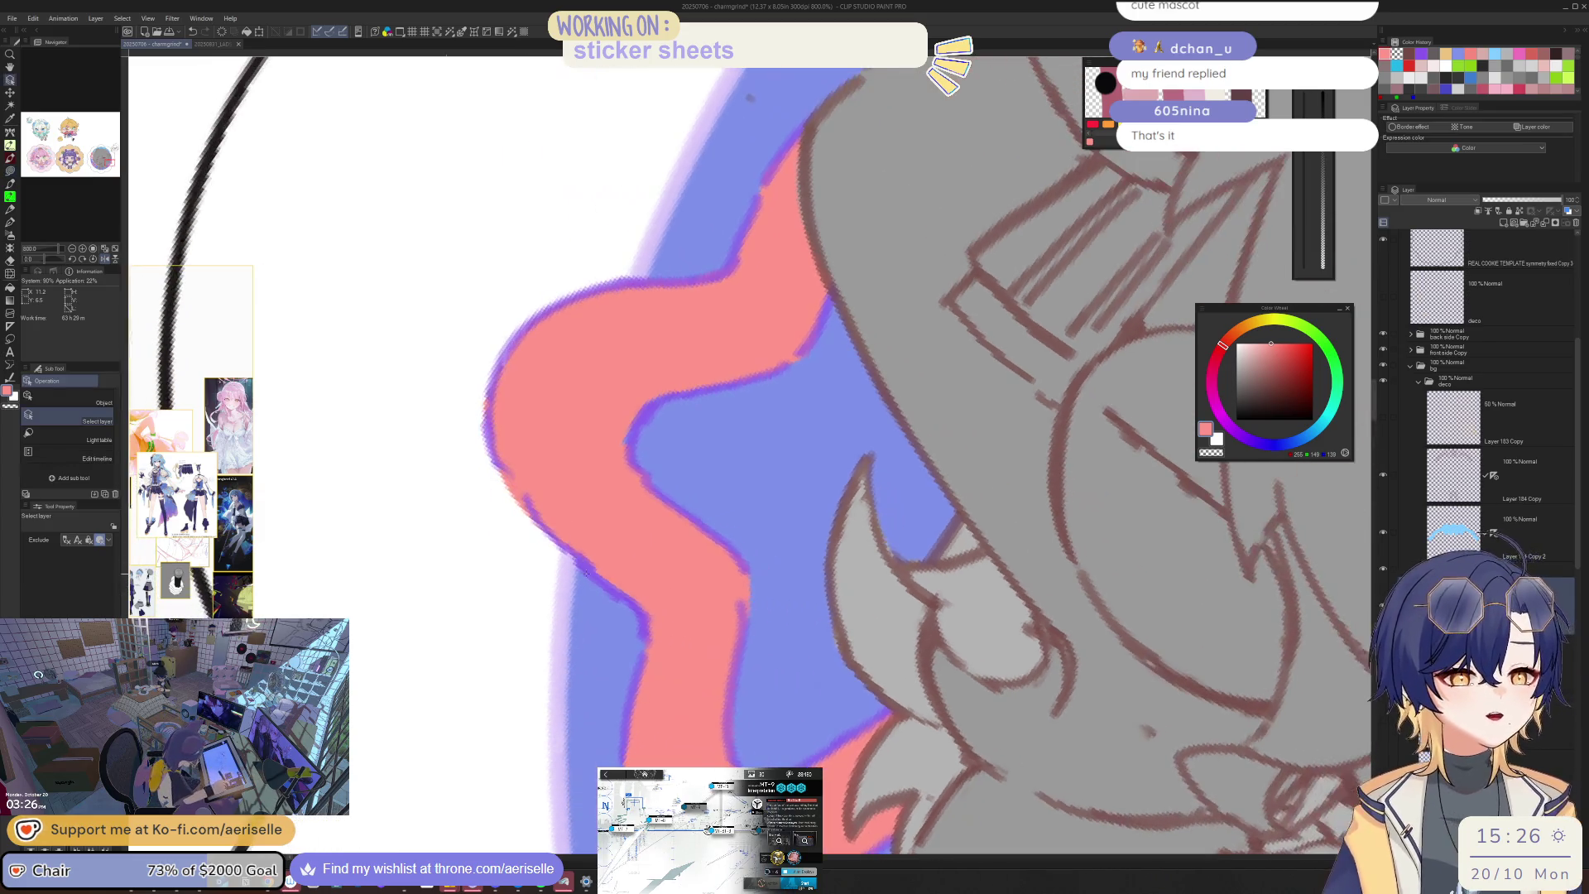
# Step: Erase a piece of the ribbon's purple outline and redraw it in purple
pyautogui.press('e')
pyautogui.moveTo(506, 470)
pyautogui.mouseDown()
pyautogui.moveTo(547, 510)
pyautogui.moveTo(534, 520)
pyautogui.mouseUp()
pyautogui.keyDown('alt'); pyautogui.click(500, 455); pyautogui.keyUp('alt')
pyautogui.press('p')
pyautogui.moveTo(491, 469); pyautogui.dragTo(529, 515)
pyautogui.press('h')
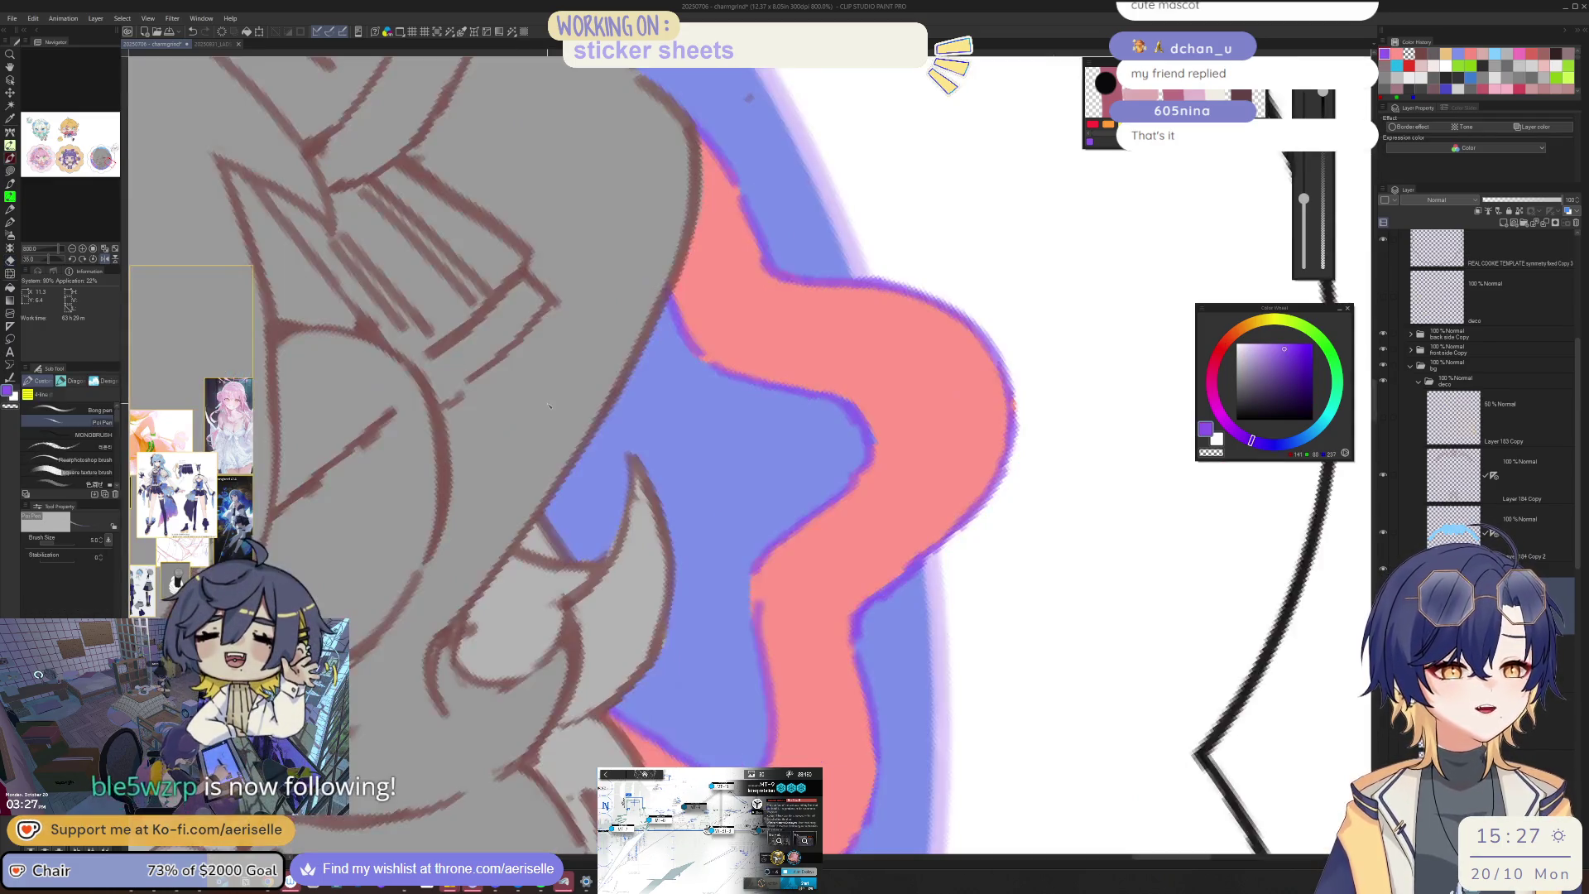
pyautogui.scroll(-3, 594, 439)
pyautogui.scroll(3, 594, 439)
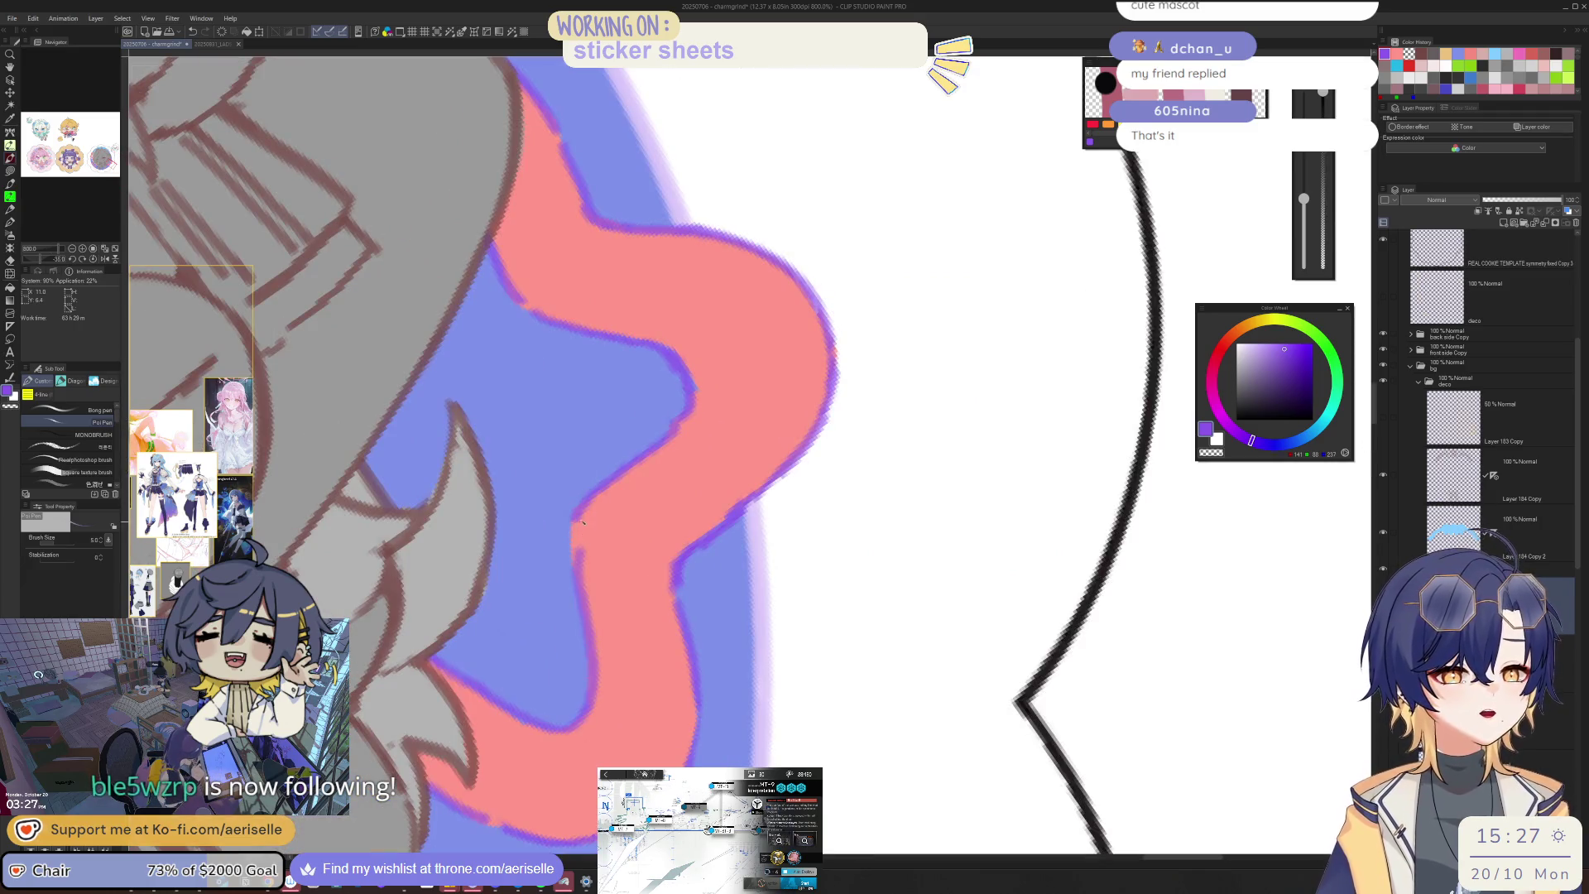
# Step: Try a purple outline along the ribbon's top edge, then undo it
pyautogui.press('e')
pyautogui.press('h')
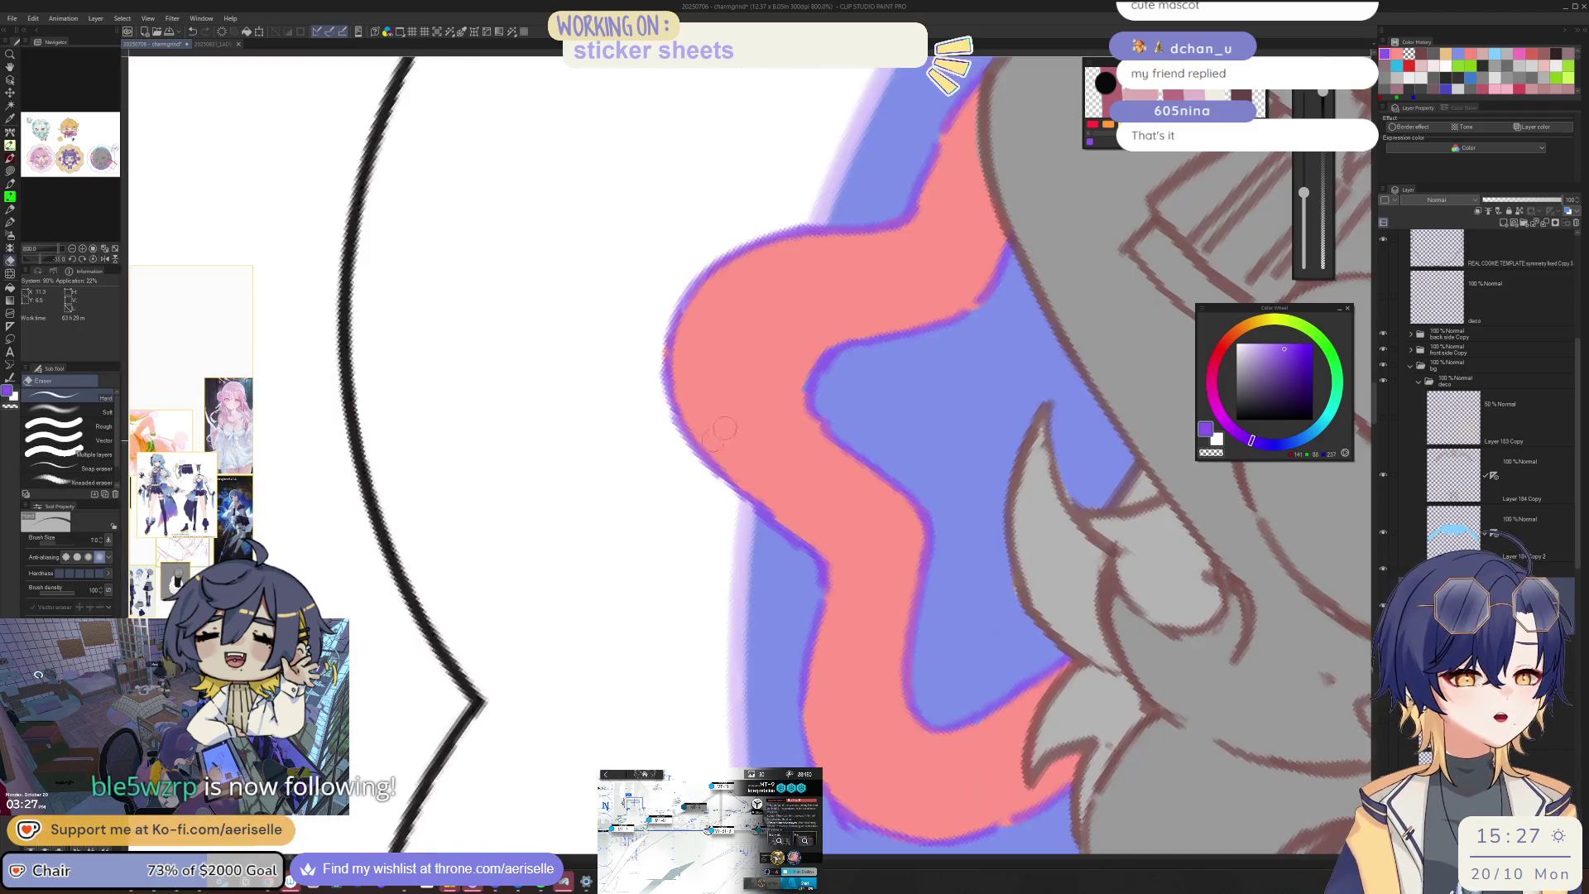
pyautogui.scroll(-8, 724, 428)
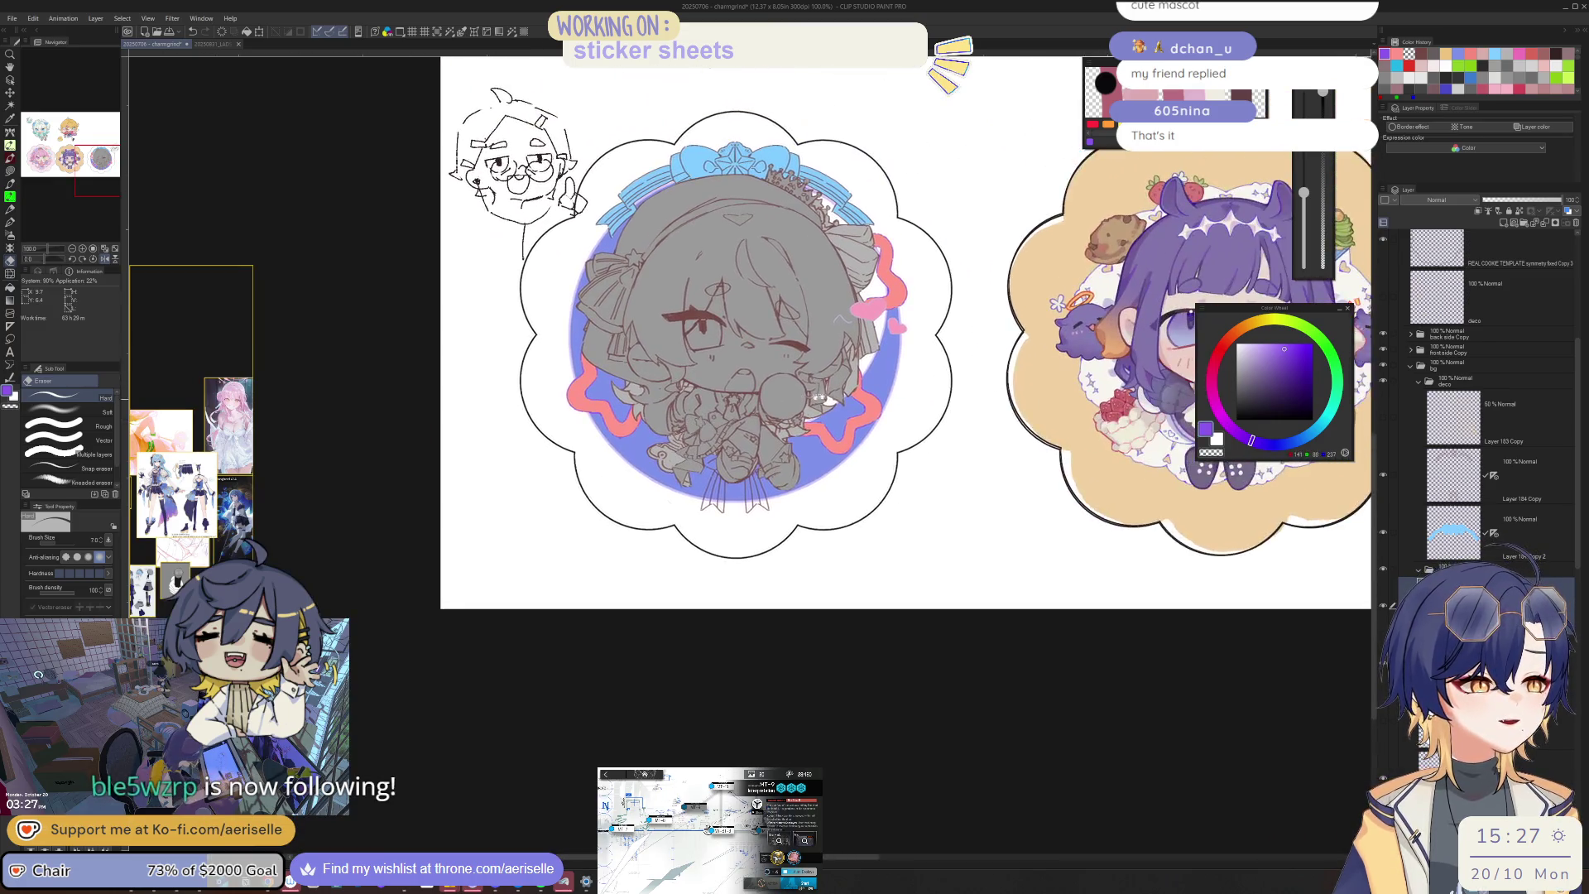
pyautogui.scroll(8, 817, 398)
pyautogui.press('p')
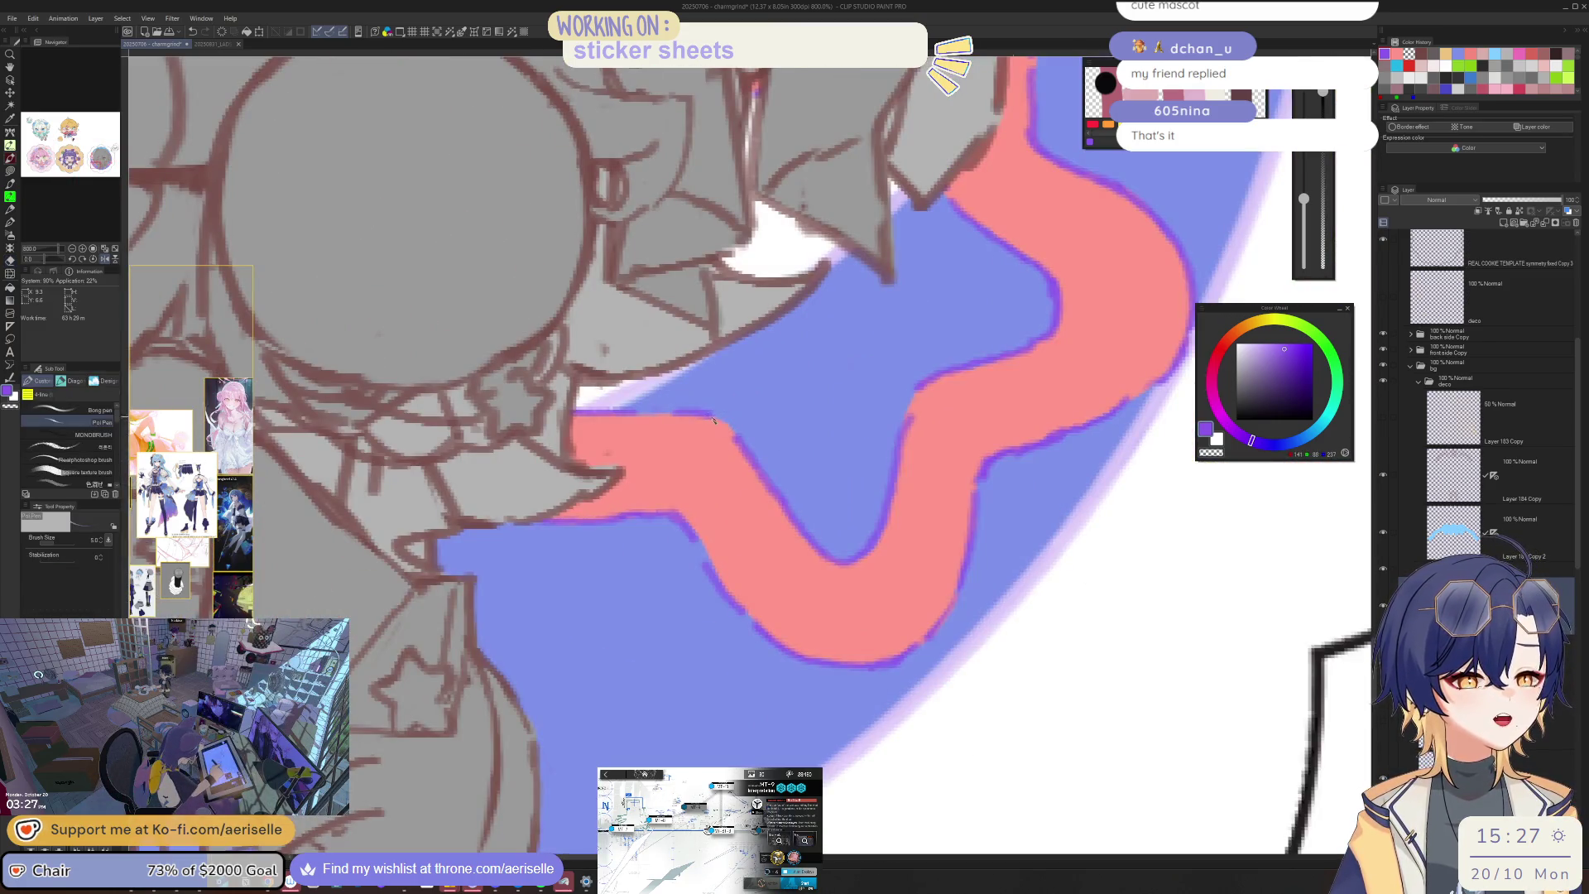
pyautogui.moveTo(621, 413)
pyautogui.mouseDown()
pyautogui.moveTo(688, 418)
pyautogui.moveTo(736, 447)
pyautogui.moveTo(770, 435)
pyautogui.moveTo(757, 442)
pyautogui.mouseUp()
pyautogui.press('h')
pyautogui.hotkey('ctrl', 'z')
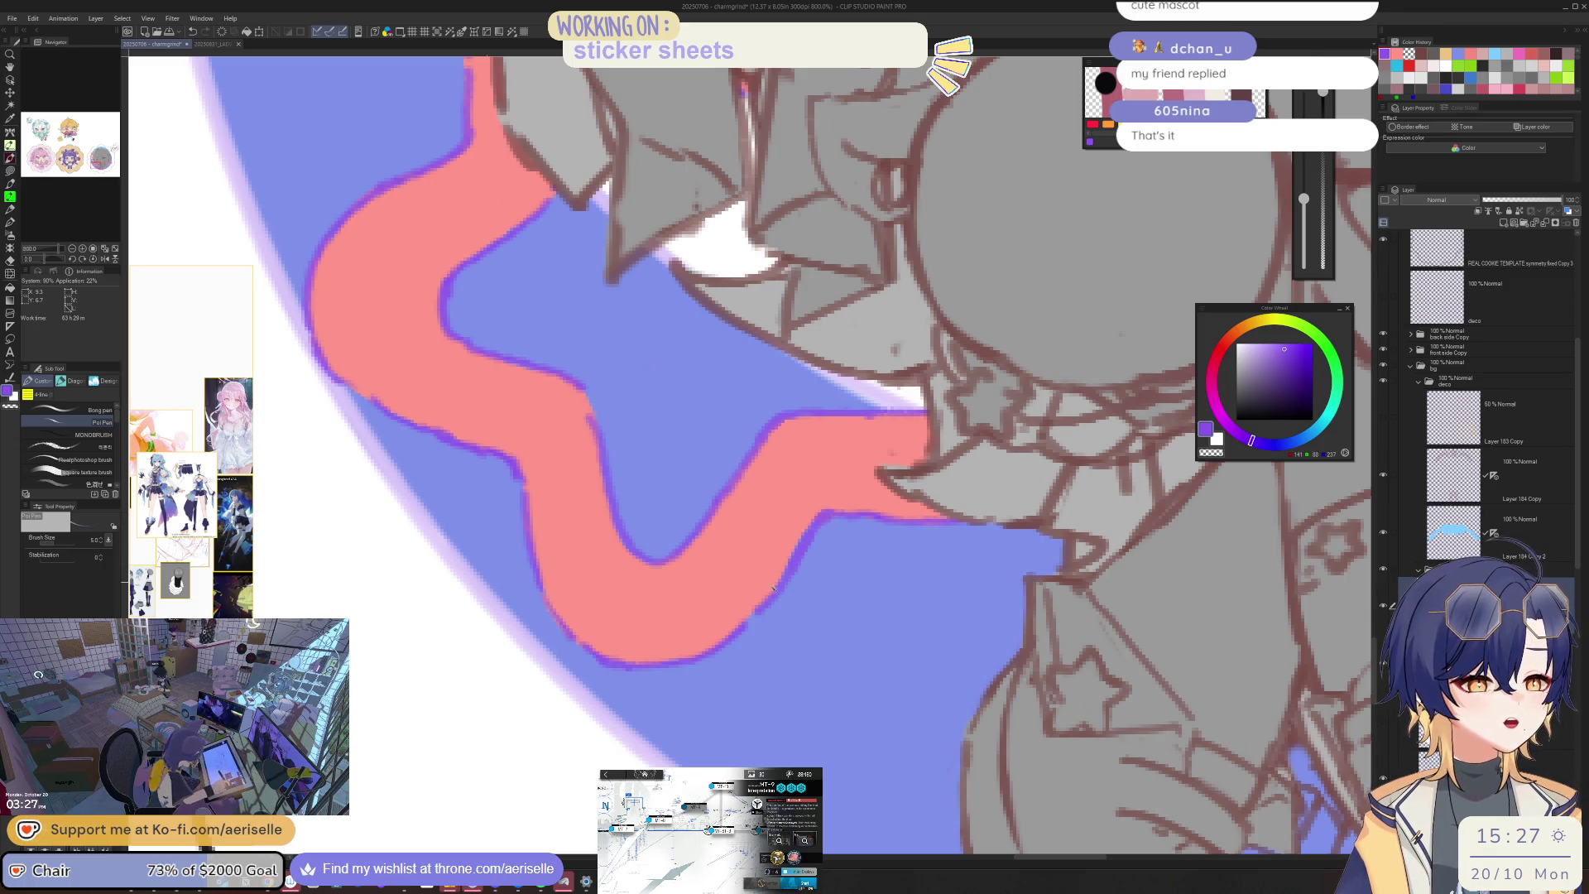
# Step: Review the ribbon in mirrored and normal views with the eraser ready
pyautogui.scroll(-2, 739, 630)
pyautogui.press('h')
pyautogui.scroll(-3, 828, 496)
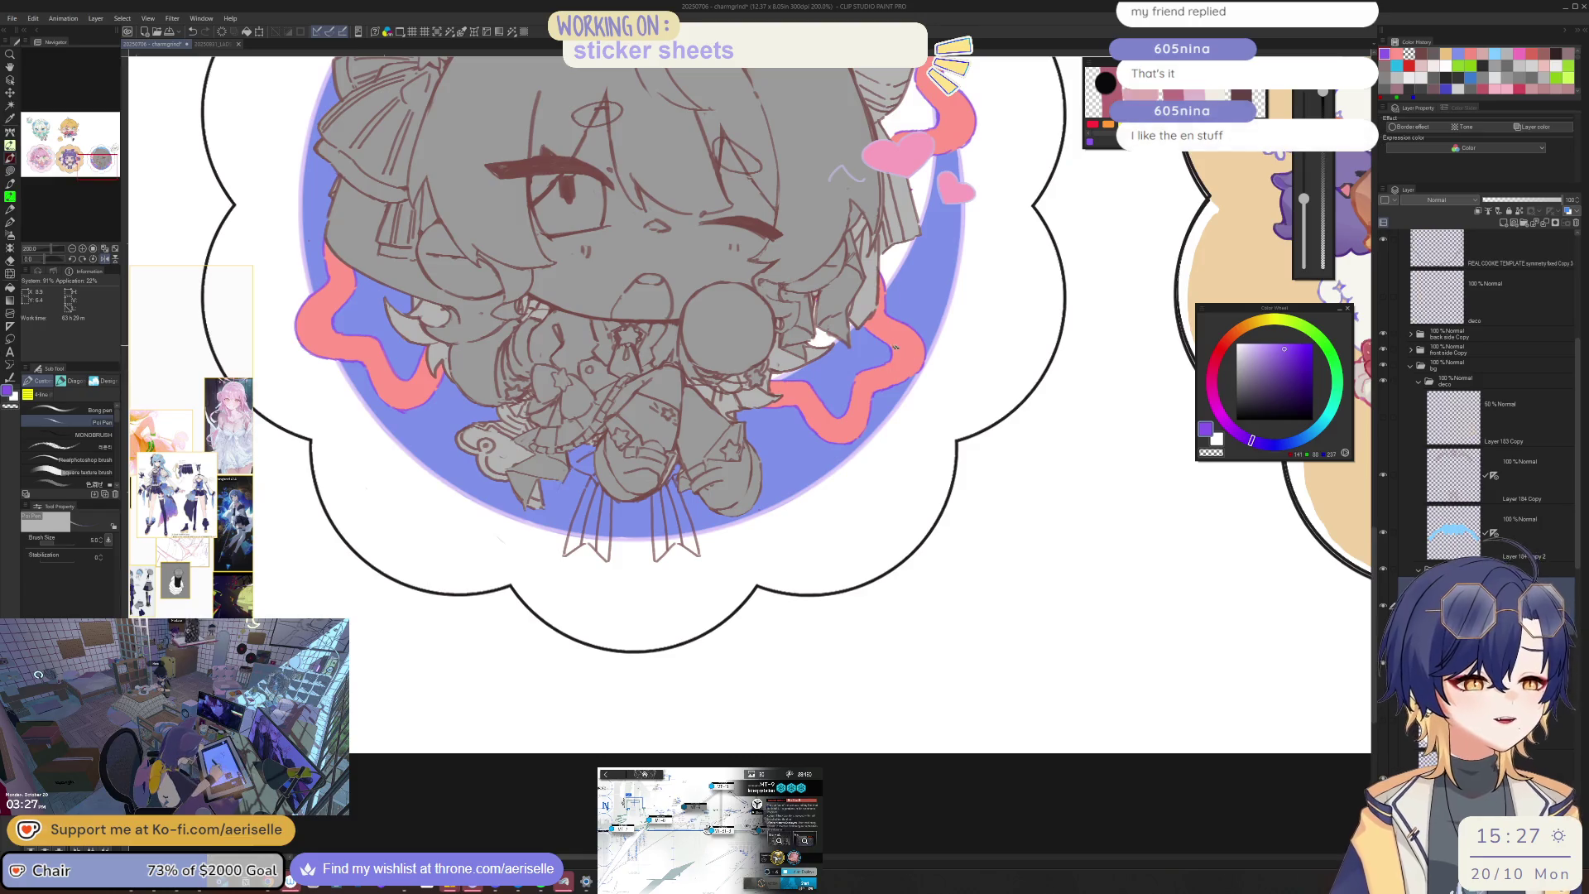
pyautogui.scroll(5, 864, 390)
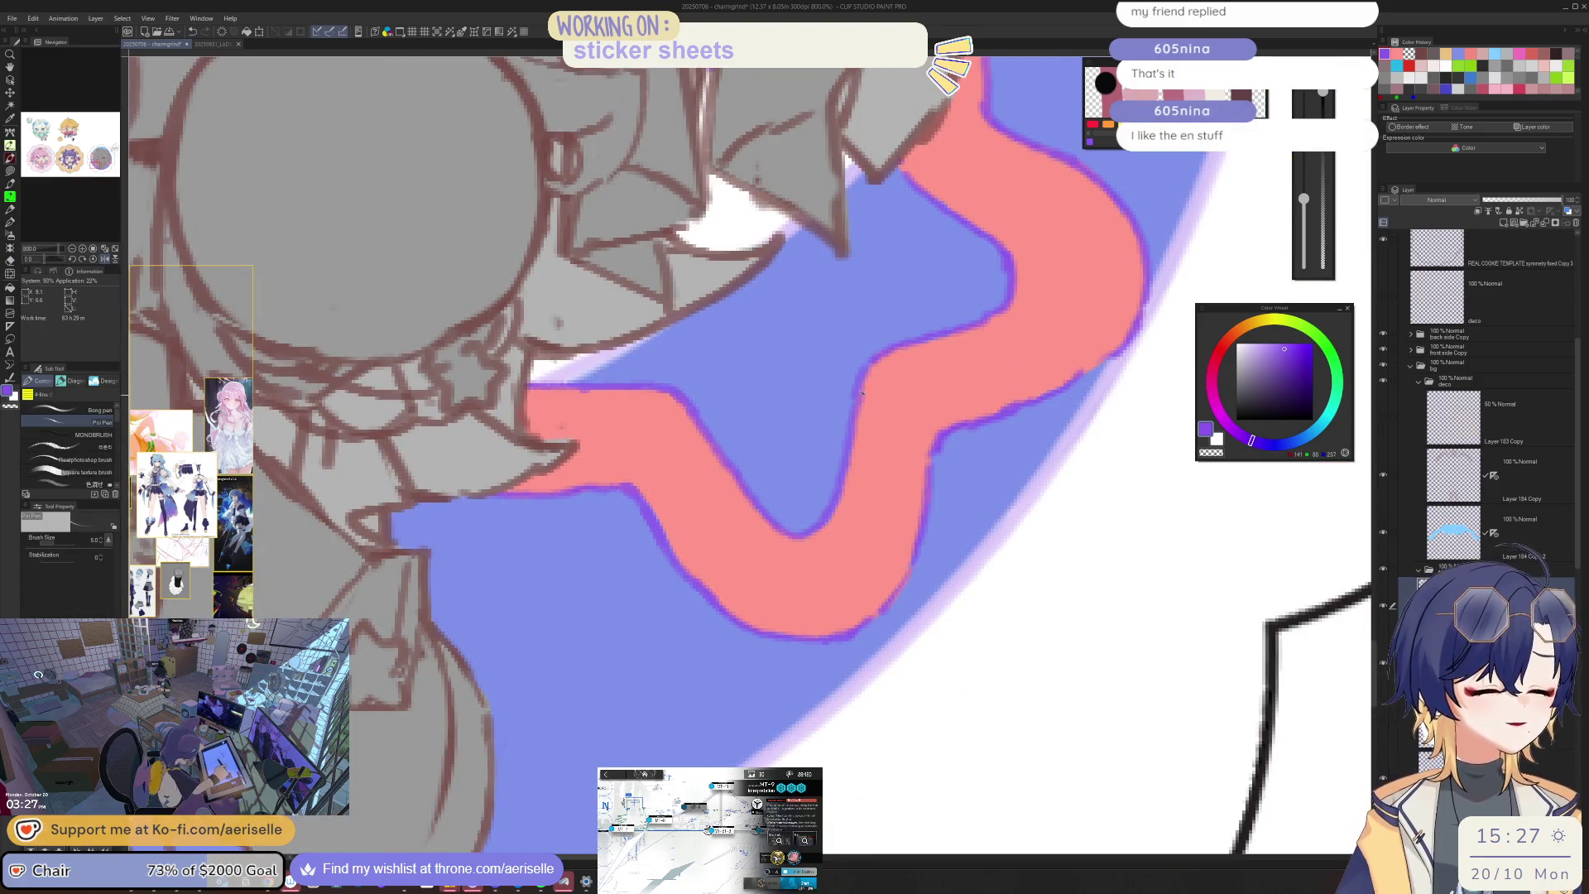
pyautogui.scroll(-5, 929, 314)
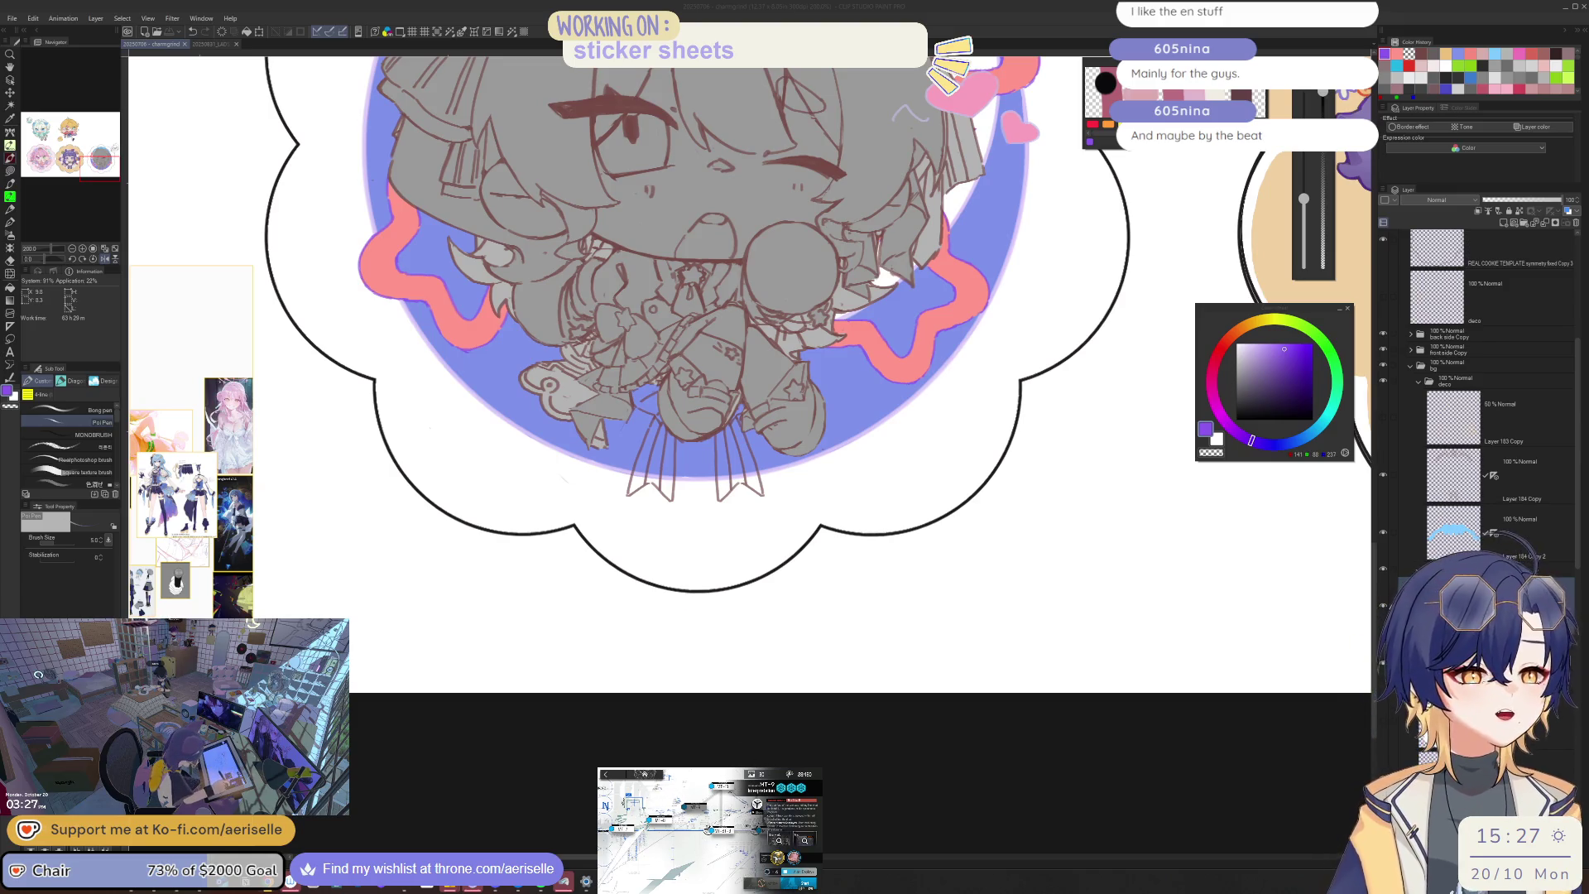
pyautogui.scroll(3, 816, 557)
pyautogui.press('h')
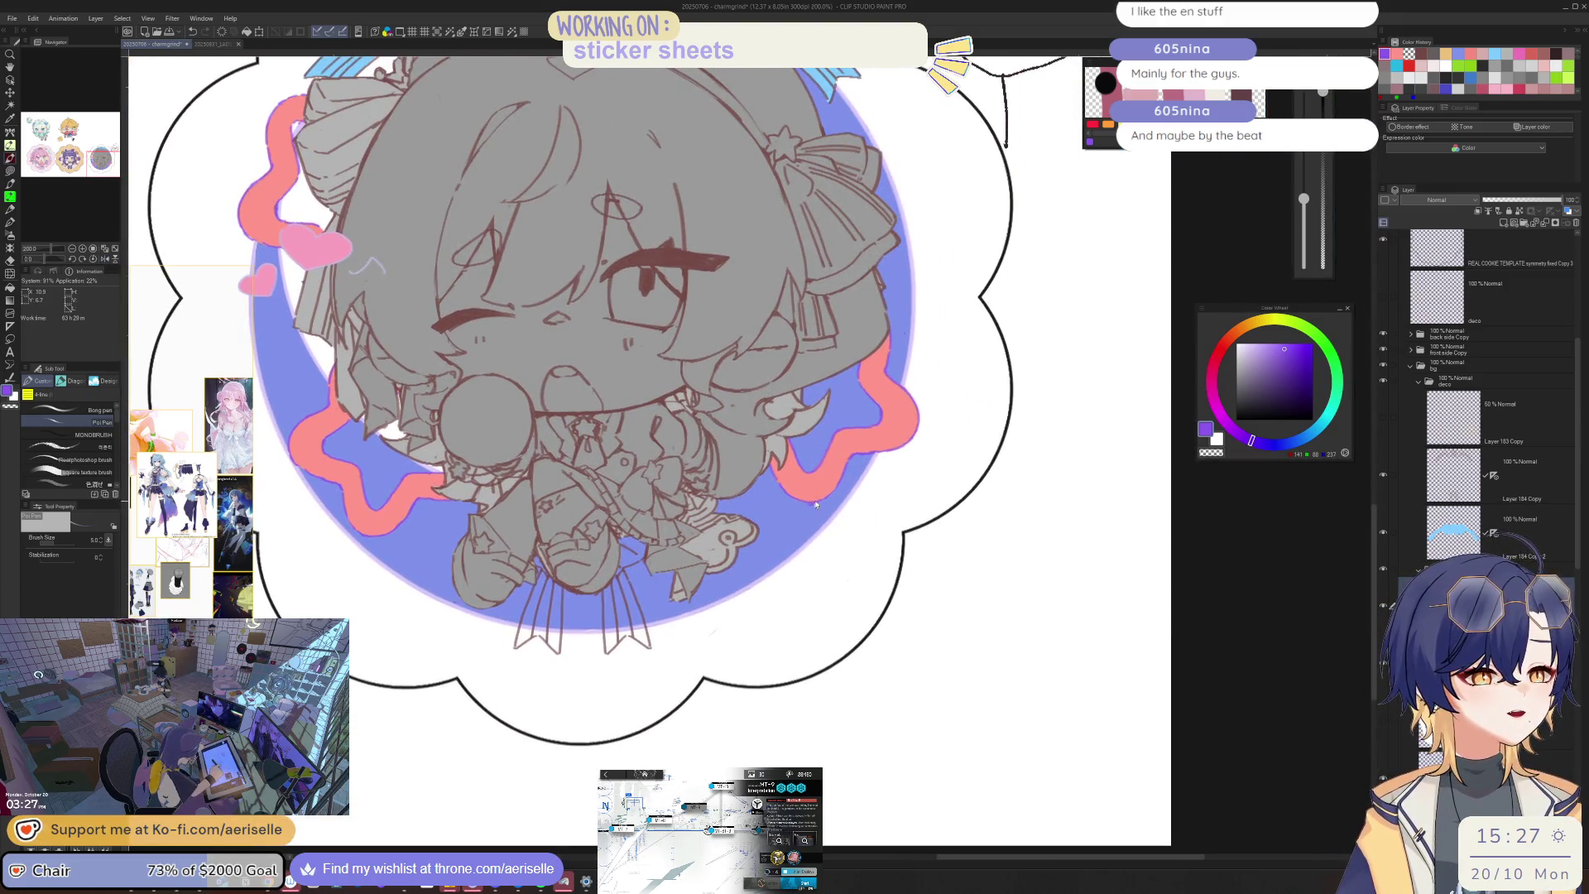
pyautogui.scroll(4, 816, 504)
pyautogui.press('e')
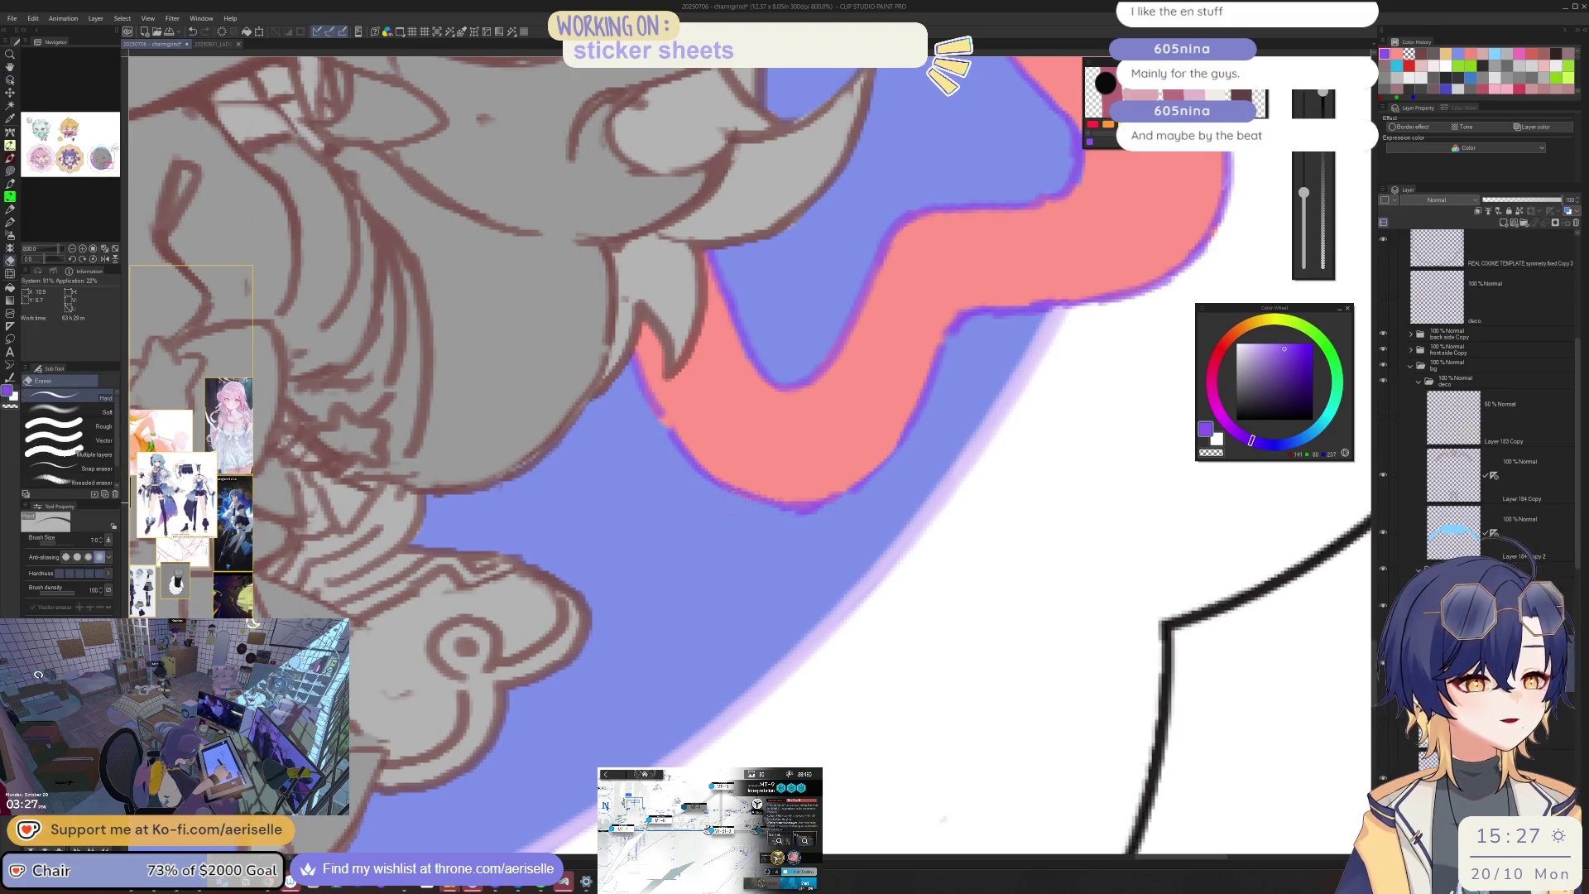
pyautogui.scroll(-5, 816, 504)
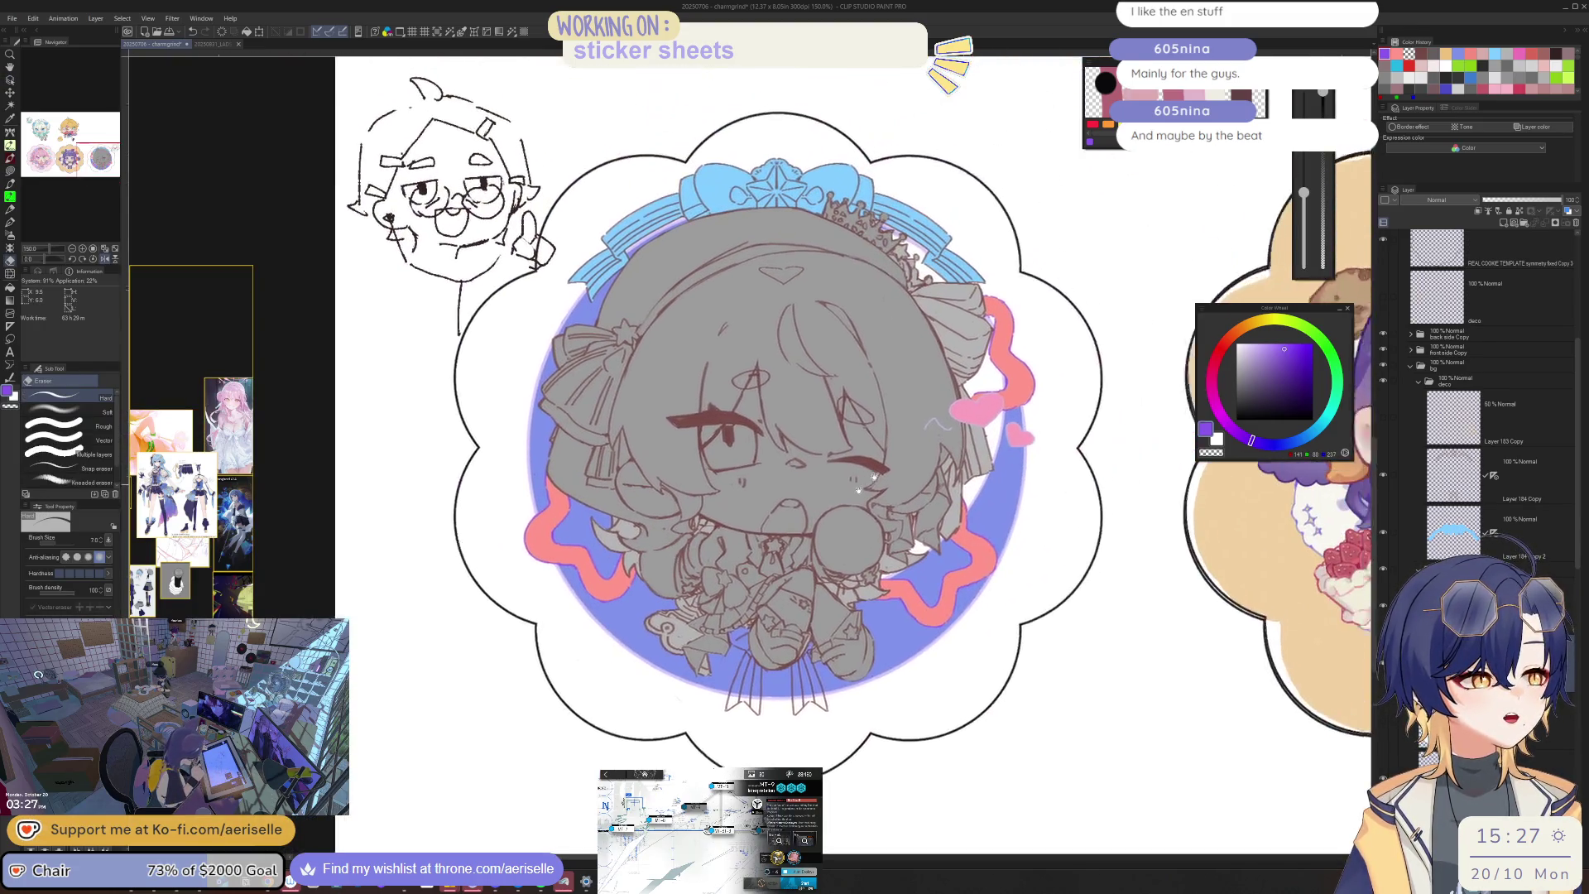
# Step: Hide the grey sketch layer and the heart layer
pyautogui.scroll(3, 1031, 390)
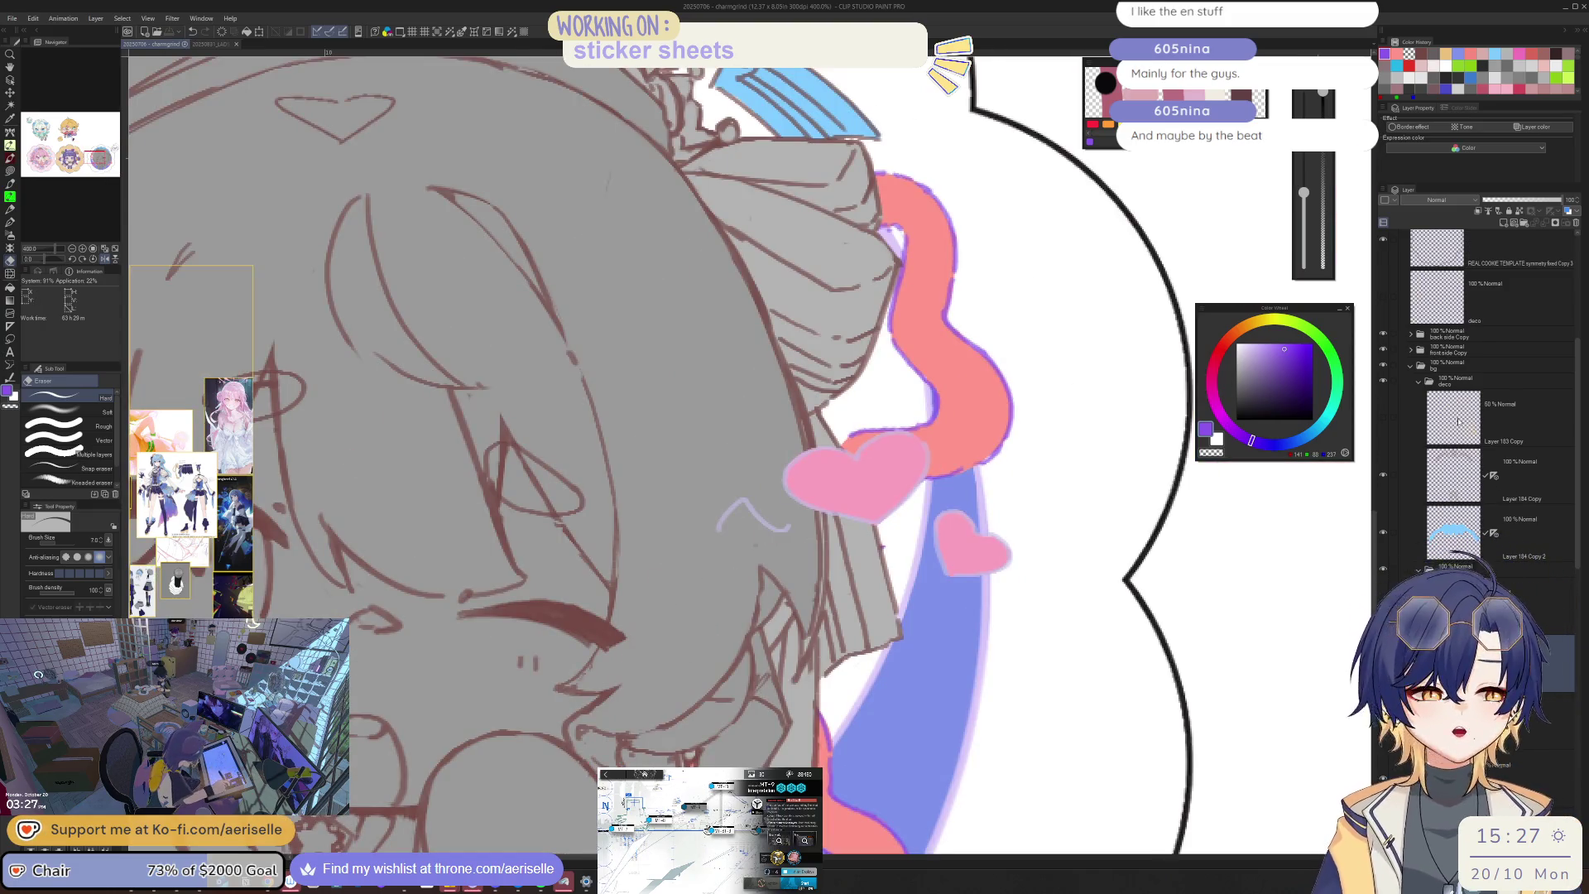
pyautogui.click(1384, 349)
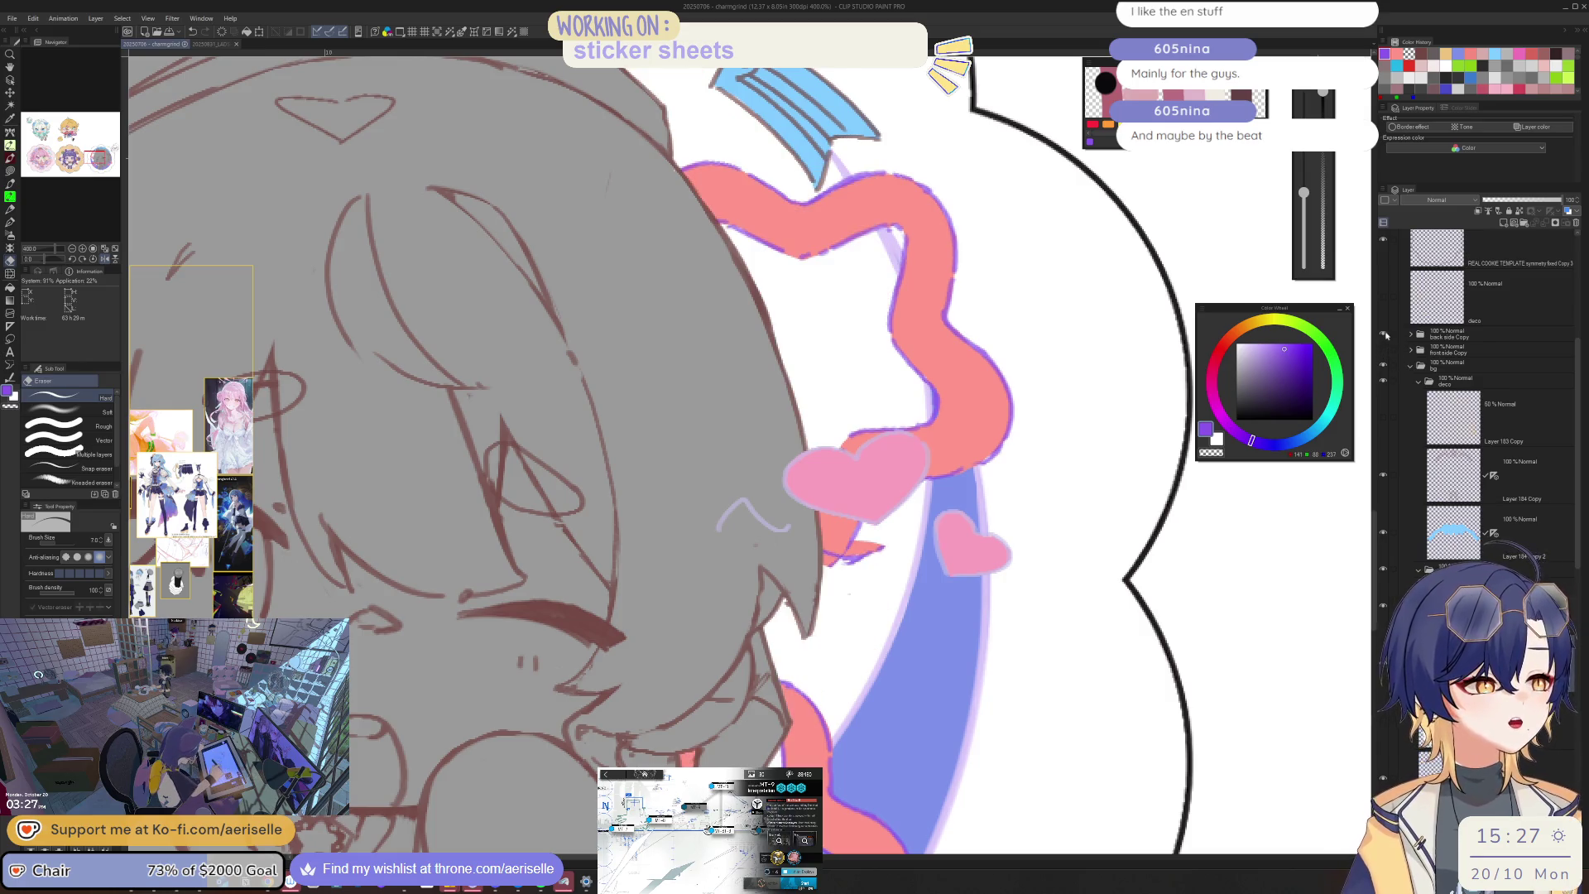
pyautogui.click(1383, 240)
pyautogui.scroll(4, 857, 548)
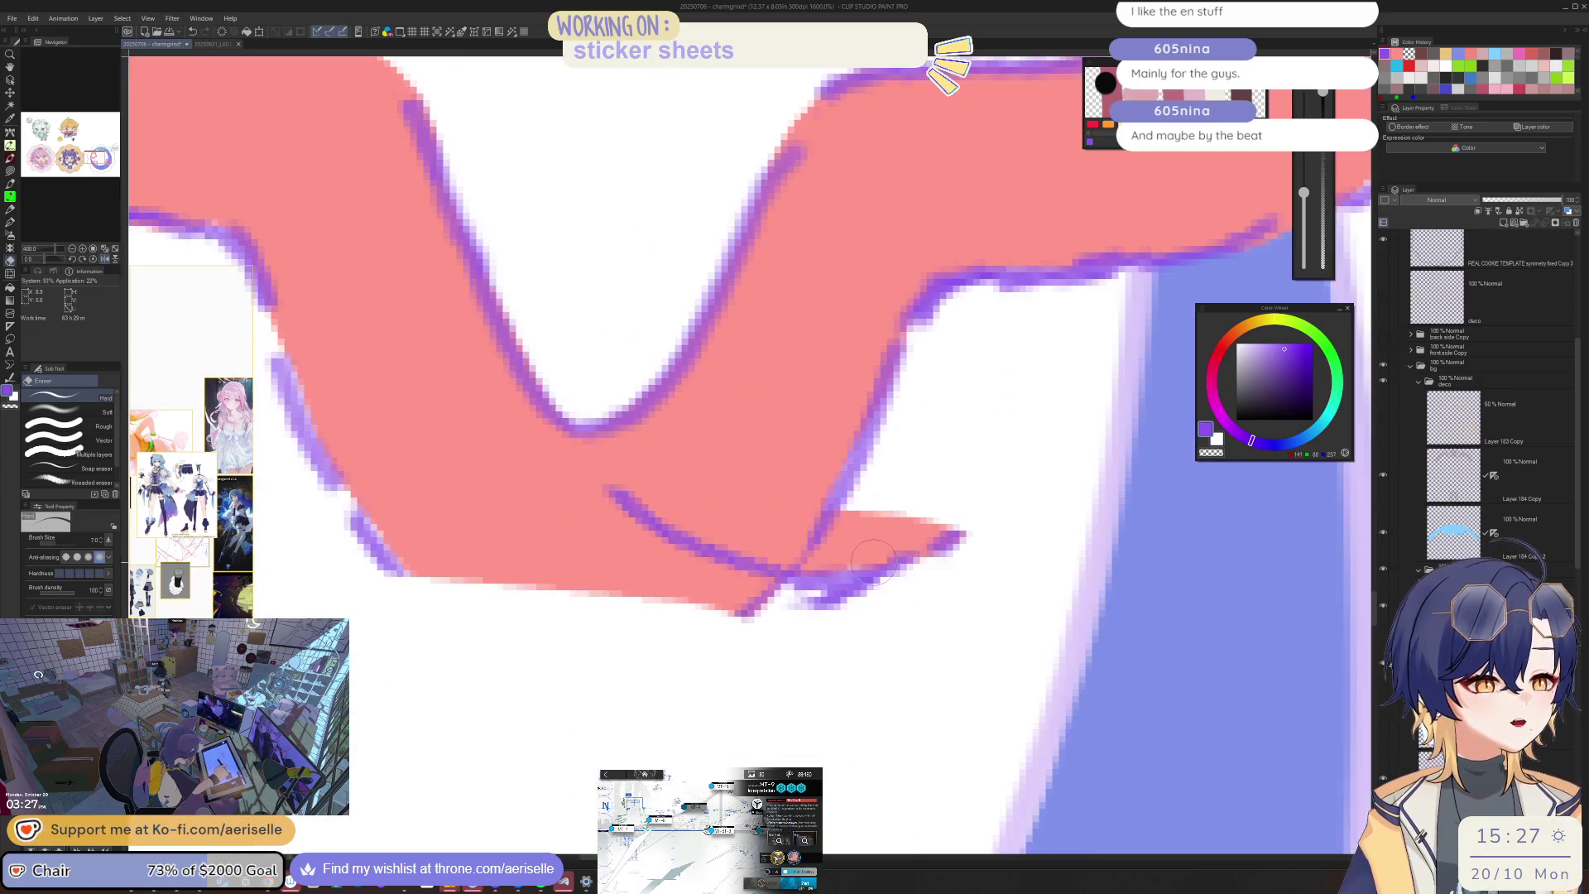
# Step: Lasso-select the stray strokes at the ribbon's tip, shift them down-left, and deselect
pyautogui.press('m')
pyautogui.moveTo(691, 465)
pyautogui.mouseDown()
pyautogui.moveTo(589, 488)
pyautogui.moveTo(748, 594)
pyautogui.mouseUp()
pyautogui.moveTo(781, 528); pyautogui.dragTo(712, 465)
pyautogui.moveTo(791, 596)
pyautogui.mouseDown()
pyautogui.moveTo(1022, 556)
pyautogui.moveTo(915, 503)
pyautogui.moveTo(918, 481)
pyautogui.moveTo(834, 508)
pyautogui.mouseUp()
pyautogui.scroll(-2, 1006, 312)
pyautogui.press('v')
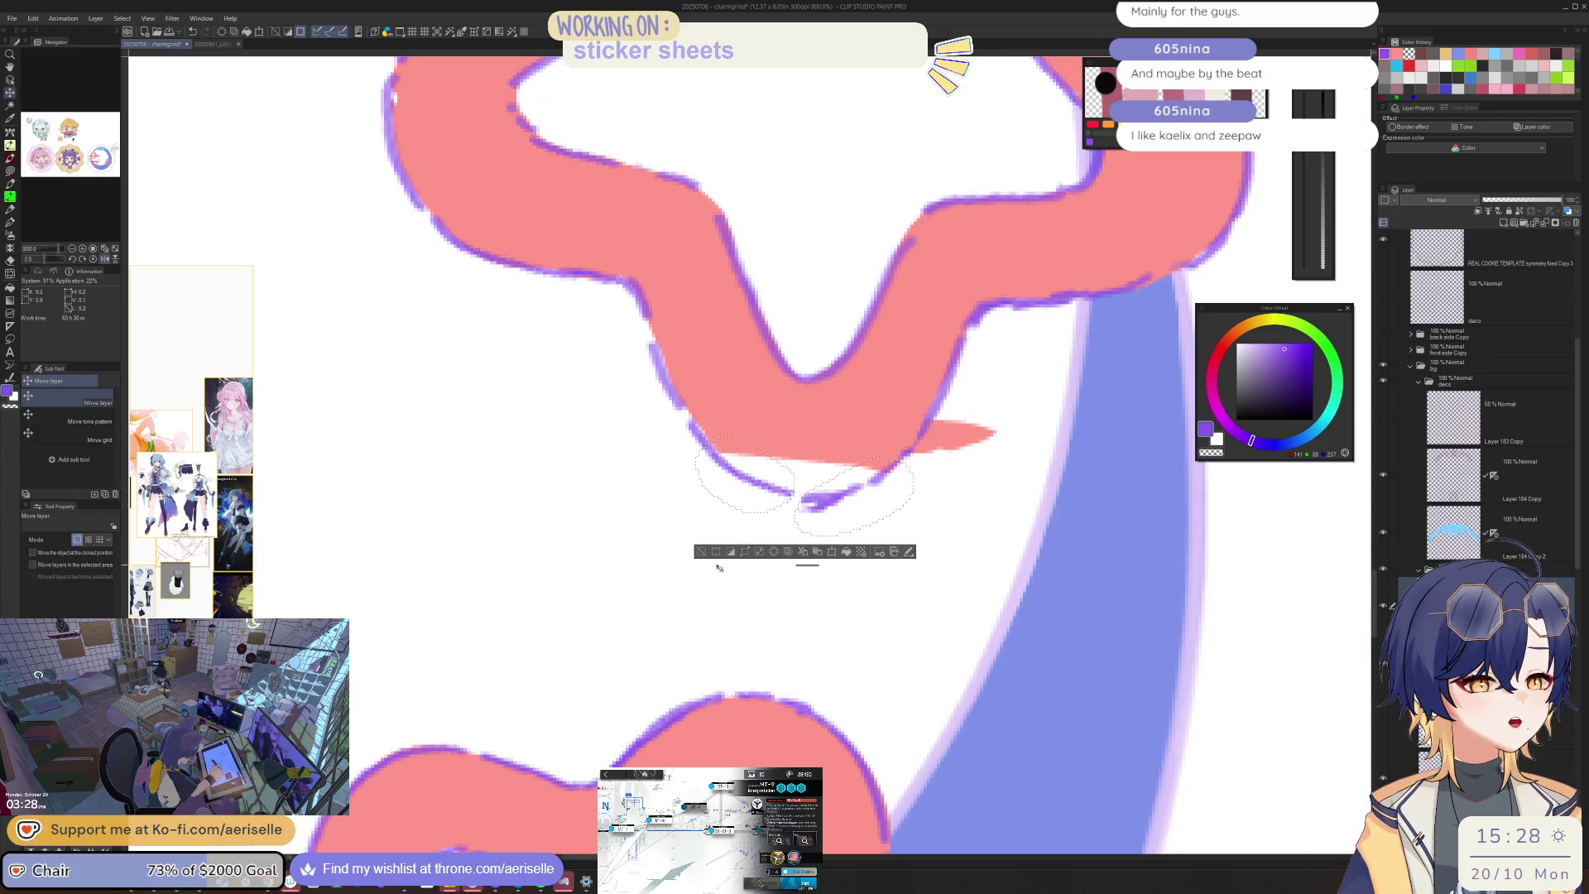
pyautogui.click(698, 547)
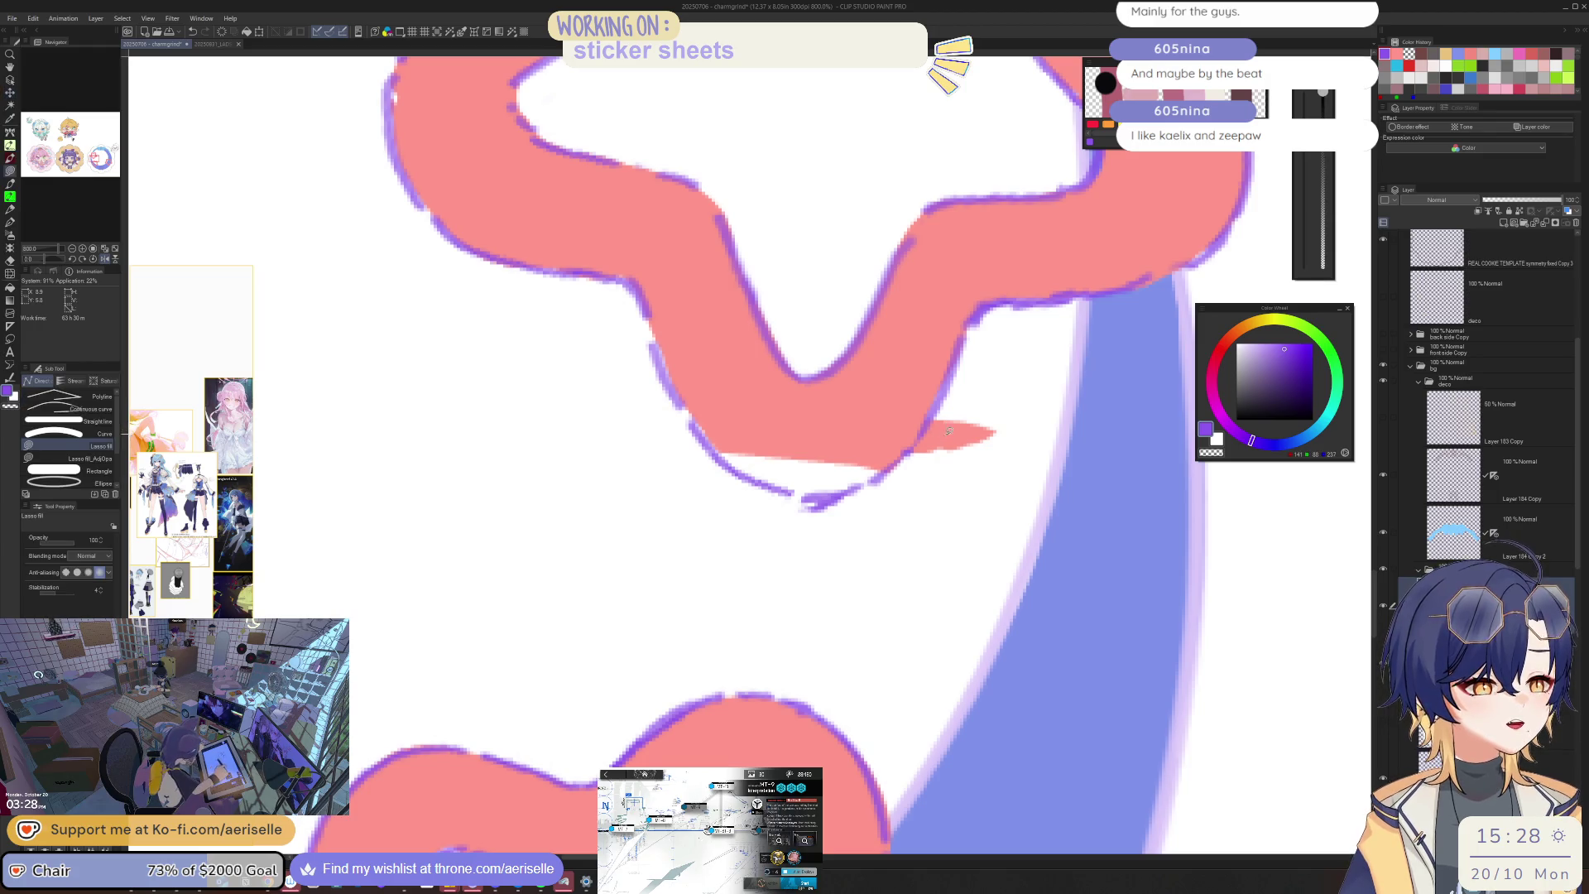
# Step: Trim the pink shape's left end and lasso-fill the ribbon-tip gap with salmon pink
pyautogui.press('e')
pyautogui.moveTo(935, 426)
pyautogui.mouseDown()
pyautogui.moveTo(911, 463)
pyautogui.moveTo(1004, 433)
pyautogui.mouseUp()
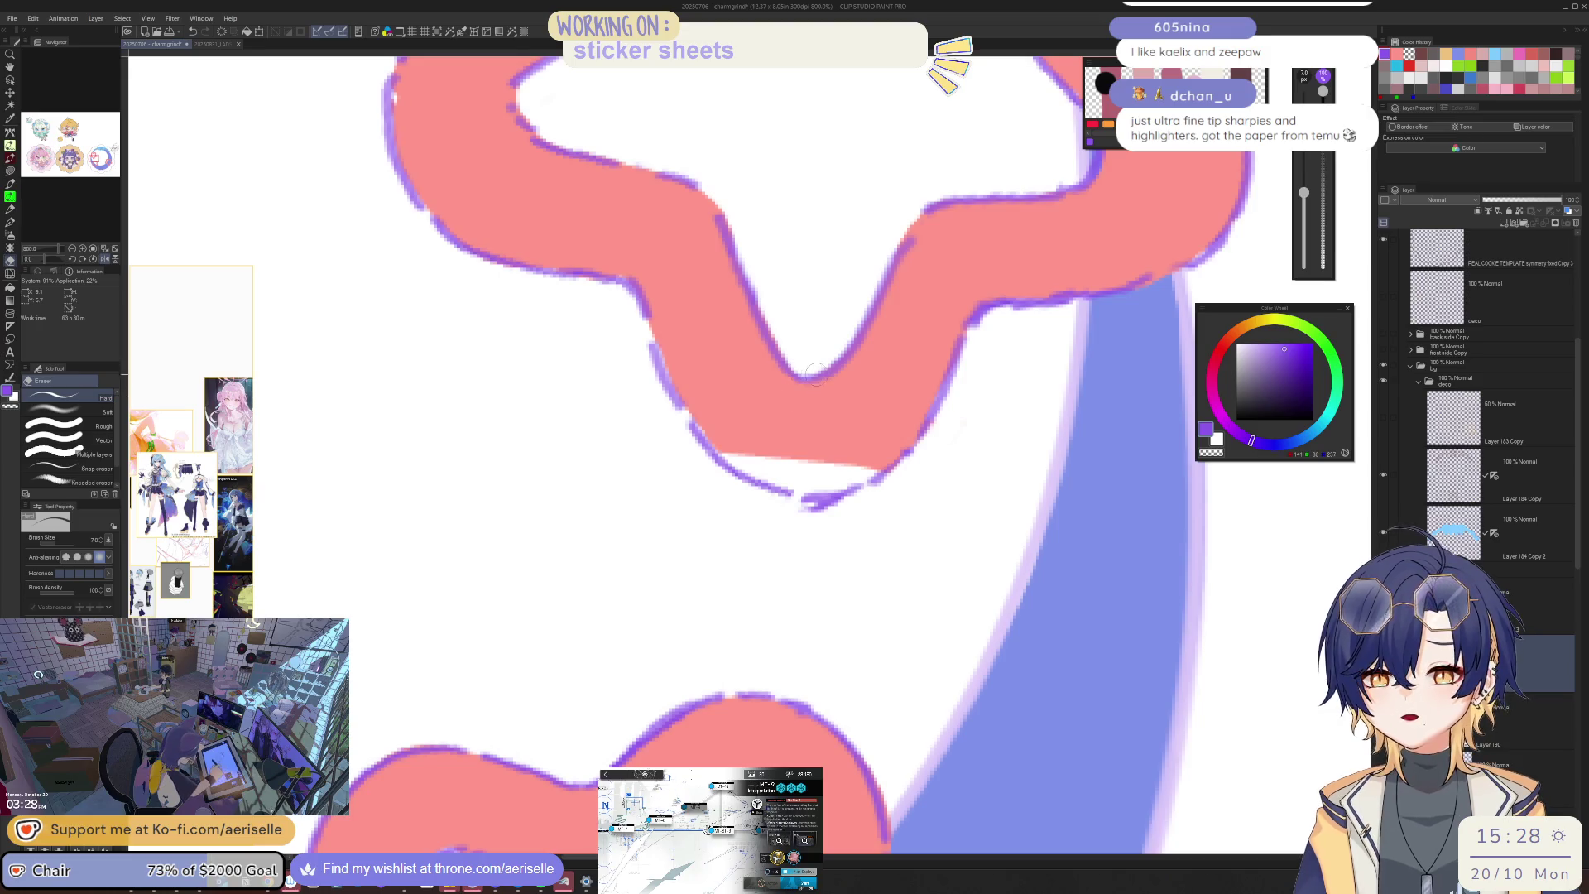
pyautogui.keyDown('alt'); pyautogui.click(854, 410); pyautogui.keyUp('alt')
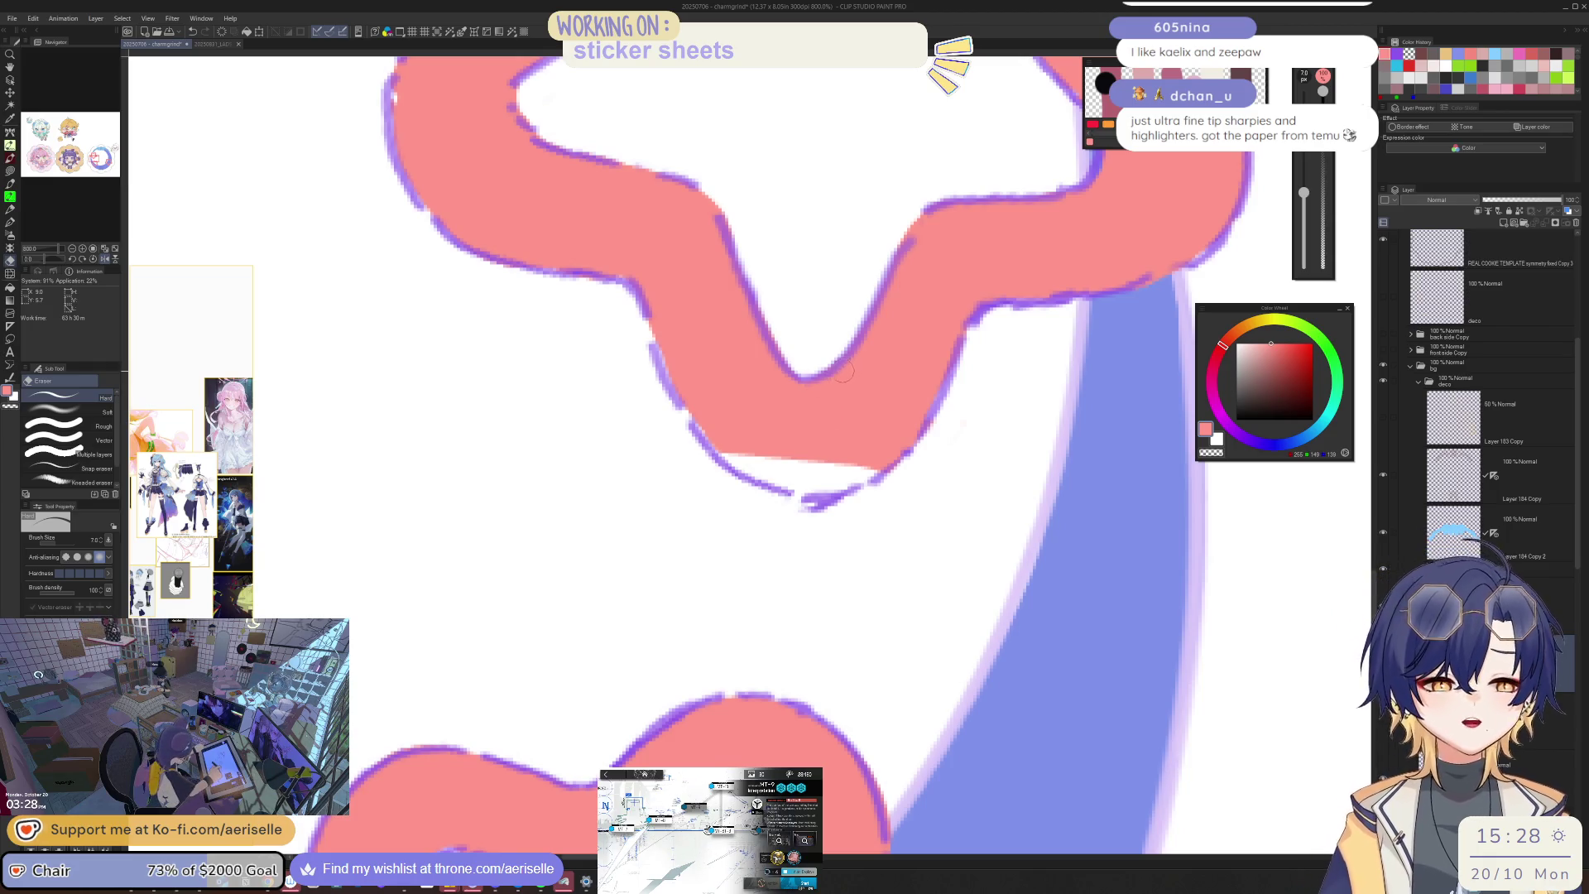
pyautogui.press('u')
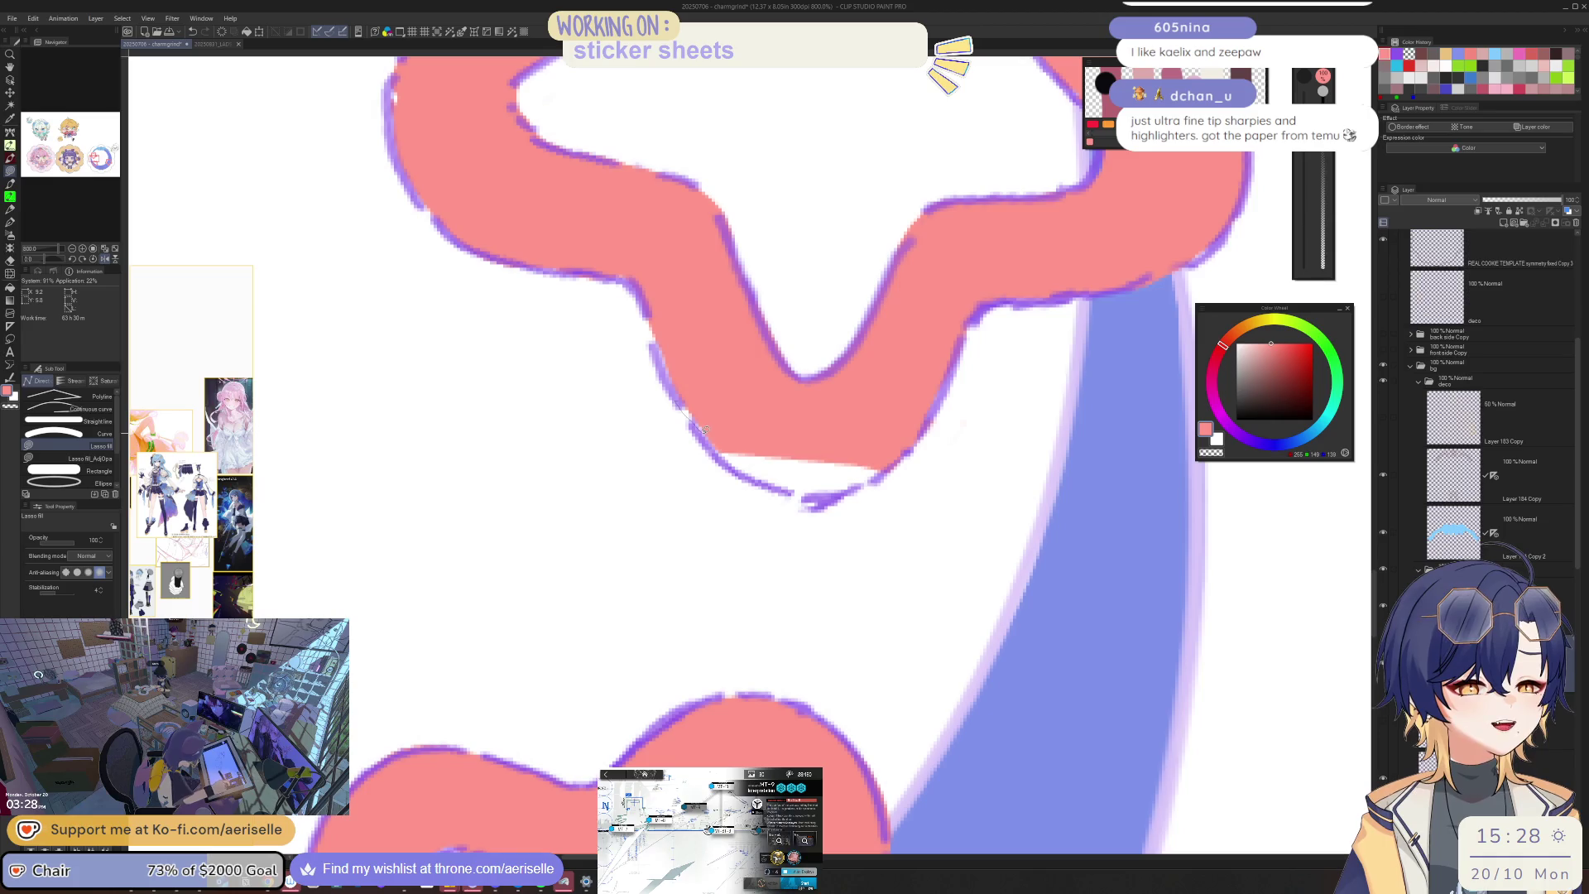
pyautogui.moveTo(779, 494)
pyautogui.mouseDown()
pyautogui.moveTo(869, 469)
pyautogui.moveTo(712, 373)
pyautogui.mouseUp()
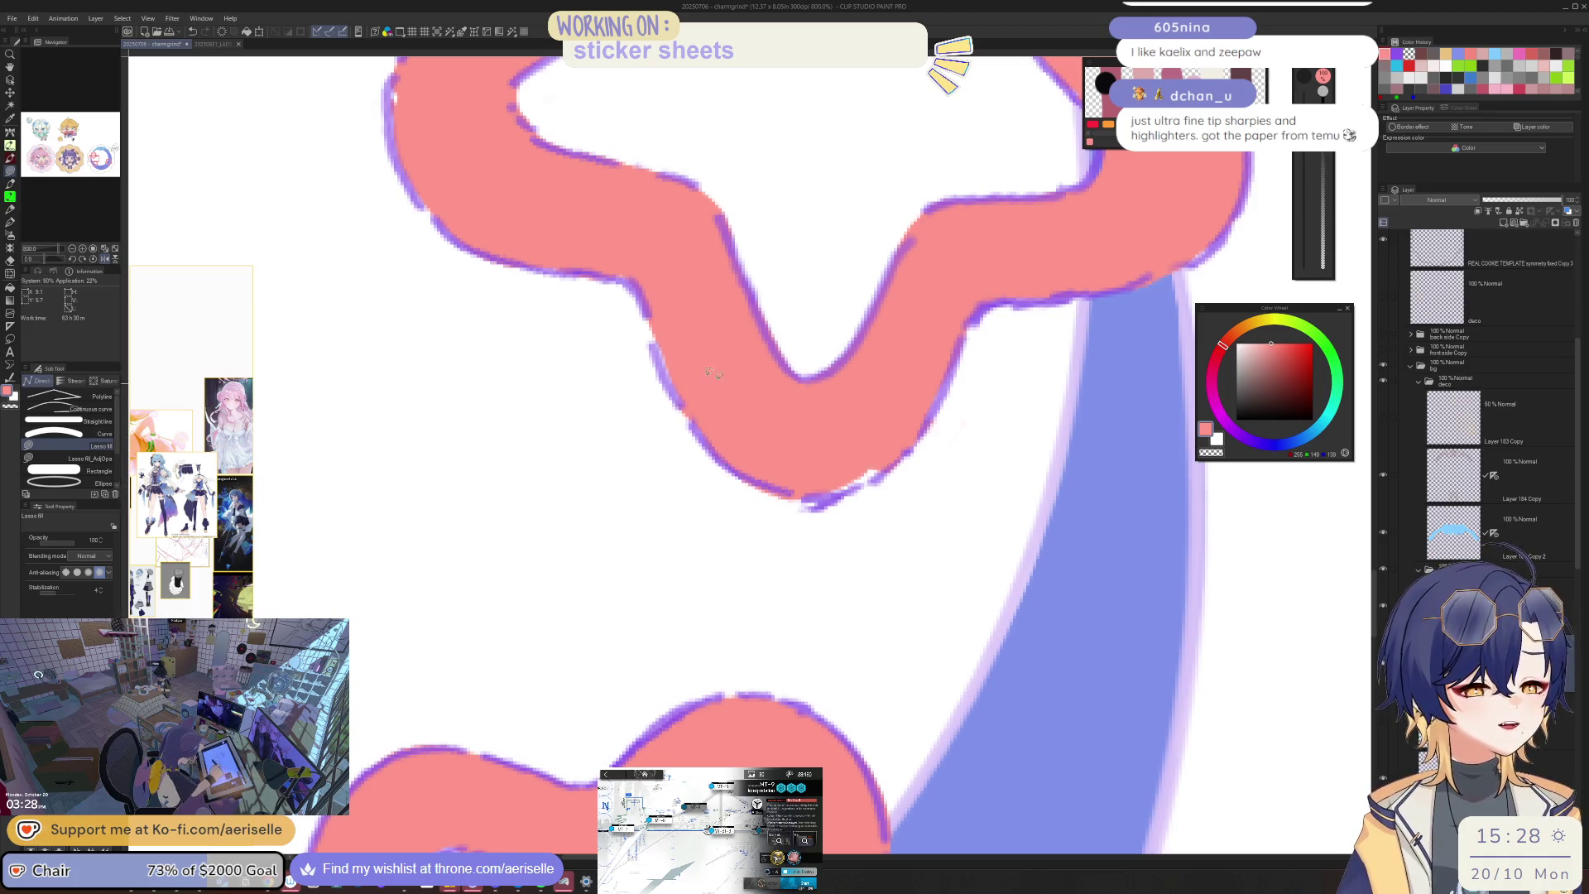
pyautogui.moveTo(649, 293)
pyautogui.mouseDown()
pyautogui.moveTo(662, 368)
pyautogui.moveTo(728, 446)
pyautogui.mouseUp()
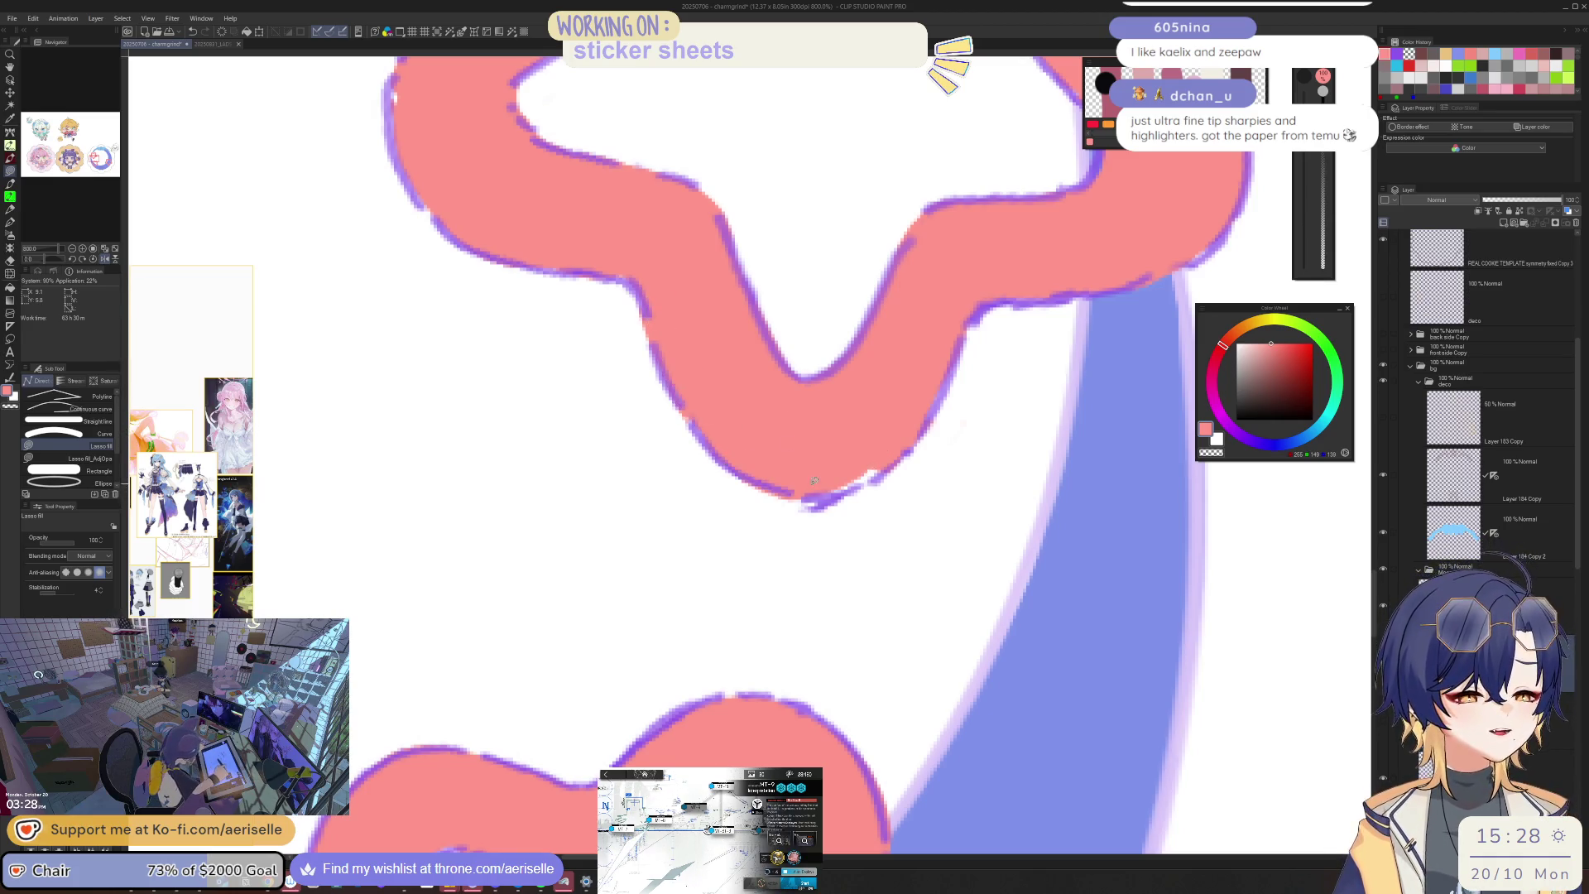
pyautogui.press('e')
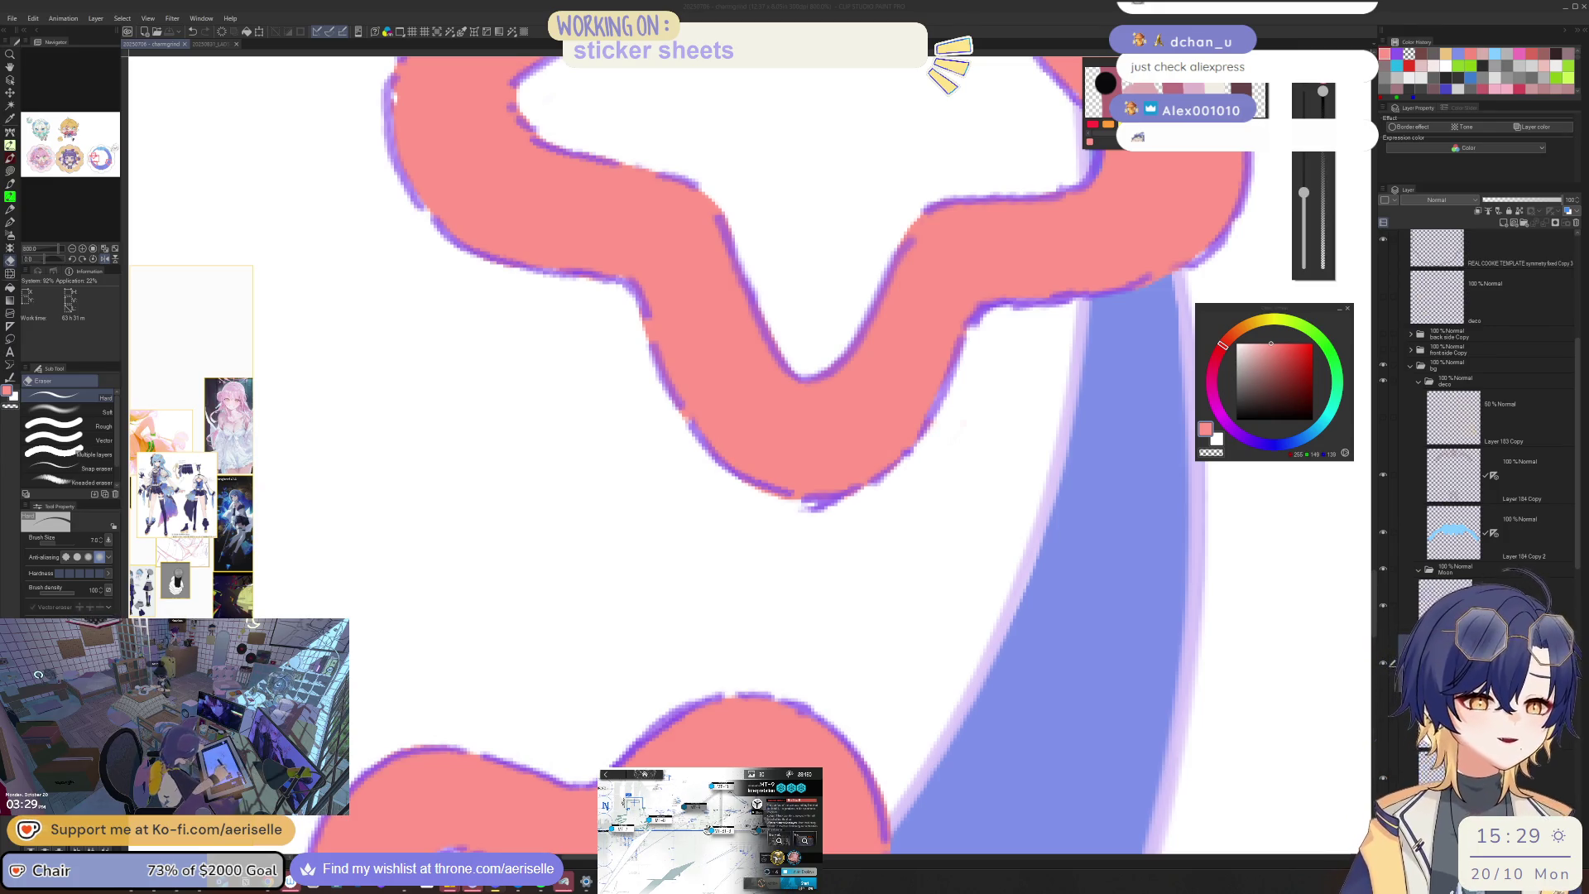
# Step: Erase the purple outline back at the ribbon's lower tip, sampling the purple and pink colours
pyautogui.moveTo(791, 499); pyautogui.dragTo(816, 494)
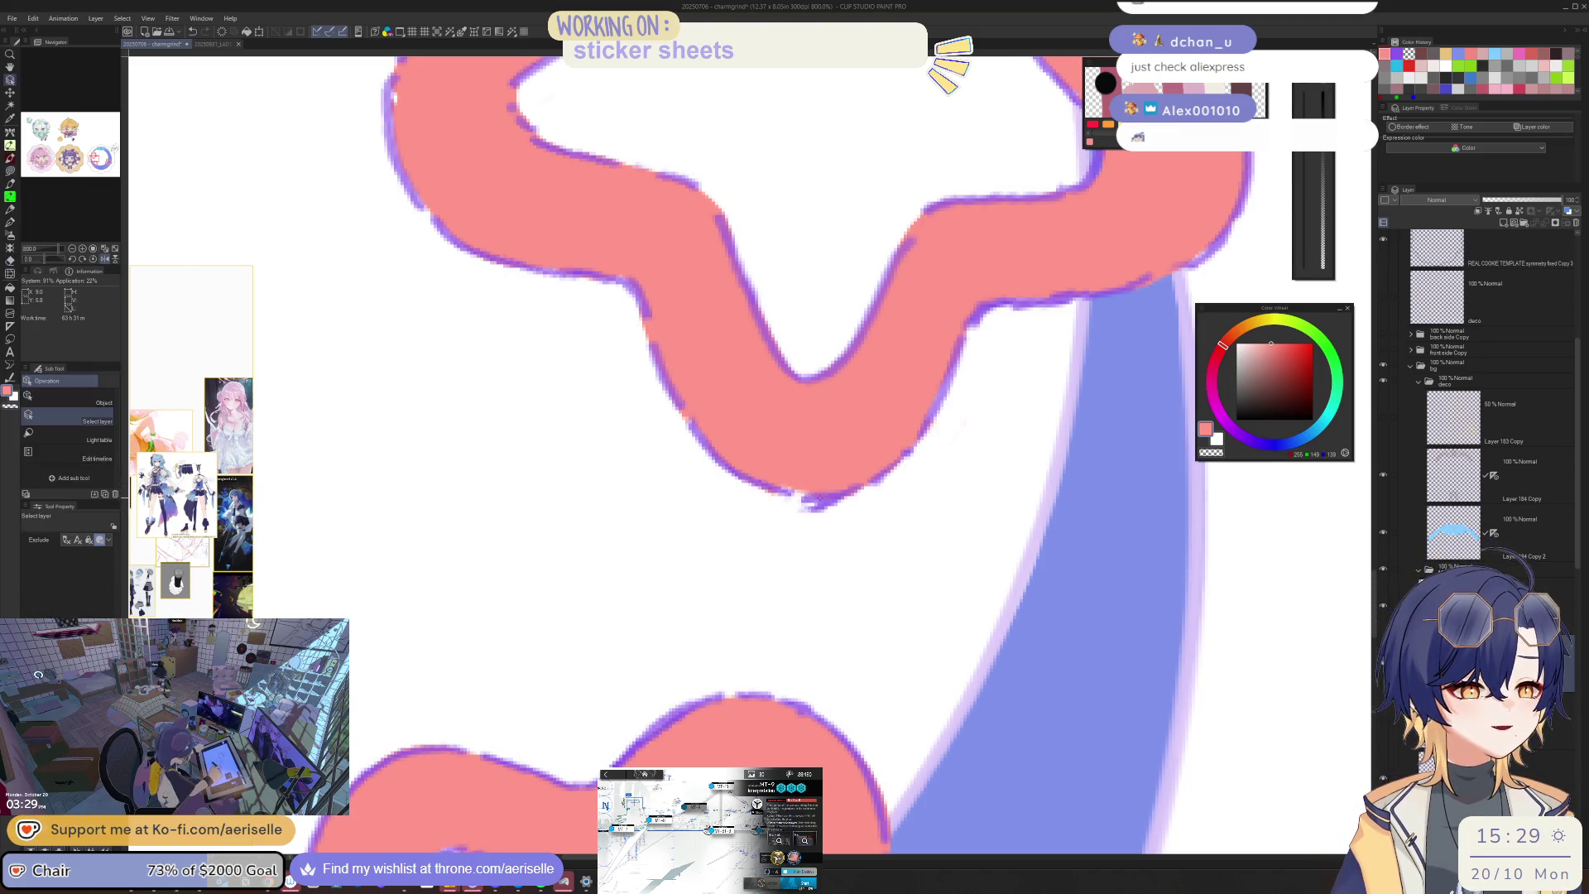
pyautogui.moveTo(790, 497); pyautogui.dragTo(863, 467)
pyautogui.press('p')
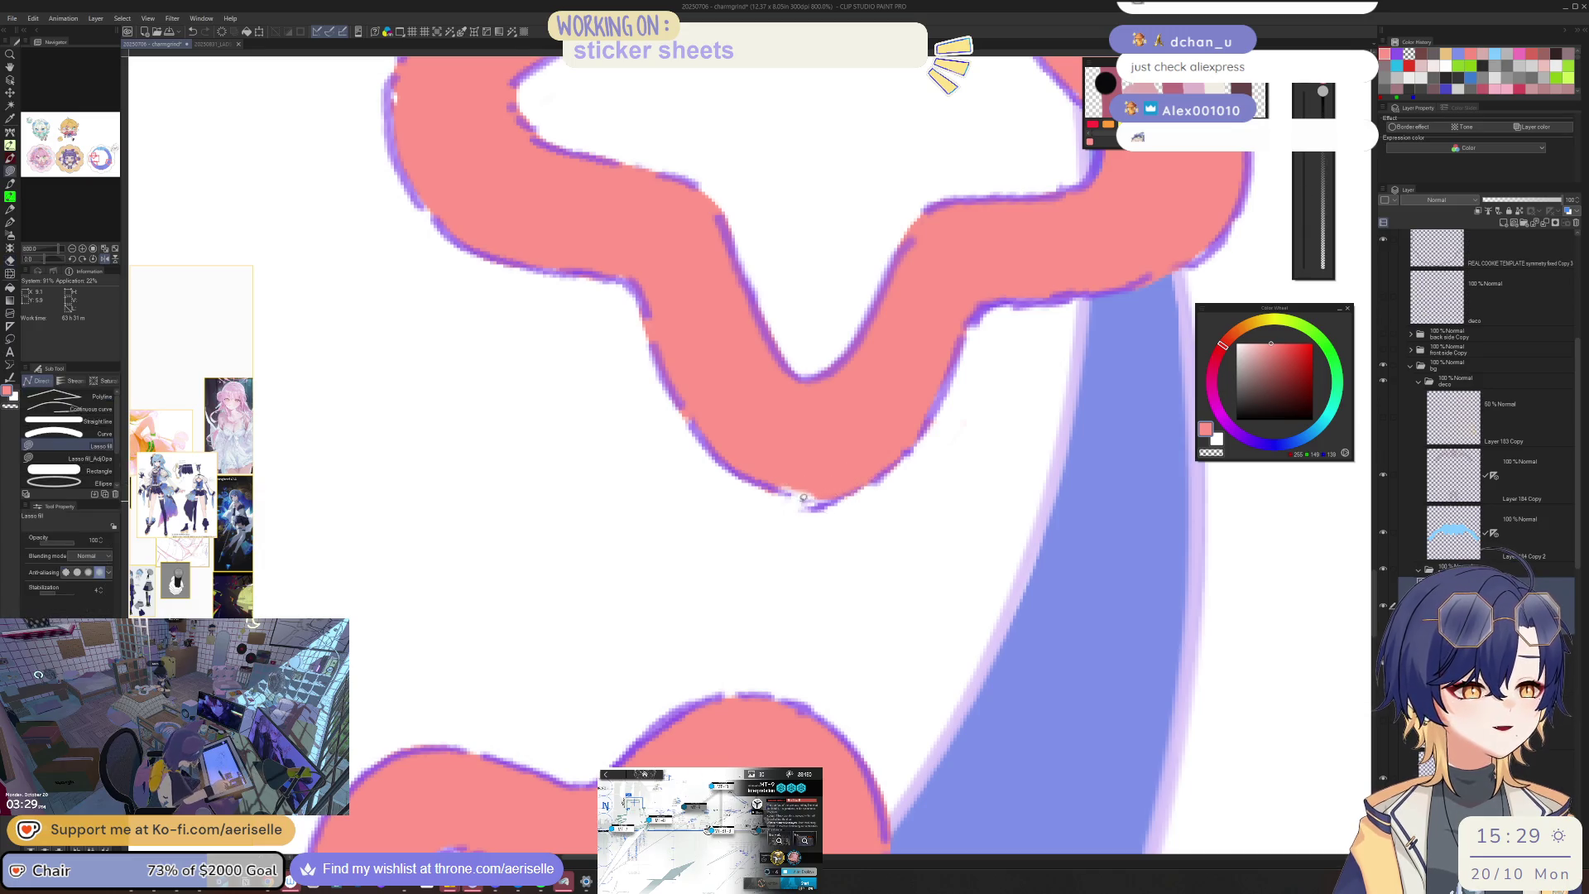
pyautogui.keyDown('alt'); pyautogui.click(742, 489); pyautogui.keyUp('alt')
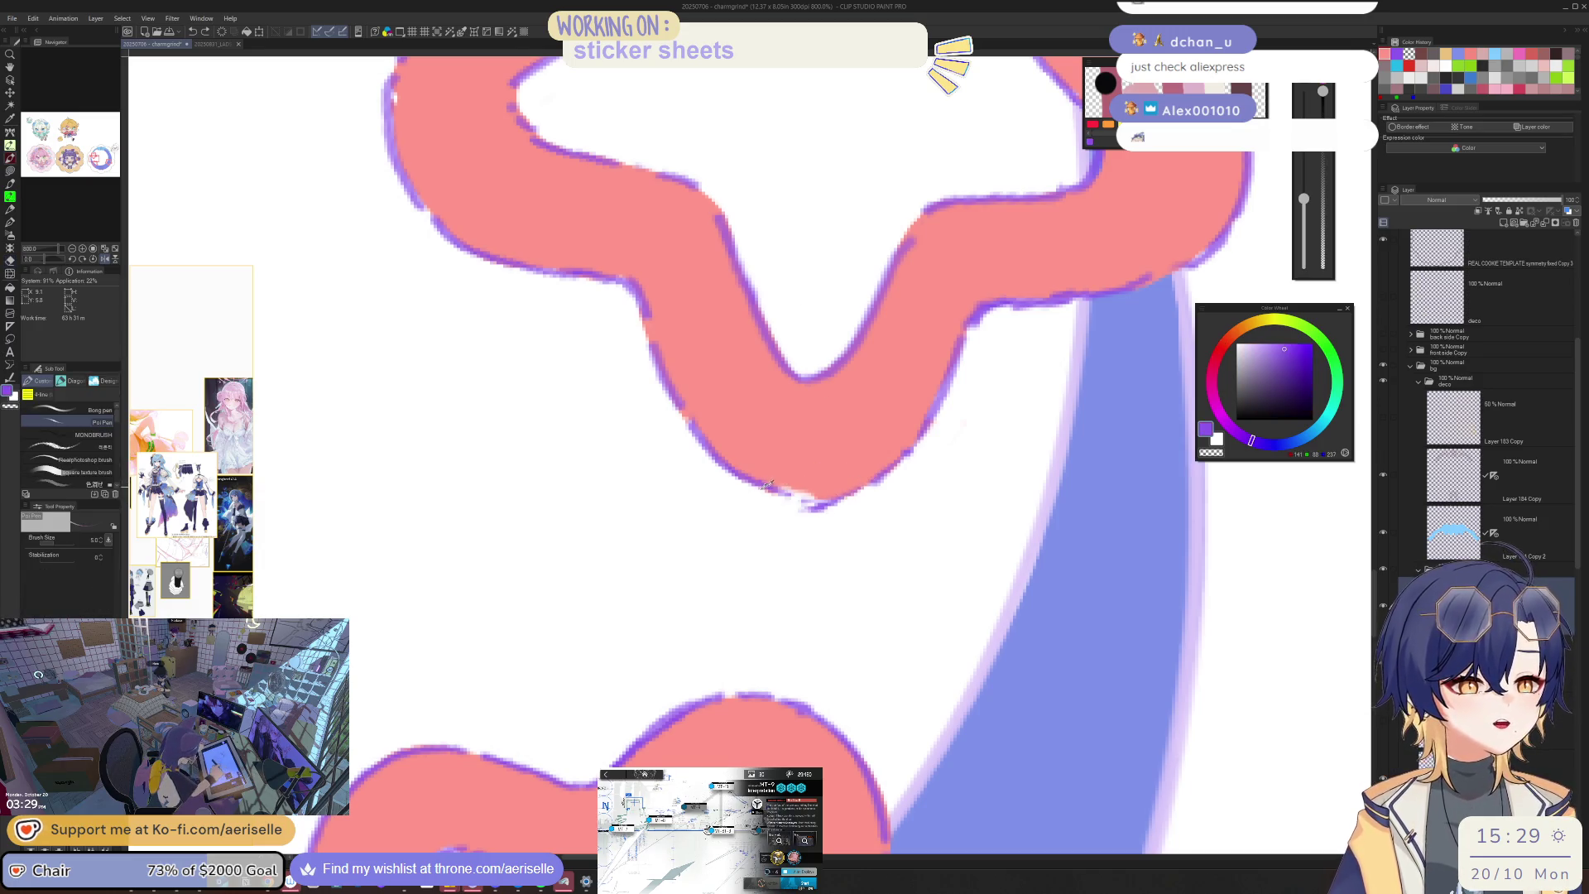
pyautogui.press('e')
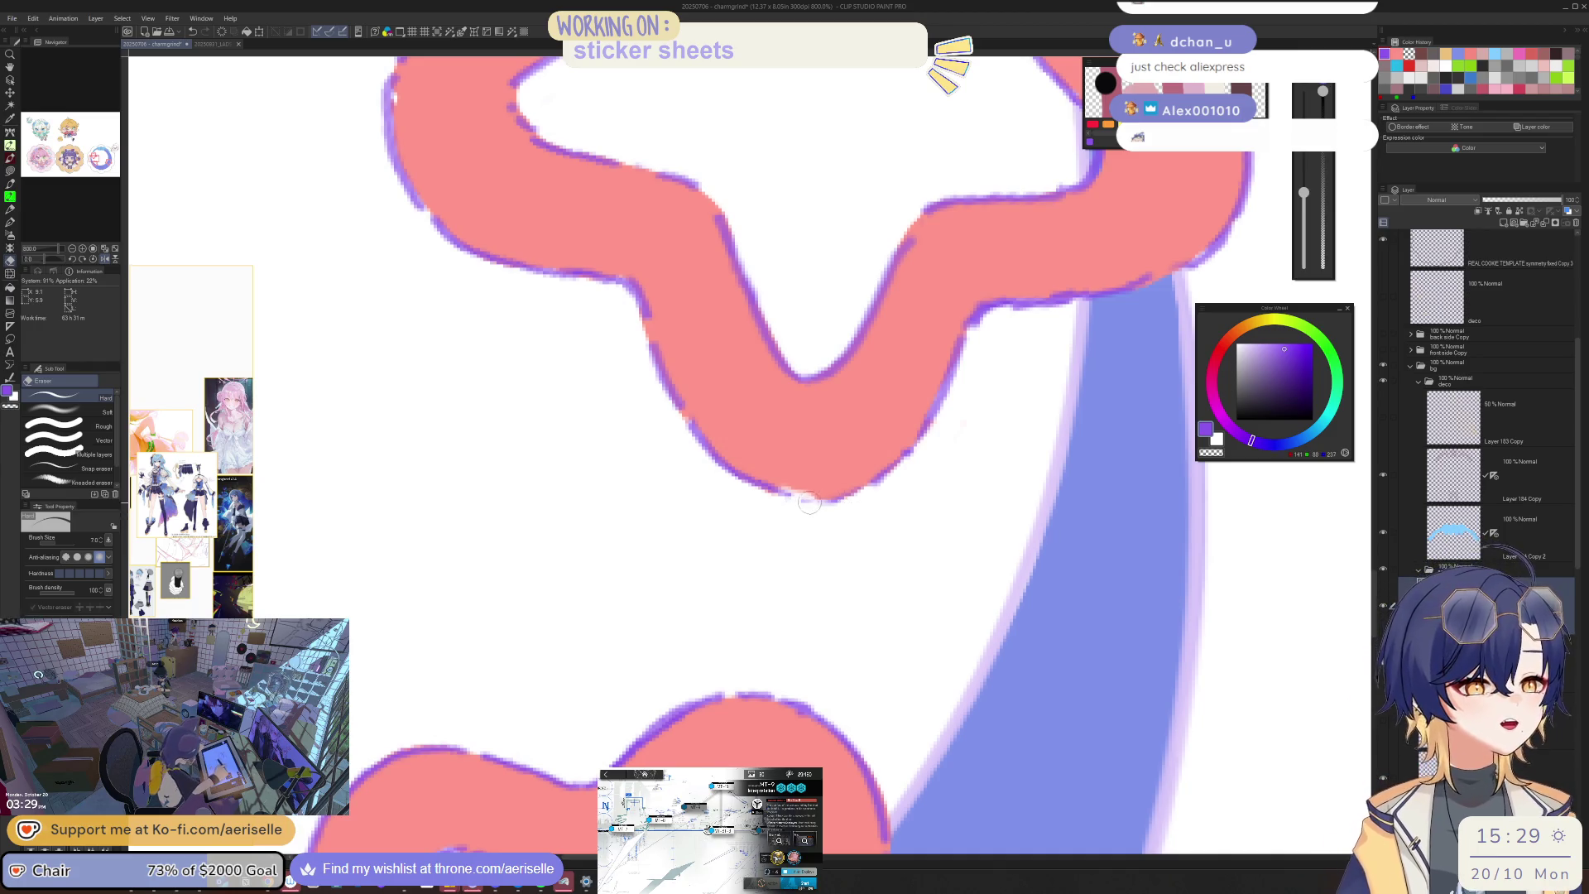
pyautogui.press('o')
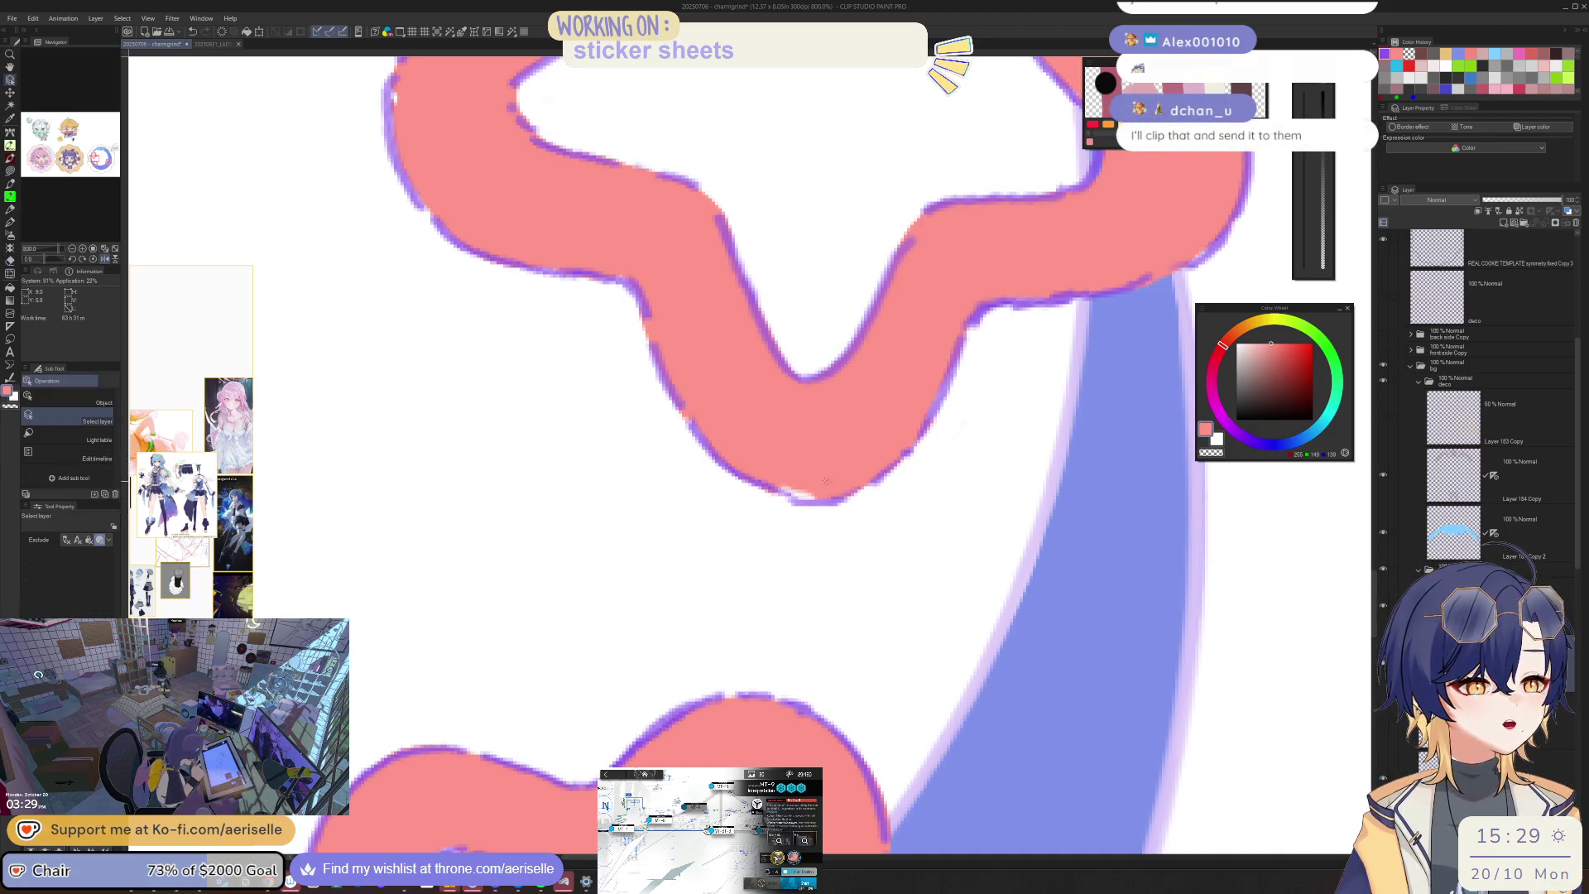
pyautogui.keyDown('alt'); pyautogui.click(825, 478); pyautogui.keyUp('alt')
pyautogui.press('u')
pyautogui.press('e')
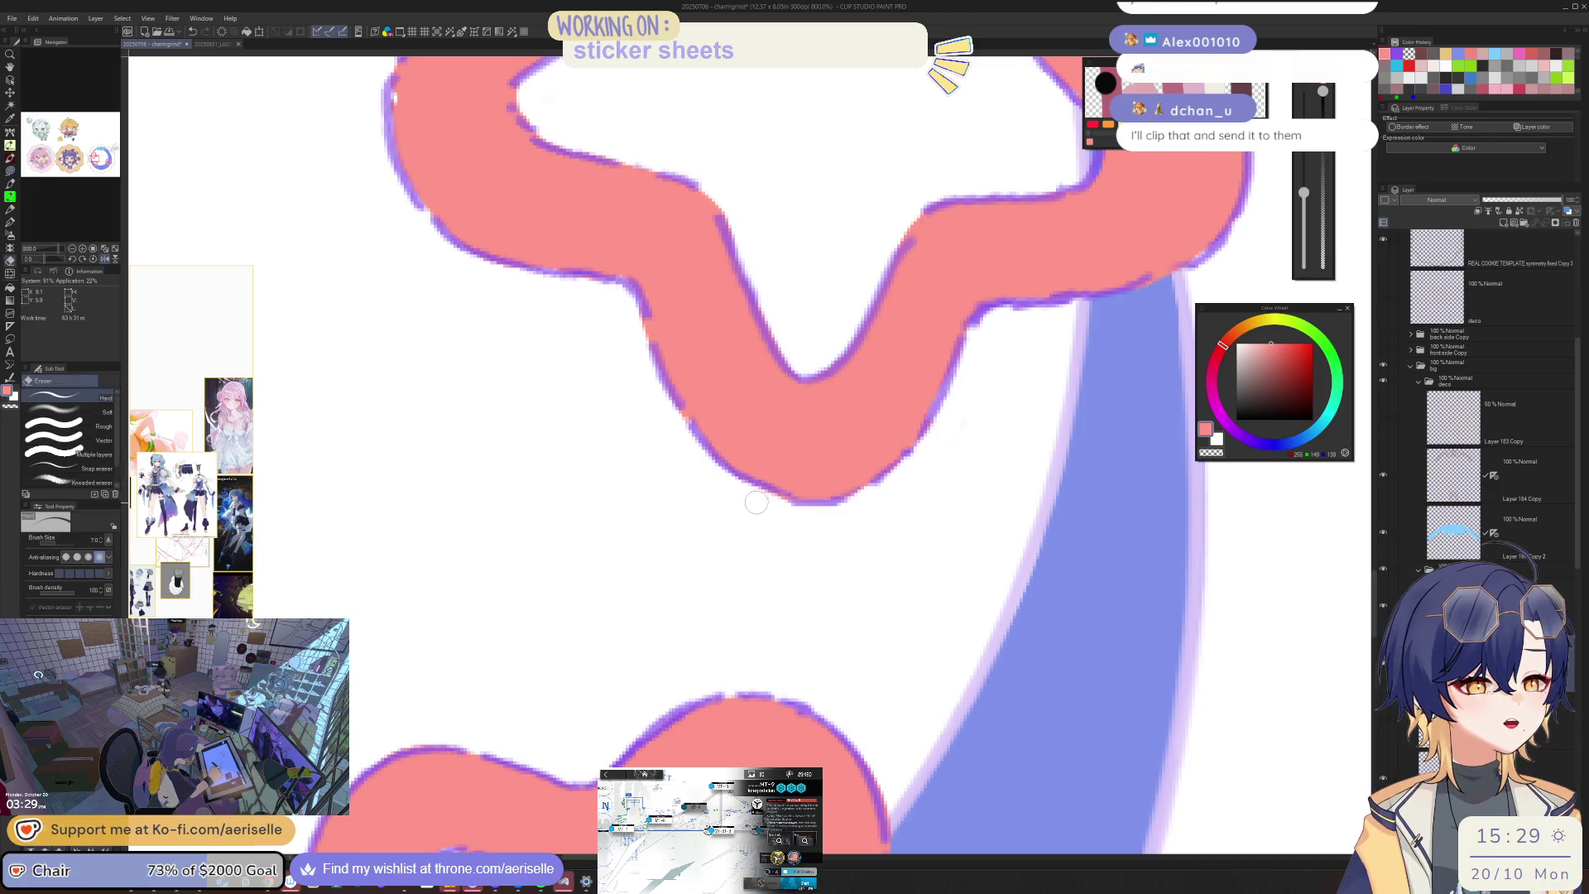
pyautogui.scroll(-10, 841, 499)
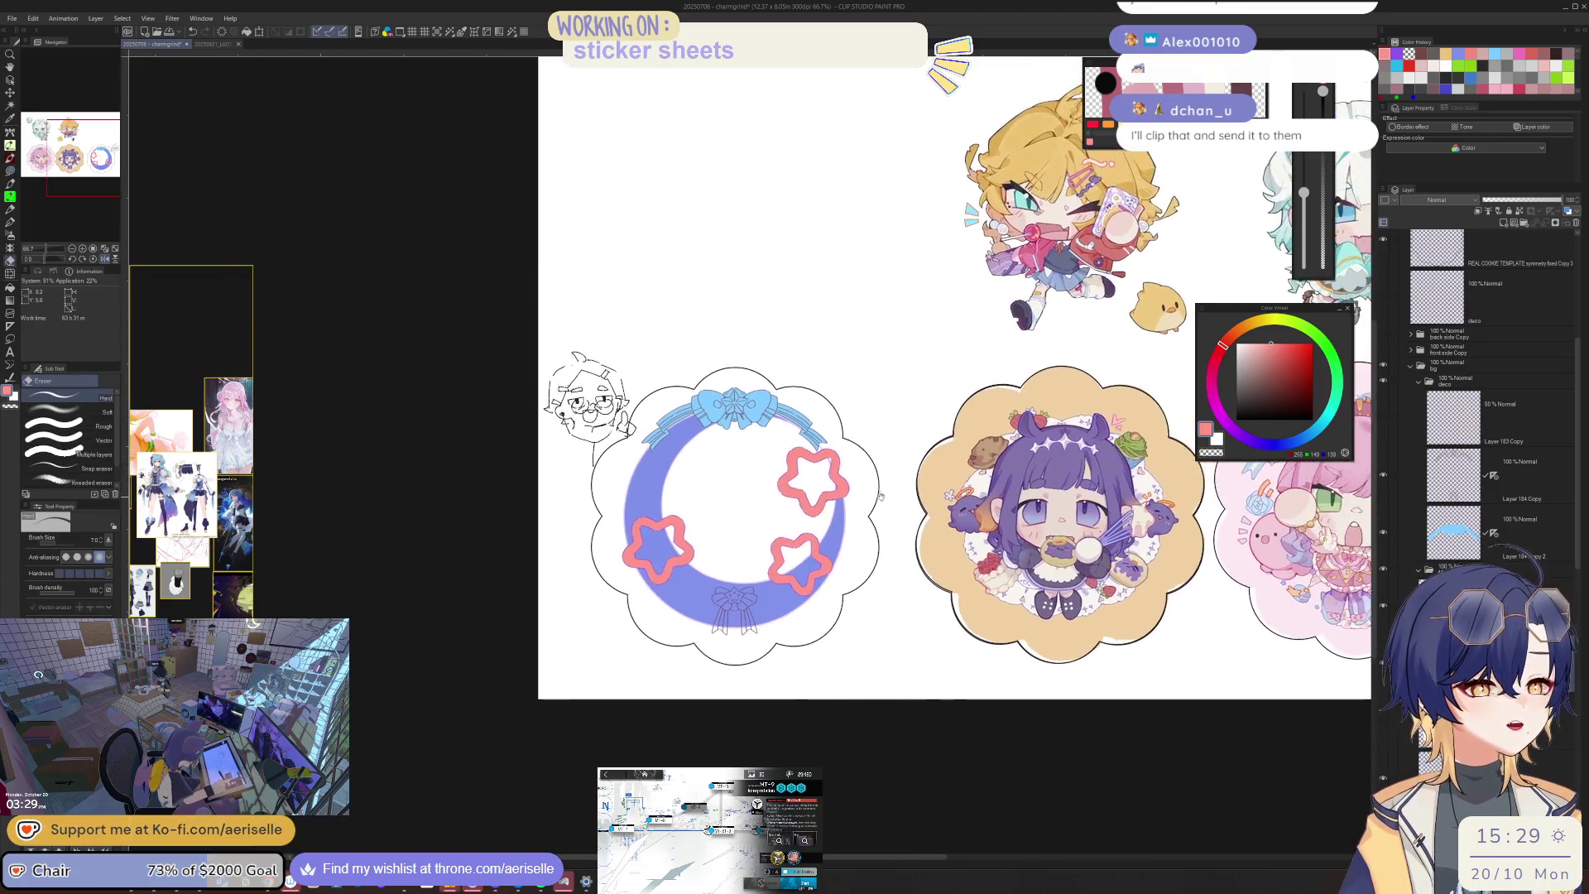
# Step: Frame the whole wreath sticker and zoom in on the pink stars with the eraser
pyautogui.scroll(8, 677, 452)
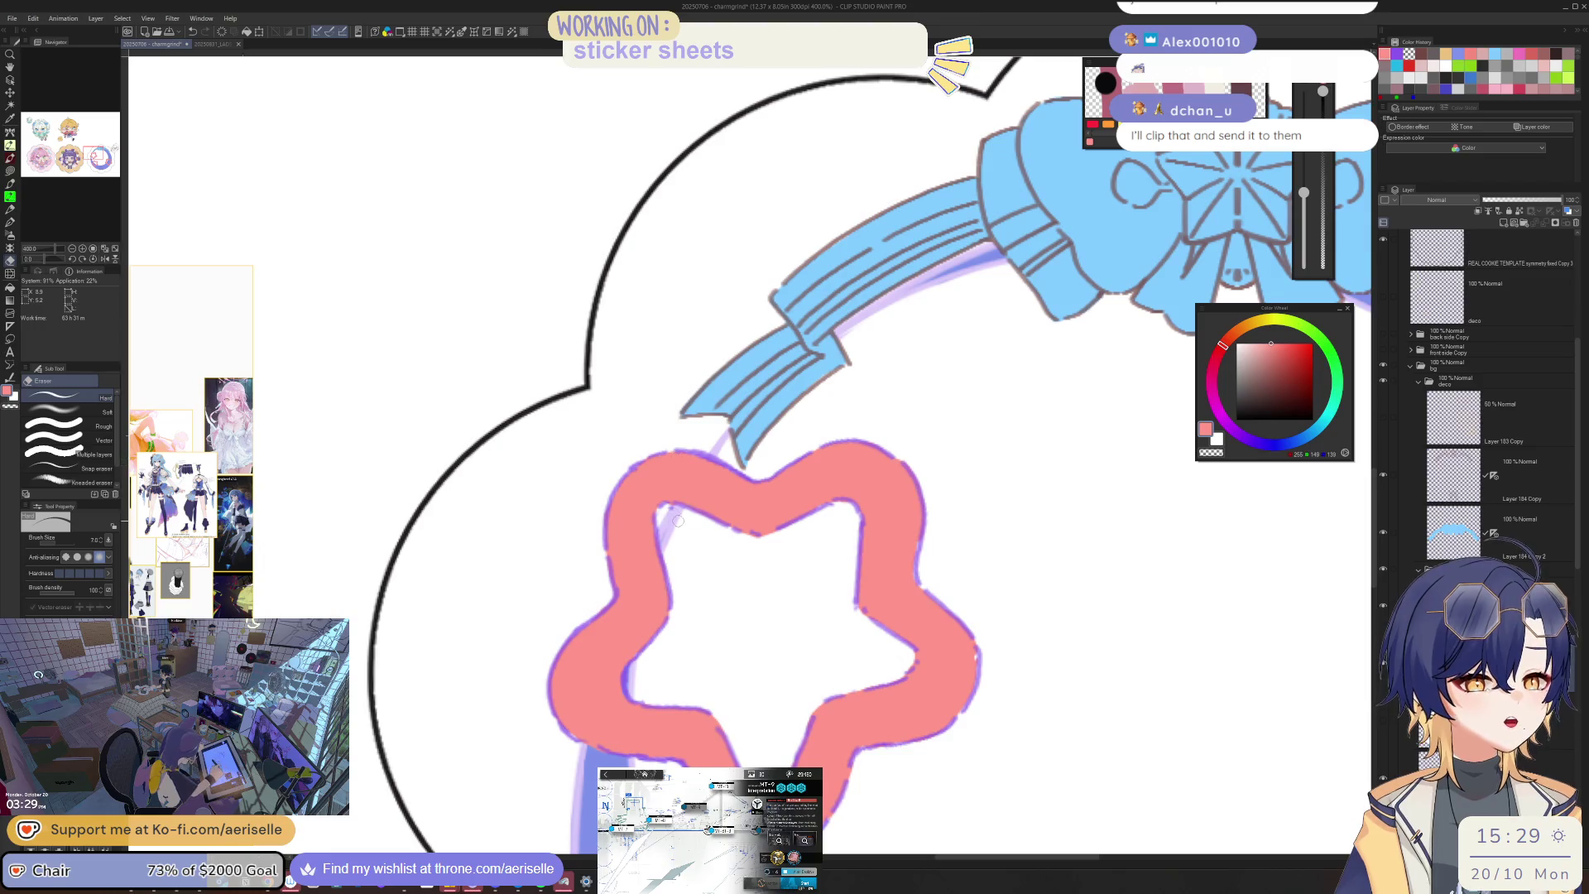
pyautogui.scroll(-4, 678, 520)
pyautogui.moveTo(933, 549)
pyautogui.mouseDown()
pyautogui.moveTo(899, 457)
pyautogui.moveTo(830, 432)
pyautogui.mouseUp()
pyautogui.scroll(3, 739, 478)
pyautogui.scroll(2, 739, 478)
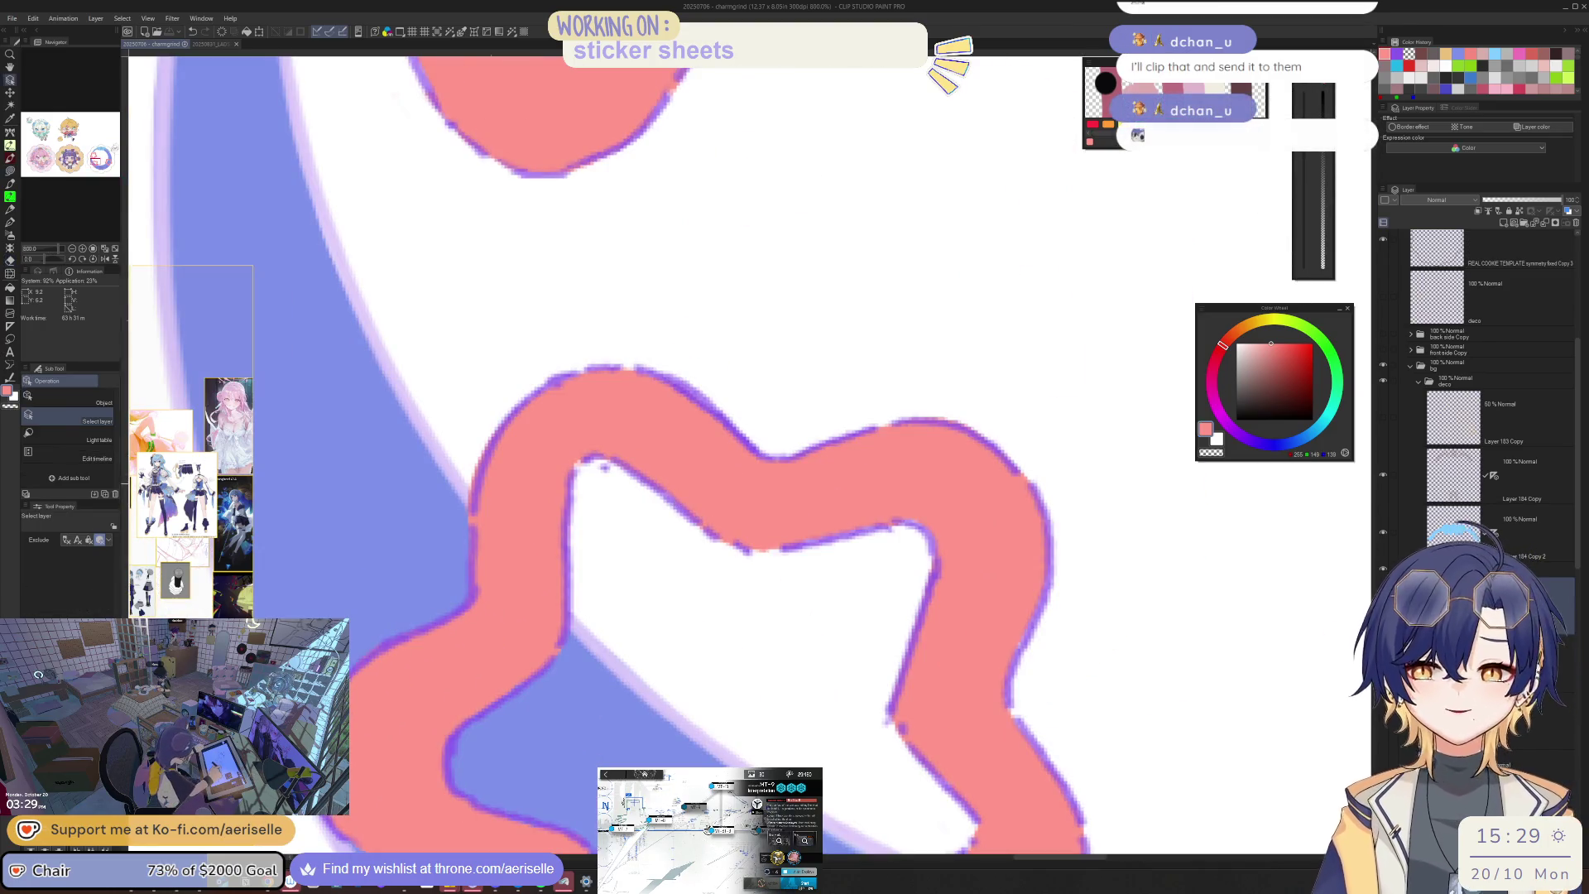
pyautogui.press('e')
pyautogui.scroll(-5, 735, 478)
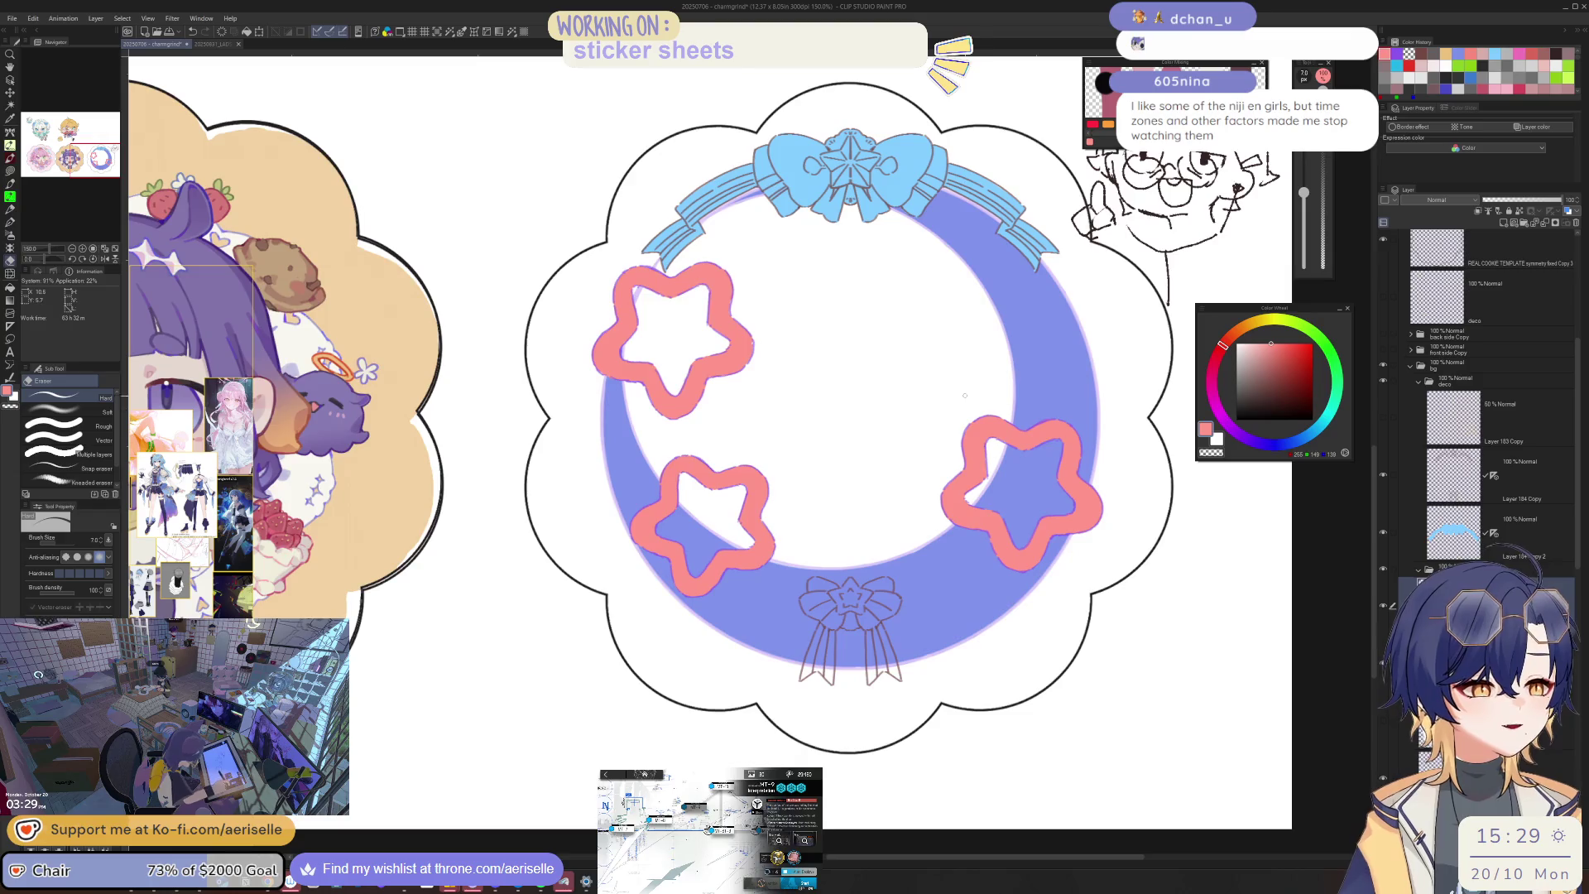
pyautogui.scroll(5, 977, 488)
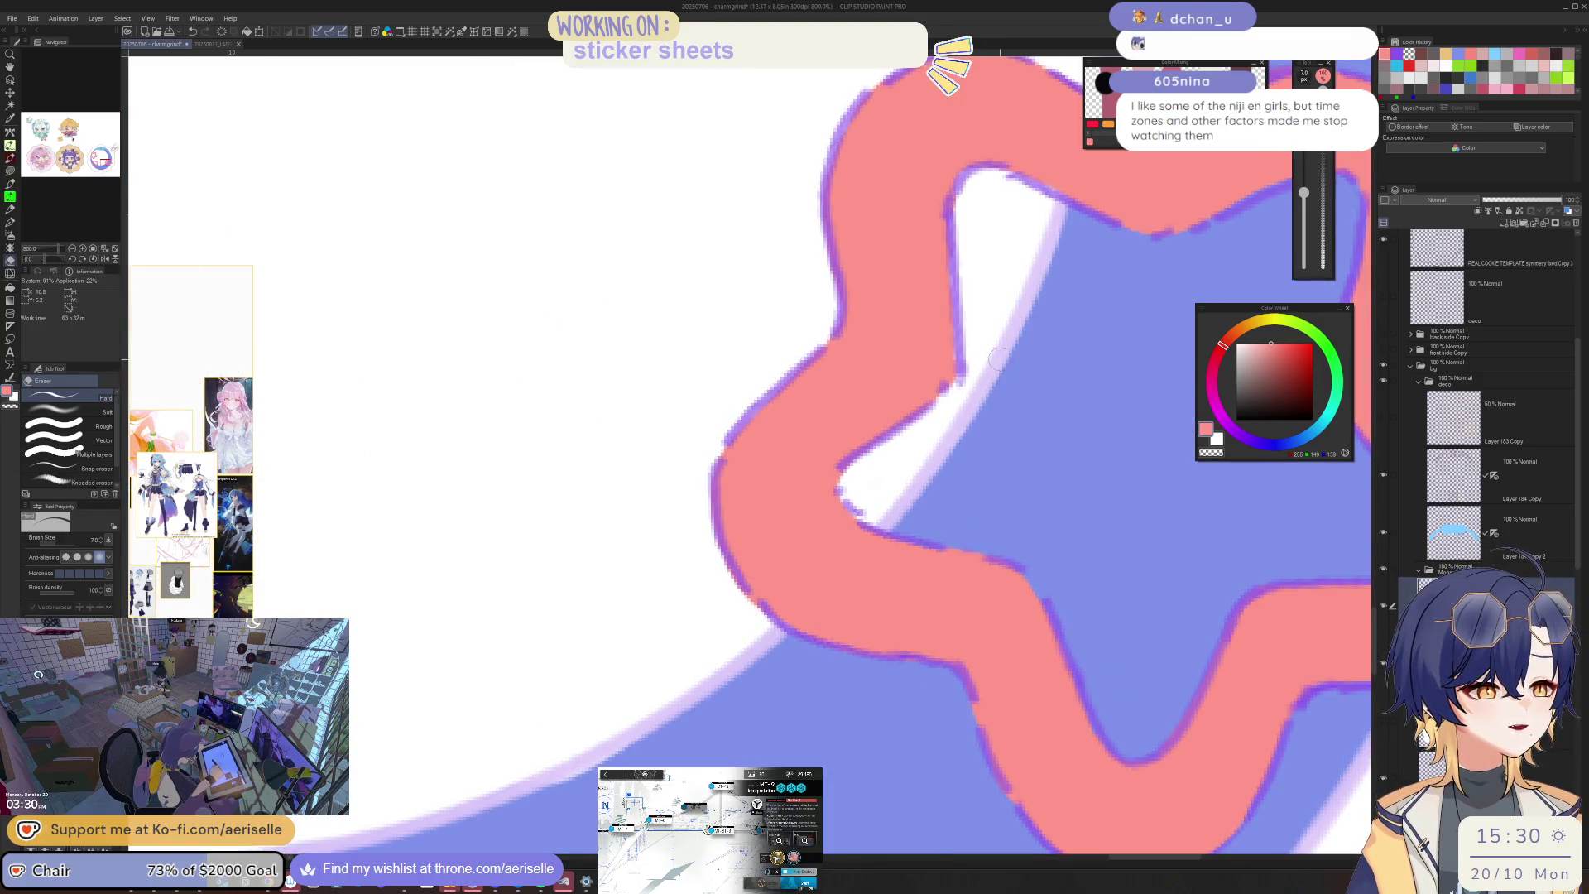
pyautogui.scroll(-5, 999, 357)
pyautogui.scroll(1, 1012, 680)
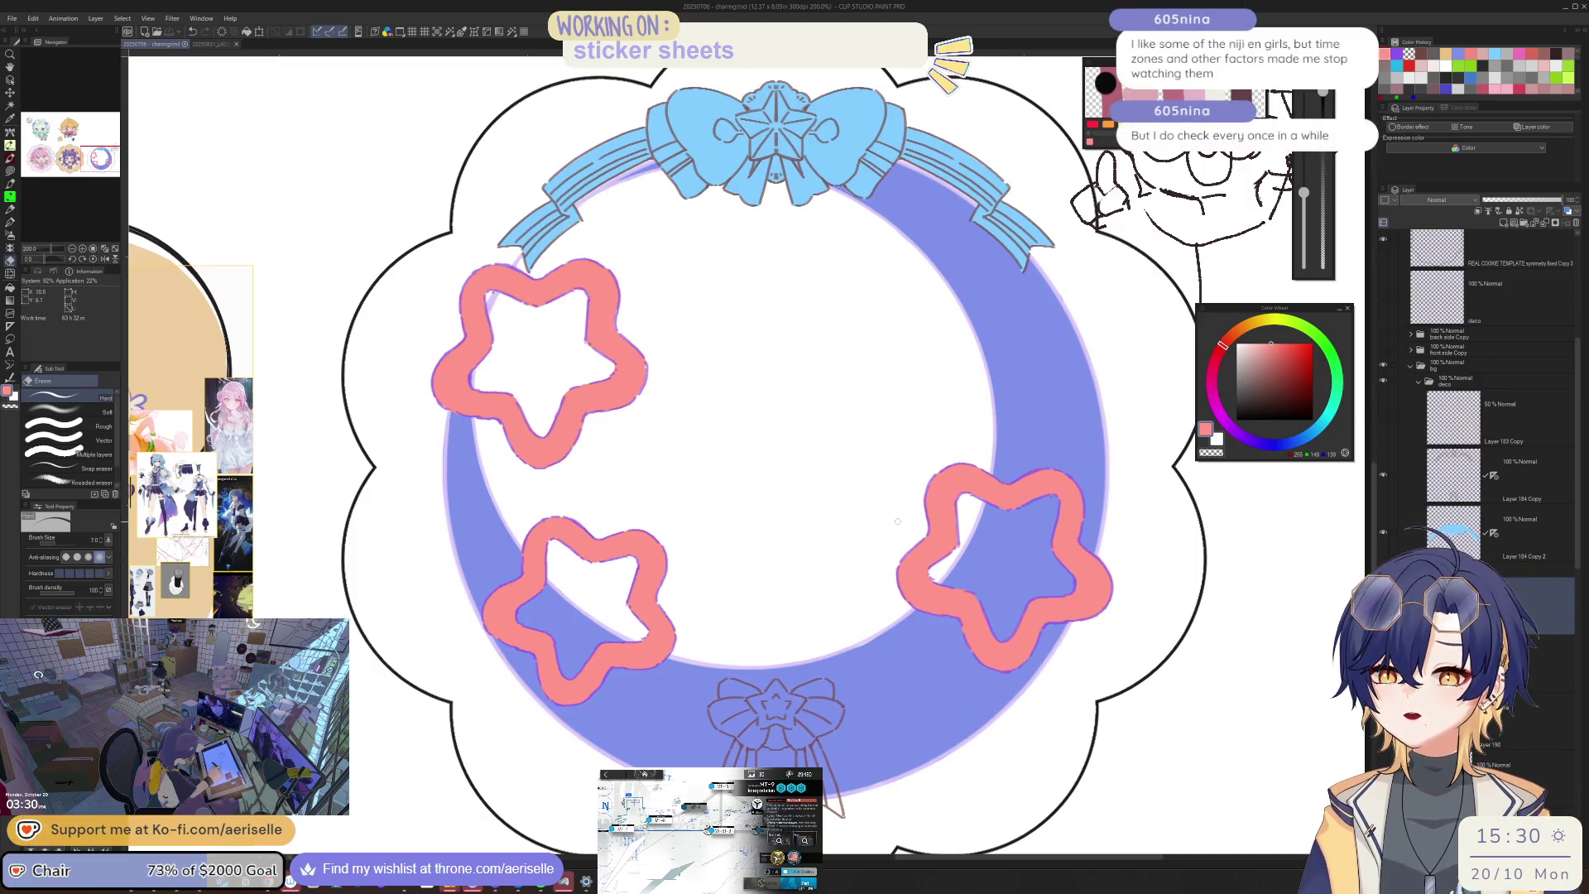
pyautogui.scroll(3, 897, 522)
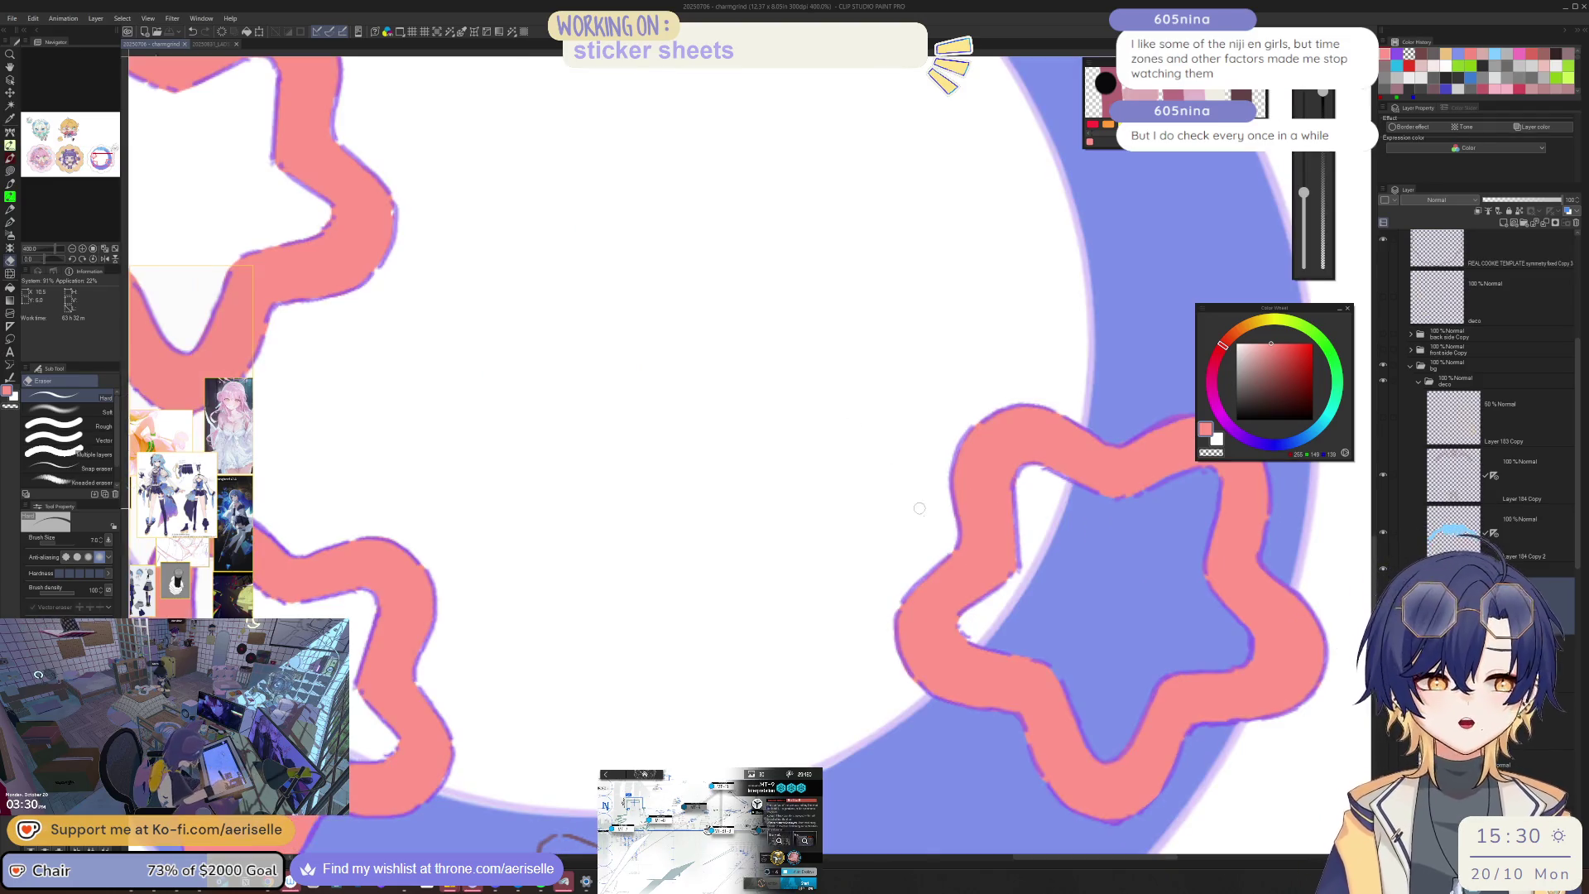
pyautogui.scroll(-3, 944, 538)
pyautogui.scroll(3, 977, 546)
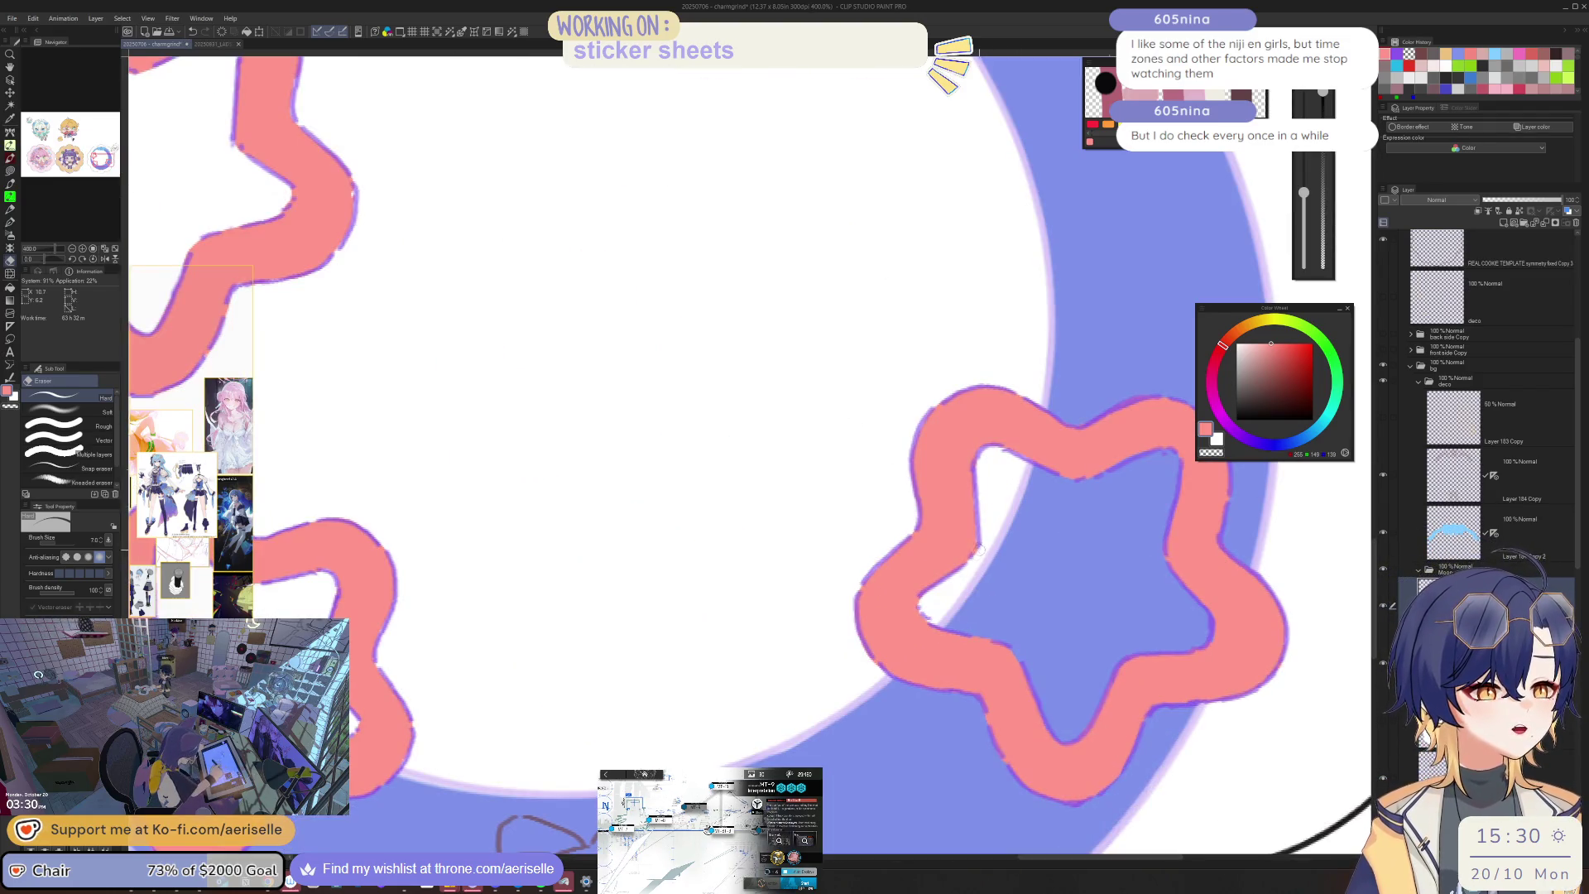
# Step: Sample the purple outline colour and retouch the star outlines with pen and eraser
pyautogui.press('o')
pyautogui.press('e')
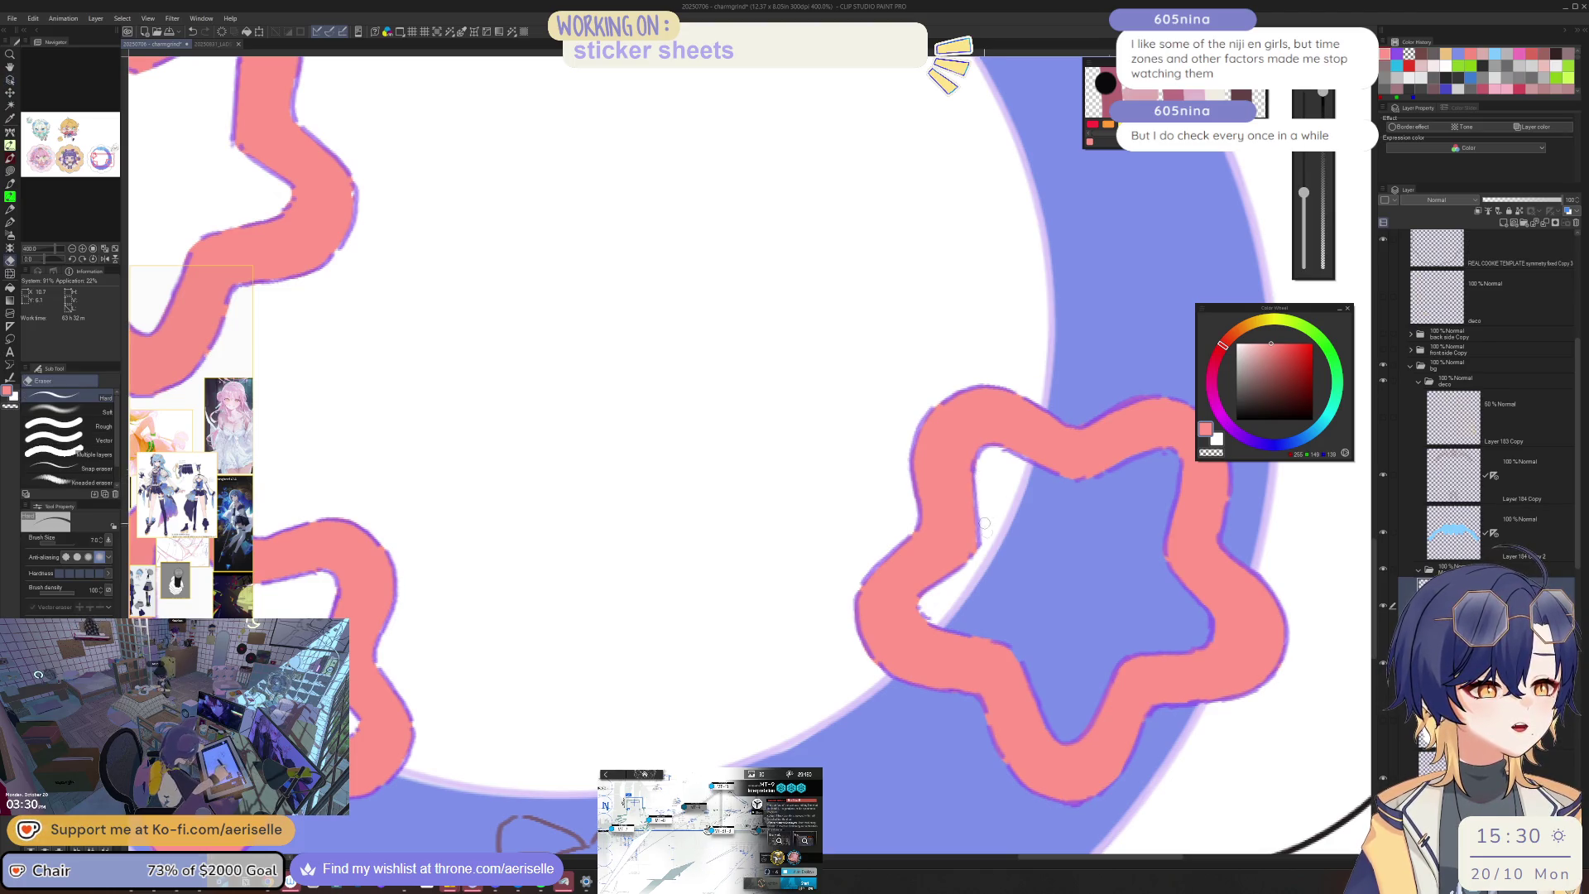
pyautogui.keyDown('alt'); pyautogui.click(980, 478); pyautogui.keyUp('alt')
pyautogui.press('p')
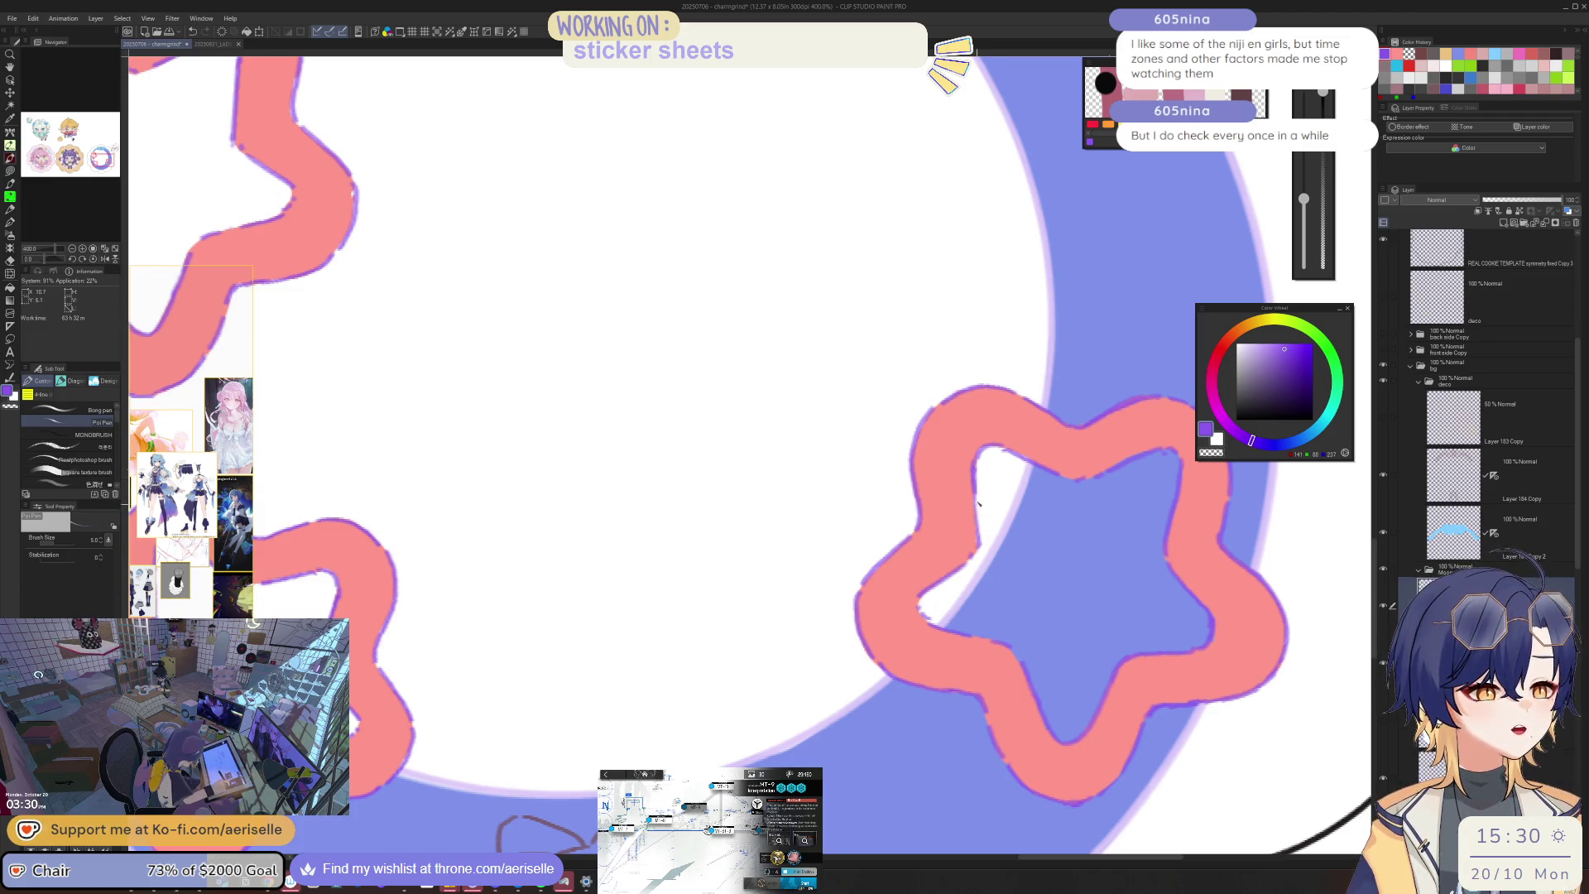
pyautogui.press('e')
pyautogui.press('p')
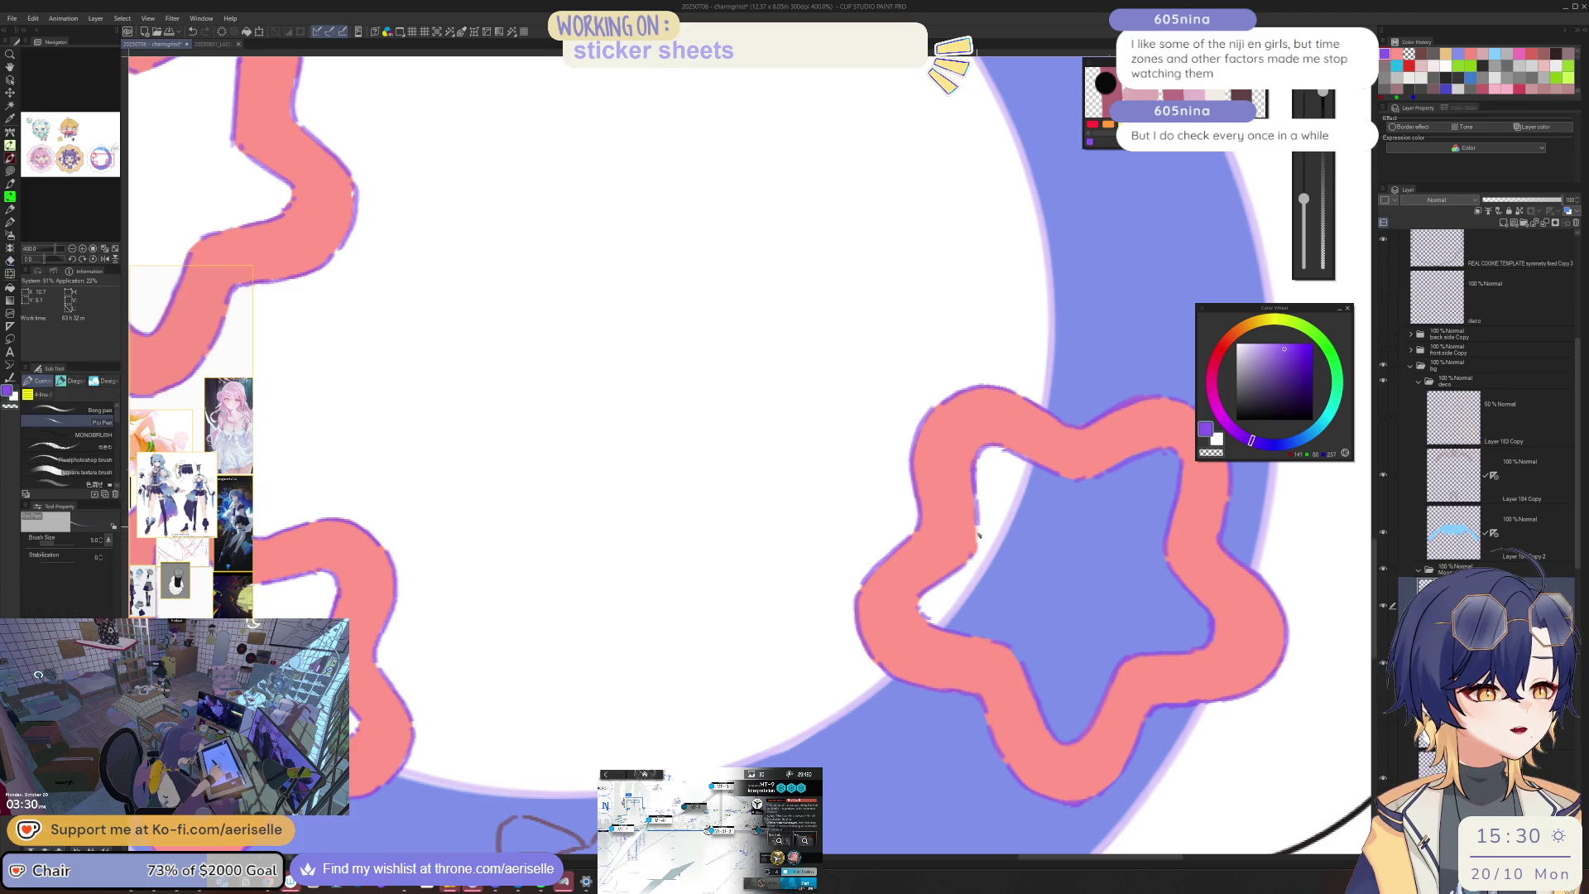
pyautogui.scroll(-6, 986, 506)
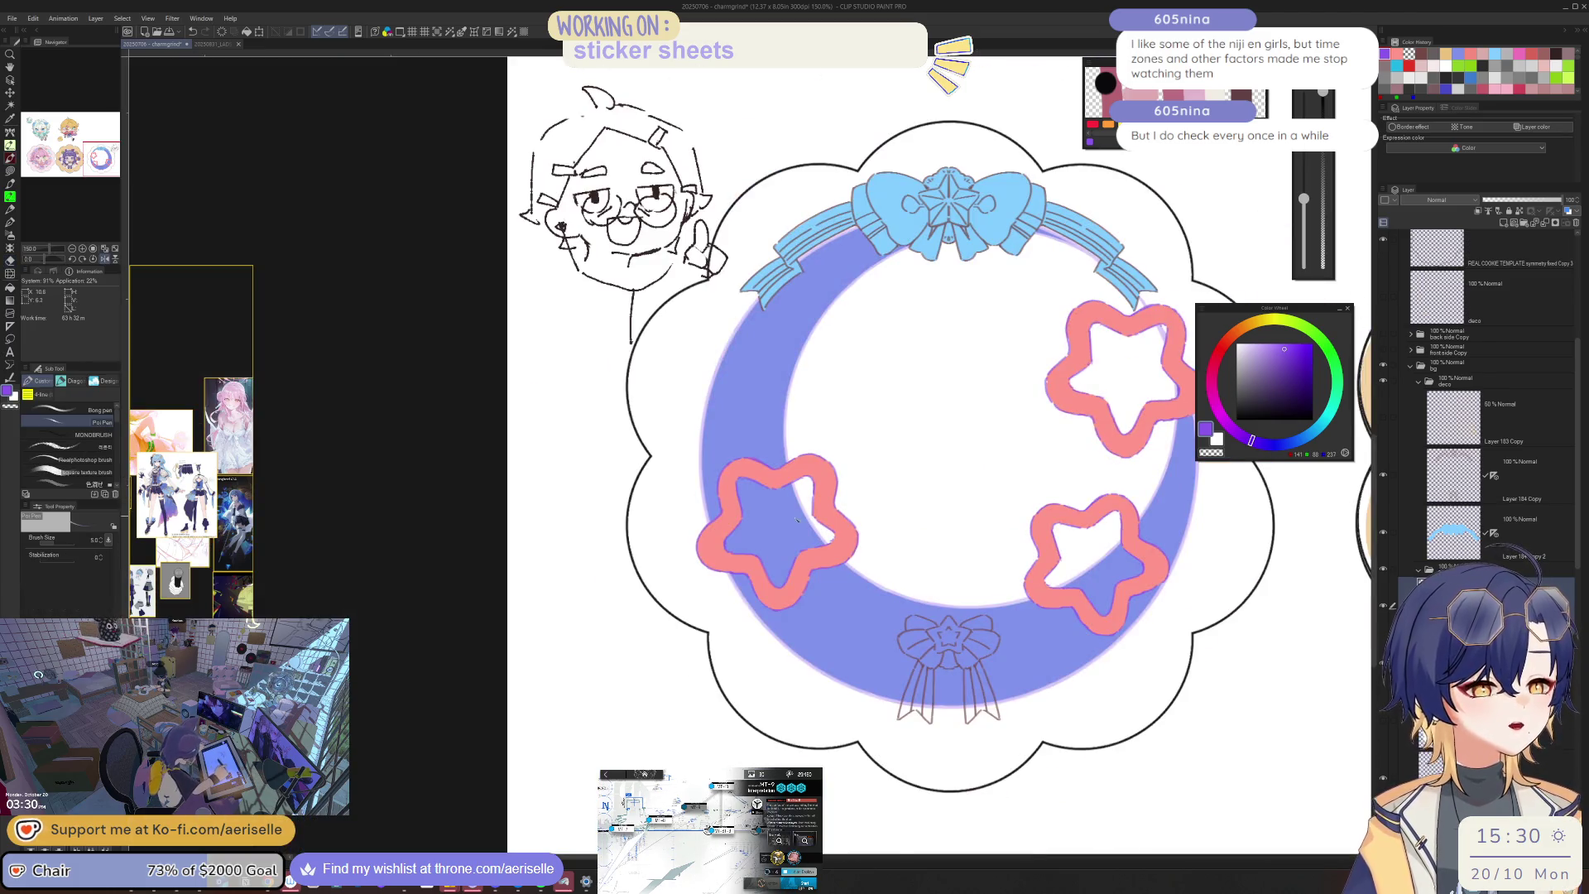
pyautogui.scroll(6, 801, 530)
pyautogui.press('e')
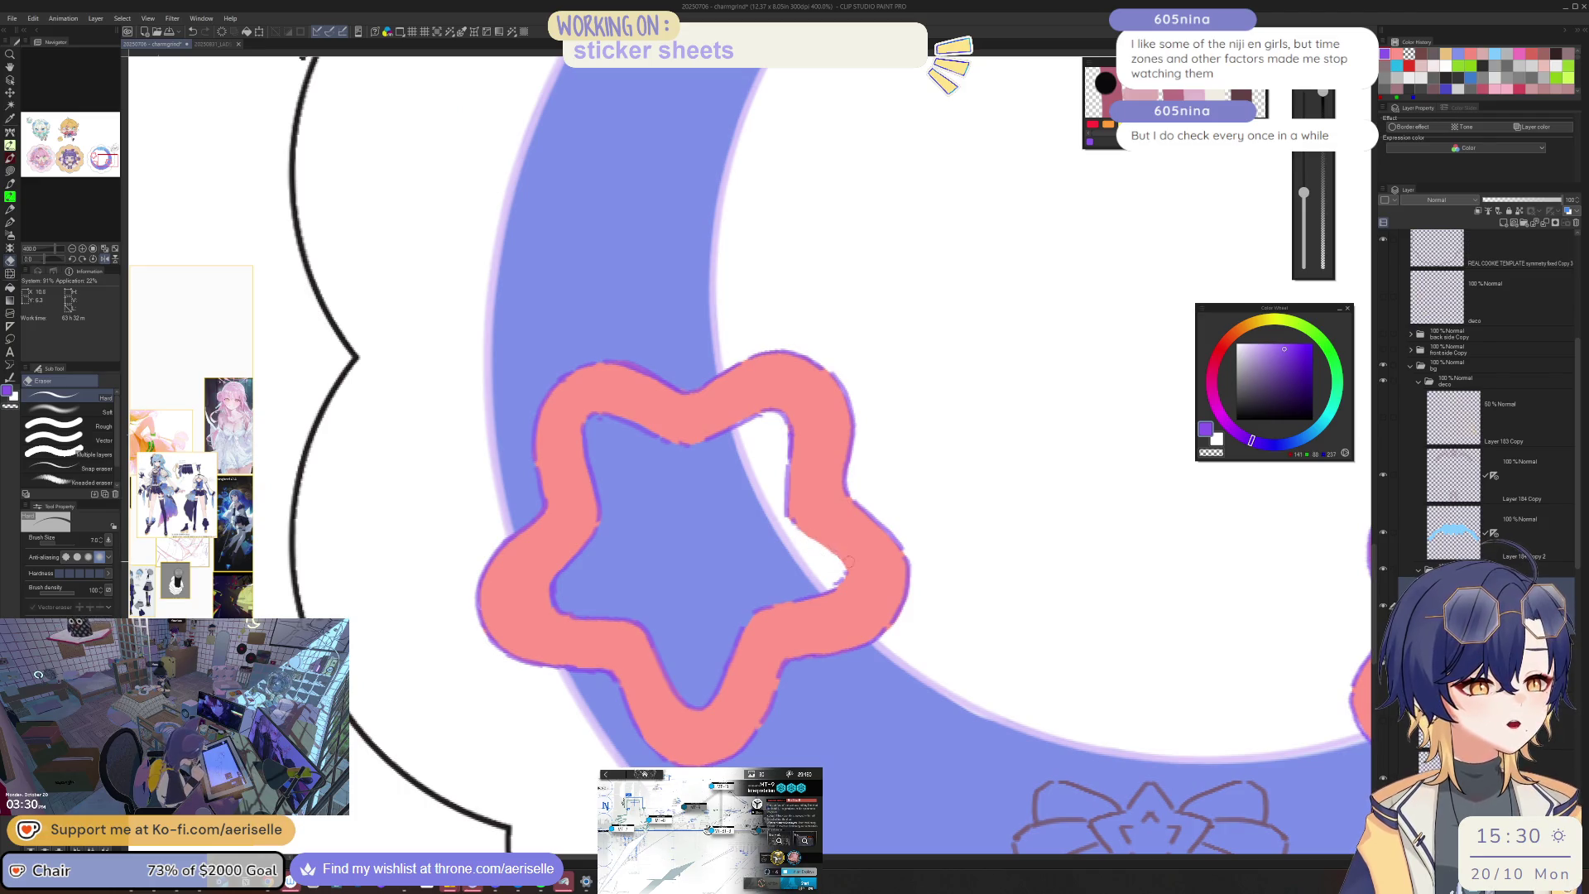
pyautogui.press('p')
# Step: Check the star in a mirrored view, unflip, and keep tidying its outline
pyautogui.press('h')
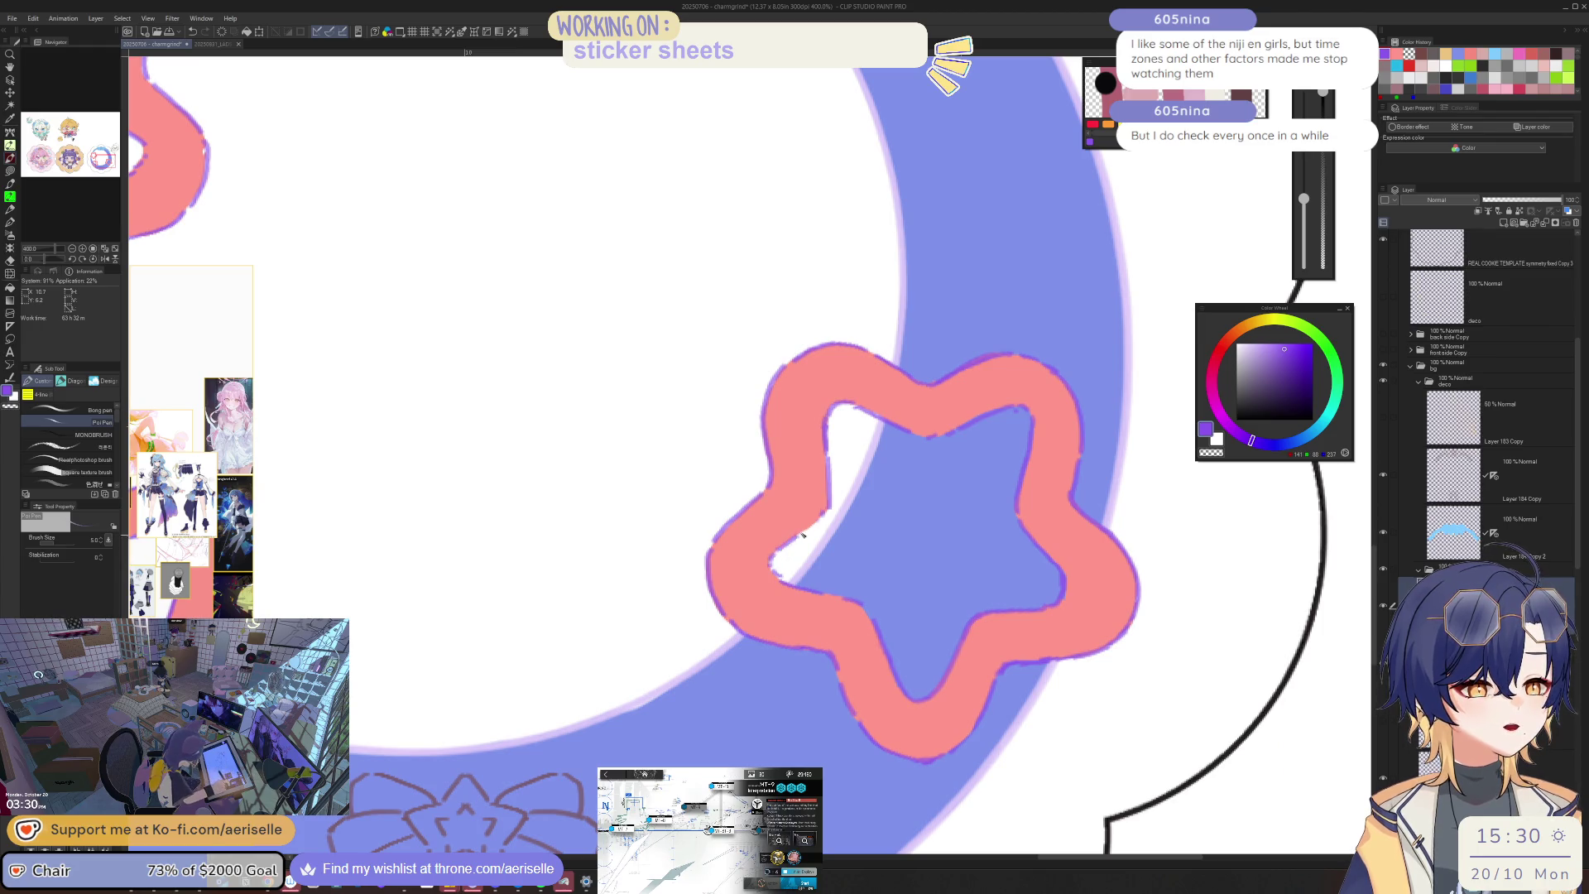
pyautogui.press('h')
pyautogui.scroll(-5, 778, 553)
pyautogui.scroll(5, 876, 460)
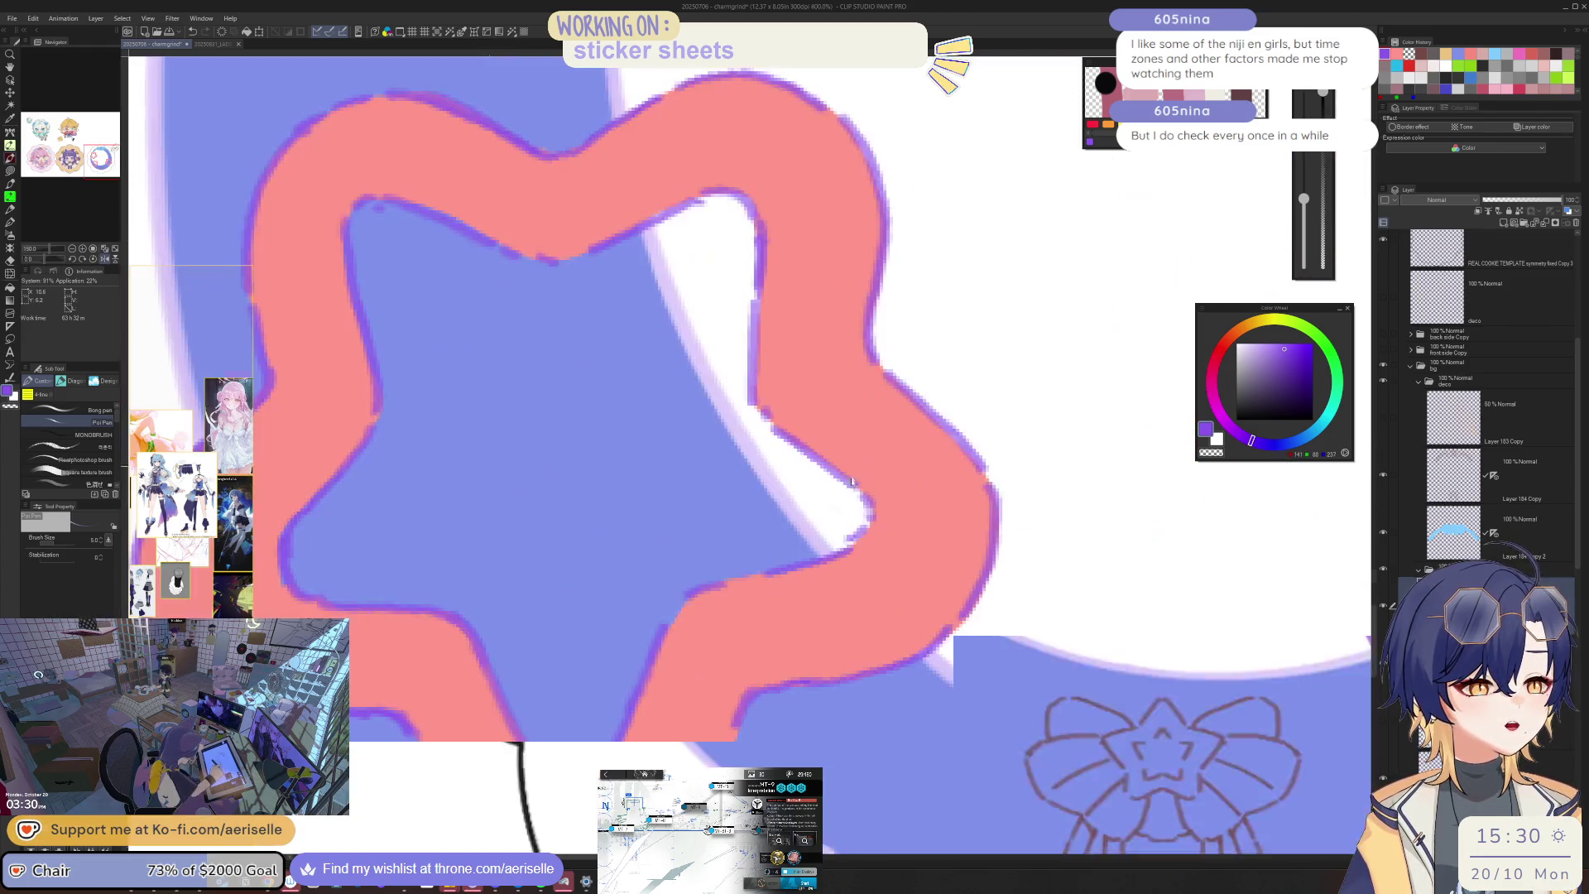
pyautogui.press('e')
pyautogui.press('p')
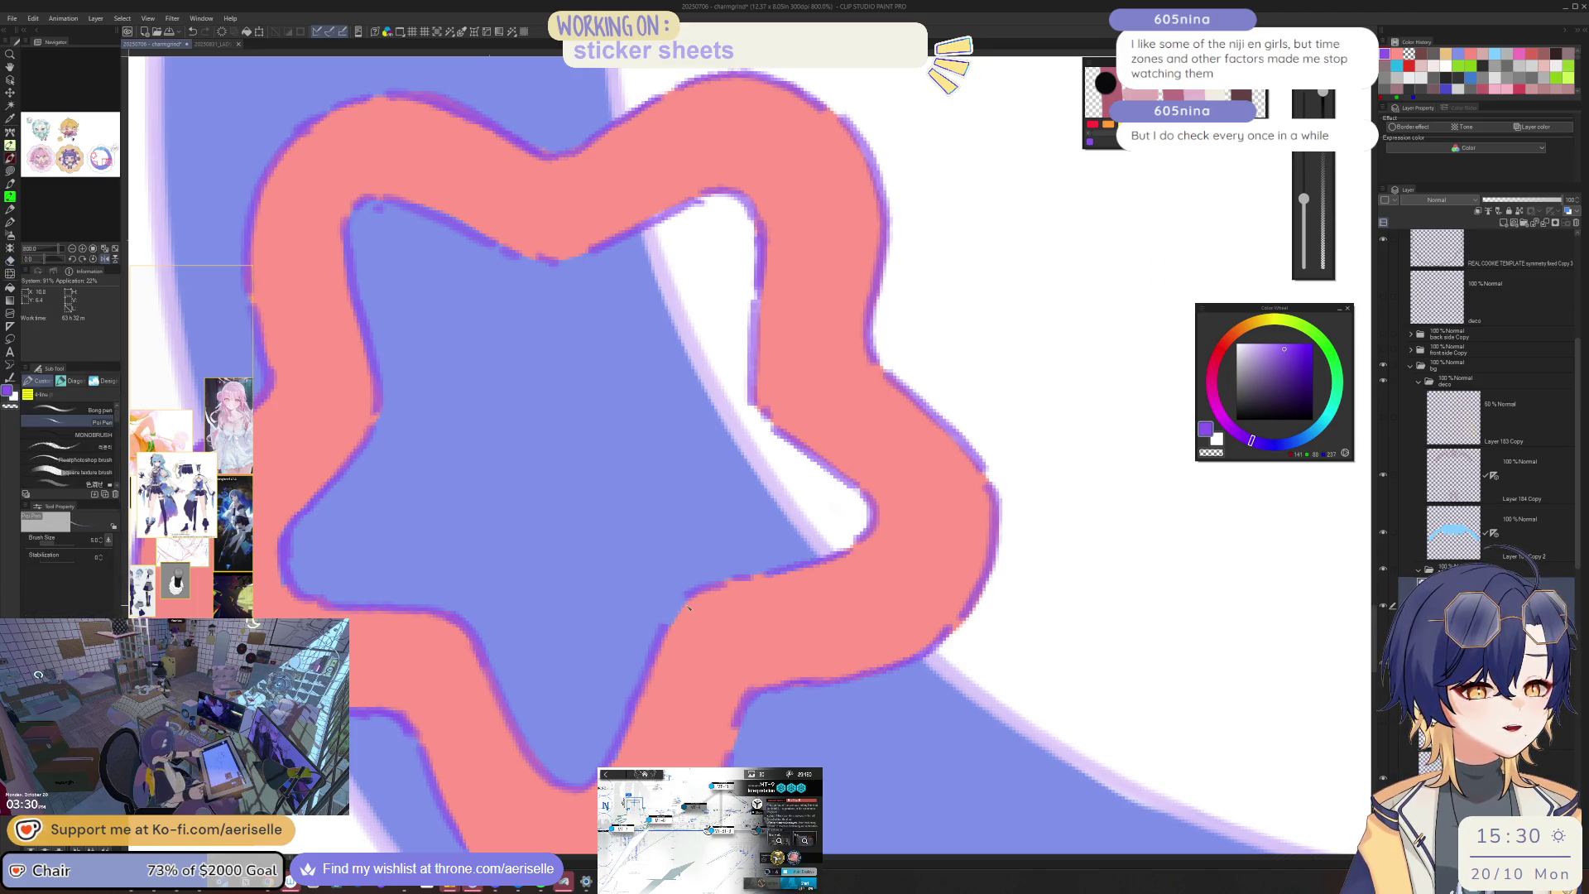
# Step: Fill pink along the star's lower outer edge, then view both stickers
pyautogui.moveTo(688, 608); pyautogui.dragTo(762, 384)
pyautogui.press('e')
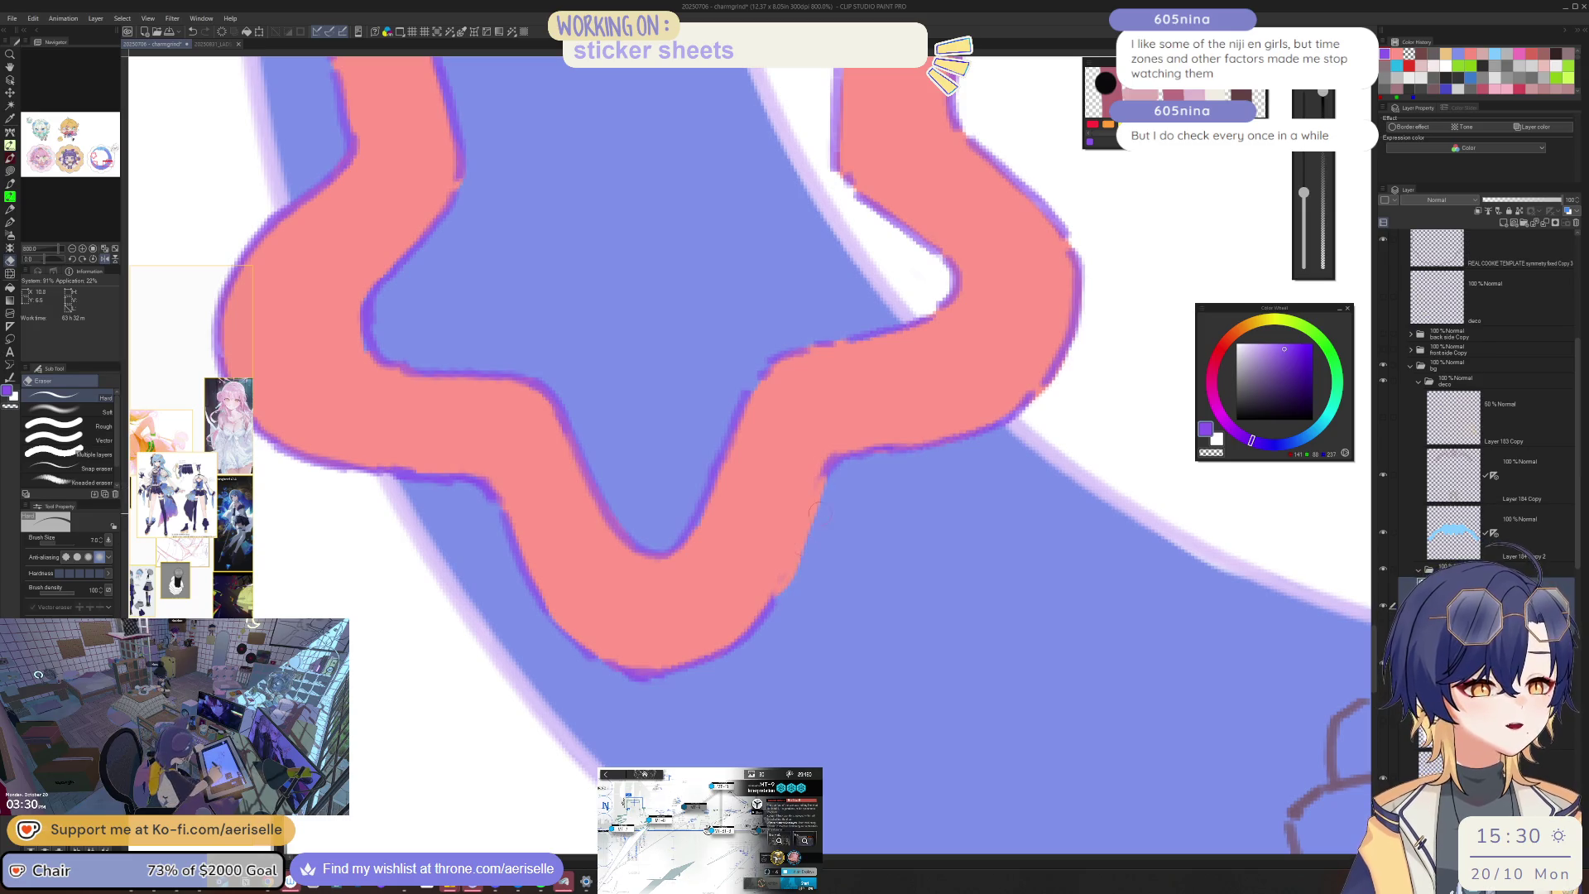
pyautogui.press('p')
pyautogui.moveTo(820, 480); pyautogui.dragTo(782, 591)
pyautogui.press('e')
pyautogui.scroll(-8, 927, 565)
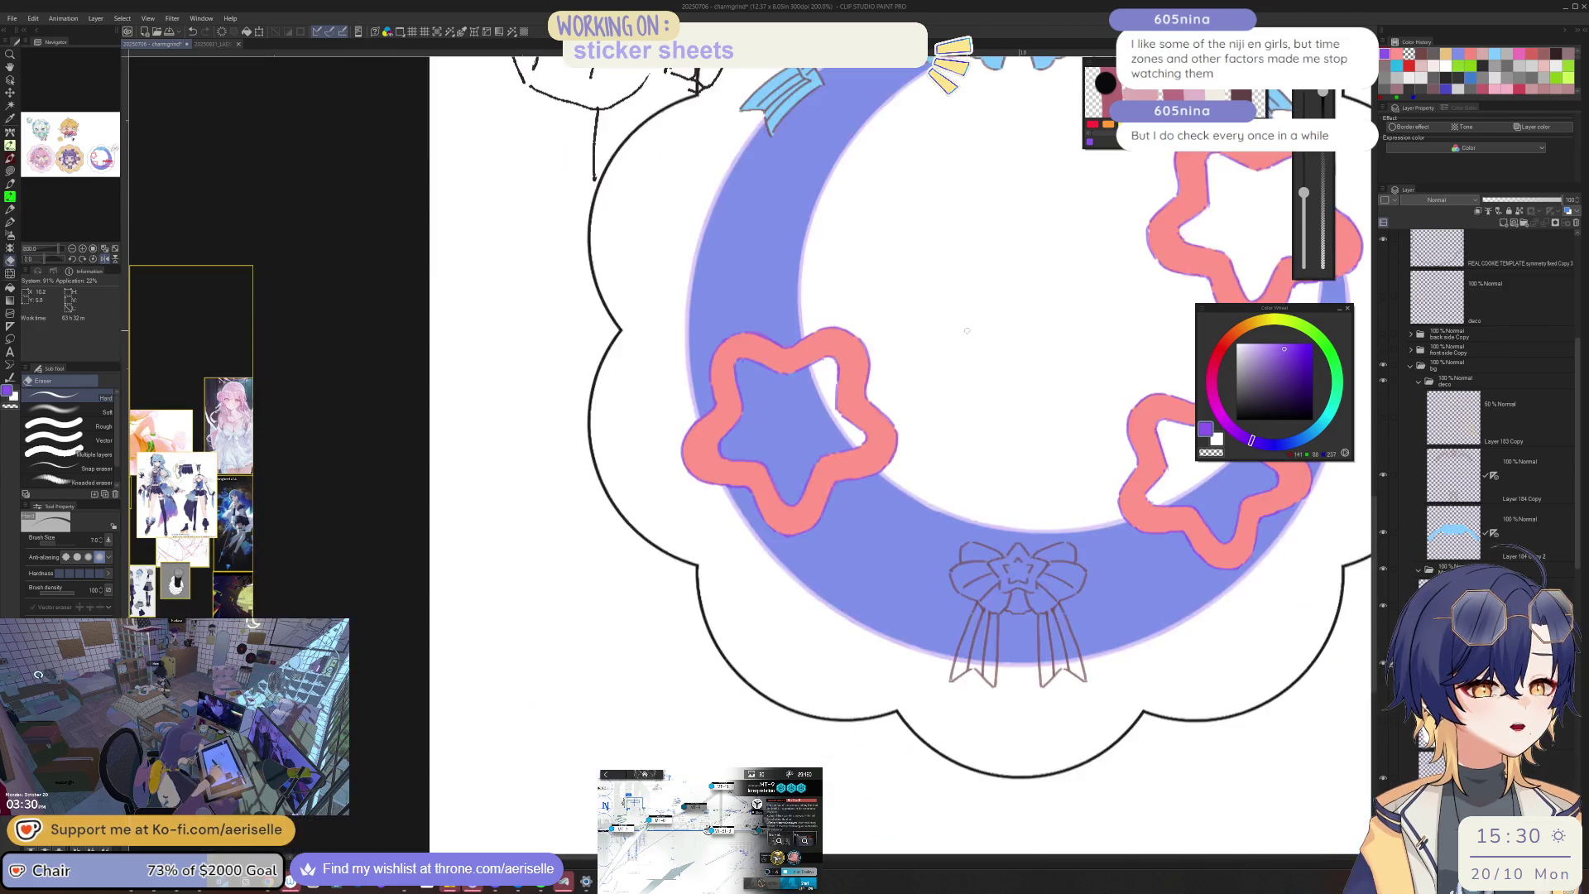
pyautogui.moveTo(926, 565); pyautogui.dragTo(1055, 605)
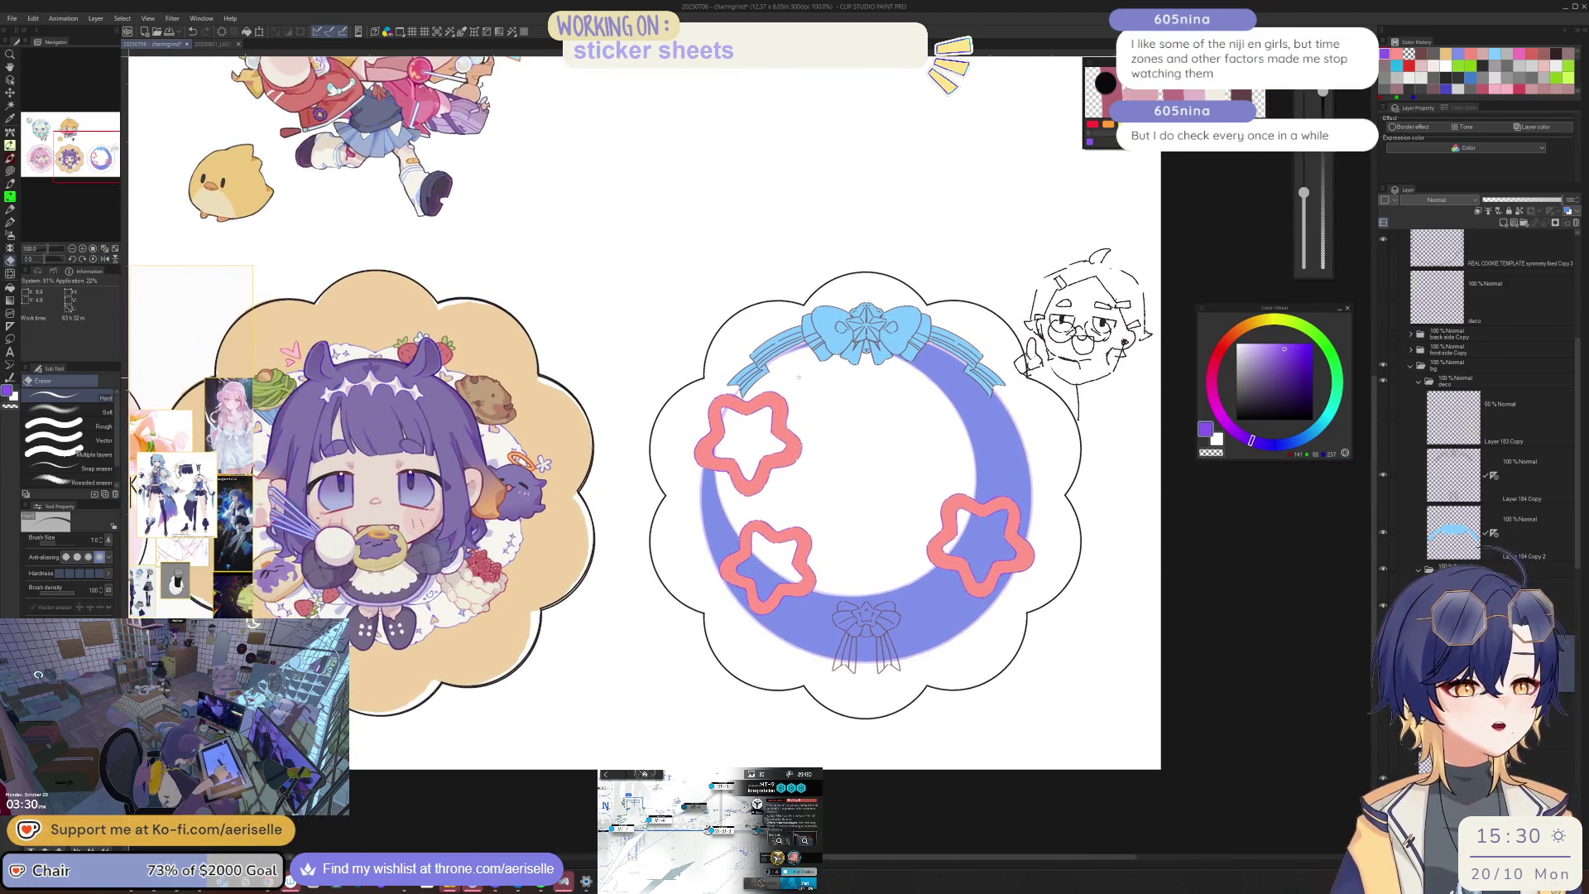
# Step: Sample the star's pink and lasso-fill the gap on its right edge
pyautogui.scroll(4, 782, 464)
pyautogui.press('u')
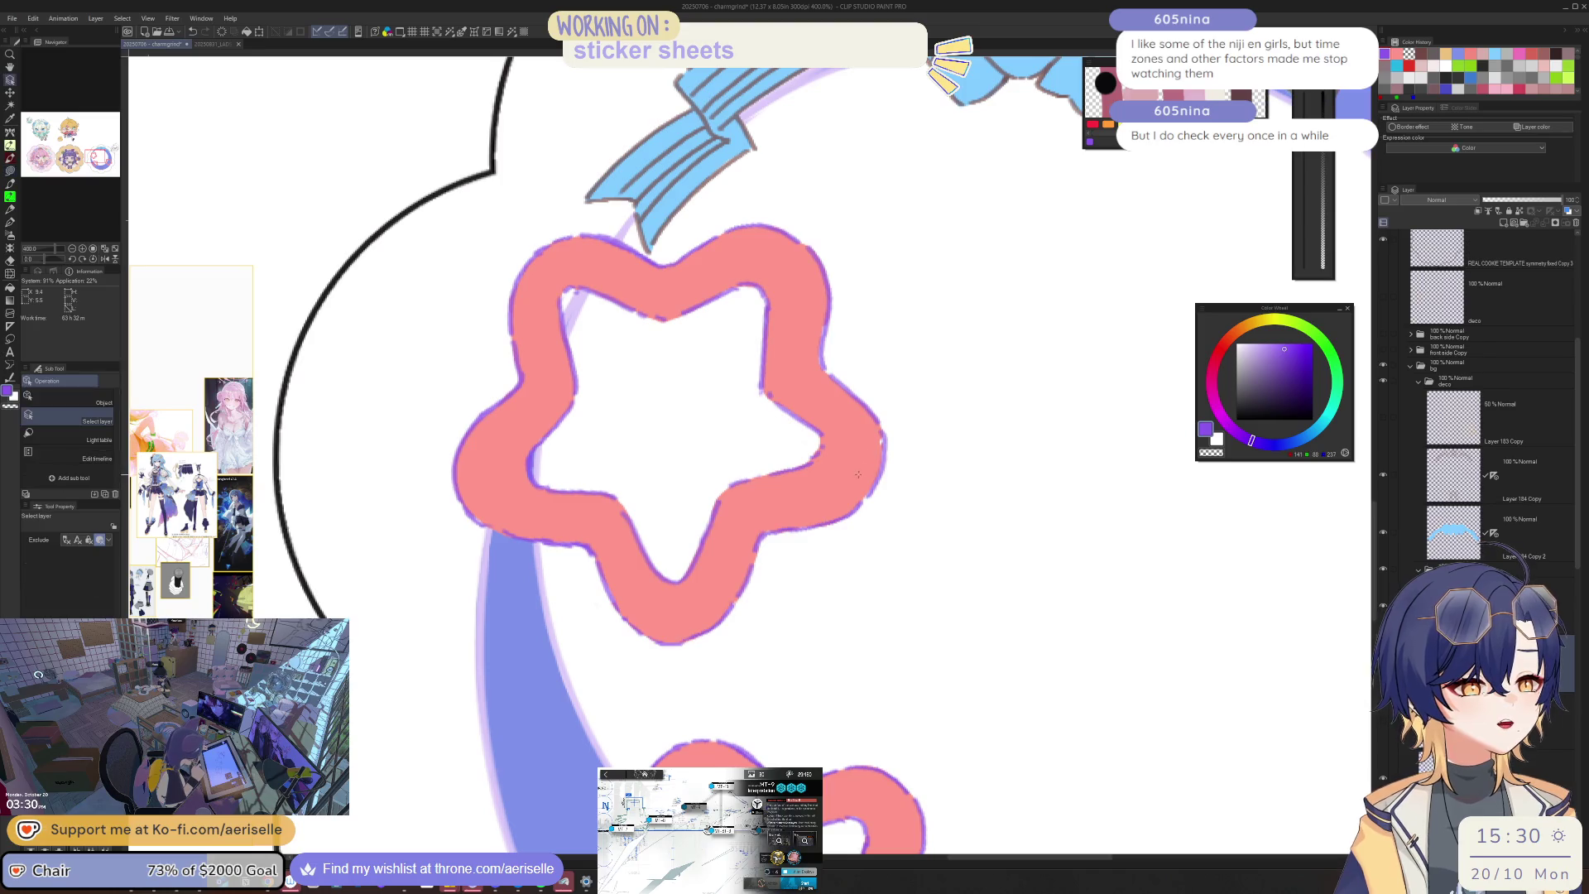
pyautogui.keyDown('alt'); pyautogui.click(878, 430); pyautogui.keyUp('alt')
pyautogui.moveTo(862, 463); pyautogui.dragTo(859, 500)
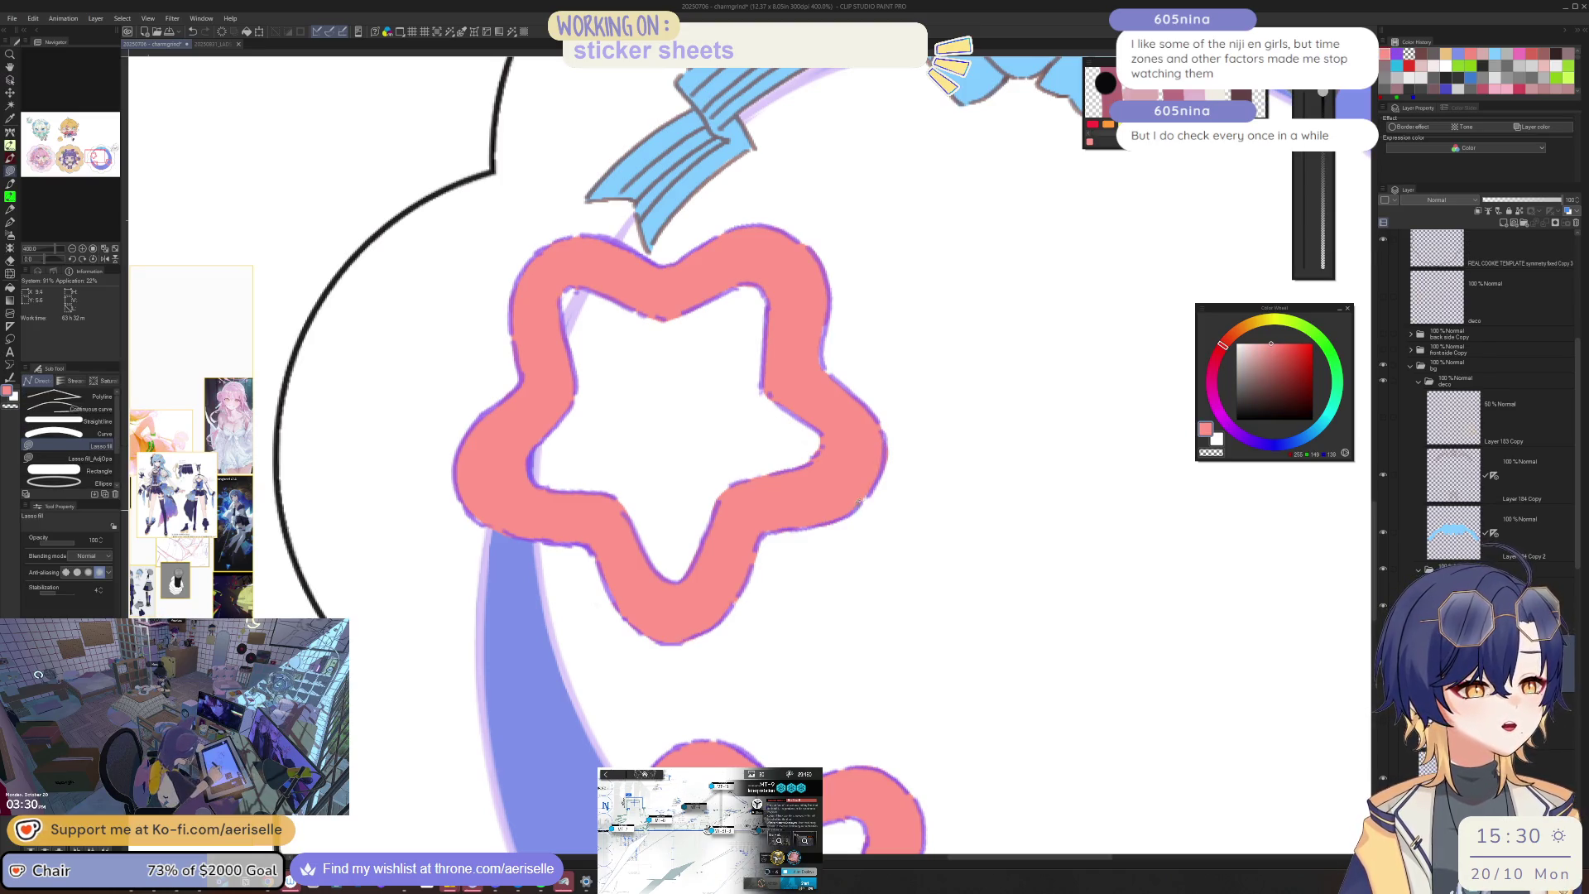
pyautogui.press('e')
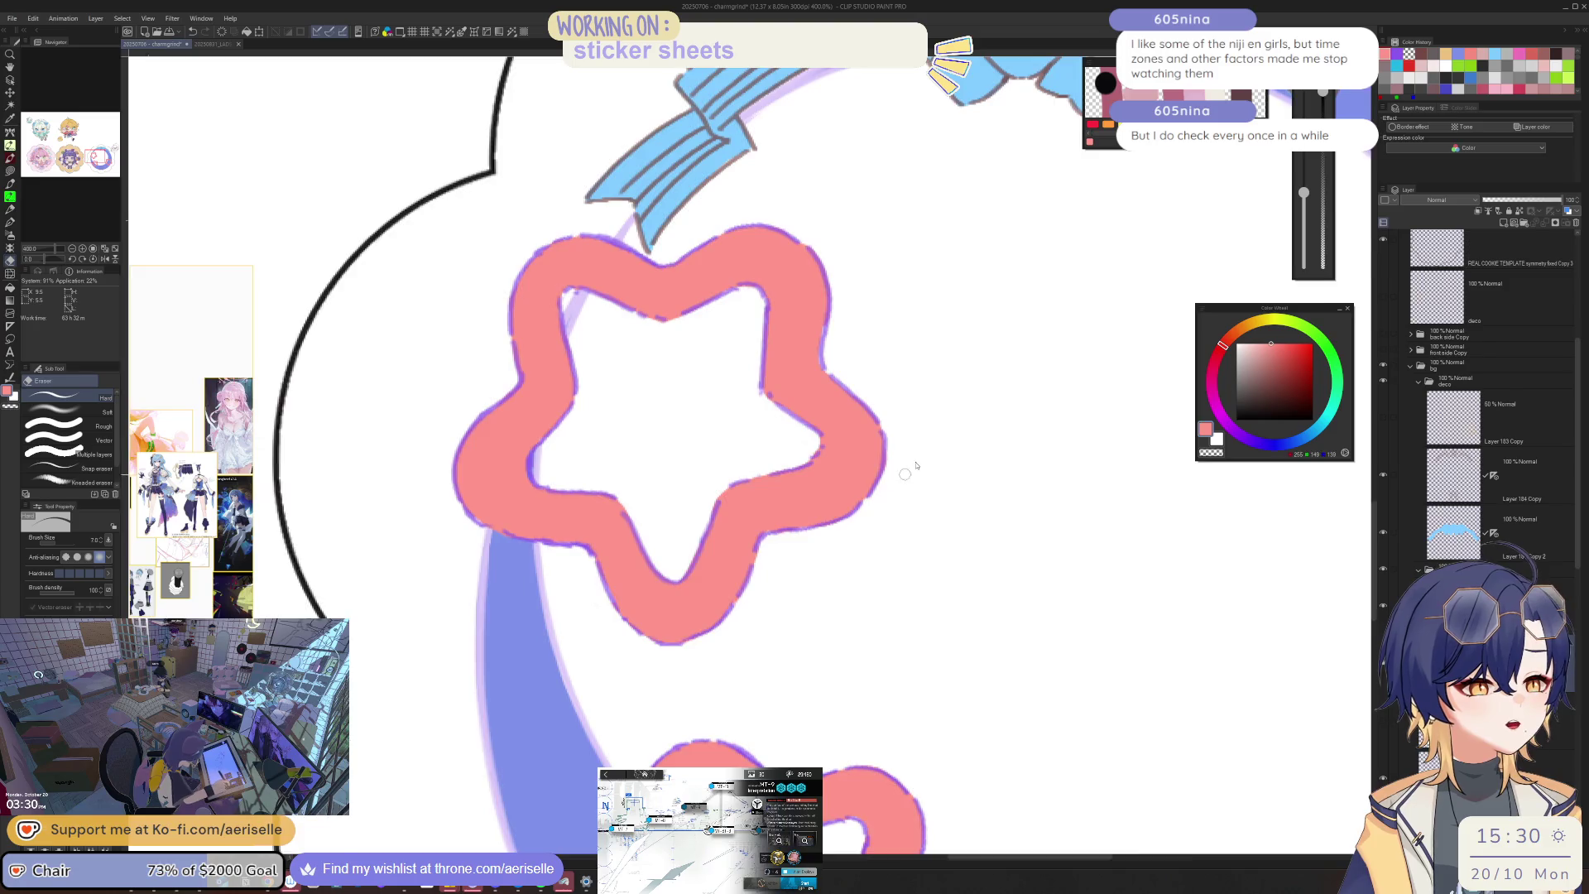
# Step: Centre the moon wreath sticker in view and switch to the layer picker
pyautogui.scroll(-4, 912, 461)
pyautogui.moveTo(1031, 422); pyautogui.dragTo(900, 473)
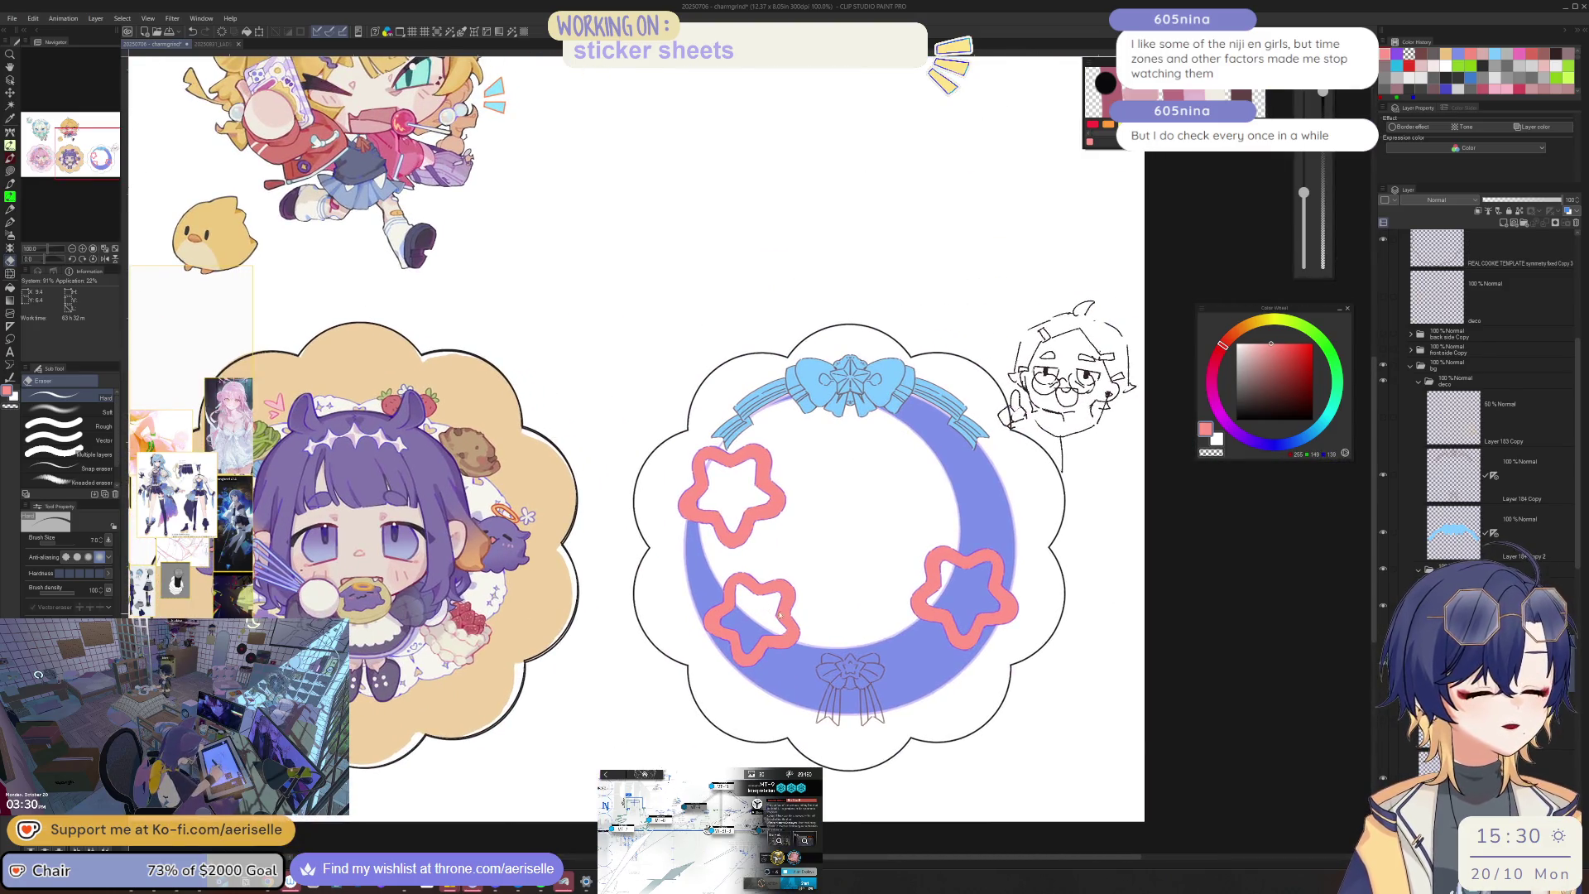
pyautogui.scroll(6, 781, 615)
pyautogui.press('o')
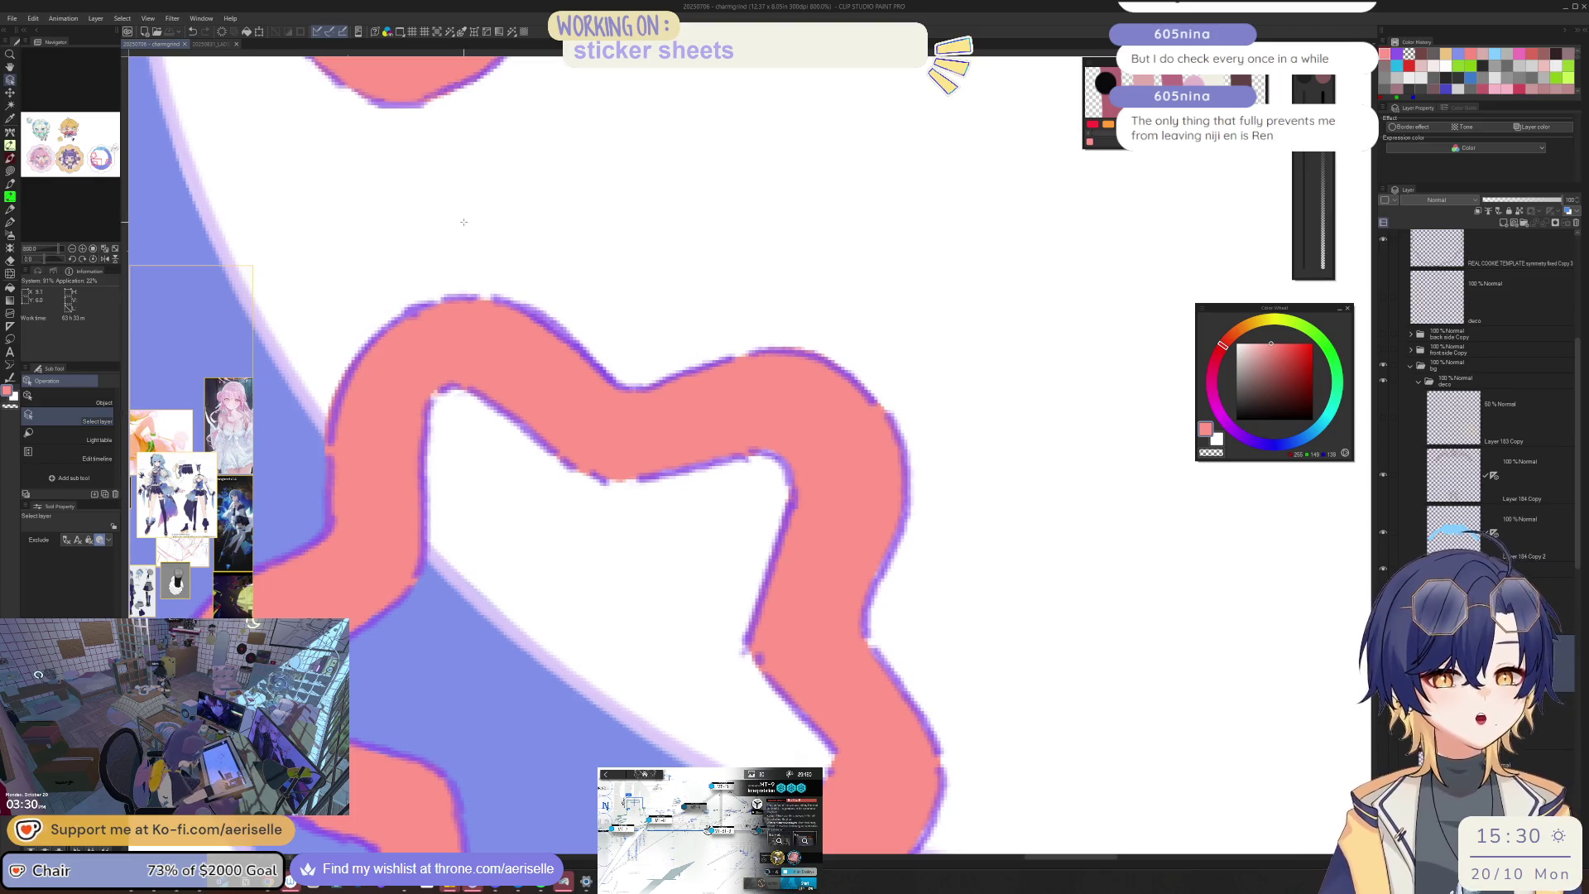
pyautogui.moveTo(248, 497)
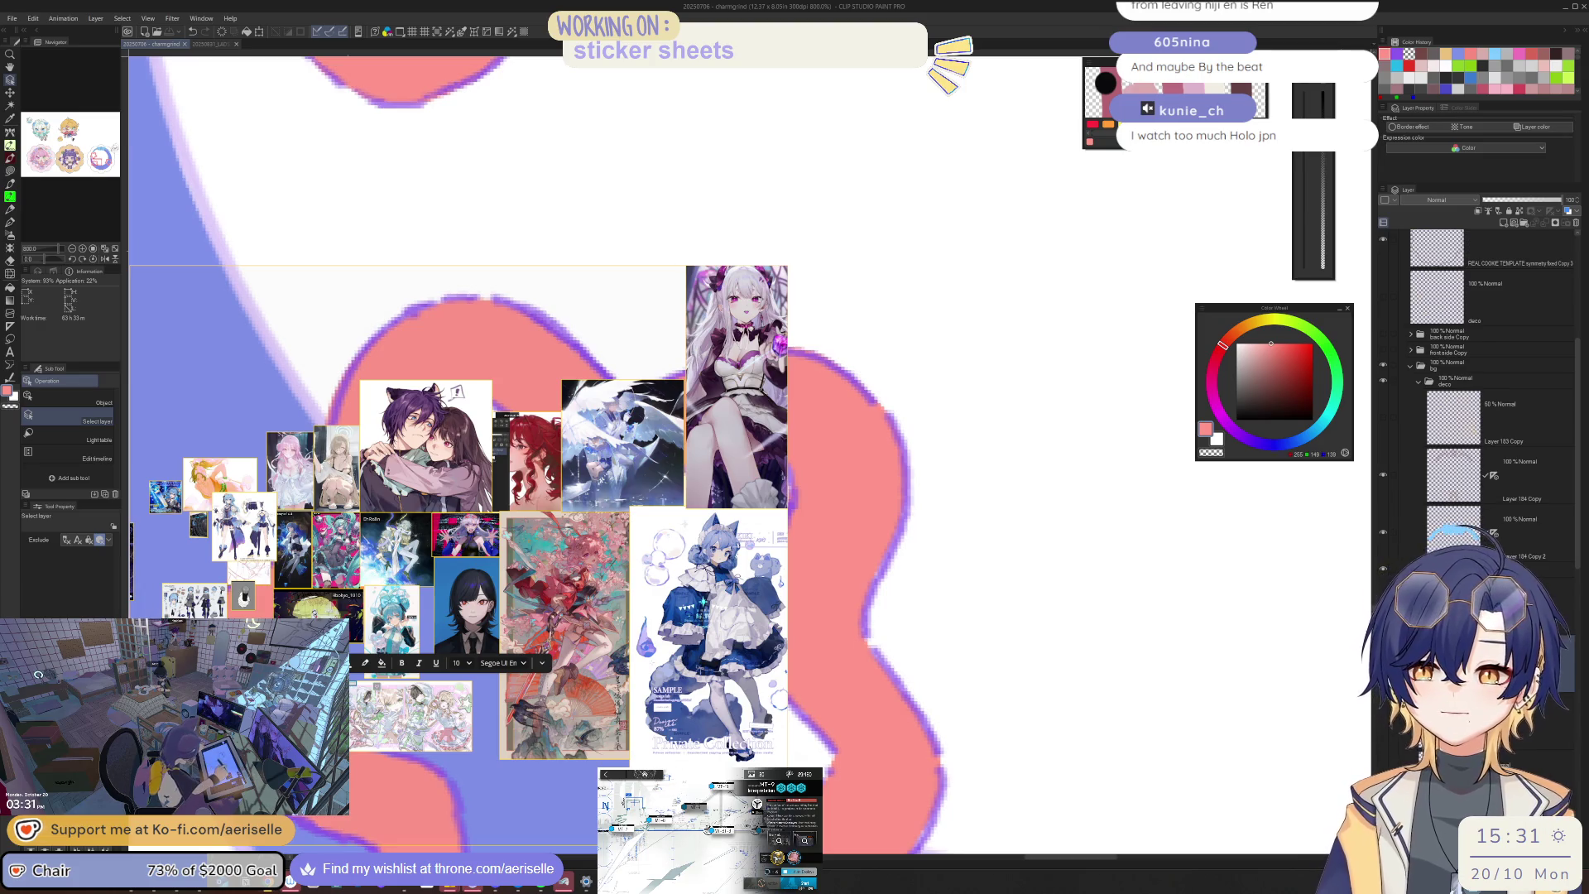
# Step: Select the star-keychain reference image in PureRef and narrow the window around the star photo
pyautogui.scroll(-3, 497, 578)
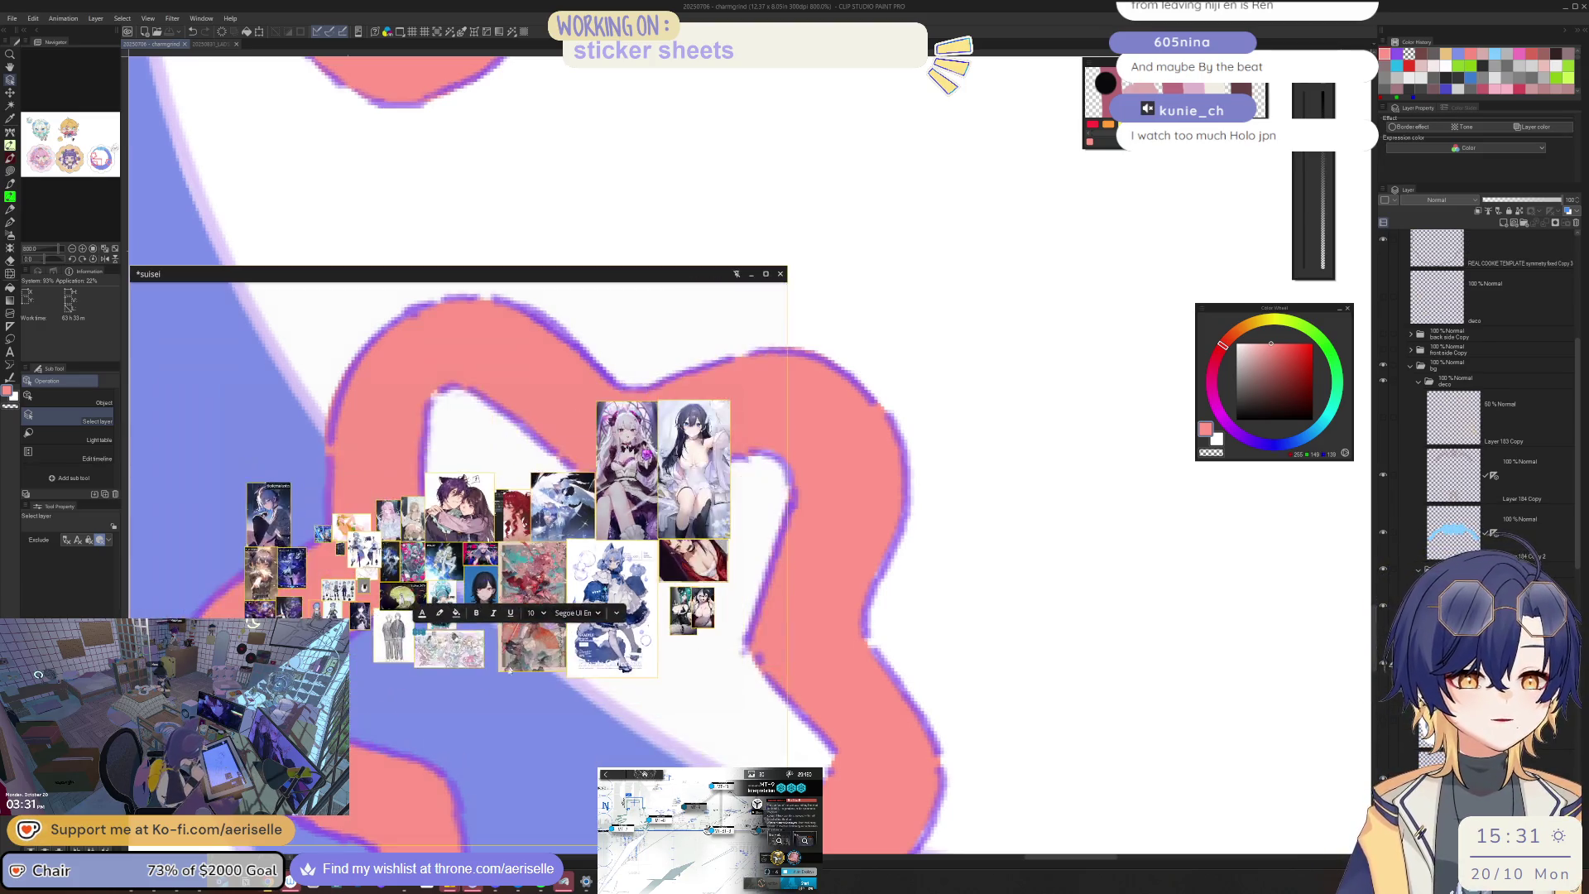
pyautogui.scroll(3, 496, 579)
pyautogui.click(486, 548)
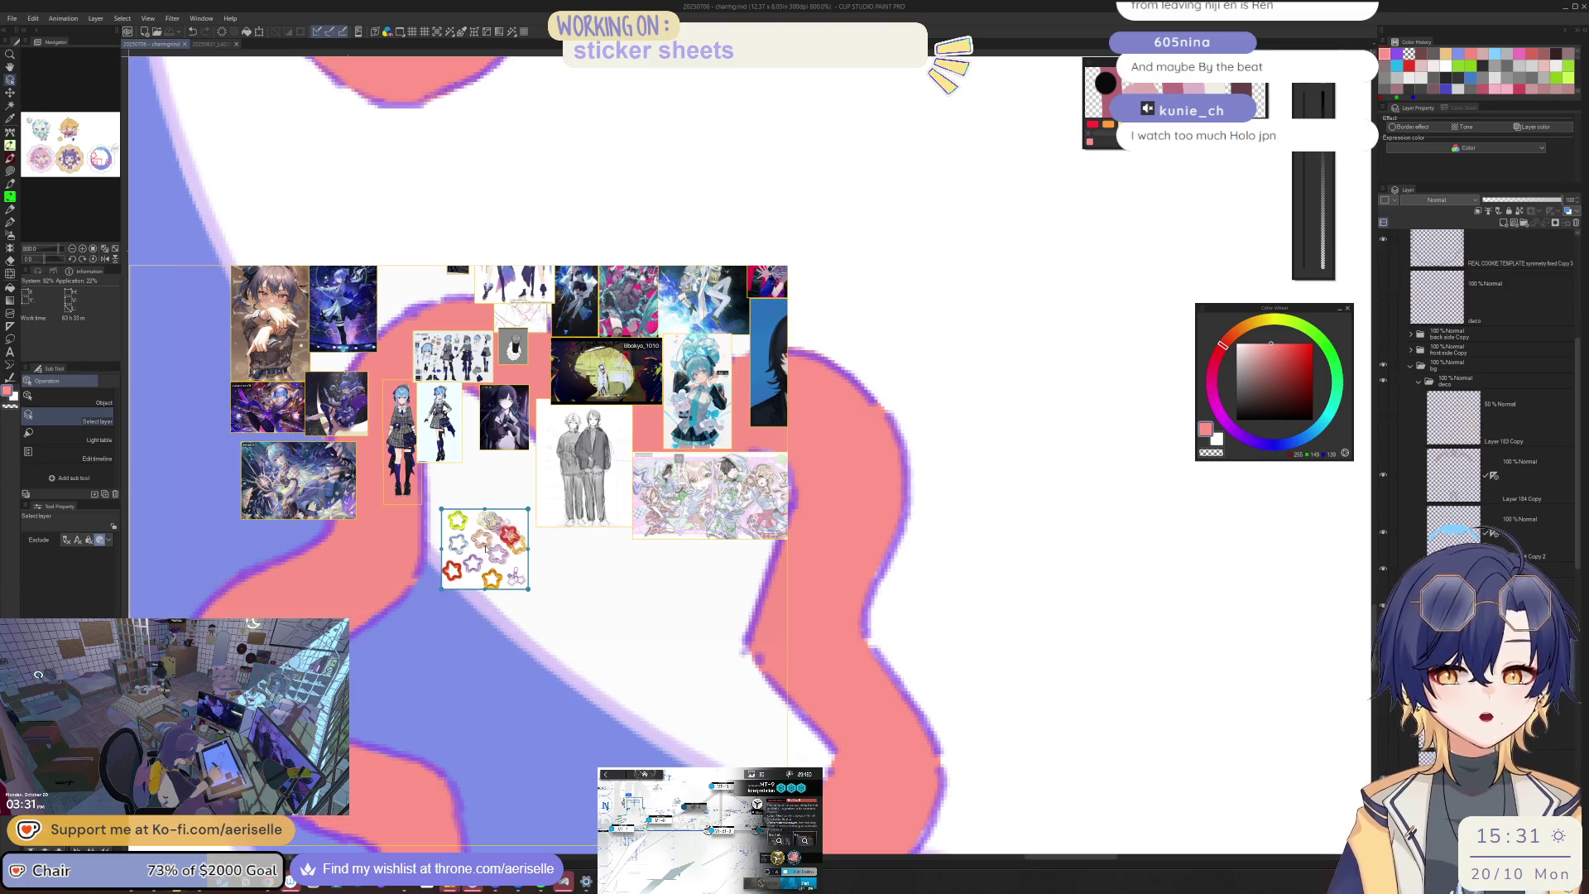
pyautogui.scroll(4, 505, 571)
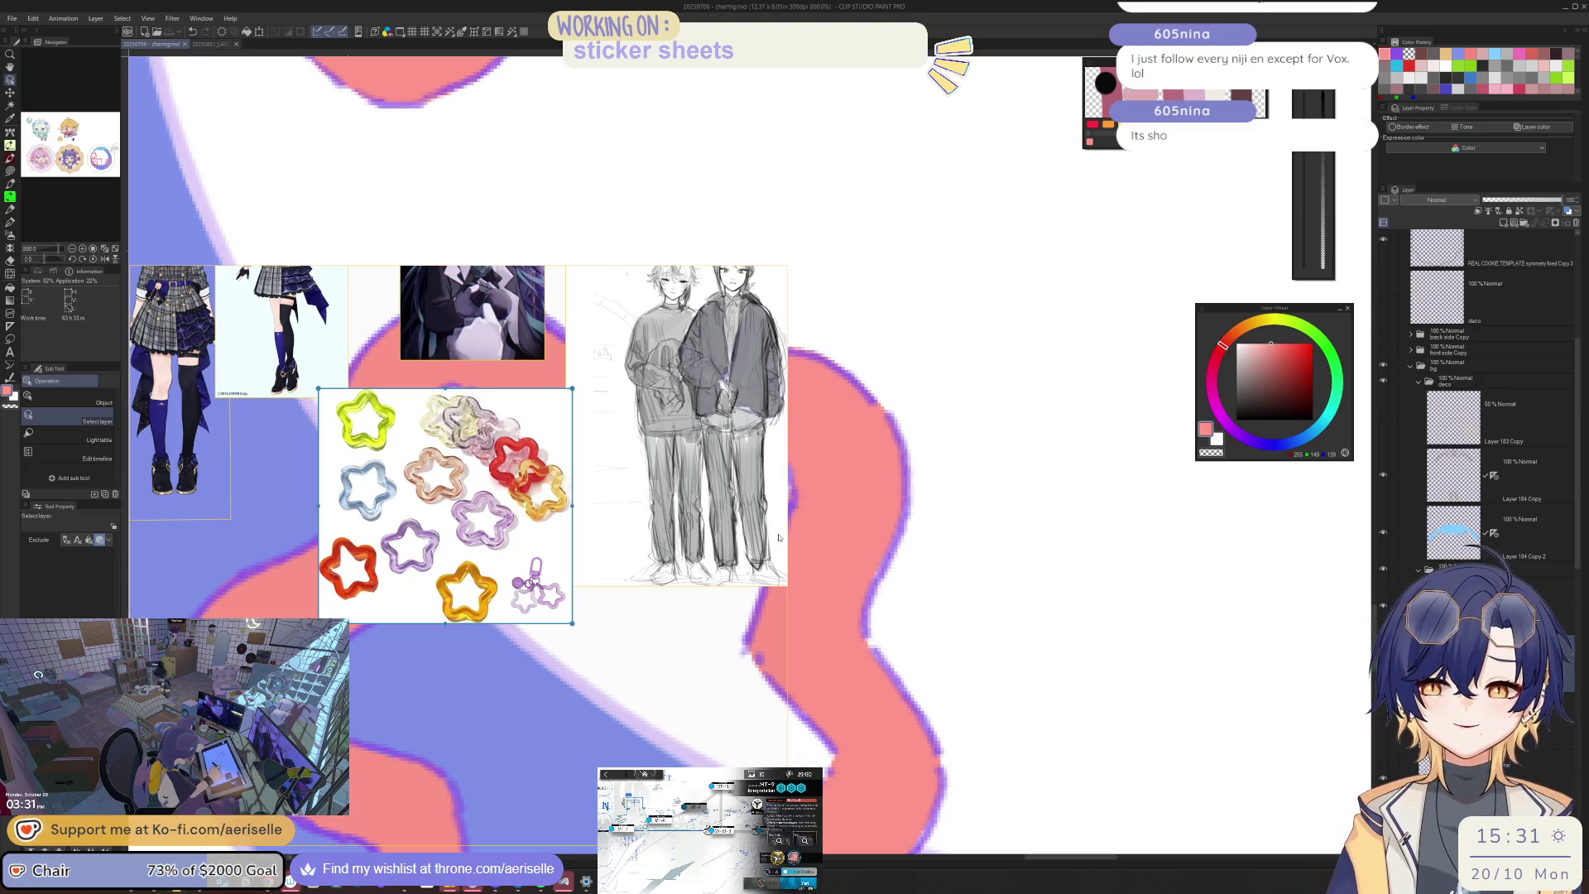
pyautogui.moveTo(787, 403)
pyautogui.mouseDown()
pyautogui.moveTo(727, 439)
pyautogui.moveTo(487, 497)
pyautogui.moveTo(438, 570)
pyautogui.mouseUp()
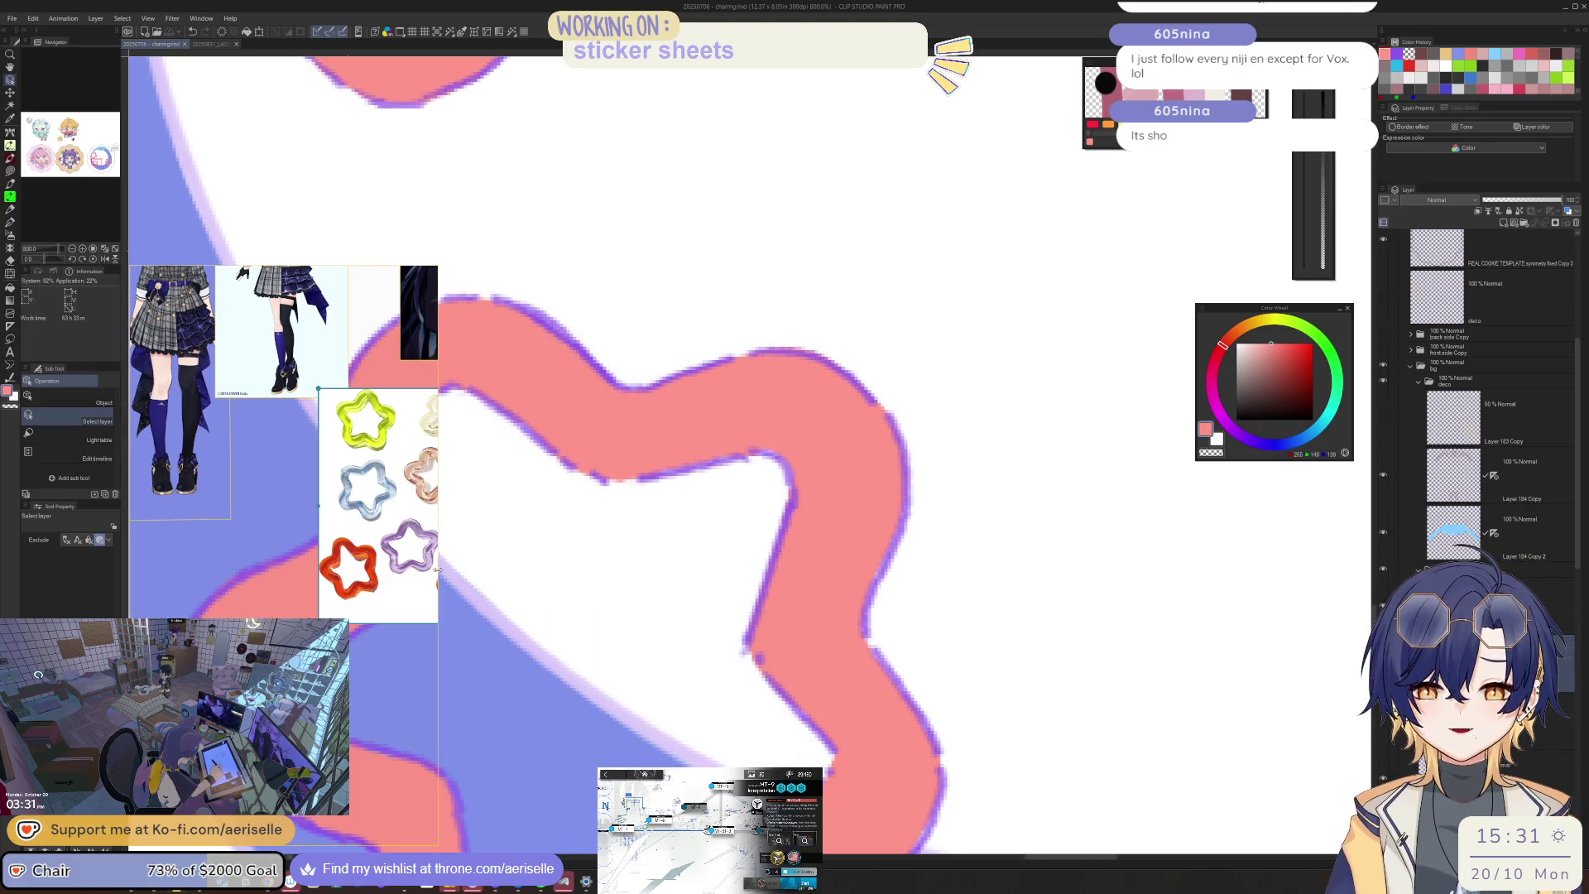
pyautogui.scroll(3, 438, 569)
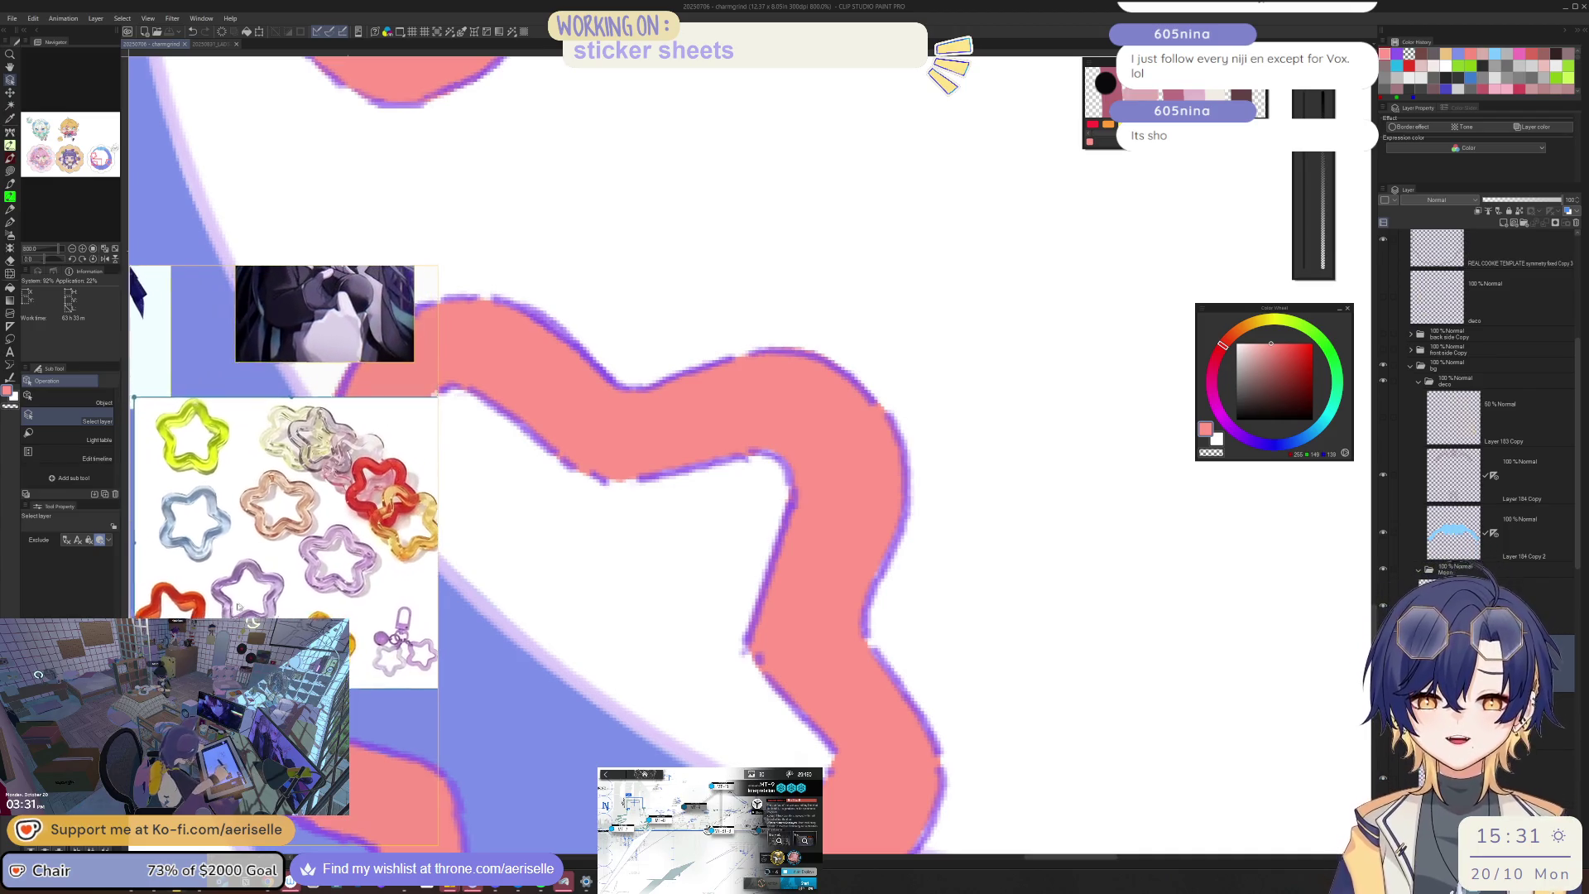
pyautogui.scroll(-1, 239, 607)
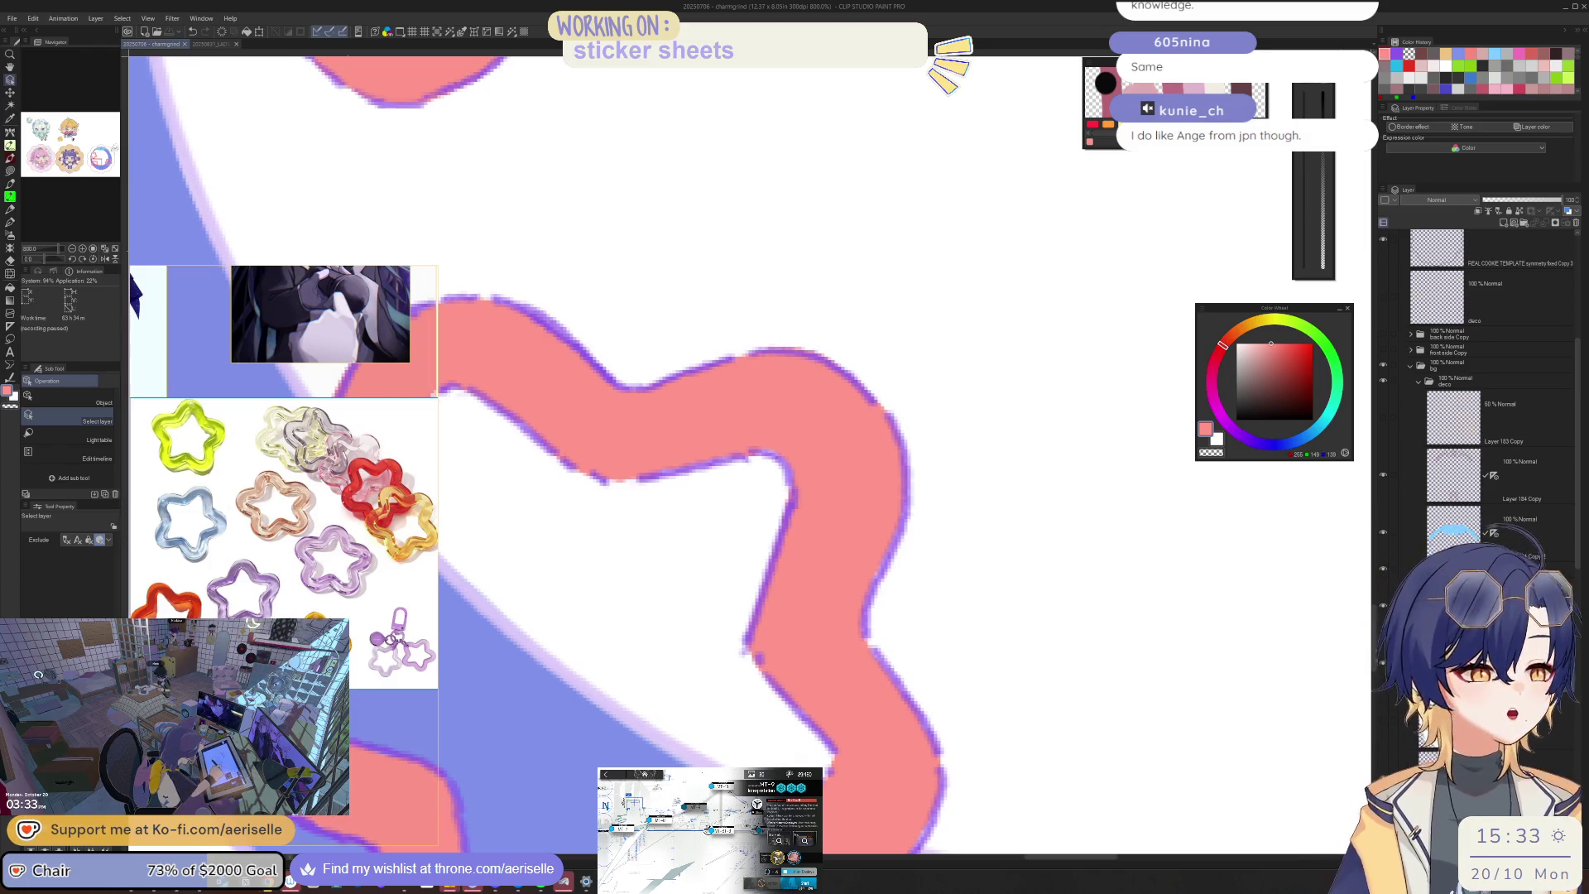
pyautogui.scroll(-4, 1081, 539)
# Step: Pan and zoom around the moon sticker to frame its star outlines
pyautogui.moveTo(1080, 539); pyautogui.dragTo(1035, 563)
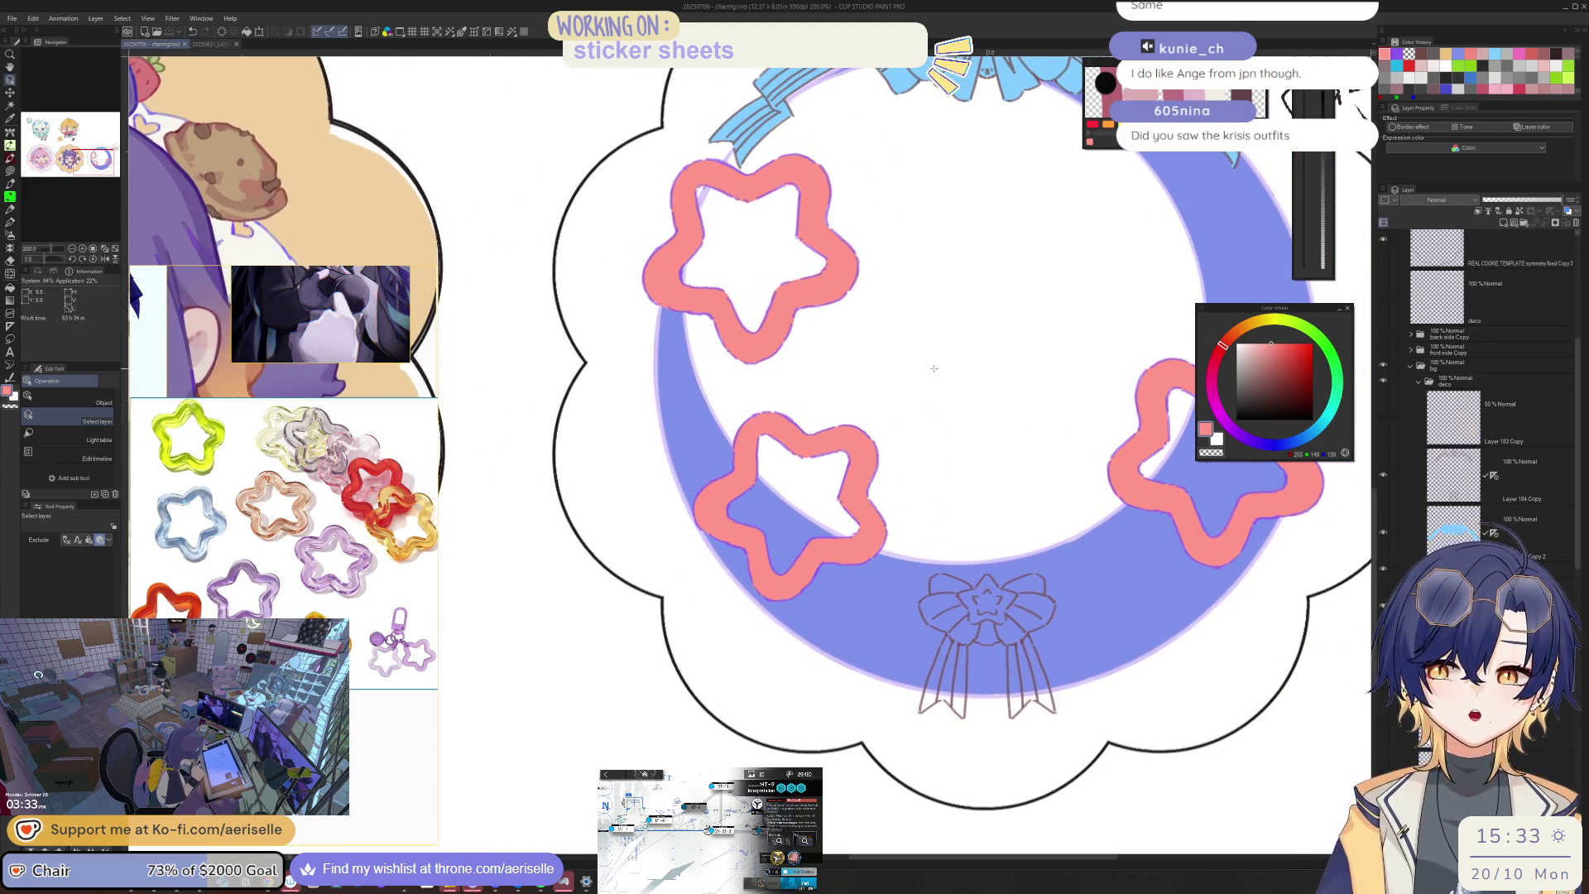
pyautogui.scroll(4, 933, 368)
pyautogui.press('e')
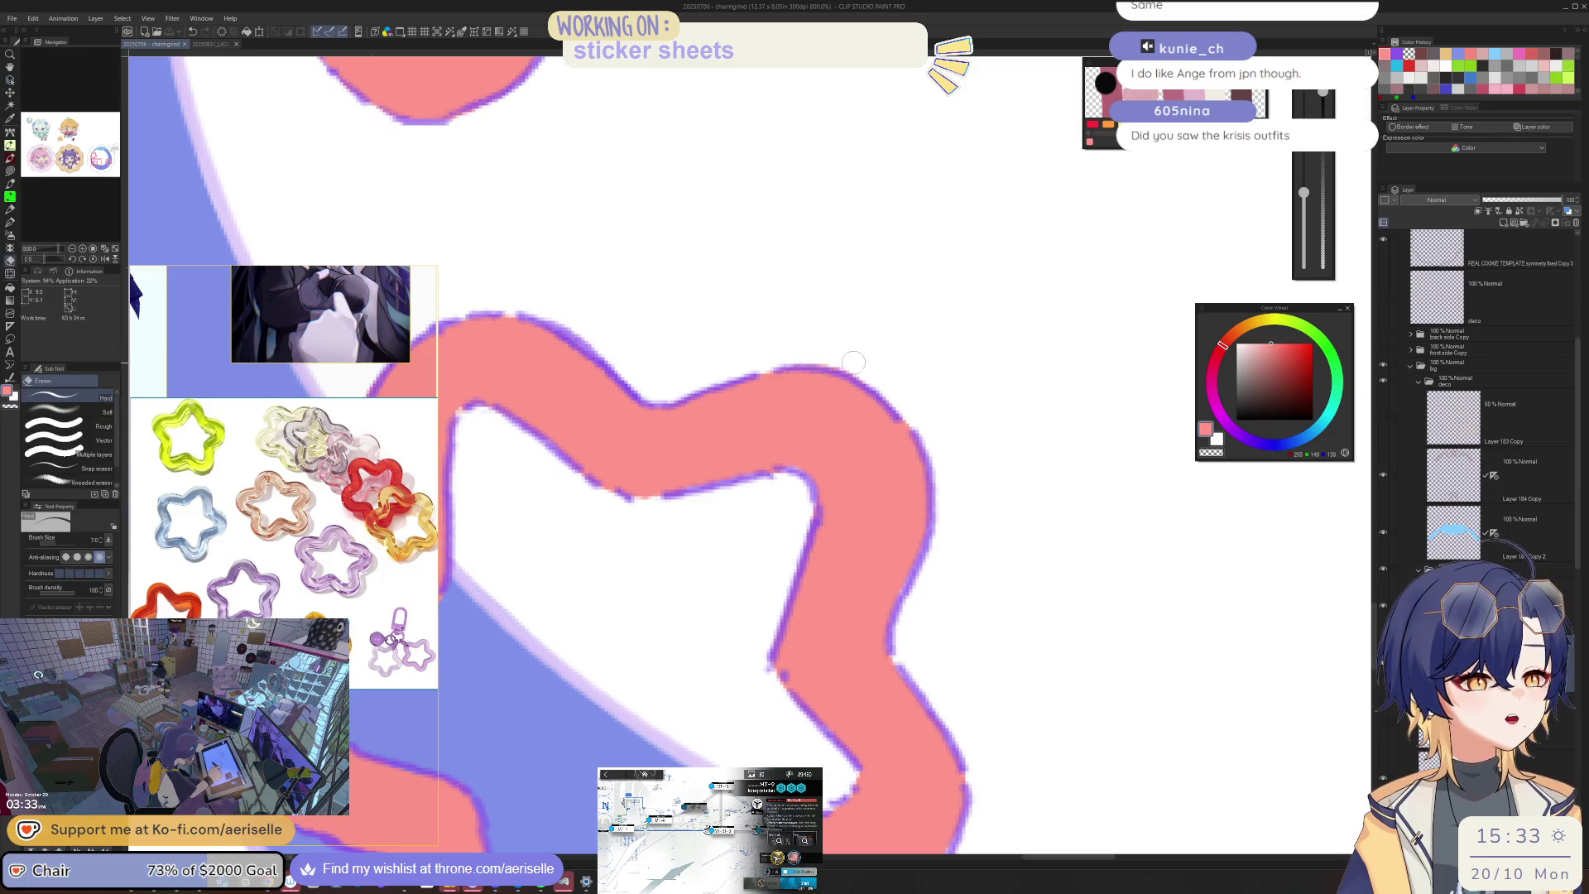
pyautogui.scroll(-4, 828, 359)
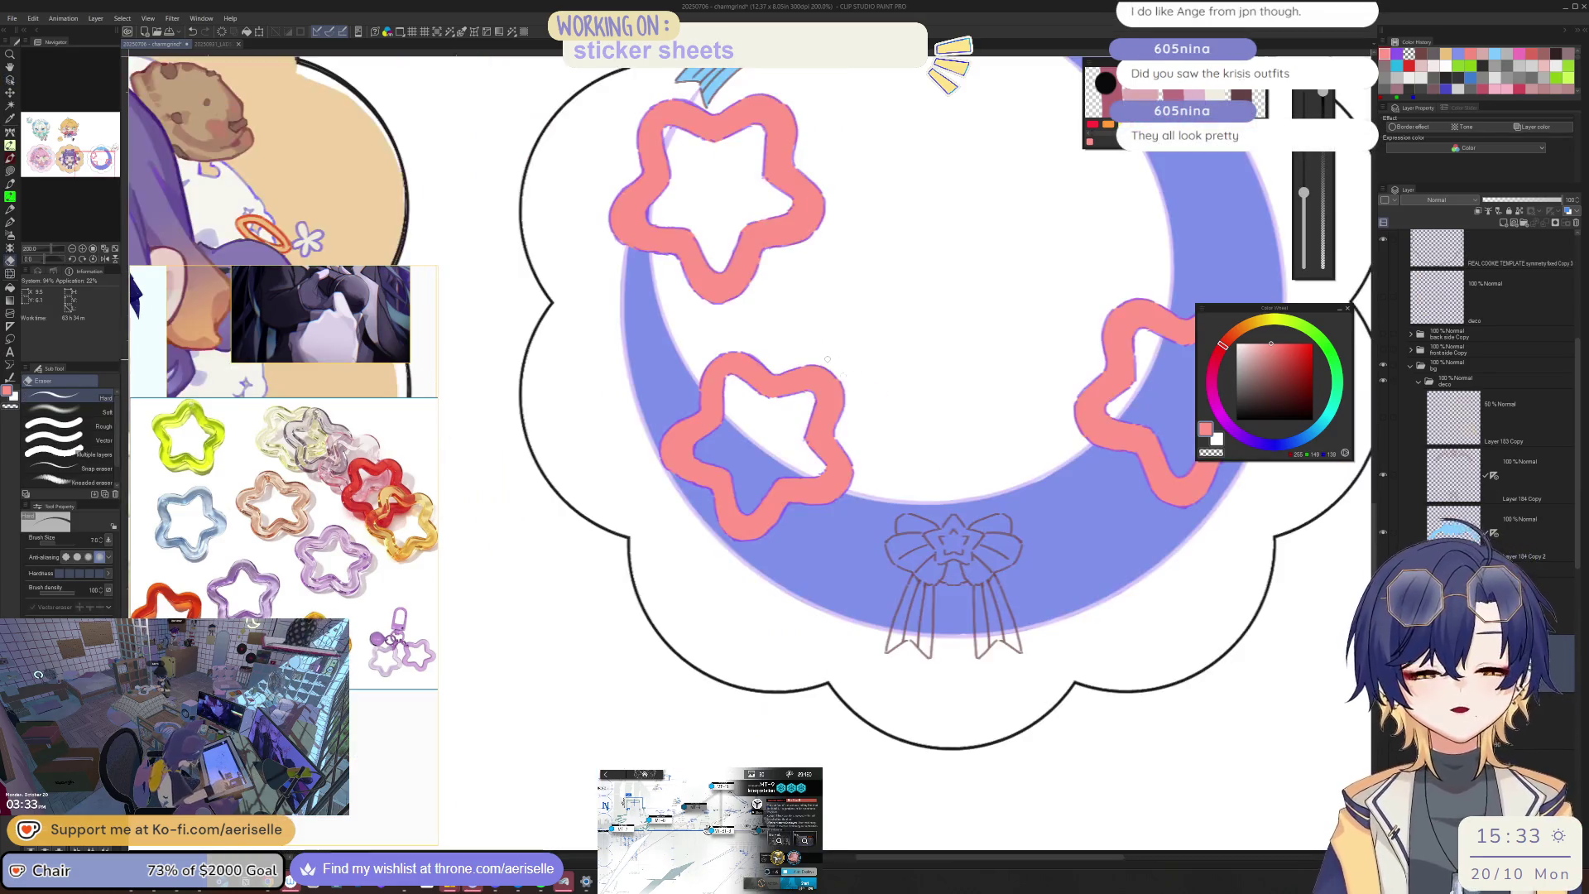
pyautogui.scroll(4, 832, 475)
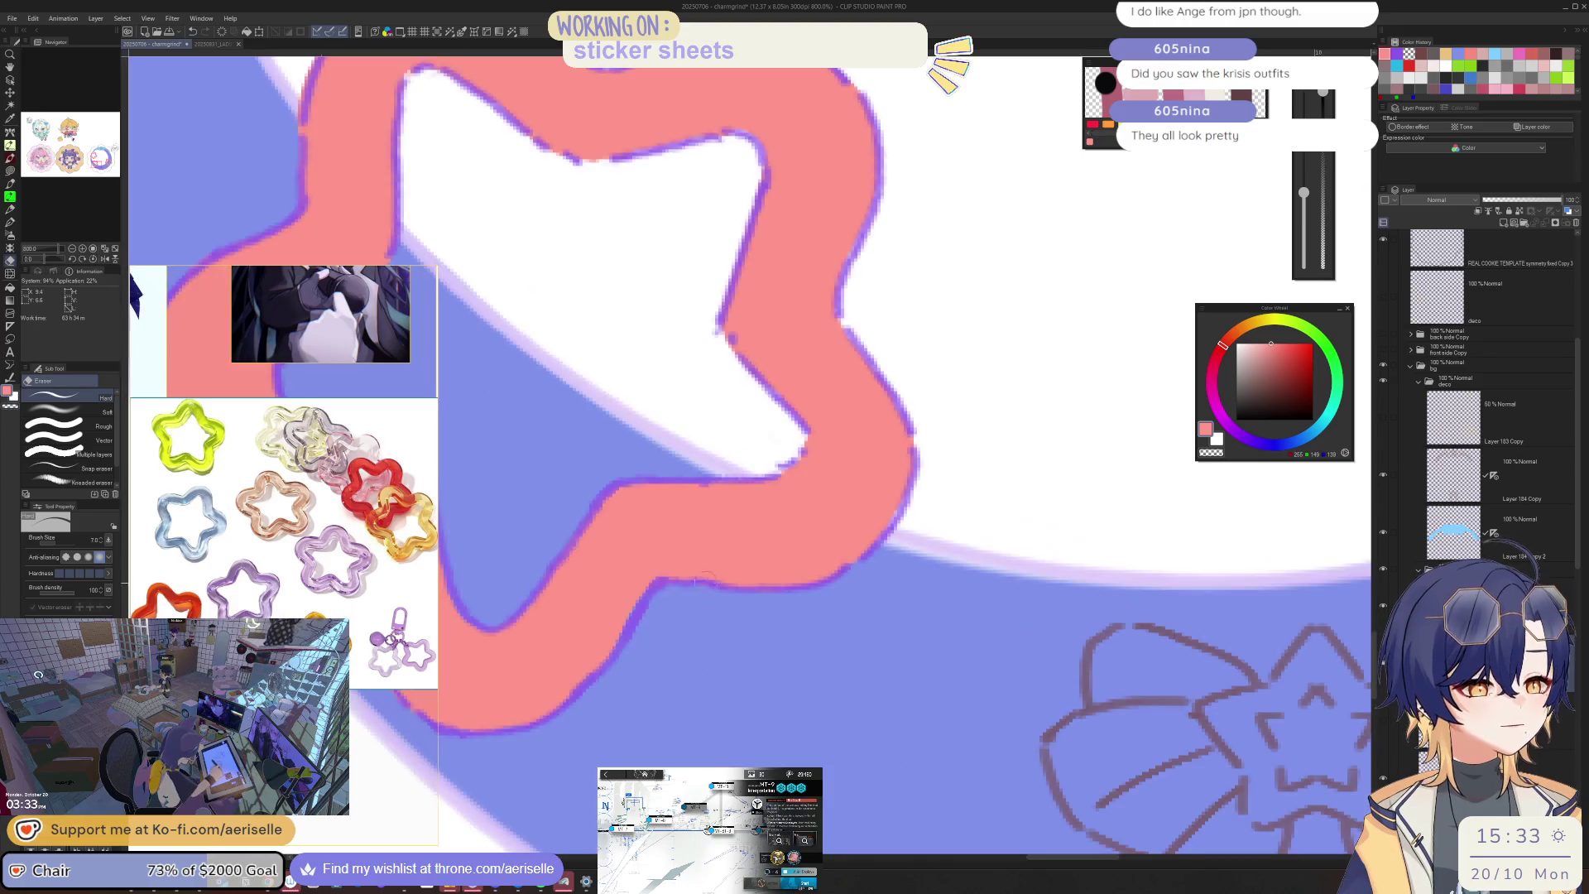
pyautogui.scroll(-6, 961, 582)
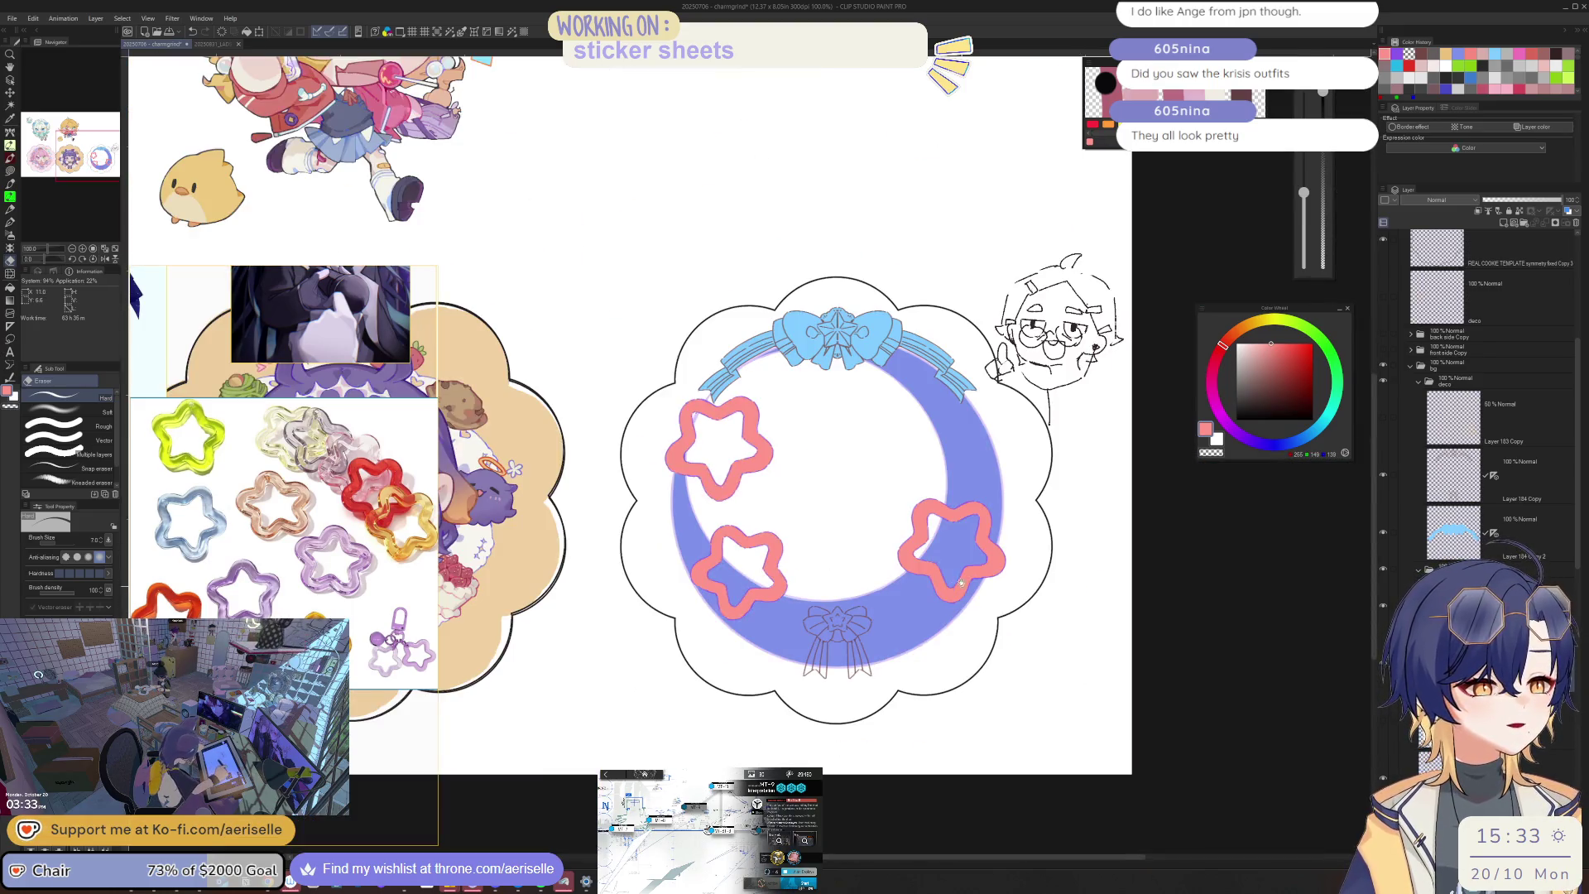
pyautogui.moveTo(961, 582); pyautogui.dragTo(949, 531)
# Step: Recolour the stars light blue with Hue -161, Saturation 10, Luminosity 33, then show the chibi sketch
pyautogui.hotkey('ctrl', 'u')
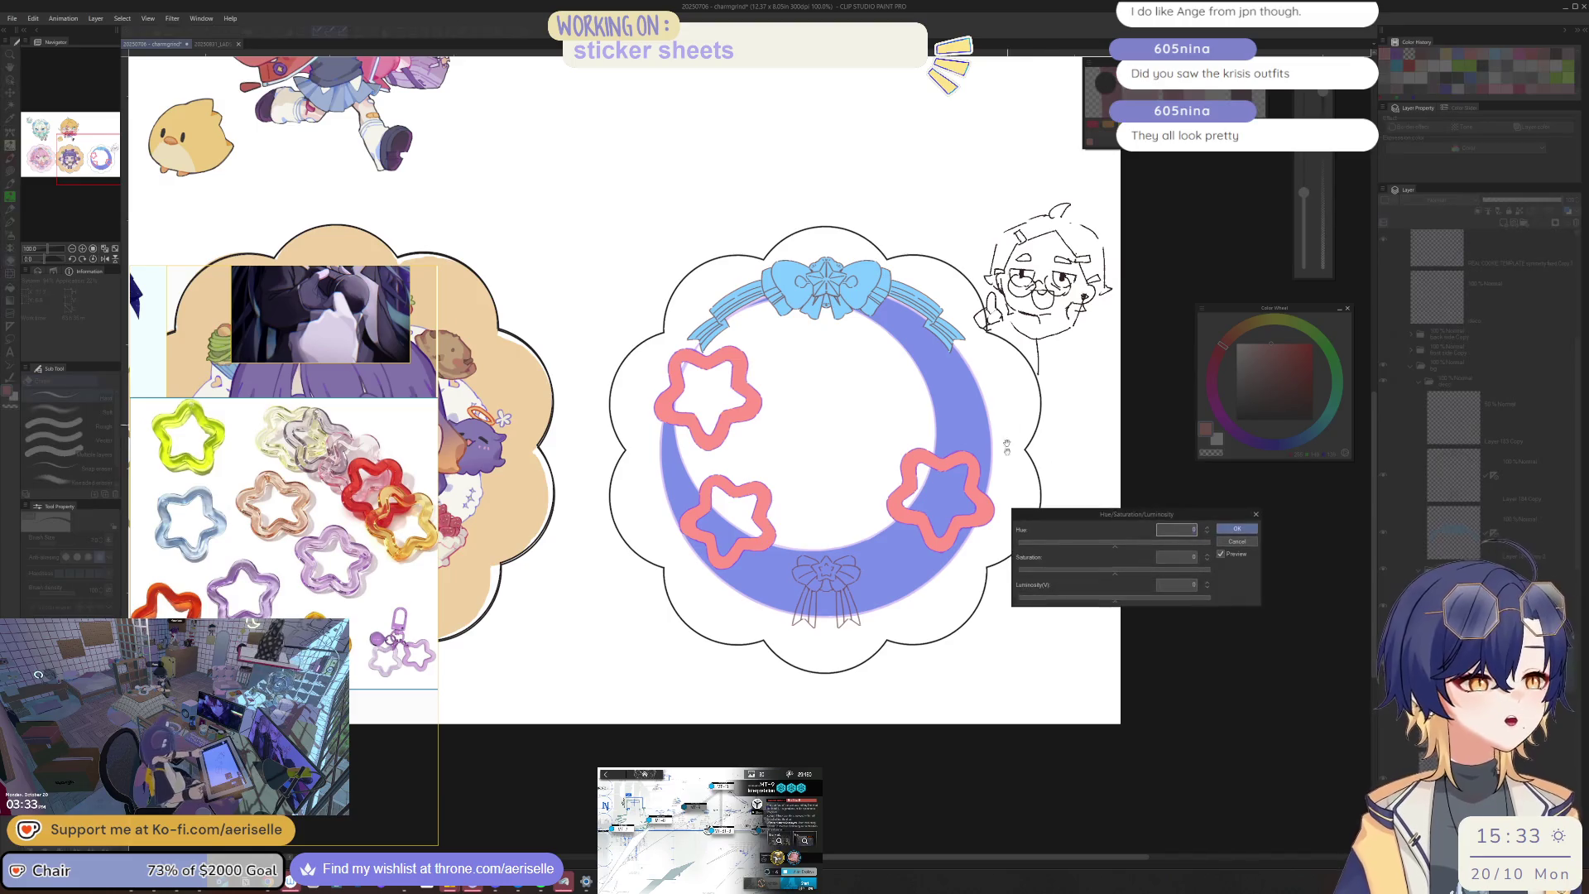
pyautogui.click(1040, 543)
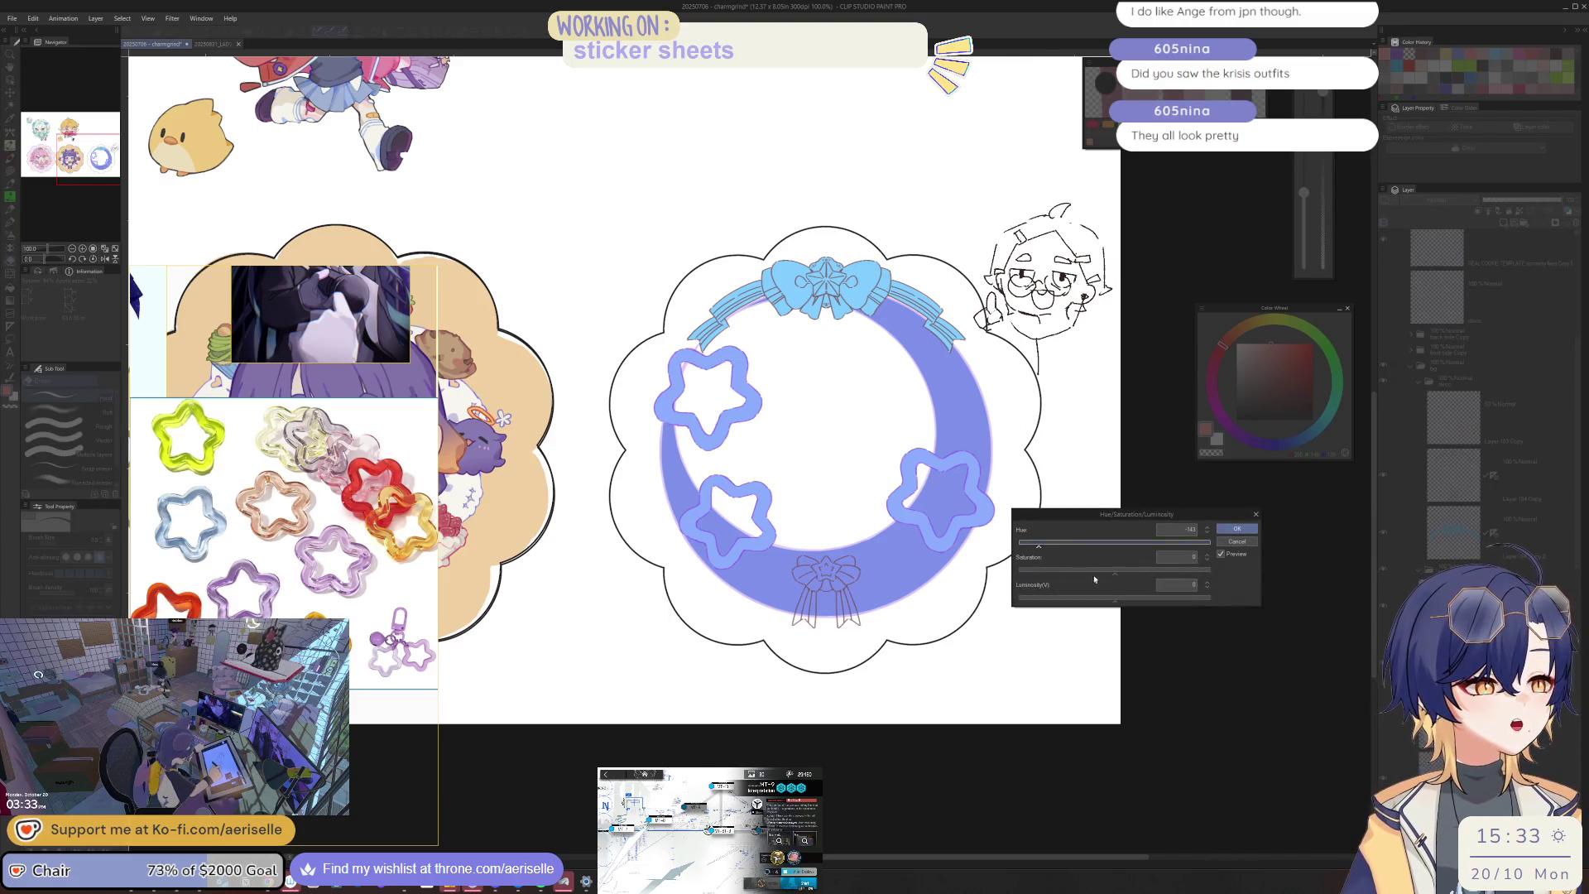
pyautogui.click(1028, 545)
pyautogui.click(1030, 544)
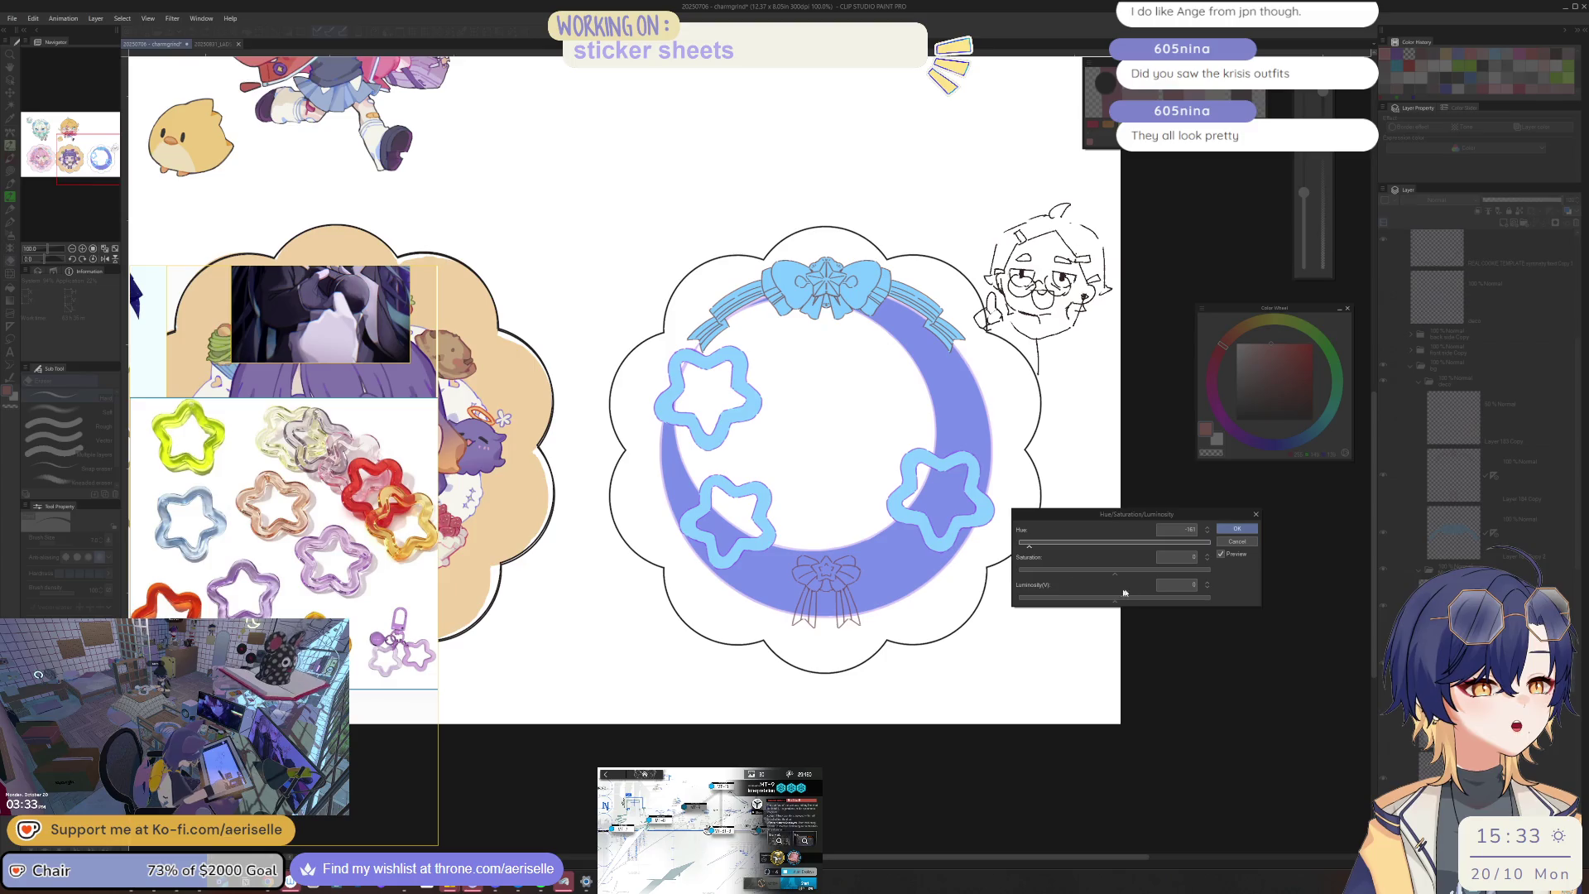
pyautogui.click(1126, 571)
pyautogui.moveTo(1109, 603); pyautogui.dragTo(1147, 601)
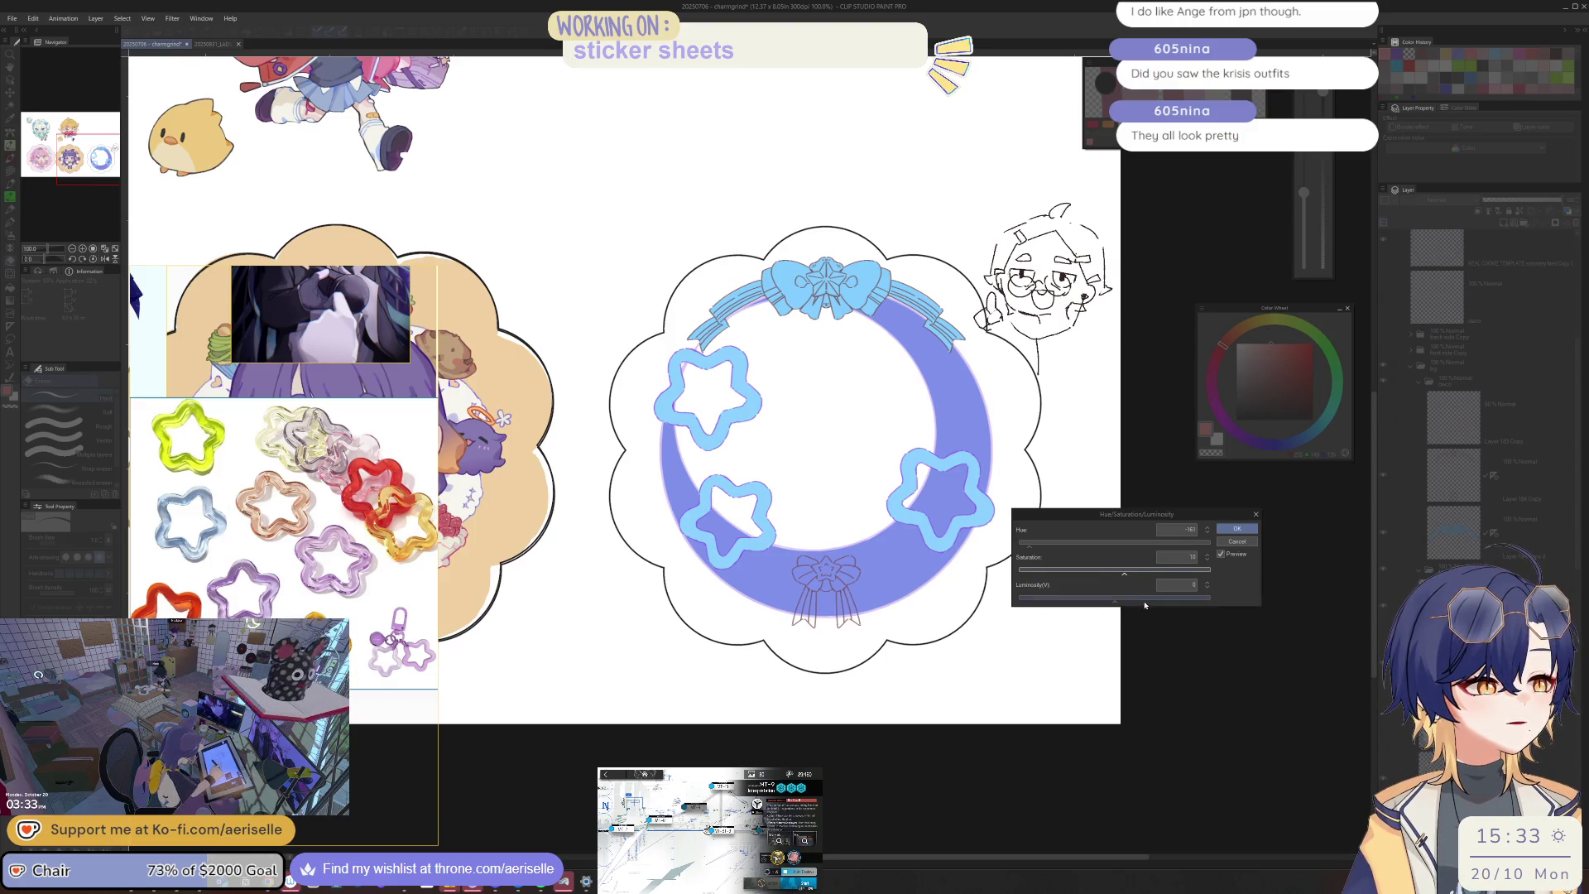
pyautogui.click(1236, 528)
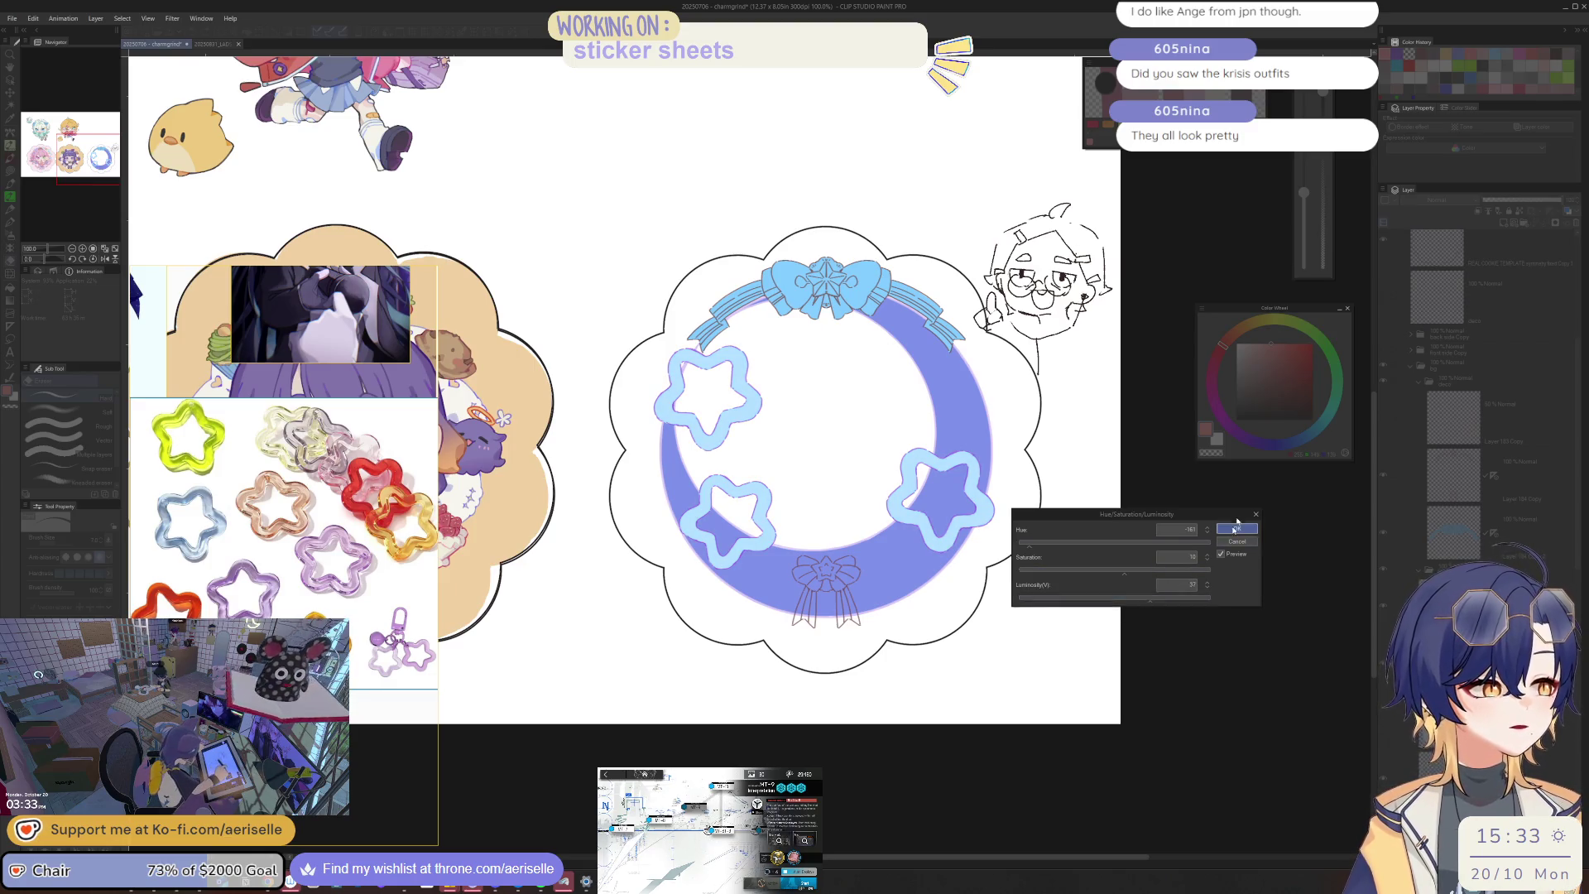
pyautogui.click(1384, 347)
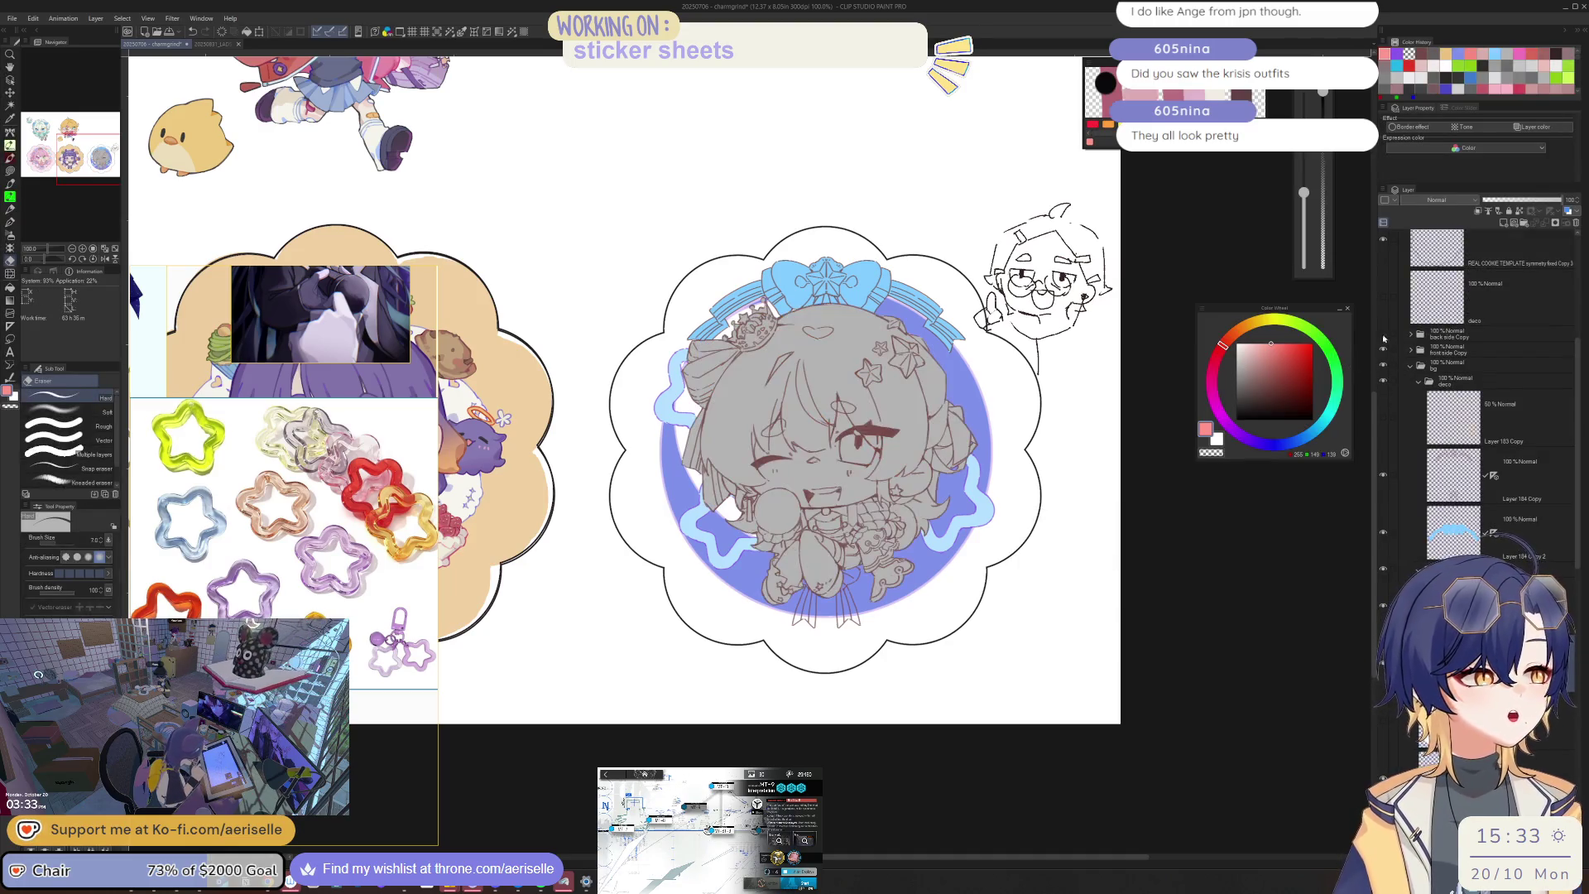
# Step: Swap in the hearts chibi pose, check it mirrored, and select the star-and-bow layer
pyautogui.click(1382, 334)
pyautogui.press('h')
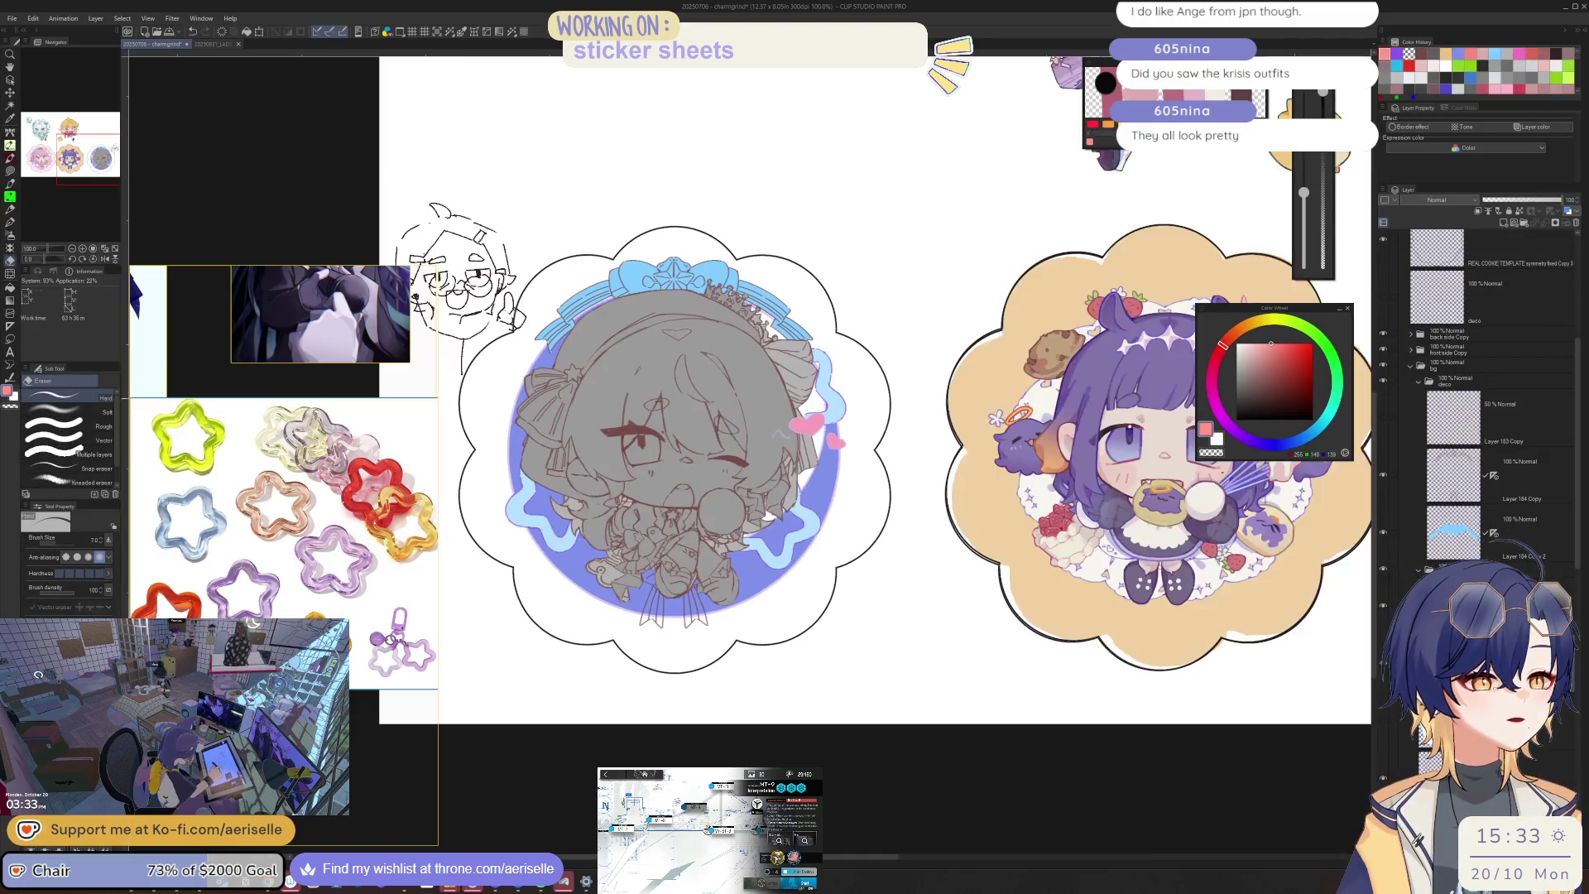
pyautogui.click(1382, 354)
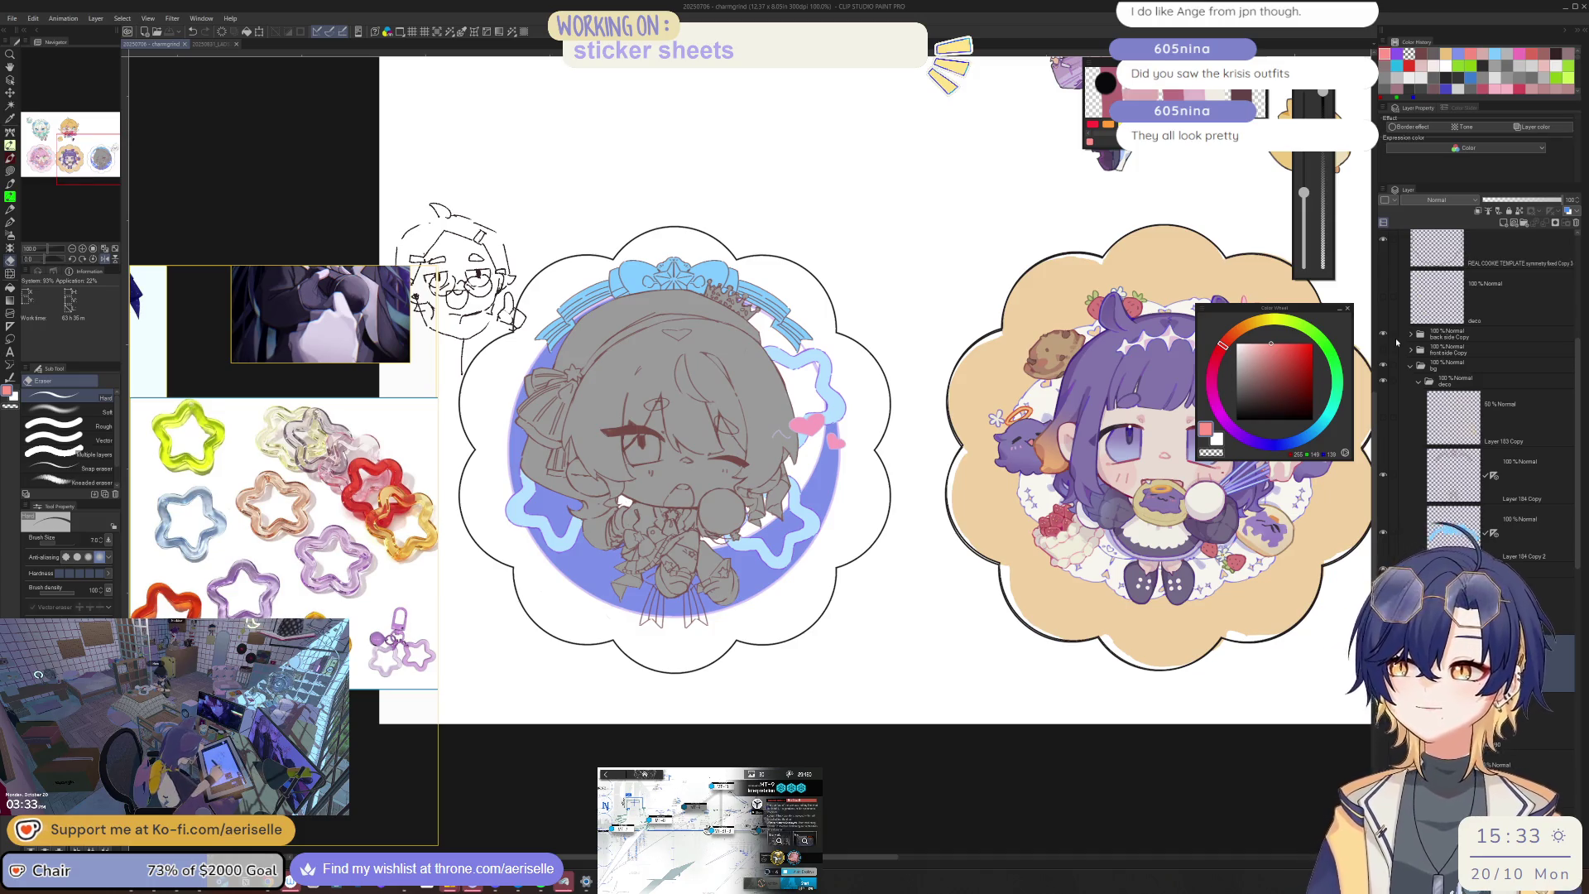
pyautogui.press('h')
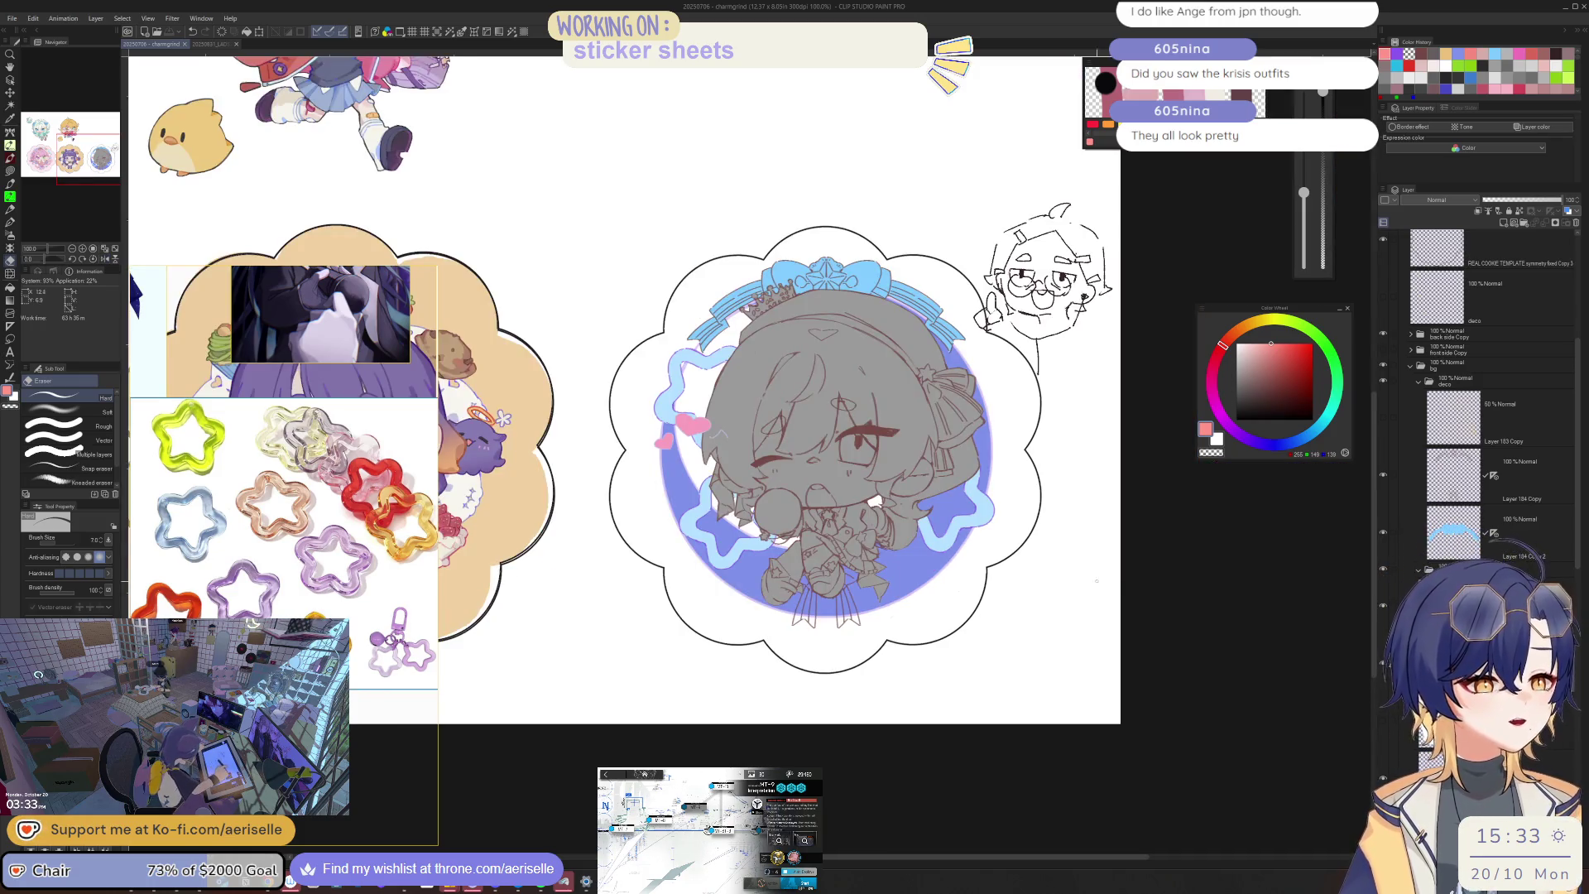
pyautogui.press('o')
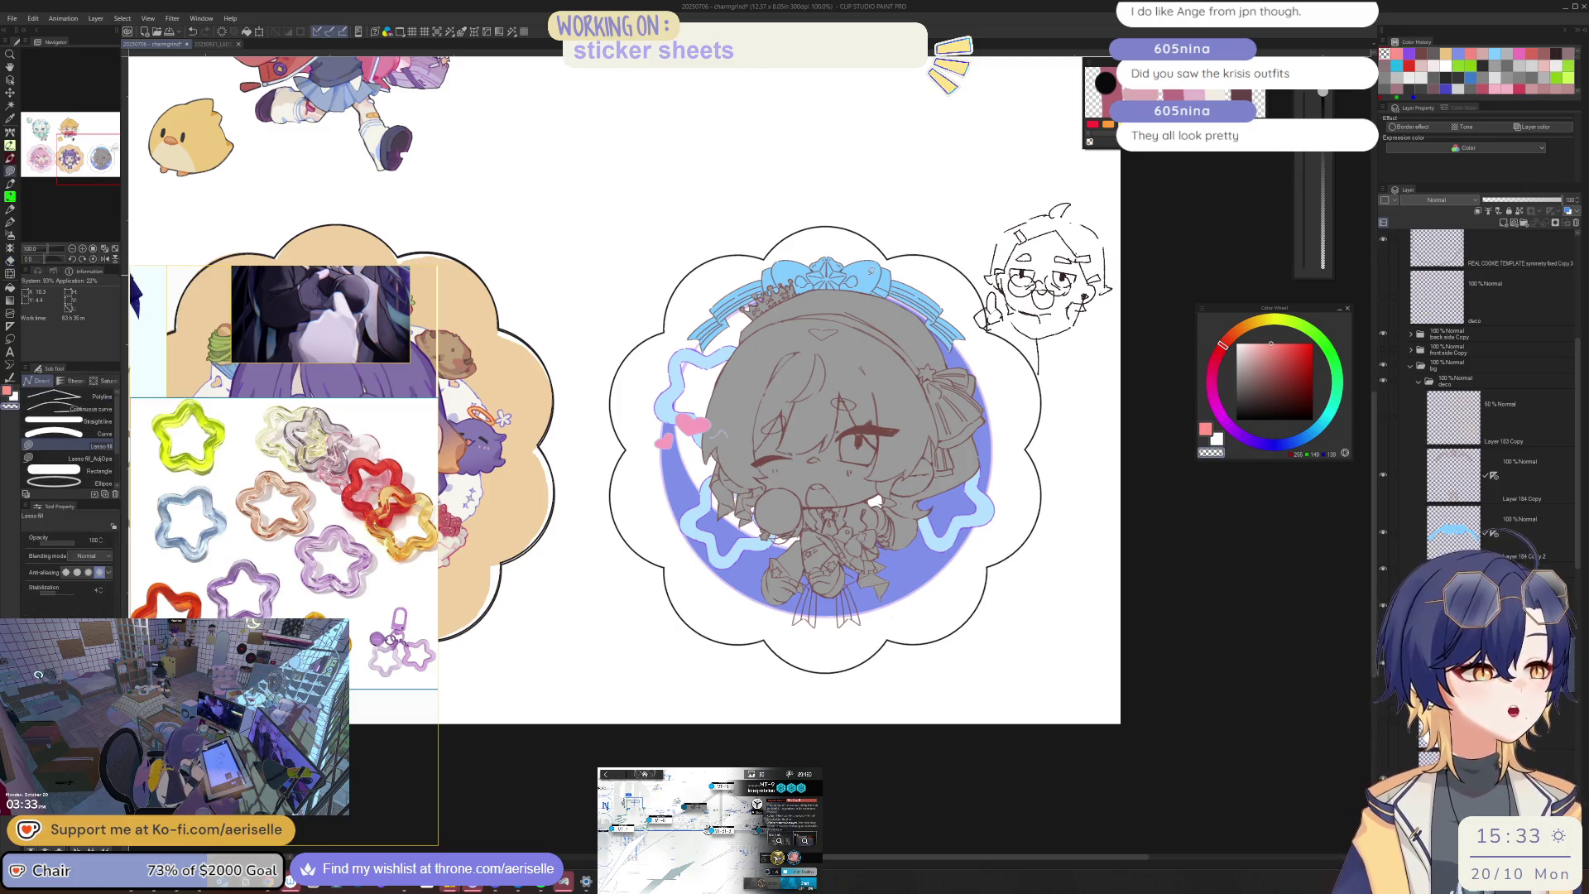
pyautogui.click(1490, 534)
# Step: Hide the character, lasso-fill the bottom bow, knot and ribbons light blue, and save
pyautogui.scroll(4, 803, 591)
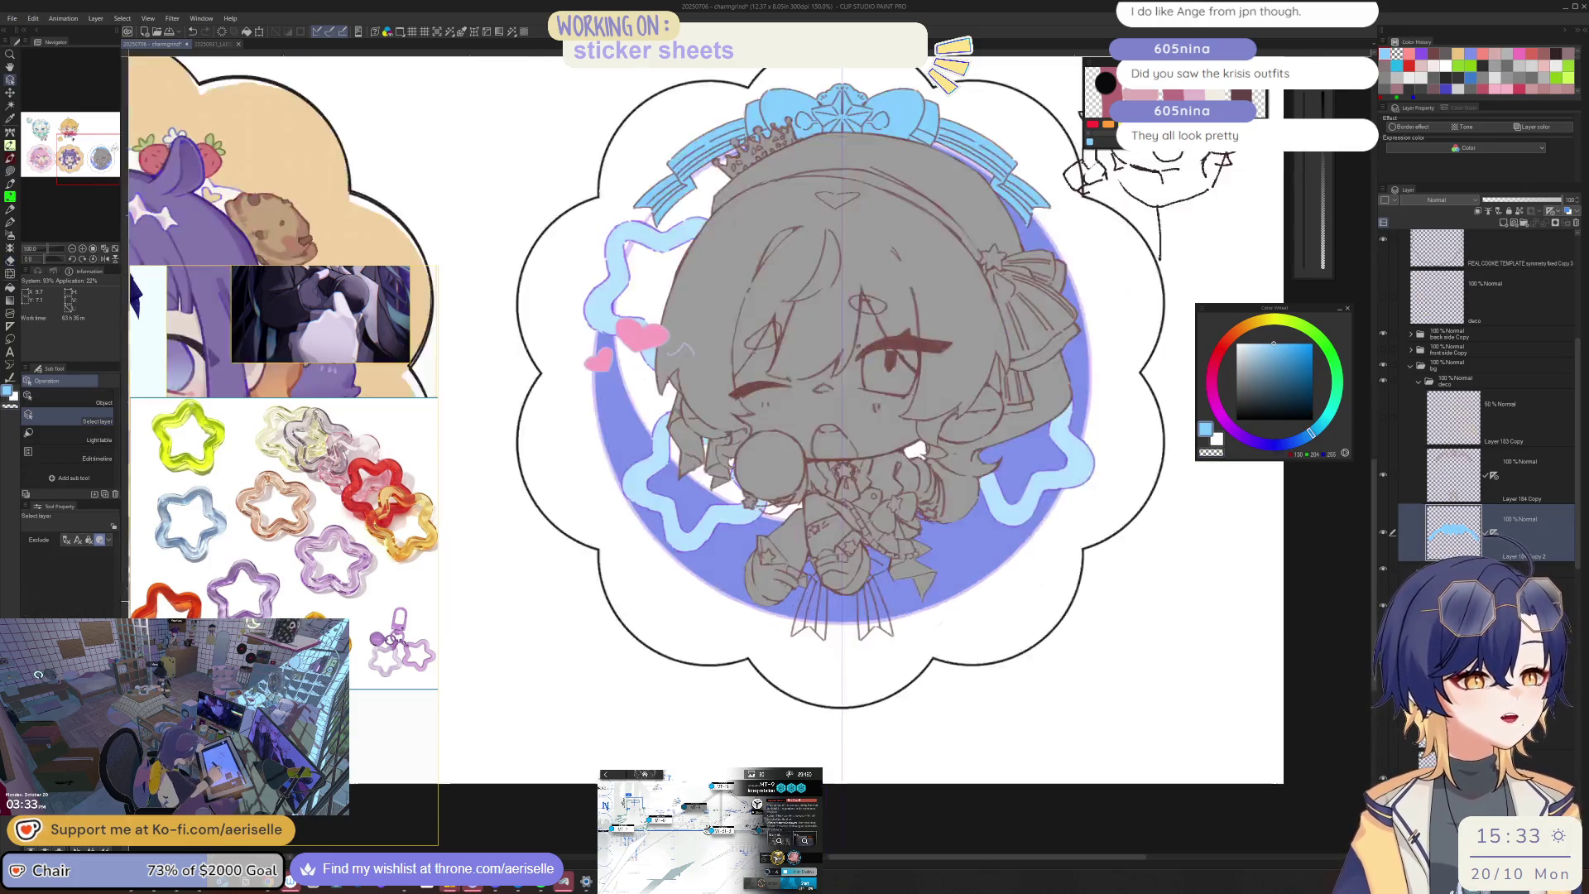
pyautogui.click(1383, 336)
pyautogui.press('u')
pyautogui.moveTo(861, 461)
pyautogui.mouseDown()
pyautogui.moveTo(807, 445)
pyautogui.moveTo(784, 464)
pyautogui.moveTo(780, 538)
pyautogui.mouseUp()
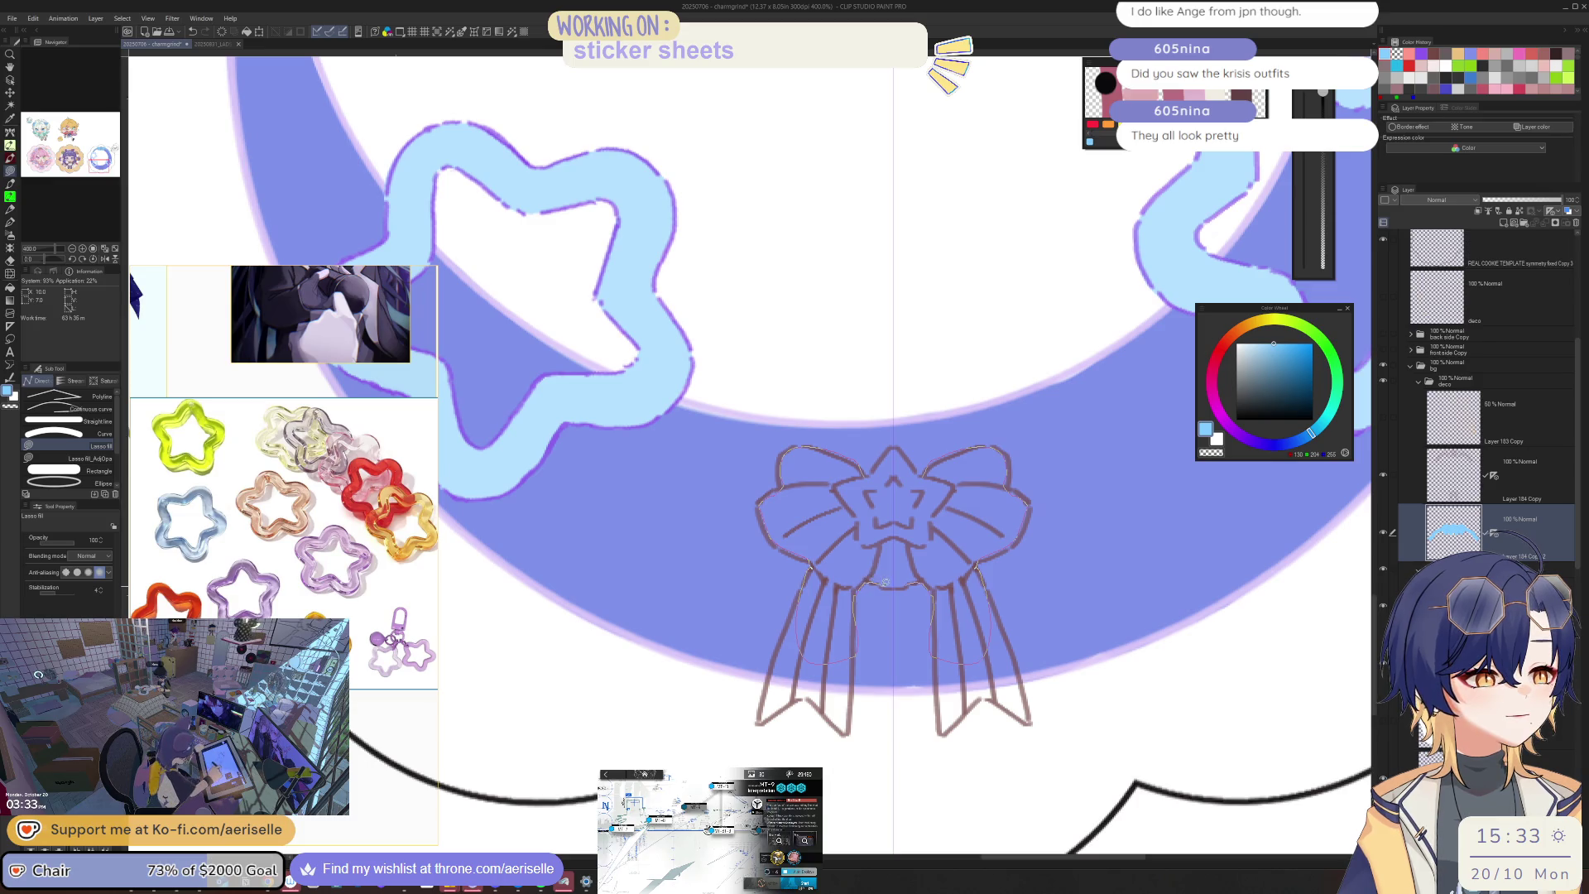
pyautogui.moveTo(904, 585); pyautogui.dragTo(904, 585)
pyautogui.moveTo(896, 447)
pyautogui.mouseDown()
pyautogui.moveTo(862, 476)
pyautogui.moveTo(927, 496)
pyautogui.moveTo(859, 448)
pyautogui.mouseUp()
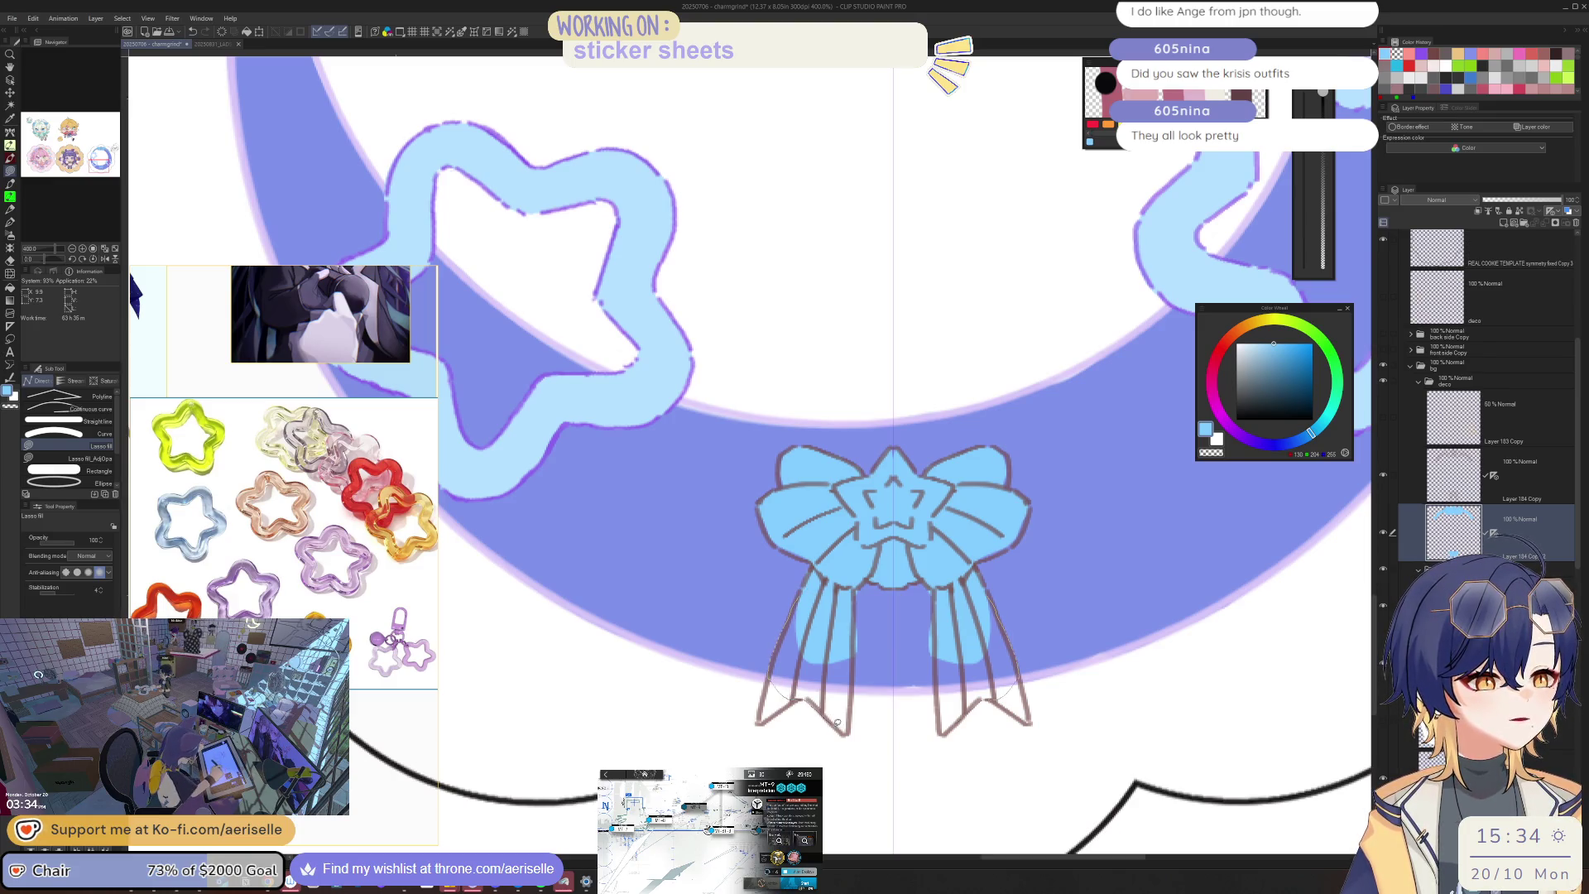
pyautogui.moveTo(852, 730); pyautogui.dragTo(852, 591)
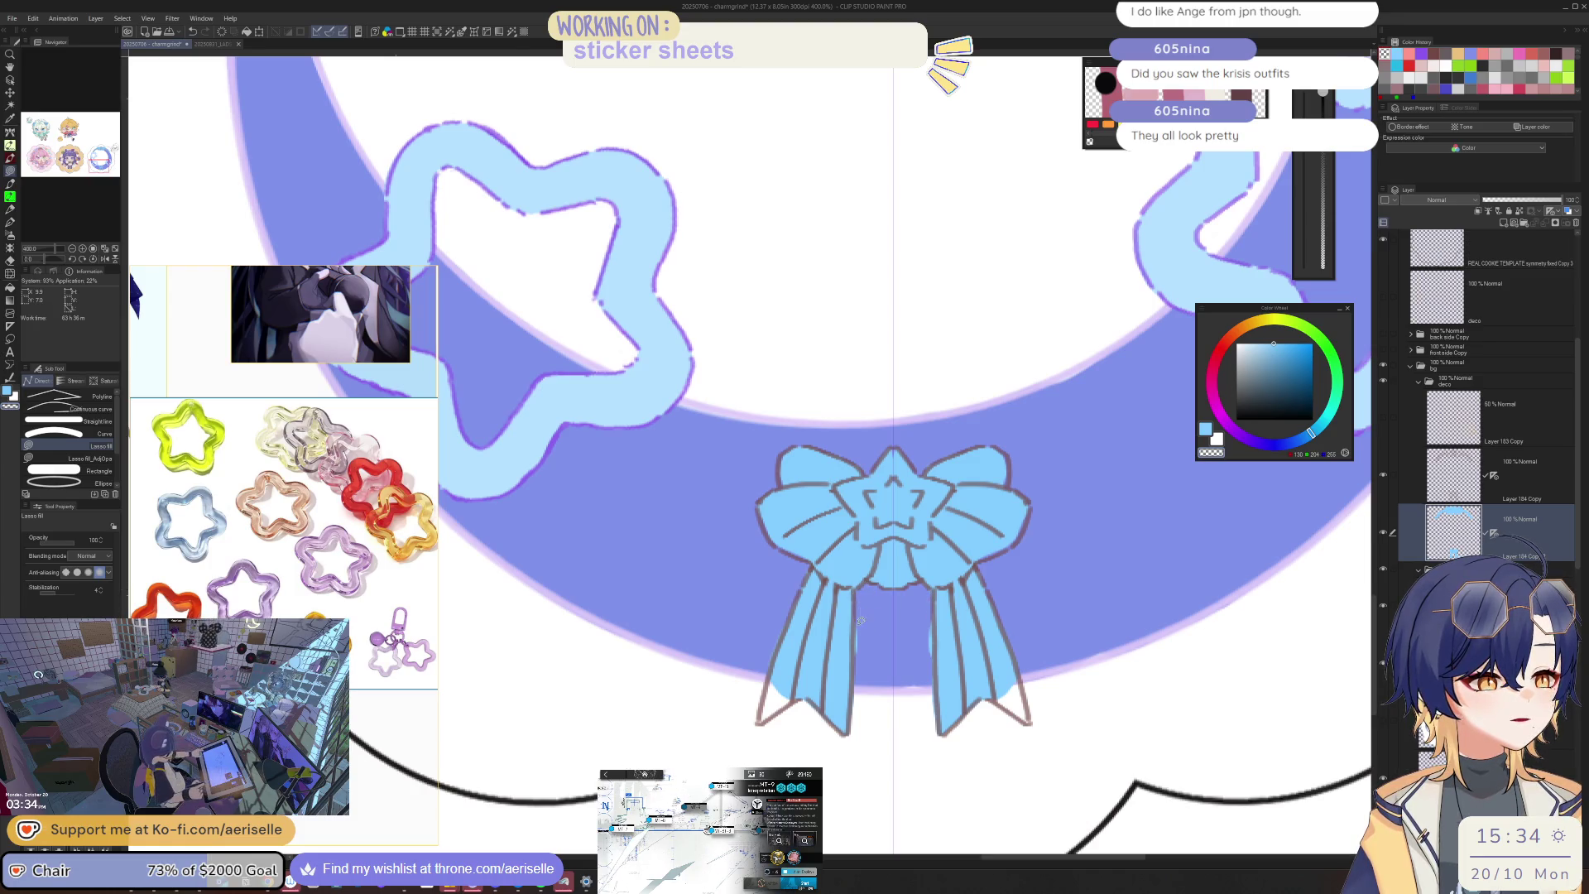
pyautogui.moveTo(874, 661)
pyautogui.mouseDown()
pyautogui.moveTo(860, 641)
pyautogui.moveTo(834, 654)
pyautogui.moveTo(802, 744)
pyautogui.moveTo(769, 732)
pyautogui.moveTo(801, 699)
pyautogui.mouseUp()
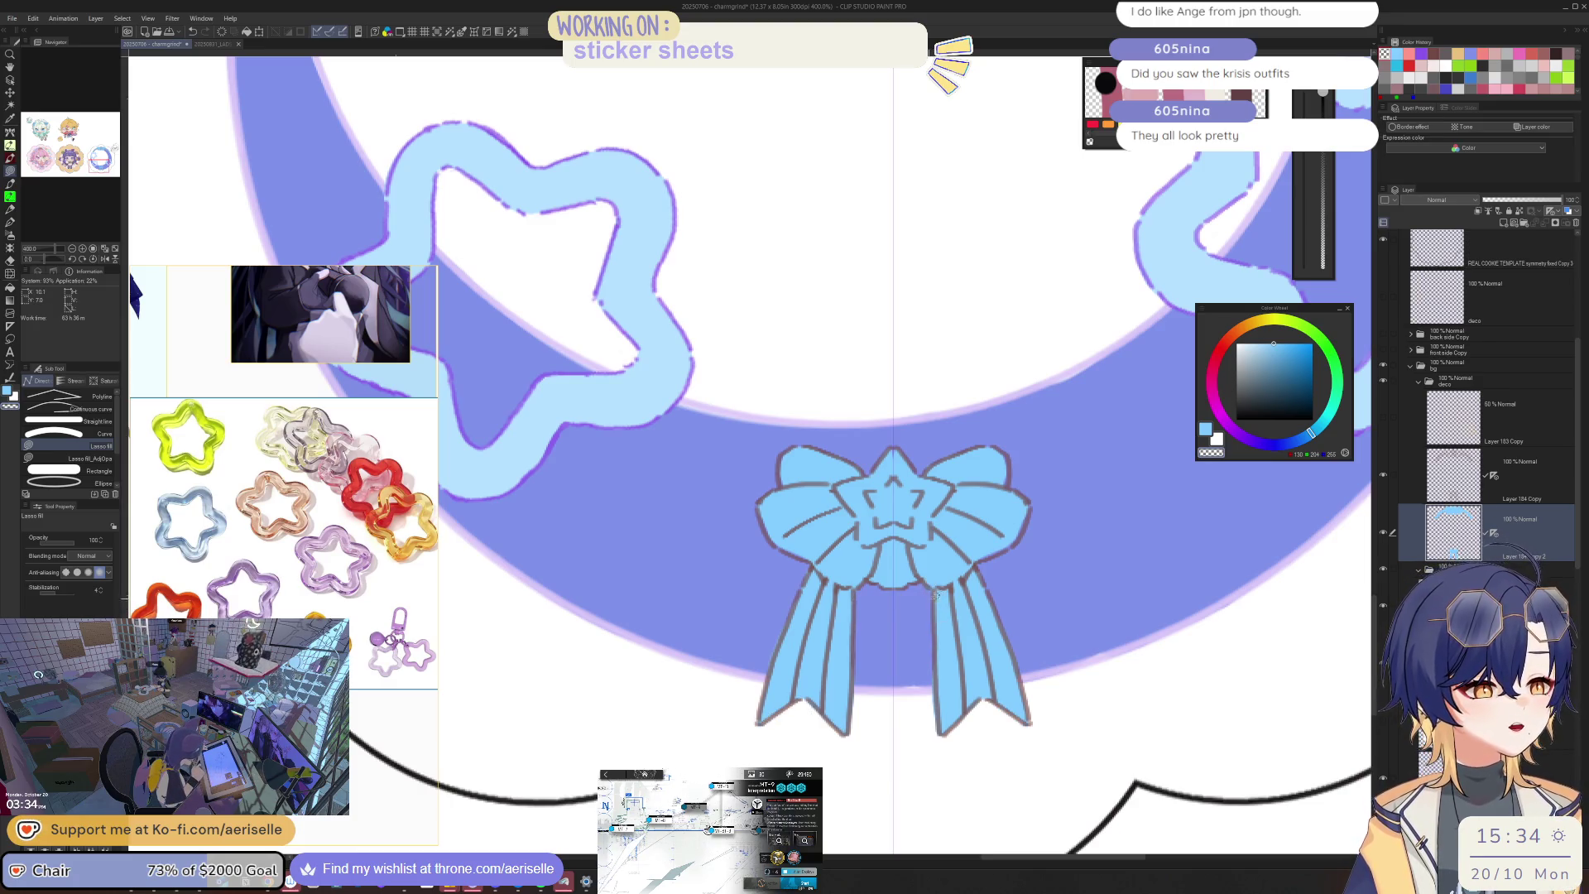
pyautogui.hotkey('ctrl', 'alt', '0')
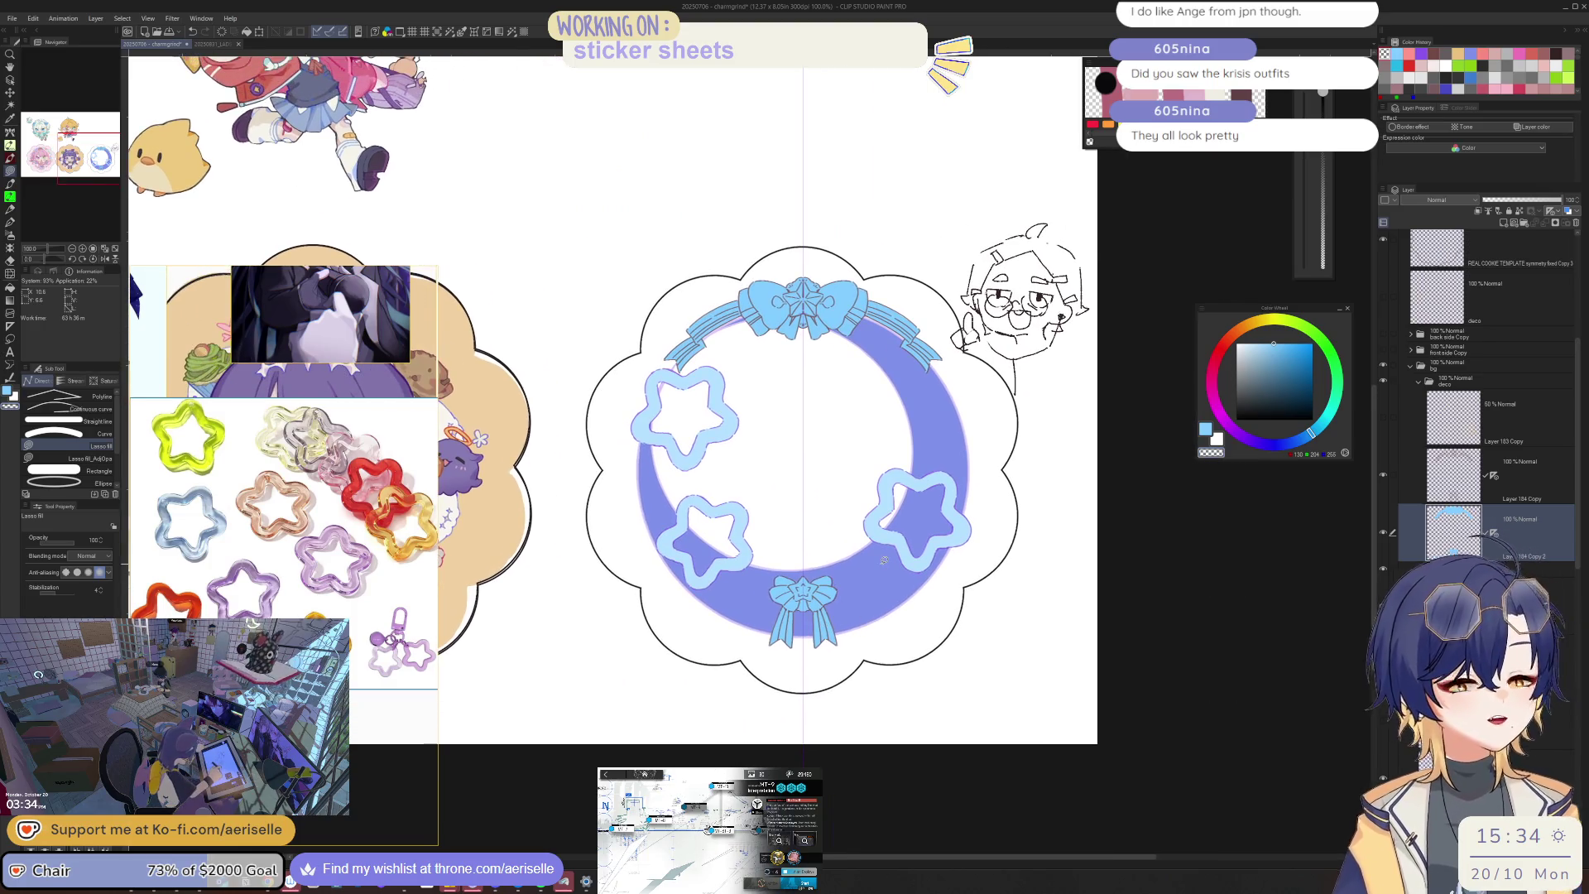
pyautogui.hotkey('ctrl', 's')
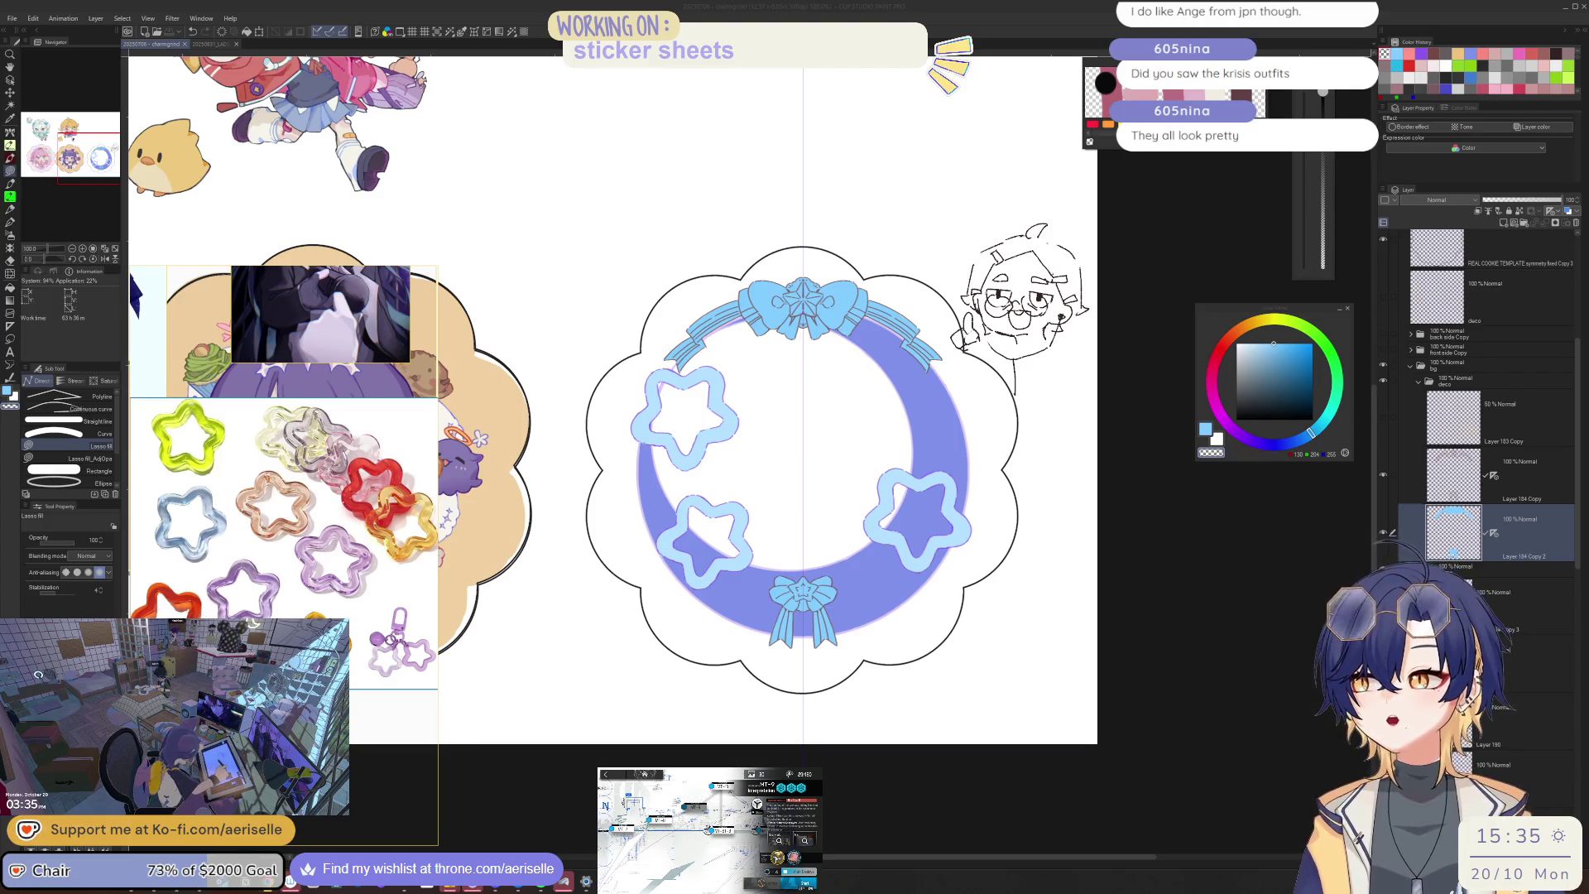
# Step: Reframe the wreath sticker and show the character's front side layer again
pyautogui.hotkey('alt', 'Tab')
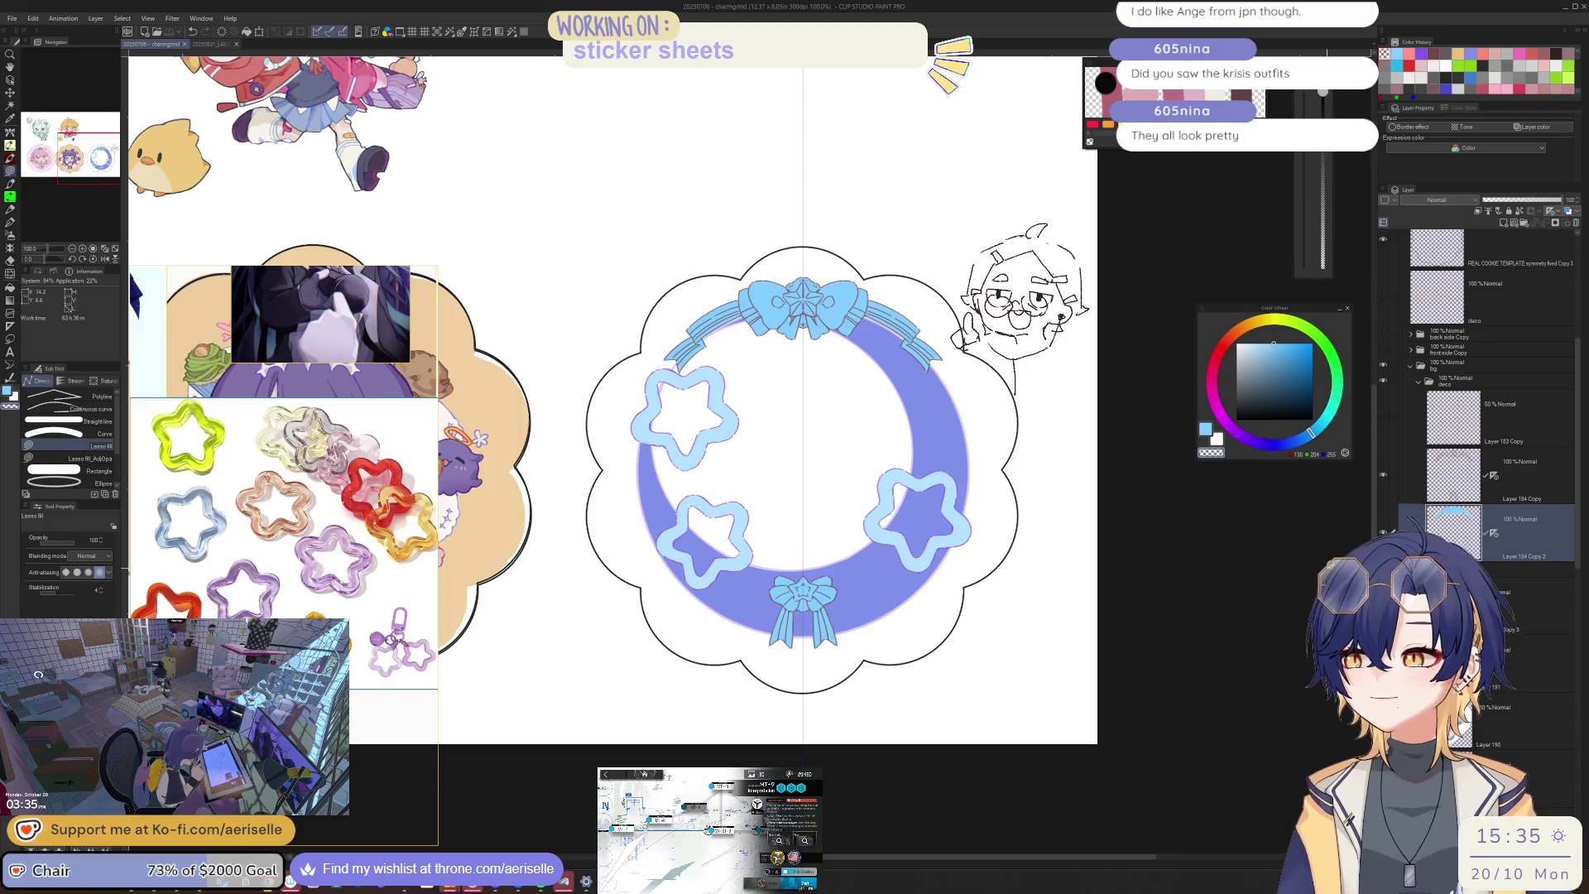
pyautogui.hotkey('ctrl', '-')
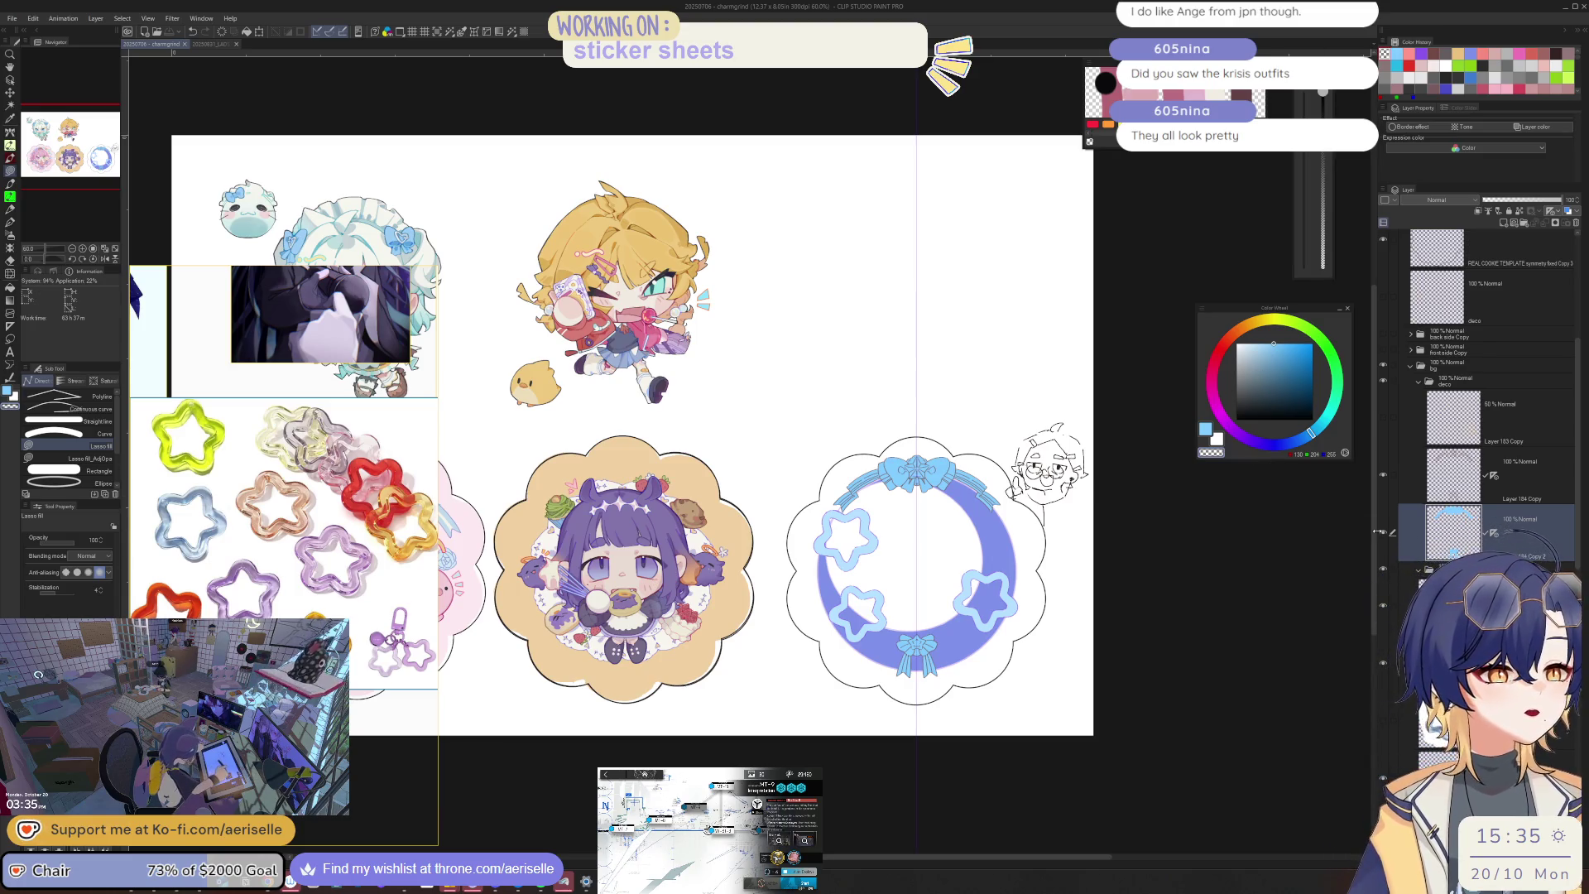
pyautogui.scroll(5, 927, 595)
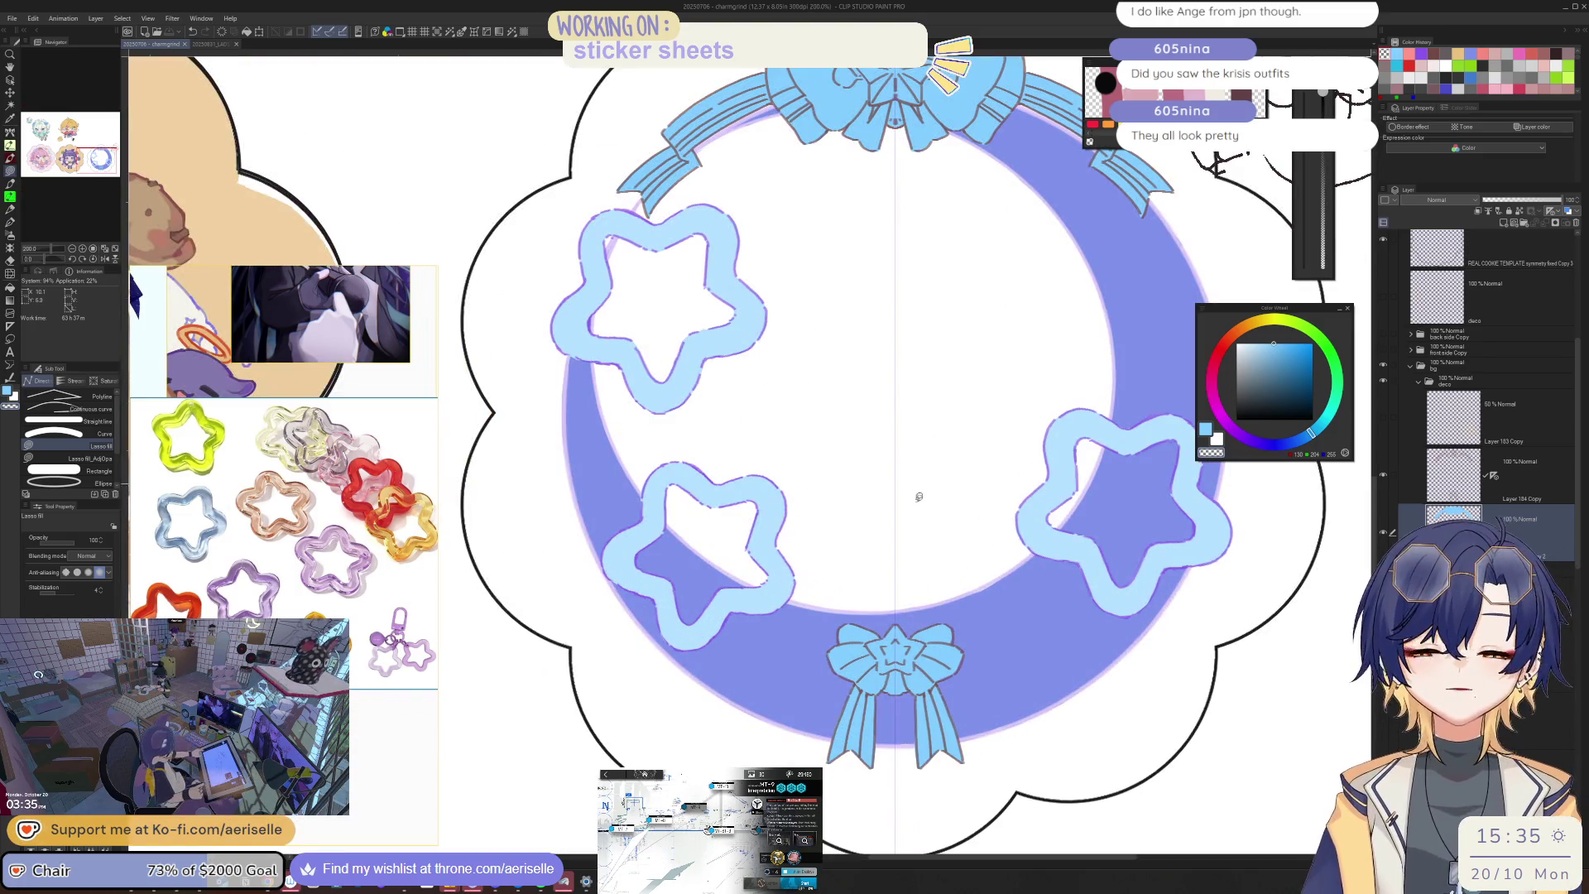
pyautogui.scroll(2, 908, 658)
pyautogui.press('o')
pyautogui.scroll(-5, 908, 657)
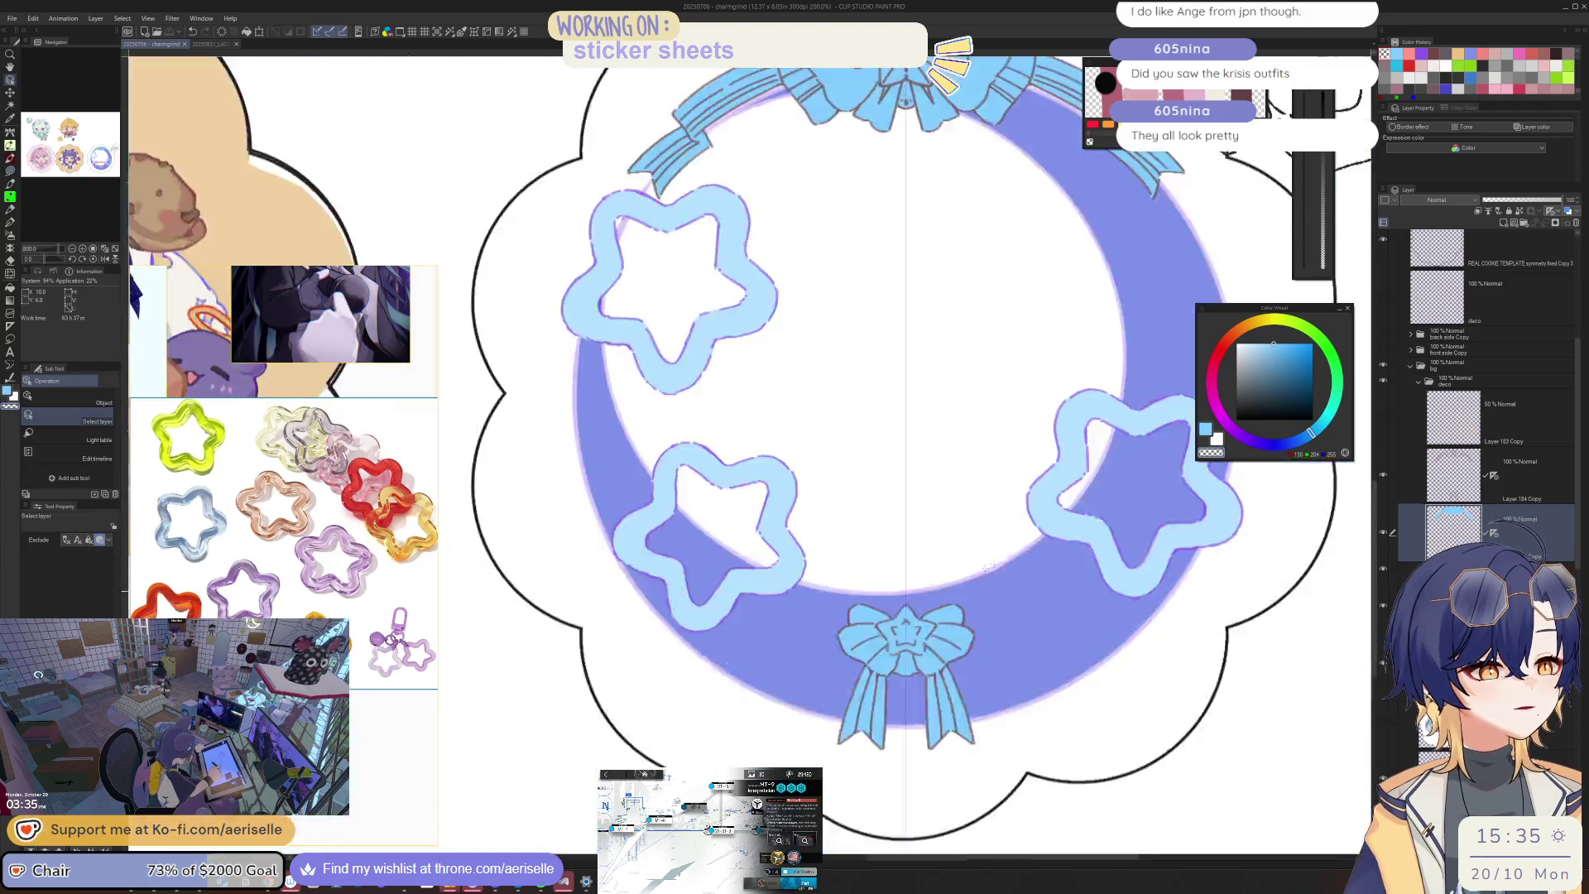
pyautogui.moveTo(1074, 561); pyautogui.dragTo(1016, 614)
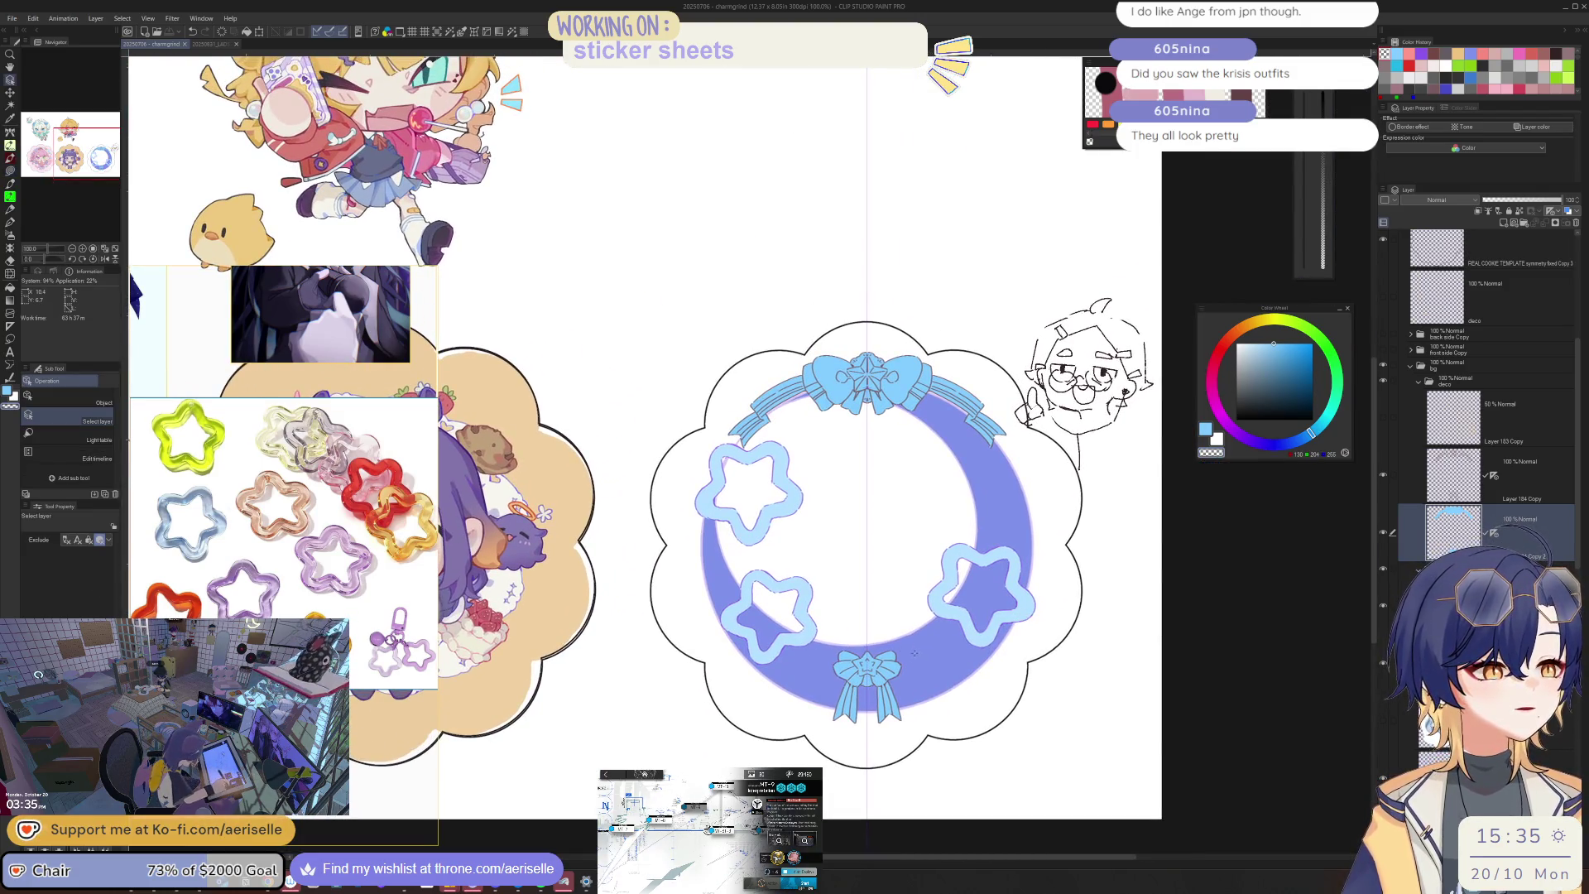
pyautogui.scroll(2, 915, 654)
pyautogui.scroll(-2, 845, 647)
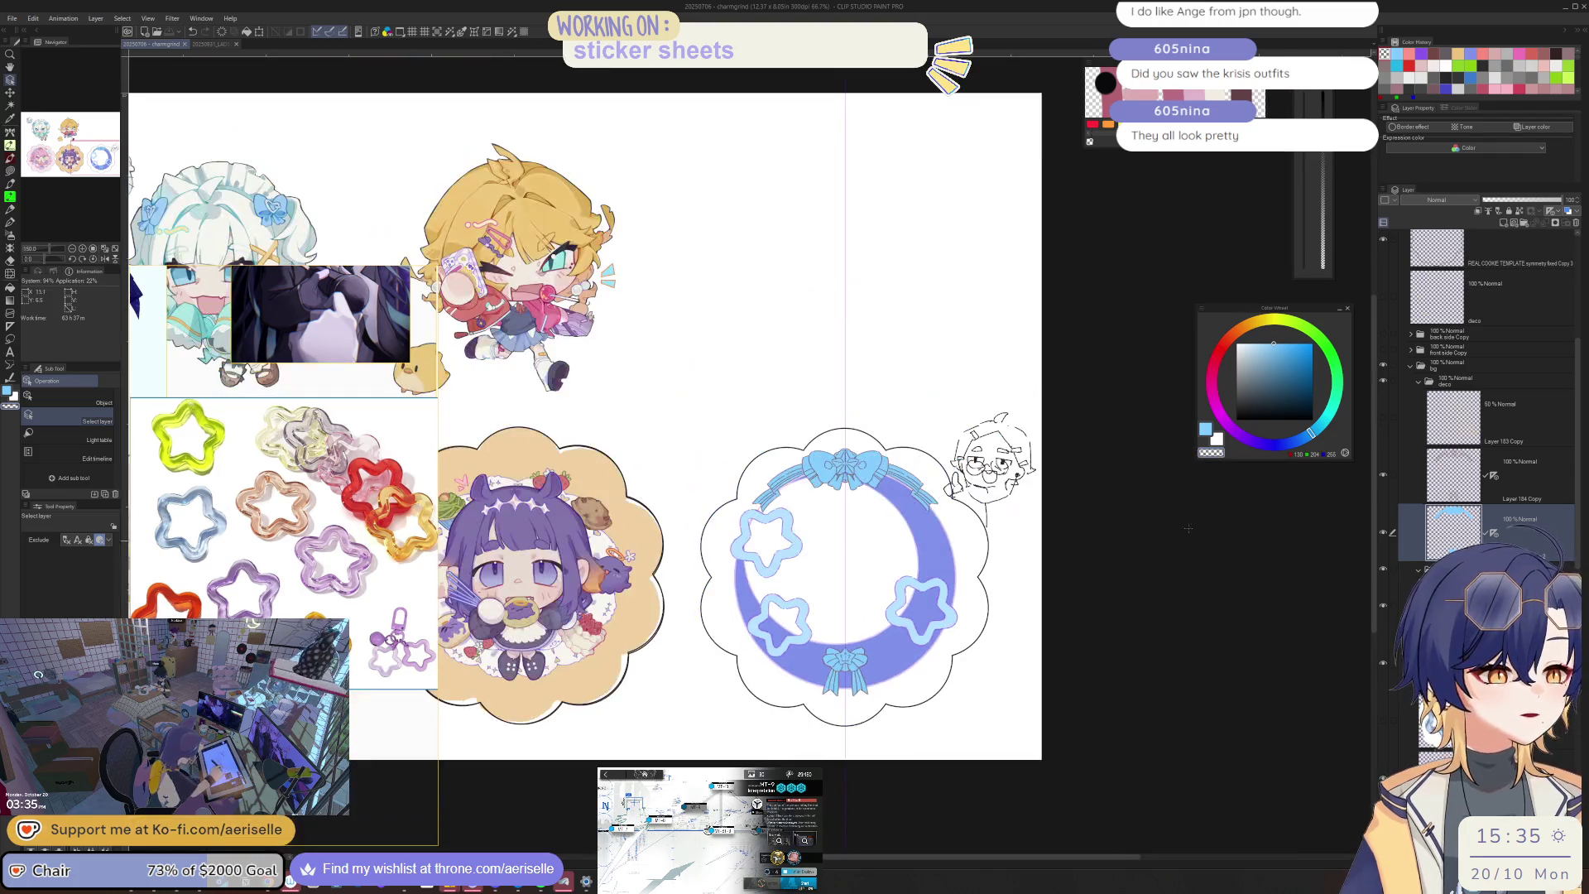
pyautogui.click(1382, 348)
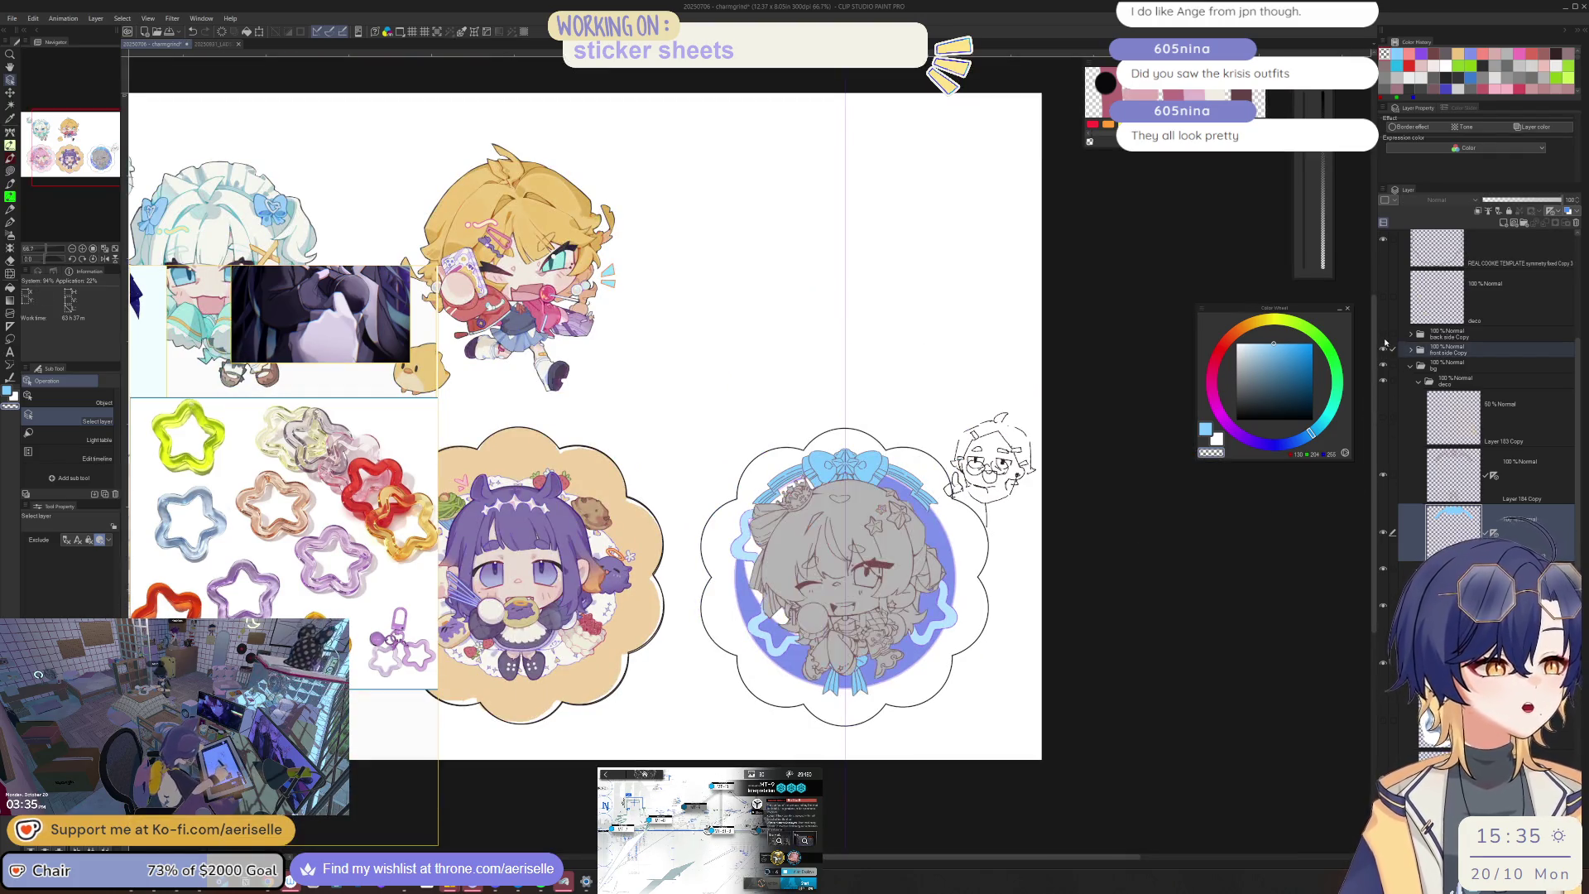
# Step: Show the back side layer, lasso the bottom bow on Layer 184 Copy, and nudge it lower
pyautogui.click(1383, 333)
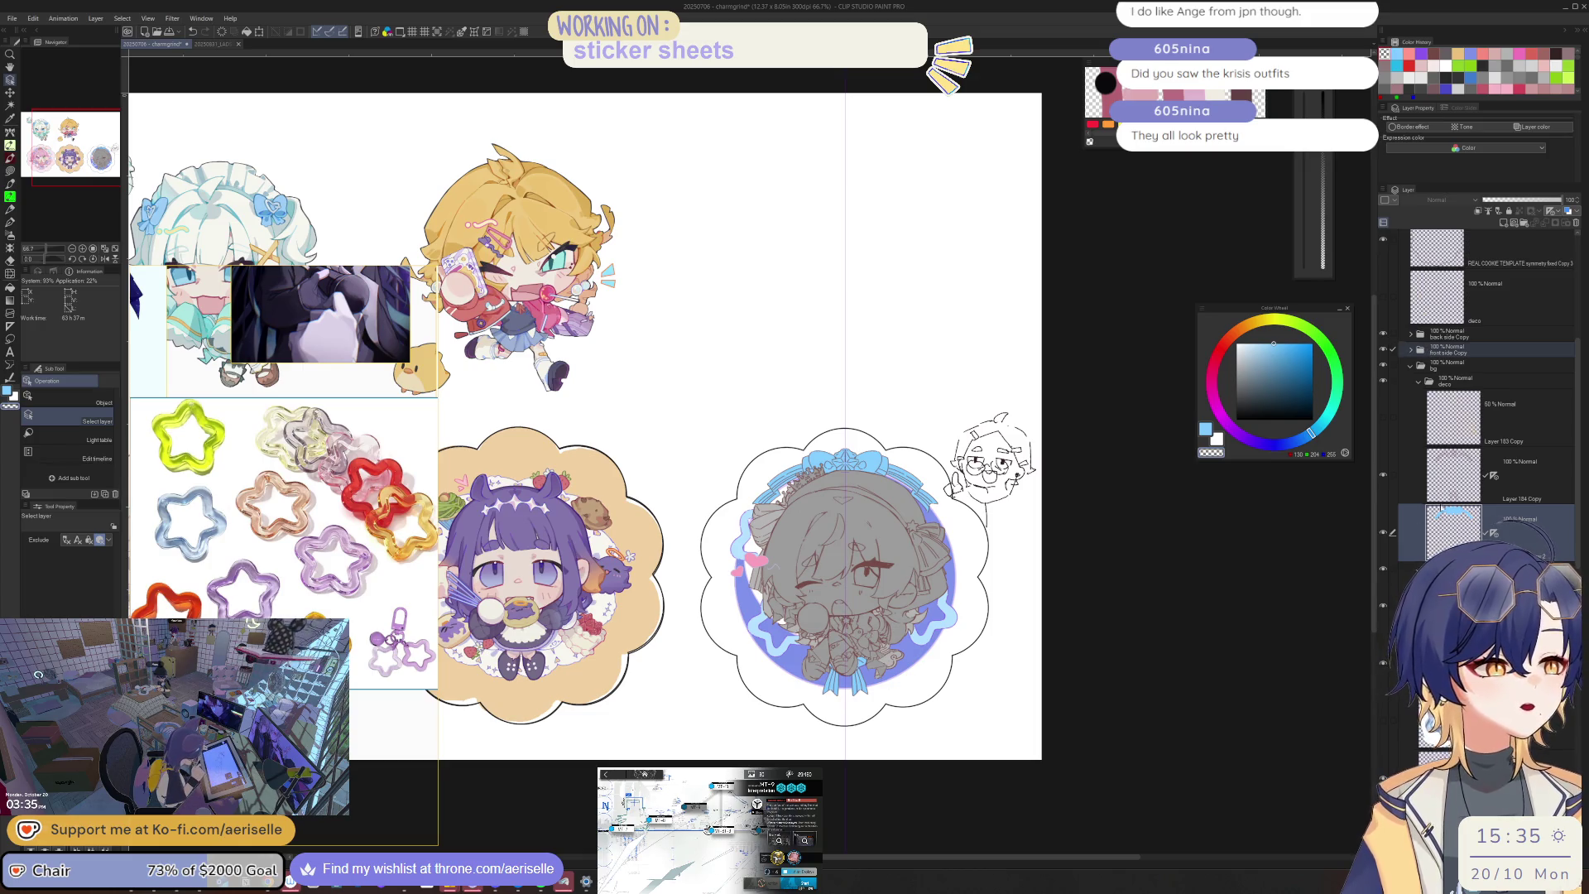
pyautogui.click(1445, 480)
pyautogui.scroll(1, 866, 678)
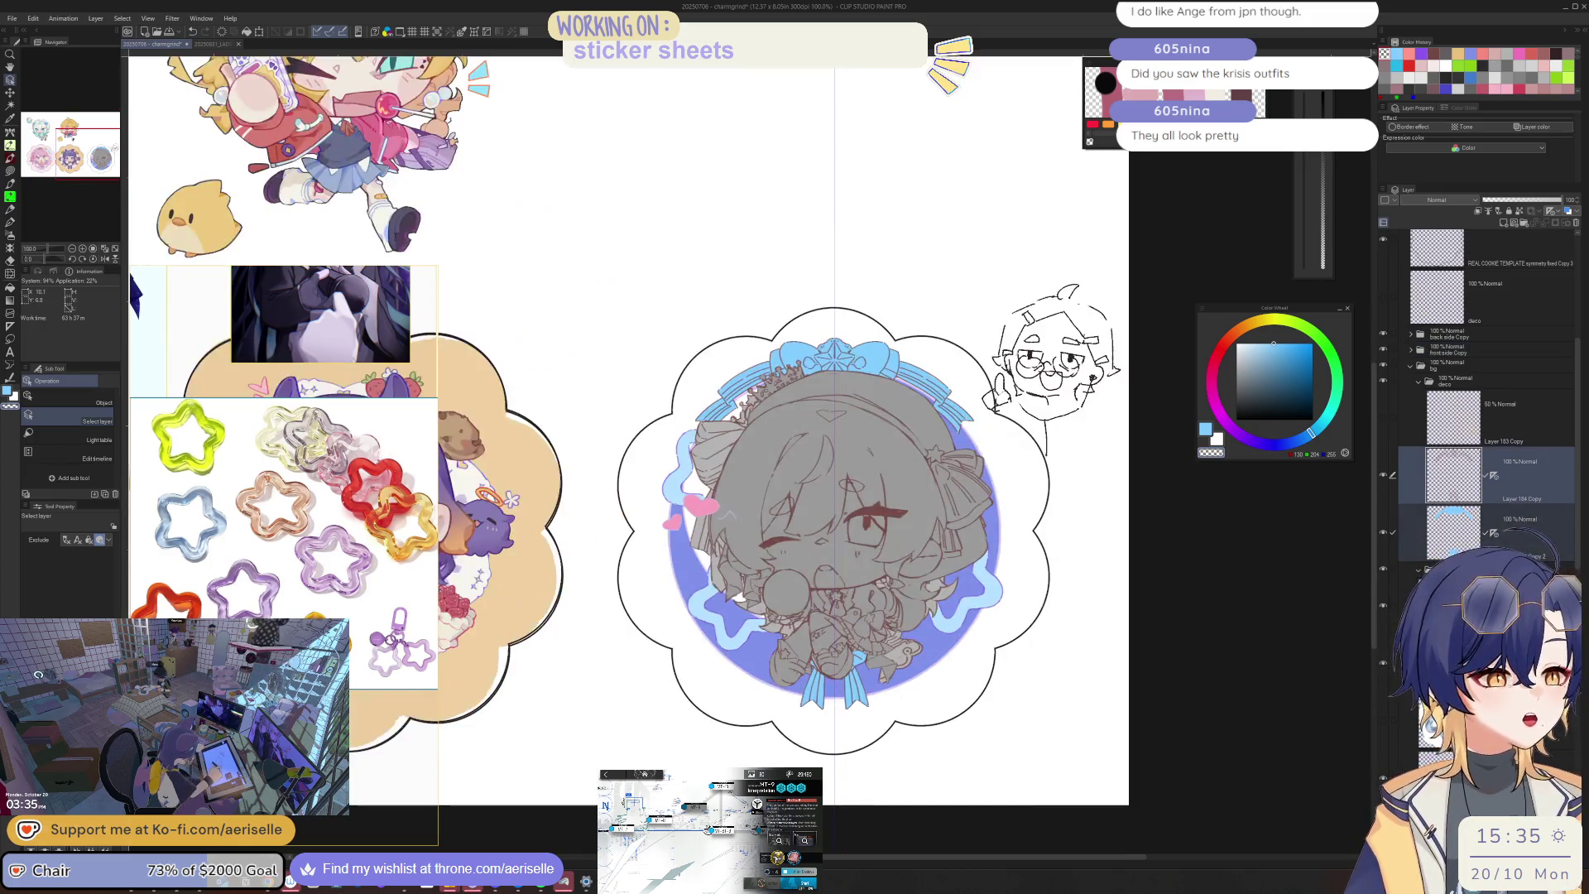
pyautogui.press('m')
pyautogui.moveTo(865, 679)
pyautogui.mouseDown()
pyautogui.moveTo(778, 695)
pyautogui.moveTo(873, 683)
pyautogui.moveTo(873, 708)
pyautogui.mouseUp()
pyautogui.press('k')
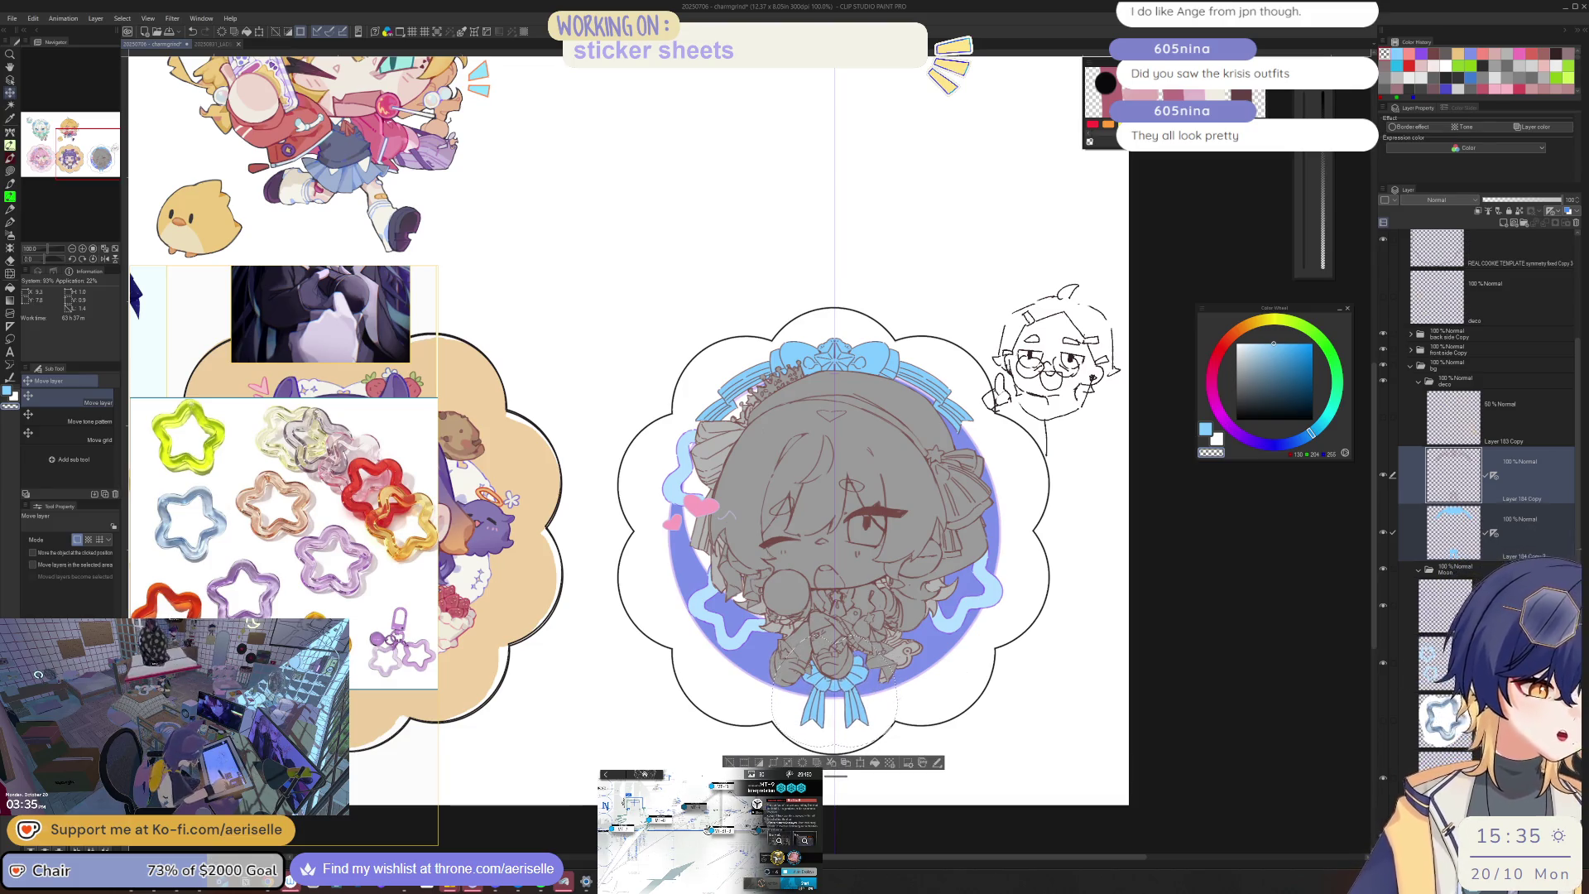
# Step: Check the sheet mirrored, then lasso the whole right wreath sticker on the back side Copy folder
pyautogui.press('h')
pyautogui.press('h')
pyautogui.scroll(-3, 1011, 578)
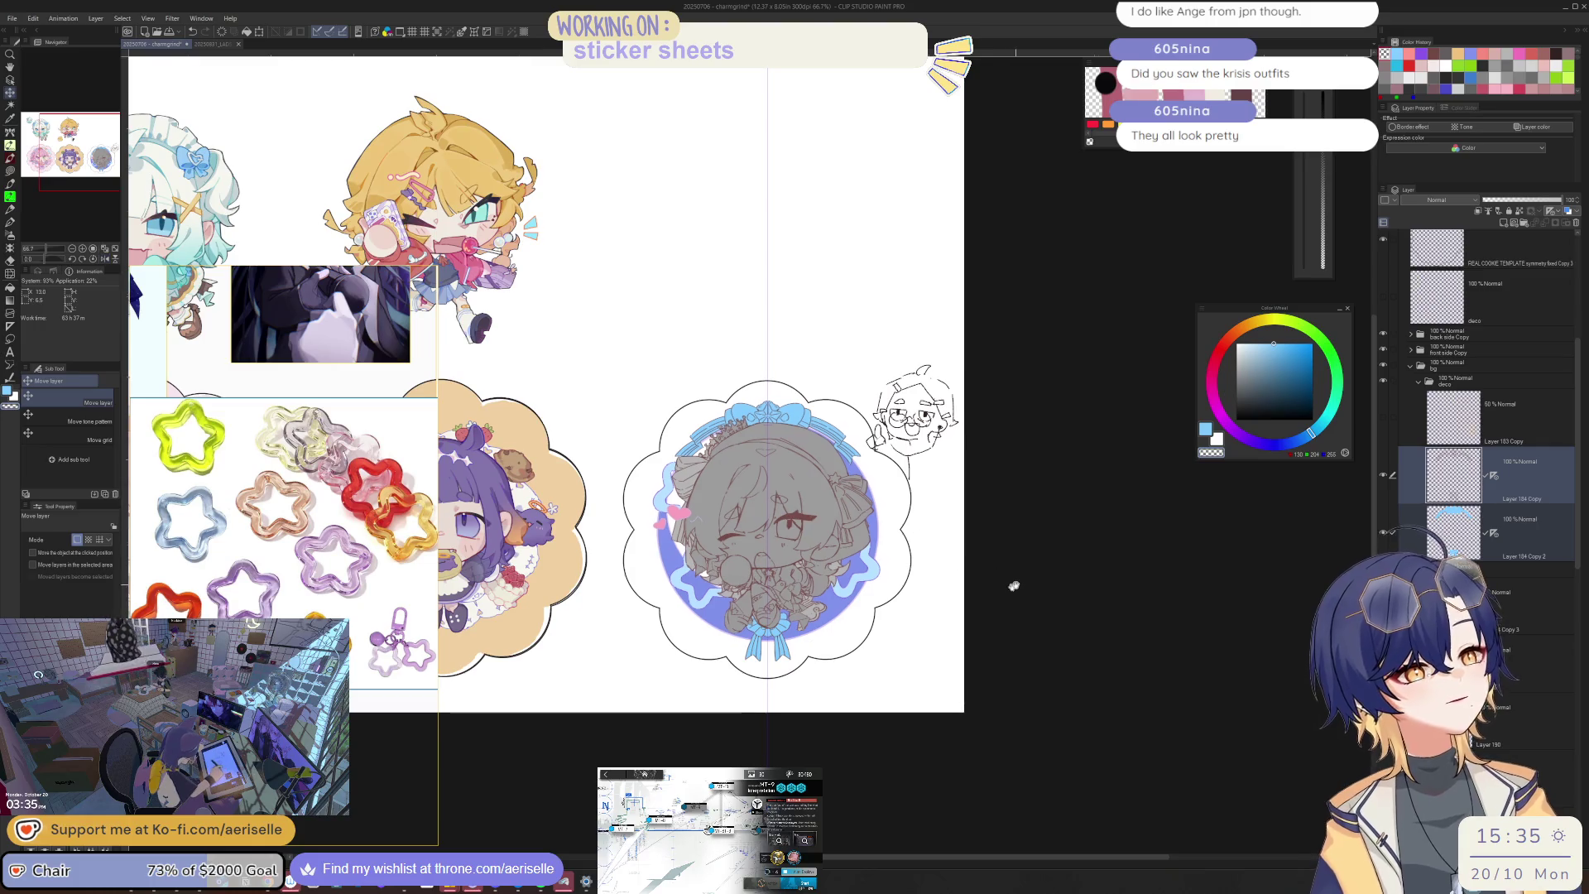
pyautogui.moveTo(1008, 596); pyautogui.dragTo(1163, 594)
pyautogui.scroll(-2, 1163, 594)
pyautogui.moveTo(1016, 603); pyautogui.dragTo(1097, 607)
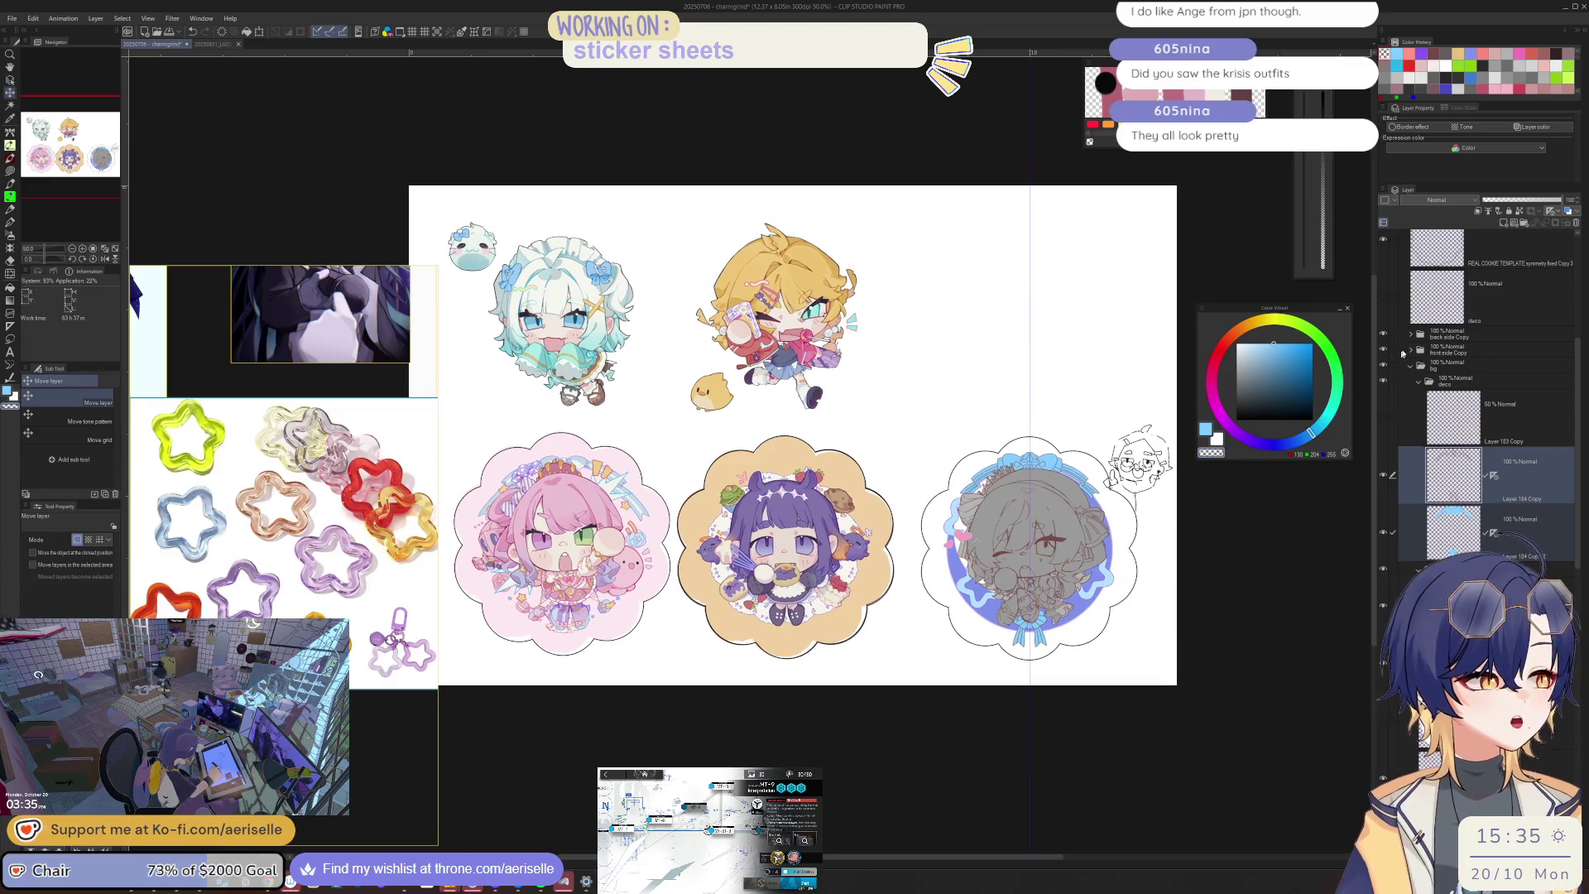
pyautogui.click(1456, 334)
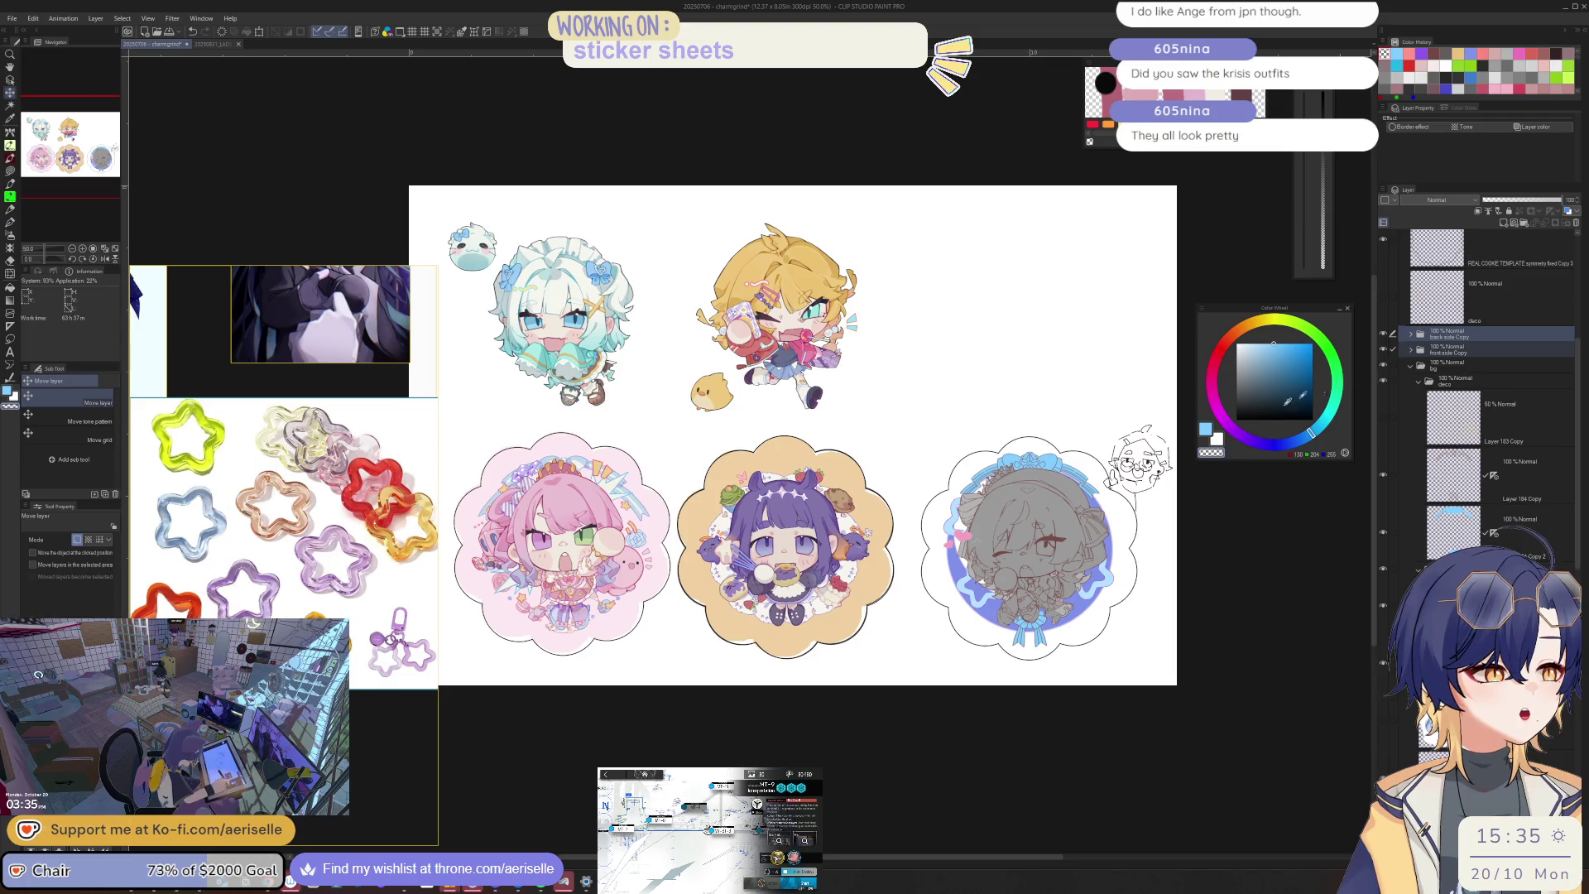
pyautogui.moveTo(1063, 480); pyautogui.dragTo(996, 448)
pyautogui.press('m')
pyautogui.moveTo(926, 380)
pyautogui.mouseDown()
pyautogui.moveTo(857, 609)
pyautogui.moveTo(926, 379)
pyautogui.mouseUp()
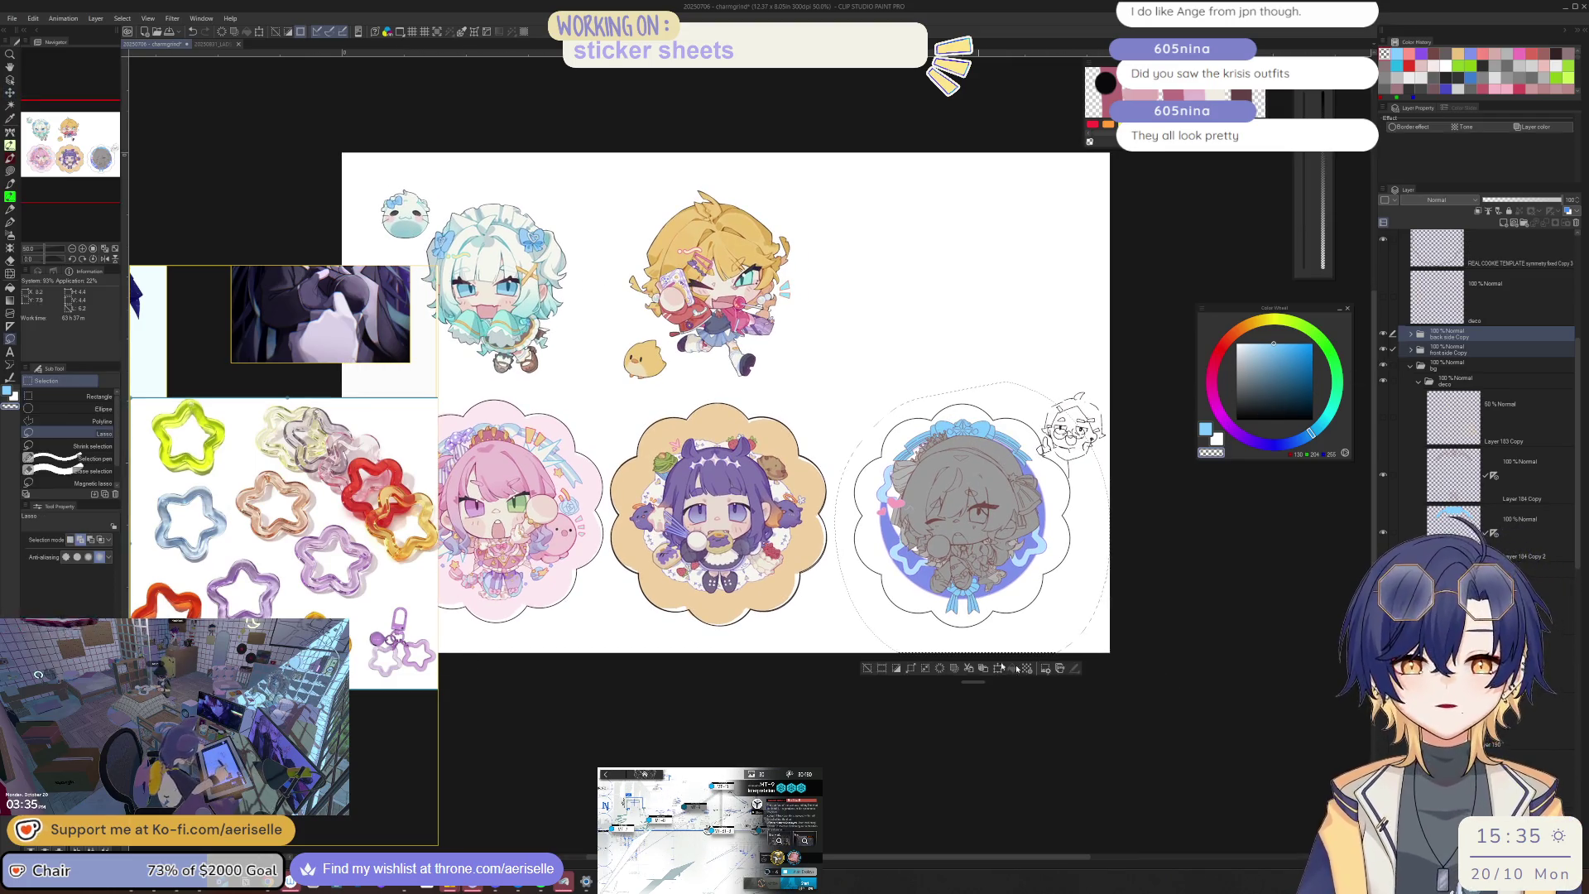
# Step: Scale the selected wreath sticker down slightly with Ctrl+T, confirm, and save the sheet
pyautogui.hotkey('ctrl', 't')
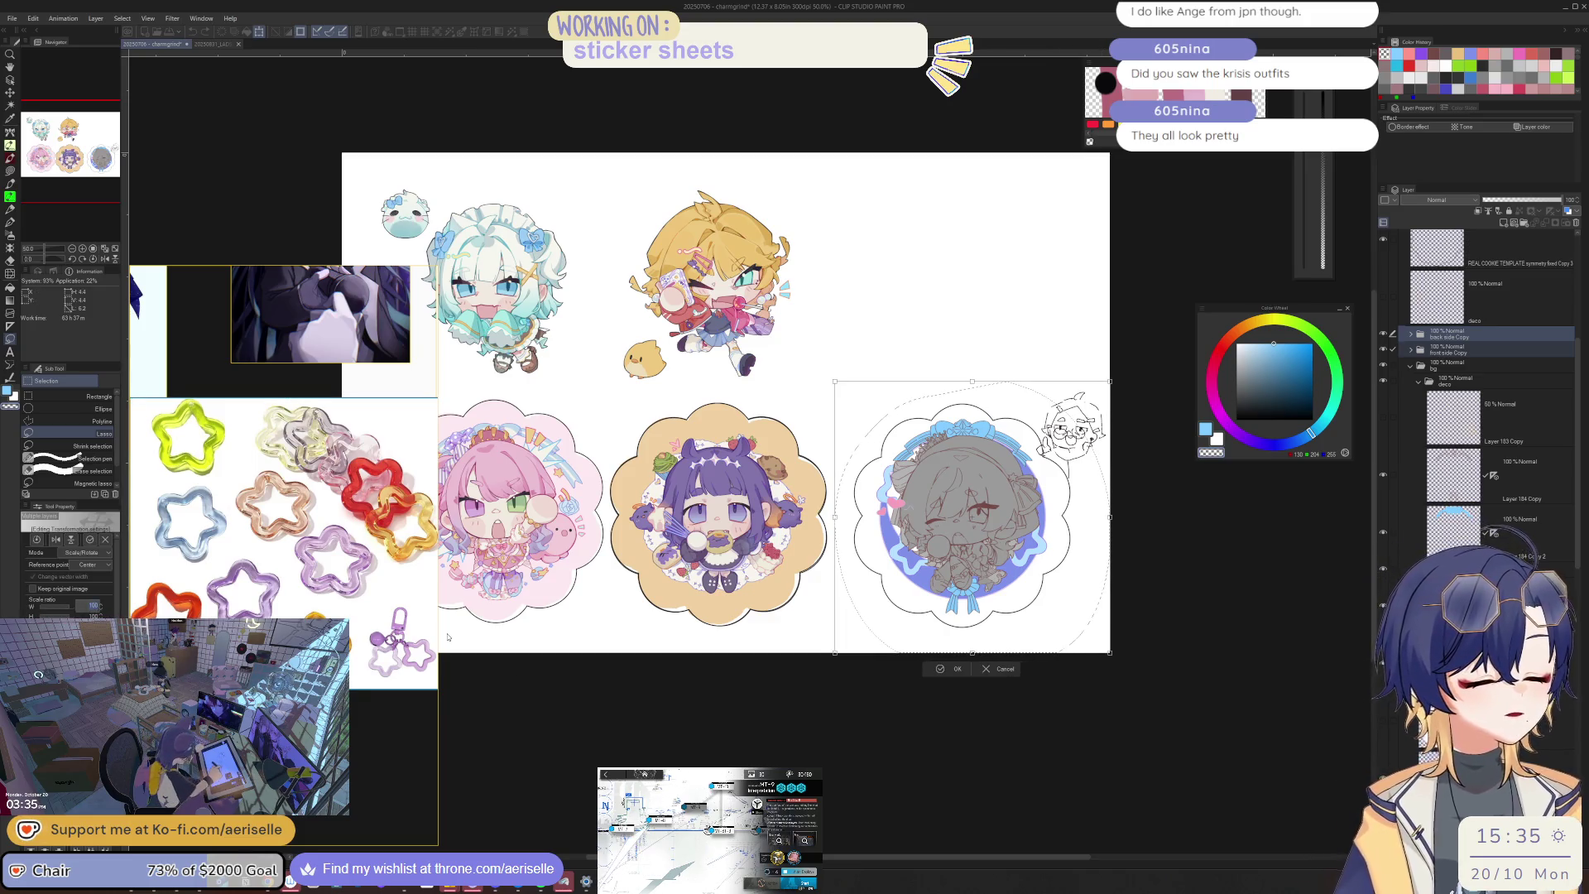
pyautogui.press('Down')
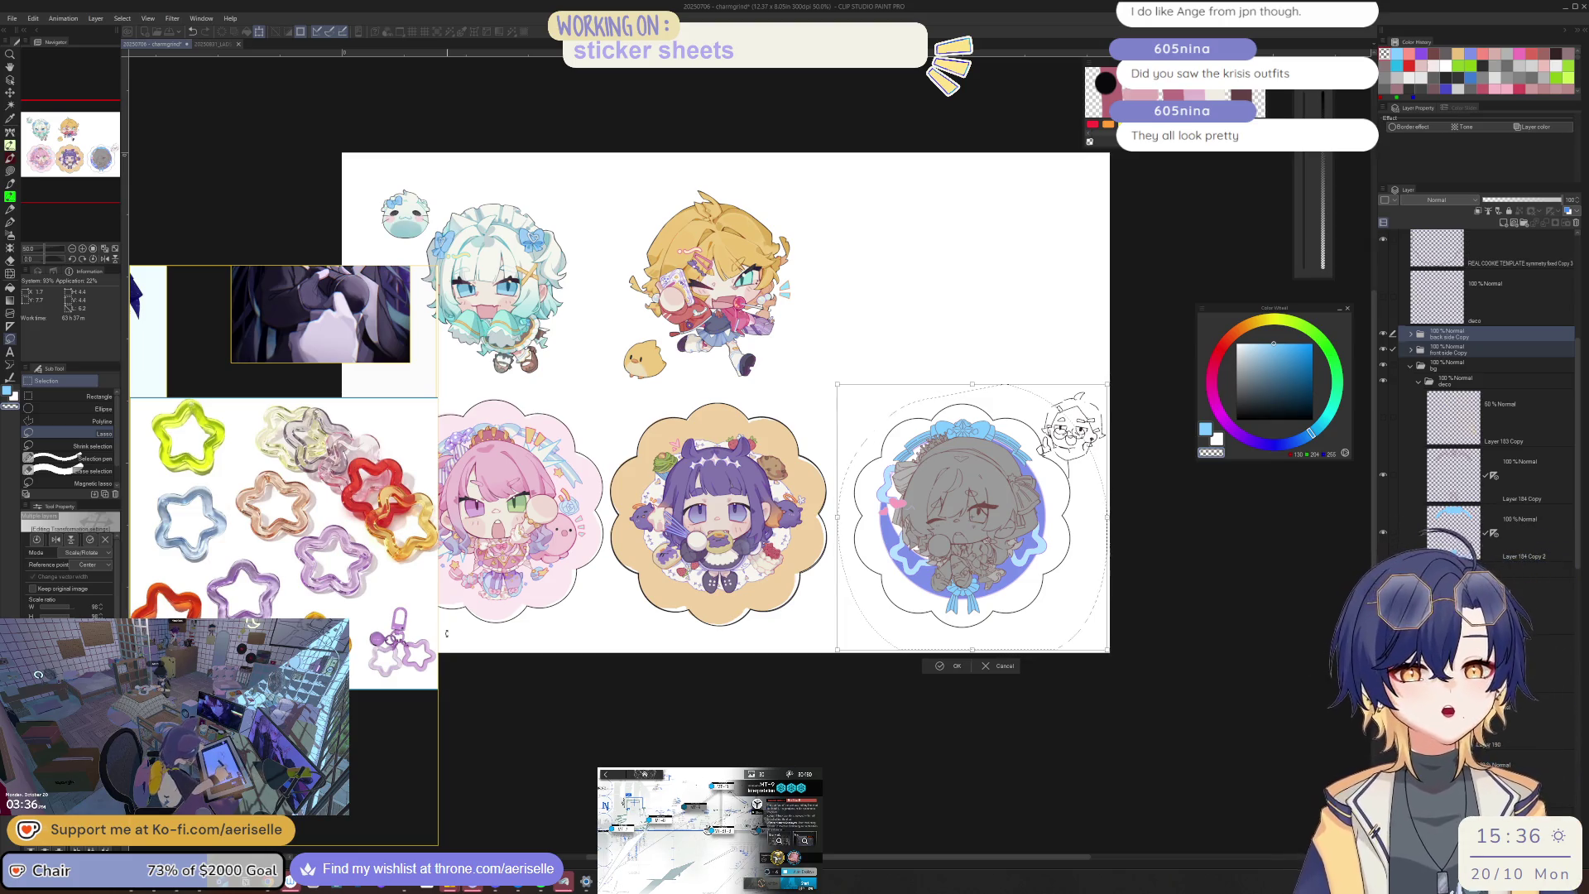
pyautogui.click(952, 665)
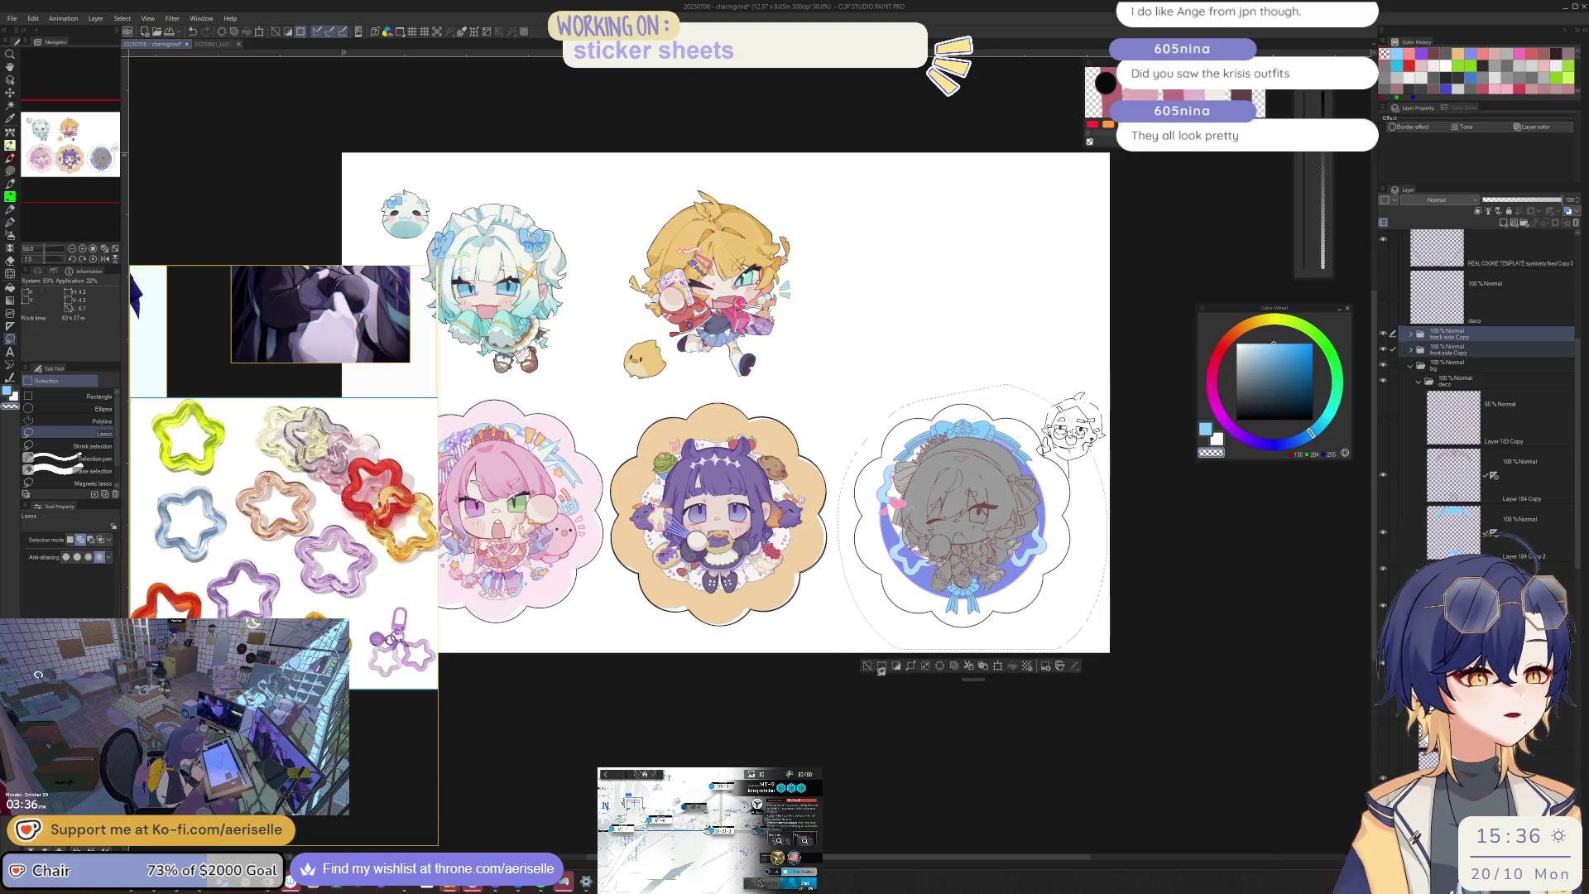
pyautogui.hotkey('ctrl', 's')
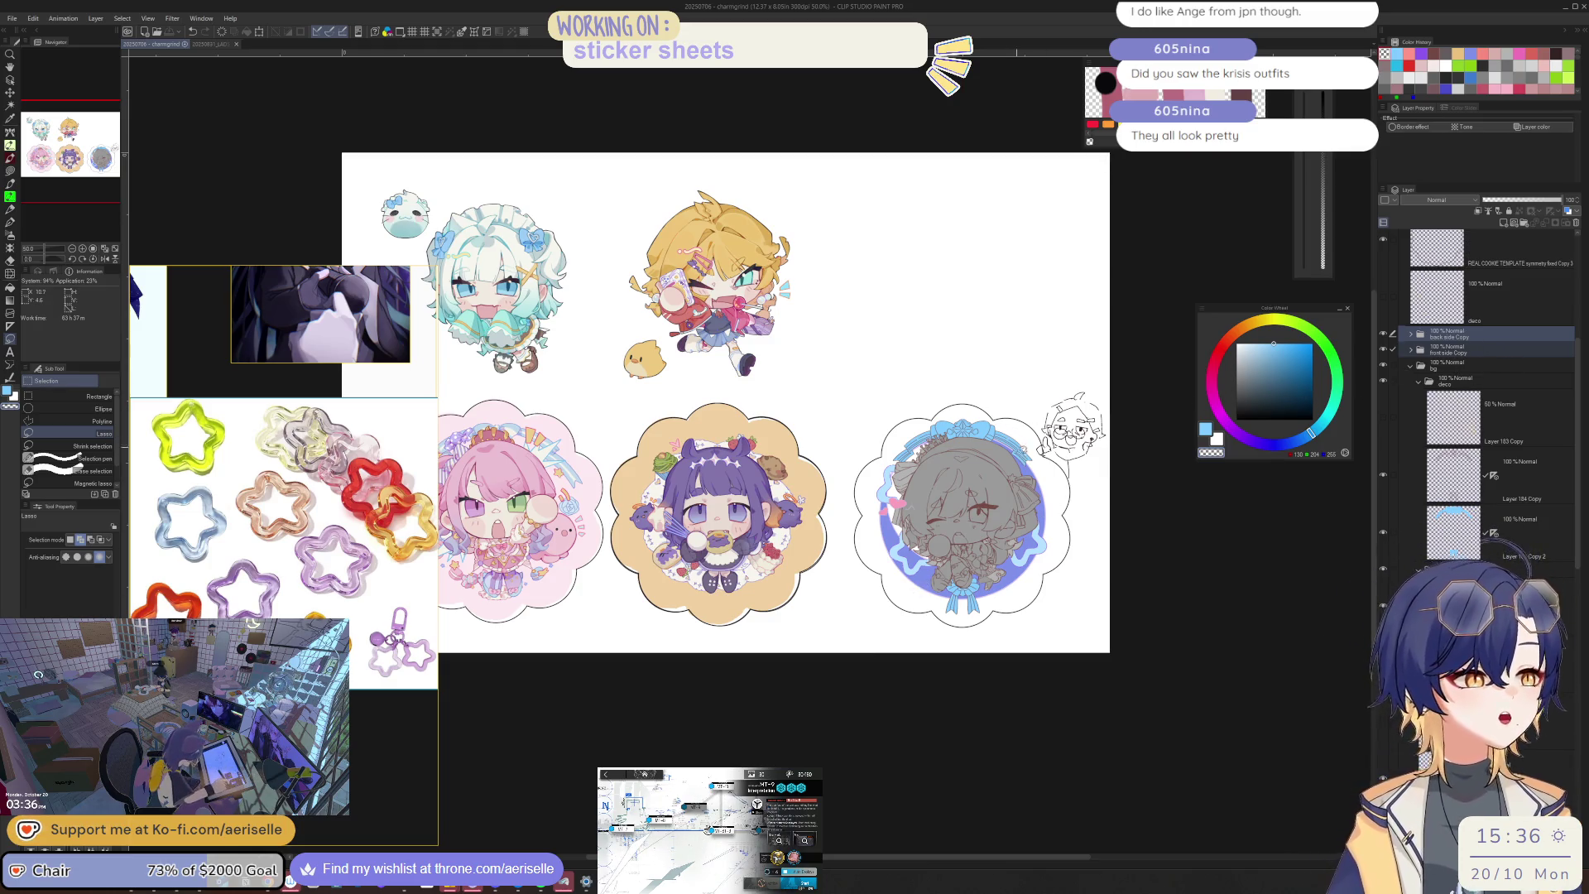
pyautogui.hotkey('ctrl', 'alt', '0')
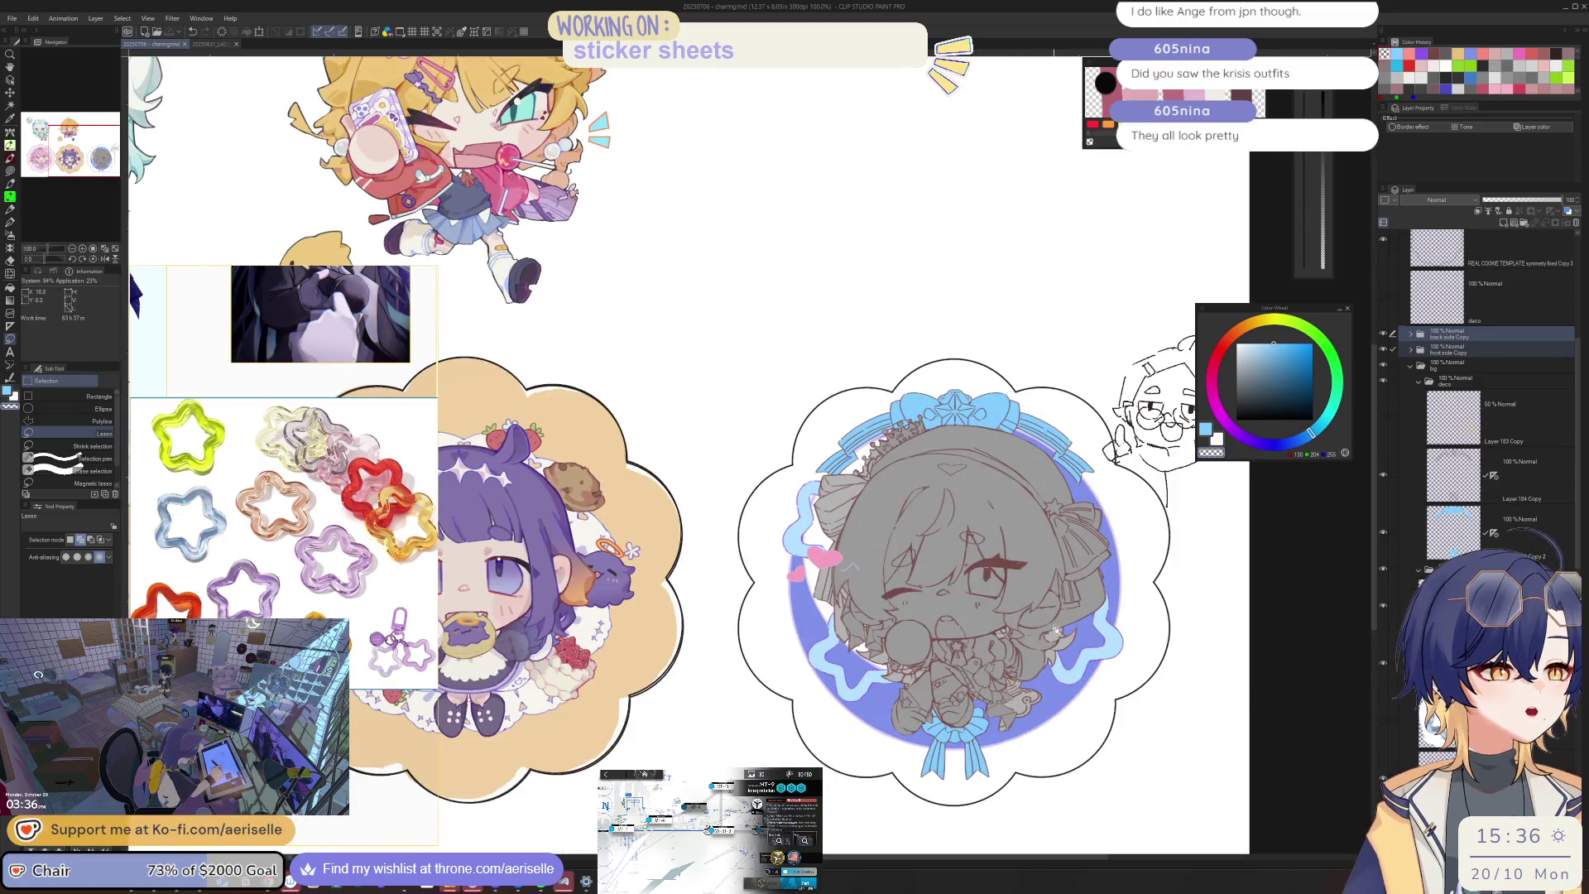
# Step: Hide and re-show the grey chibi sketch to check it, with the wreath sticker in view
pyautogui.scroll(-2, 984, 441)
pyautogui.scroll(-2, 1042, 571)
pyautogui.hscroll(2, 1042, 569)
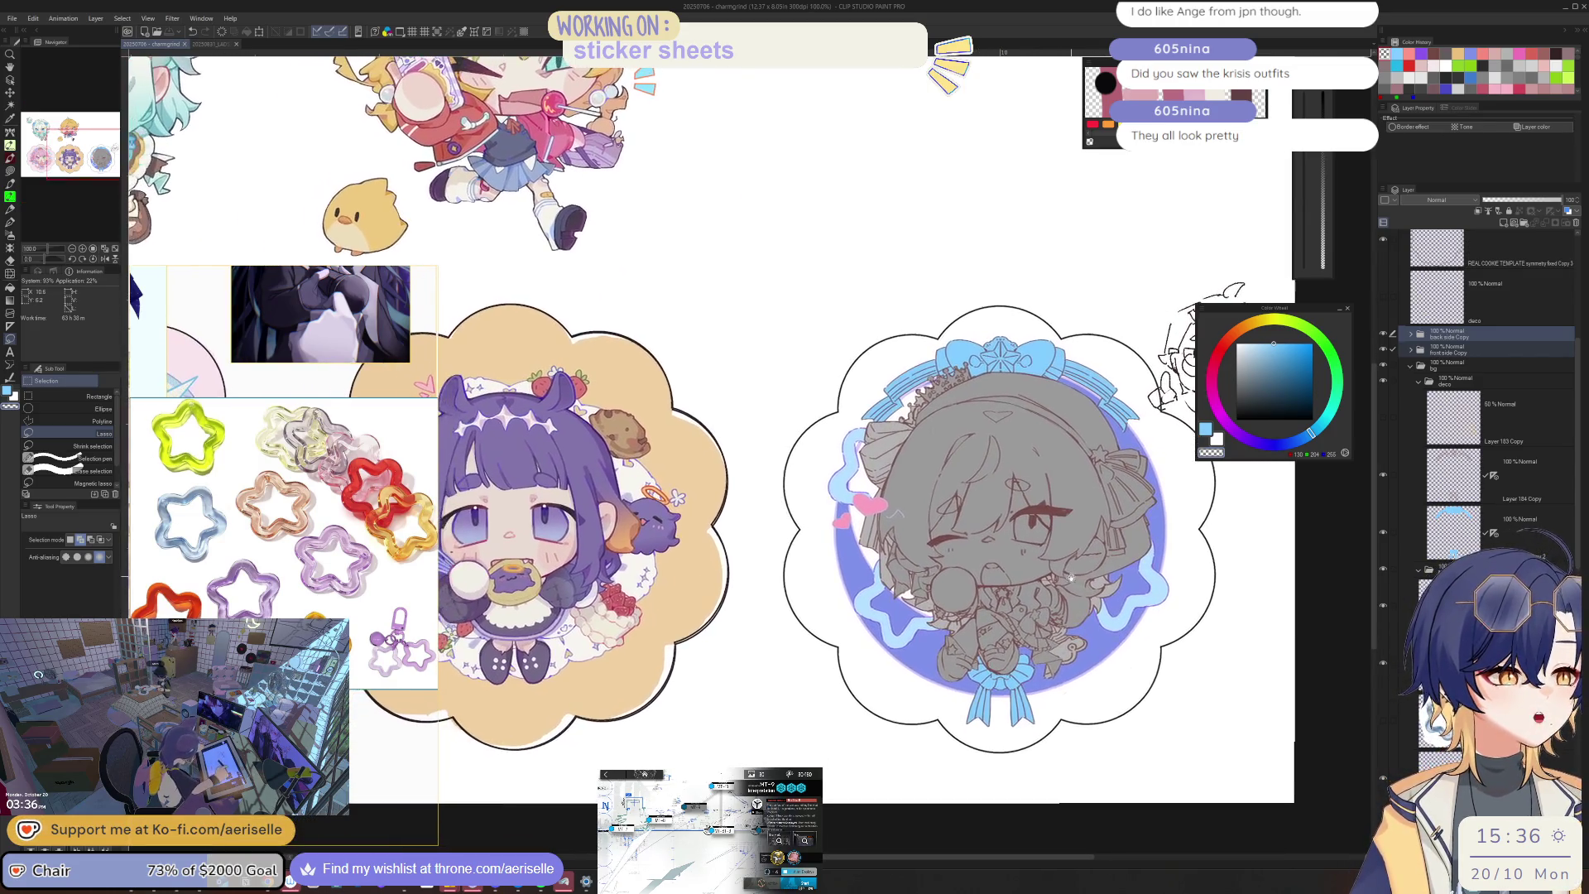
pyautogui.scroll(1, 1047, 579)
pyautogui.scroll(-1, 1055, 598)
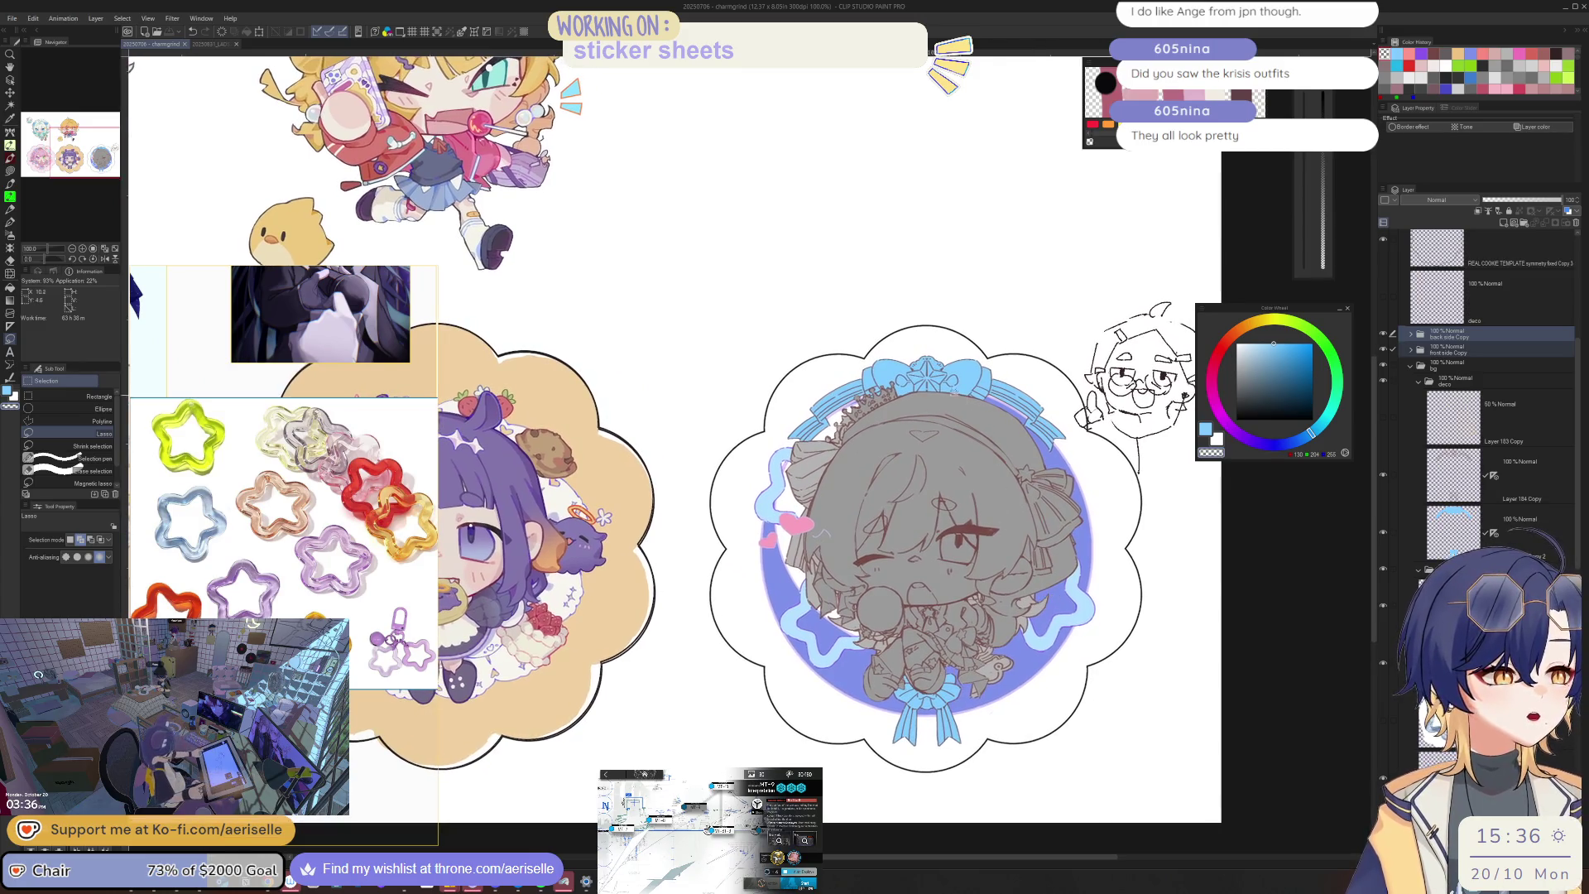
pyautogui.click(1383, 336)
pyautogui.click(1383, 349)
pyautogui.moveTo(1339, 555)
pyautogui.mouseDown()
pyautogui.moveTo(963, 556)
pyautogui.moveTo(999, 555)
pyautogui.moveTo(1078, 501)
pyautogui.mouseUp()
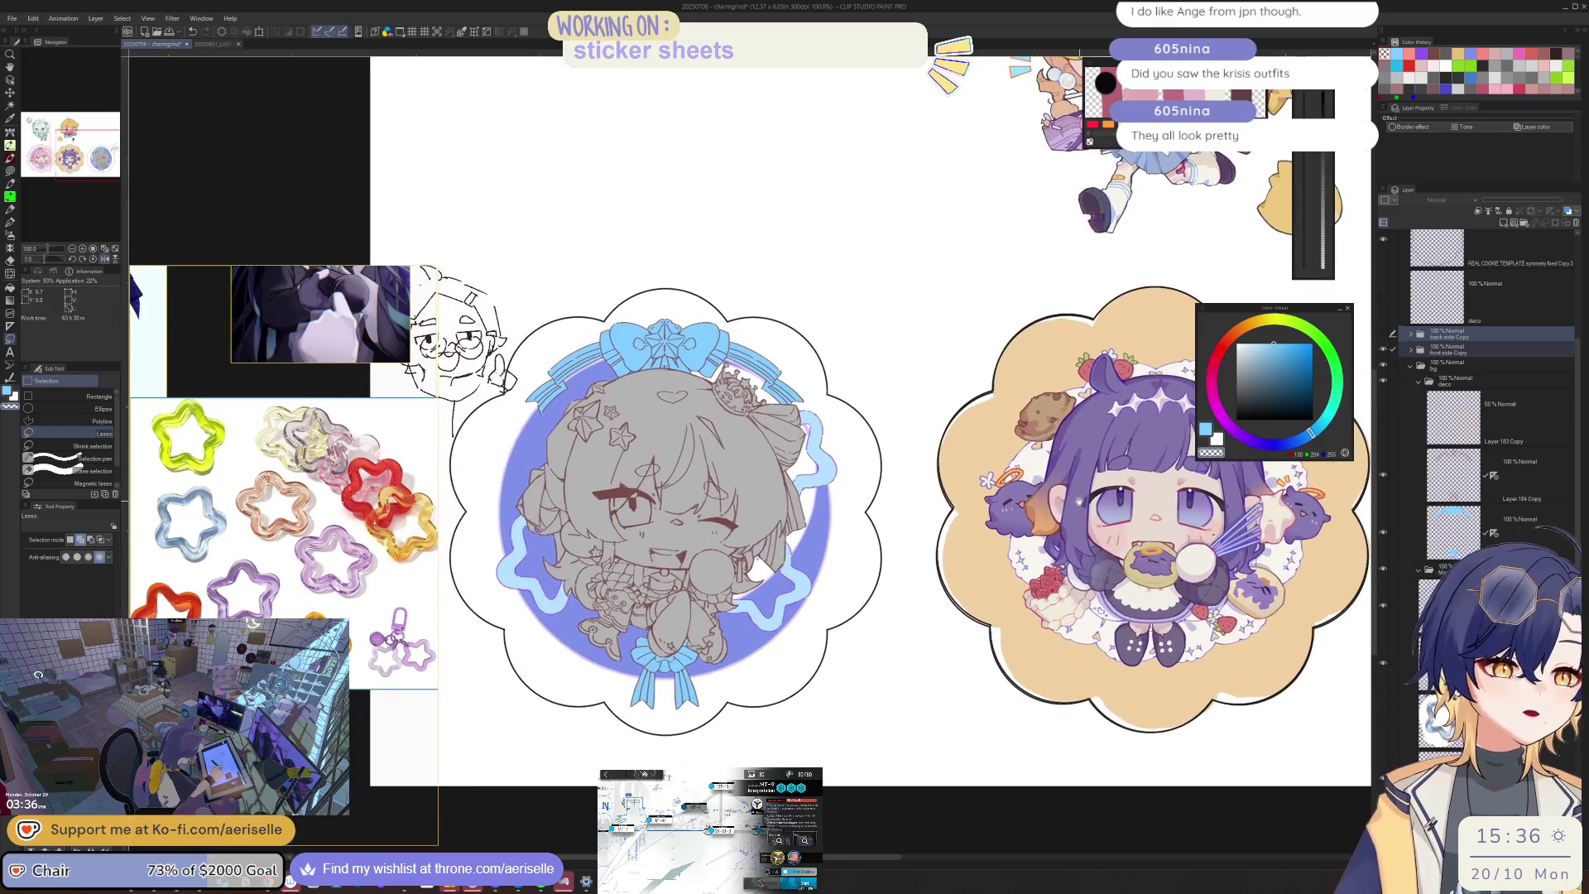
# Step: Sample the brown line colour on back design Copy 13 and pick the pen
pyautogui.press('h')
pyautogui.scroll(5, 955, 583)
pyautogui.press('u')
pyautogui.press('e')
pyautogui.keyDown('ctrl'); pyautogui.keyDown('shift'); pyautogui.click(941, 585); pyautogui.keyUp('shift'); pyautogui.keyUp('ctrl')
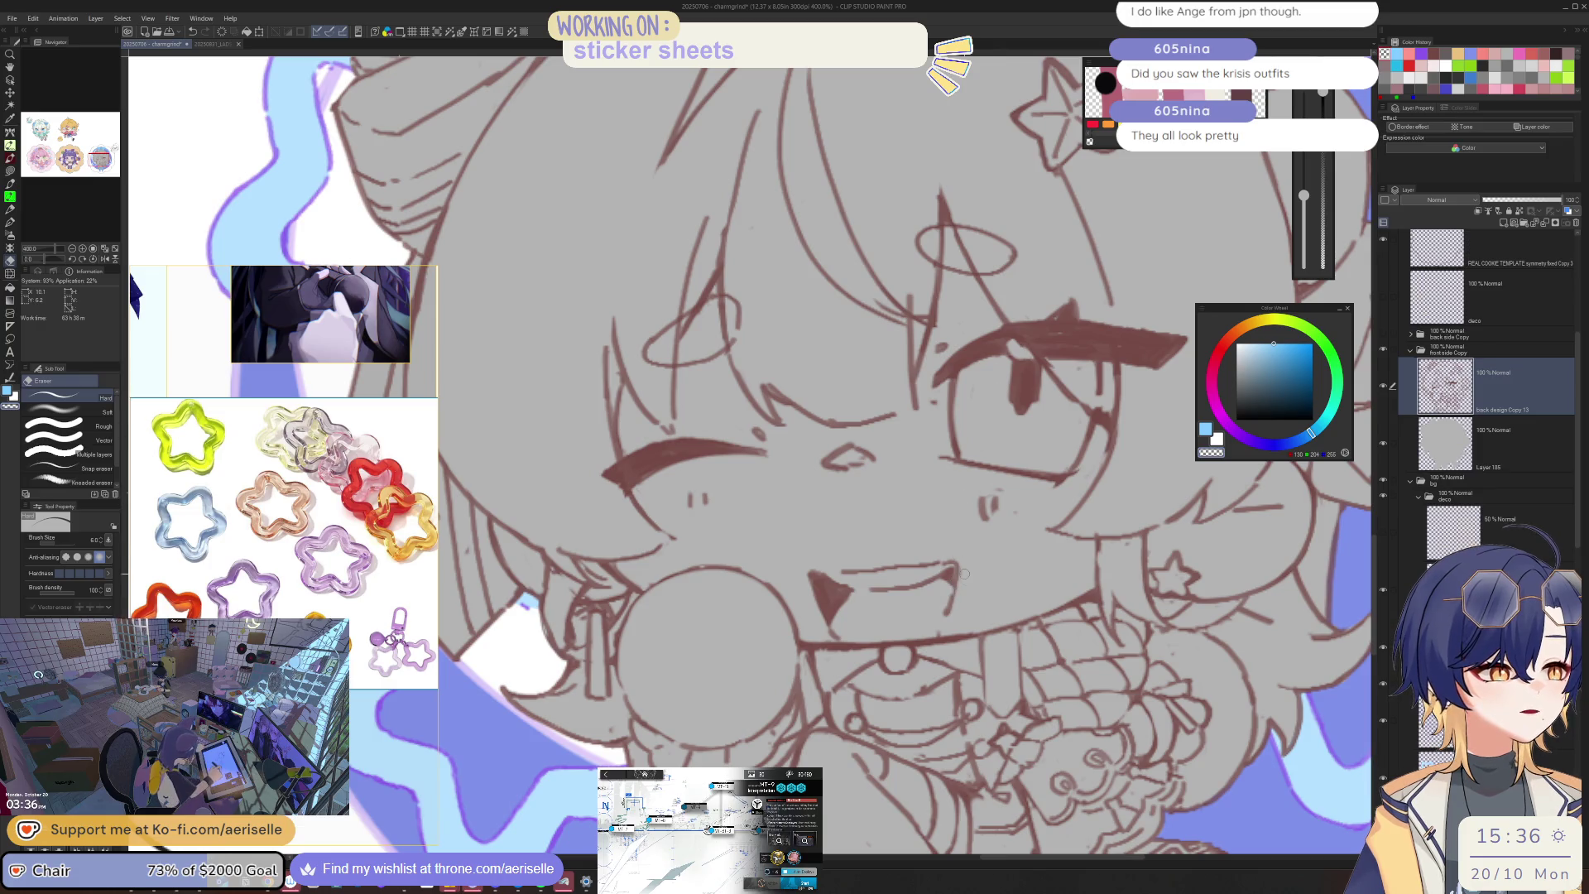
pyautogui.keyDown('alt'); pyautogui.click(962, 571); pyautogui.keyUp('alt')
pyautogui.press('p')
pyautogui.press('e')
# Step: Show the back-side hair and pink hearts, zoom the sticker to 200%, and select a lower layer
pyautogui.scroll(-5, 939, 636)
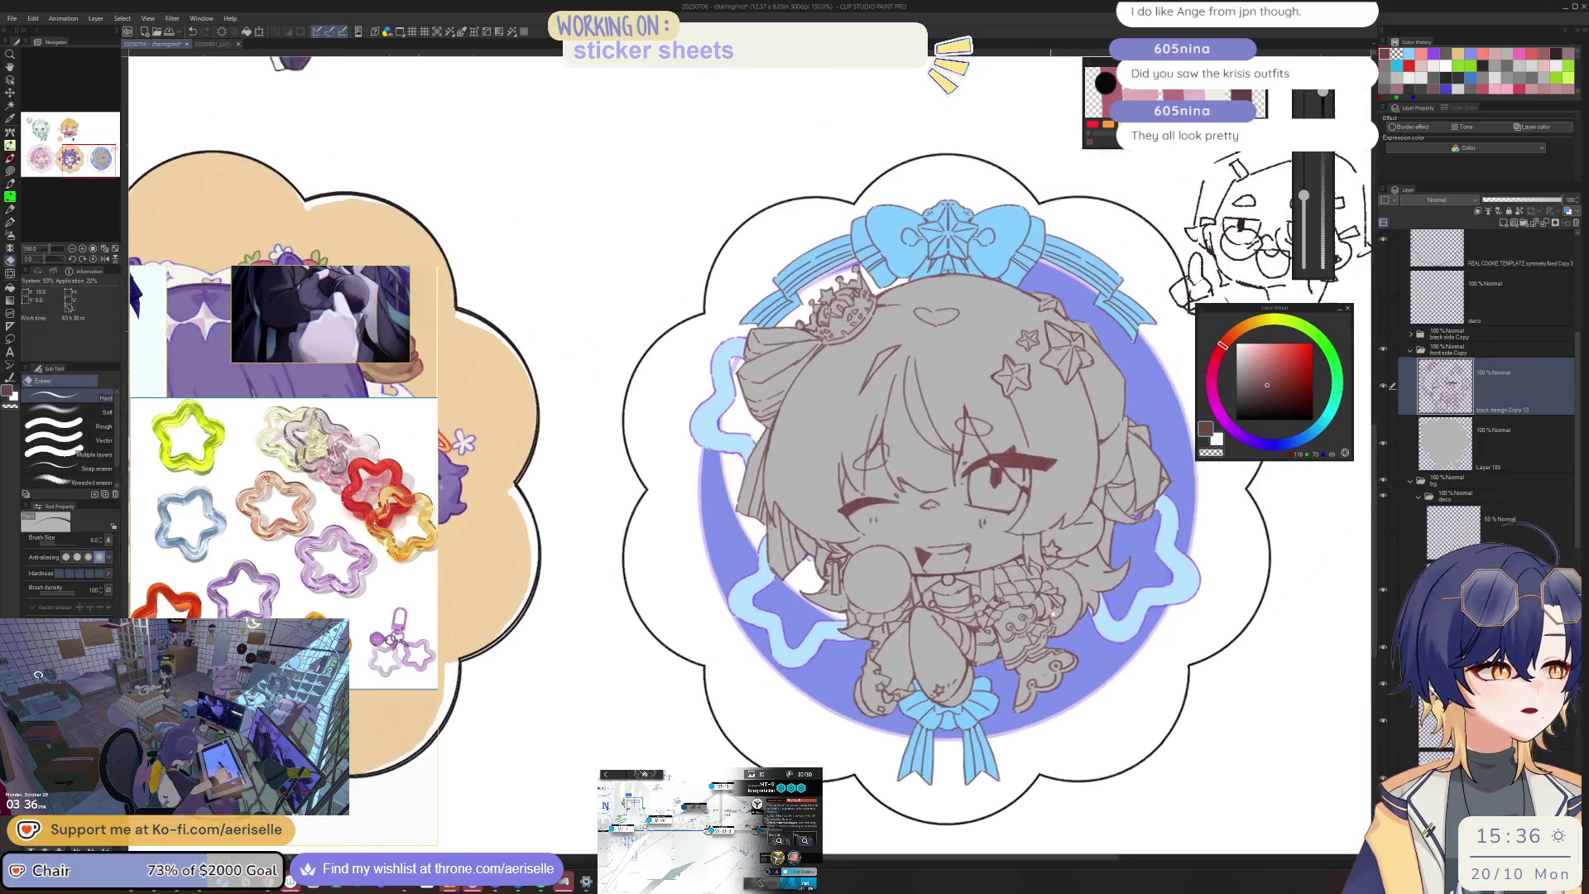
pyautogui.moveTo(1053, 612); pyautogui.dragTo(1168, 579)
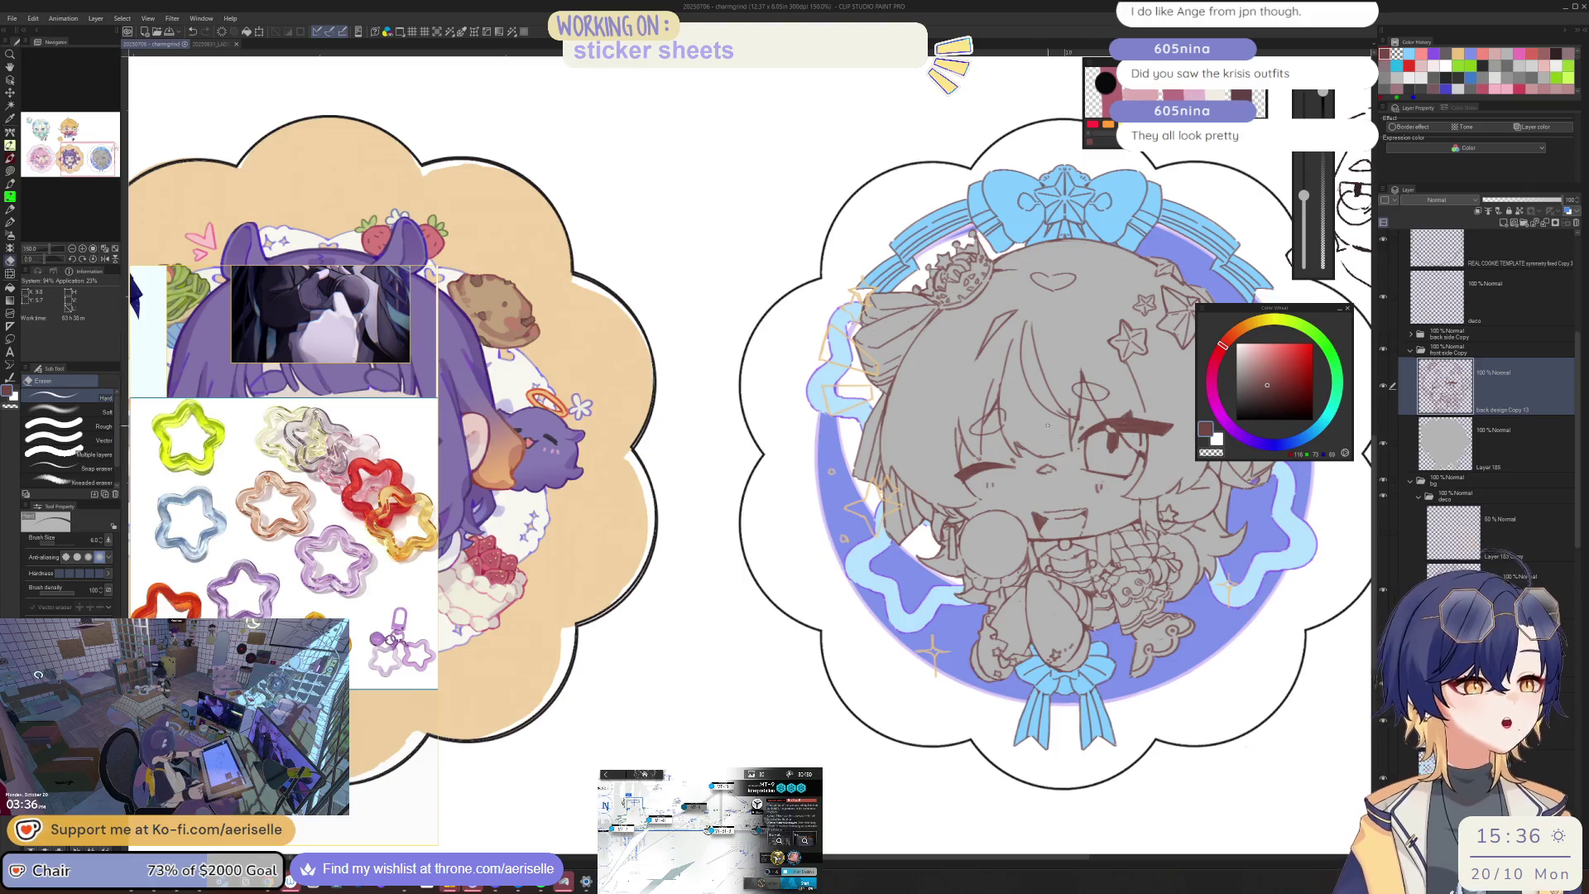
pyautogui.moveTo(1047, 425)
pyautogui.mouseDown()
pyautogui.moveTo(930, 511)
pyautogui.moveTo(931, 470)
pyautogui.mouseUp()
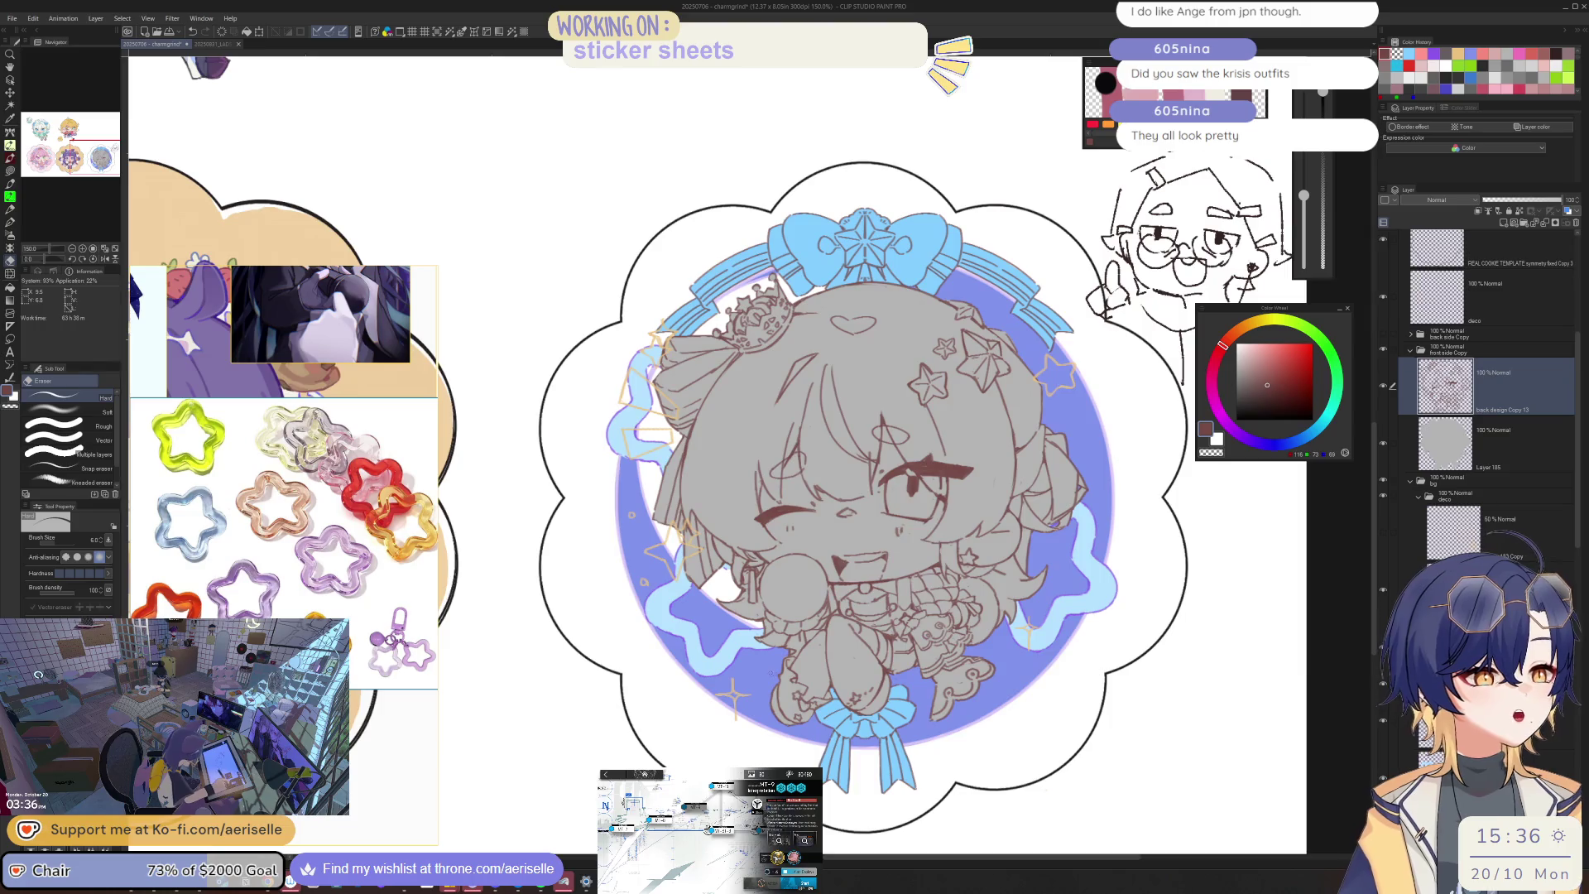
pyautogui.hotkey('ctrl', '+')
pyautogui.click(1382, 334)
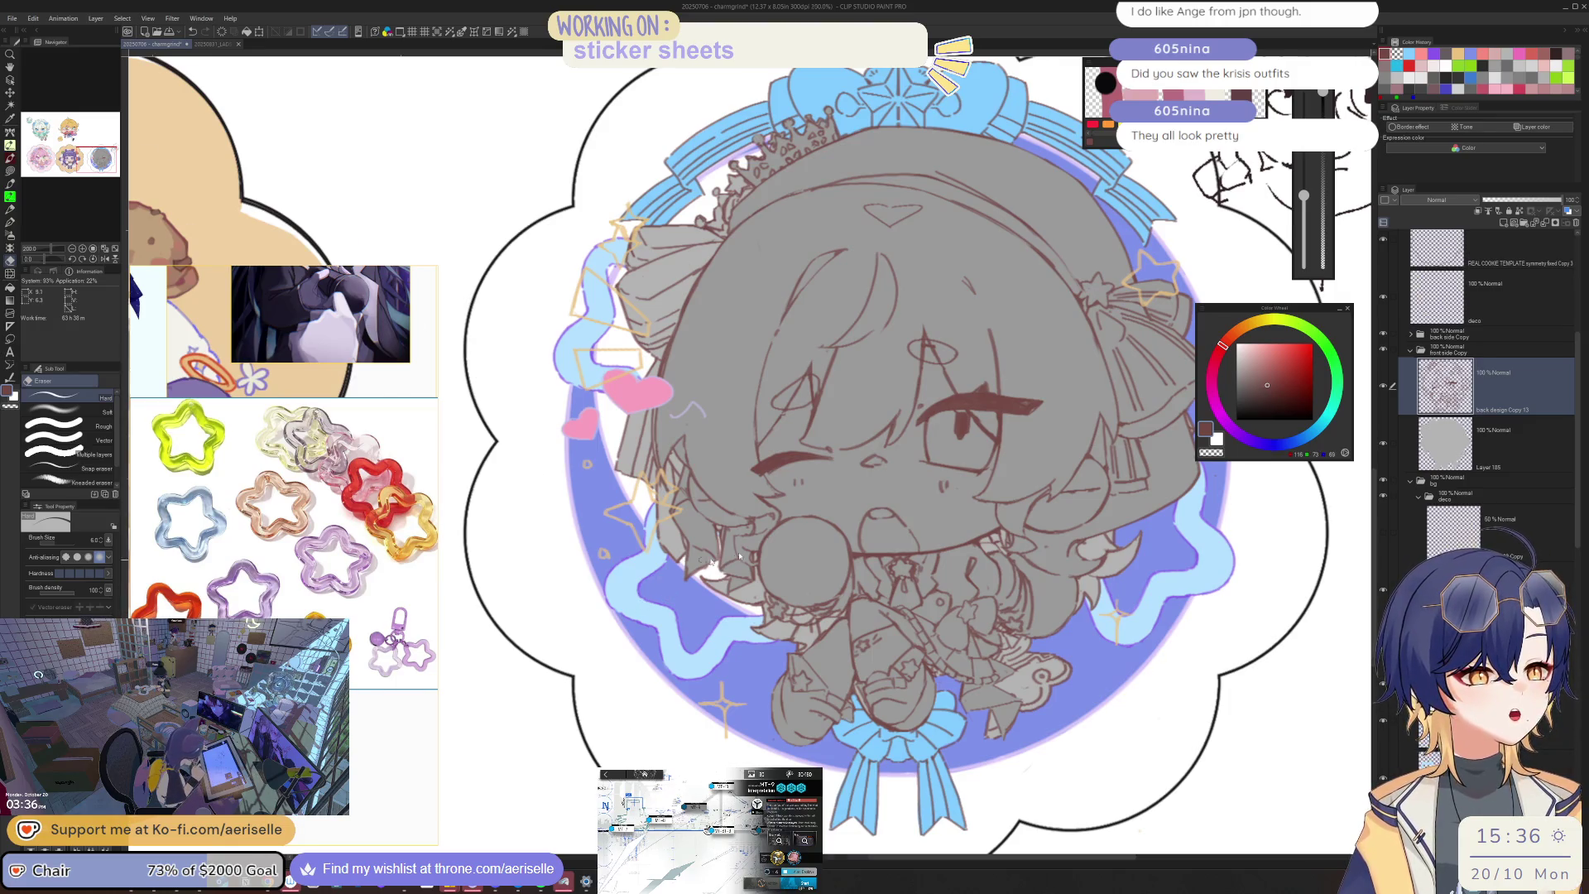
pyautogui.hotkey('ctrl', '-')
pyautogui.hotkey('ctrl', '-')
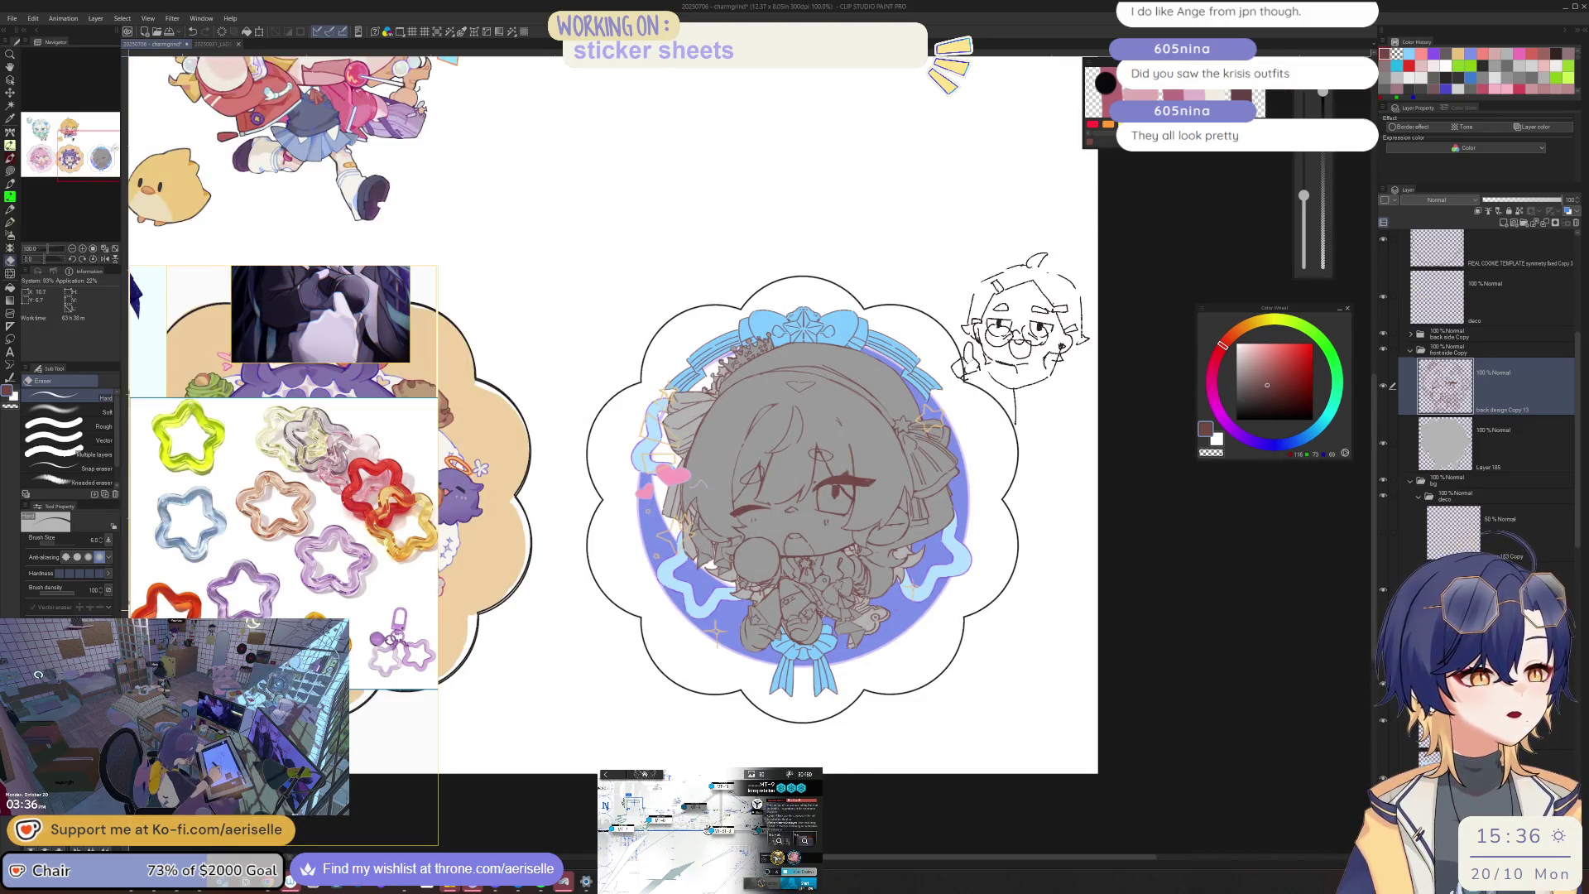
pyautogui.hotkey('ctrl', '+')
pyautogui.hotkey('ctrl', '+')
pyautogui.press('p')
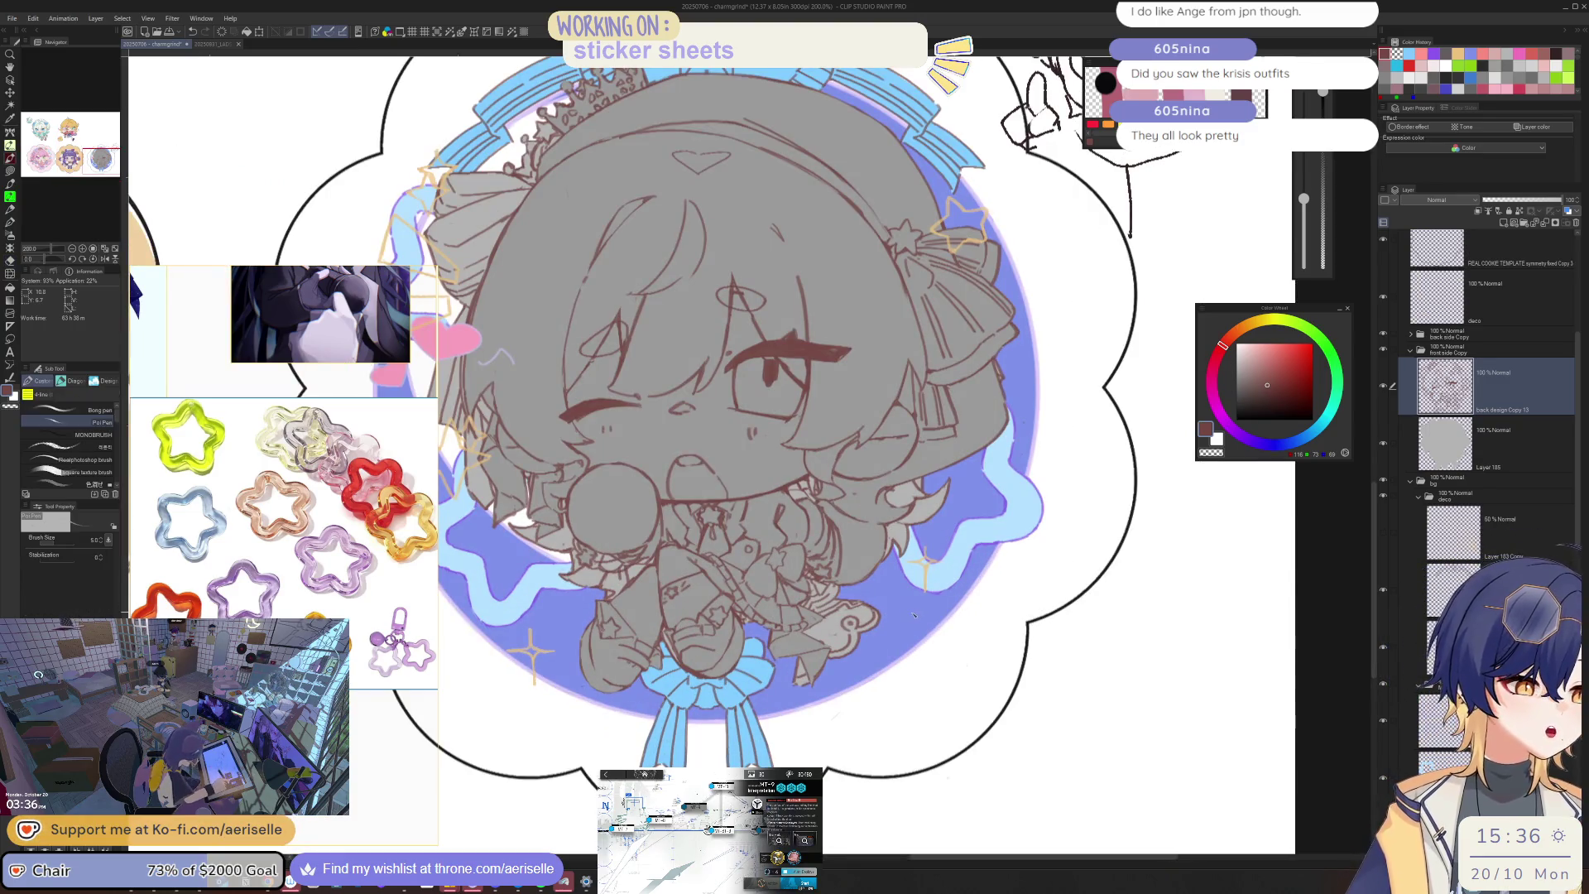
pyautogui.click(1481, 720)
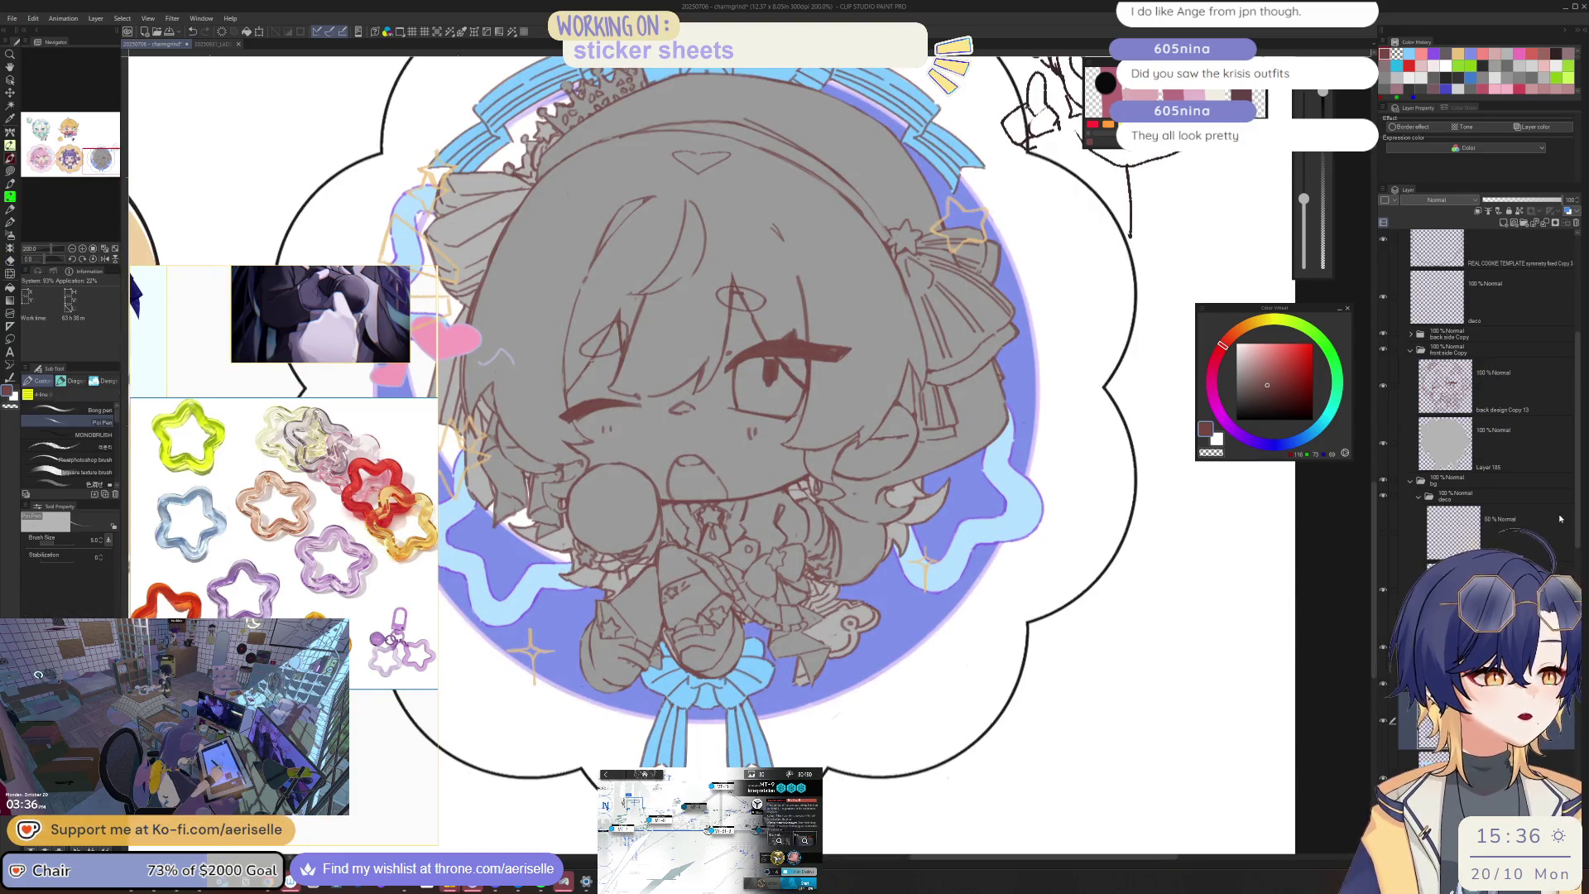
pyautogui.scroll(-5, 1548, 488)
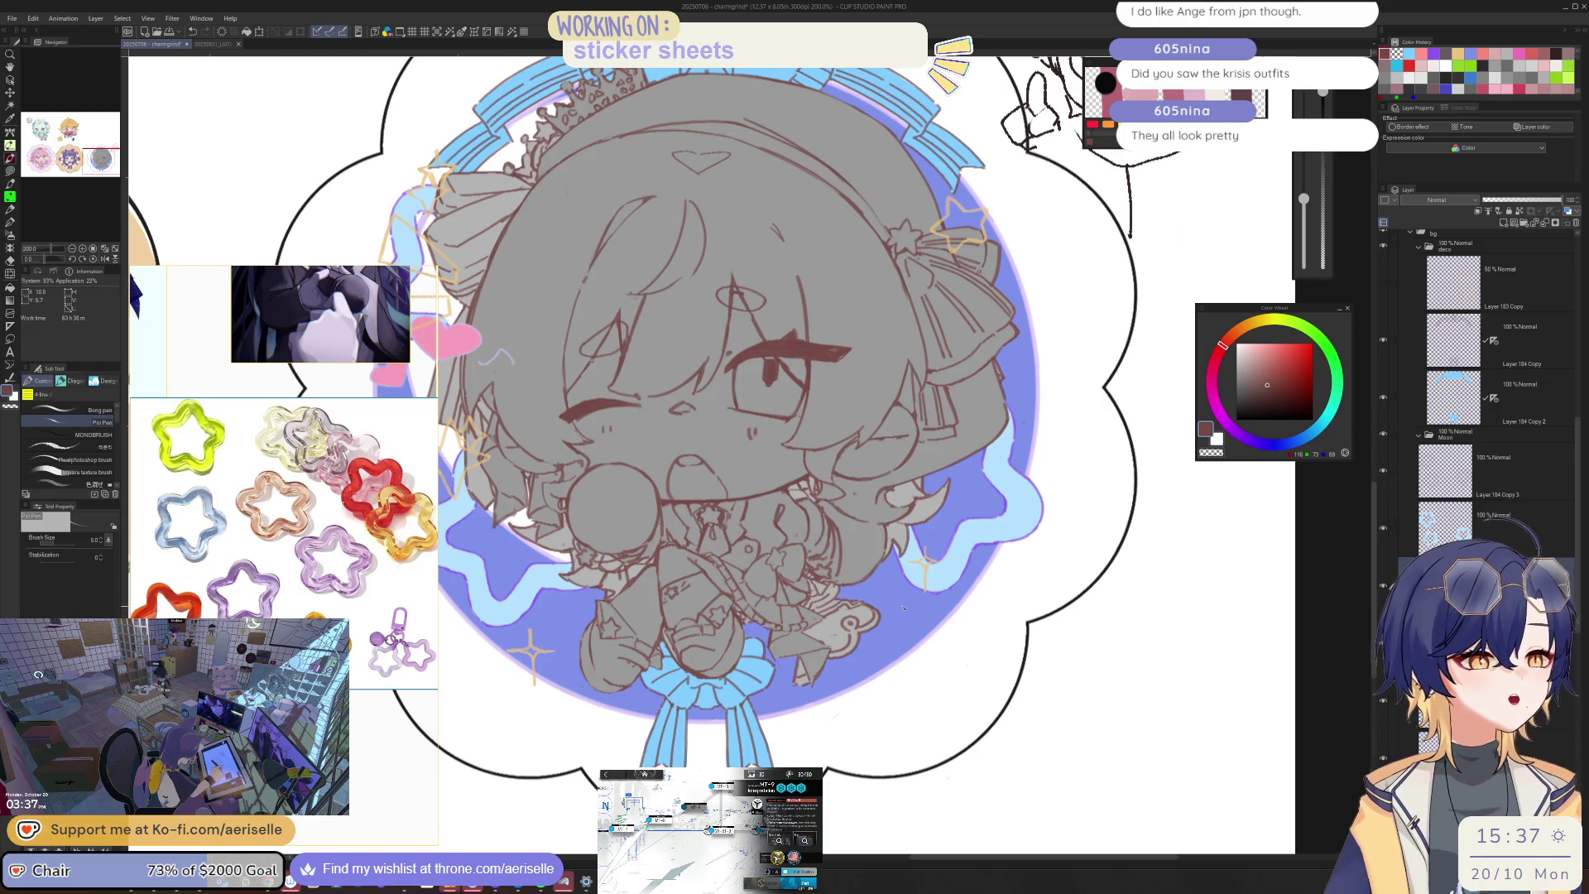
pyautogui.scroll(2, 903, 608)
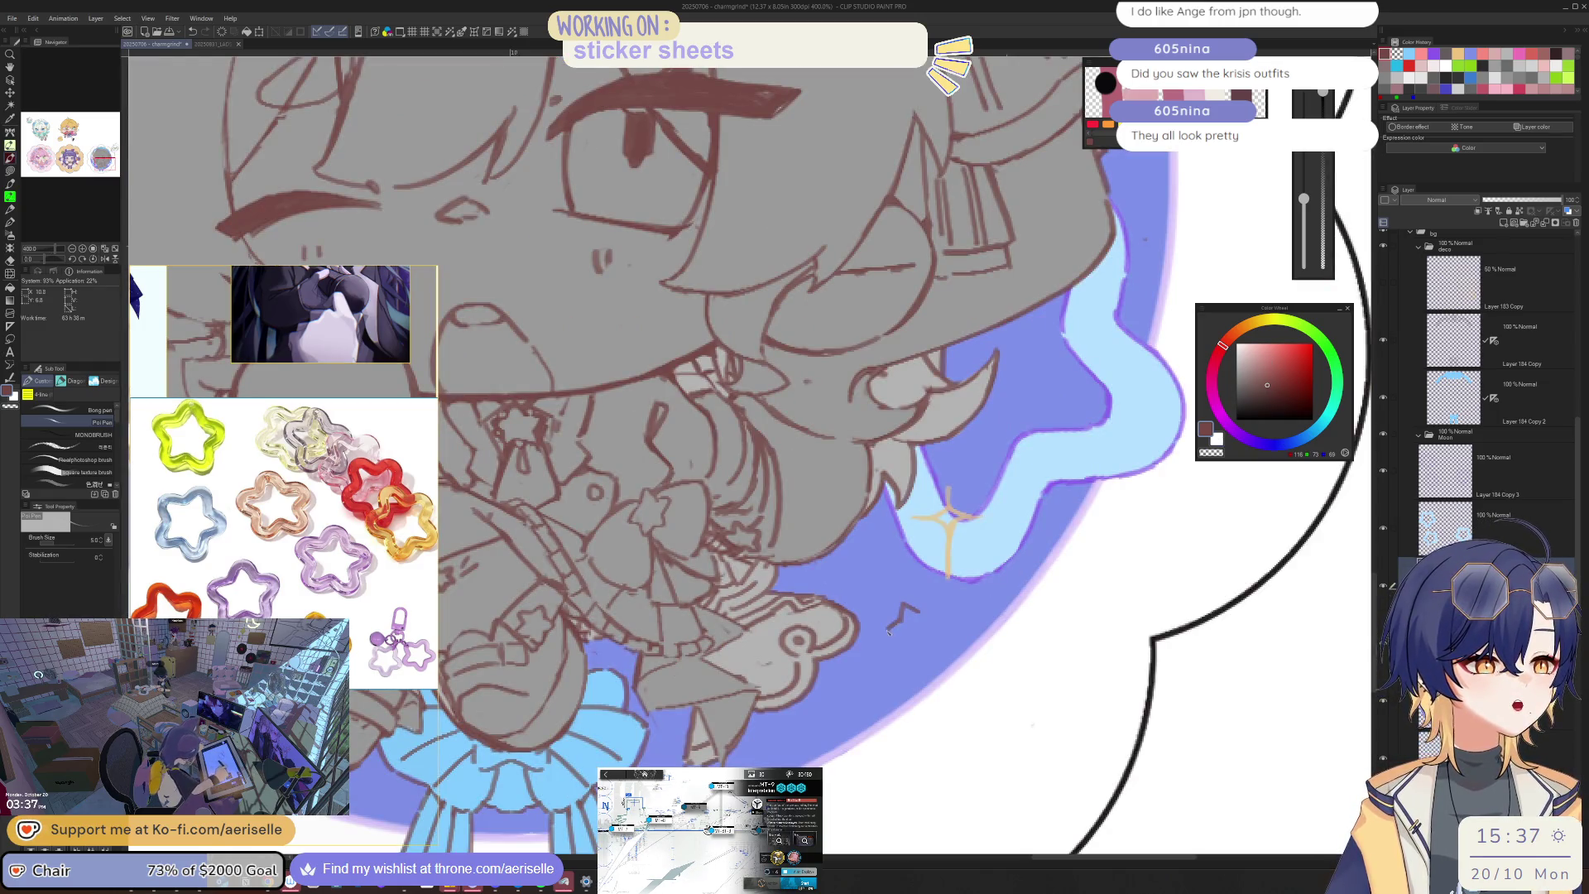
pyautogui.moveTo(927, 612); pyautogui.dragTo(937, 637)
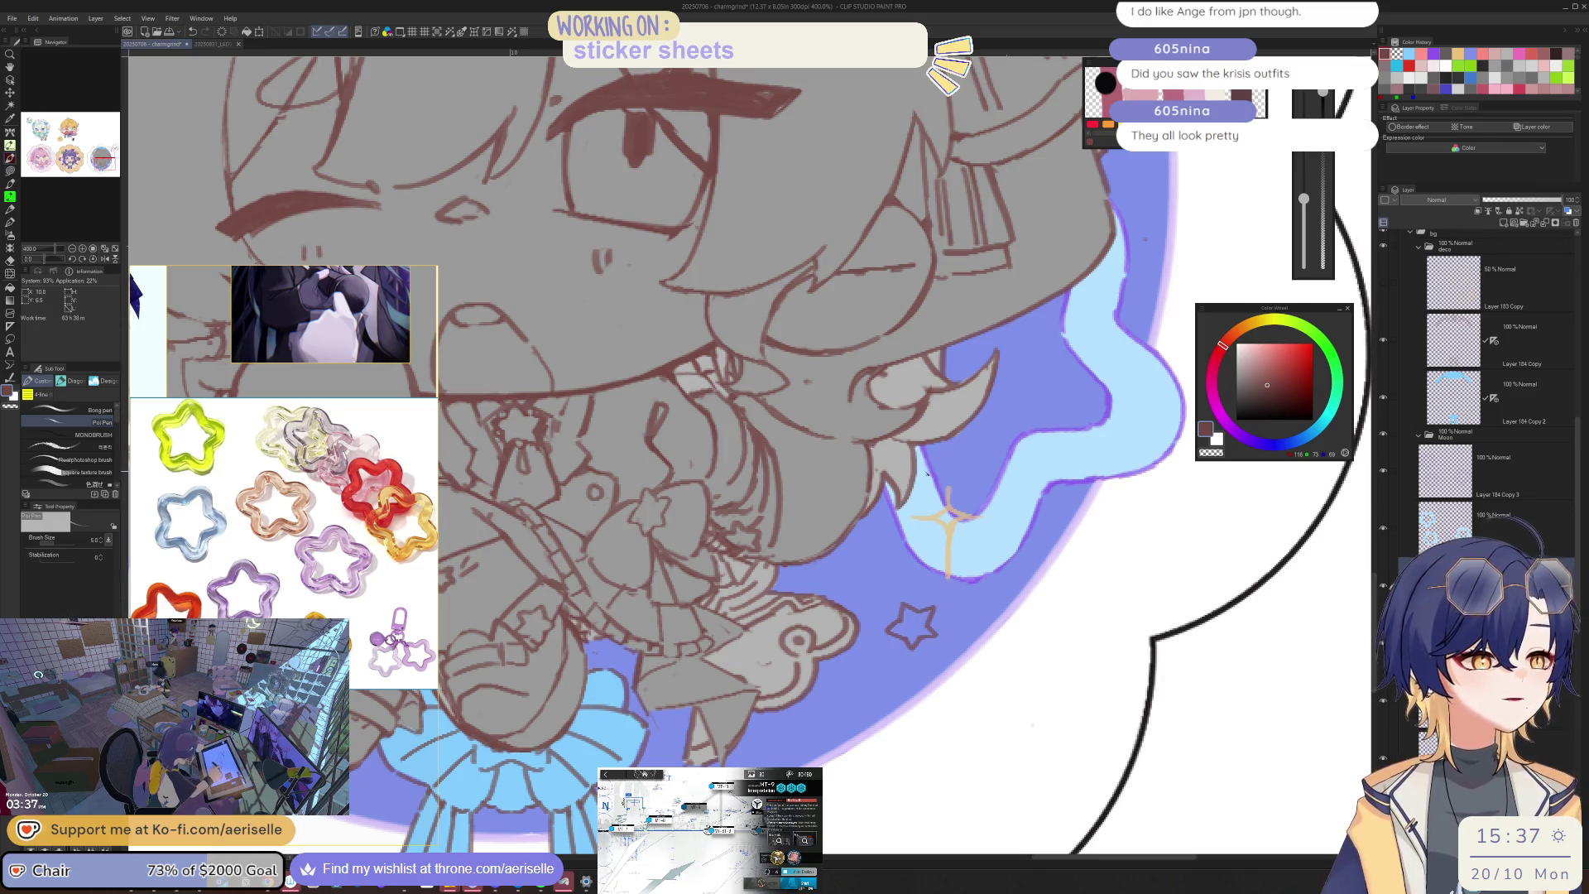
pyautogui.hotkey('ctrl', 'z')
pyautogui.hotkey('ctrl', 'z')
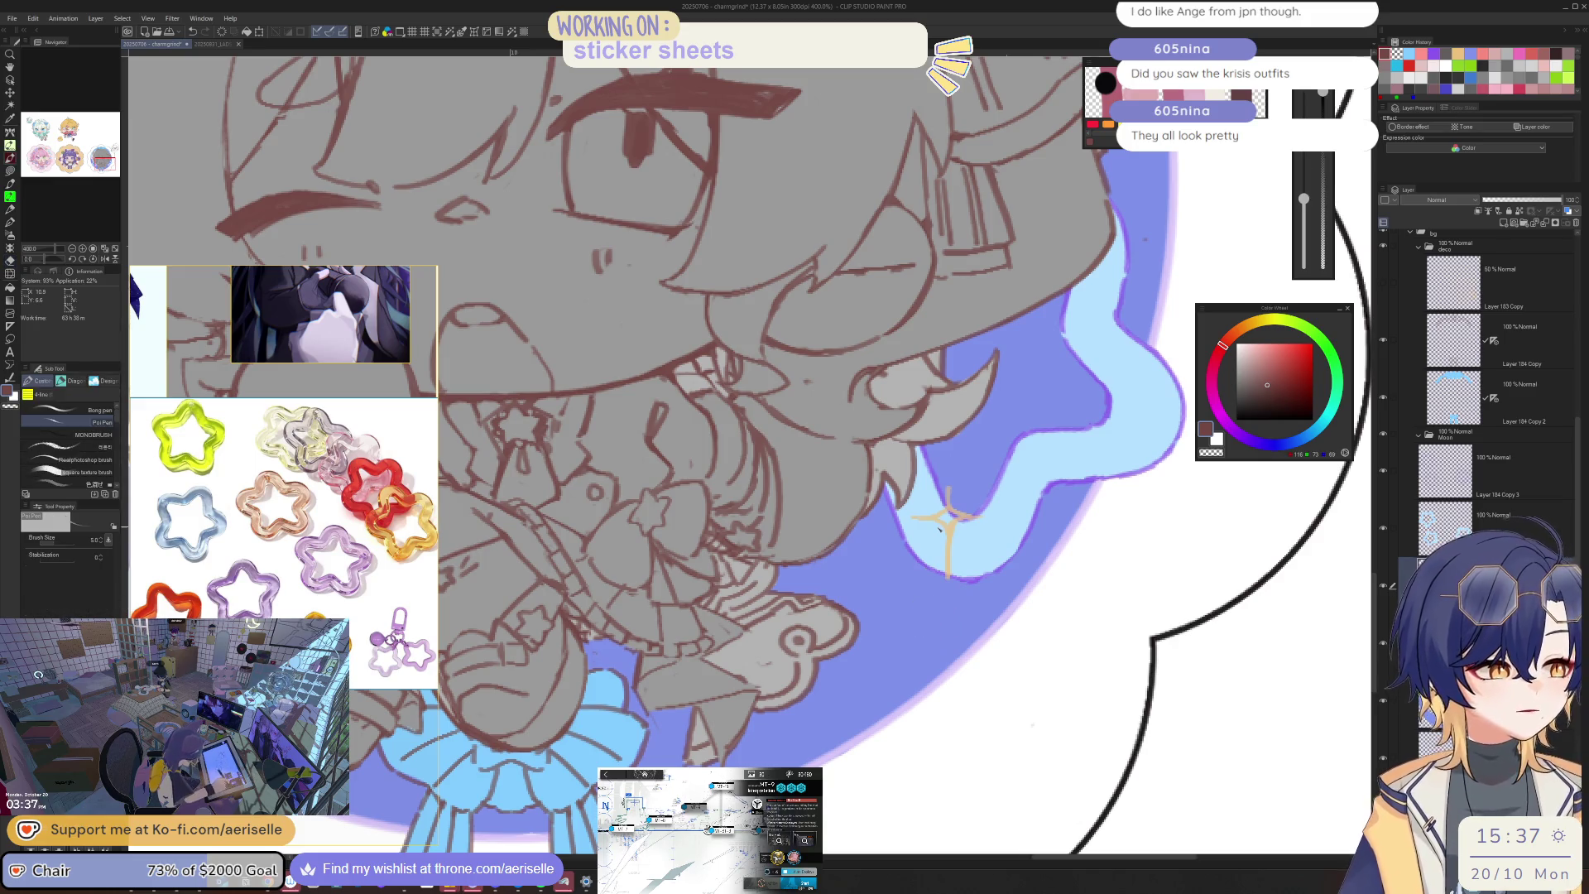
pyautogui.moveTo(903, 602)
pyautogui.mouseDown()
pyautogui.moveTo(880, 643)
pyautogui.moveTo(927, 654)
pyautogui.moveTo(943, 616)
pyautogui.moveTo(931, 650)
pyautogui.mouseUp()
pyautogui.scroll(-4, 943, 617)
pyautogui.scroll(2, 943, 617)
pyautogui.press('e')
pyautogui.scroll(2, 886, 612)
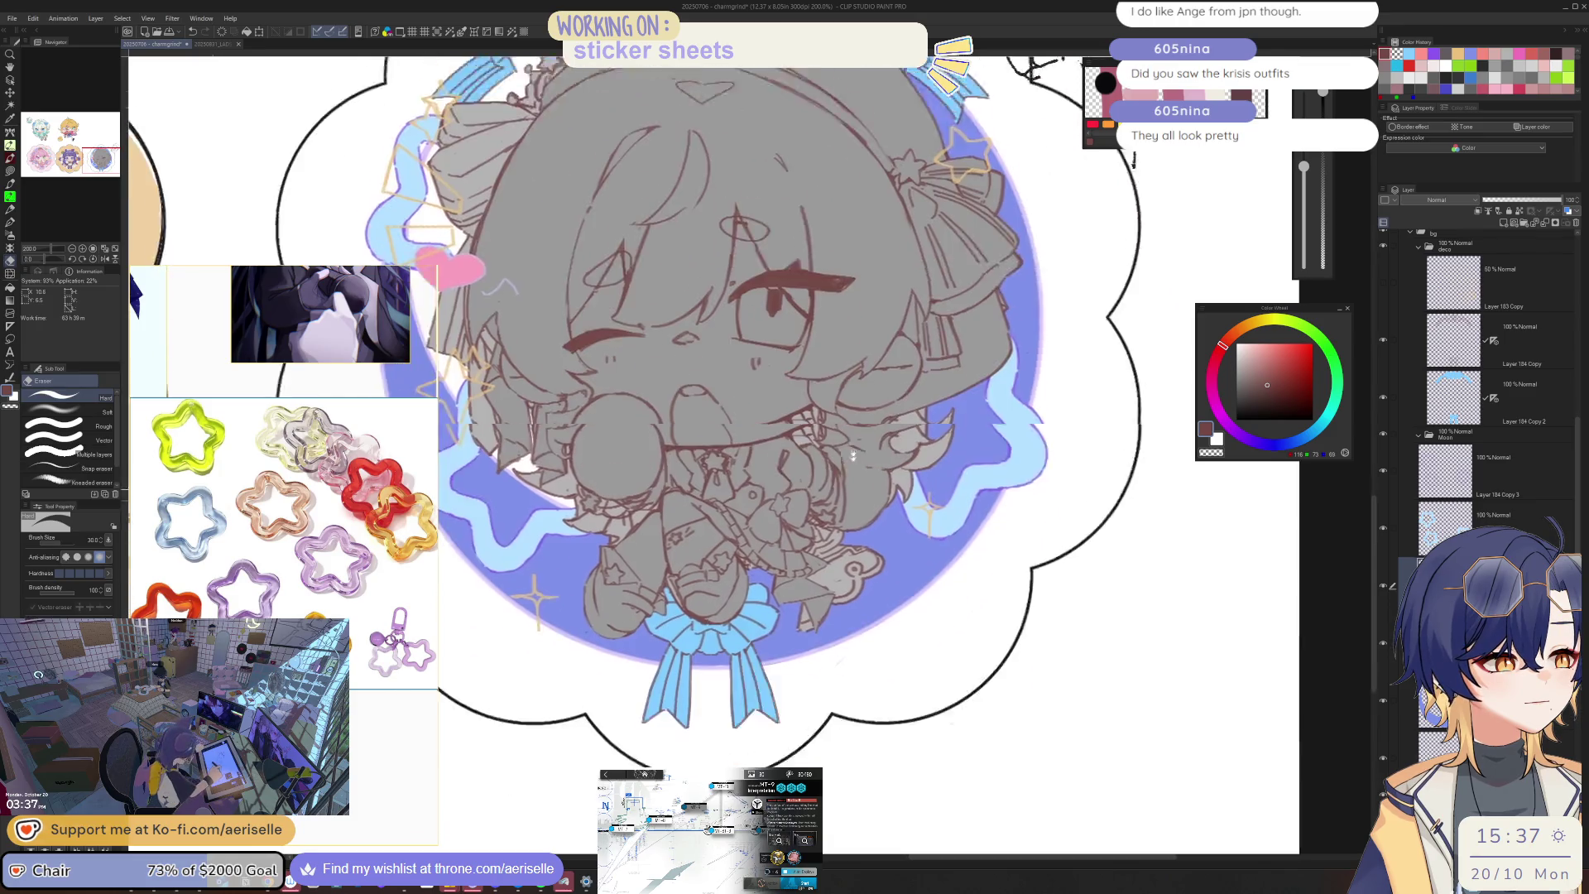
pyautogui.press('p')
pyautogui.moveTo(885, 503)
pyautogui.mouseDown()
pyautogui.moveTo(910, 515)
pyautogui.moveTo(869, 546)
pyautogui.moveTo(917, 542)
pyautogui.moveTo(900, 507)
pyautogui.moveTo(921, 514)
pyautogui.mouseUp()
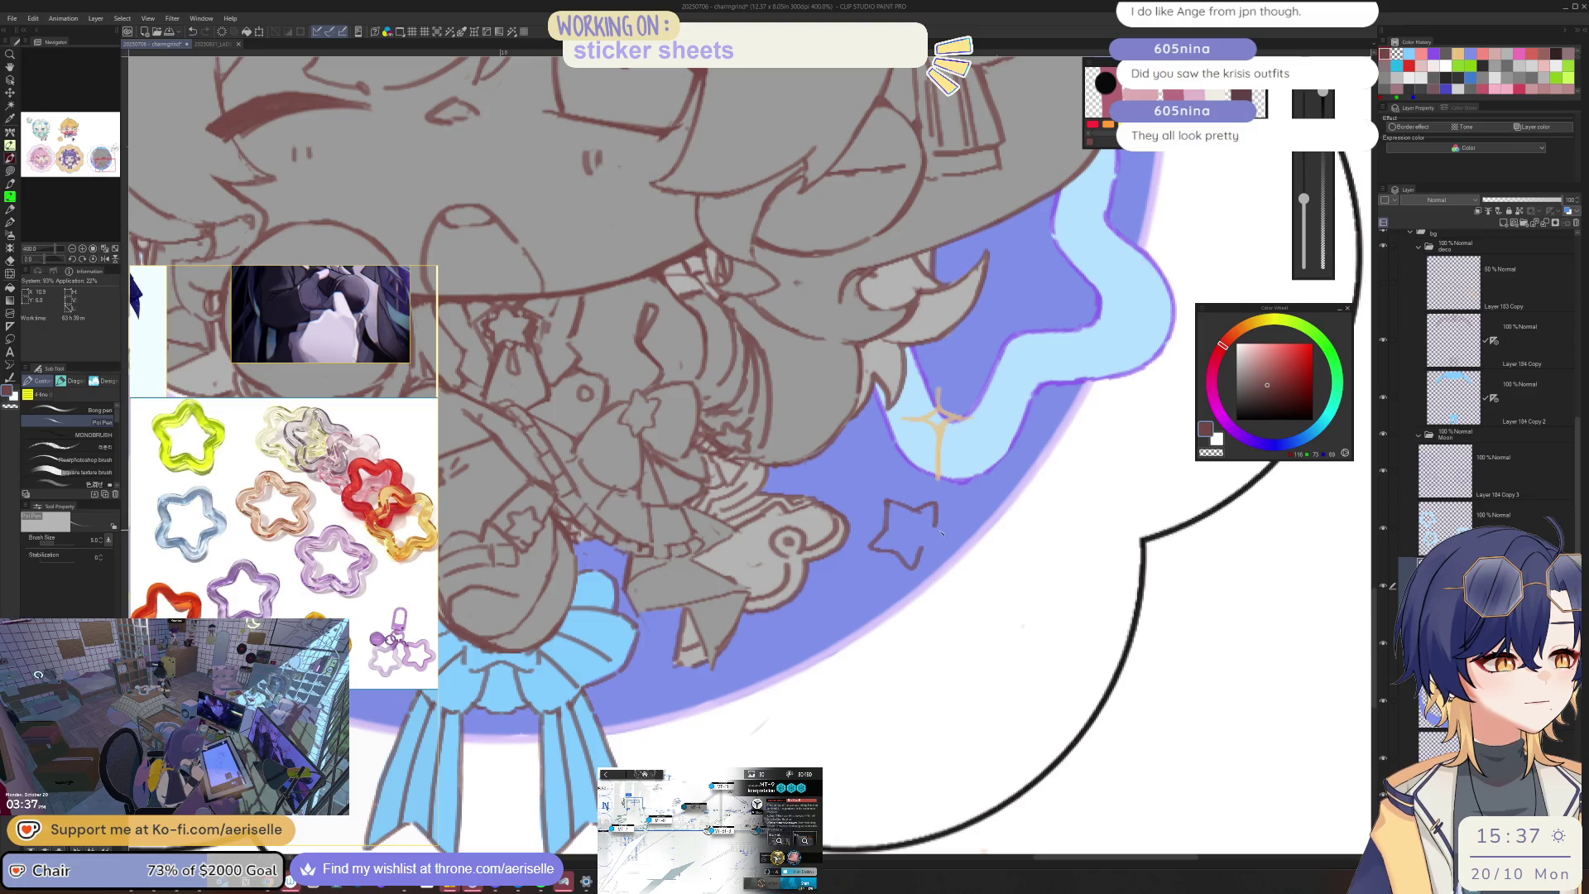
pyautogui.hotkey('ctrl', 'alt', '0')
pyautogui.hotkey('ctrl', '+')
pyautogui.hotkey('ctrl', '+')
pyautogui.hotkey('ctrl', '+')
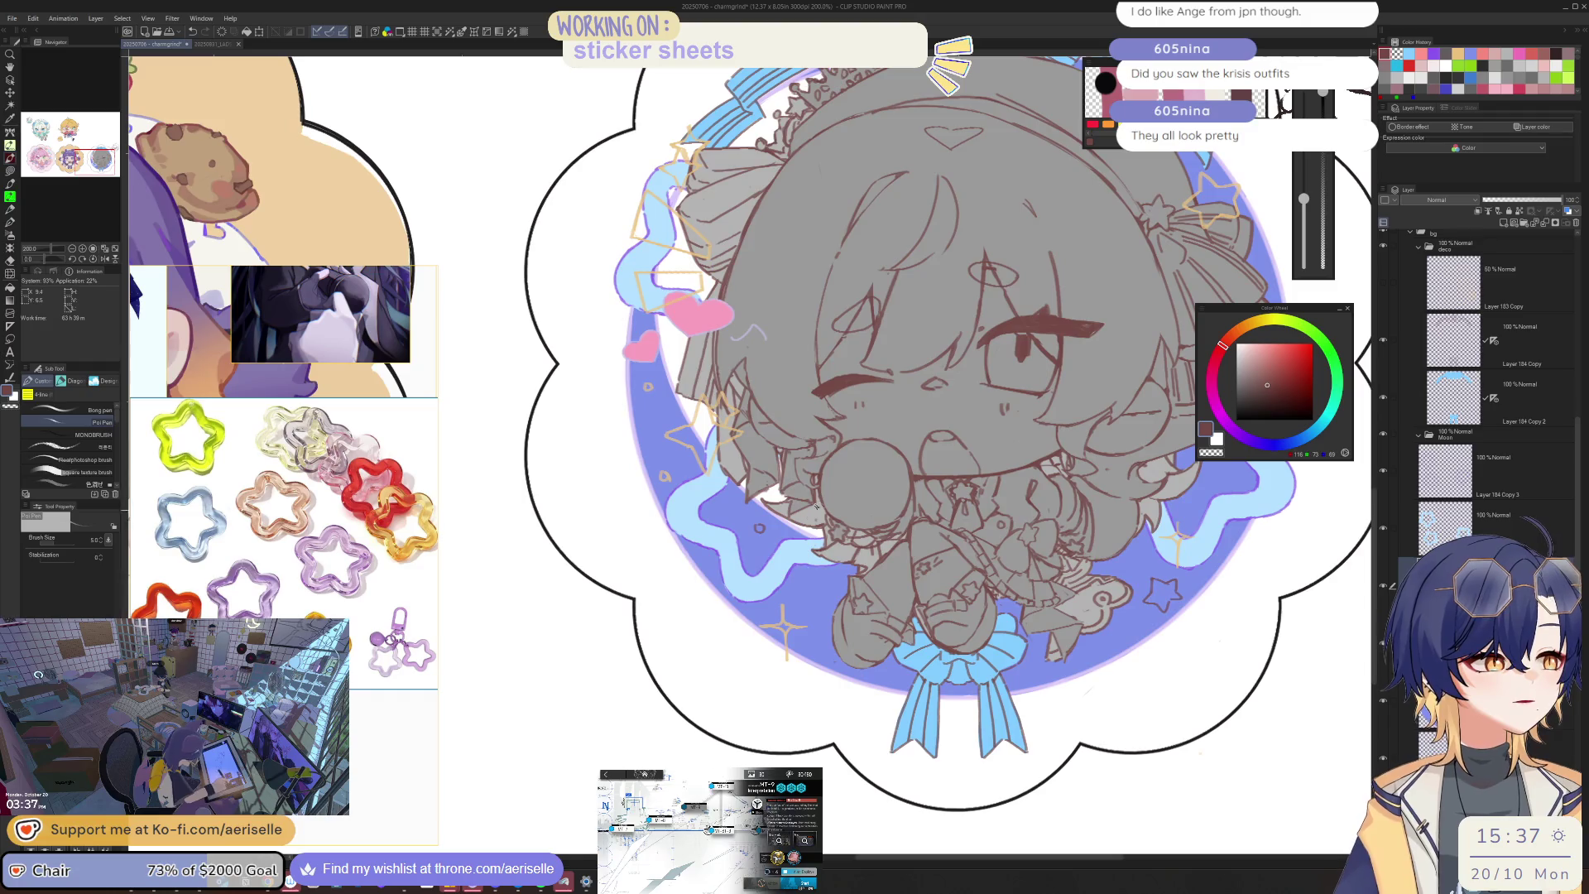
pyautogui.hotkey('ctrl', '-')
pyautogui.hotkey('ctrl', '-')
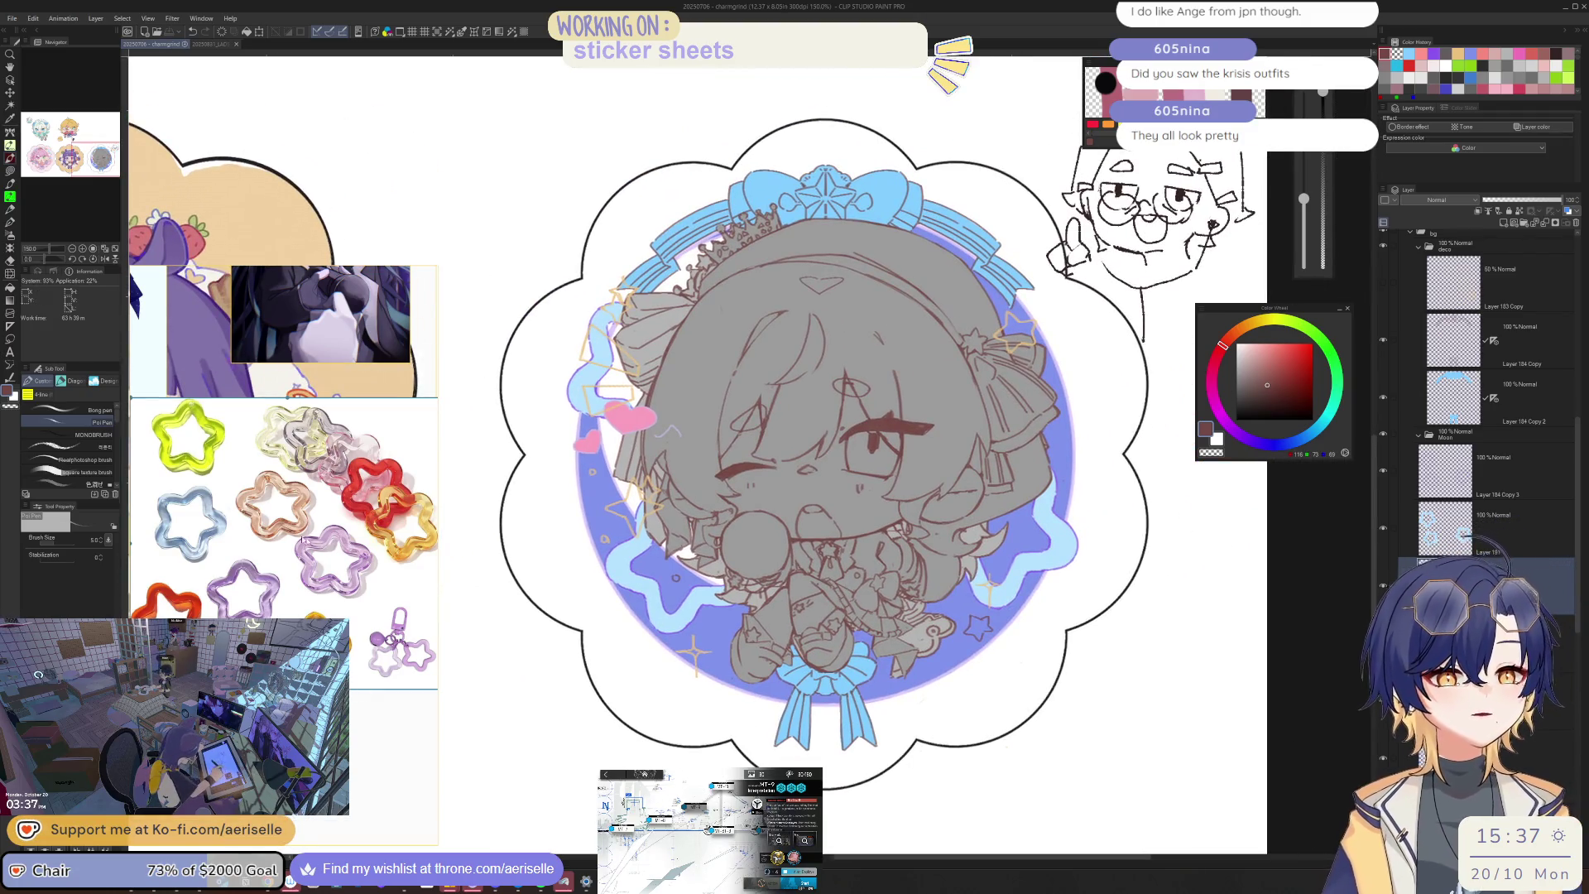
pyautogui.scroll(-5, 302, 556)
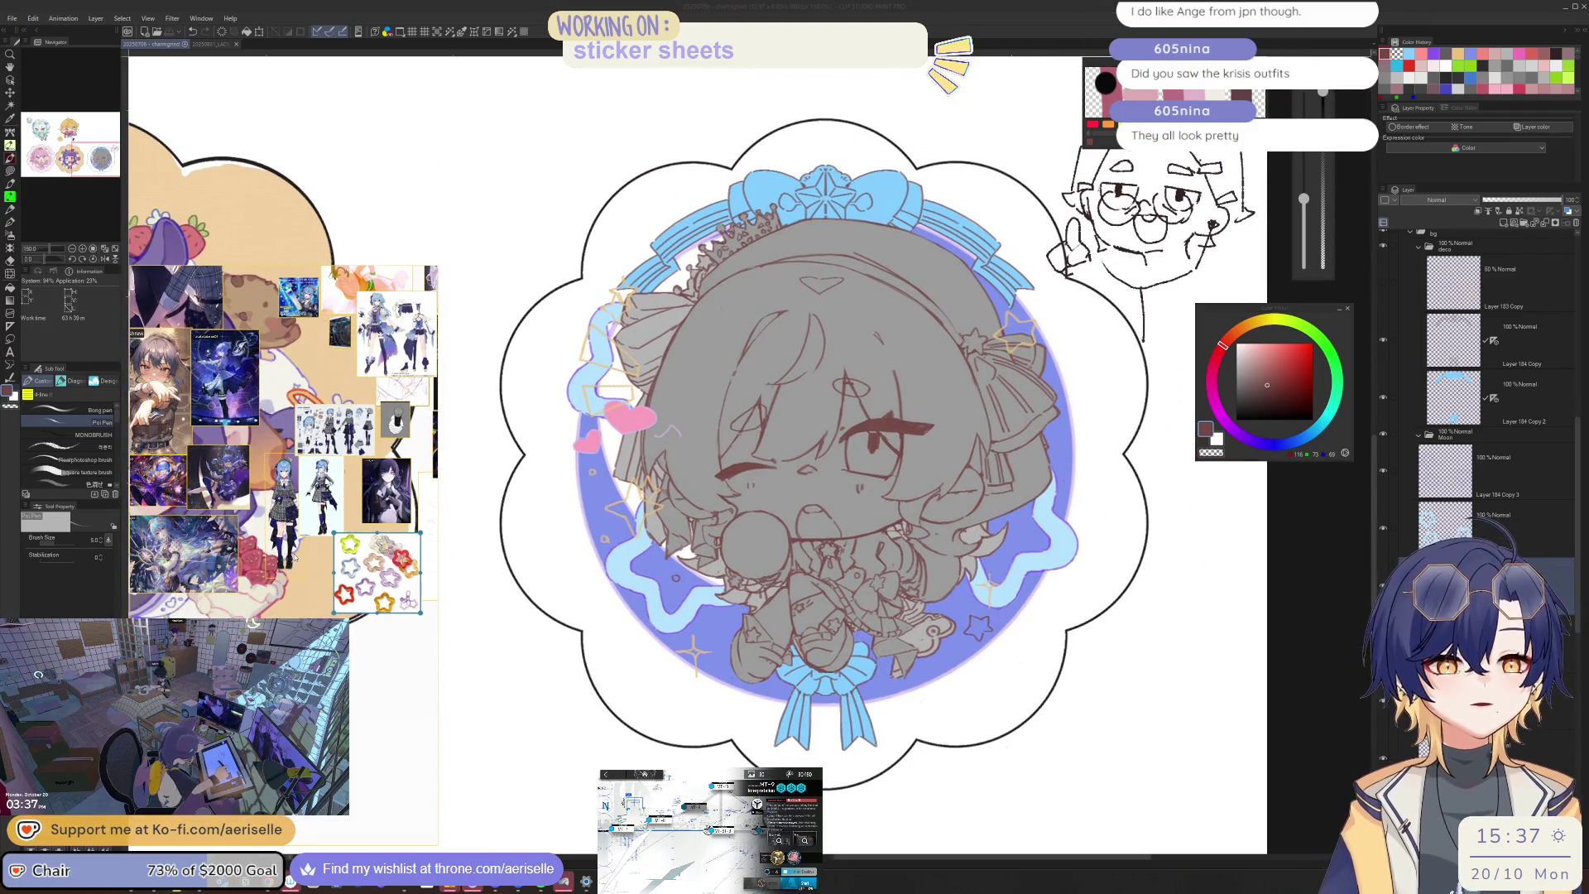
# Step: Pick the grey silhouette layer and create a new layer folder named 'colour'
pyautogui.scroll(1, 294, 556)
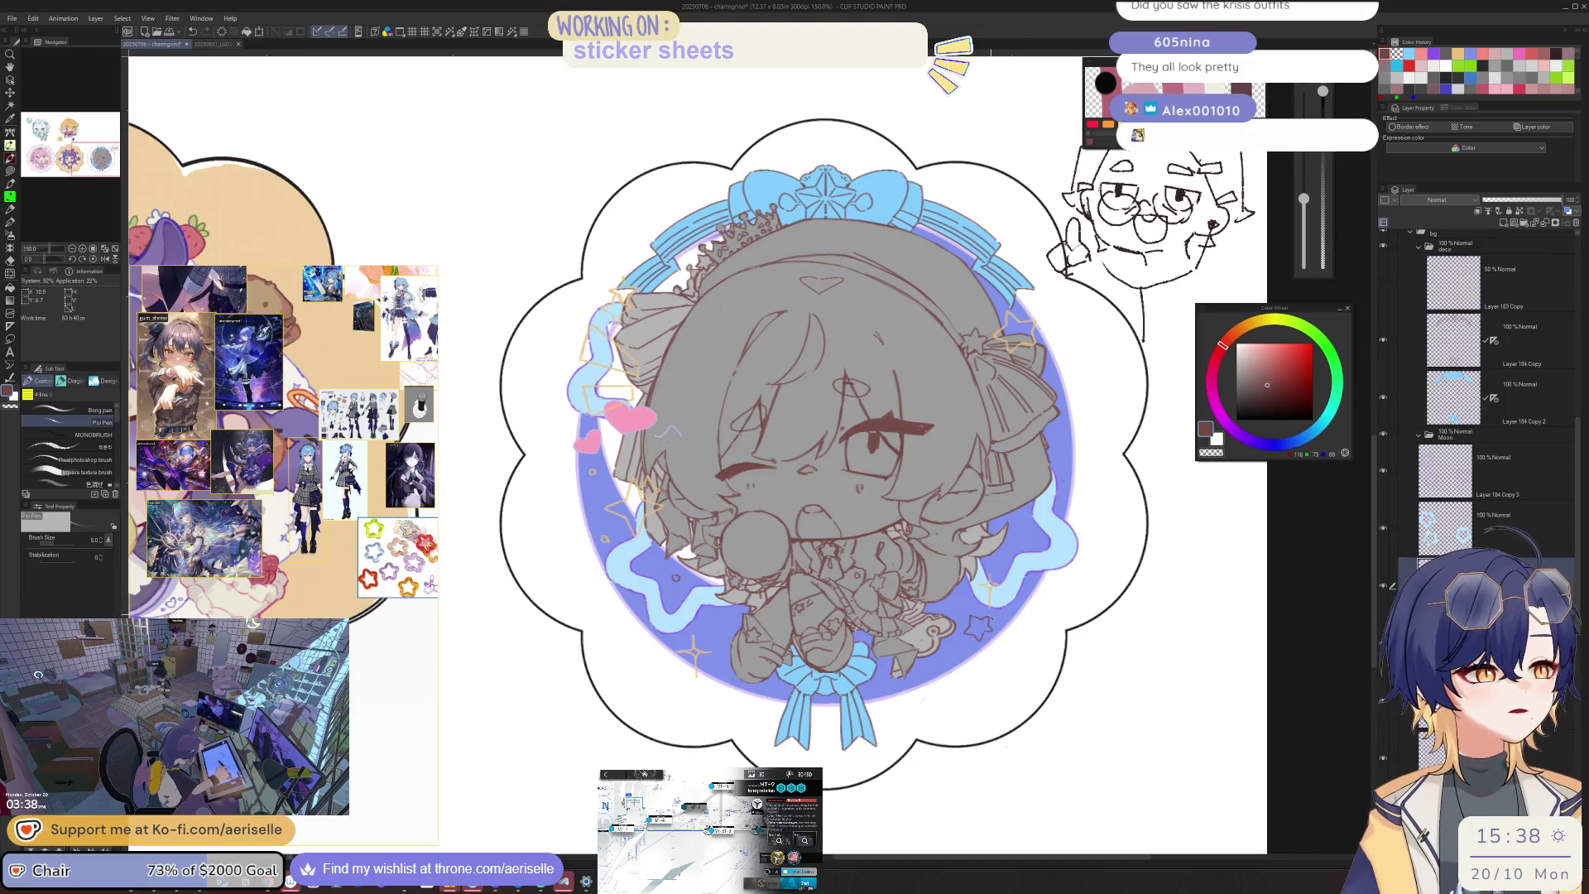
pyautogui.hotkey('ctrl', '0')
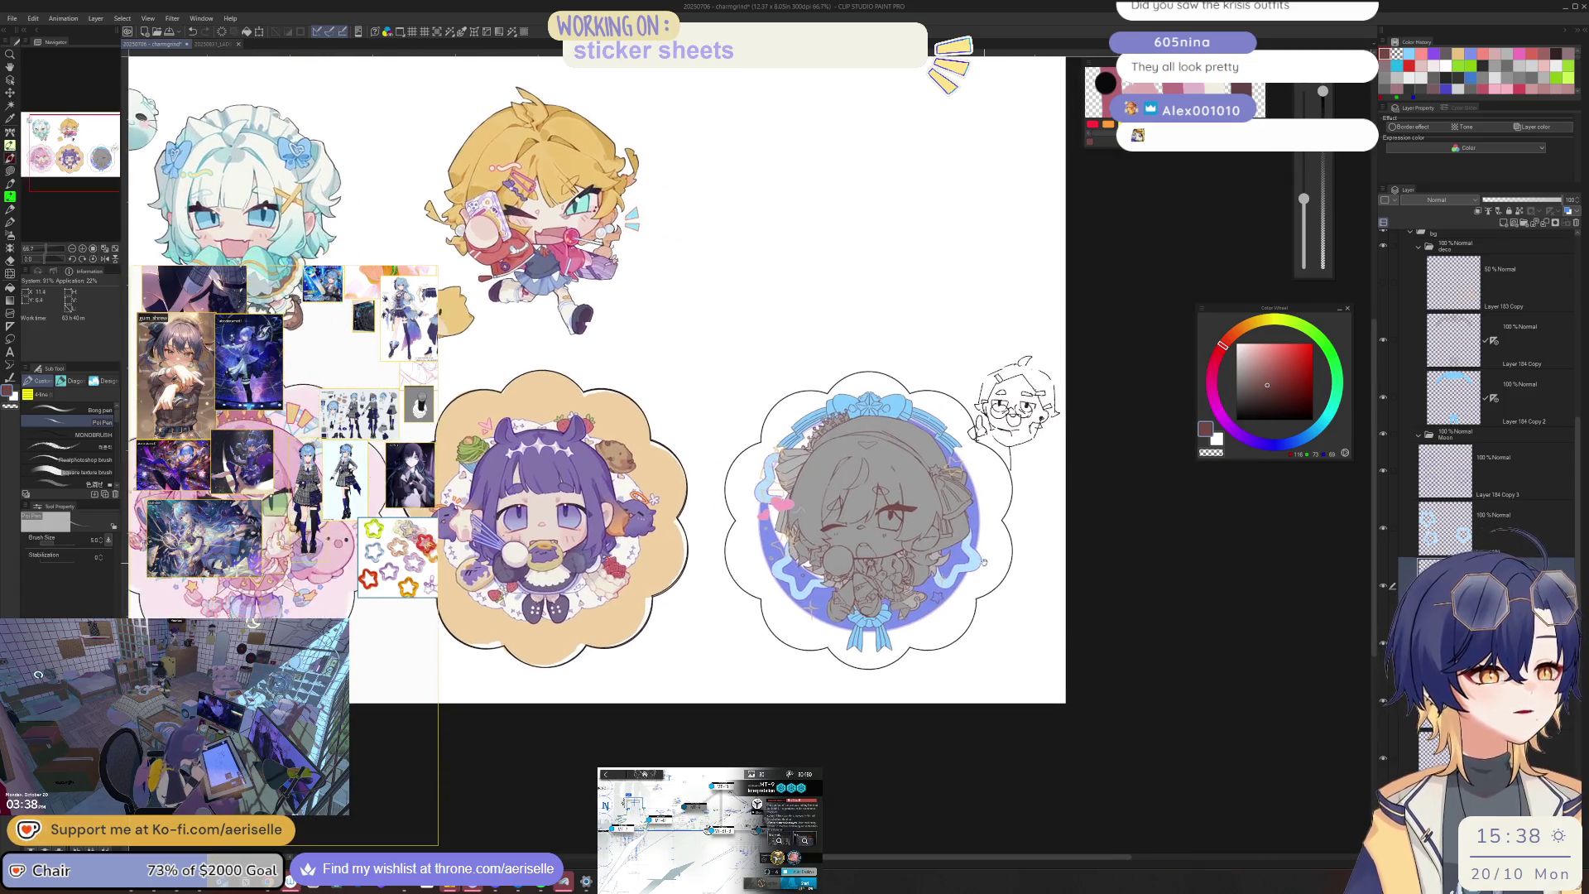
pyautogui.scroll(4, 903, 489)
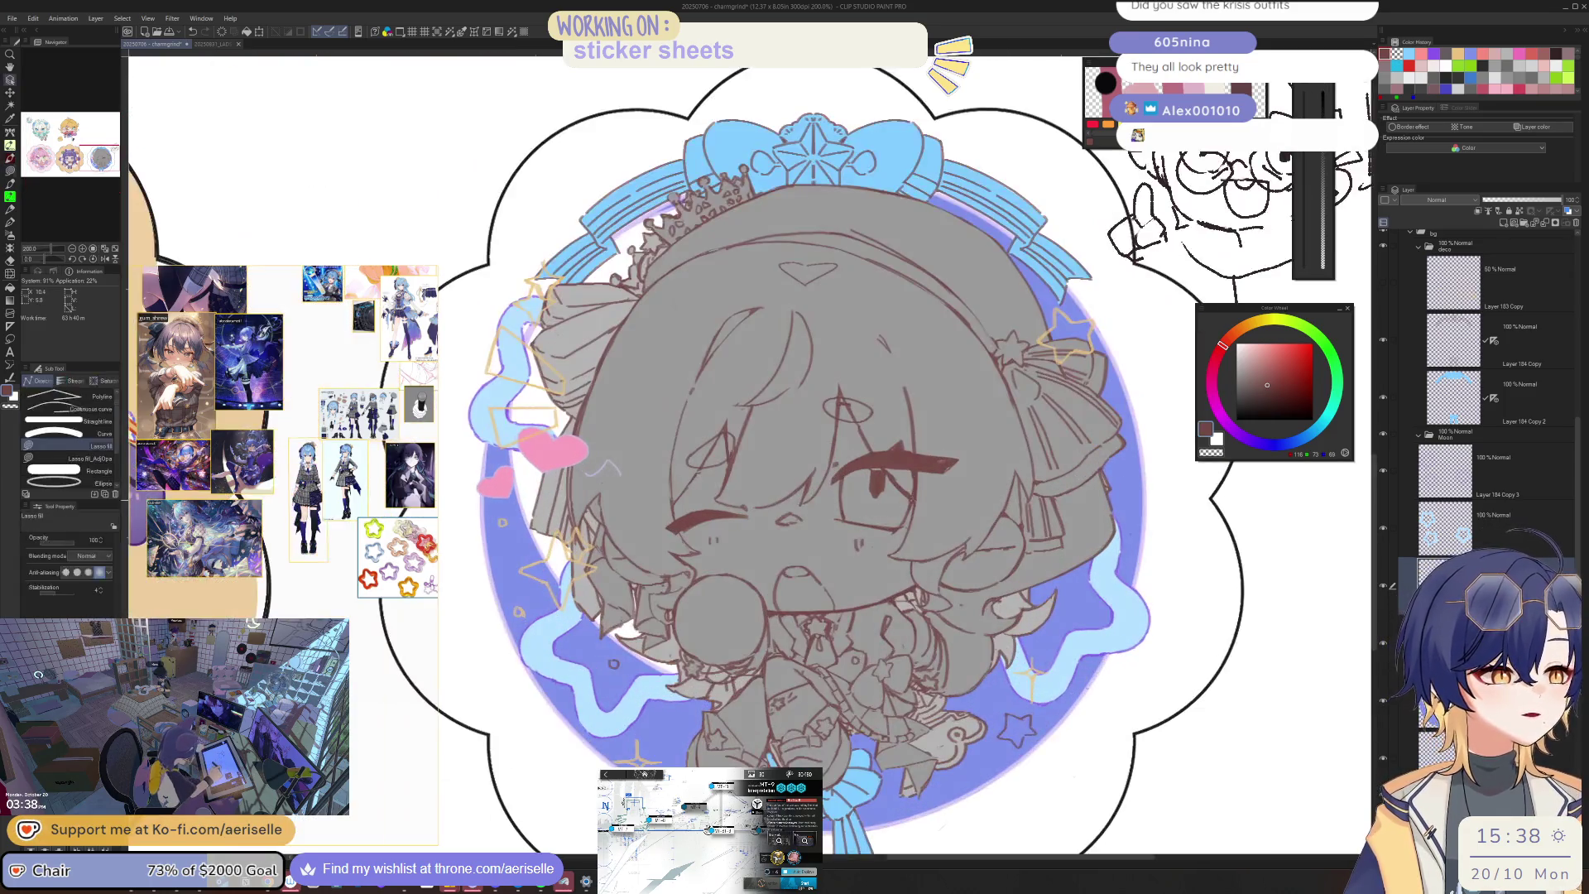
pyautogui.keyDown('ctrl'); pyautogui.keyDown('shift'); pyautogui.click(903, 488); pyautogui.keyUp('shift'); pyautogui.keyUp('ctrl')
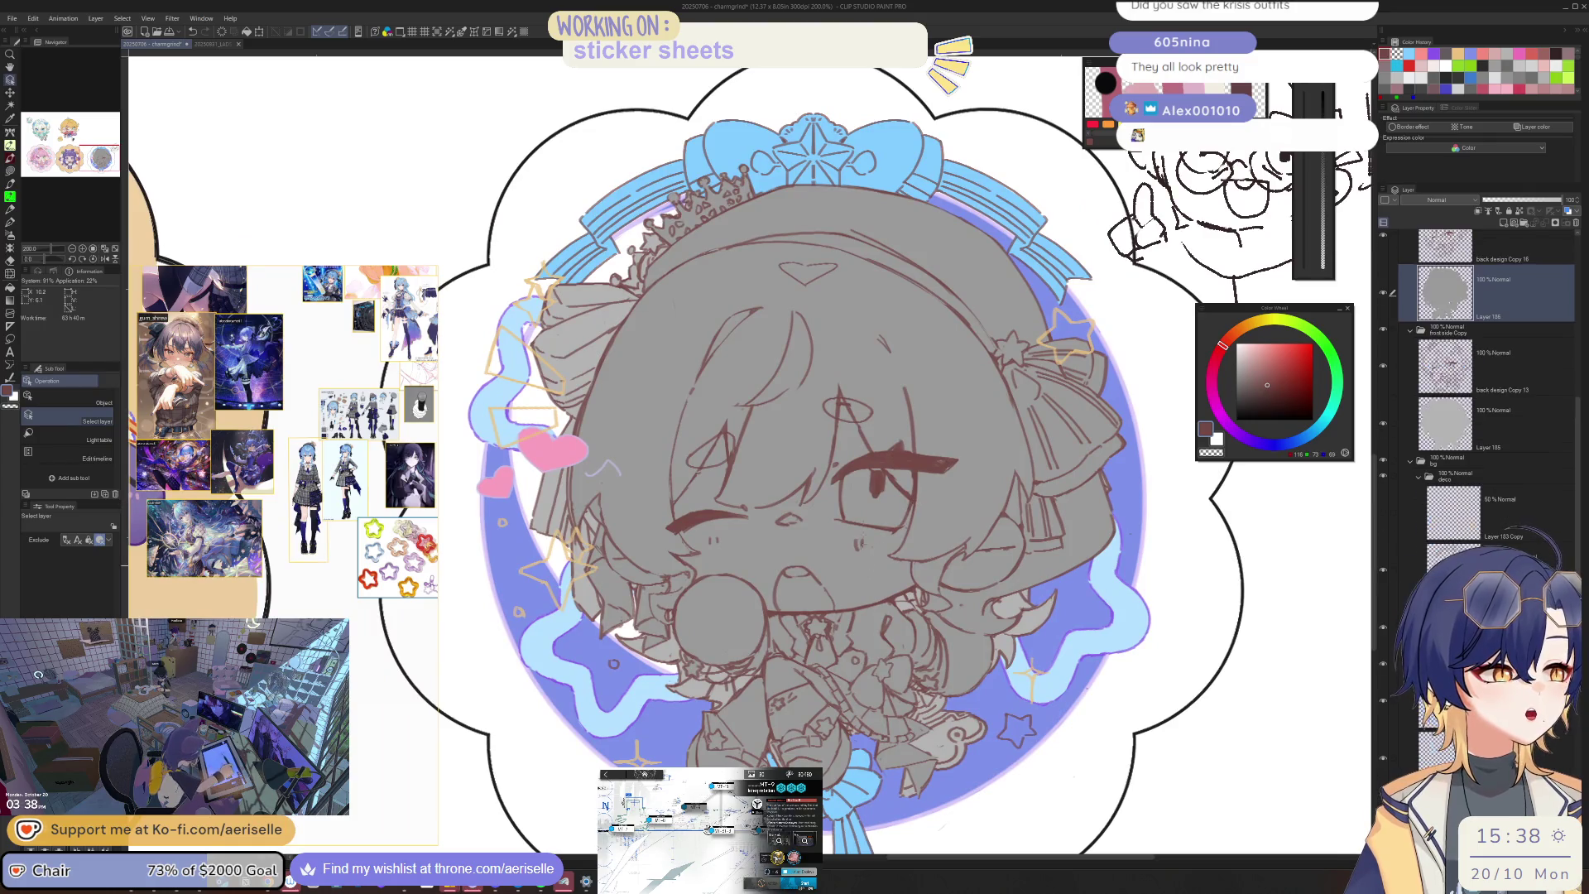
pyautogui.click(1516, 222)
pyautogui.write('olour')
pyautogui.press('Return')
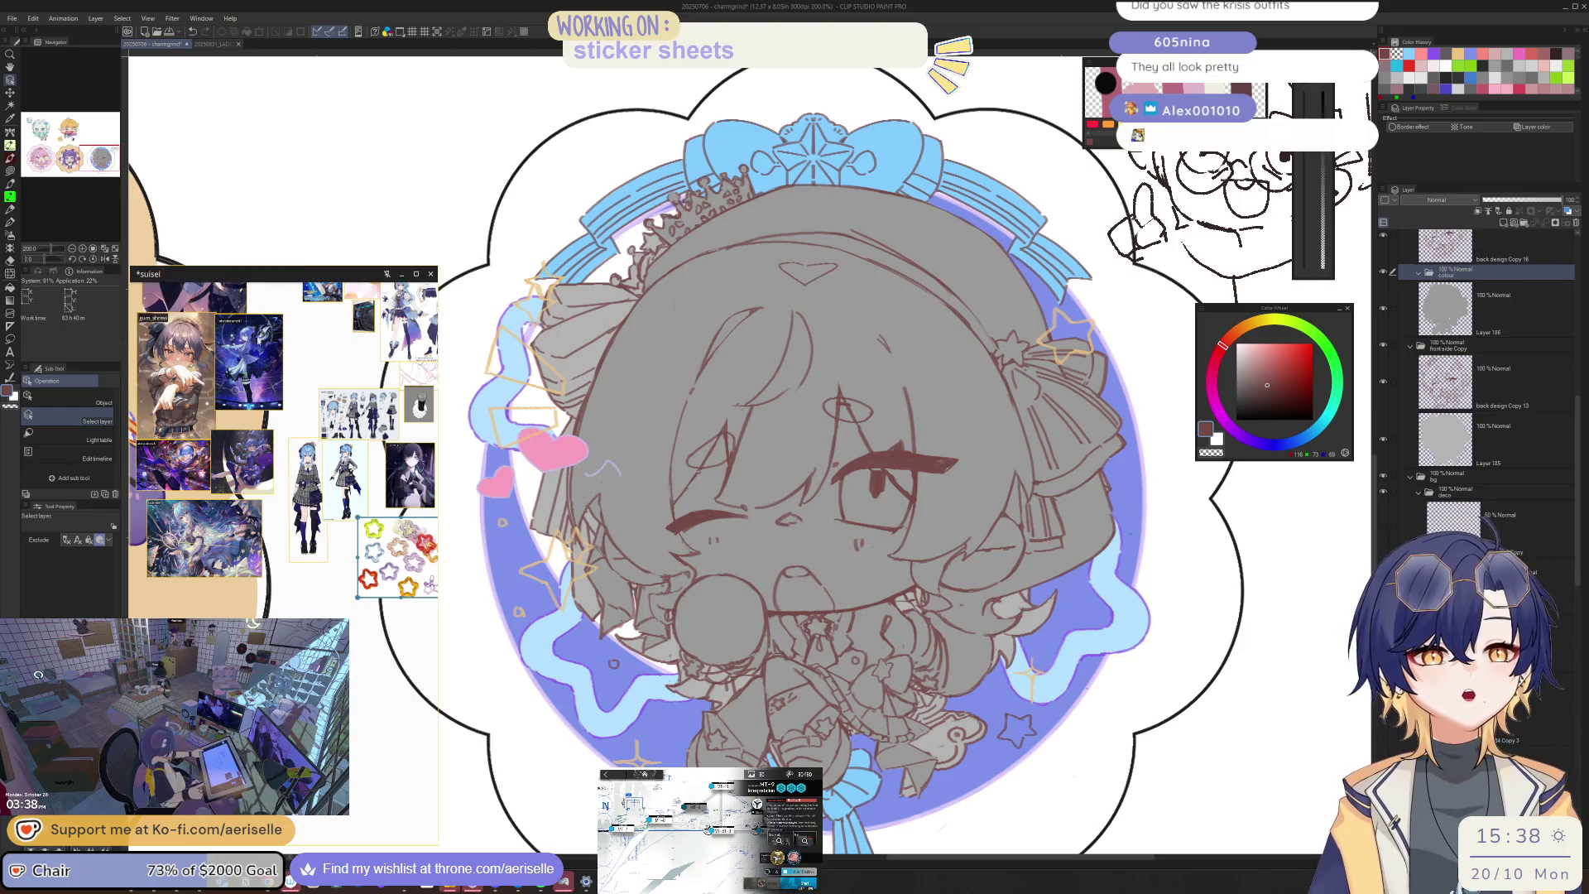
# Step: Move Layer 186 into the colour folder and add a new empty raster layer above it
pyautogui.scroll(2, 302, 455)
pyautogui.scroll(2, 303, 456)
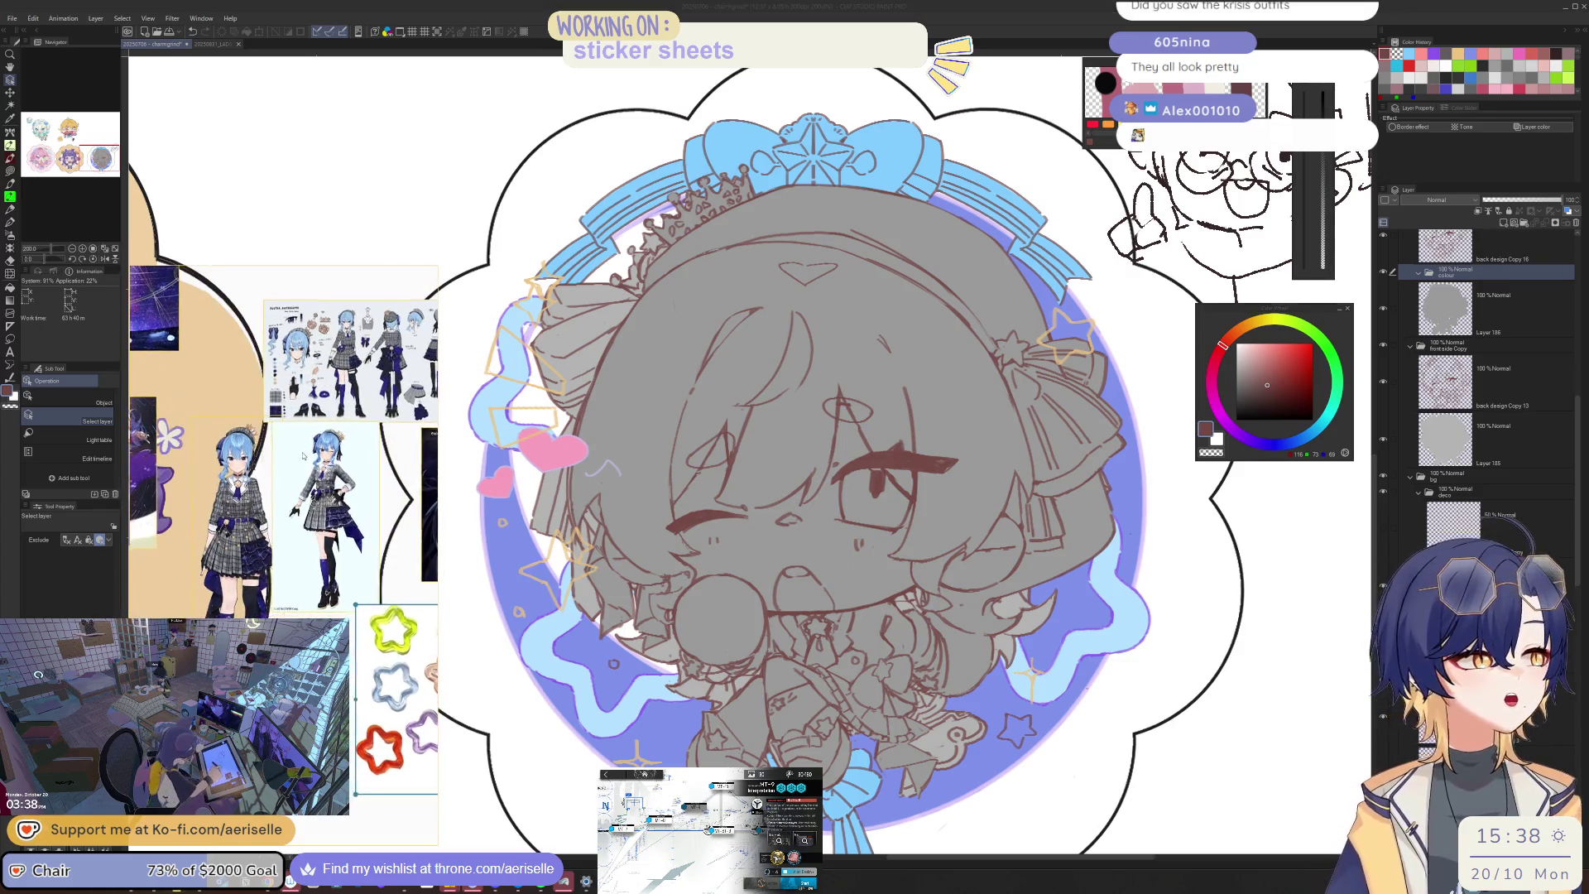
pyautogui.scroll(1, 303, 455)
pyautogui.scroll(3, 1481, 356)
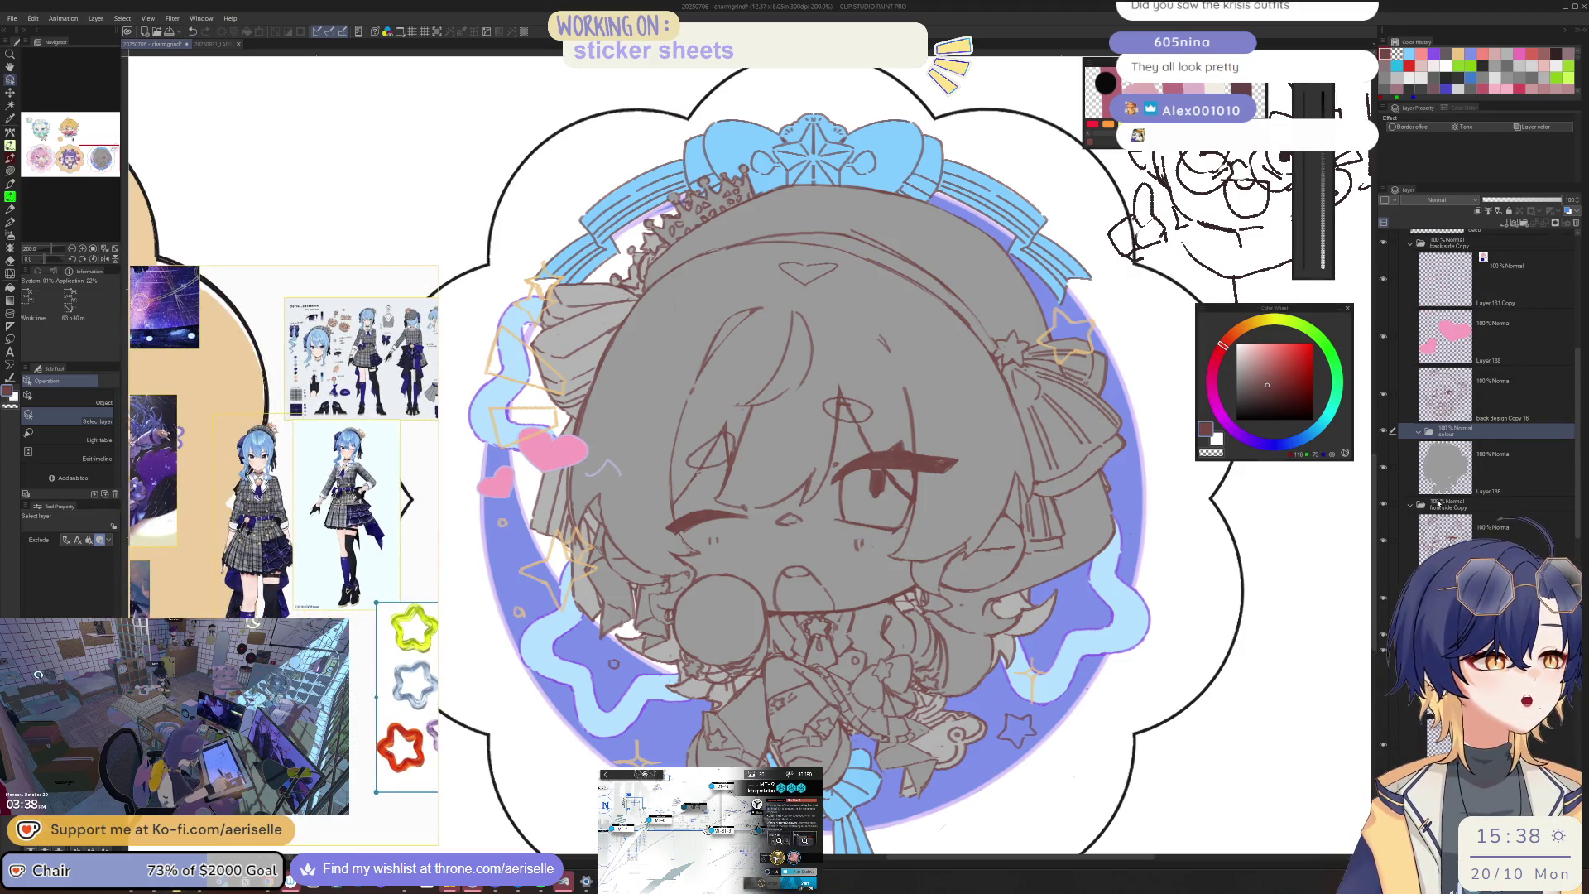
pyautogui.scroll(1, 1445, 496)
pyautogui.moveTo(1490, 513); pyautogui.dragTo(1496, 493)
pyautogui.click(1499, 223)
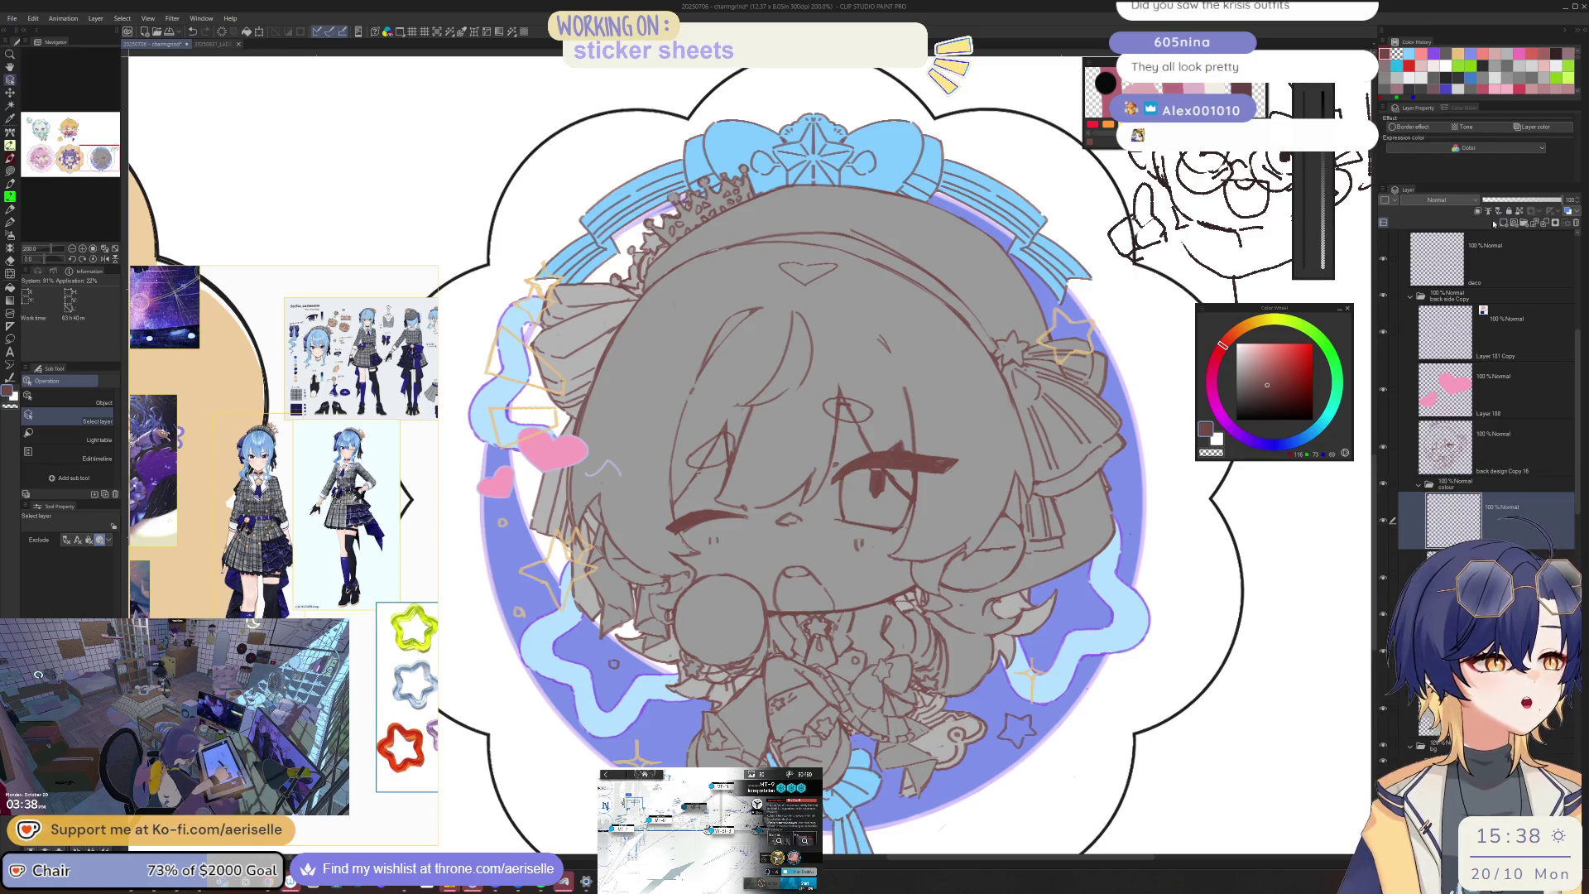
pyautogui.scroll(5, 229, 470)
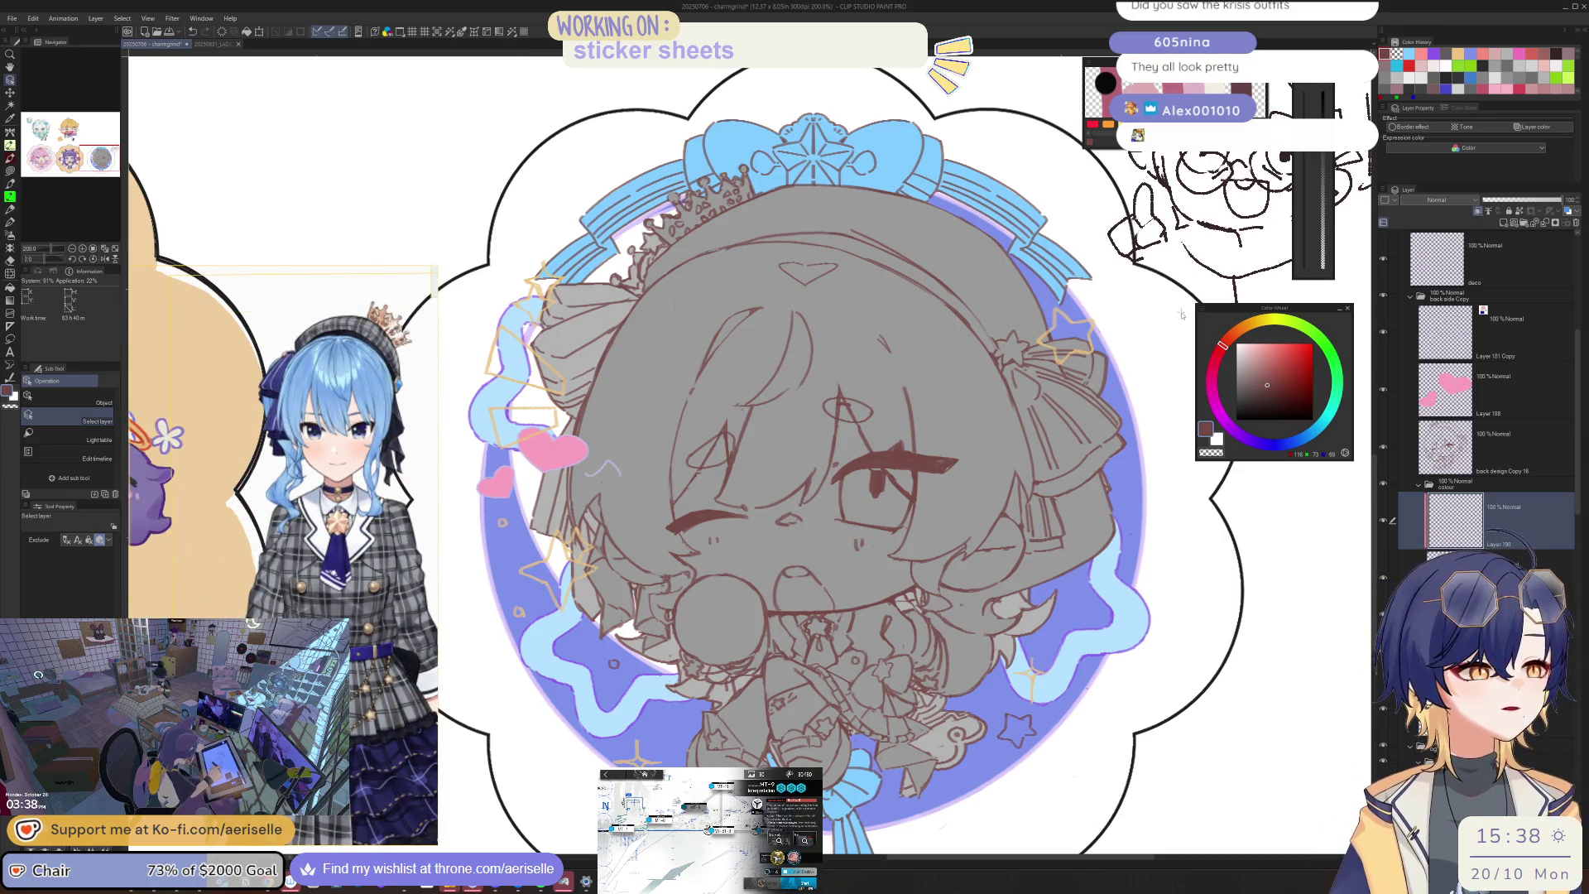
pyautogui.scroll(-5, 1182, 314)
pyautogui.scroll(2, 745, 373)
# Step: Sample the off-white skin tone from the pink sticker and lasso-fill the chibi's head and body
pyautogui.press('i')
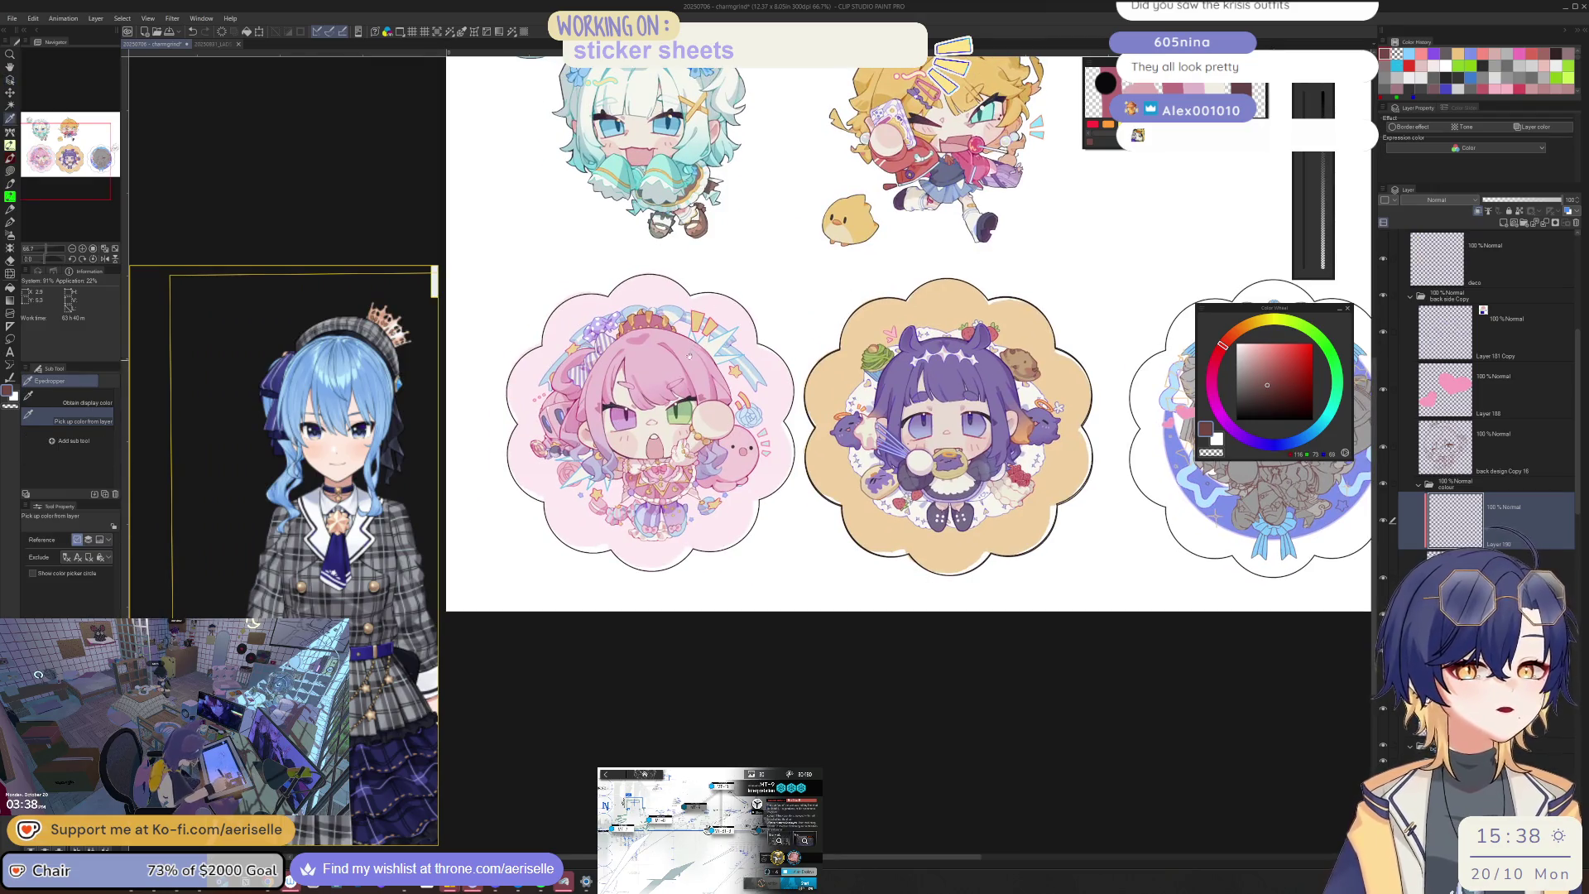
pyautogui.scroll(3, 690, 356)
pyautogui.click(690, 356)
pyautogui.scroll(-3, 689, 356)
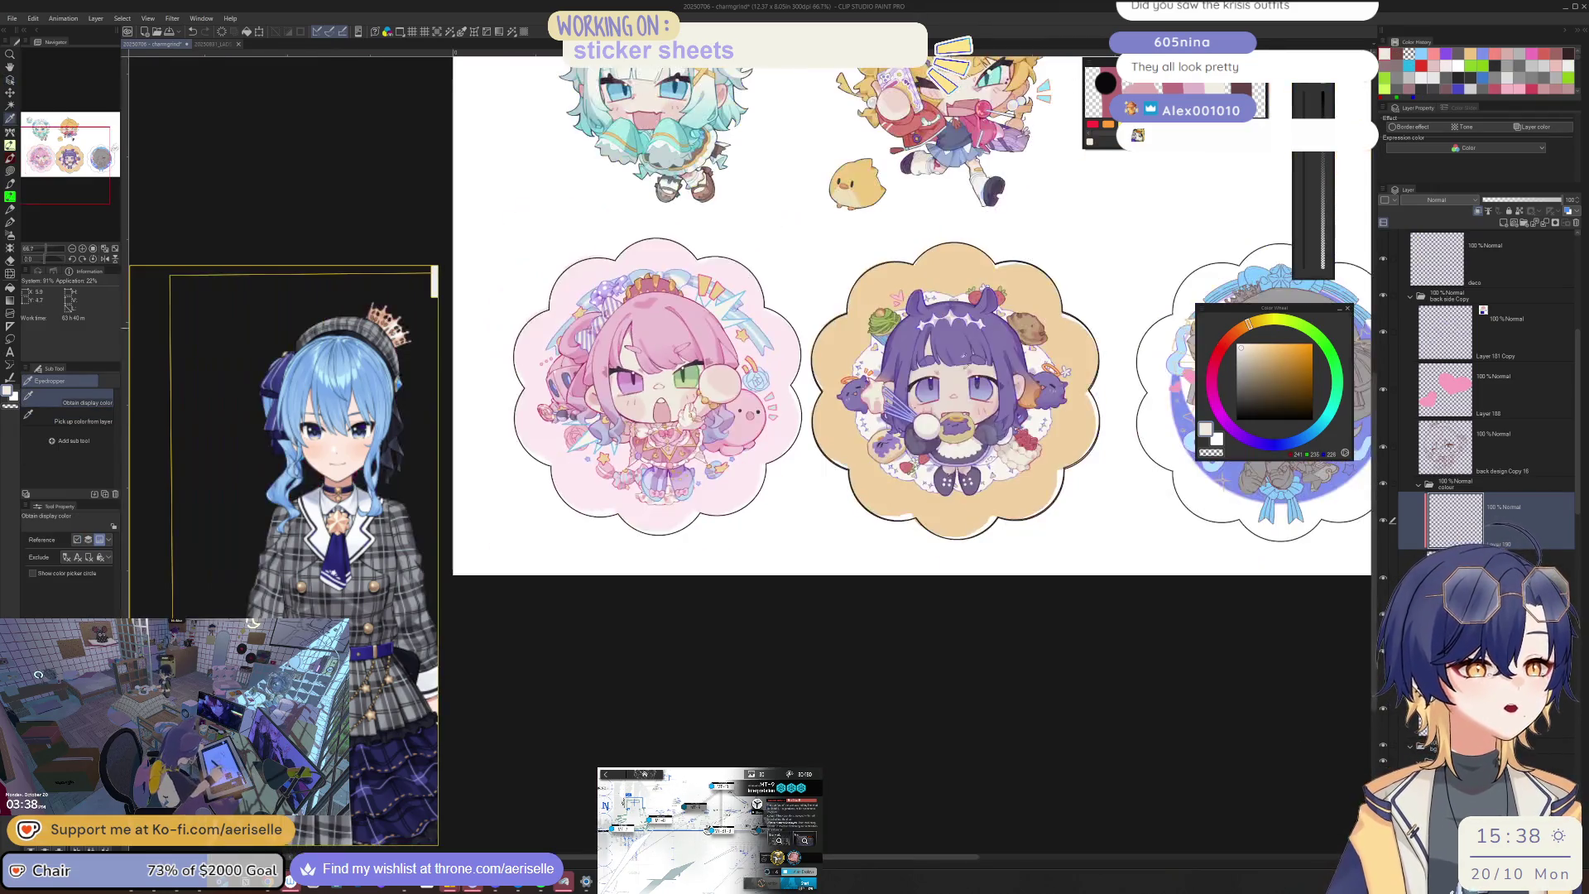
pyautogui.scroll(5, 802, 444)
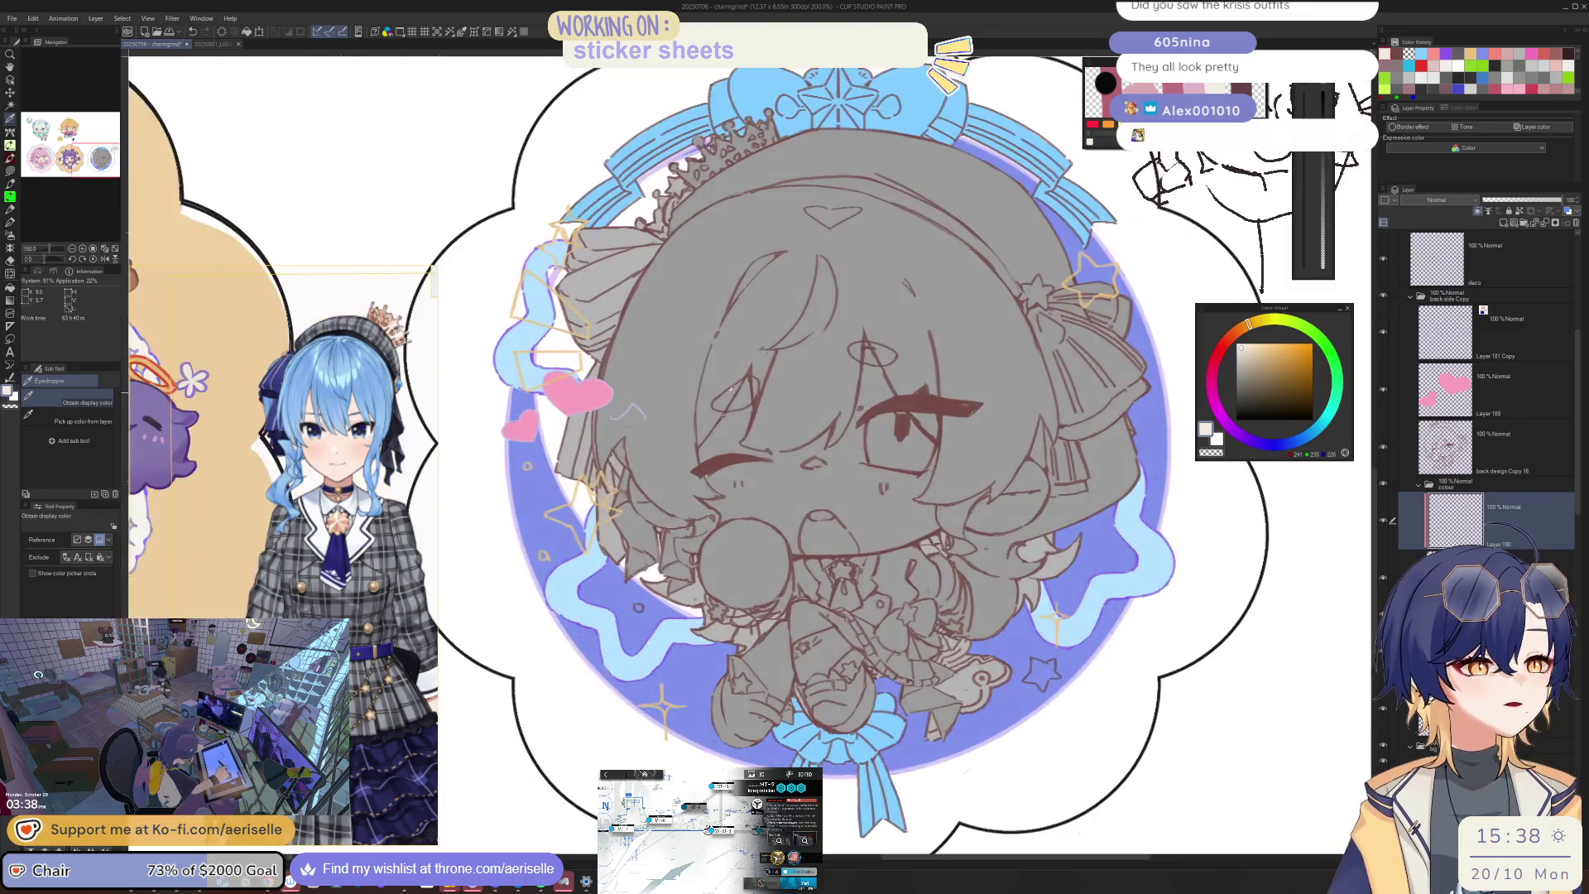
pyautogui.press('u')
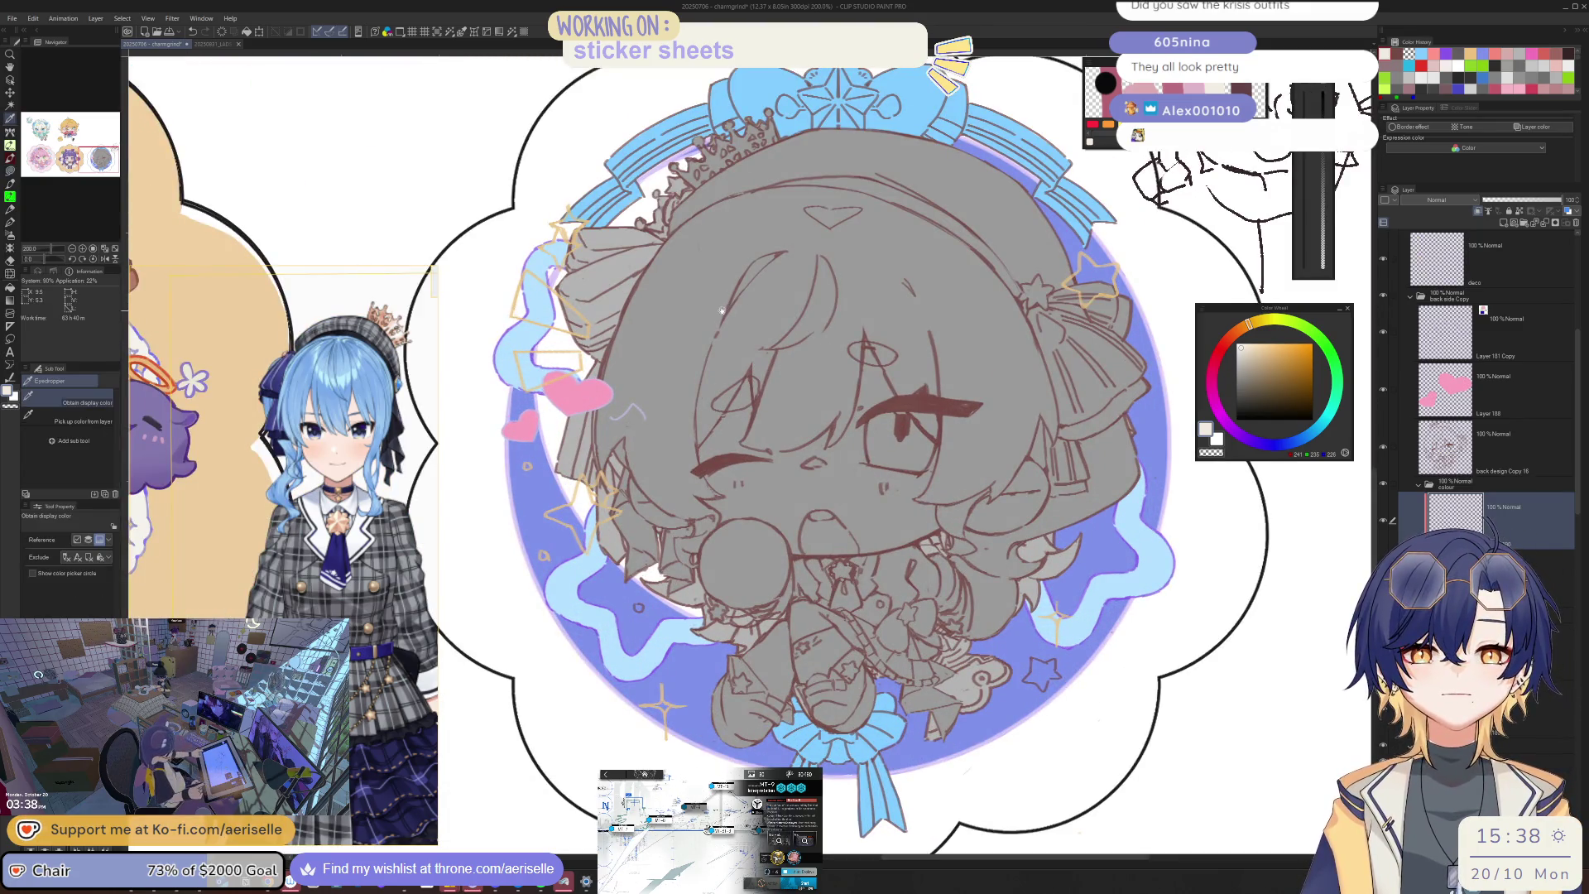
pyautogui.moveTo(677, 320)
pyautogui.mouseDown()
pyautogui.moveTo(596, 497)
pyautogui.moveTo(629, 596)
pyautogui.moveTo(1105, 645)
pyautogui.moveTo(650, 312)
pyautogui.mouseUp()
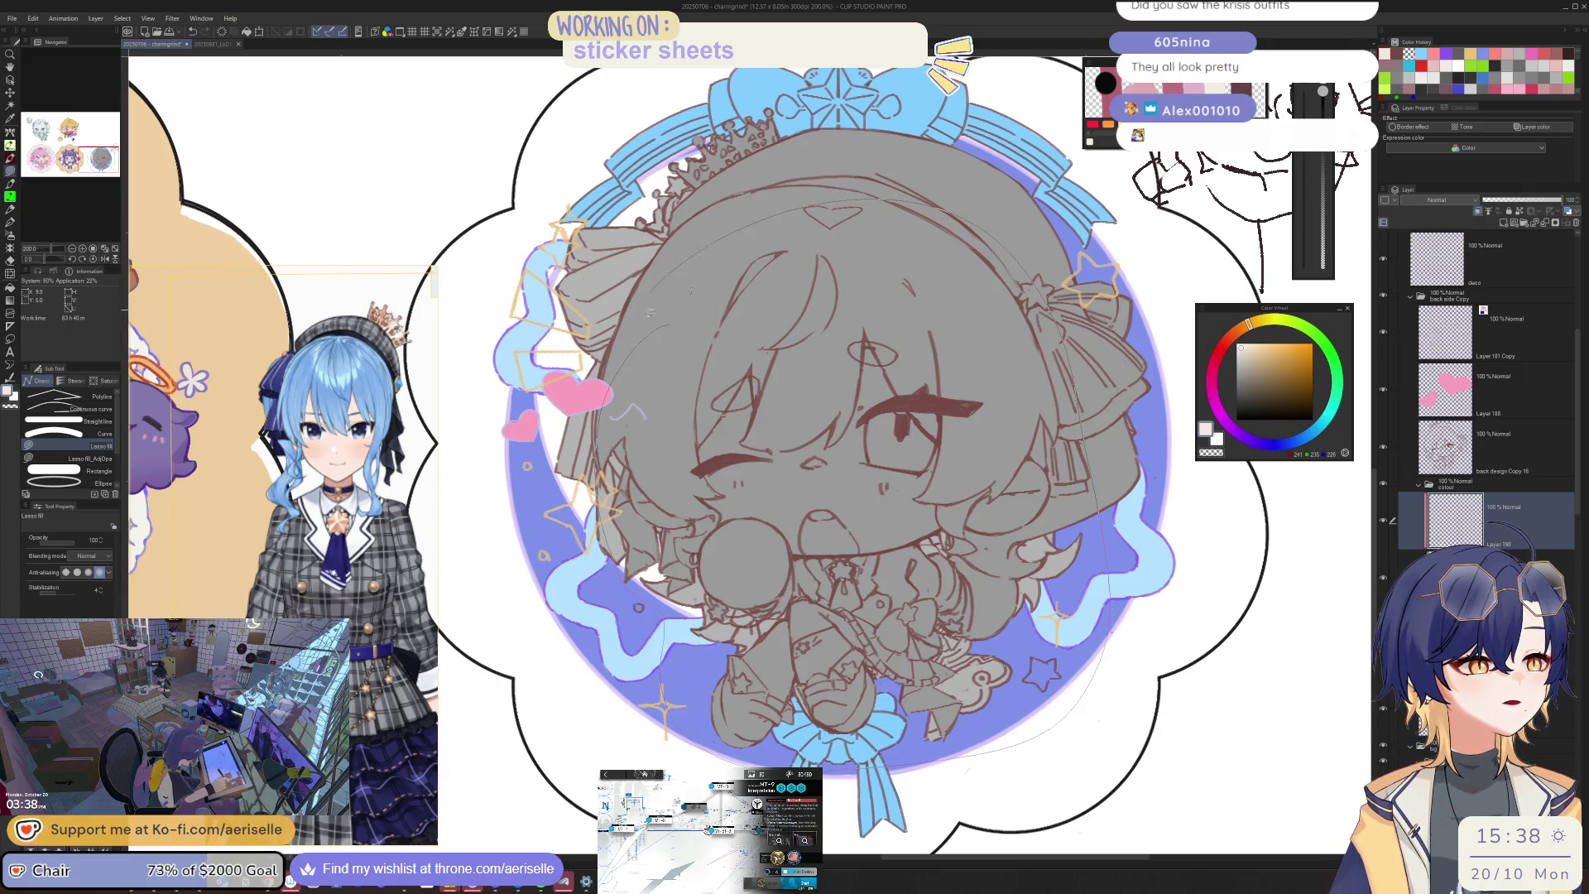
pyautogui.hotkey('ctrl', '-')
pyautogui.hotkey('ctrl', '-')
pyautogui.hotkey('ctrl', '-')
# Step: Find the pink sticker face's layer from the canvas and flip the view horizontally
pyautogui.scroll(2, 1006, 331)
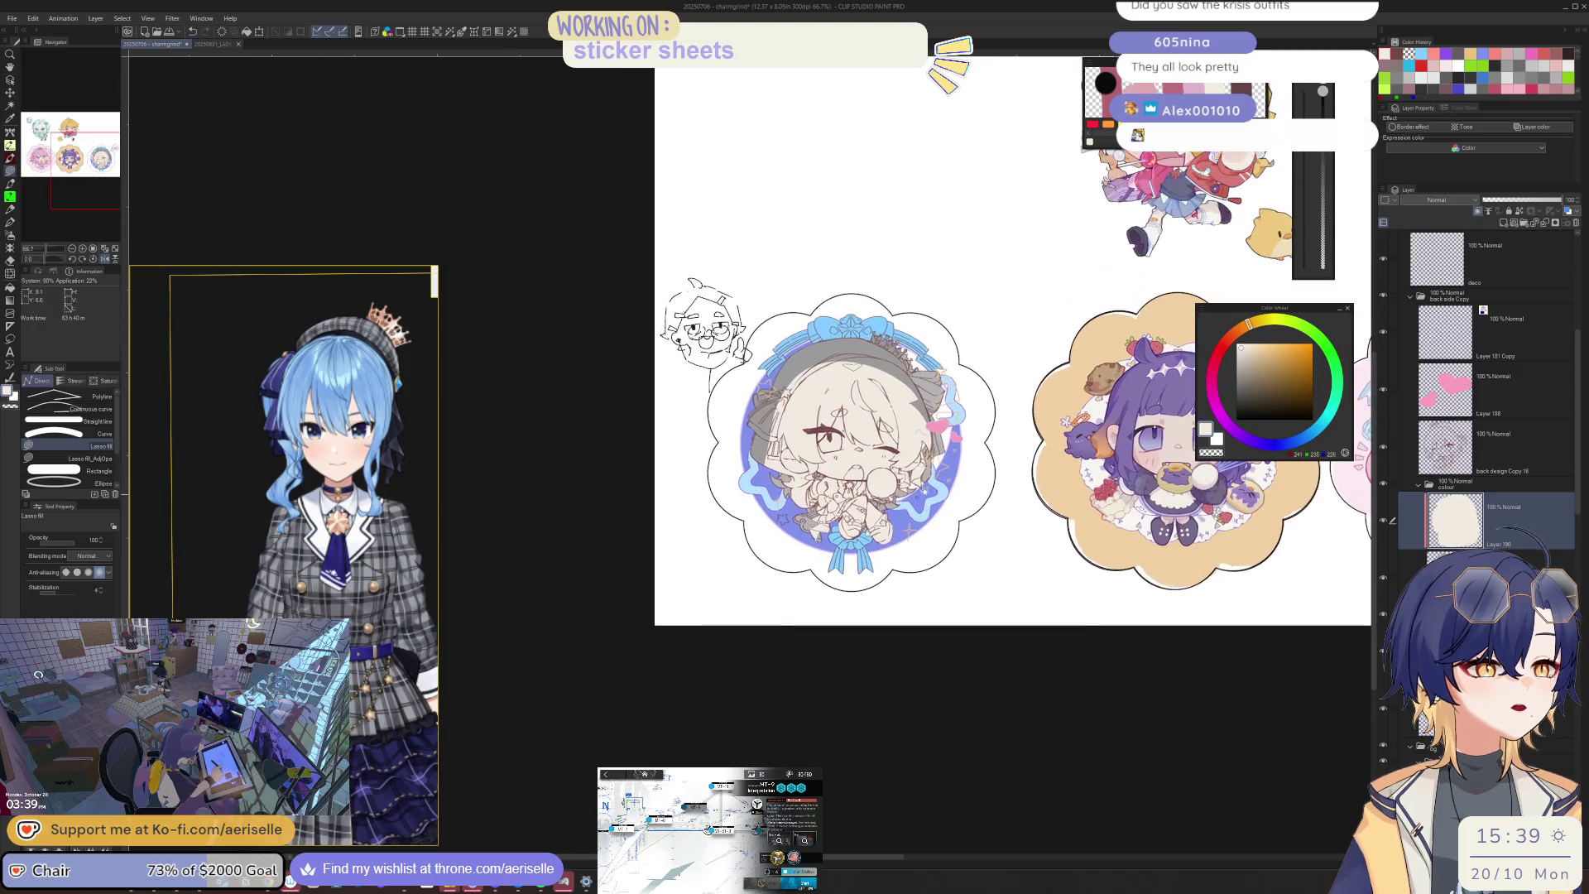
pyautogui.moveTo(1181, 499); pyautogui.dragTo(580, 518)
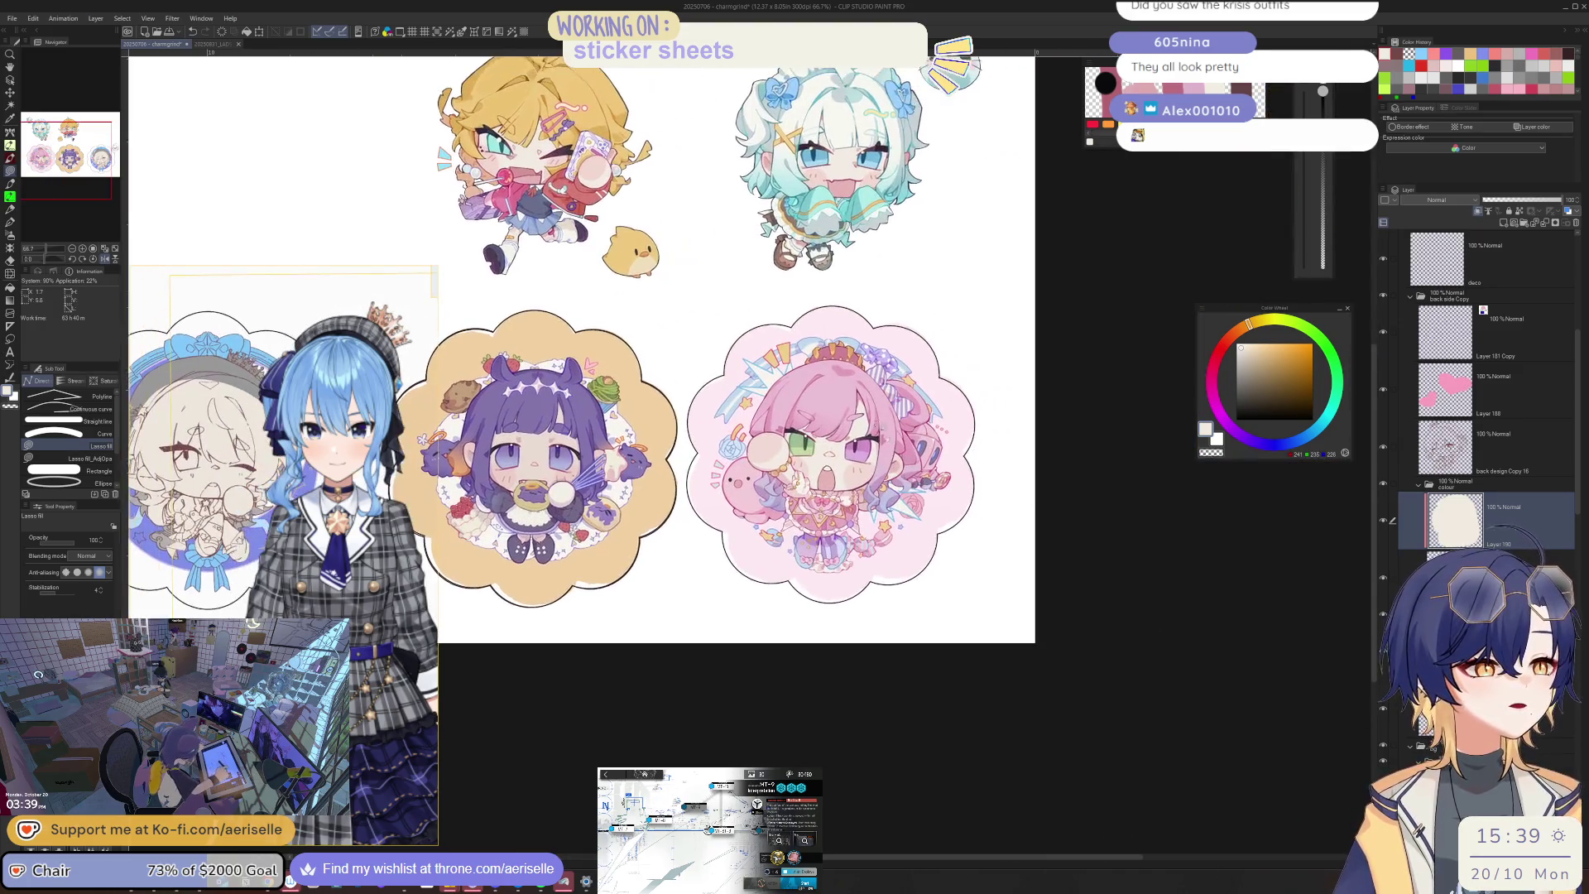
pyautogui.scroll(5, 856, 432)
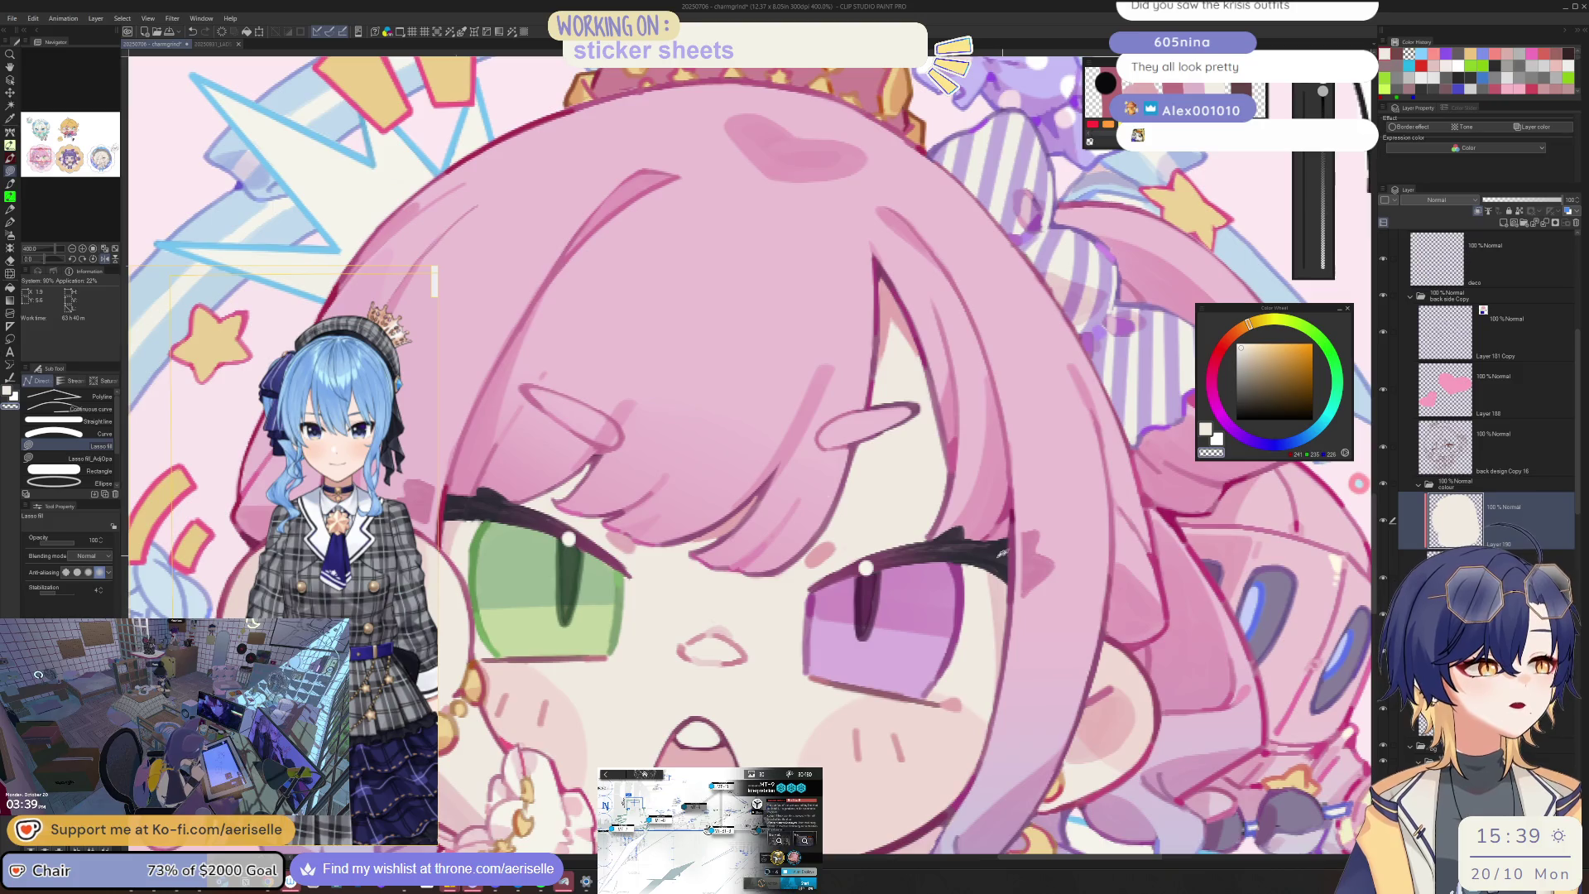
pyautogui.press('o')
pyautogui.click(996, 559)
pyautogui.keyDown('alt'); pyautogui.click(988, 549); pyautogui.keyUp('alt')
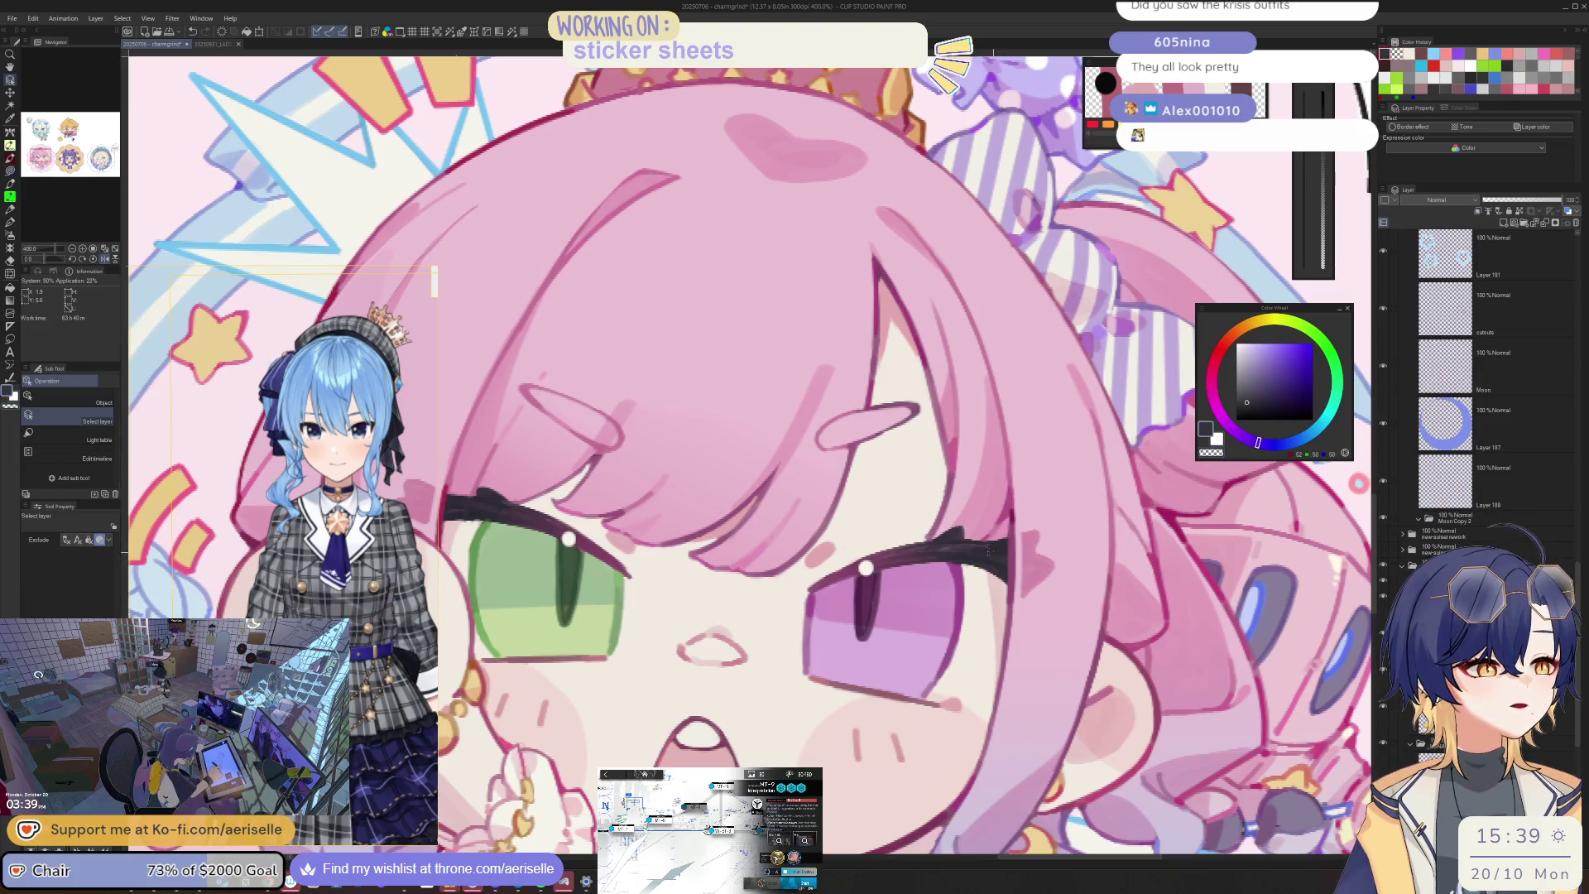
pyautogui.scroll(-5, 981, 534)
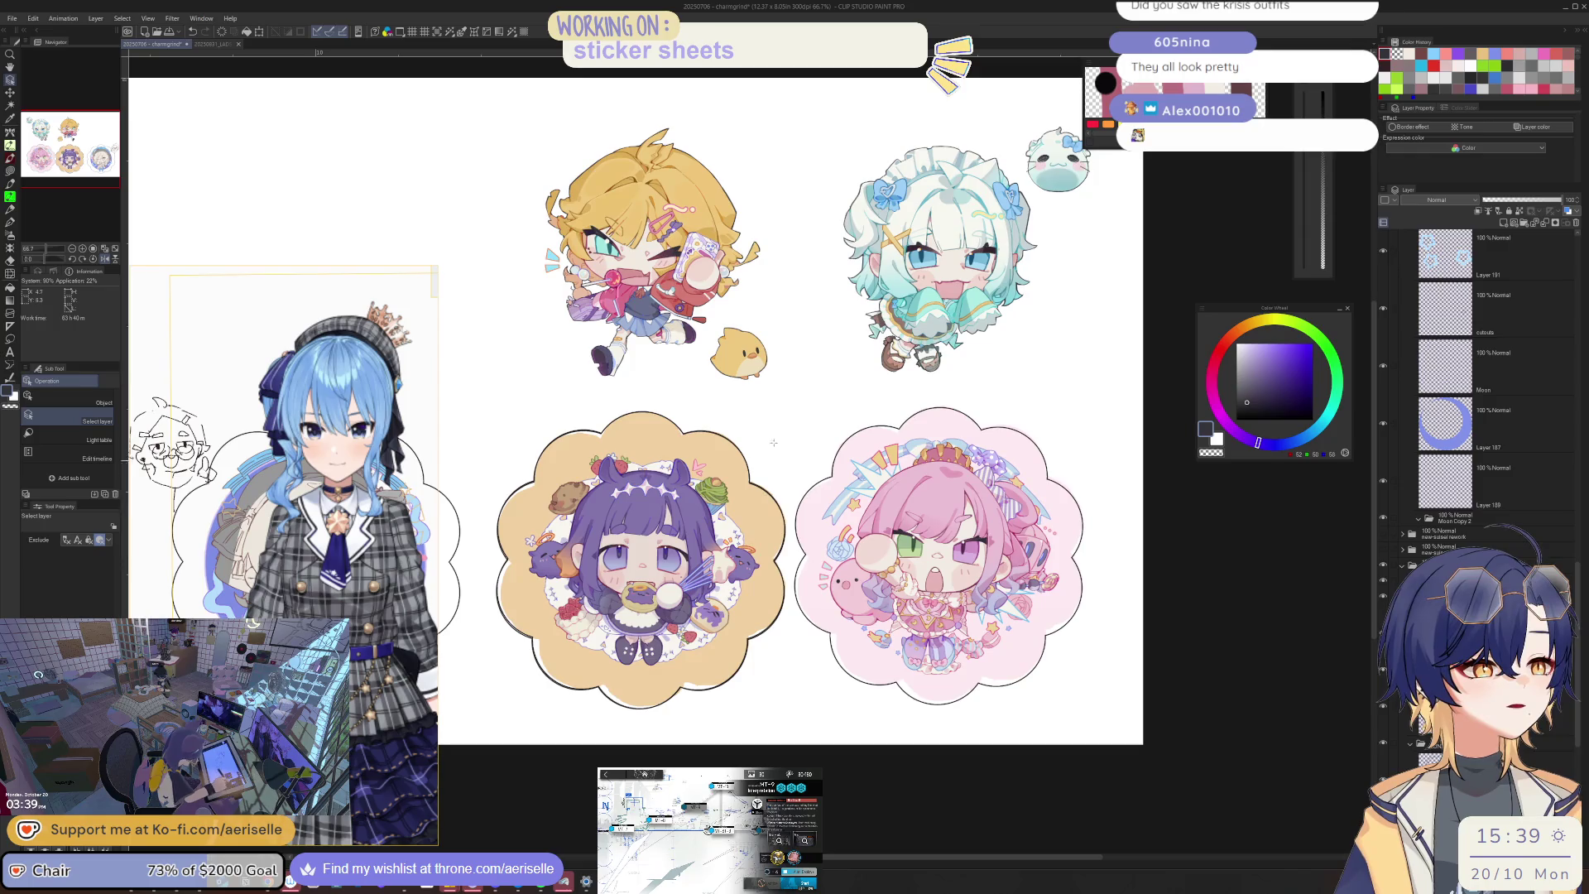
pyautogui.press('h')
pyautogui.scroll(2, 745, 496)
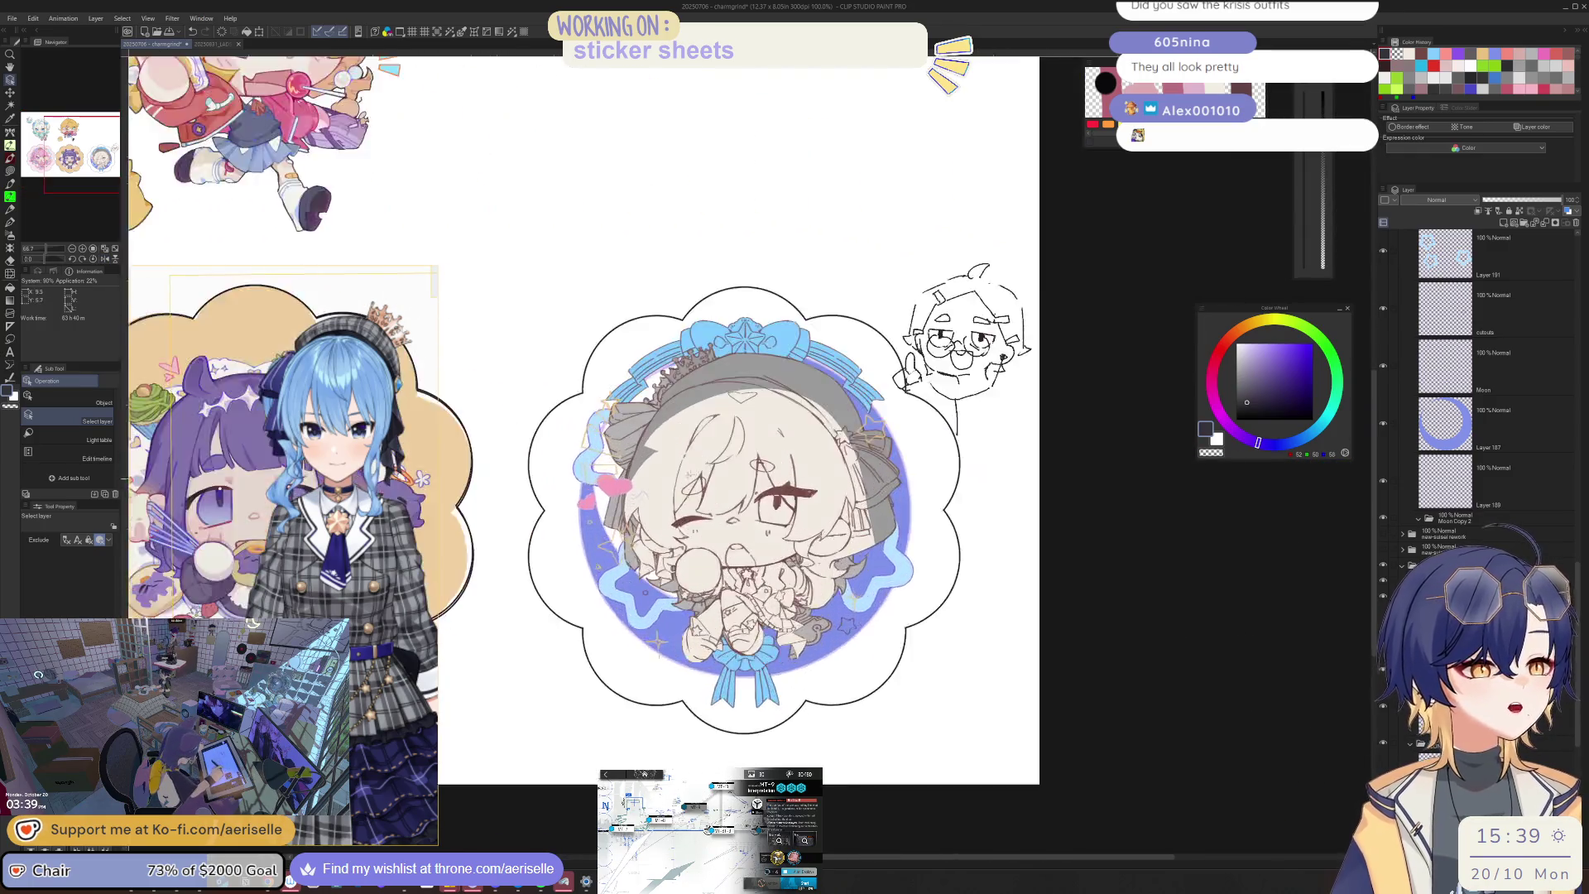
pyautogui.scroll(2, 707, 459)
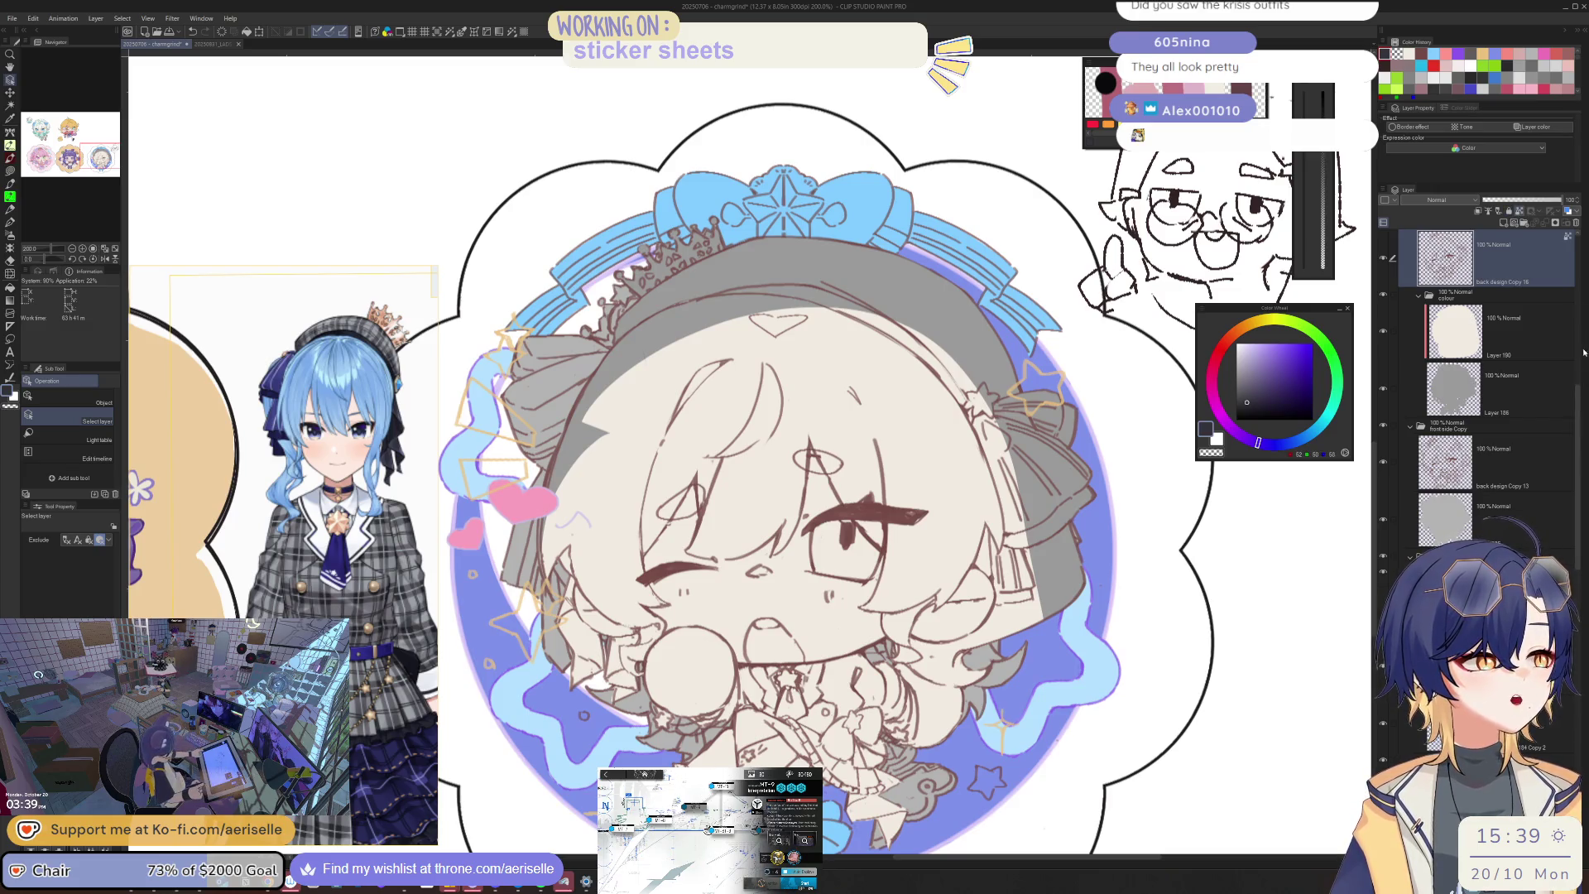
# Step: Lasso-fill around the chibi's face and hair, then select the beige base fill layer
pyautogui.scroll(2, 1581, 351)
pyautogui.hotkey('ctrl', '-')
pyautogui.press('u')
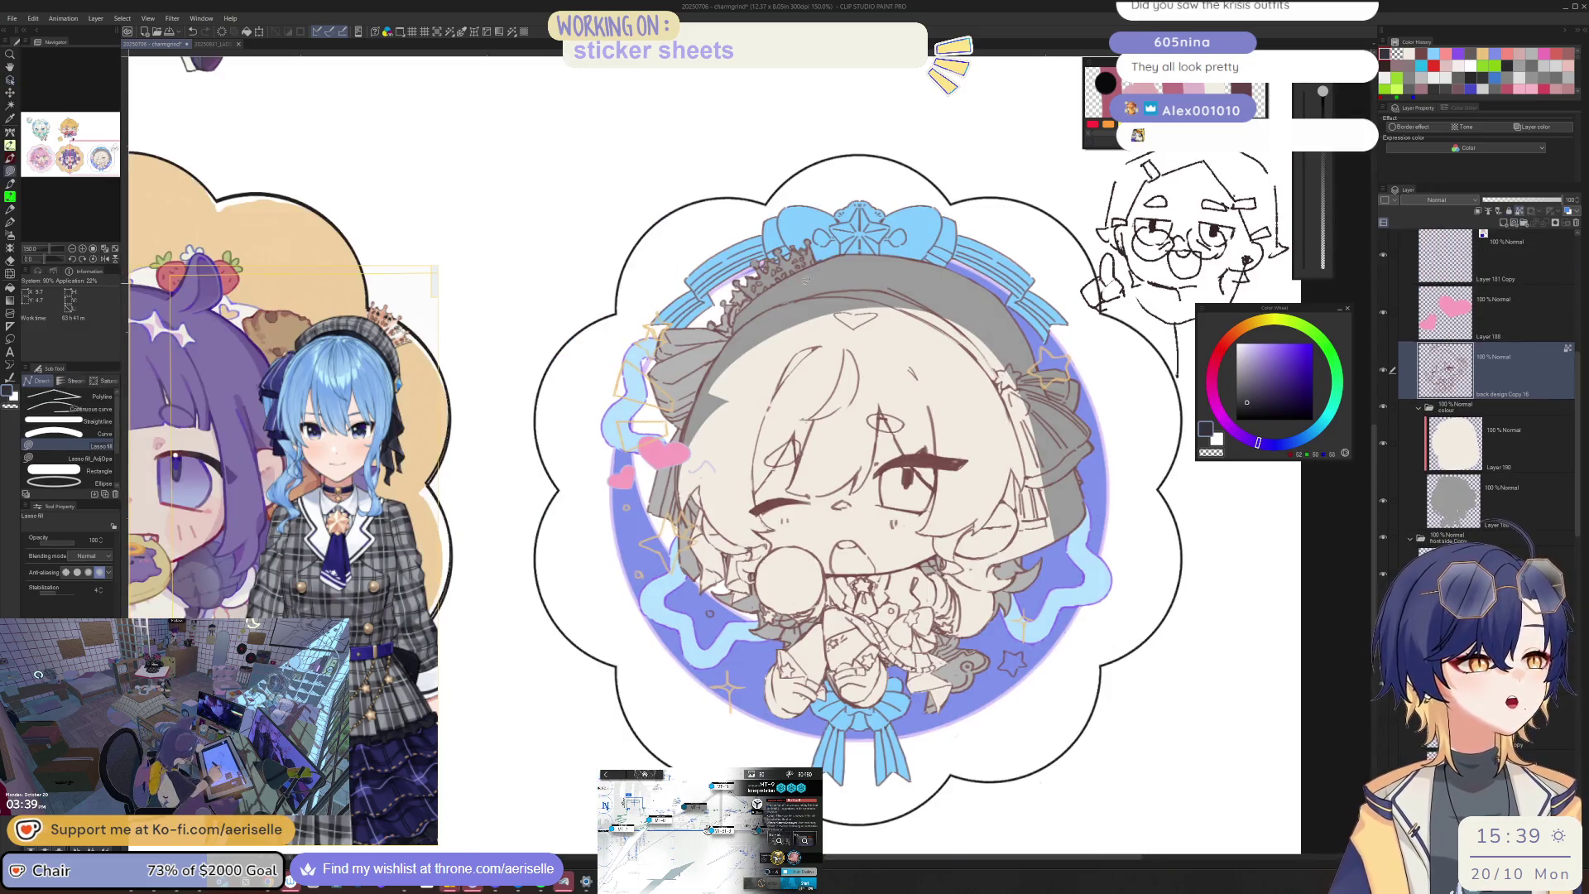
pyautogui.moveTo(778, 213)
pyautogui.mouseDown()
pyautogui.moveTo(579, 563)
pyautogui.moveTo(1212, 273)
pyautogui.moveTo(1011, 129)
pyautogui.mouseUp()
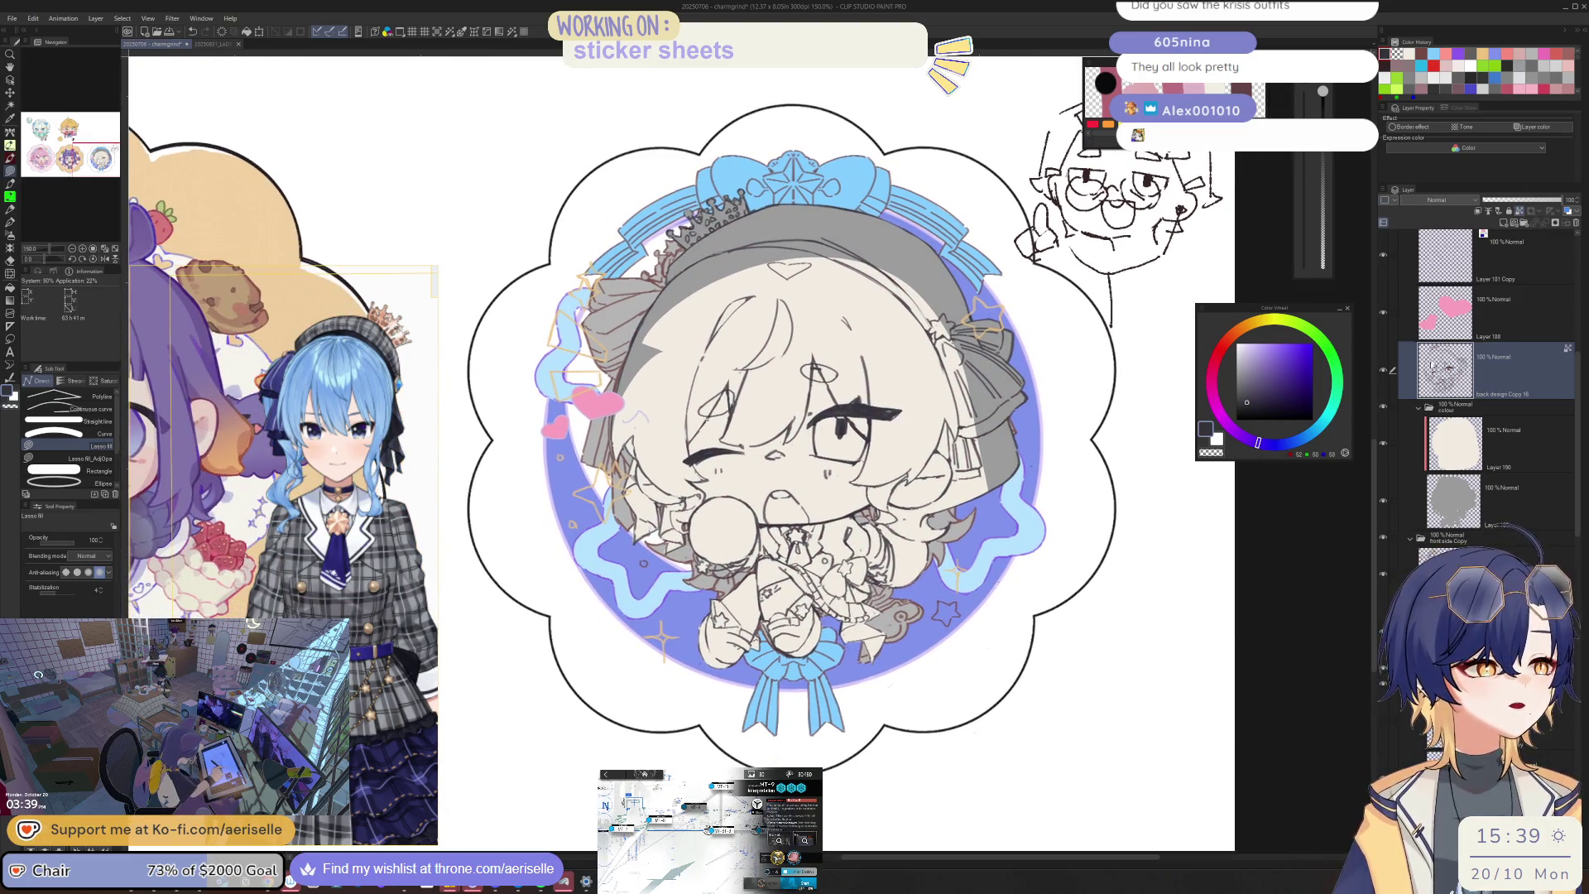
pyautogui.click(1490, 571)
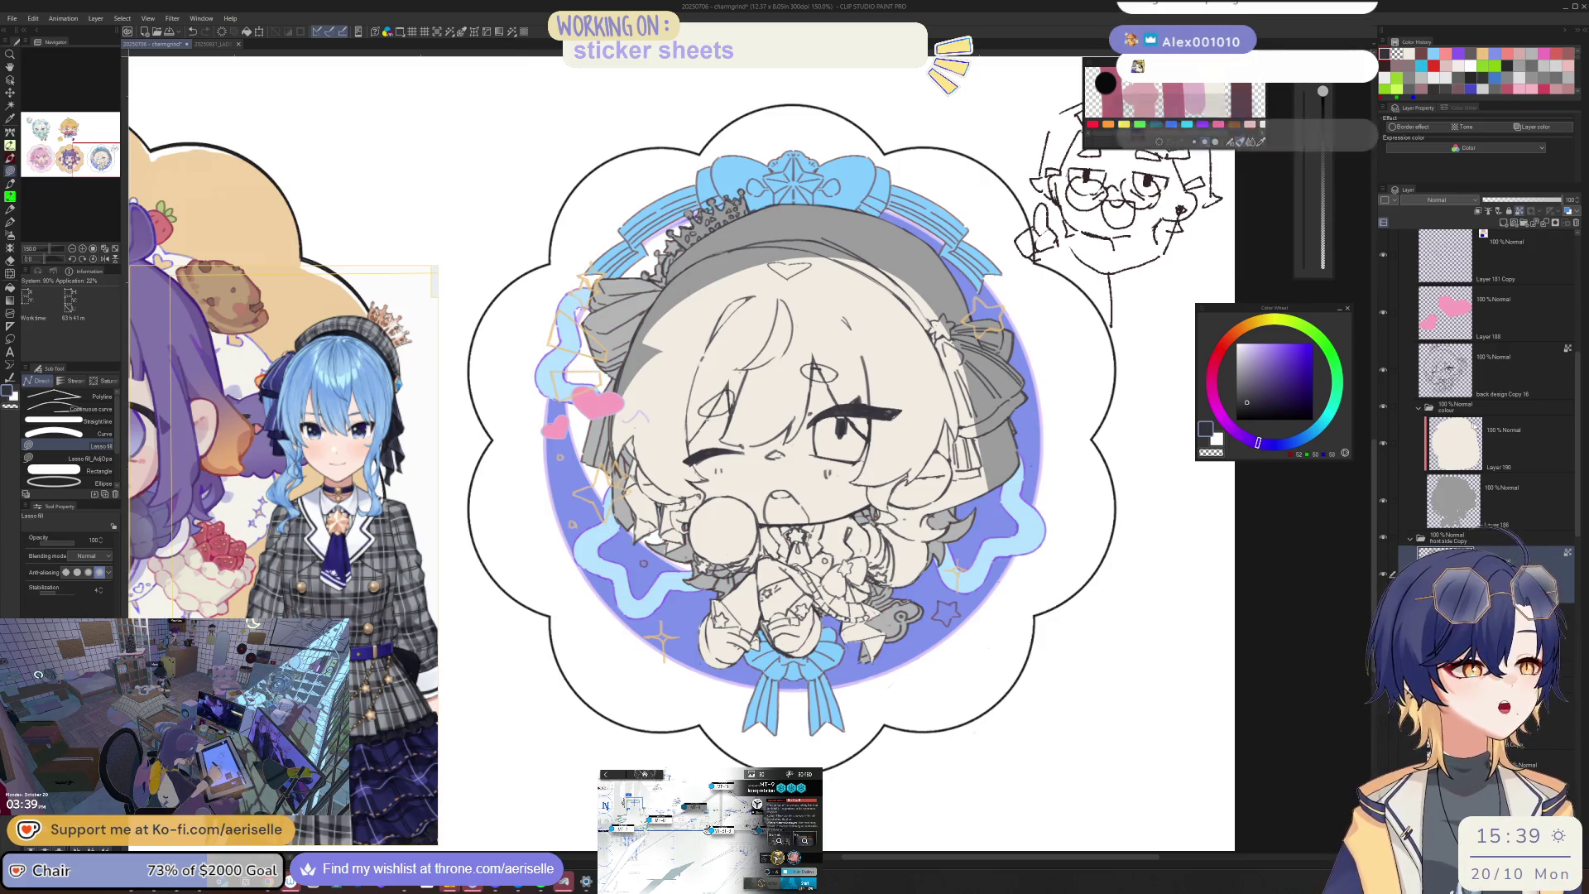
pyautogui.click(1490, 497)
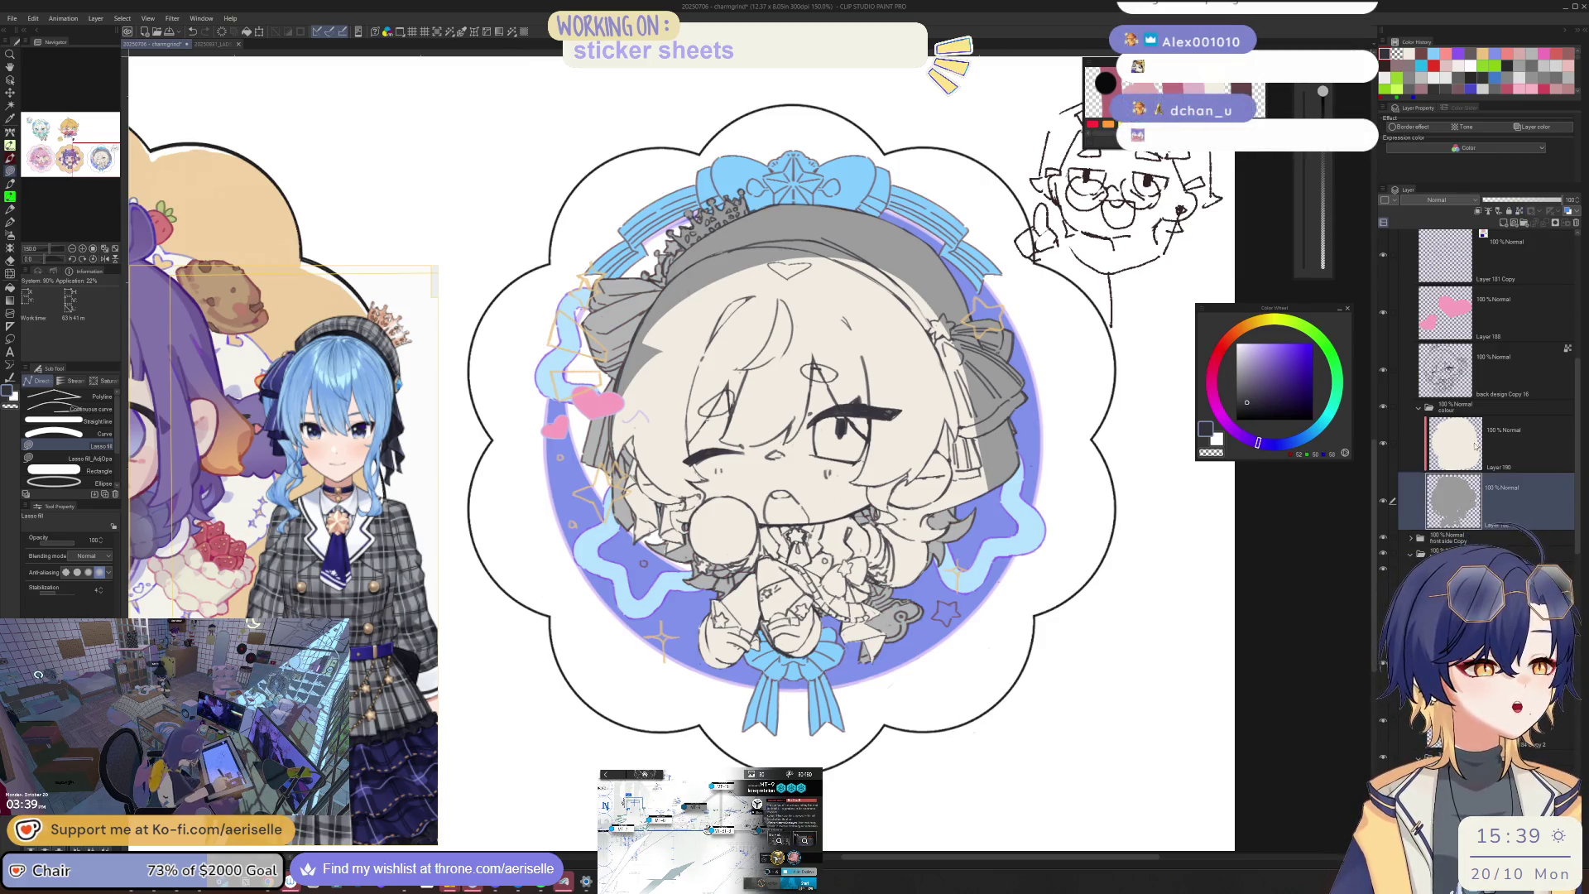
pyautogui.click(1476, 444)
pyautogui.moveTo(950, 257); pyautogui.dragTo(939, 313)
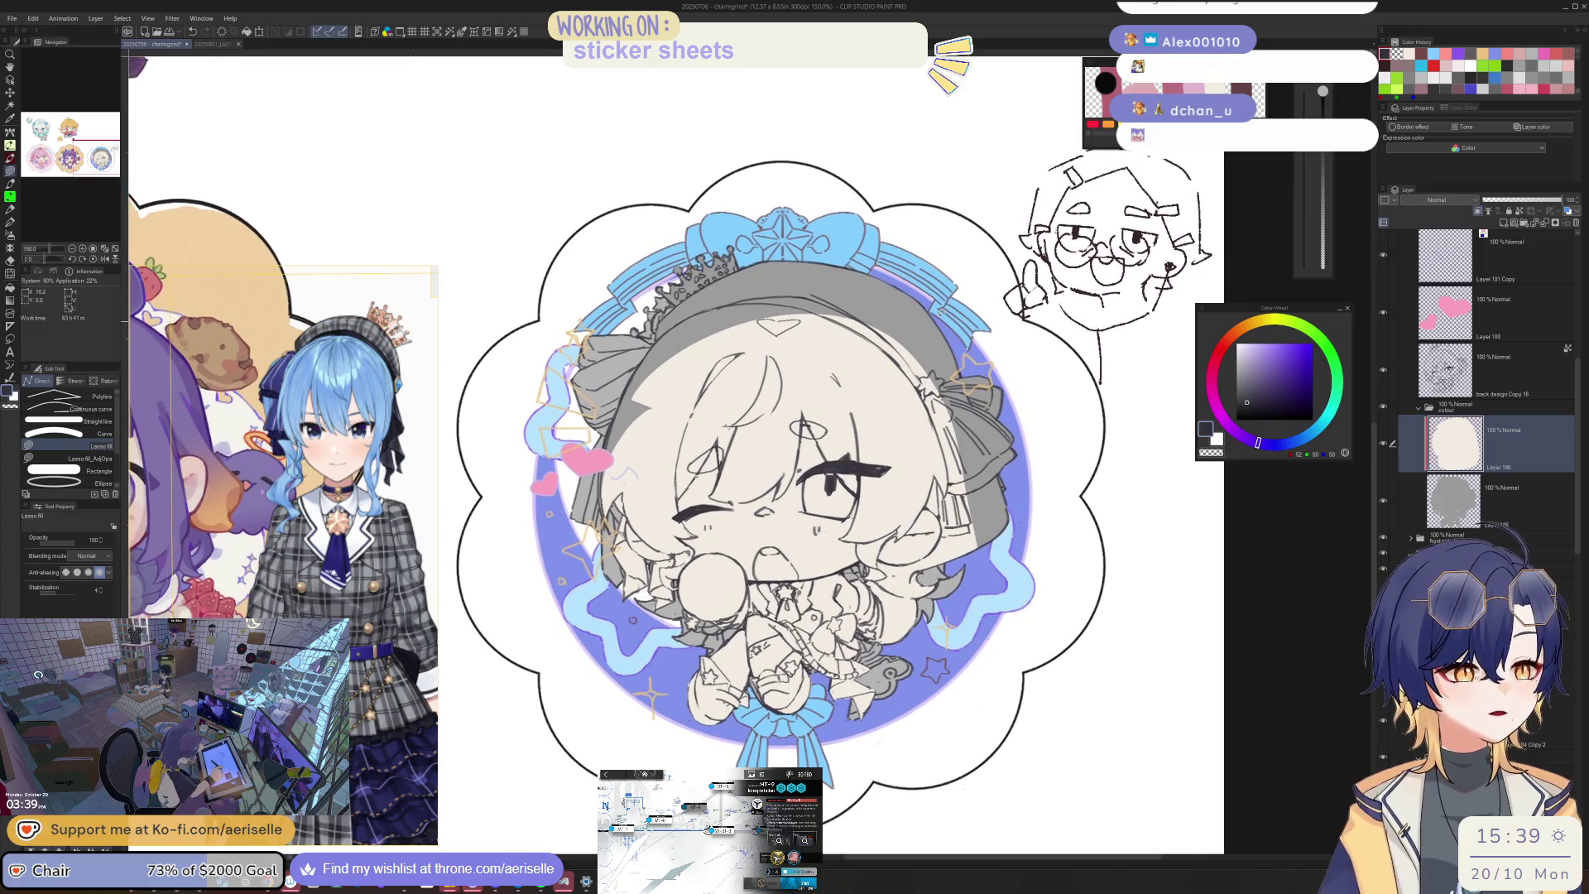
# Step: Pick light blue (169/204/237) for the hair on the Color Wheel
pyautogui.moveTo(1270, 308)
pyautogui.mouseDown()
pyautogui.moveTo(613, 206)
pyautogui.moveTo(526, 168)
pyautogui.mouseUp()
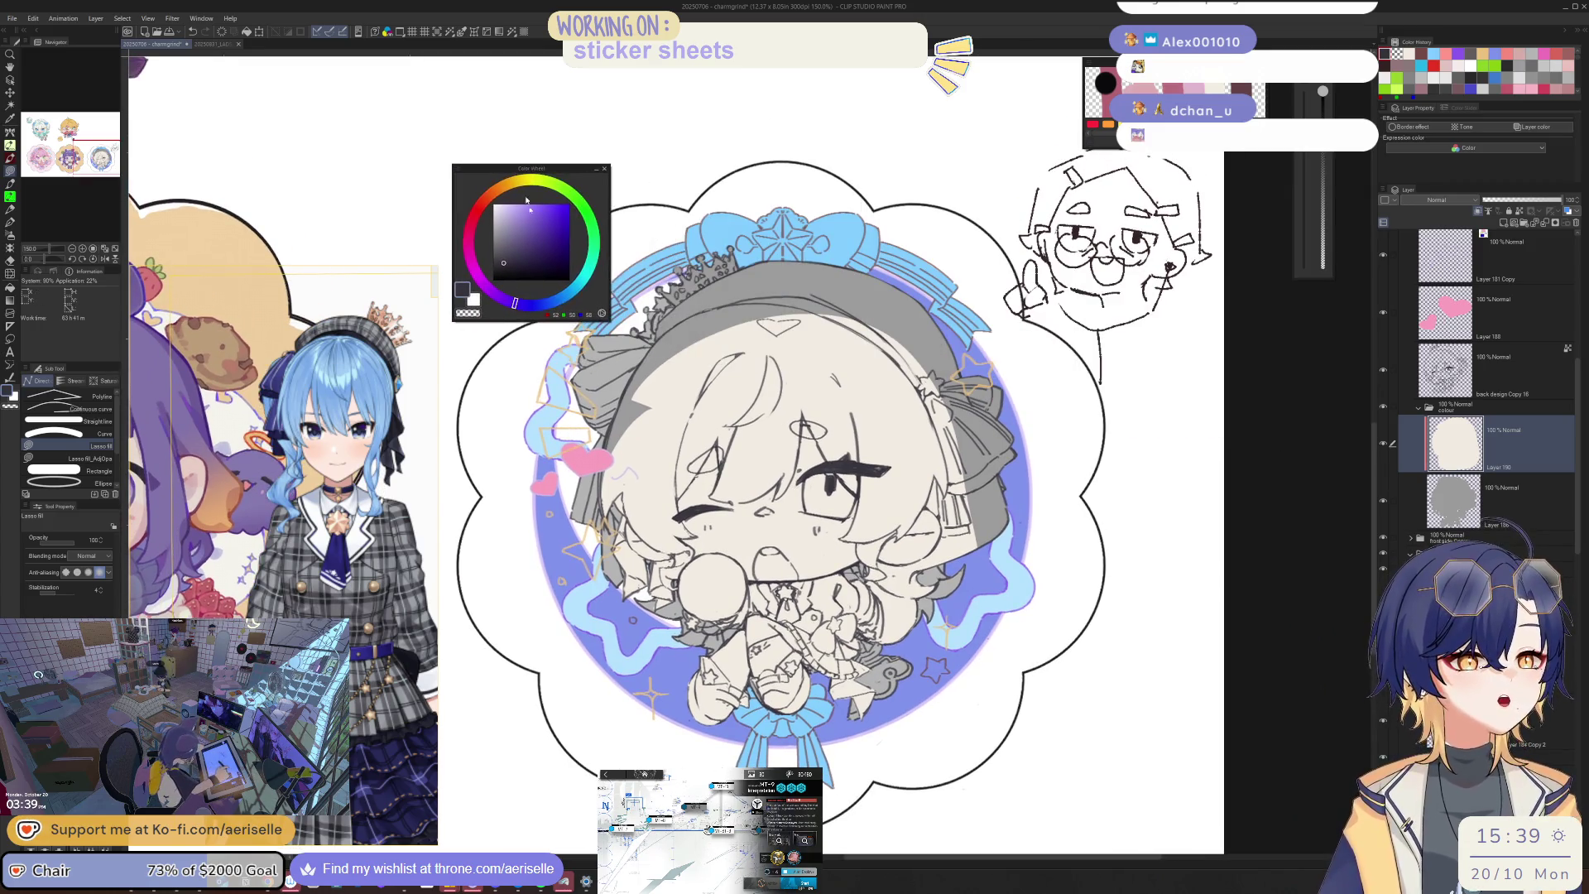
pyautogui.click(557, 299)
pyautogui.click(514, 211)
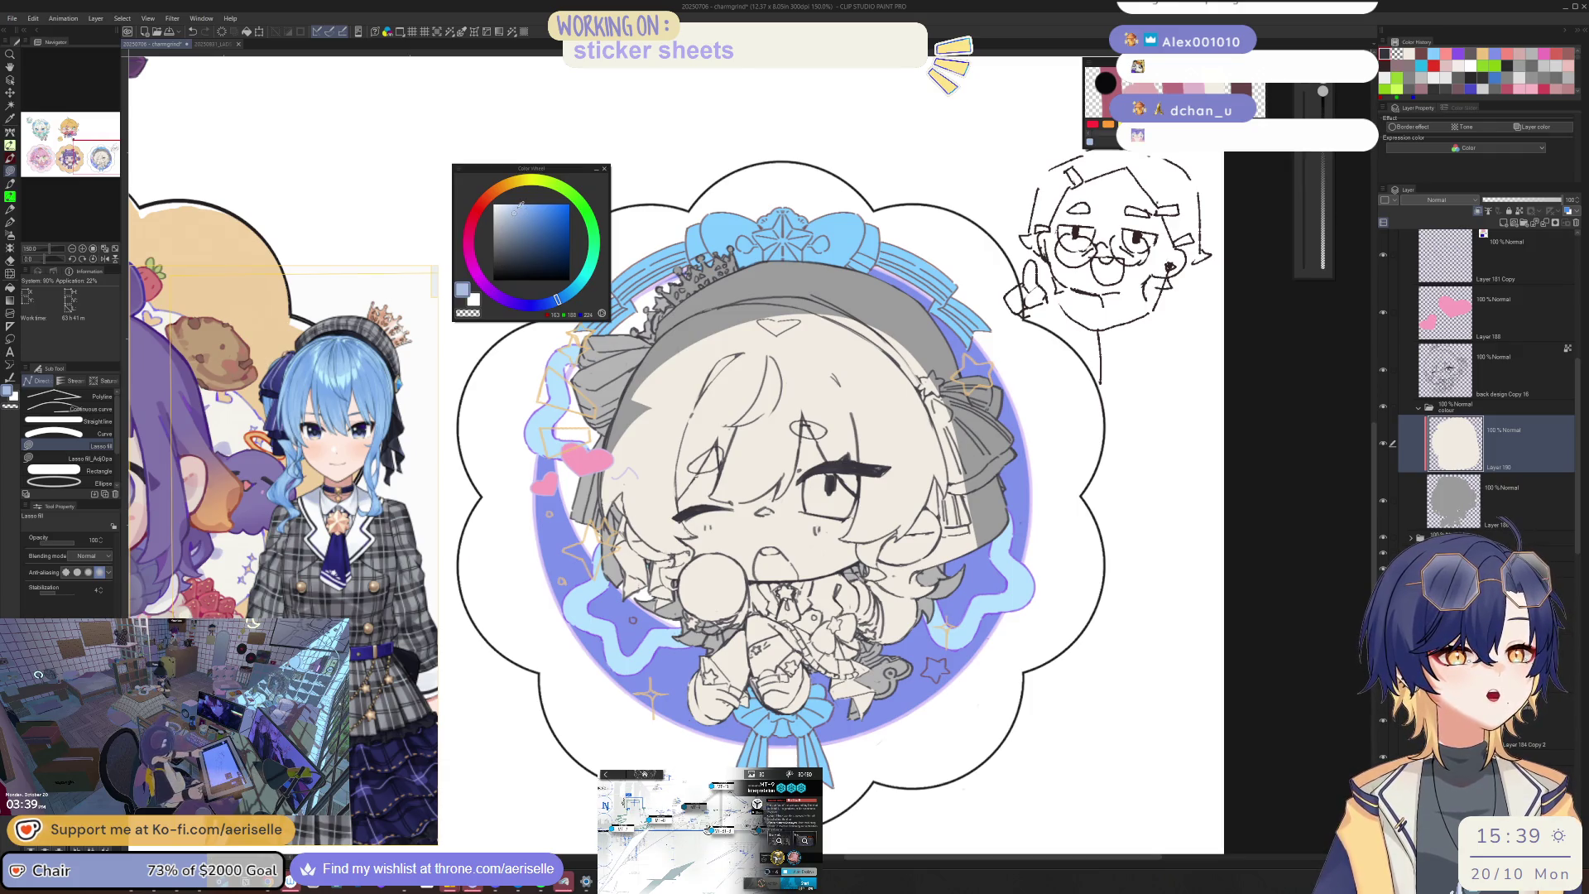
pyautogui.moveTo(520, 169)
pyautogui.mouseDown()
pyautogui.moveTo(470, 327)
pyautogui.moveTo(452, 331)
pyautogui.moveTo(470, 282)
pyautogui.mouseUp()
pyautogui.click(466, 323)
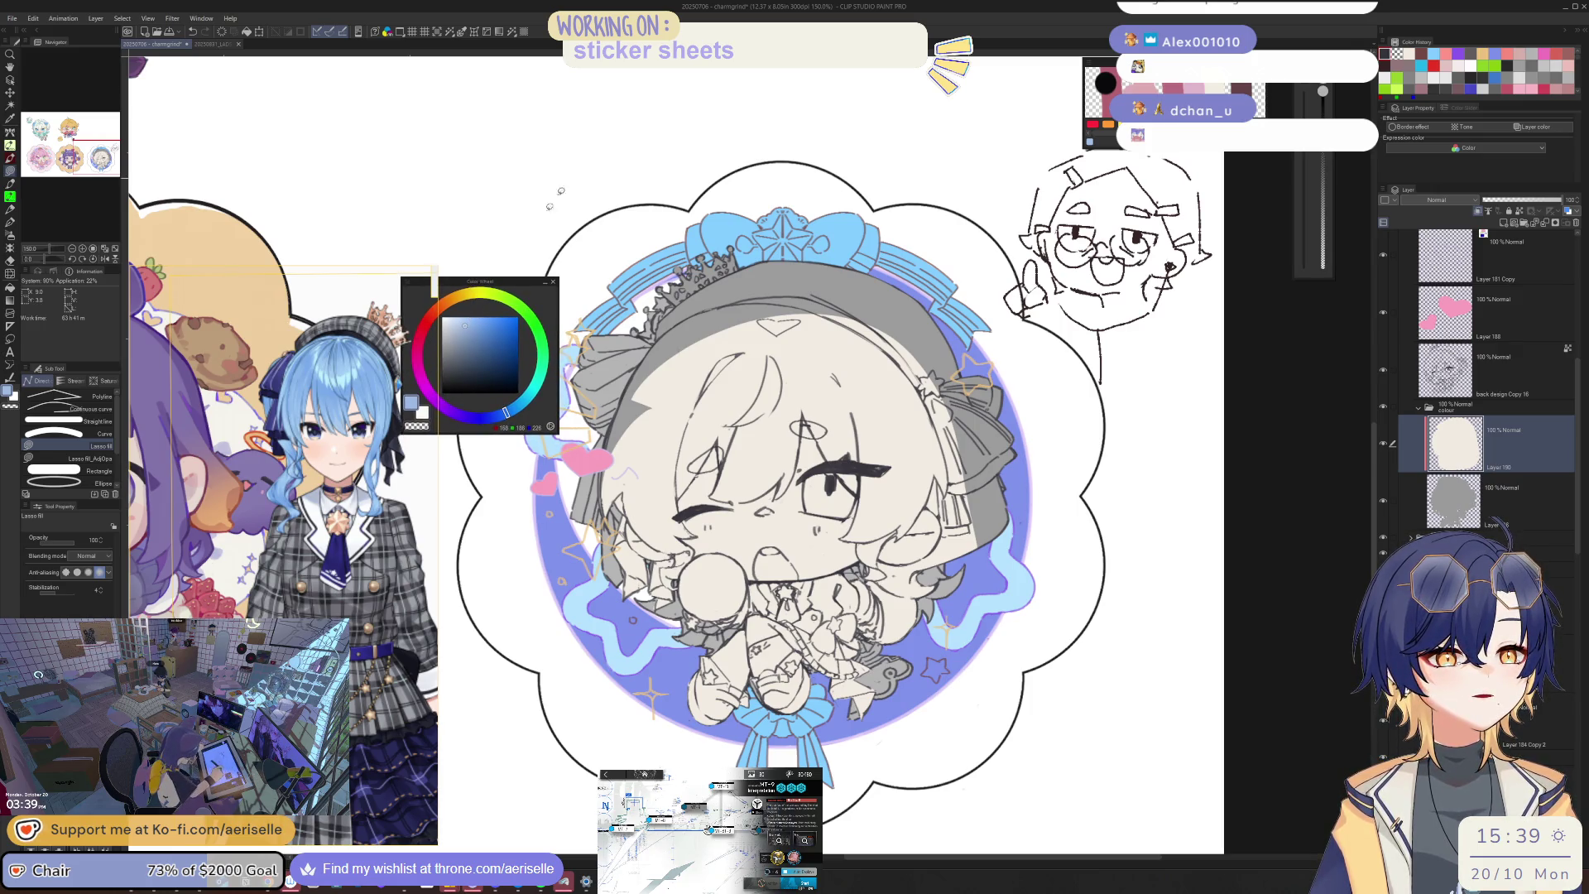
pyautogui.click(517, 408)
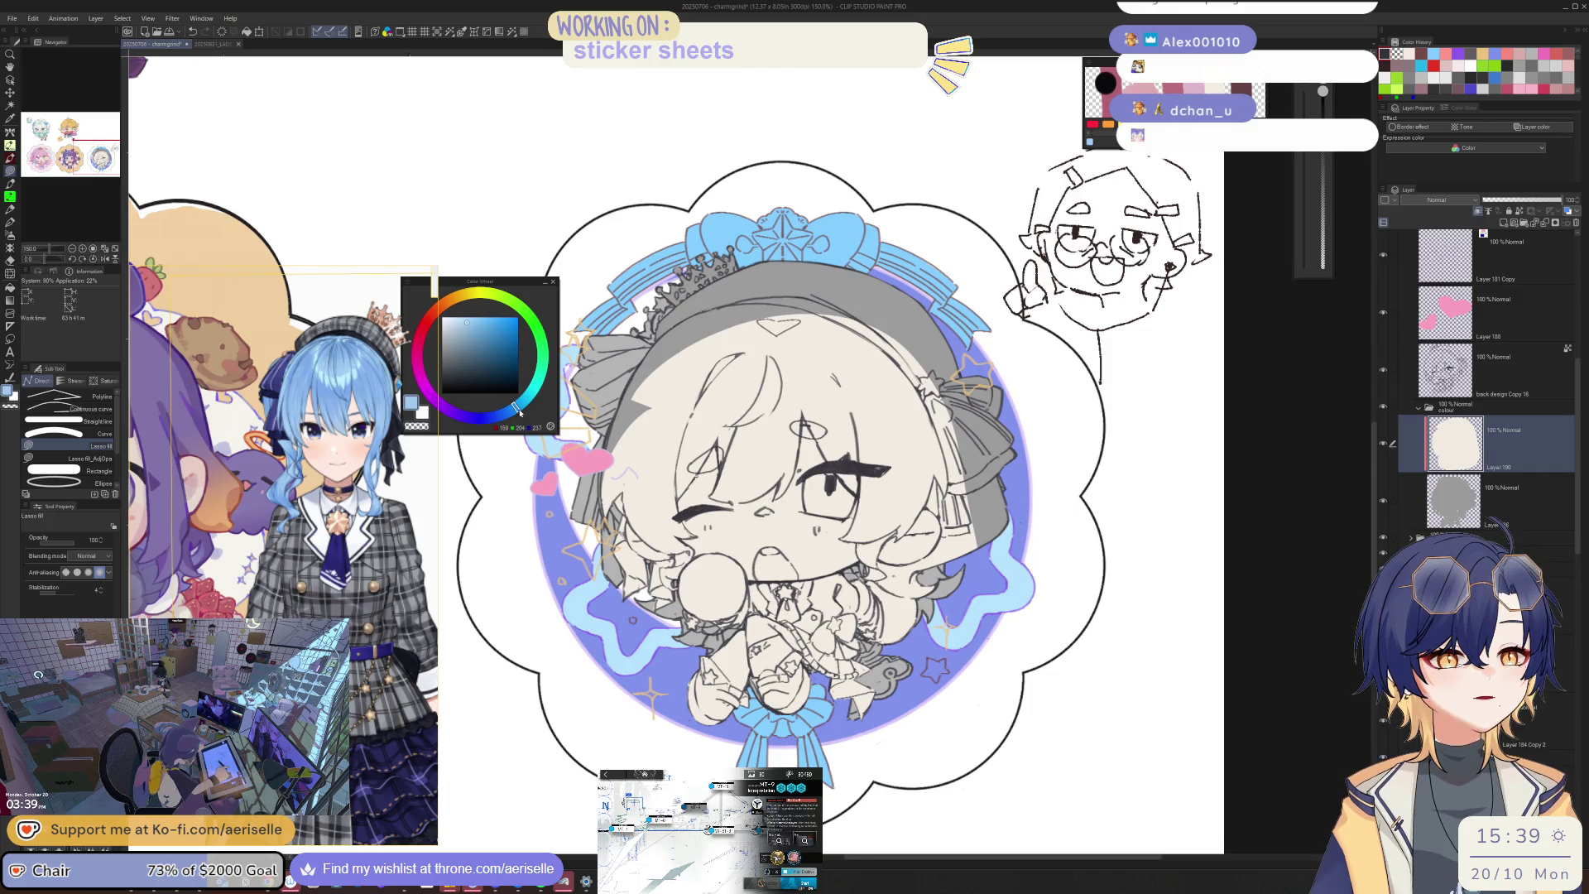
# Step: Add a new layer and lasso-fill the left side of the hair light blue
pyautogui.moveTo(971, 527); pyautogui.dragTo(1042, 518)
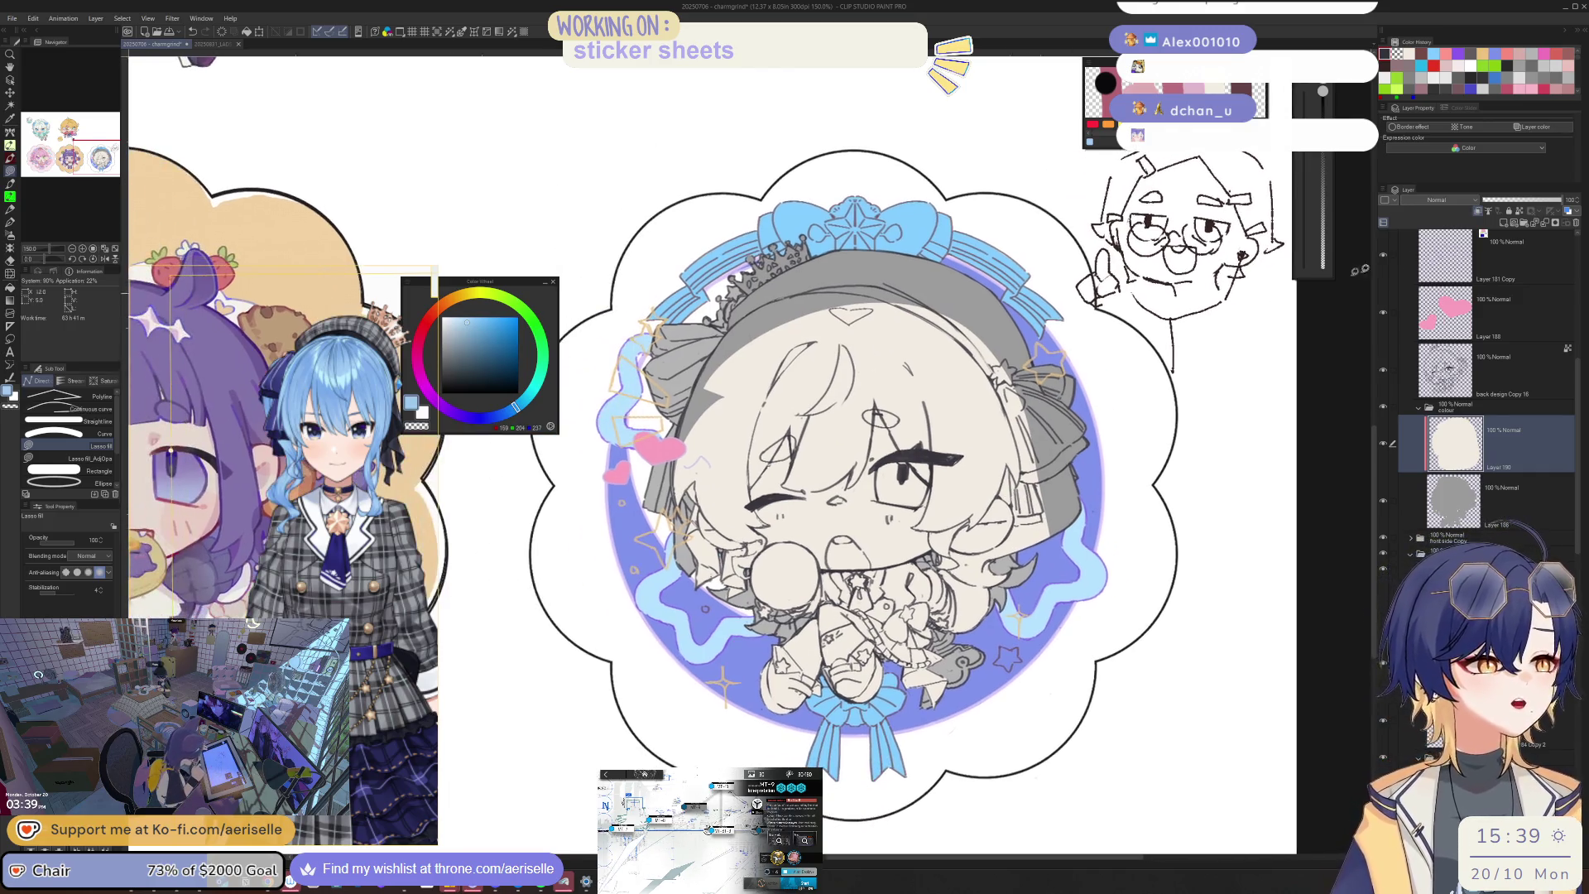
pyautogui.click(1490, 212)
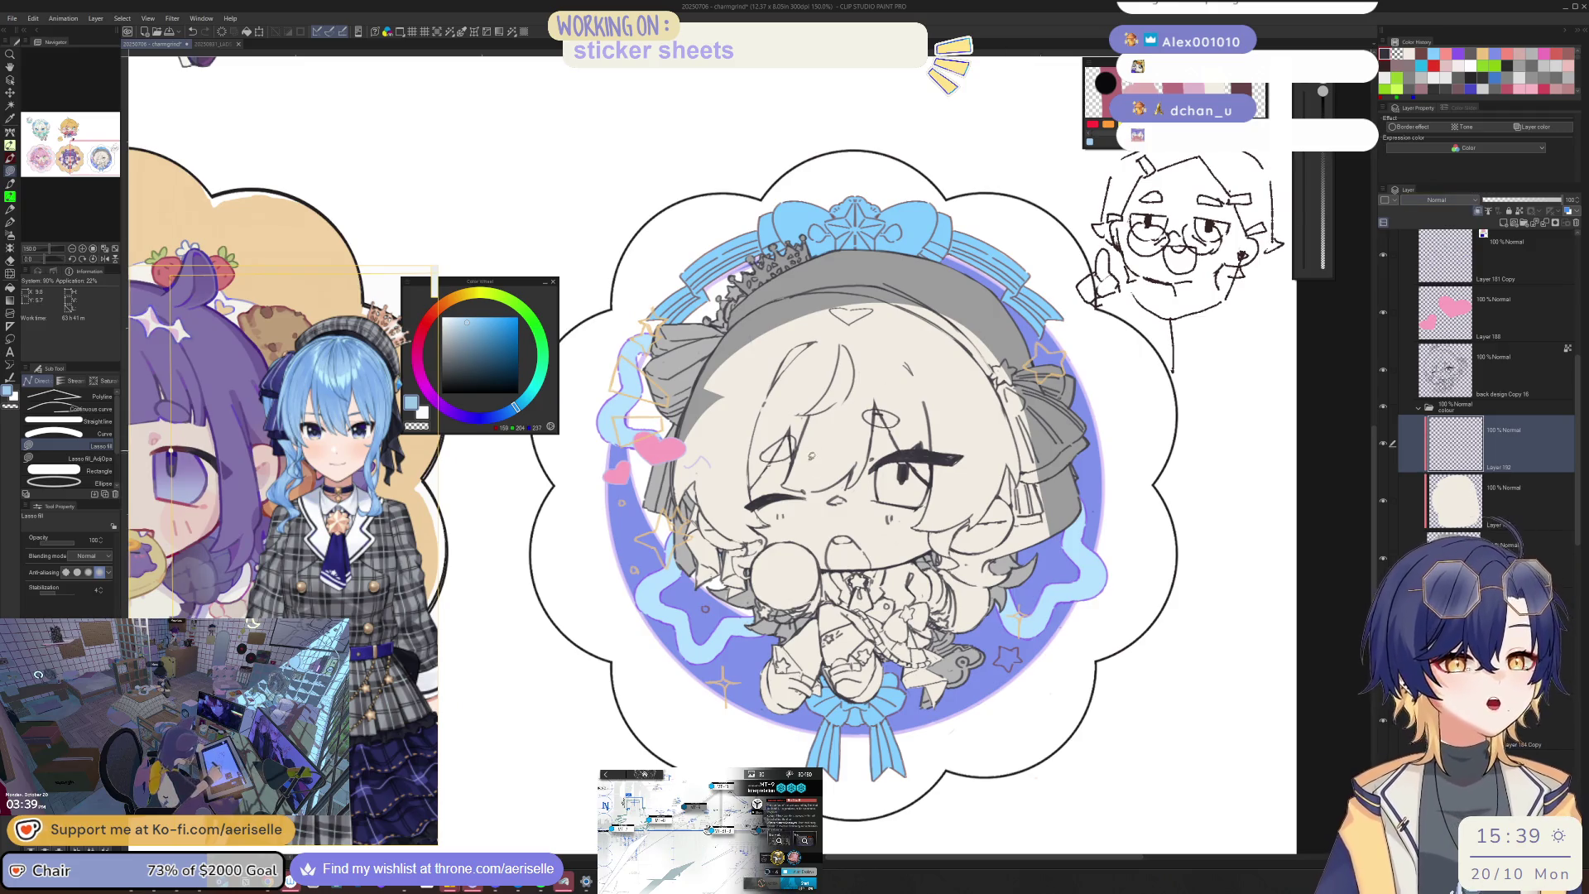
pyautogui.scroll(1, 737, 449)
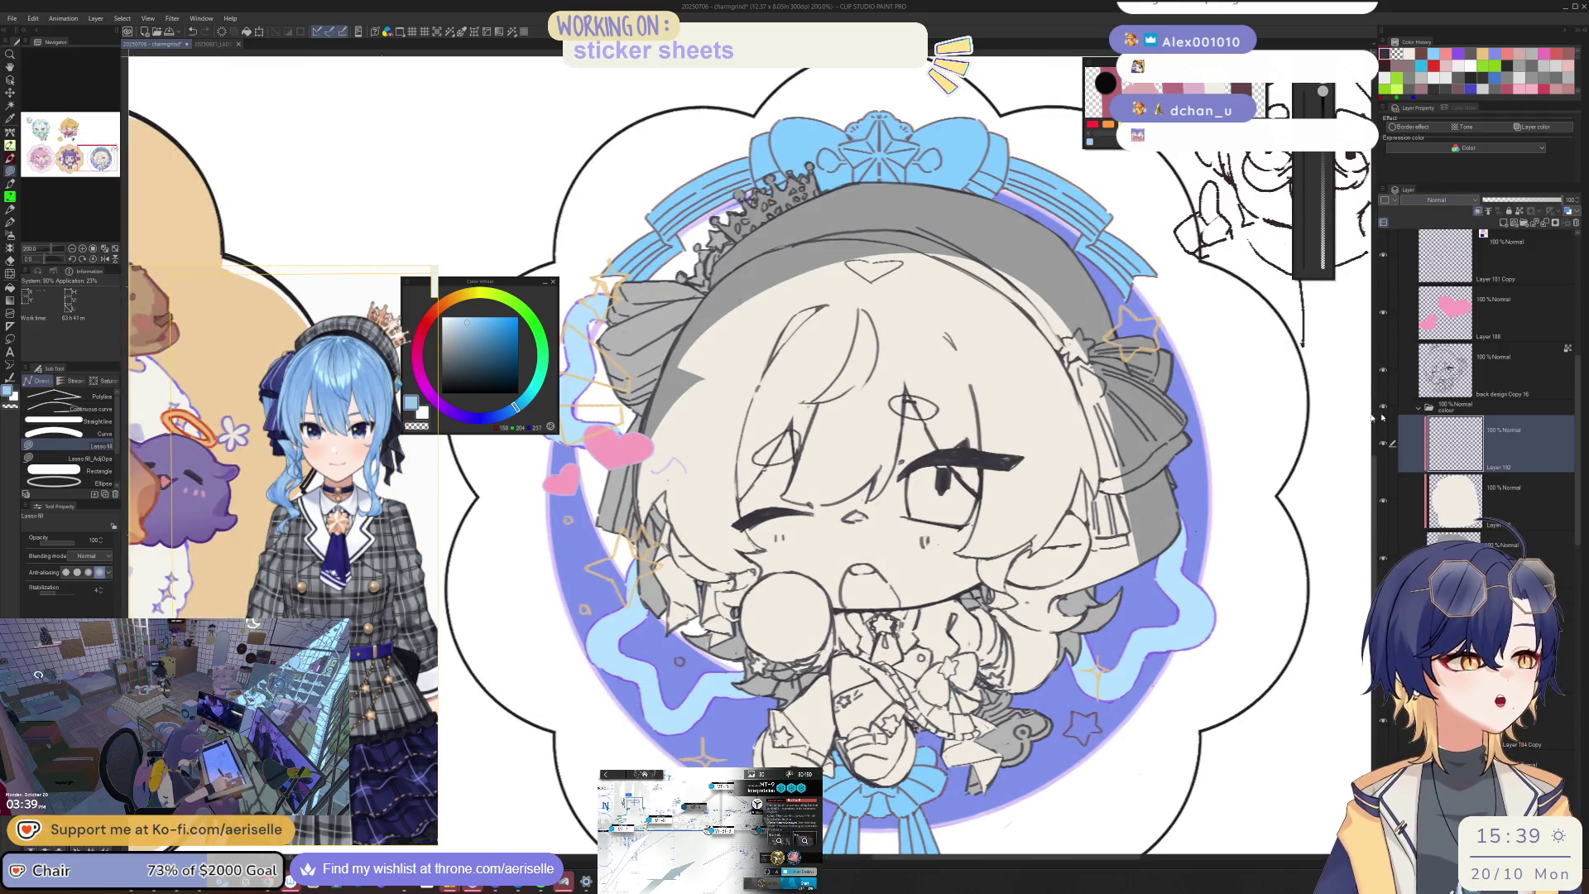
pyautogui.moveTo(629, 248); pyautogui.dragTo(654, 431)
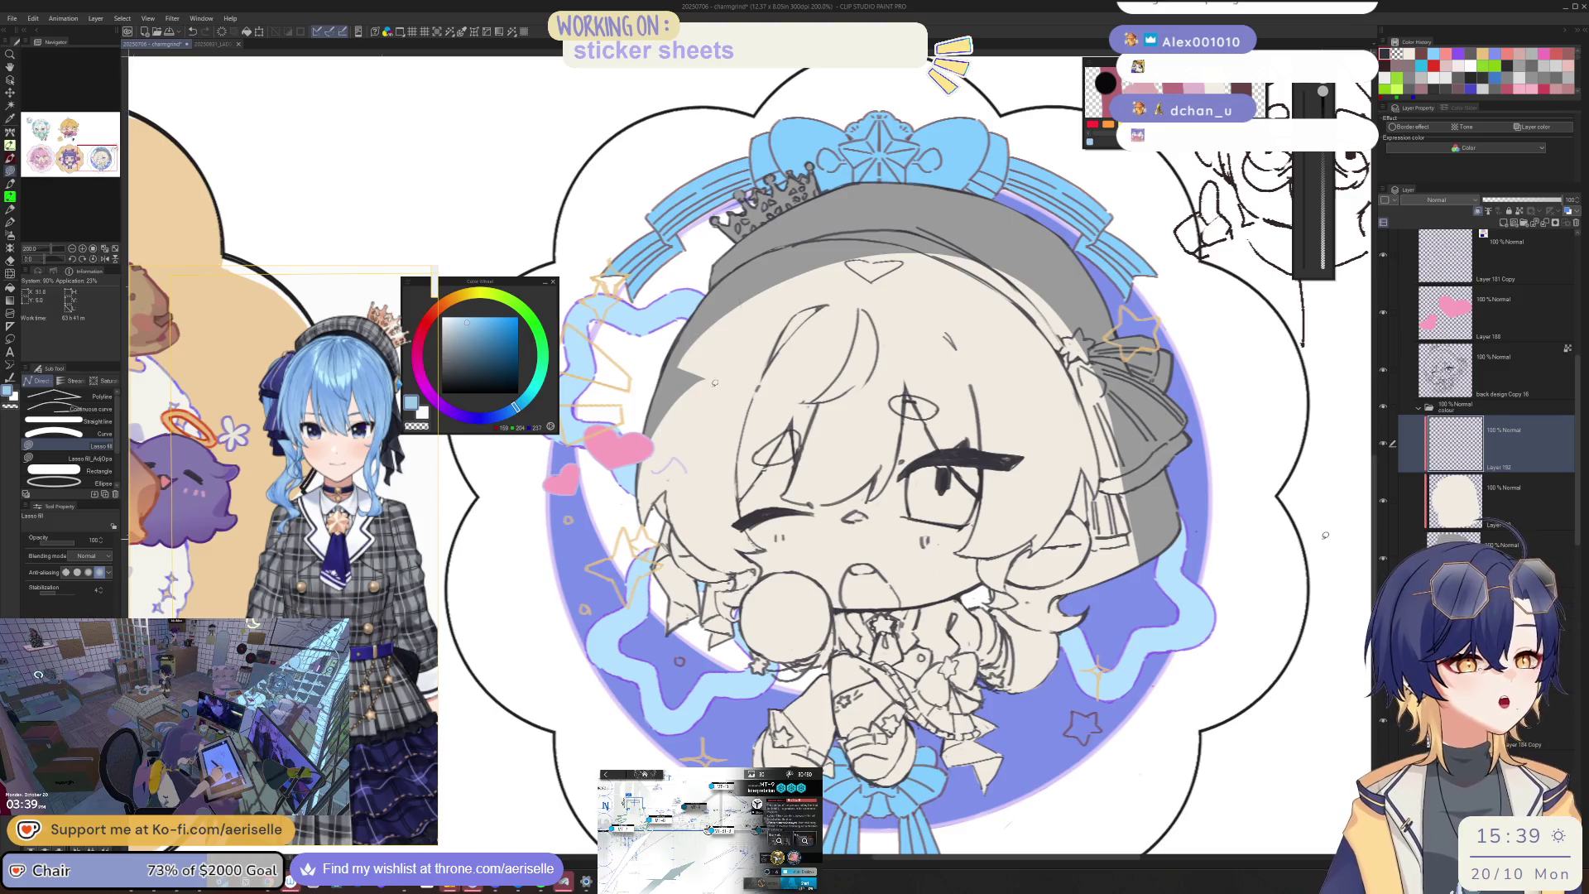
pyautogui.moveTo(735, 239)
pyautogui.mouseDown()
pyautogui.moveTo(594, 538)
pyautogui.moveTo(646, 579)
pyautogui.mouseUp()
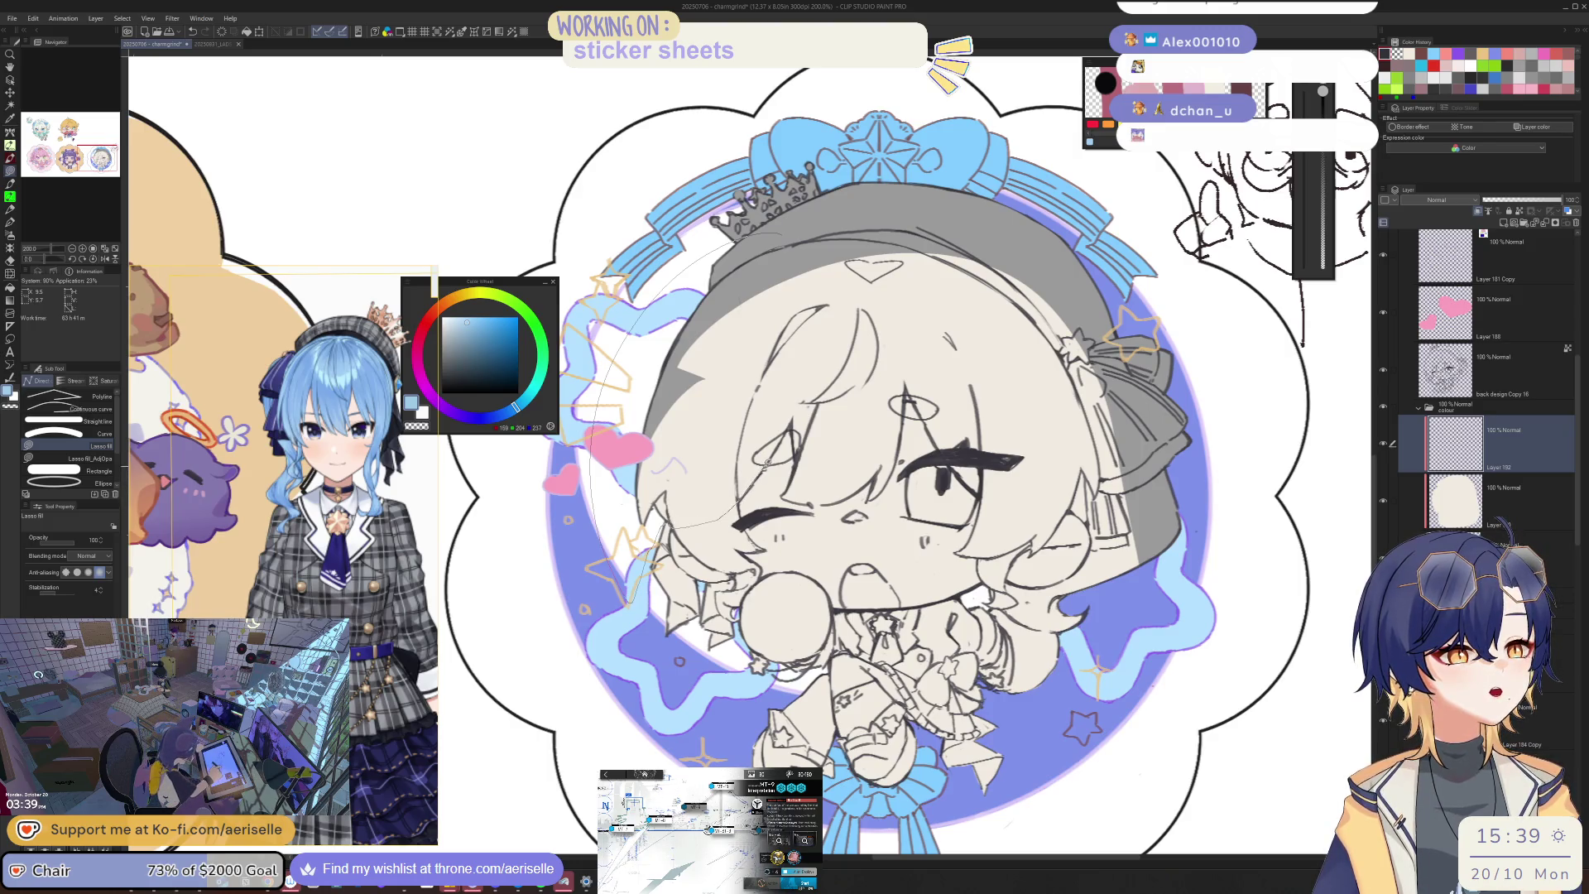
pyautogui.moveTo(795, 453)
pyautogui.mouseDown()
pyautogui.moveTo(807, 473)
pyautogui.moveTo(900, 457)
pyautogui.mouseUp()
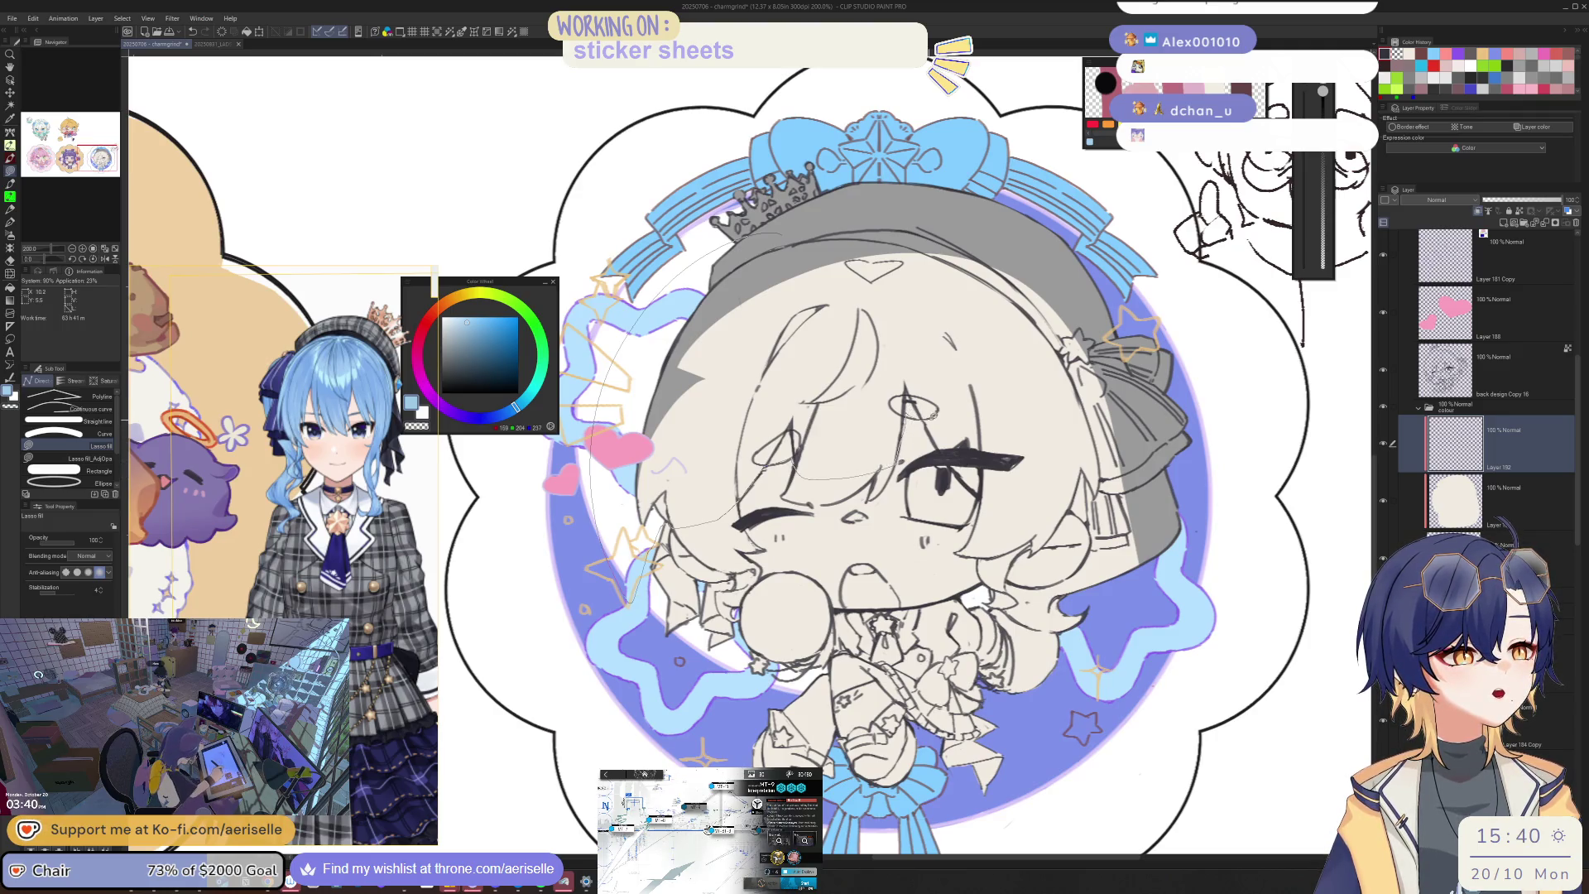
pyautogui.moveTo(1060, 295); pyautogui.dragTo(1050, 282)
# Step: Lasso-fill the hair edges along the cheek and over the eye in light blue
pyautogui.hotkey('ctrl', 'alt', '0')
pyautogui.press('h')
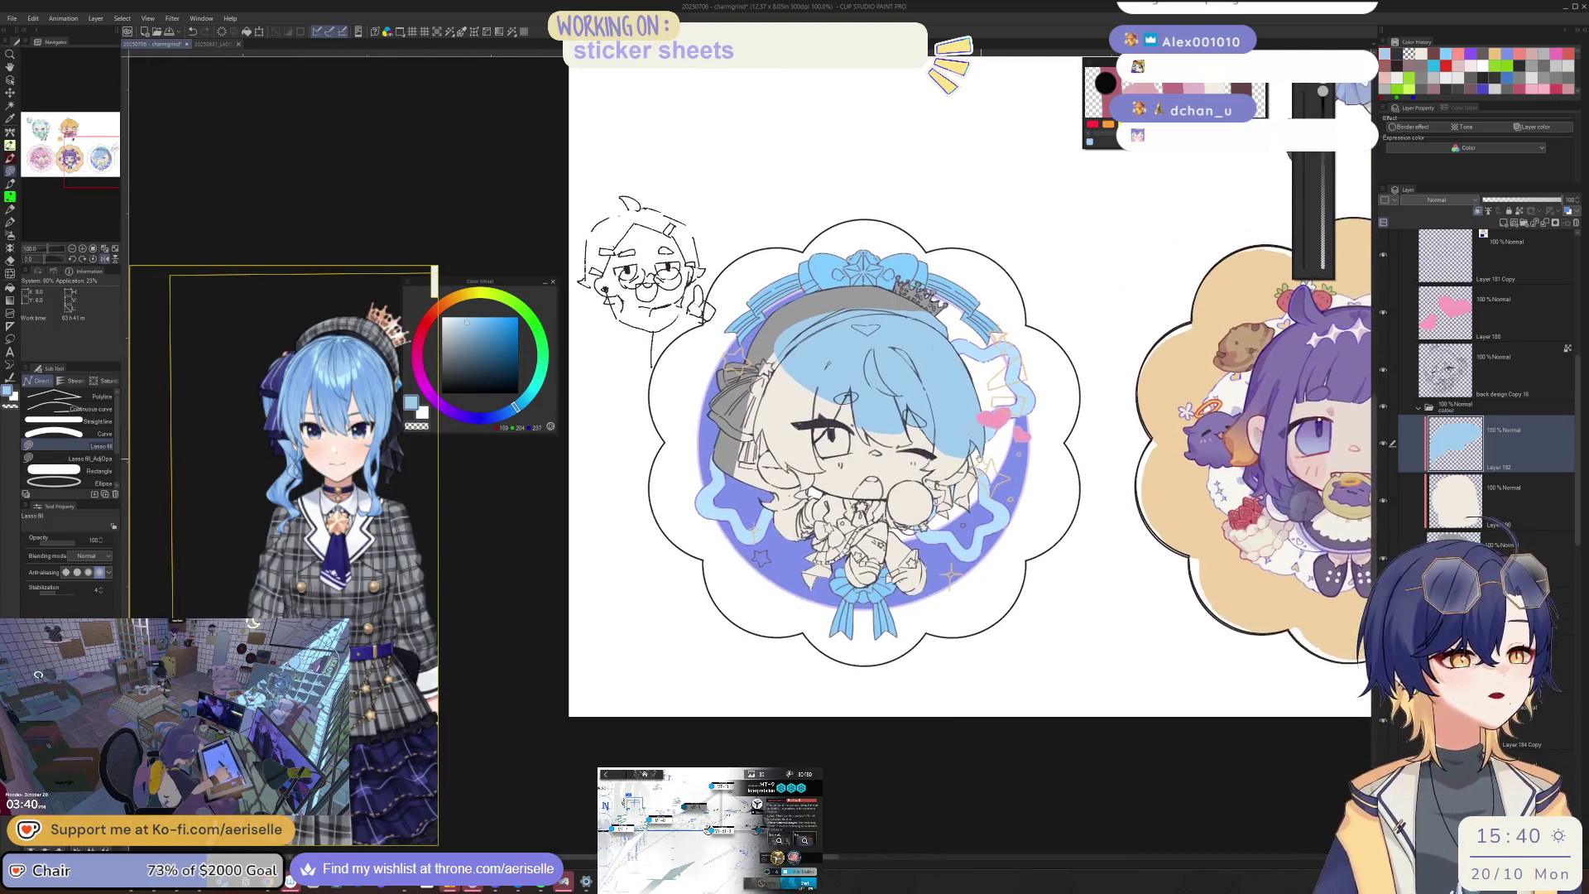
pyautogui.scroll(5, 817, 384)
pyautogui.moveTo(815, 405)
pyautogui.mouseDown()
pyautogui.moveTo(710, 662)
pyautogui.moveTo(773, 728)
pyautogui.moveTo(983, 581)
pyautogui.mouseUp()
pyautogui.moveTo(1058, 518)
pyautogui.mouseDown()
pyautogui.moveTo(950, 403)
pyautogui.moveTo(958, 420)
pyautogui.moveTo(926, 480)
pyautogui.moveTo(862, 556)
pyautogui.moveTo(848, 637)
pyautogui.moveTo(892, 685)
pyautogui.mouseUp()
pyautogui.moveTo(846, 732); pyautogui.dragTo(833, 779)
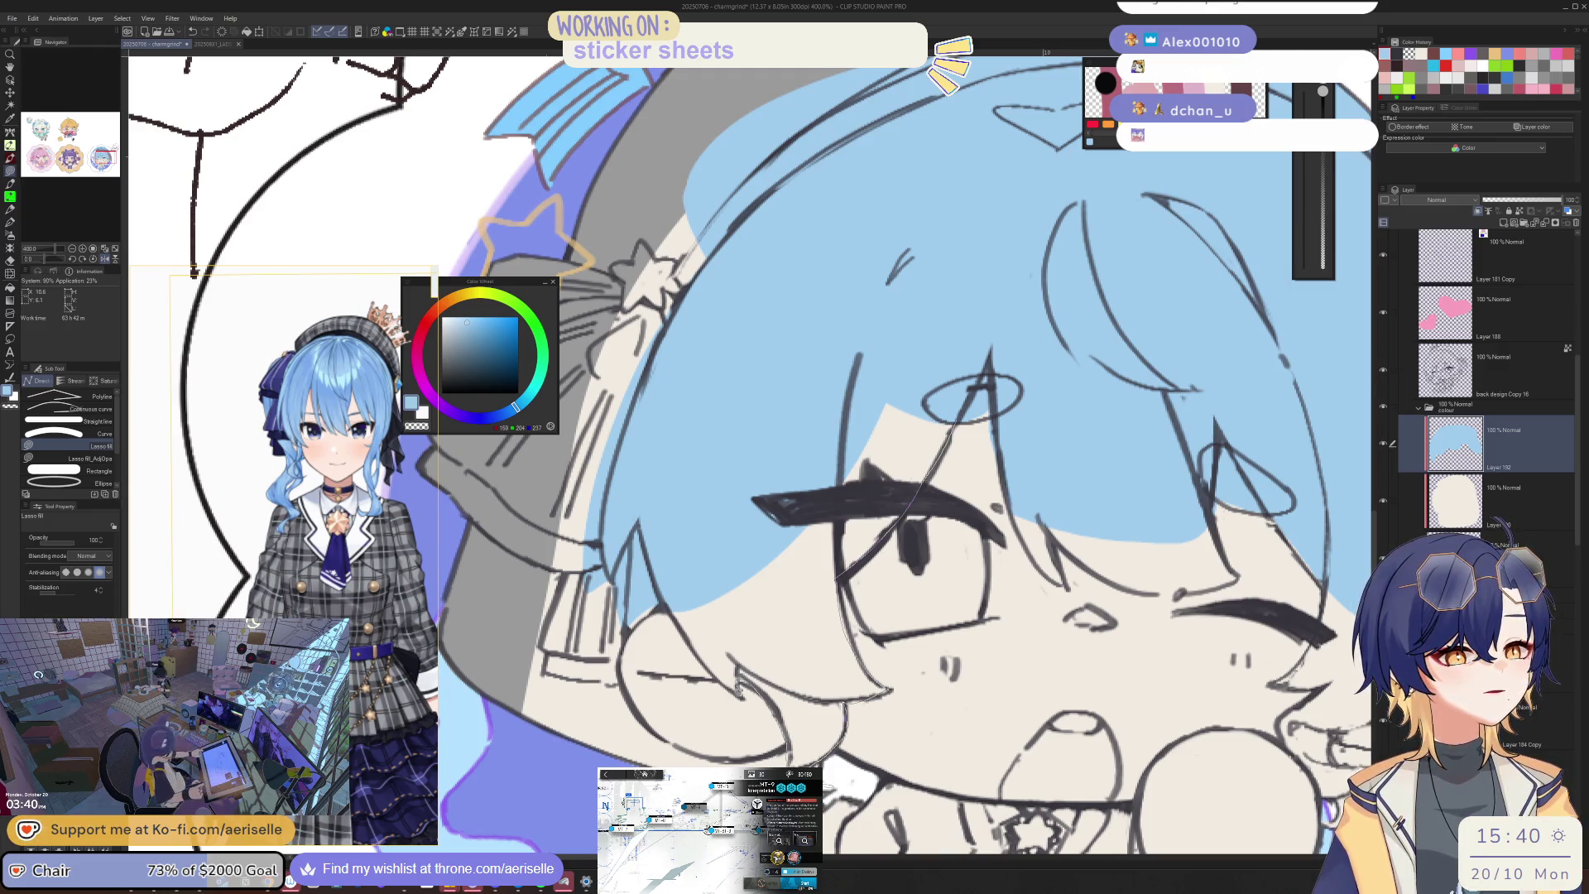
pyautogui.moveTo(695, 647); pyautogui.dragTo(747, 427)
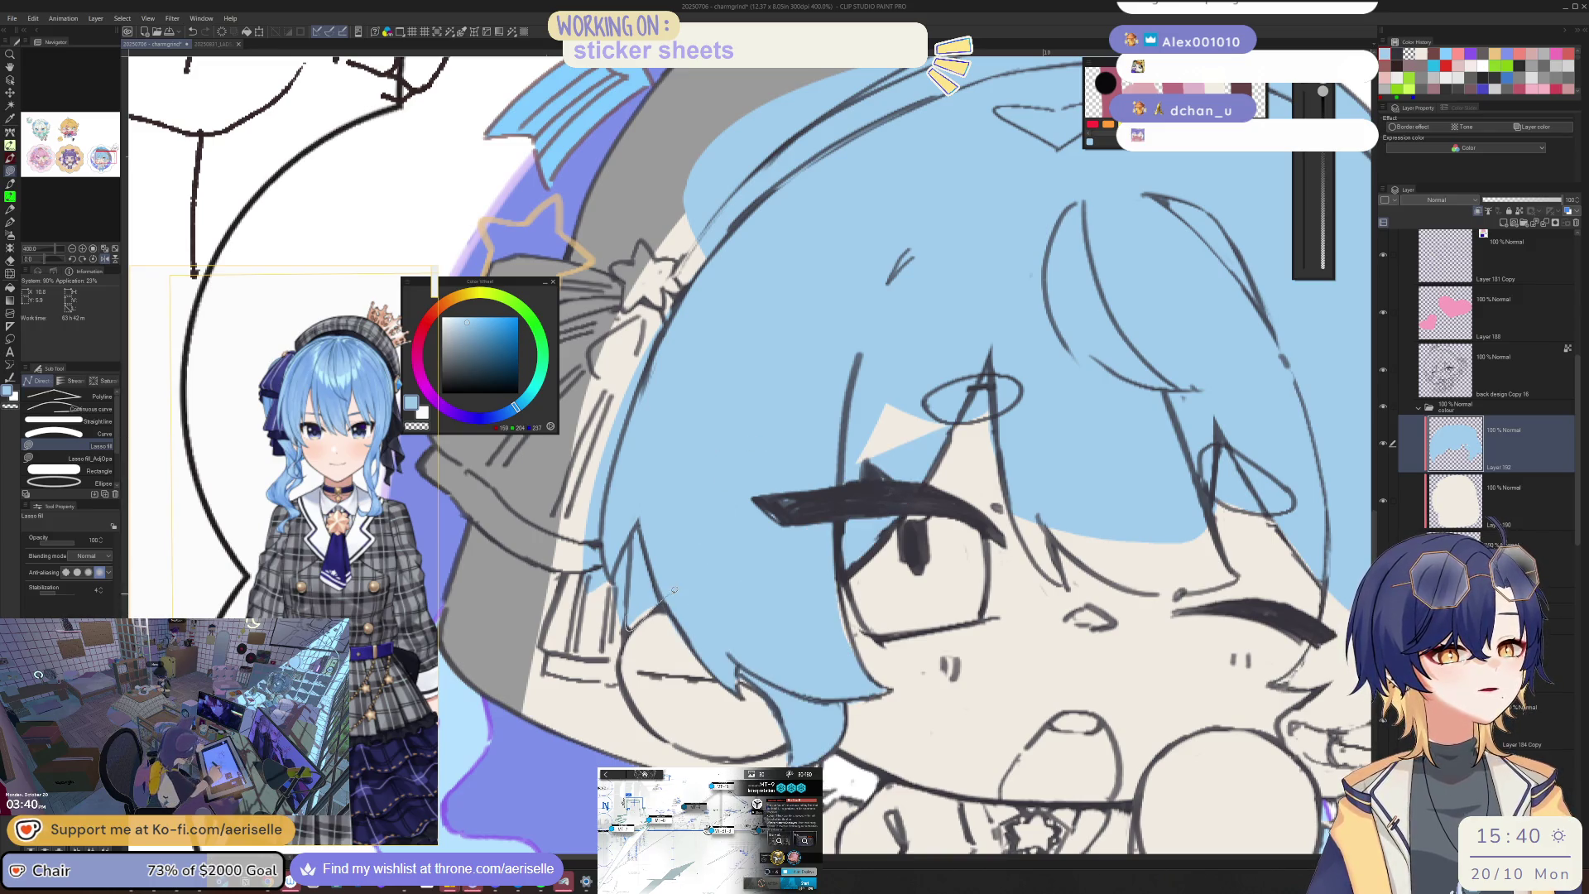
# Step: Erase stray blue fill around the face and bangs
pyautogui.press('h')
pyautogui.press('e')
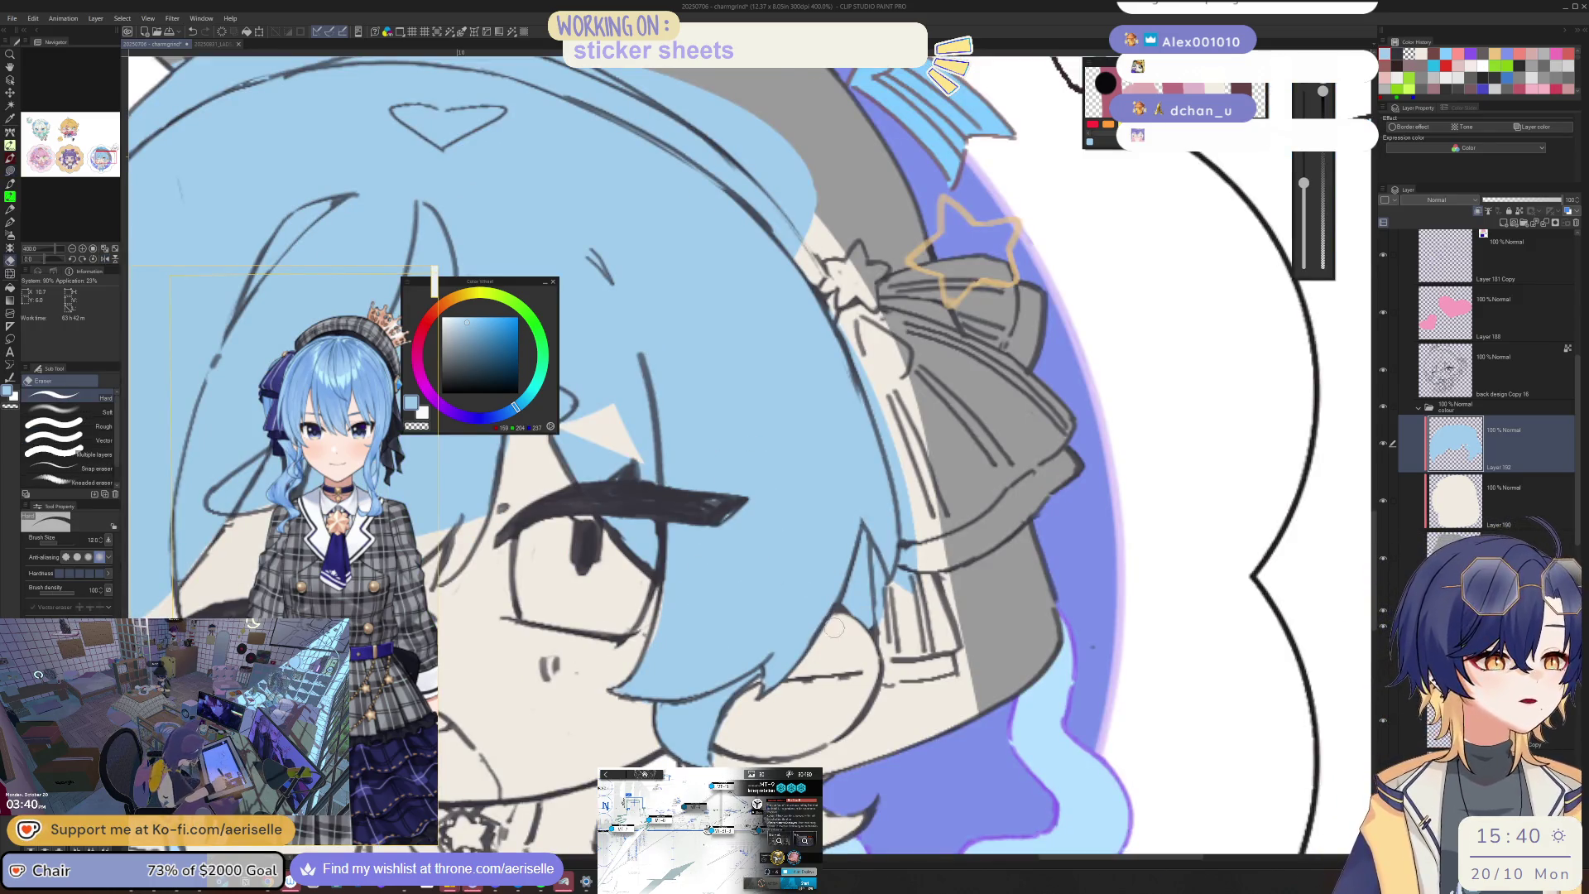
pyautogui.moveTo(598, 569); pyautogui.dragTo(879, 370)
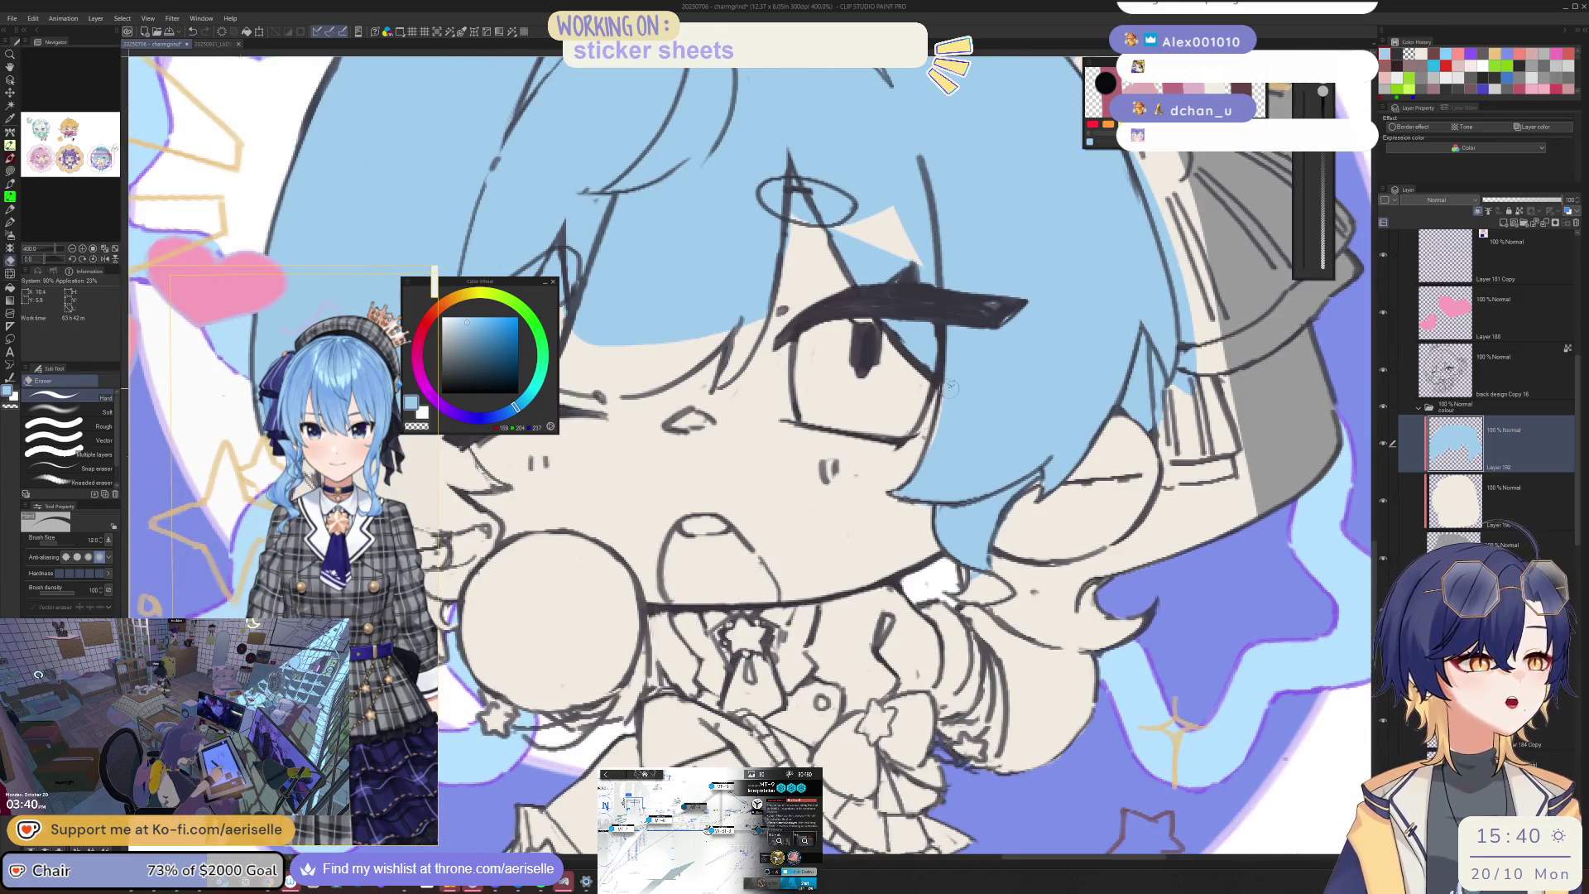
pyautogui.press('u')
pyautogui.moveTo(1023, 298); pyautogui.dragTo(964, 452)
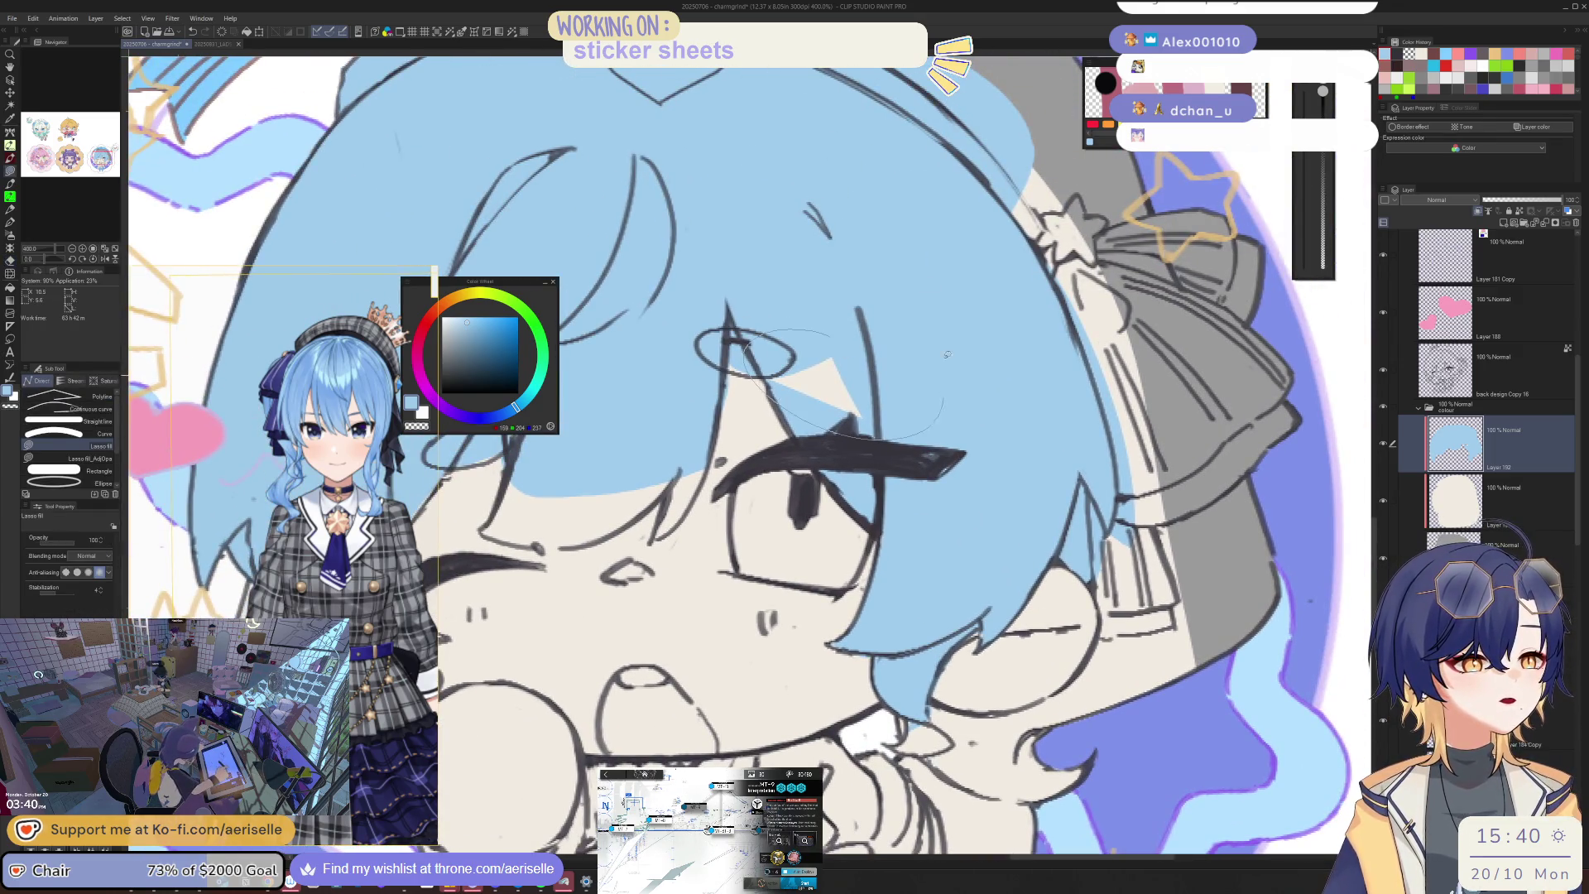
pyautogui.press('e')
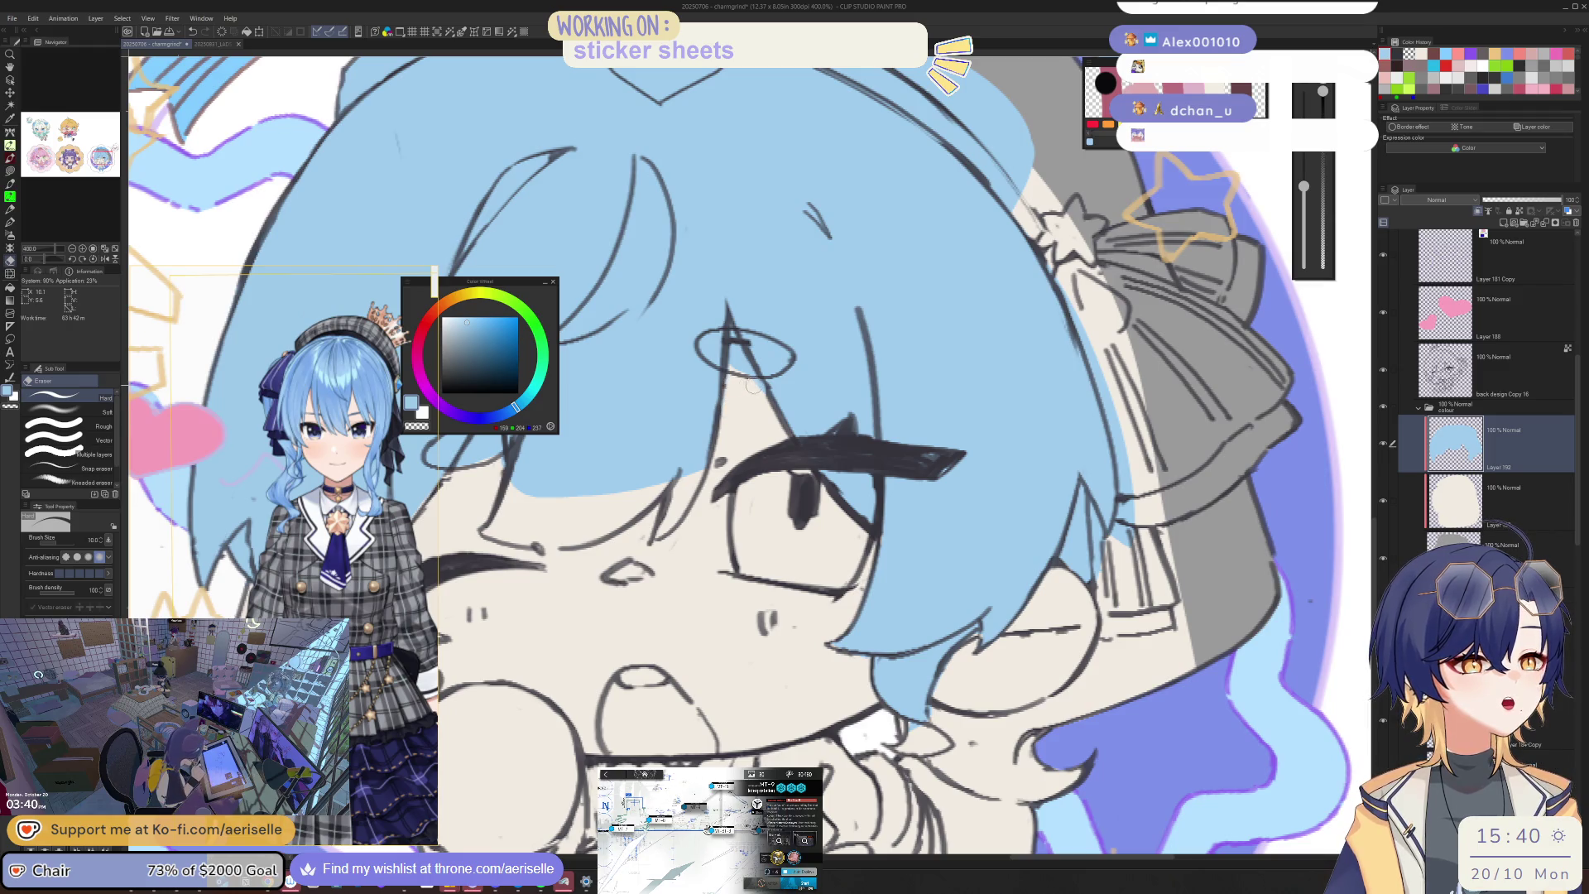
pyautogui.press('u')
pyautogui.press('e')
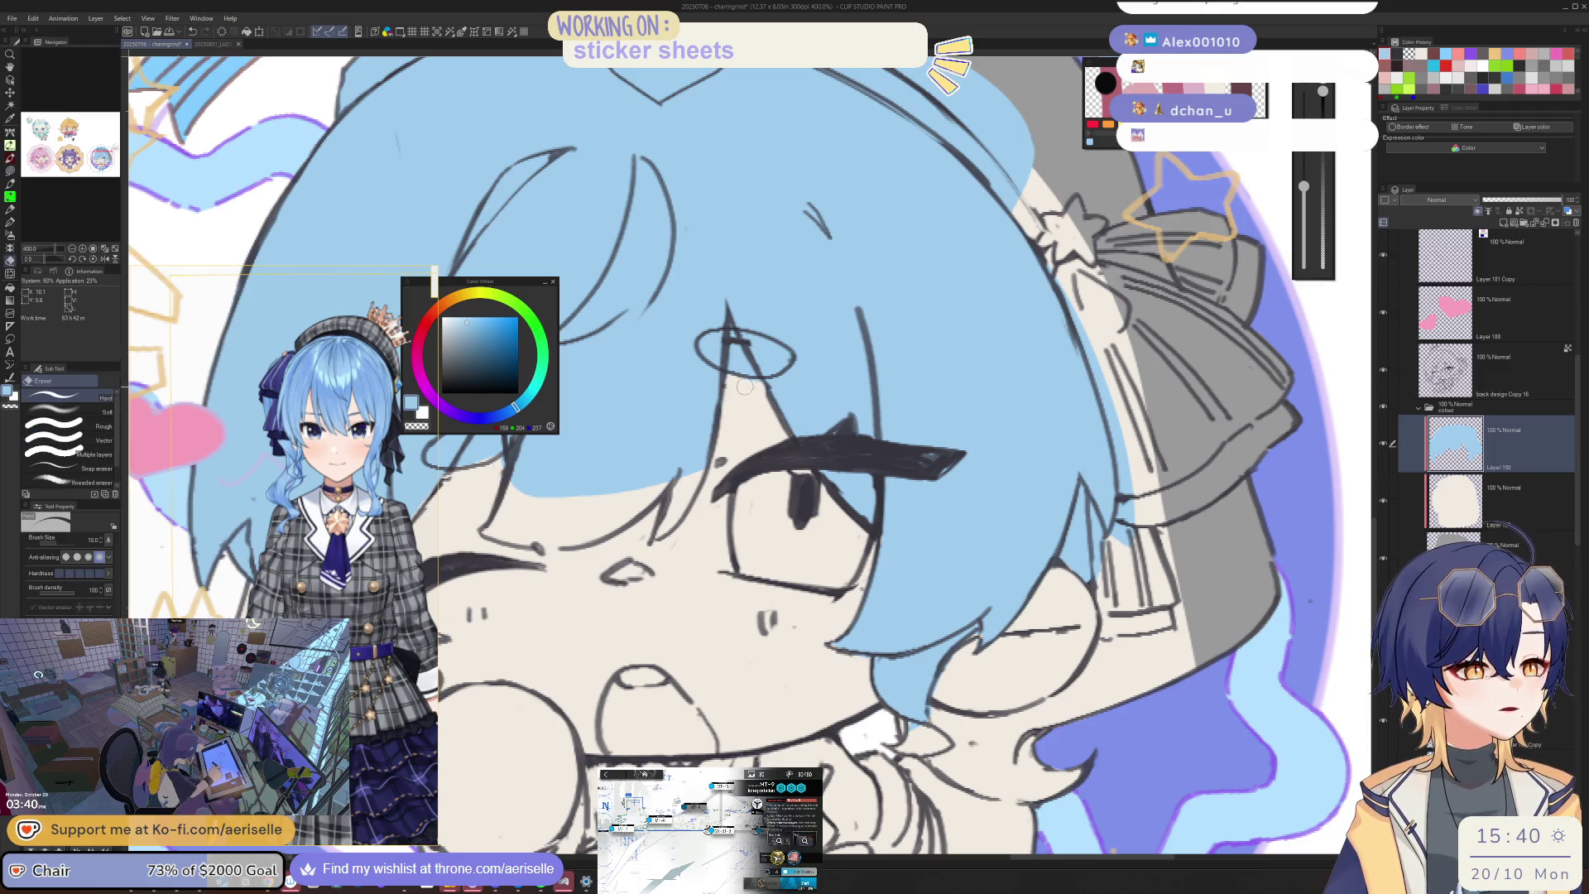
pyautogui.scroll(-5, 752, 391)
pyautogui.scroll(5, 699, 436)
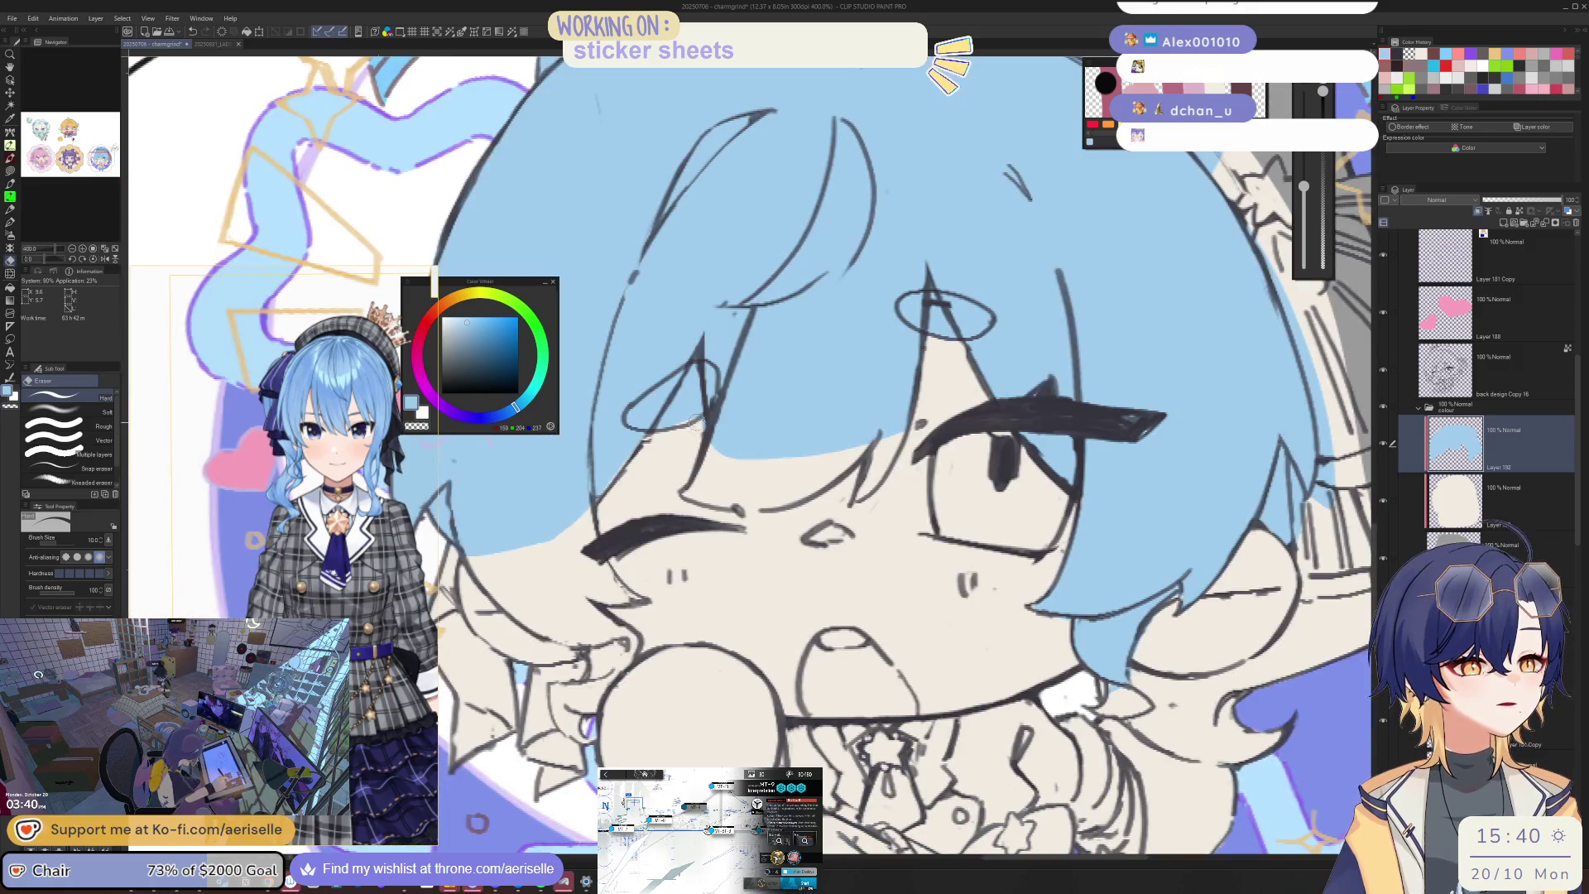
pyautogui.press('u')
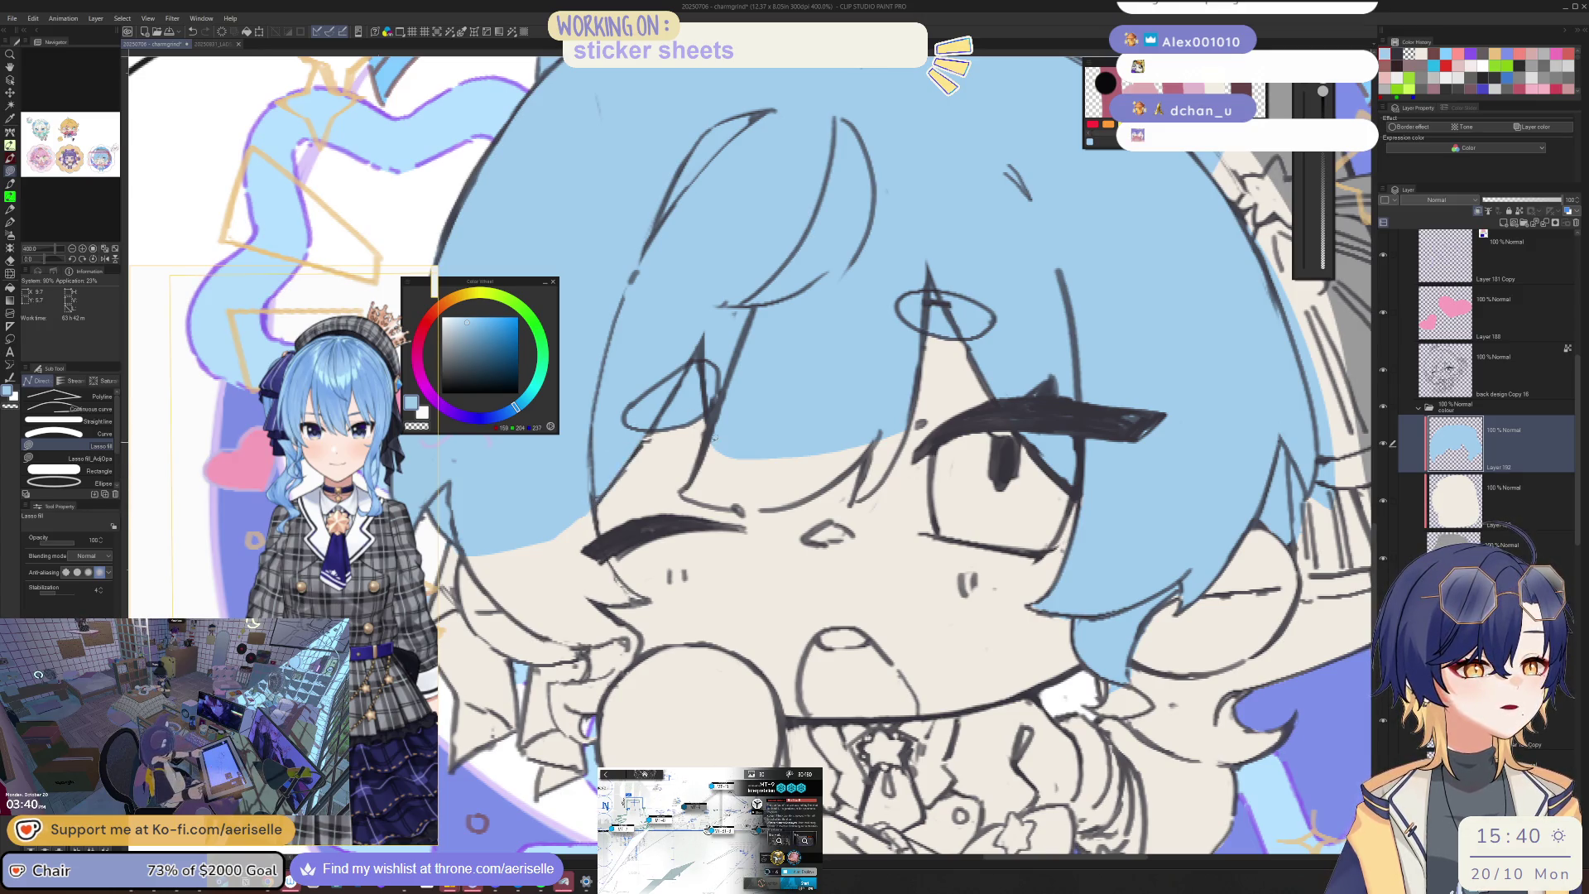
# Step: Fill the remaining hair area below the bangs light blue
pyautogui.moveTo(700, 467)
pyautogui.mouseDown()
pyautogui.moveTo(684, 488)
pyautogui.moveTo(718, 501)
pyautogui.moveTo(837, 484)
pyautogui.moveTo(865, 454)
pyautogui.moveTo(859, 485)
pyautogui.mouseUp()
pyautogui.hotkey('ctrl', 'alt', '0')
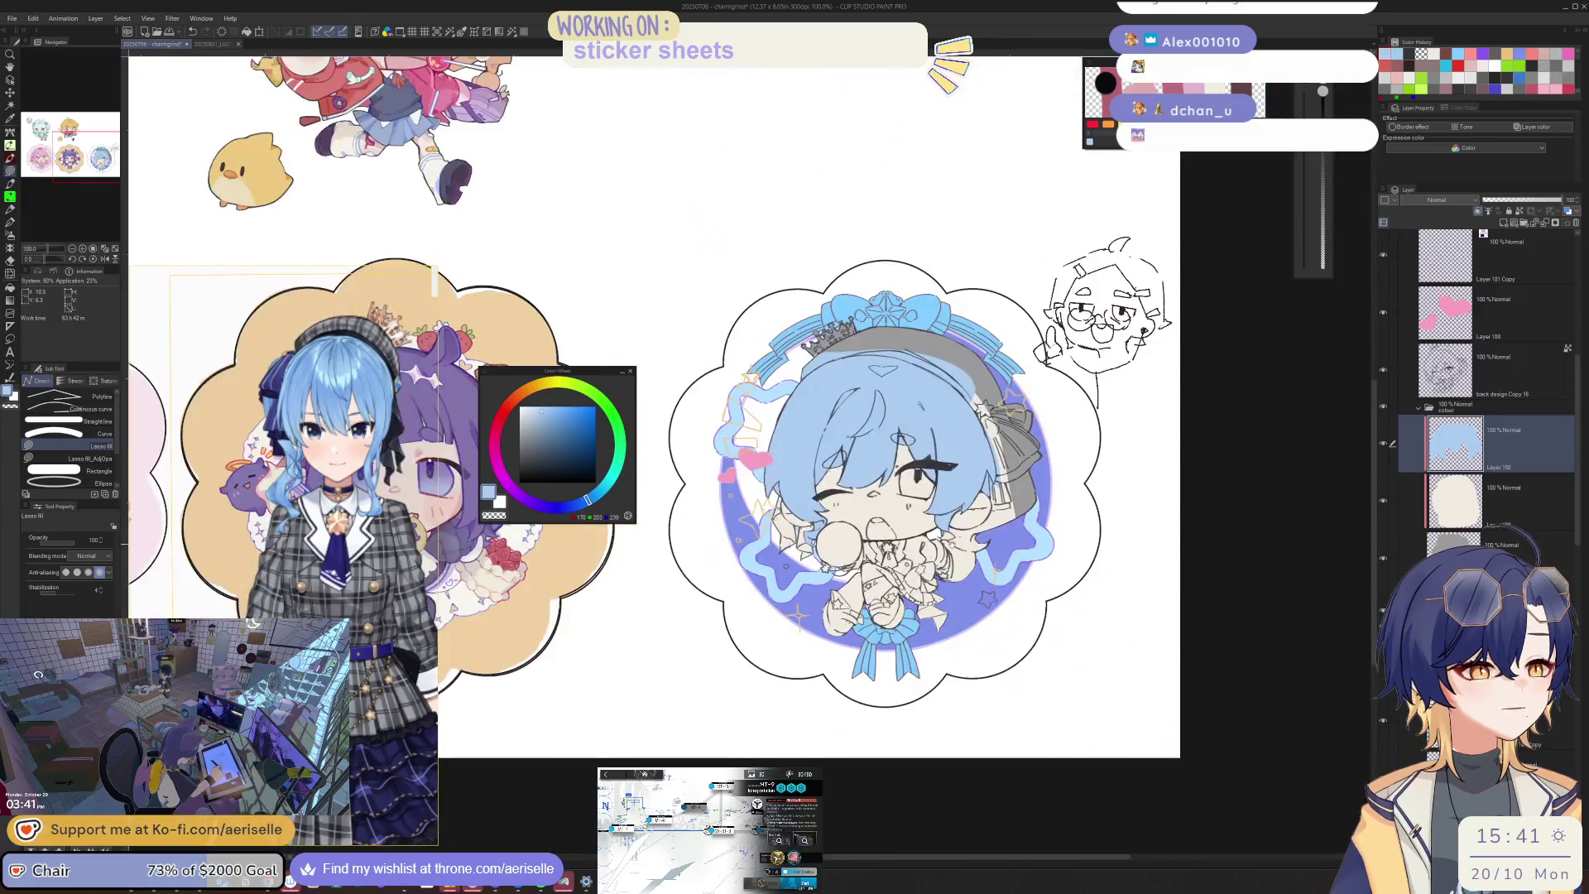
pyautogui.scroll(5, 886, 480)
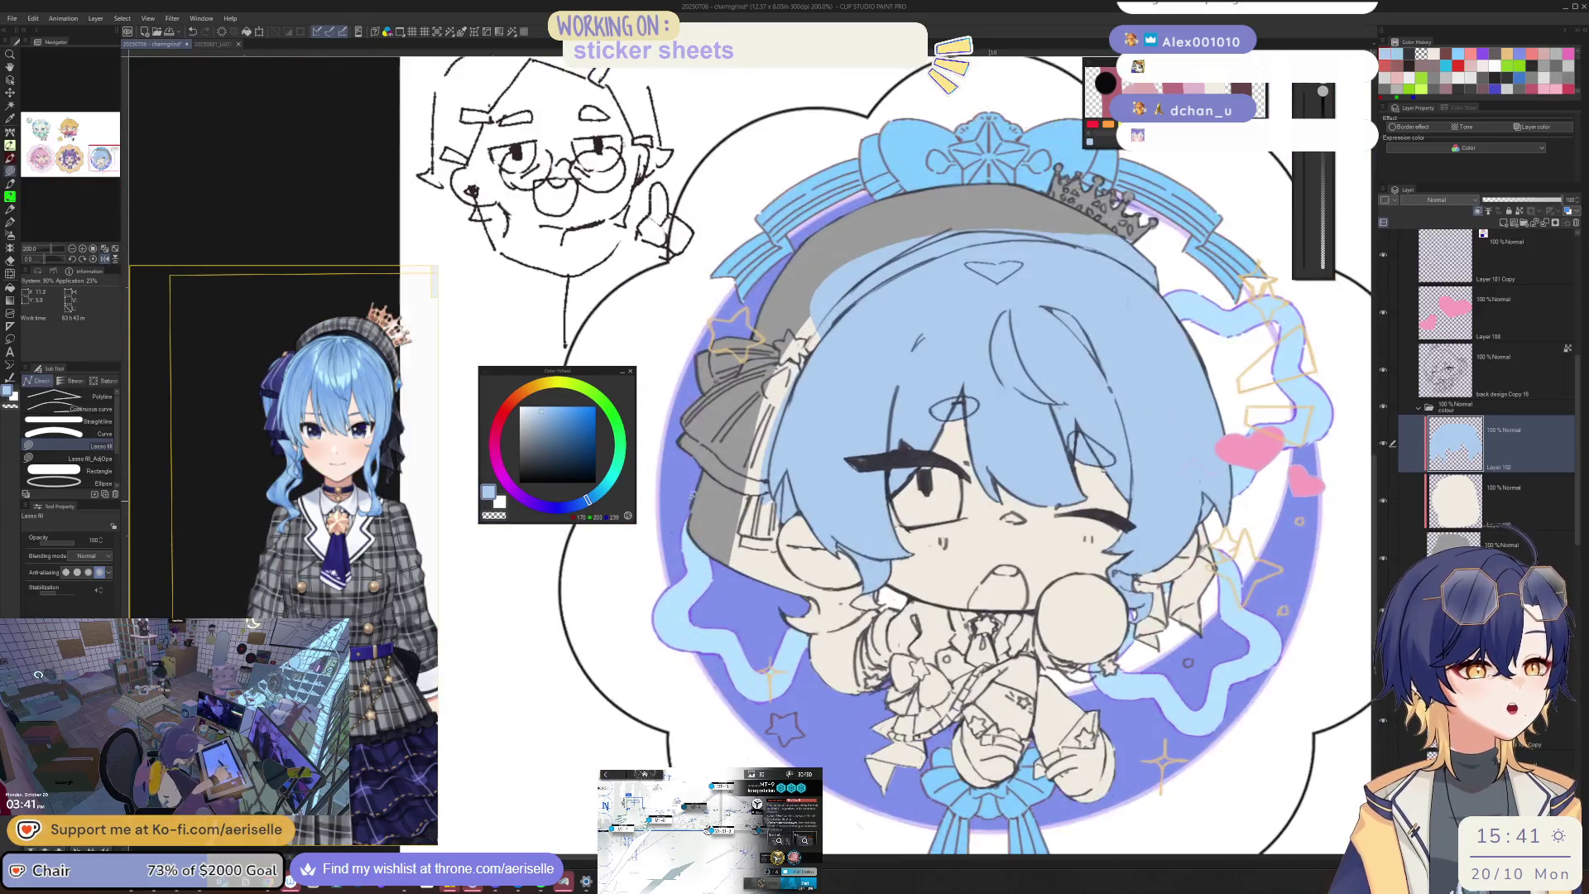
pyautogui.scroll(5, 770, 364)
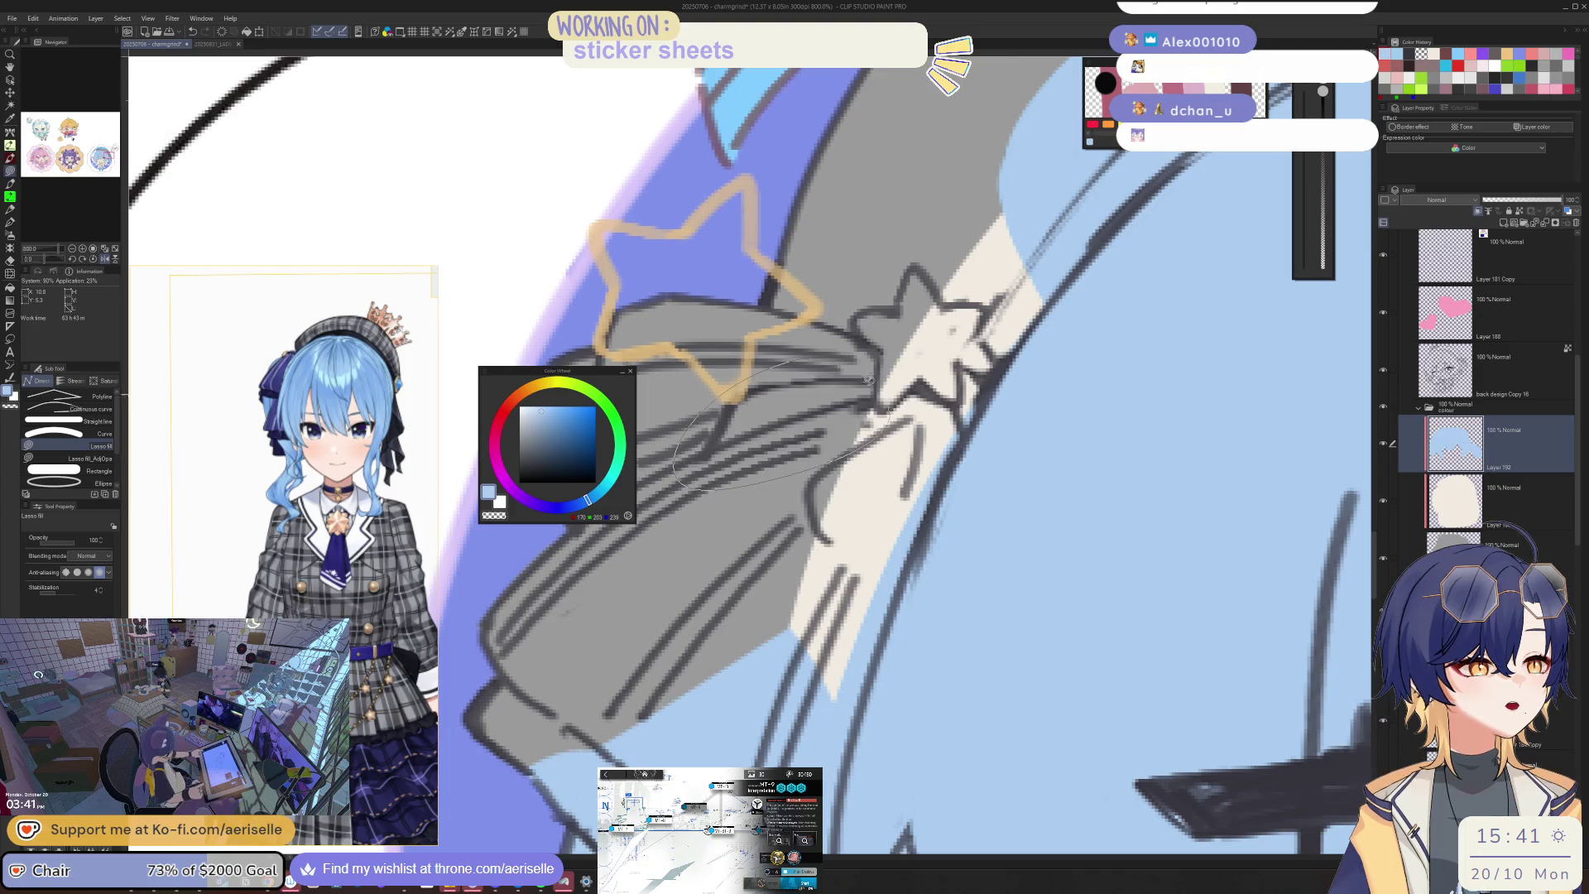
pyautogui.scroll(-4, 919, 389)
pyautogui.scroll(-2, 828, 431)
pyautogui.scroll(5, 828, 431)
pyautogui.scroll(-5, 828, 430)
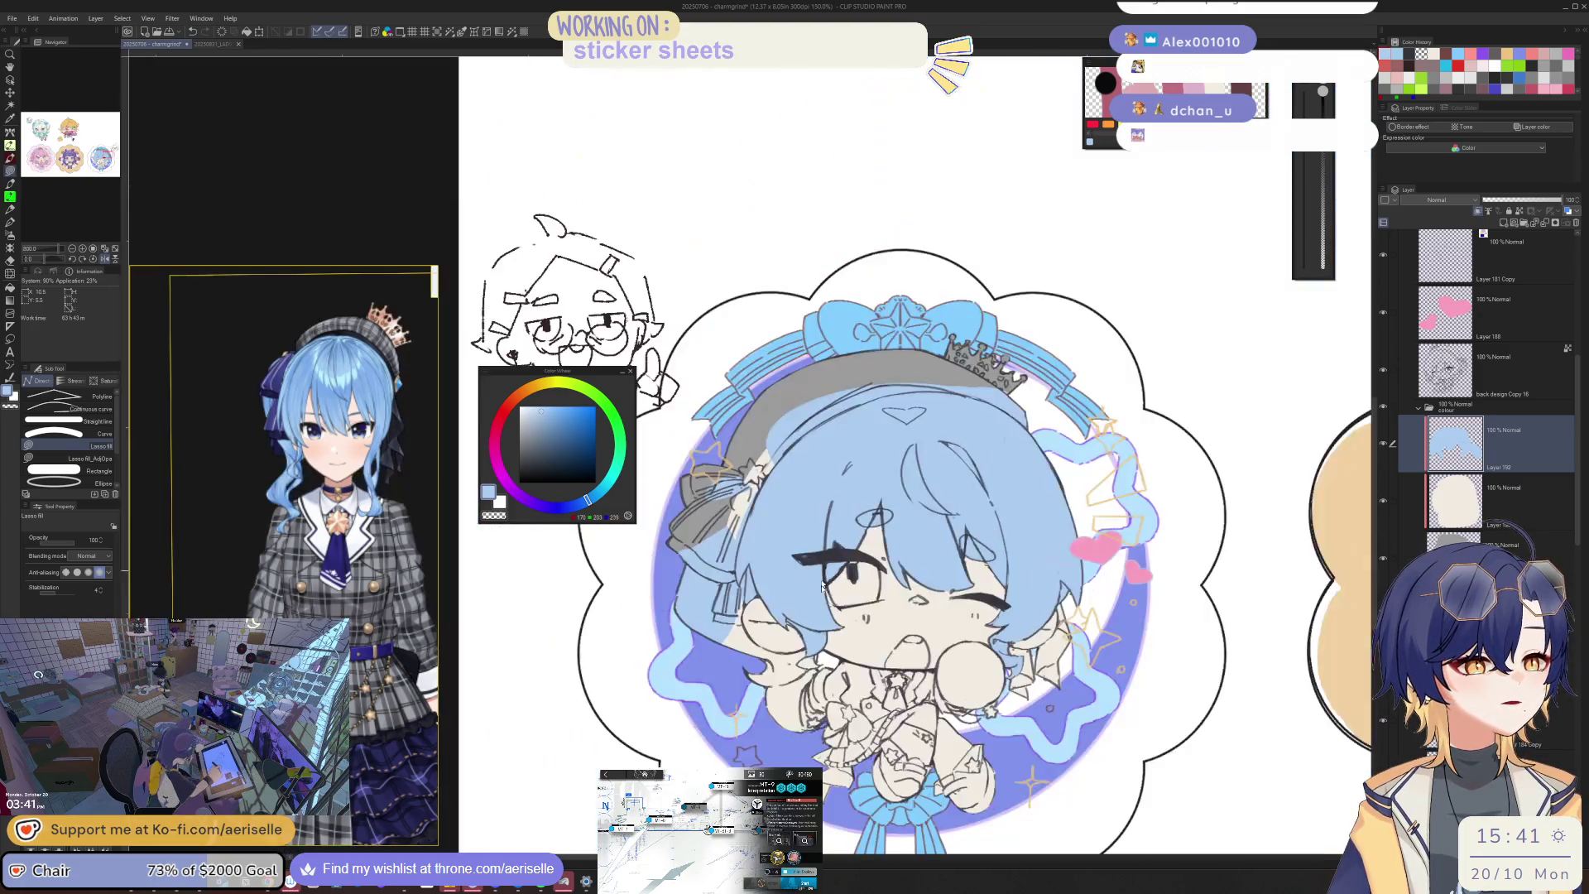
pyautogui.scroll(4, 694, 458)
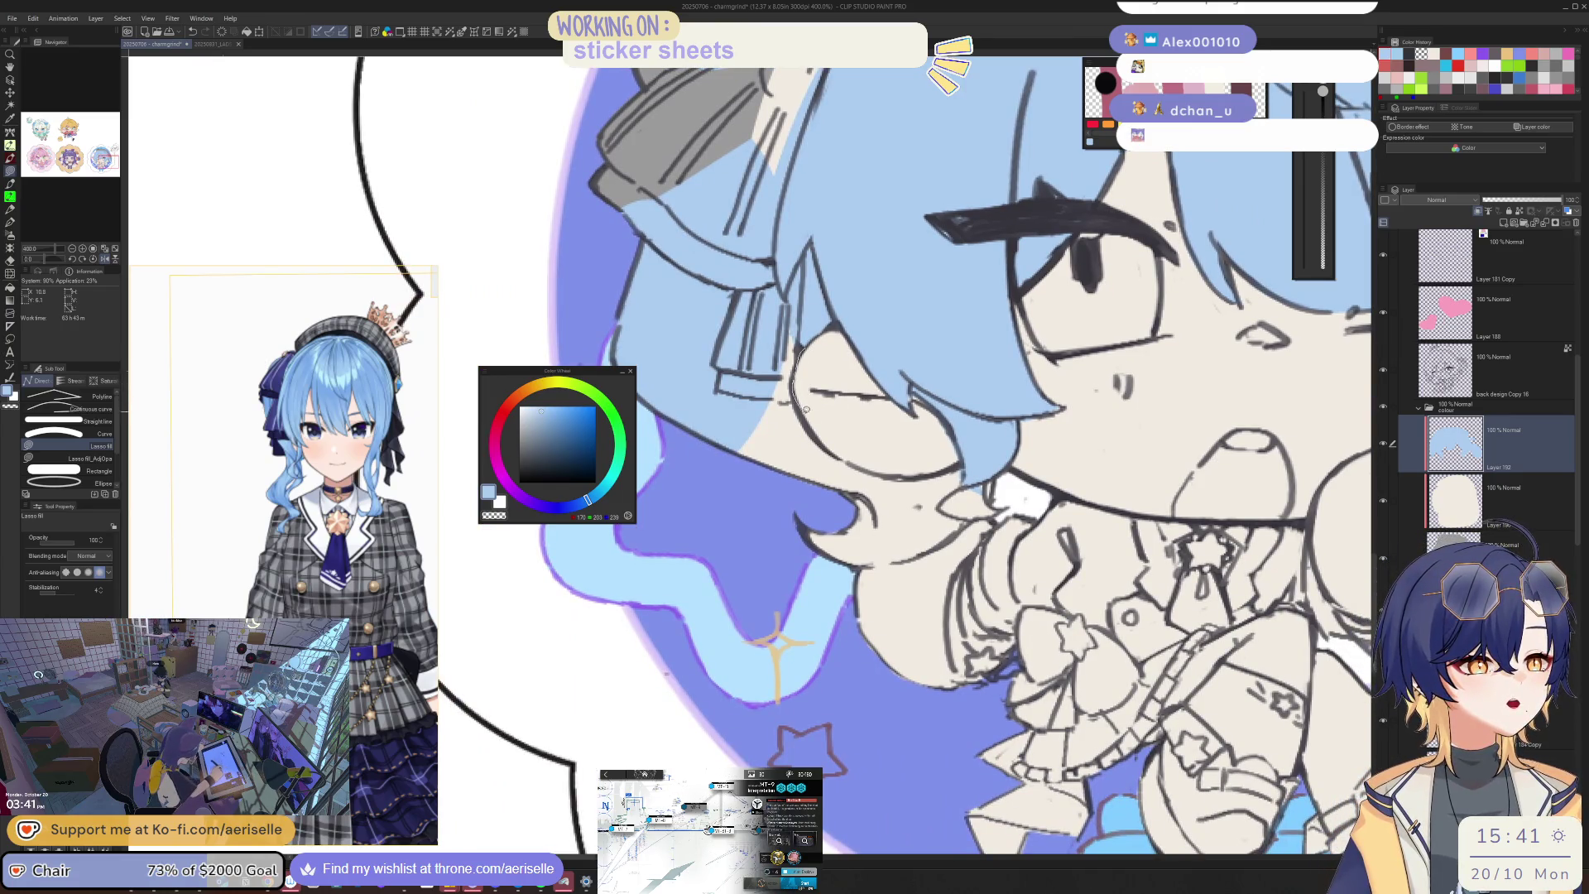
pyautogui.moveTo(748, 322); pyautogui.dragTo(748, 322)
pyautogui.moveTo(844, 451)
pyautogui.mouseDown()
pyautogui.moveTo(778, 422)
pyautogui.moveTo(782, 550)
pyautogui.moveTo(801, 527)
pyautogui.mouseUp()
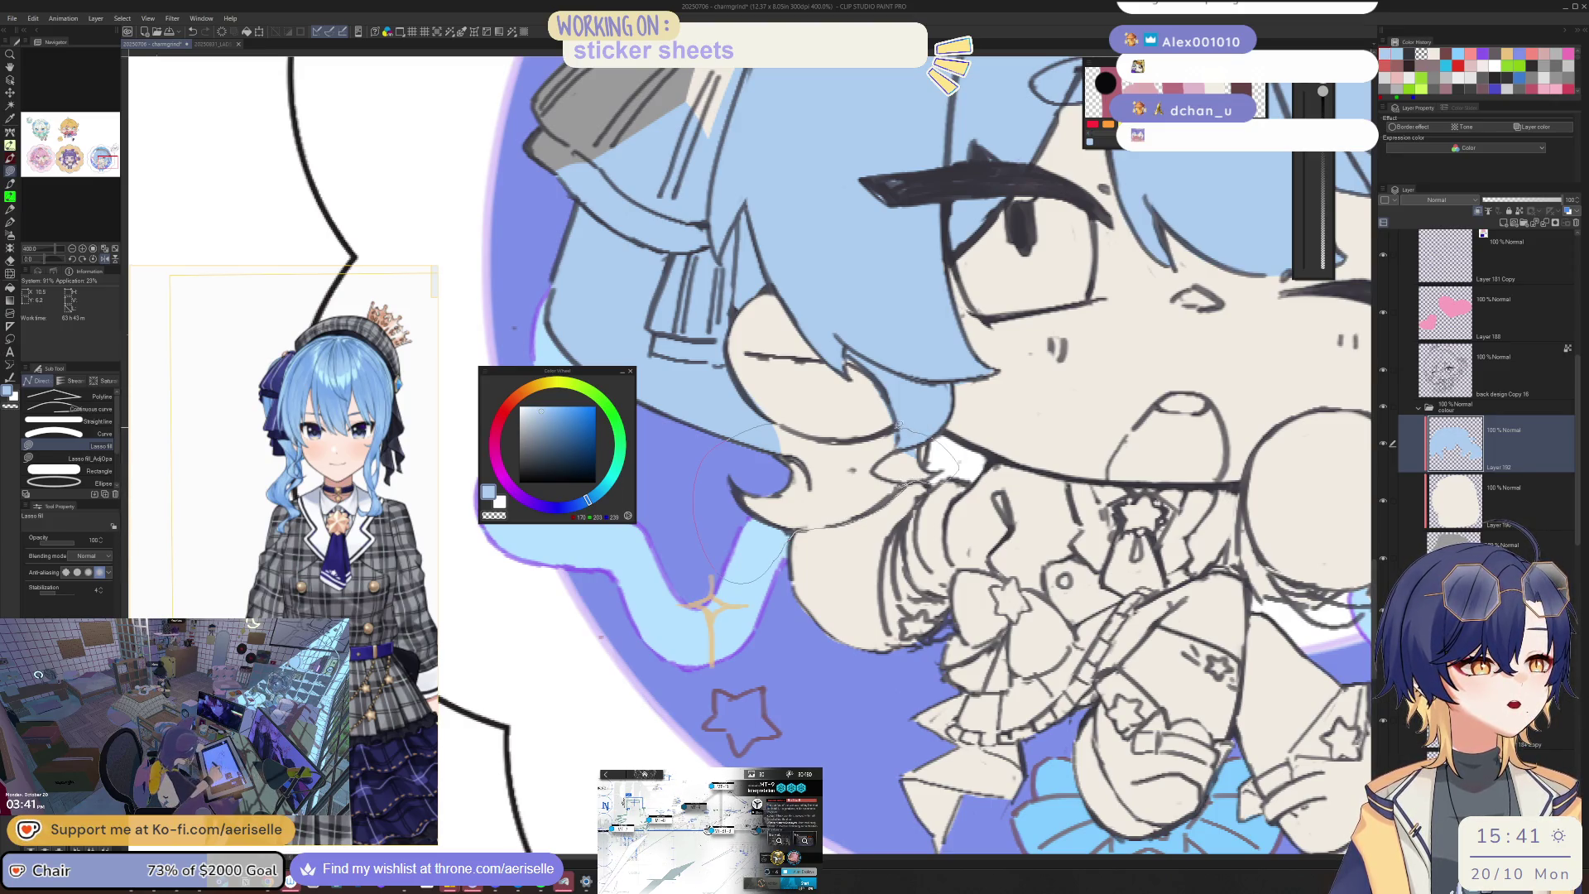
pyautogui.moveTo(851, 436); pyautogui.dragTo(844, 438)
# Step: Erase the leftover stray blue fill on the hair
pyautogui.press('e')
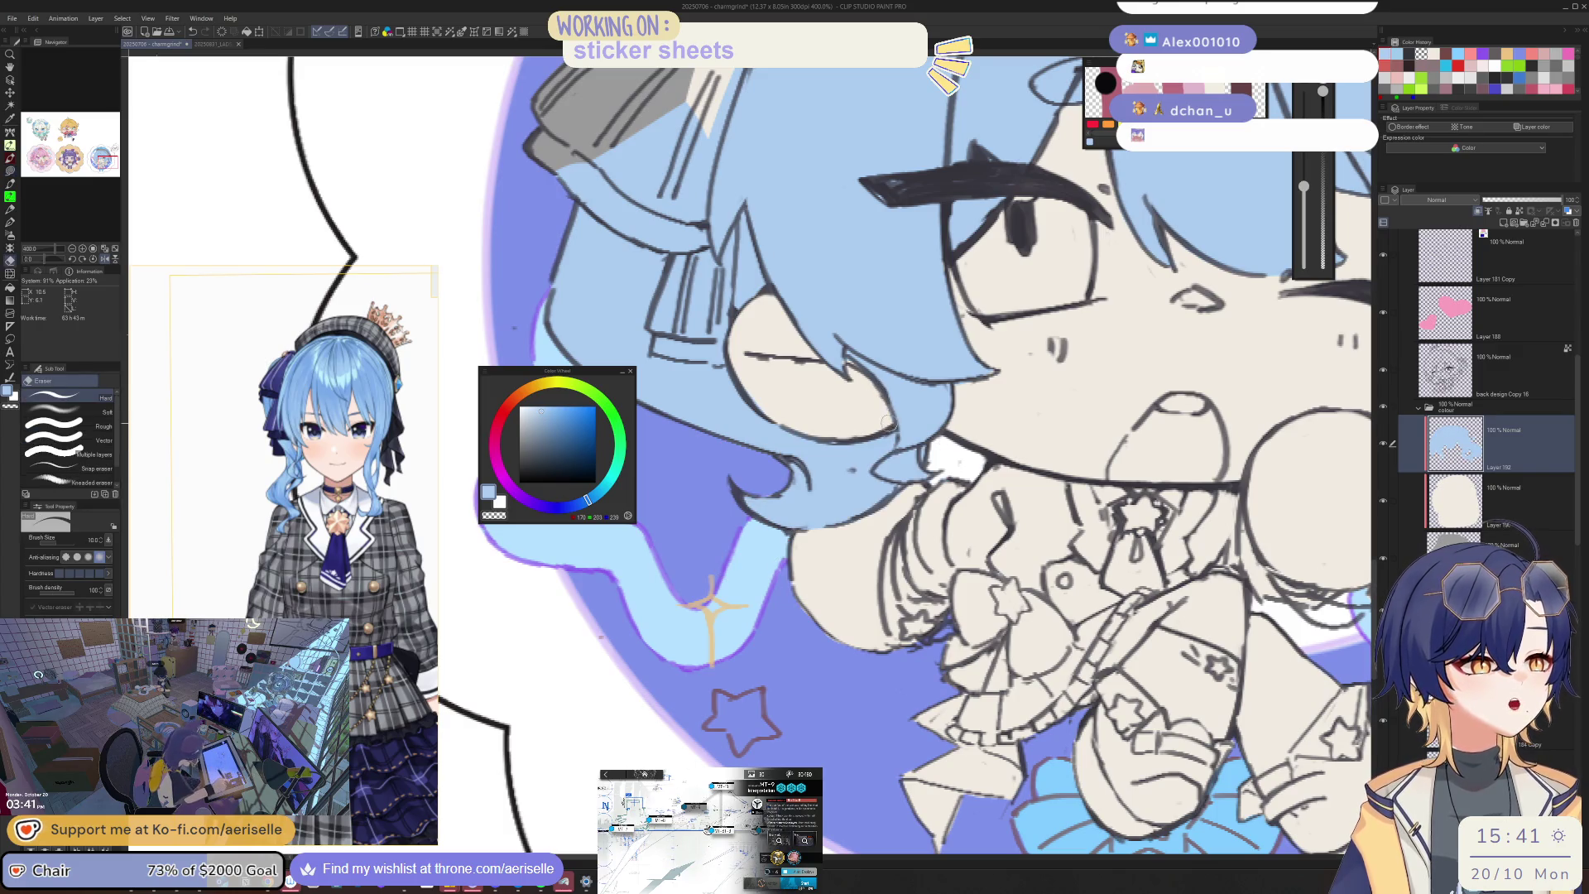
pyautogui.scroll(-10, 809, 370)
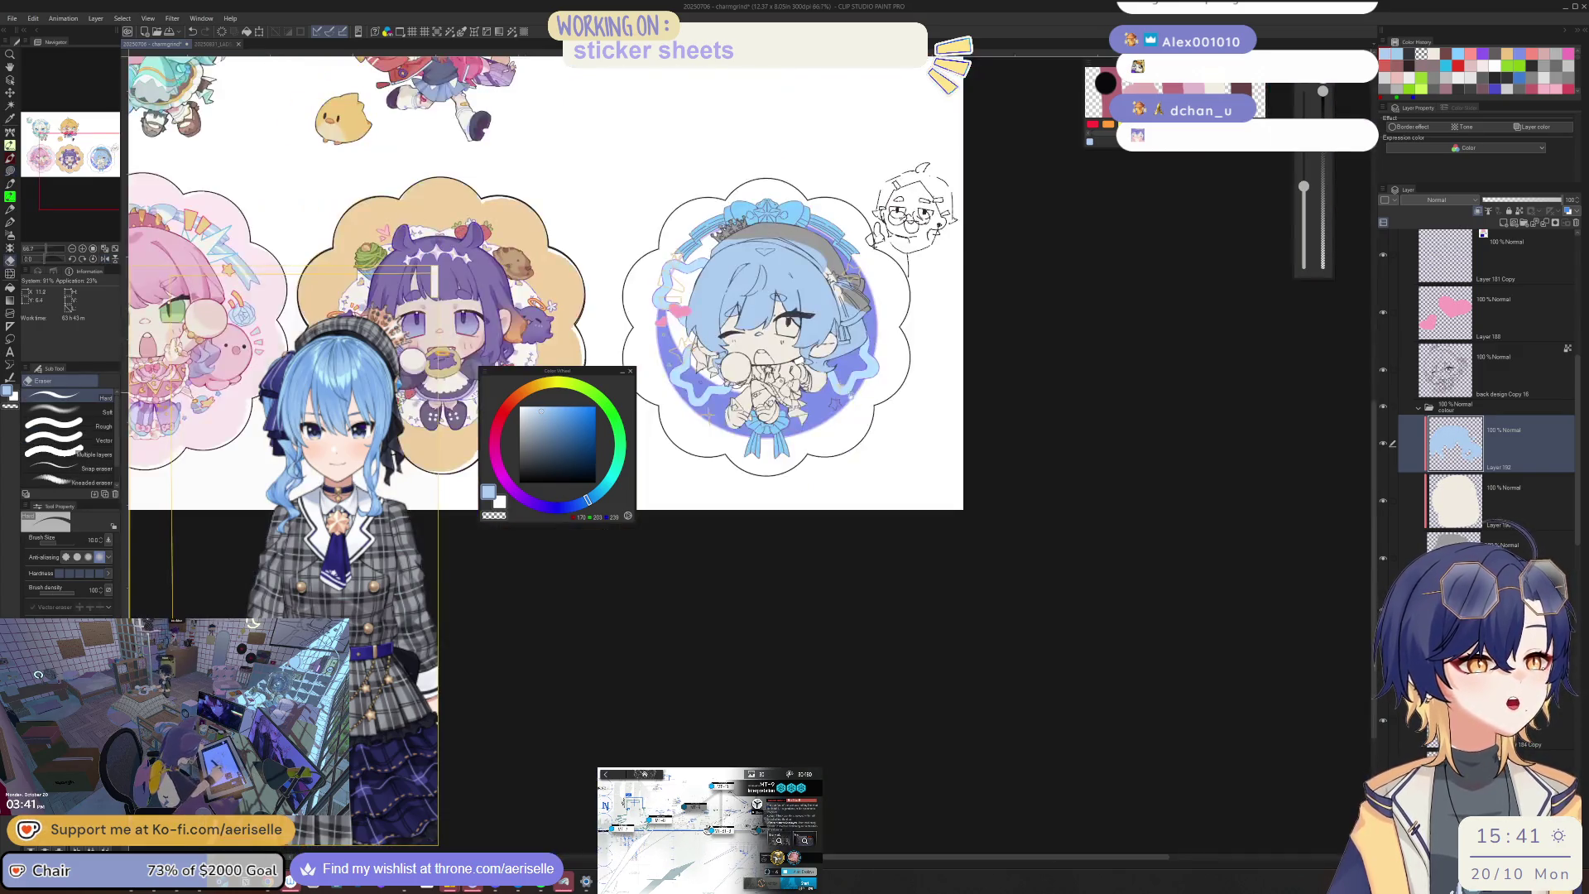
pyautogui.scroll(4, 821, 442)
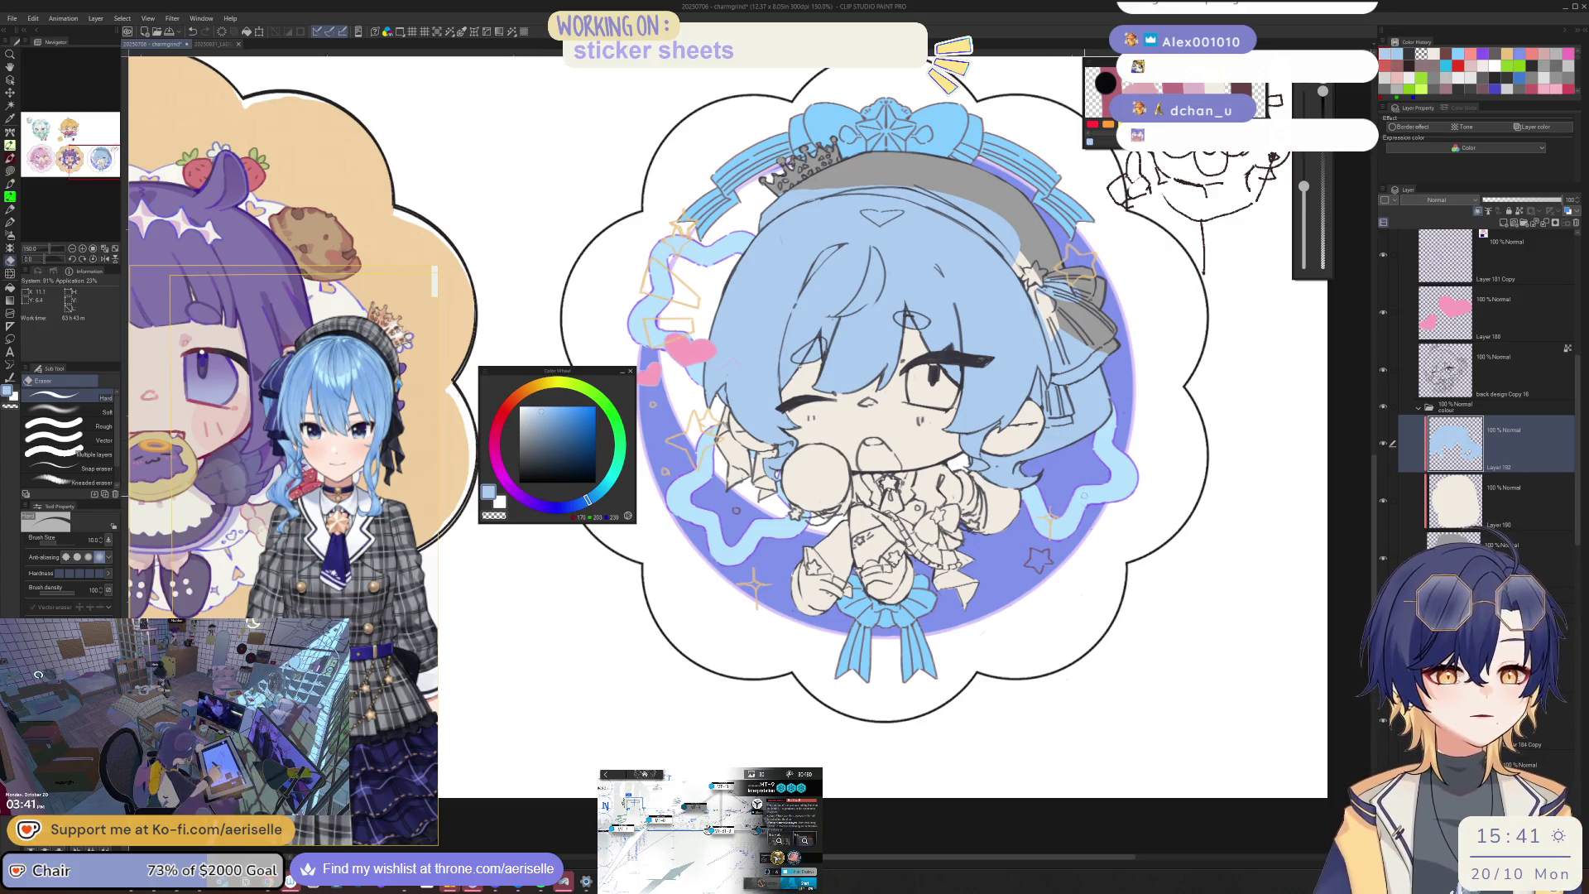
pyautogui.scroll(-4, 861, 461)
pyautogui.scroll(5, 860, 461)
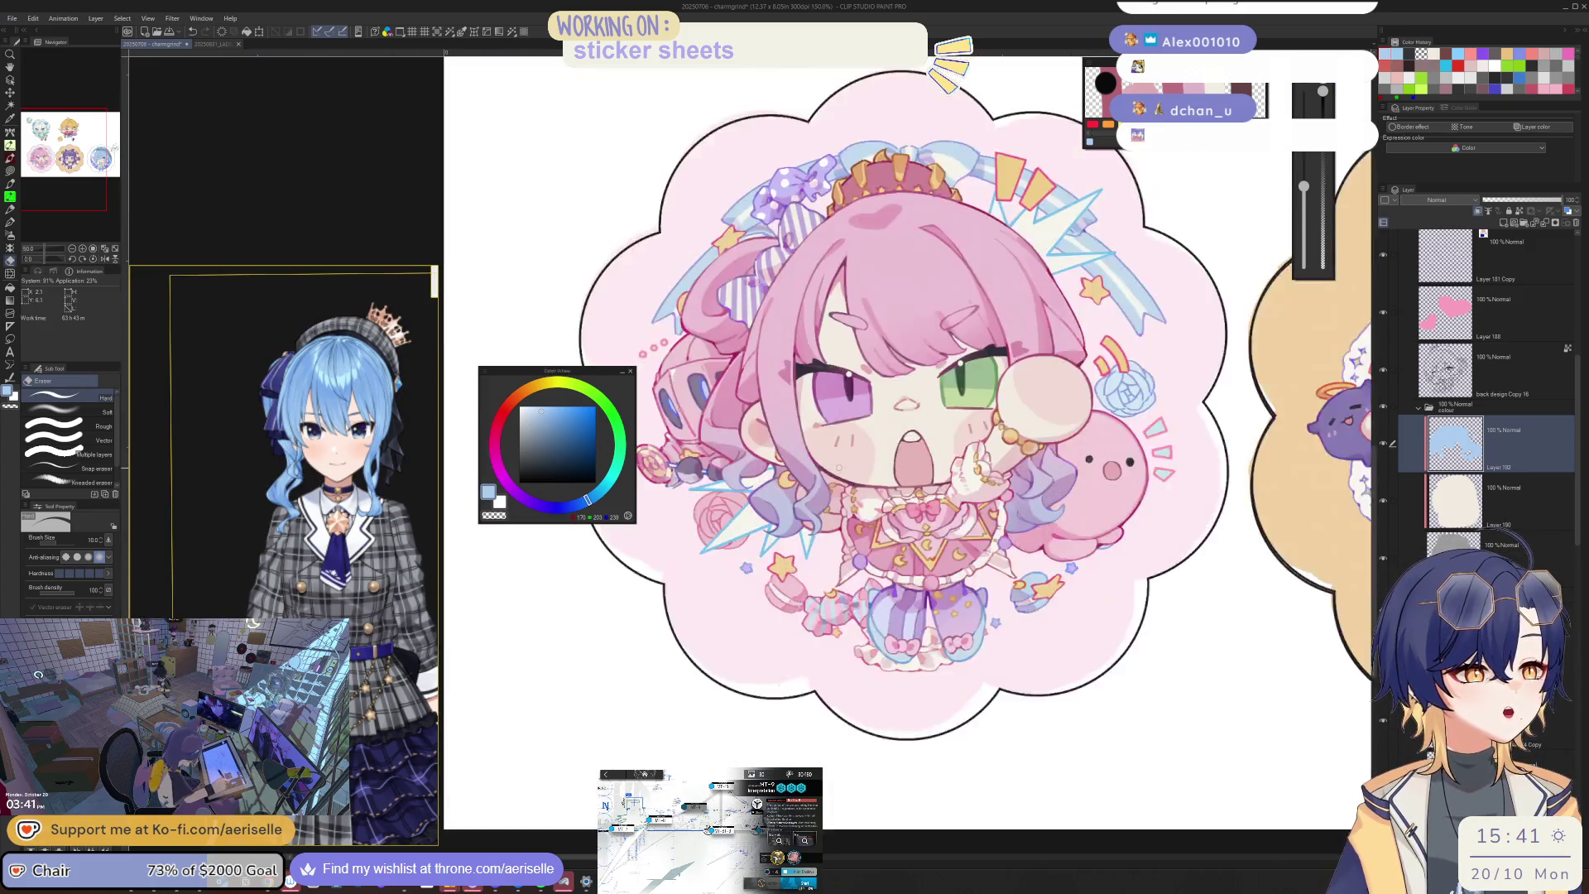
# Step: Sample pale pink from the pink-haired sticker and select the beige skin layer
pyautogui.press('i')
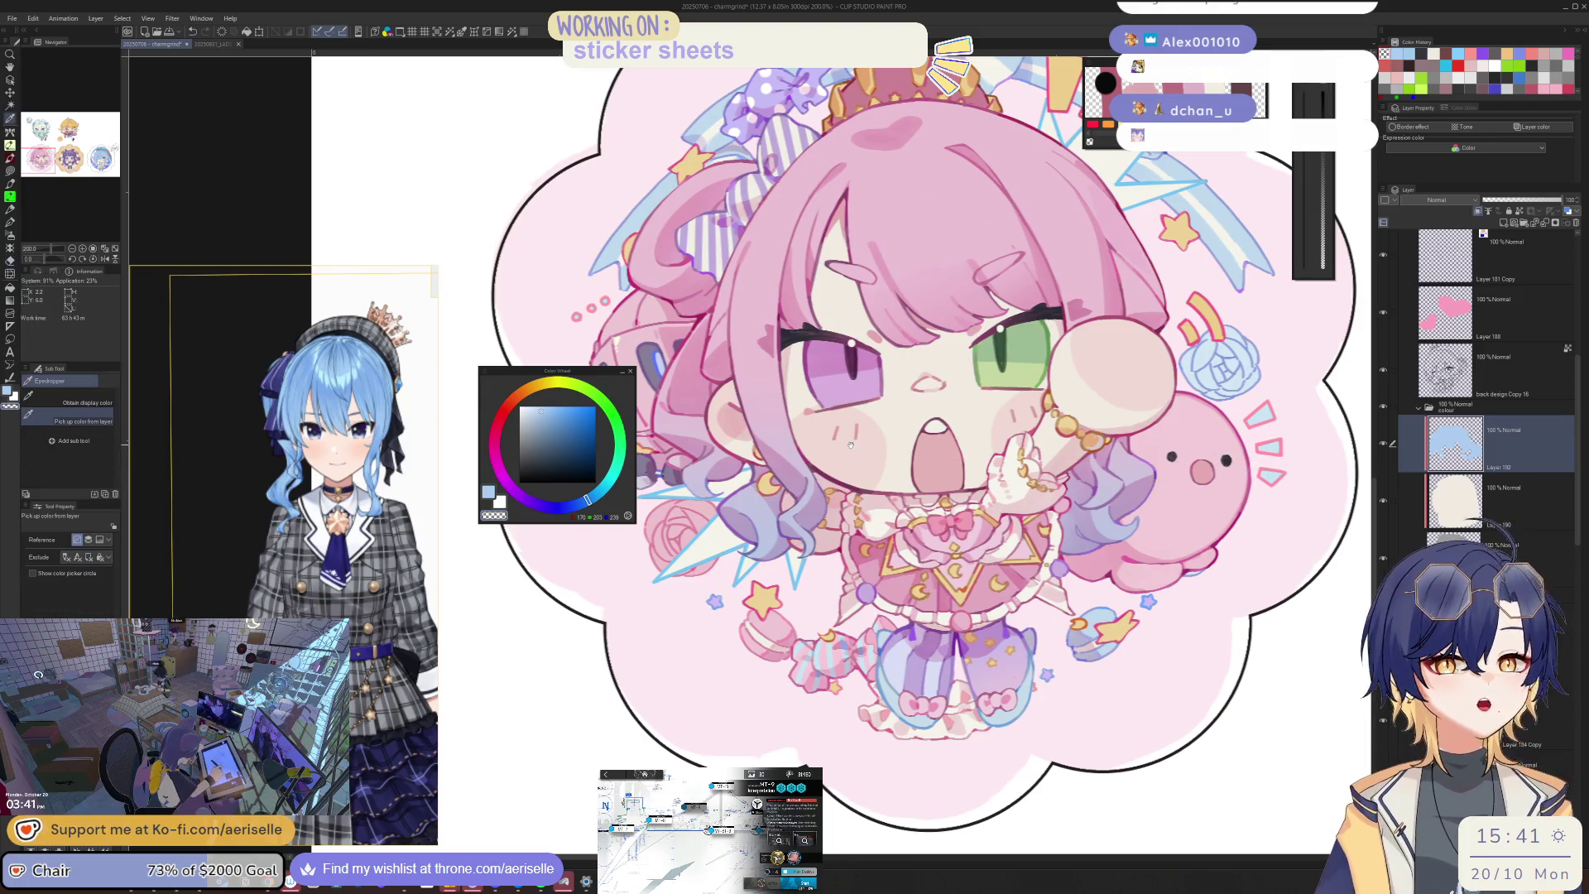
pyautogui.click(861, 461)
pyautogui.scroll(-4, 865, 451)
pyautogui.hscroll(5, 865, 451)
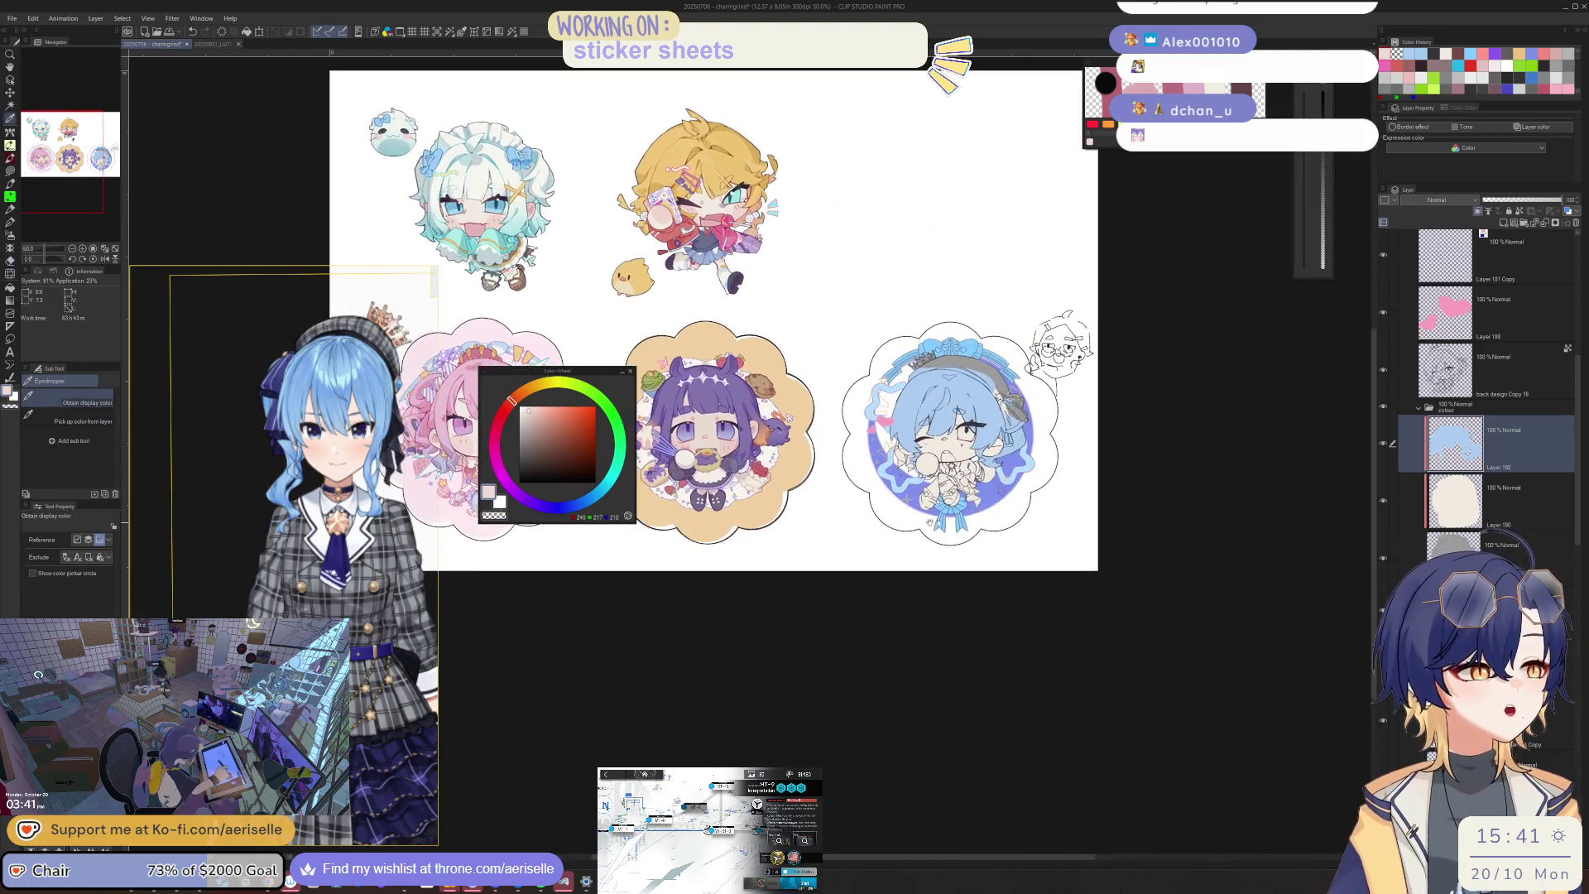
pyautogui.click(1487, 494)
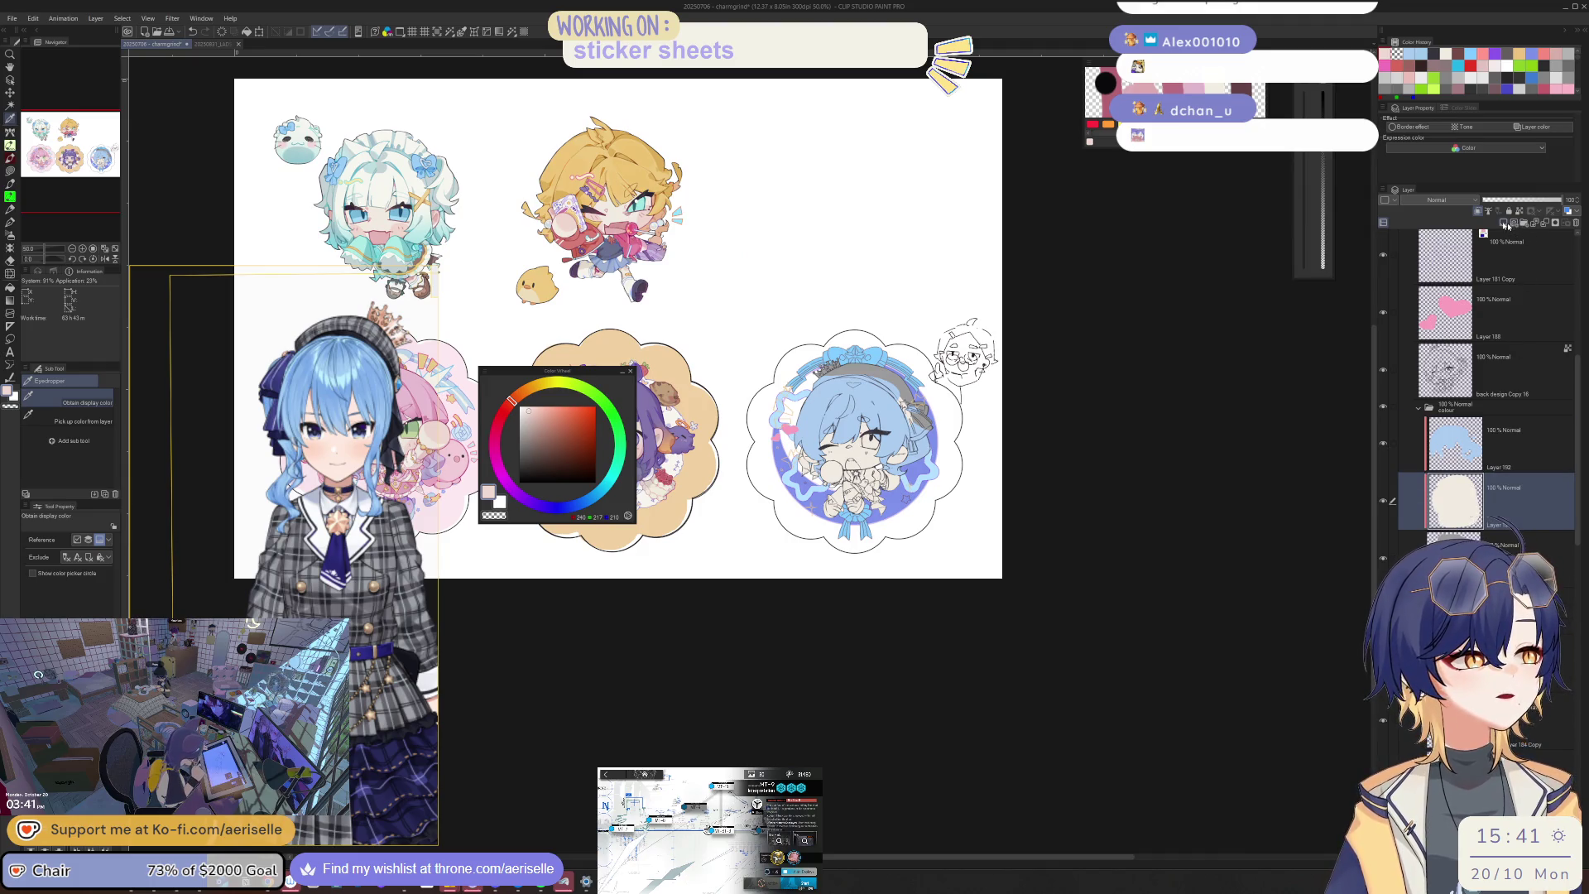
pyautogui.scroll(4, 870, 447)
# Step: Paint soft pink blush on the first cheek with an enlarged blush brush
pyautogui.press('p')
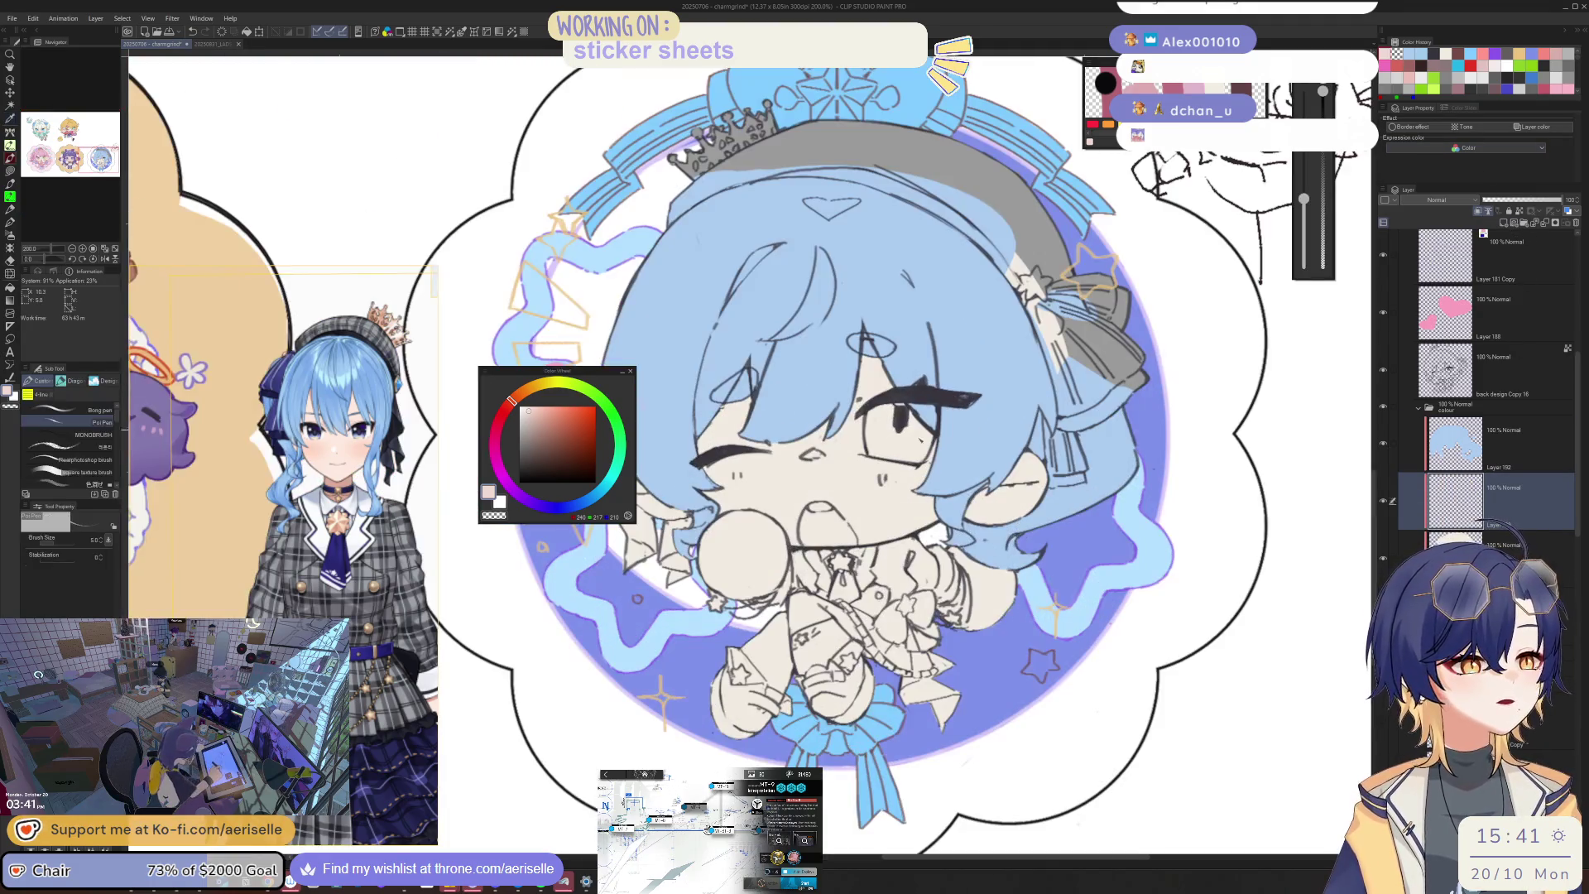
pyautogui.press('p')
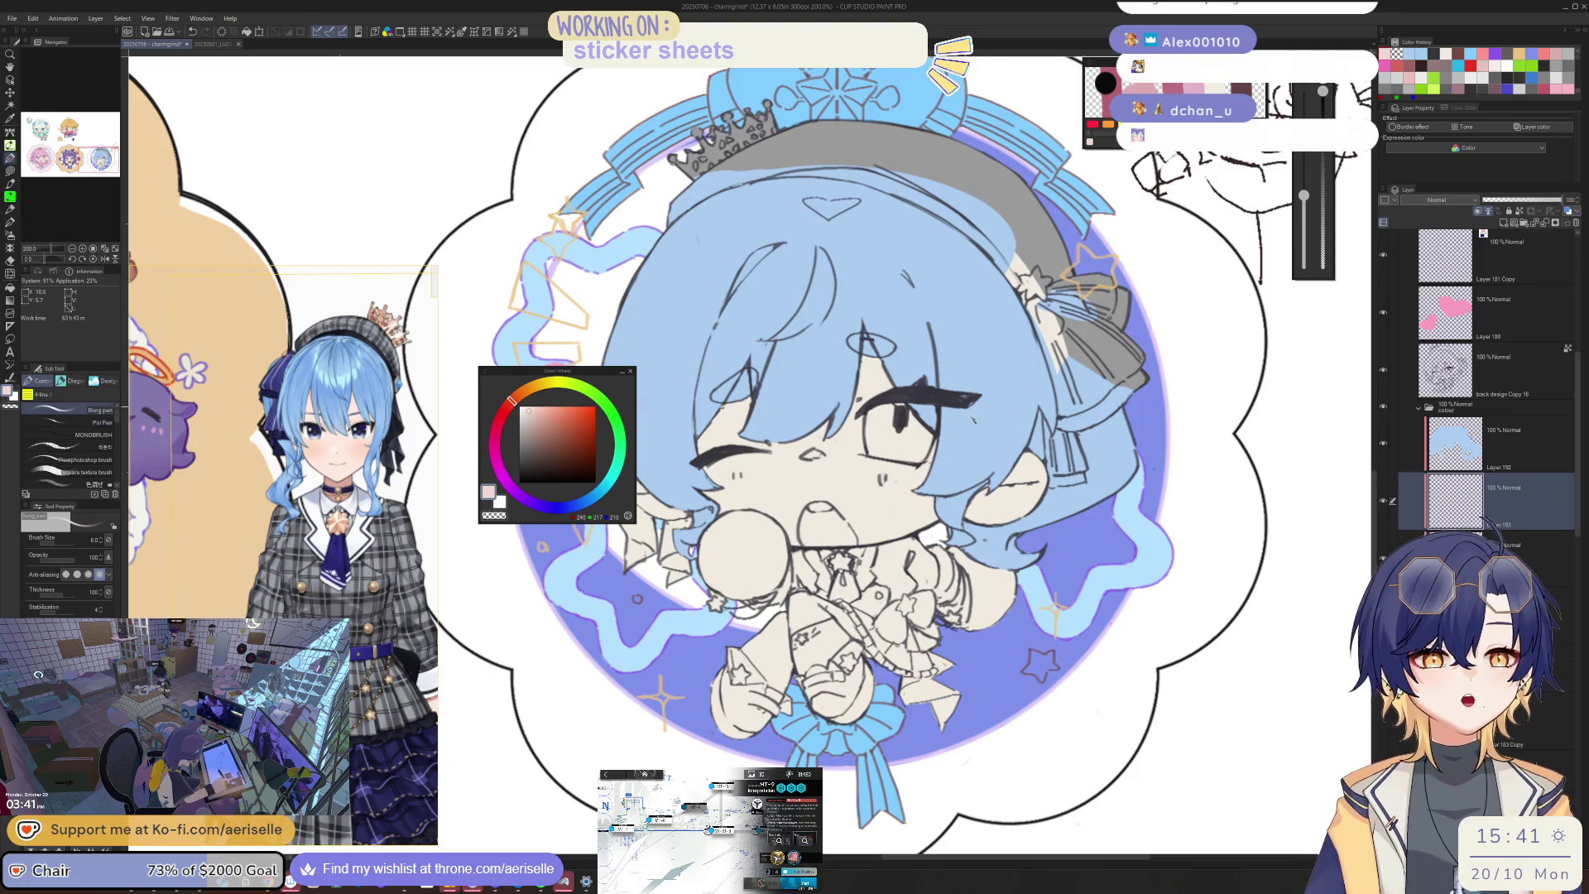
pyautogui.press(']')
pyautogui.press(']')
pyautogui.press(']')
pyautogui.moveTo(1041, 470); pyautogui.dragTo(1018, 500)
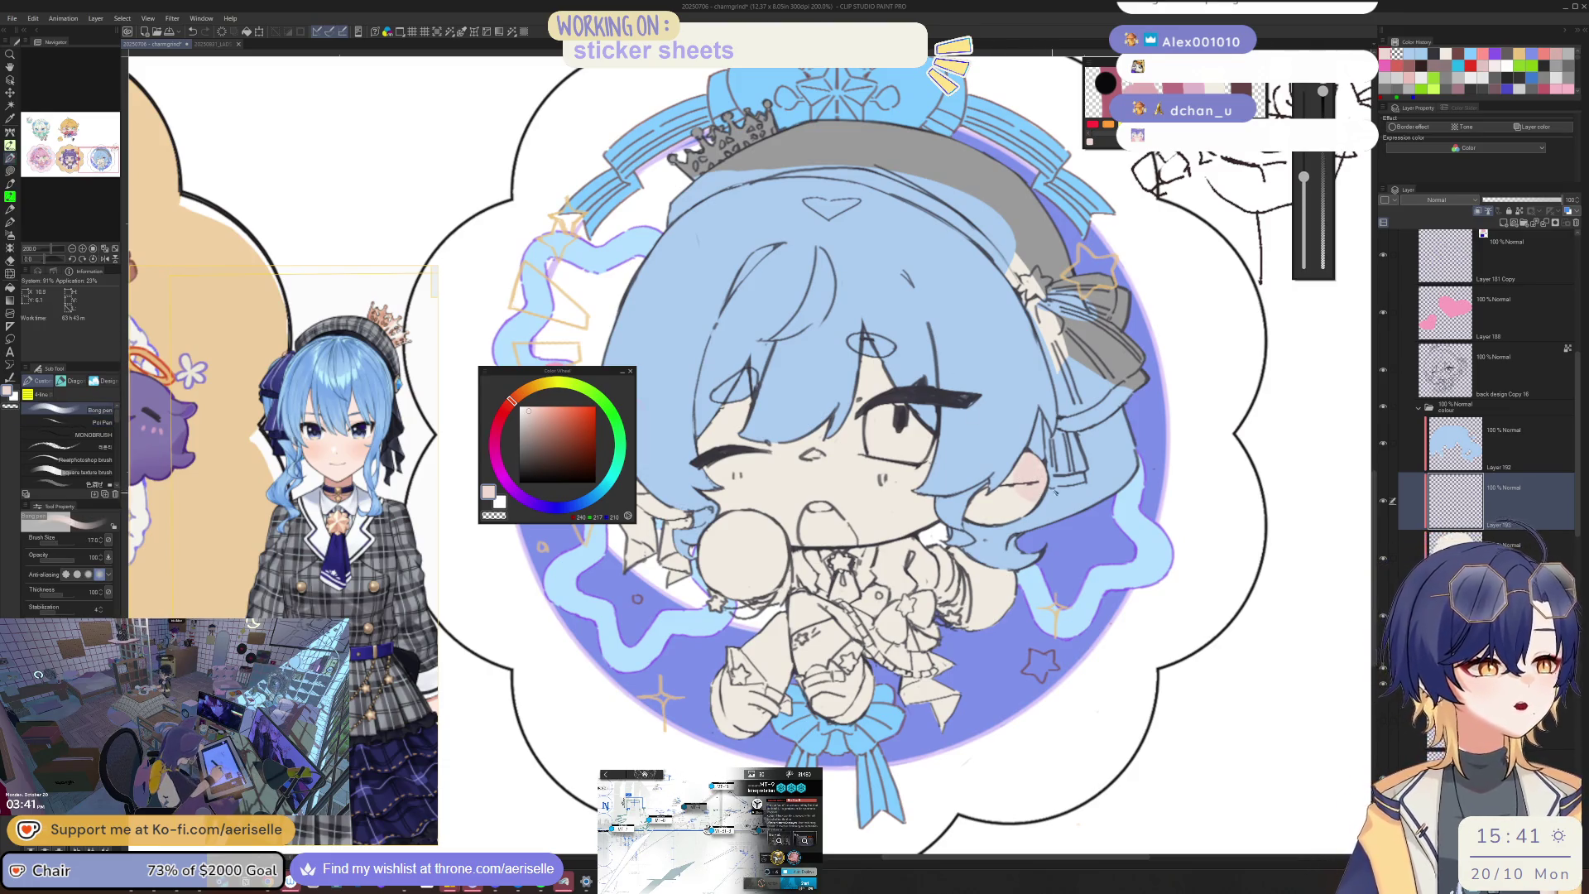
pyautogui.hotkey('ctrl', '-')
pyautogui.hotkey('ctrl', '-')
pyautogui.hotkey('ctrl', '-')
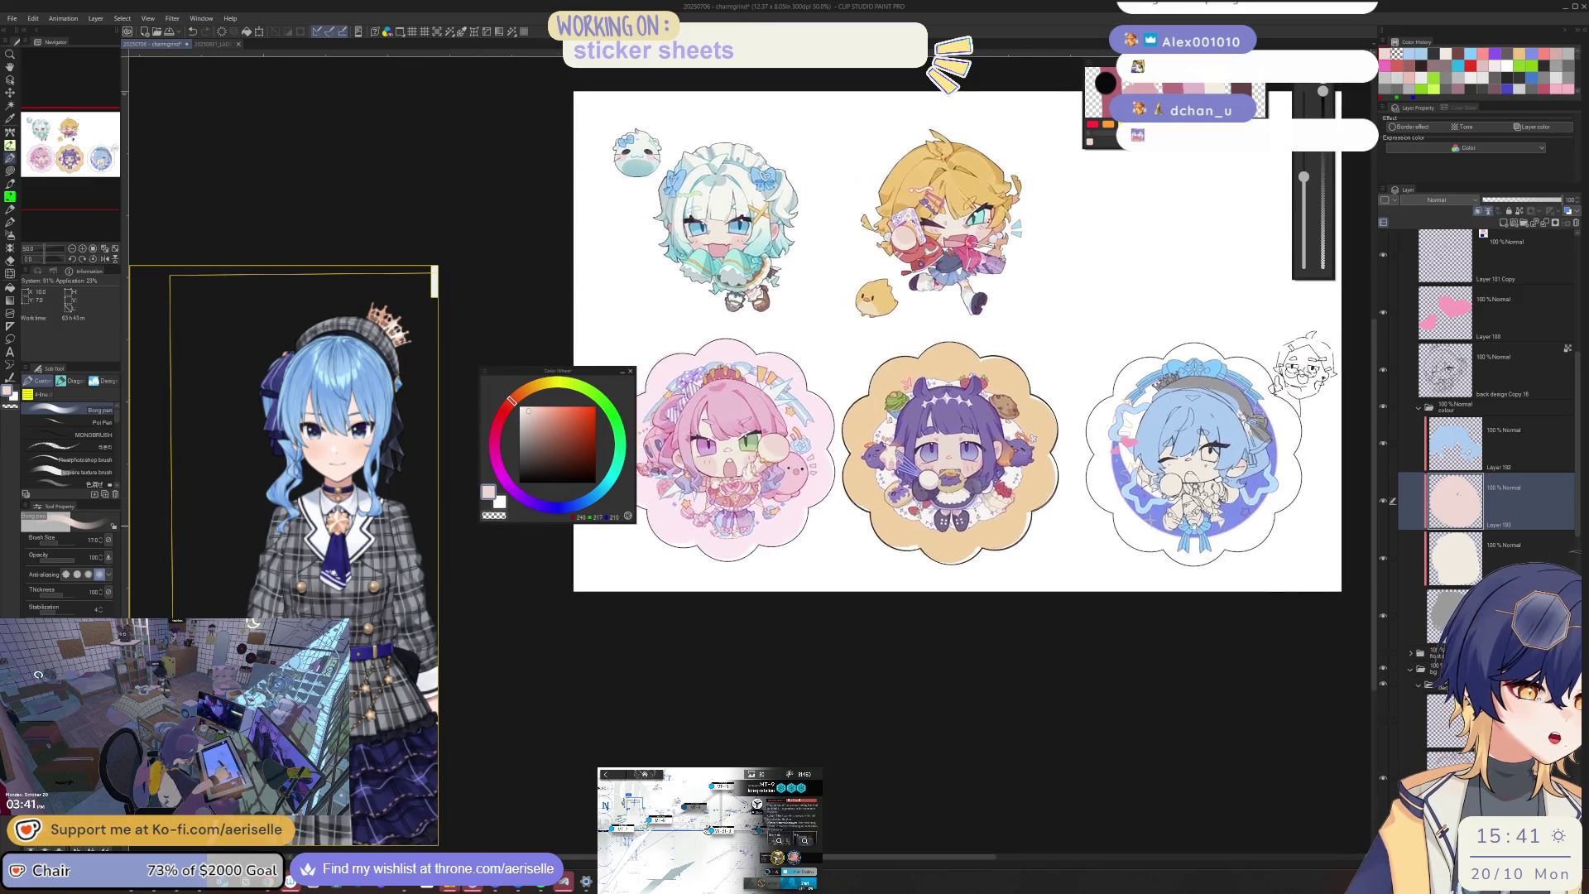
pyautogui.hotkey('ctrl', '+')
pyautogui.hotkey('ctrl', '+')
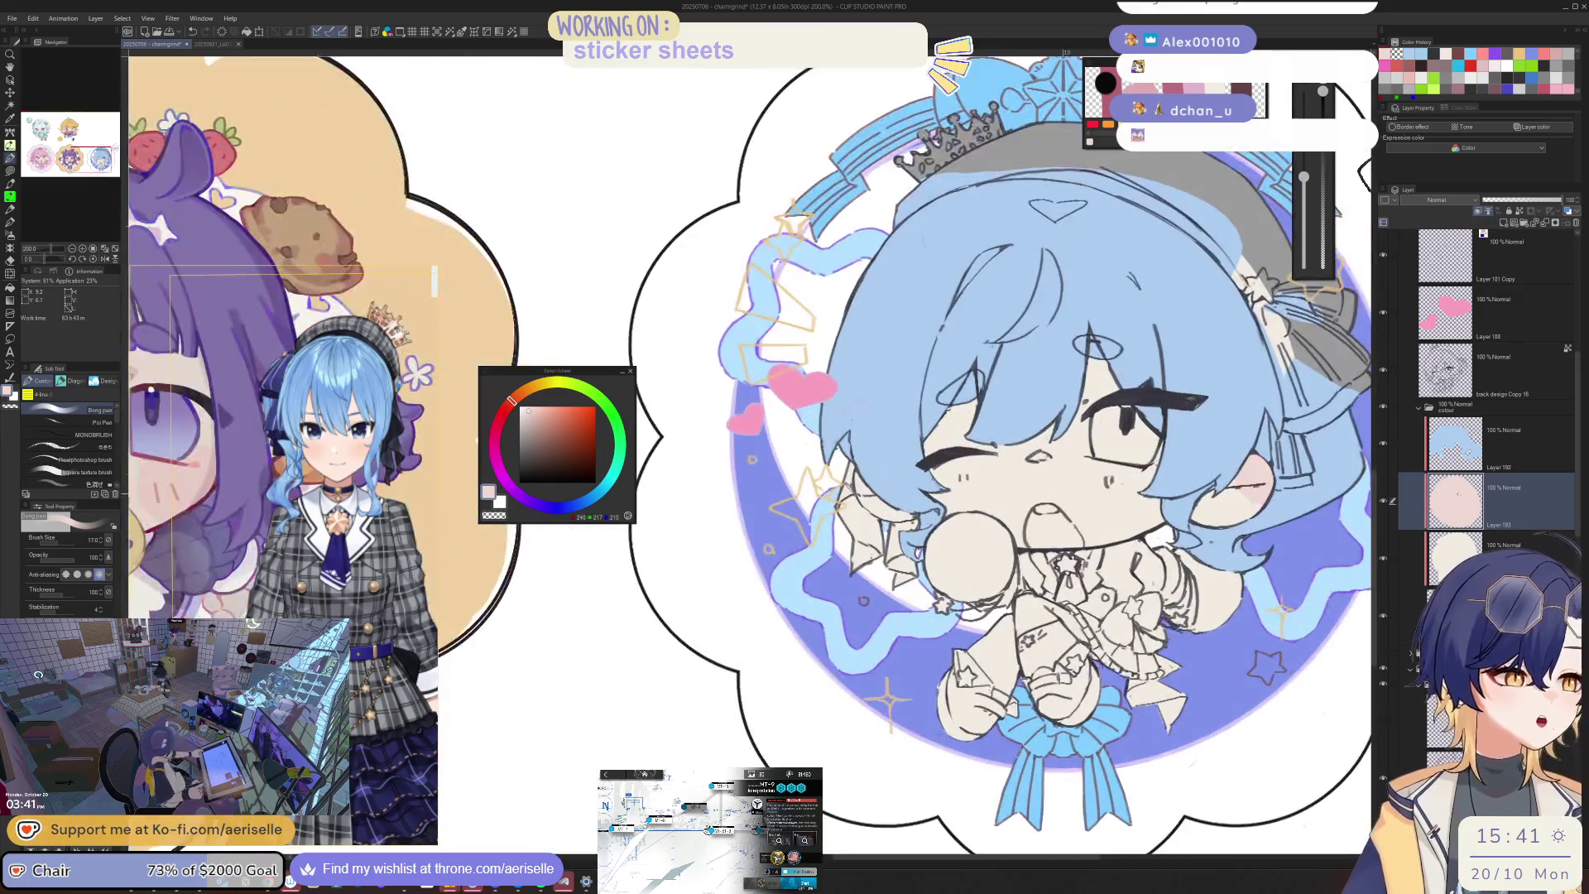
pyautogui.moveTo(1076, 497)
pyautogui.mouseDown()
pyautogui.moveTo(951, 497)
pyautogui.moveTo(1002, 544)
pyautogui.mouseUp()
pyautogui.hotkey('ctrl', 'z')
pyautogui.press(']')
pyautogui.moveTo(1018, 471)
pyautogui.mouseDown()
pyautogui.moveTo(1002, 525)
pyautogui.moveTo(969, 513)
pyautogui.mouseUp()
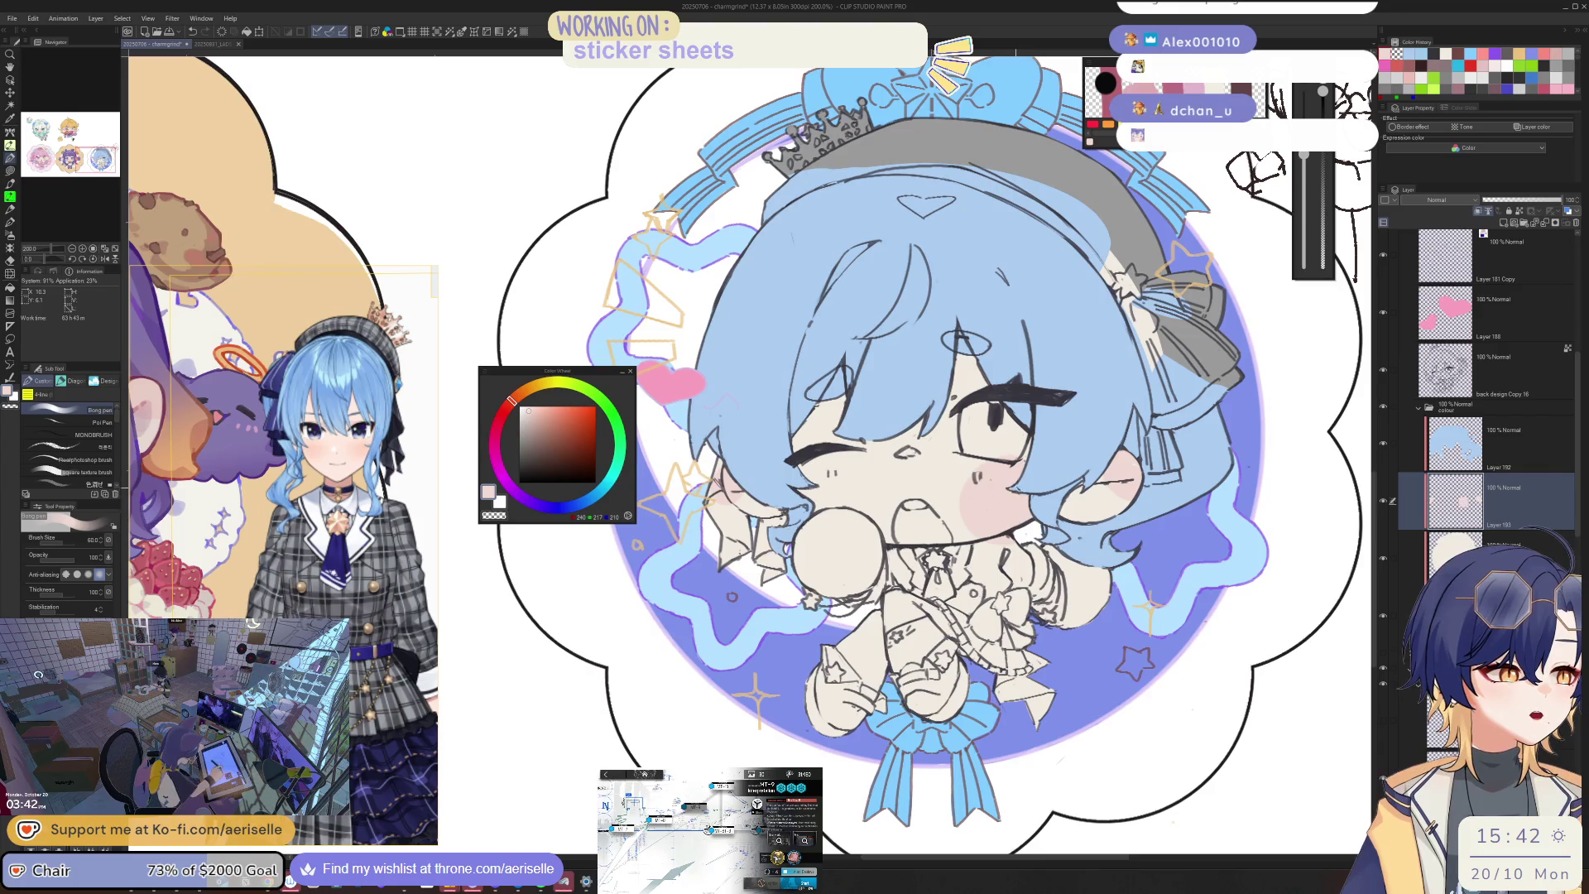
# Step: Paint pink blush on the other cheek, redoing the stroke until it fits
pyautogui.moveTo(819, 472)
pyautogui.mouseDown()
pyautogui.moveTo(836, 505)
pyautogui.moveTo(865, 488)
pyautogui.moveTo(845, 538)
pyautogui.mouseUp()
pyautogui.hotkey('ctrl', 'z')
pyautogui.hotkey('ctrl', 'z')
pyautogui.moveTo(820, 460)
pyautogui.mouseDown()
pyautogui.moveTo(836, 546)
pyautogui.moveTo(819, 559)
pyautogui.moveTo(838, 544)
pyautogui.mouseUp()
pyautogui.press('e')
pyautogui.press('p')
pyautogui.hotkey('ctrl', 'z')
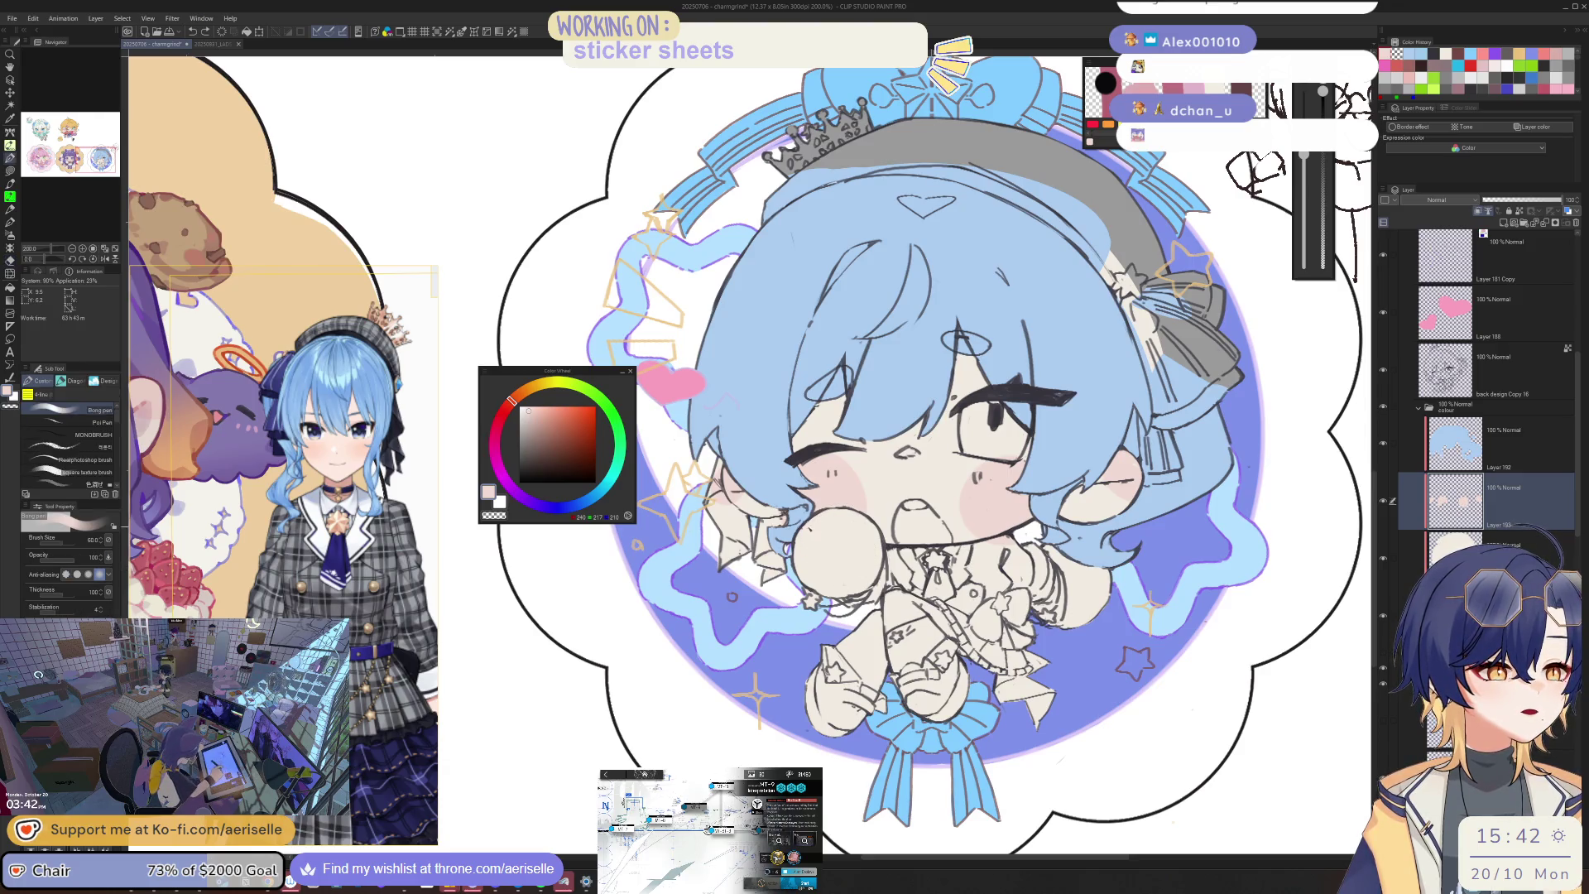
# Step: Tint the round bubble pink within a lasso selection, then deselect and set brush size 40
pyautogui.press('m')
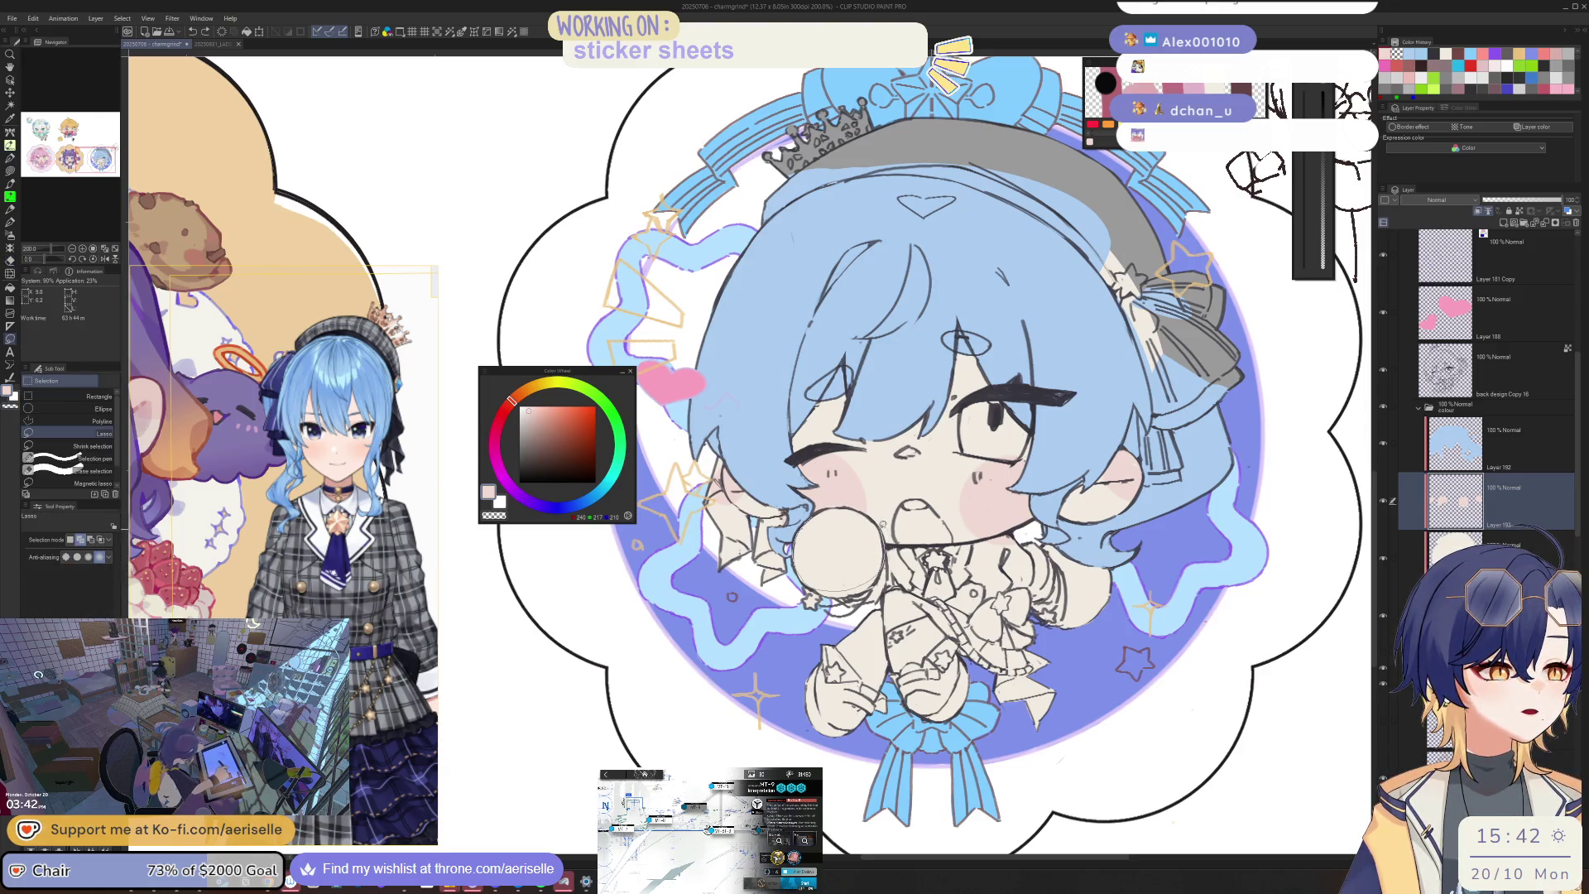
pyautogui.moveTo(840, 505)
pyautogui.mouseDown()
pyautogui.moveTo(848, 543)
pyautogui.moveTo(828, 563)
pyautogui.moveTo(836, 526)
pyautogui.moveTo(873, 538)
pyautogui.moveTo(841, 538)
pyautogui.mouseUp()
pyautogui.press('p')
pyautogui.hotkey('ctrl', 'z')
pyautogui.hotkey('ctrl', 'z')
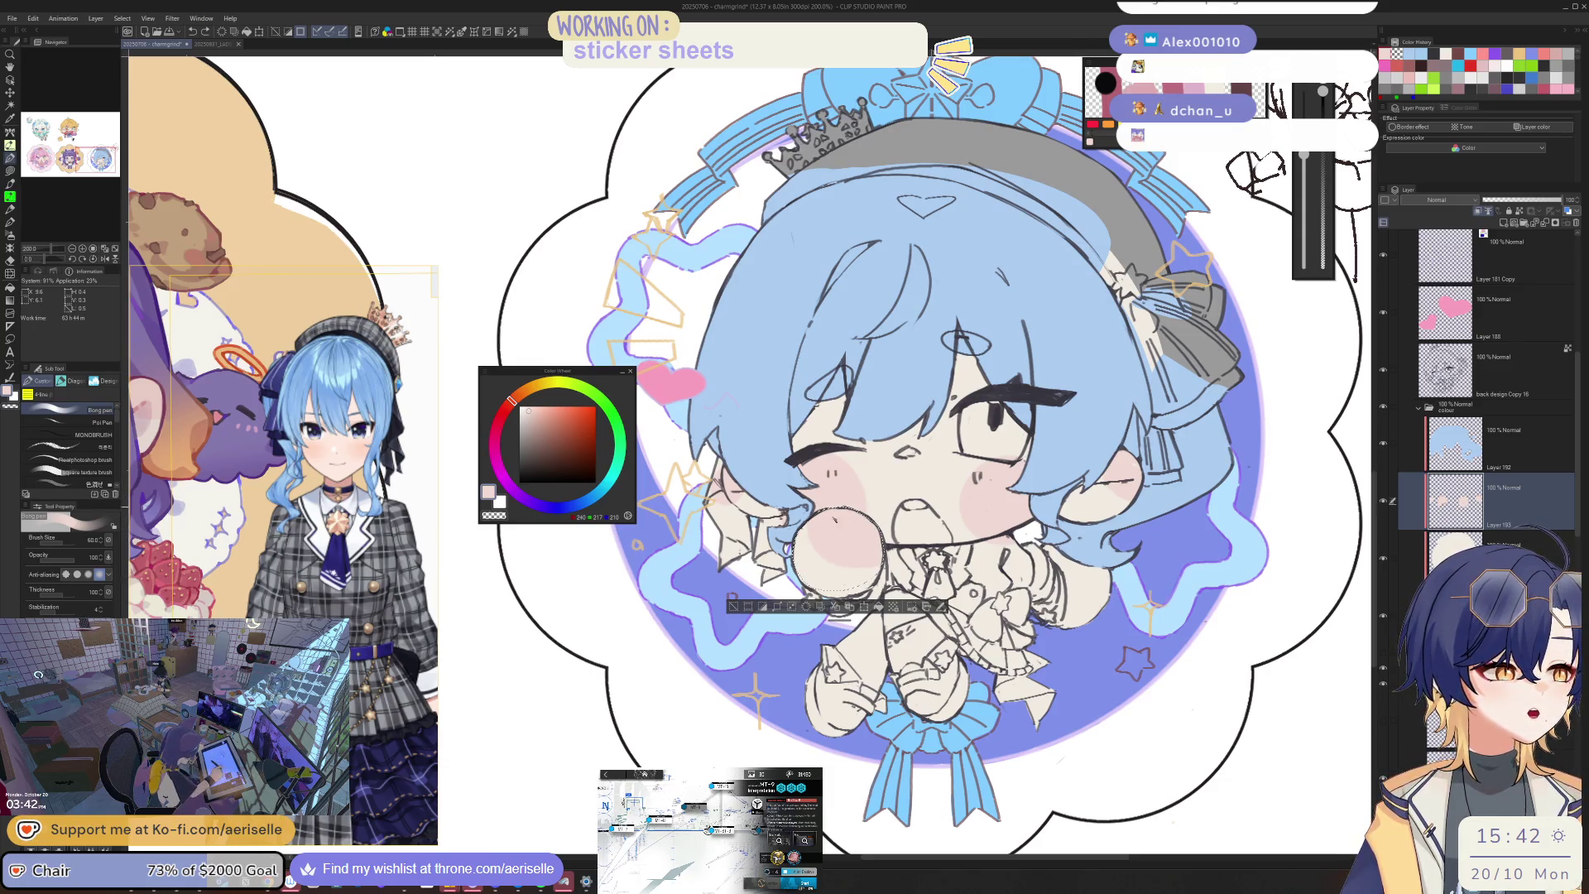
pyautogui.hotkey('ctrl', 'd')
pyautogui.hotkey('ctrl', '-')
pyautogui.hotkey('ctrl', '+')
pyautogui.hotkey('ctrl', '+')
pyautogui.press('h')
pyautogui.press('[')
pyautogui.press('[')
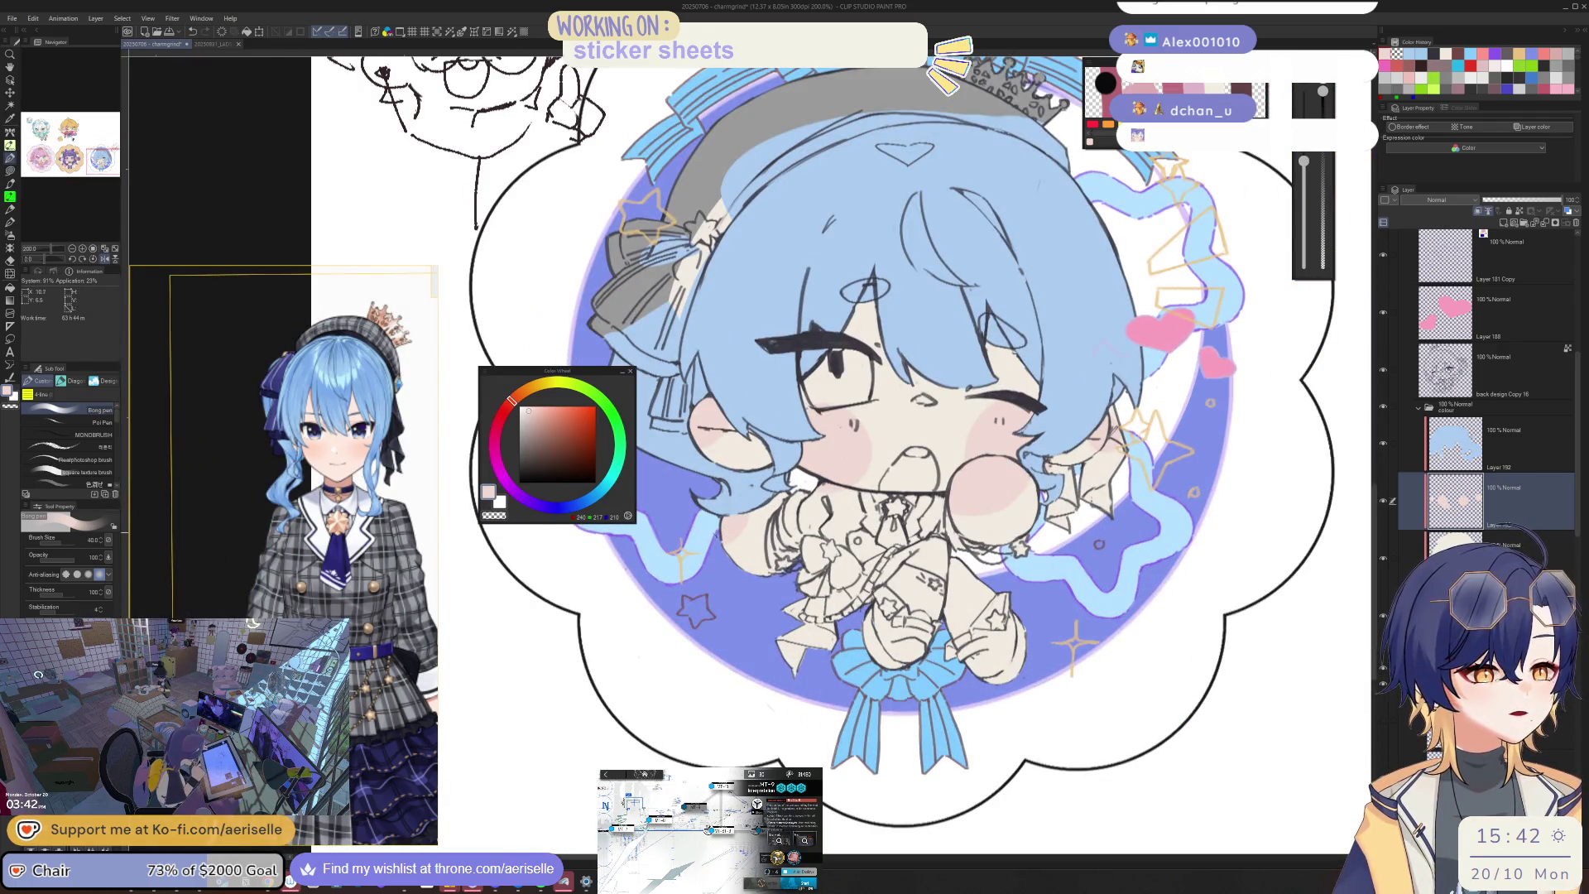
pyautogui.press('h')
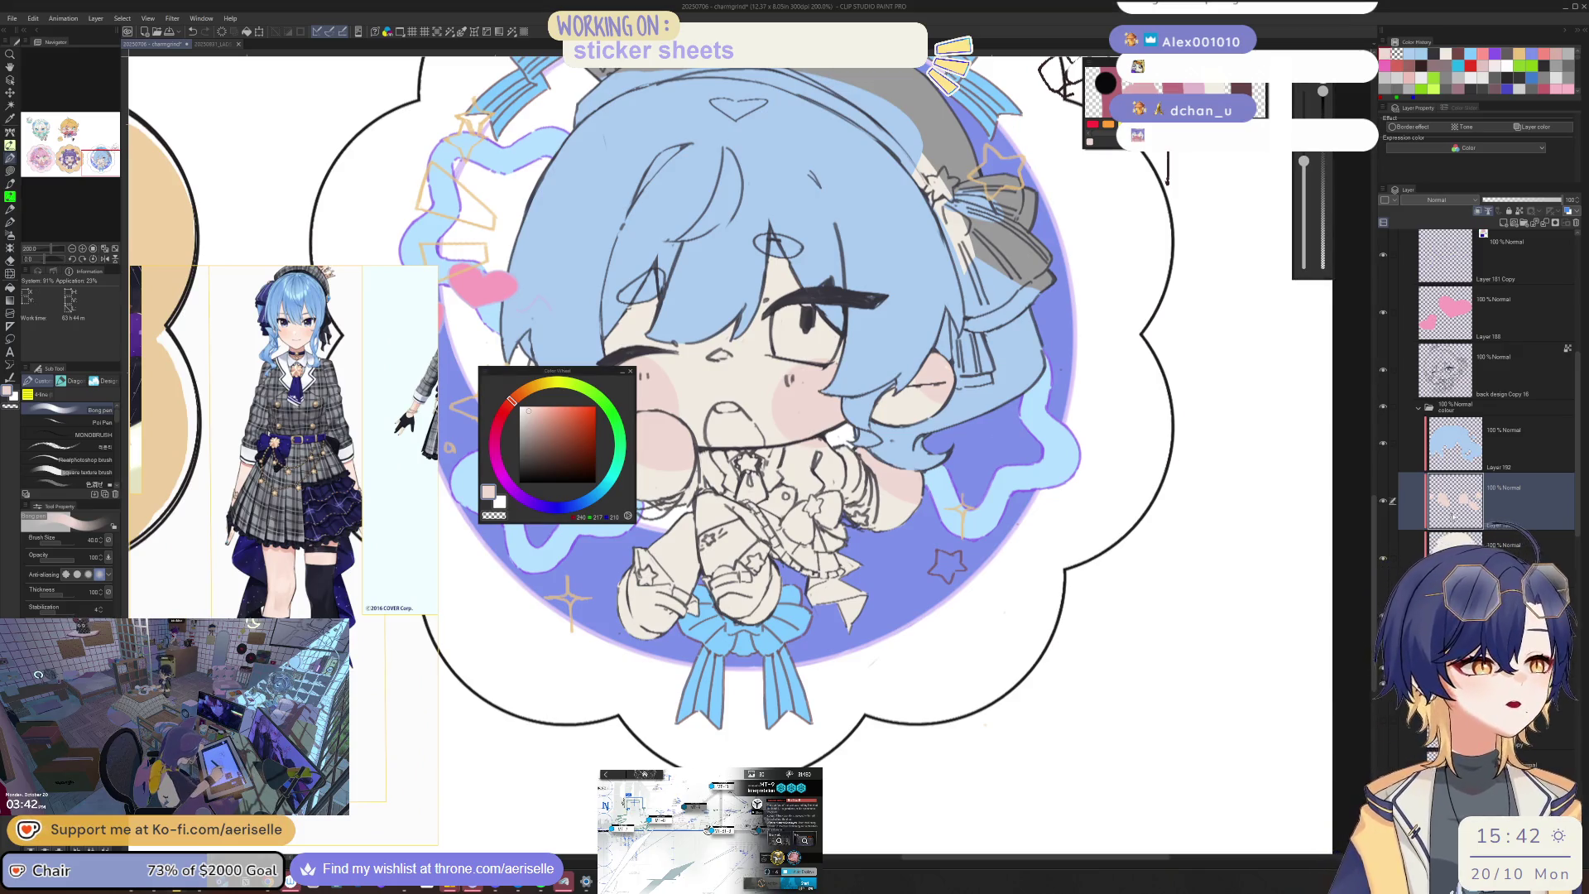
# Step: Widen the pink blush patch near the bubble and compare with the pink sticker
pyautogui.scroll(4, 724, 571)
pyautogui.scroll(-4, 724, 571)
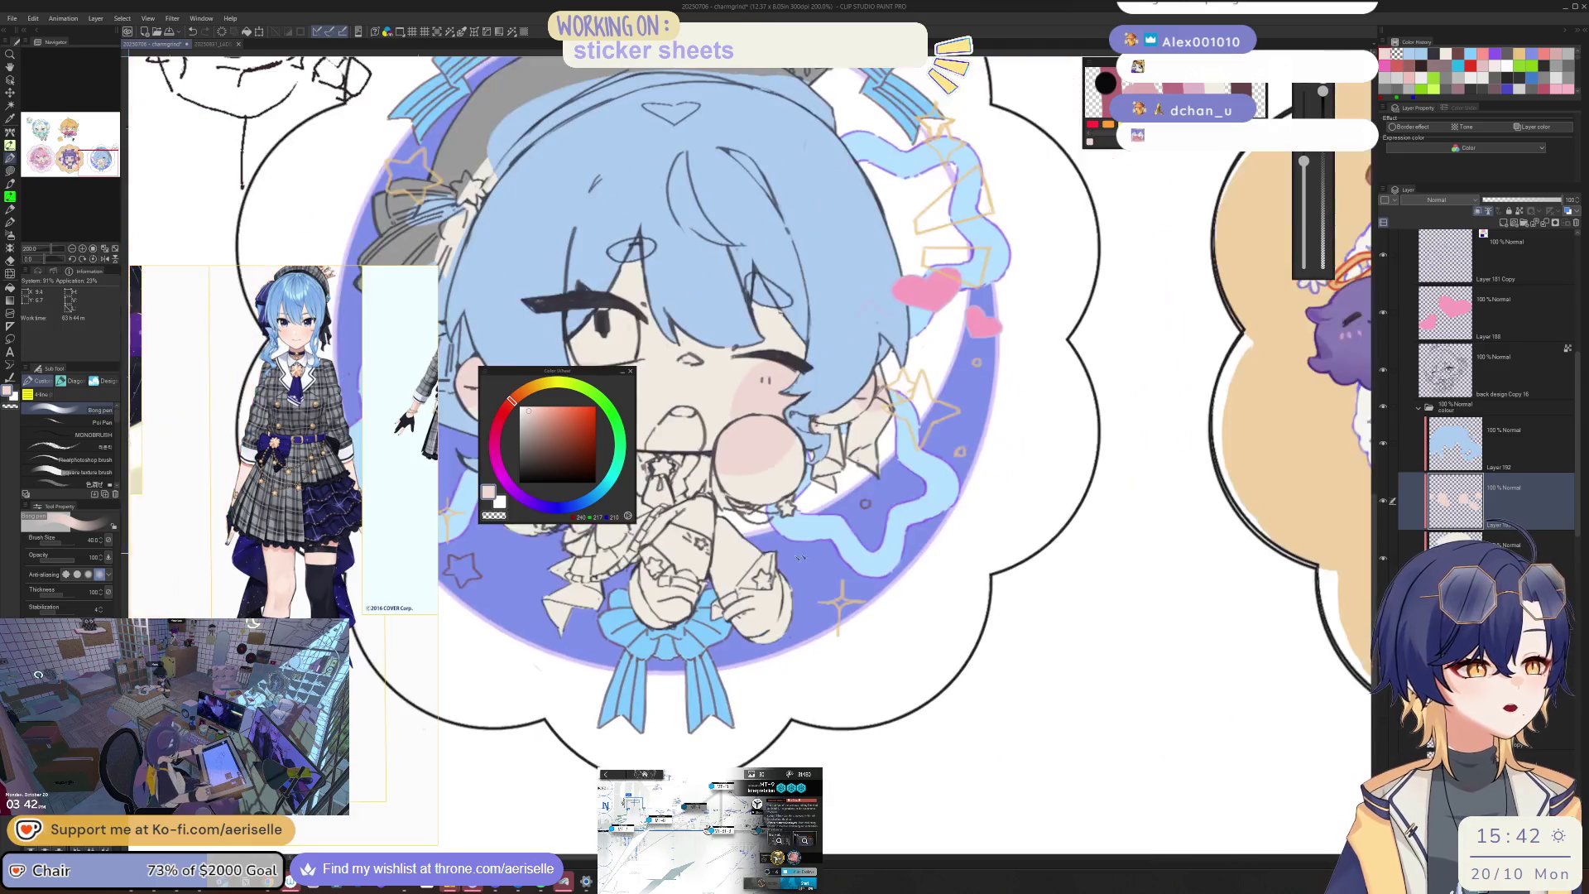
pyautogui.moveTo(662, 414); pyautogui.dragTo(761, 409)
pyautogui.scroll(4, 792, 482)
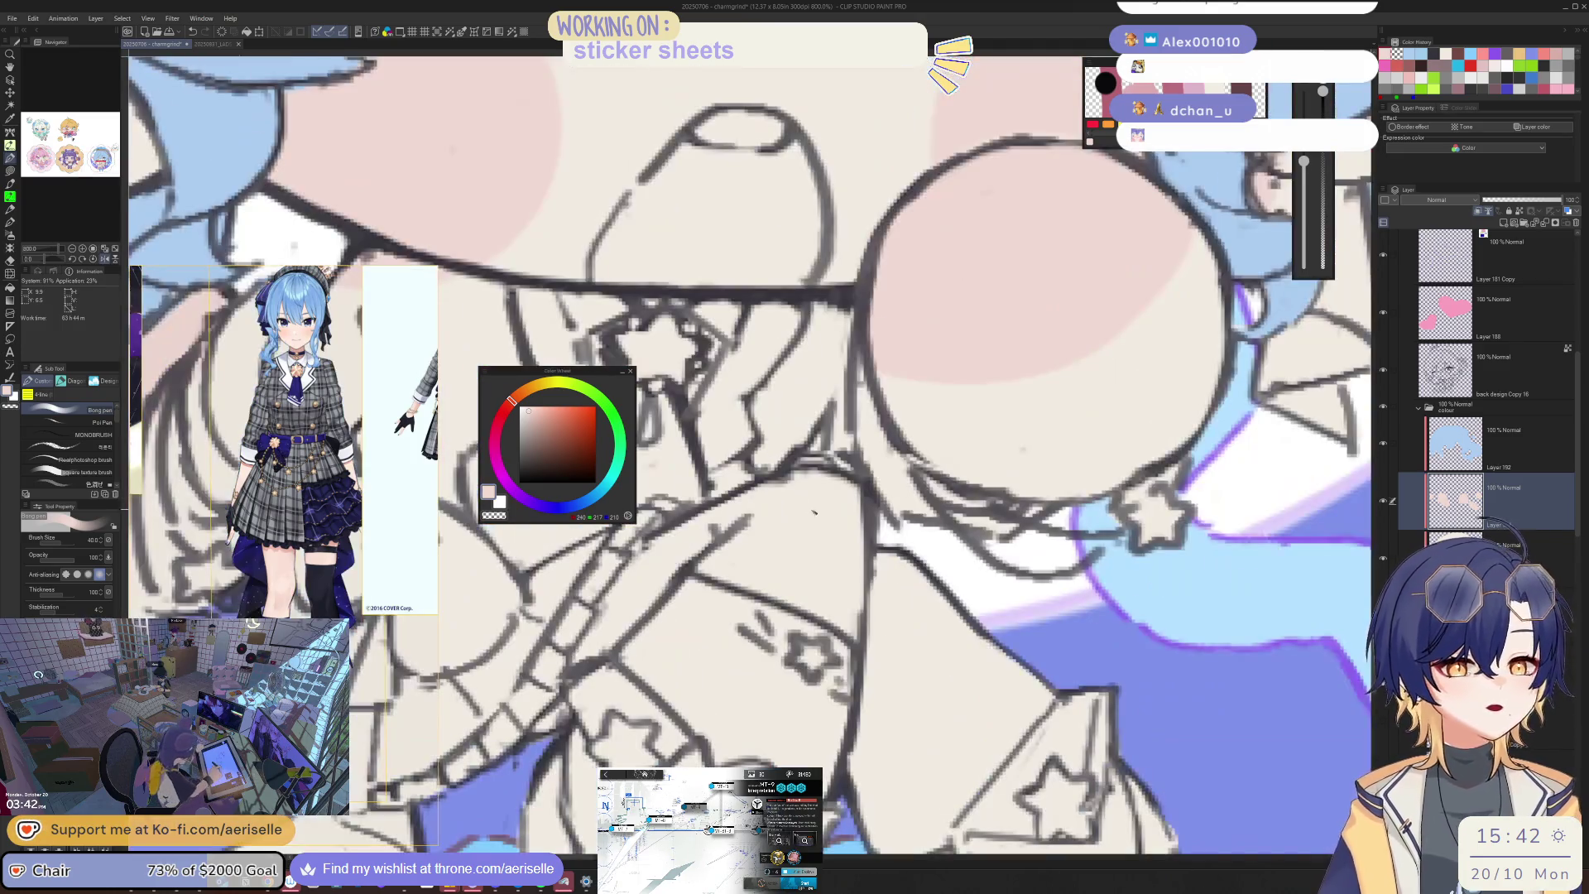
pyautogui.moveTo(799, 488)
pyautogui.mouseDown()
pyautogui.moveTo(850, 507)
pyautogui.moveTo(828, 530)
pyautogui.moveTo(769, 496)
pyautogui.mouseUp()
pyautogui.moveTo(877, 455)
pyautogui.mouseDown()
pyautogui.moveTo(890, 501)
pyautogui.moveTo(858, 544)
pyautogui.mouseUp()
pyautogui.scroll(-5, 856, 542)
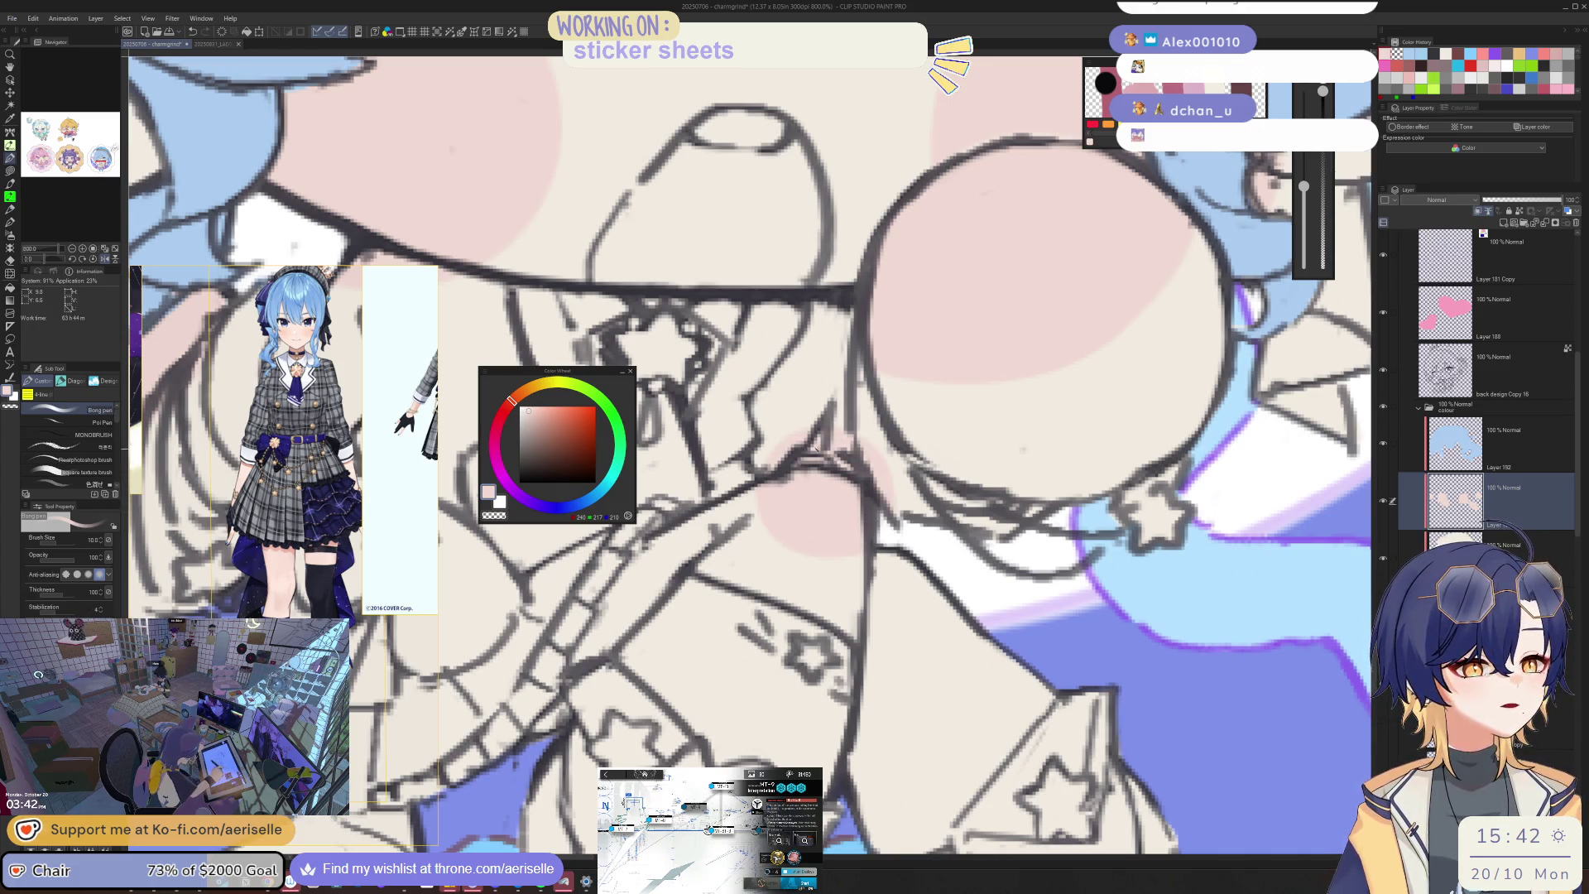
pyautogui.scroll(-3, 918, 561)
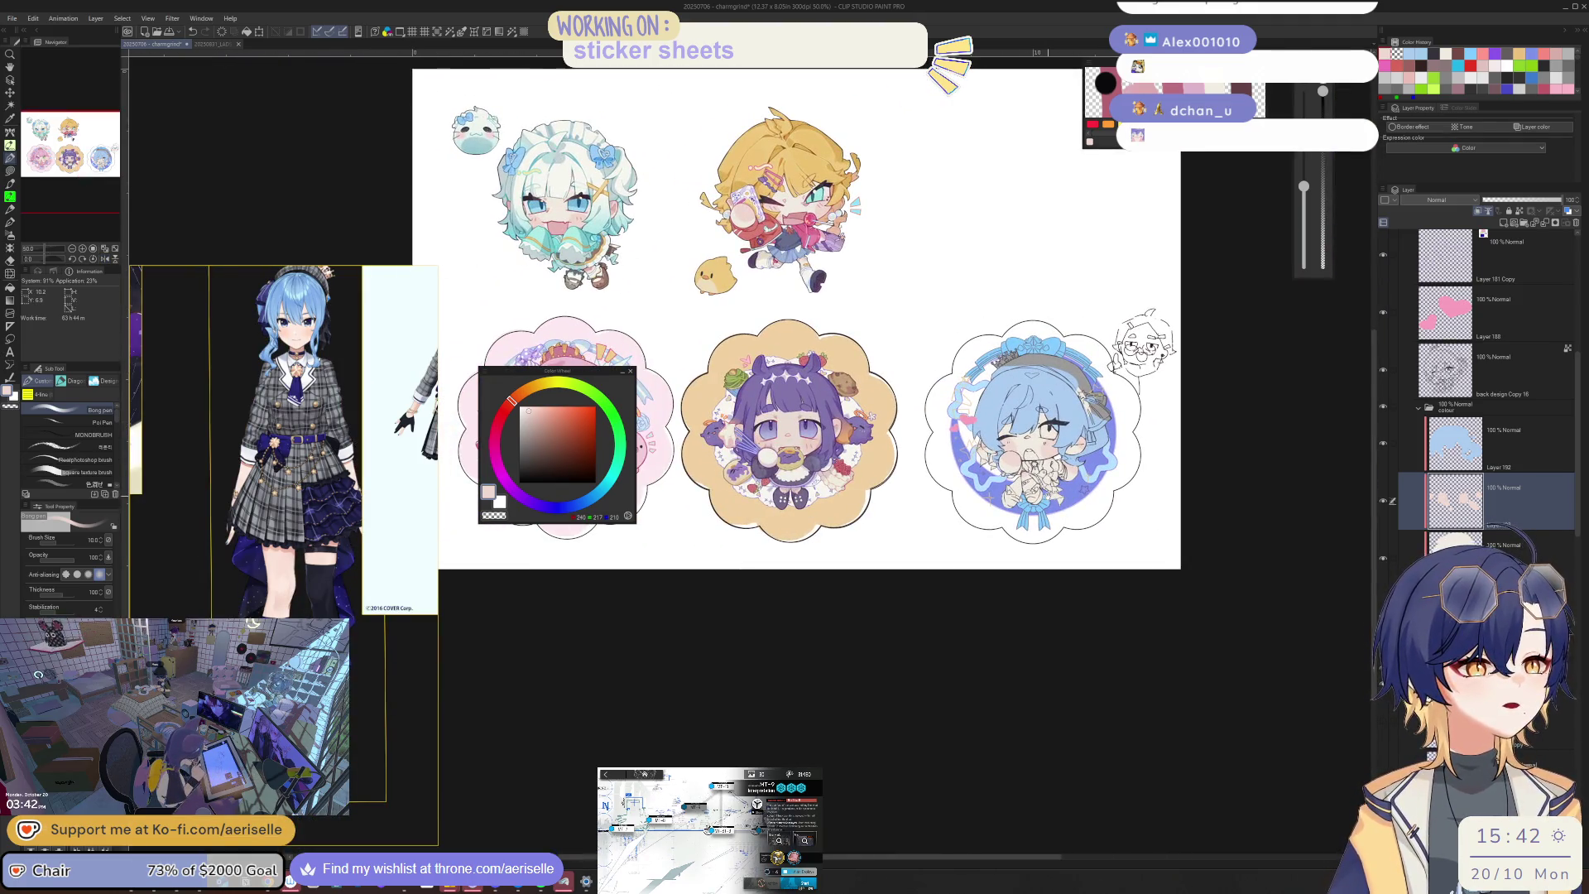
pyautogui.scroll(6, 1063, 433)
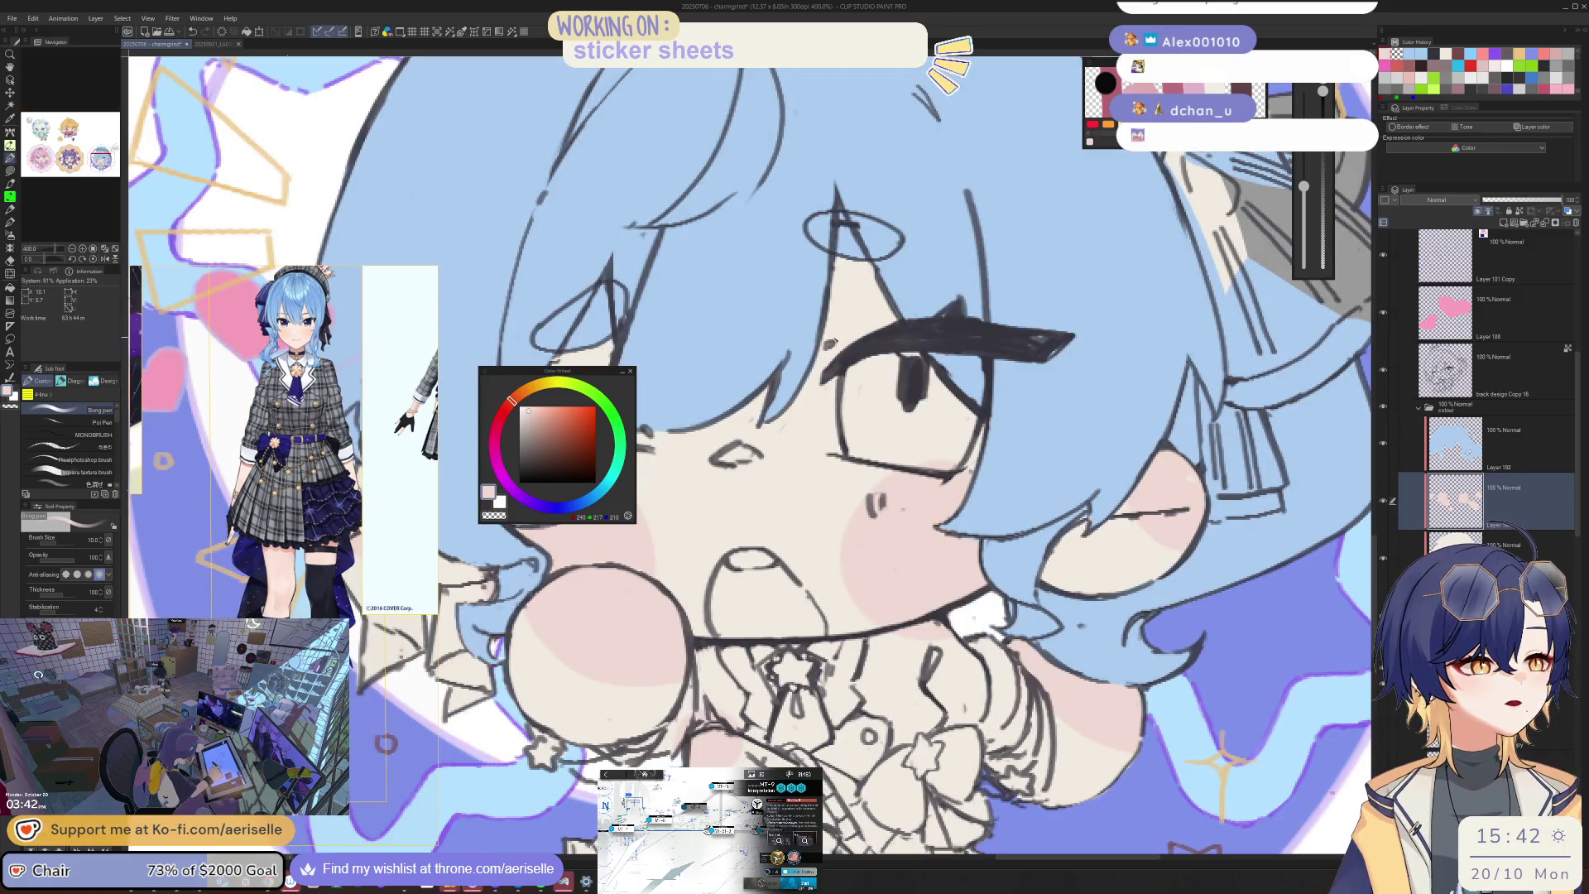
pyautogui.press('h')
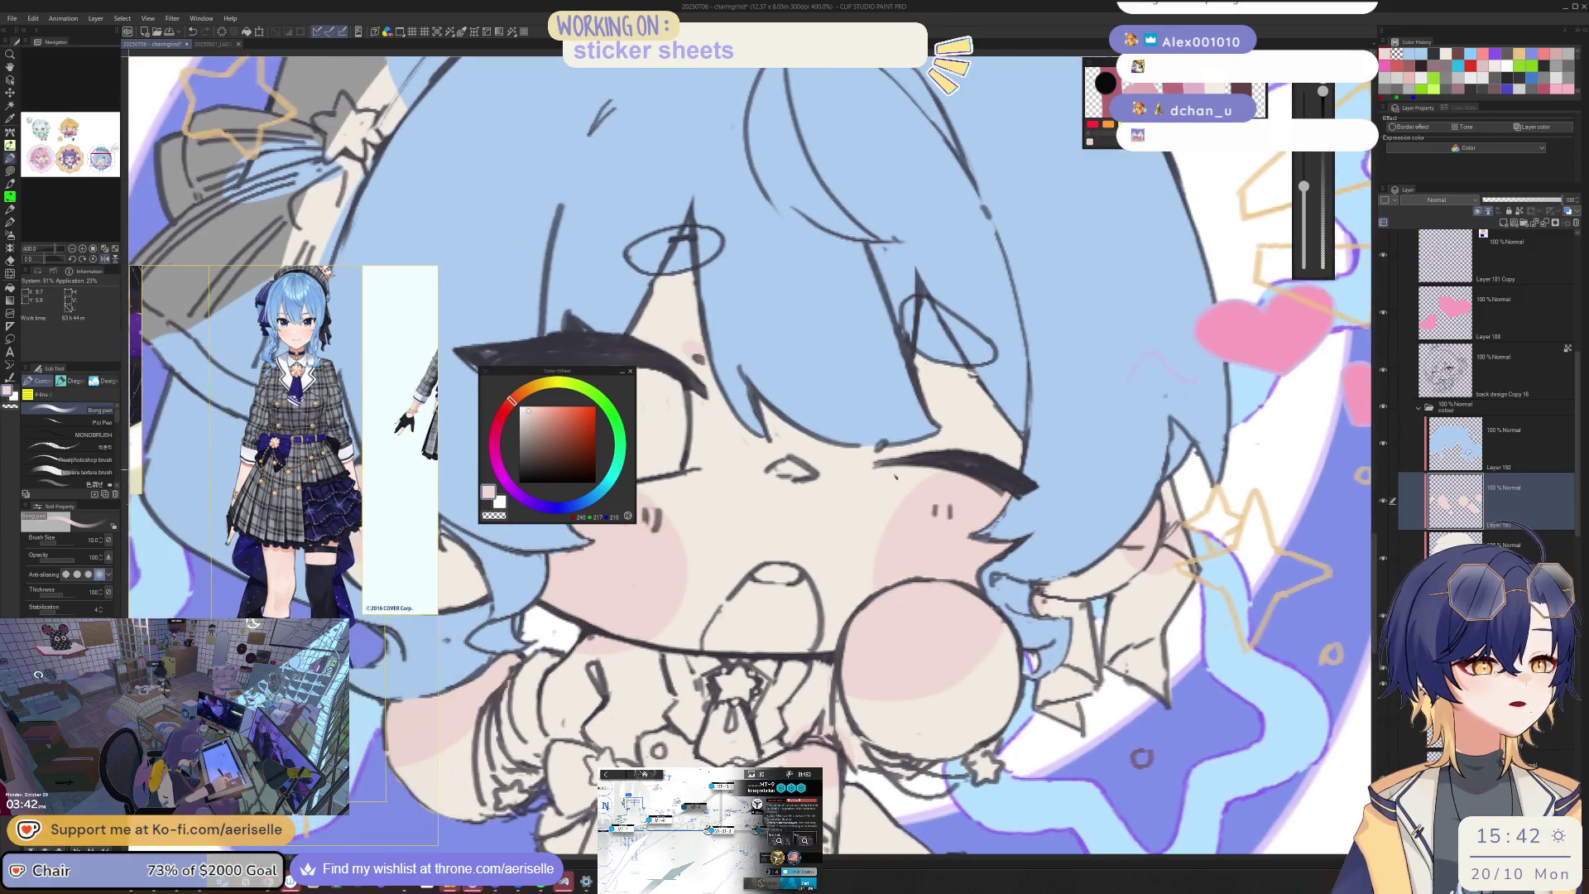
pyautogui.scroll(-5, 883, 447)
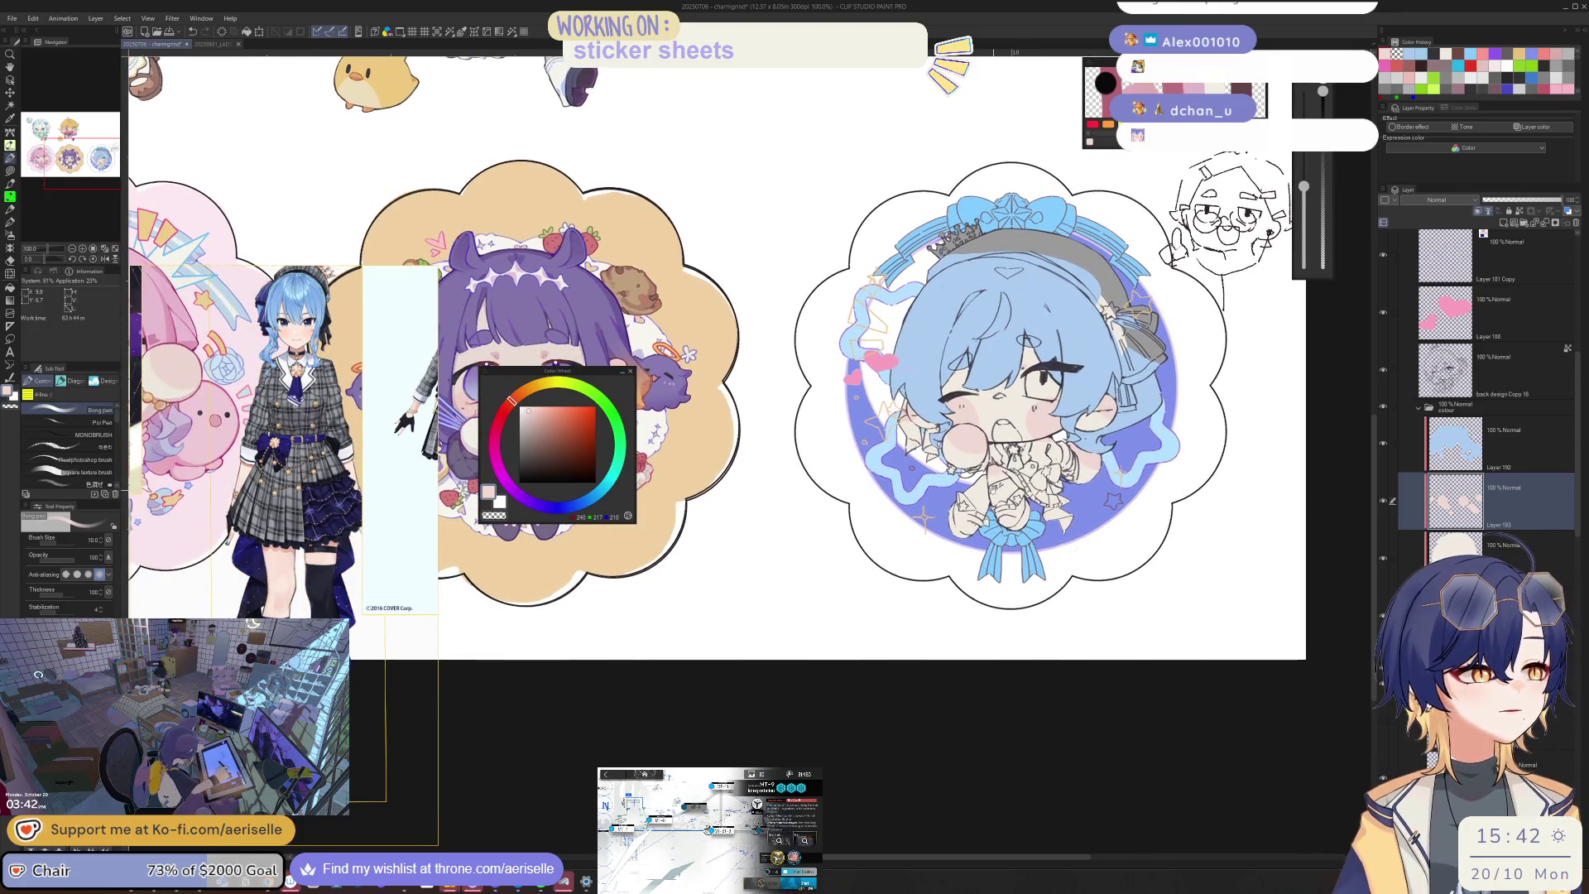
pyautogui.moveTo(828, 373); pyautogui.dragTo(947, 354)
pyautogui.moveTo(745, 372); pyautogui.dragTo(1266, 351)
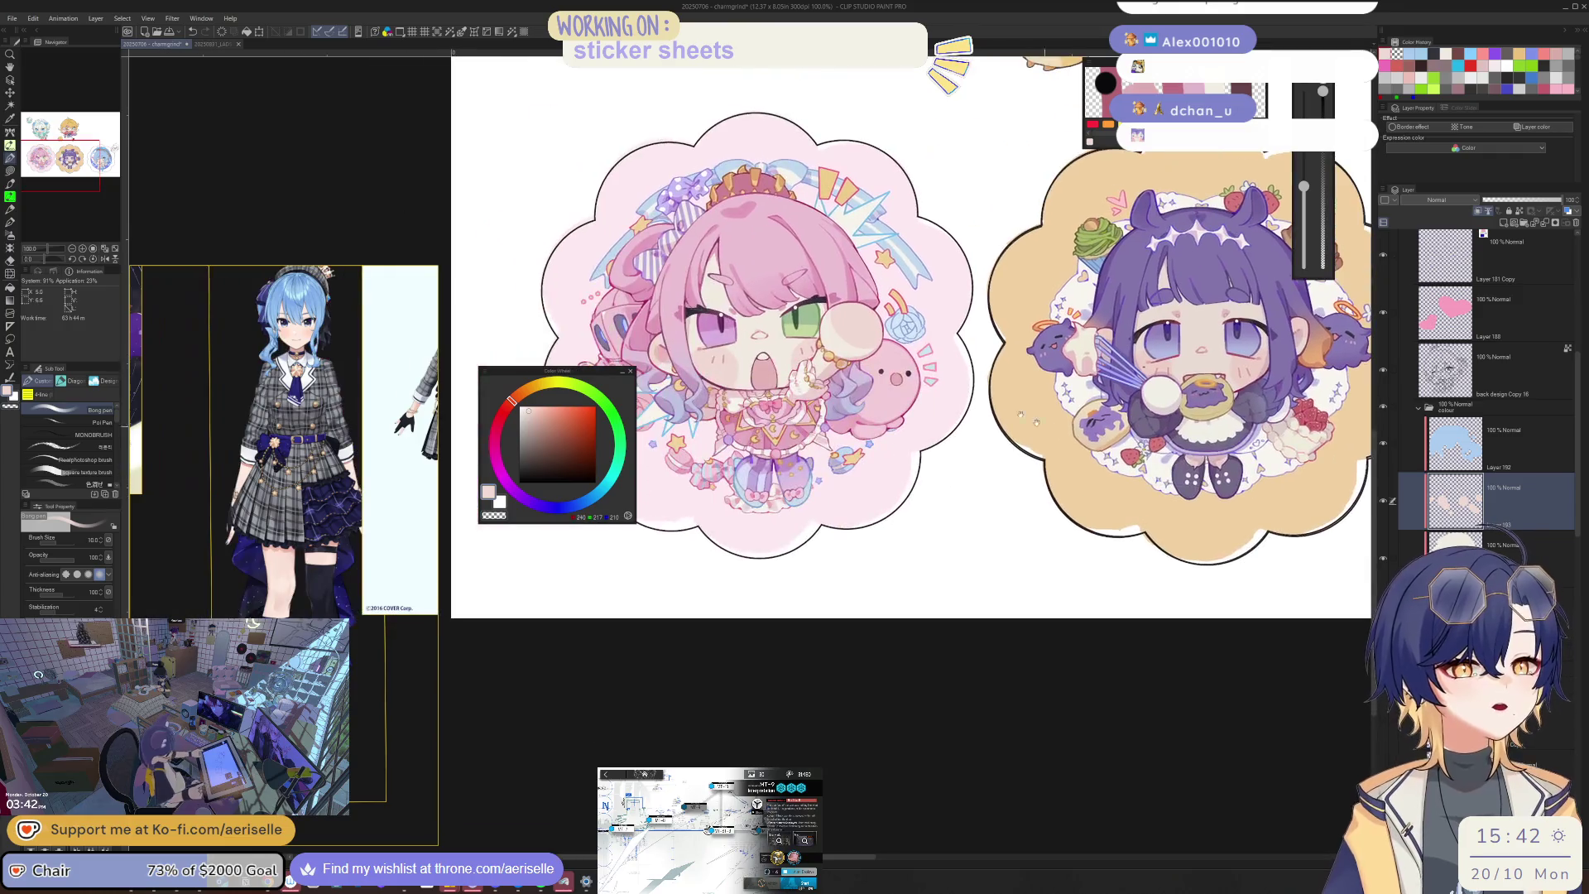
pyautogui.moveTo(1159, 356); pyautogui.dragTo(368, 385)
# Step: Lasso-fill the chibi's open mouth pink on the layer below
pyautogui.click(1449, 546)
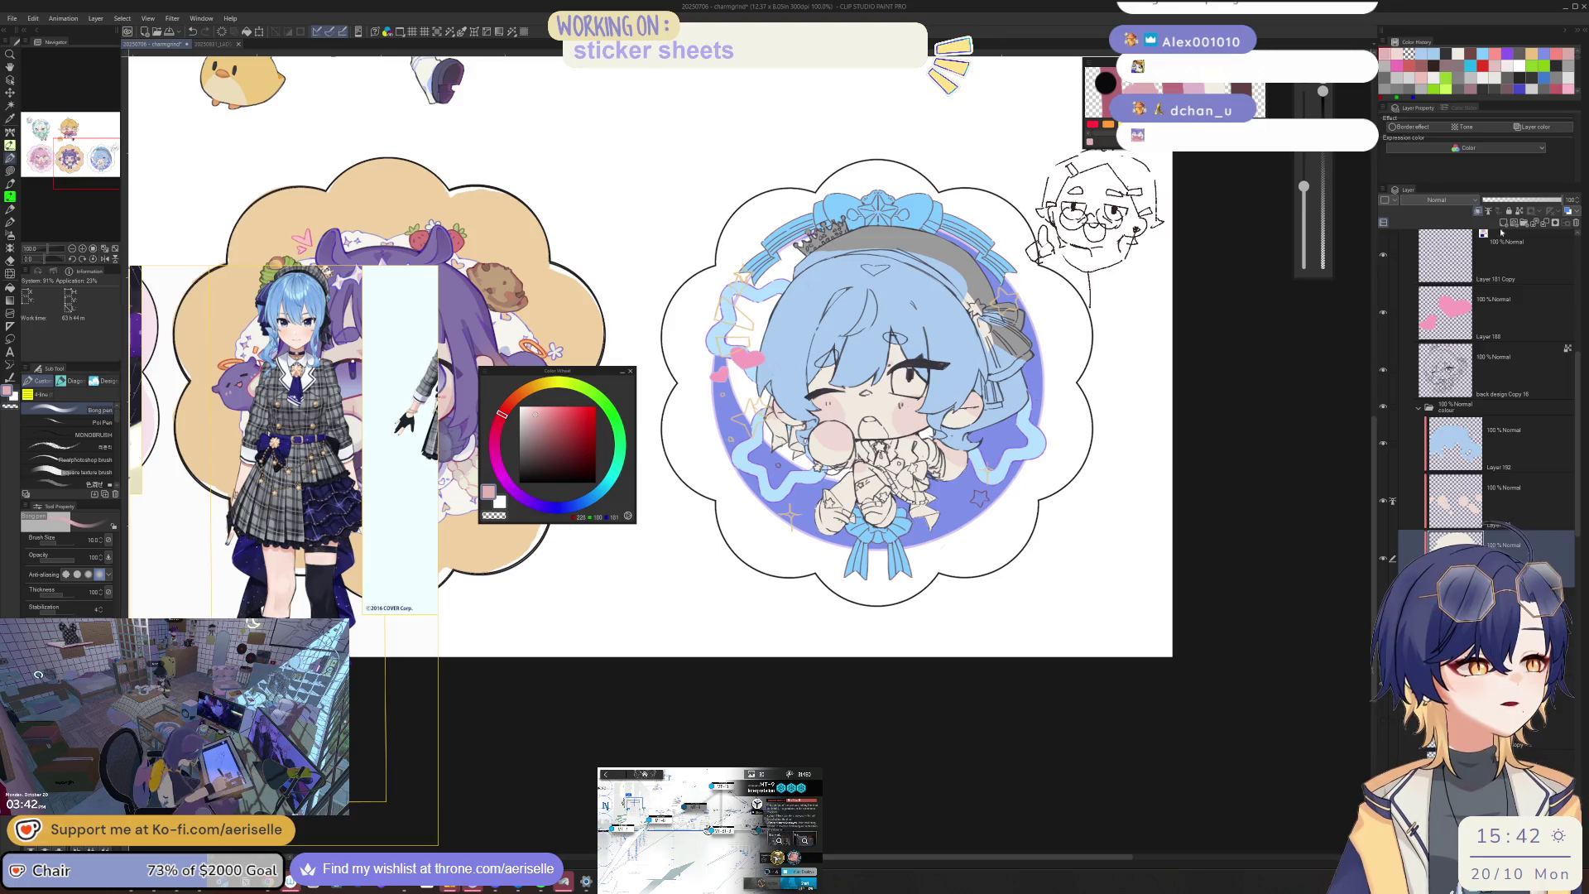
pyautogui.scroll(6, 873, 414)
pyautogui.press('u')
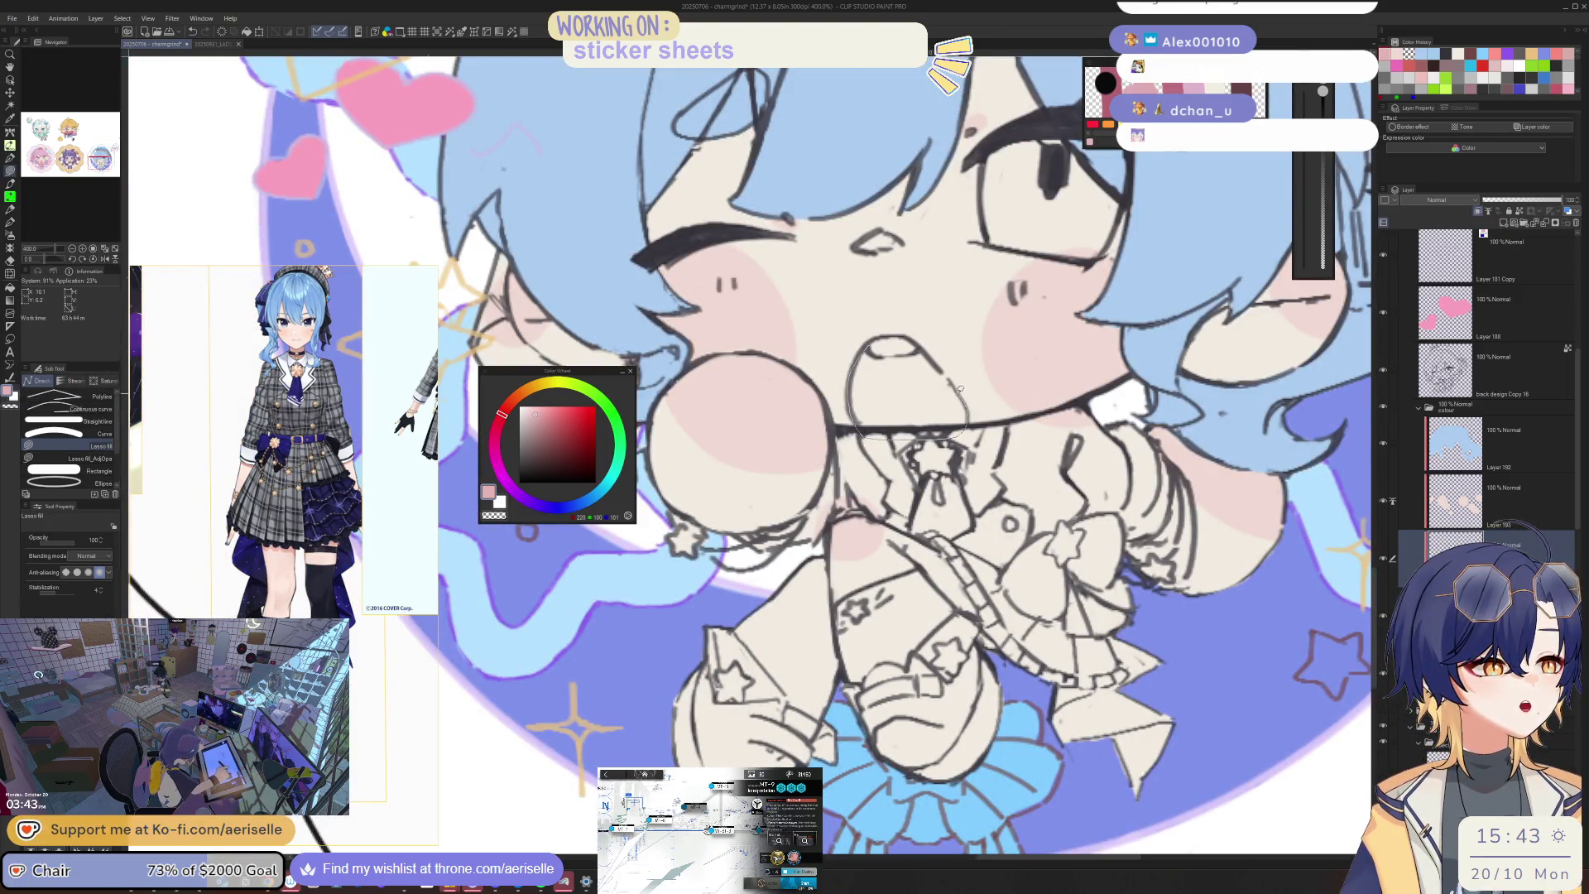
pyautogui.moveTo(920, 342); pyautogui.dragTo(839, 499)
pyautogui.scroll(-4, 847, 509)
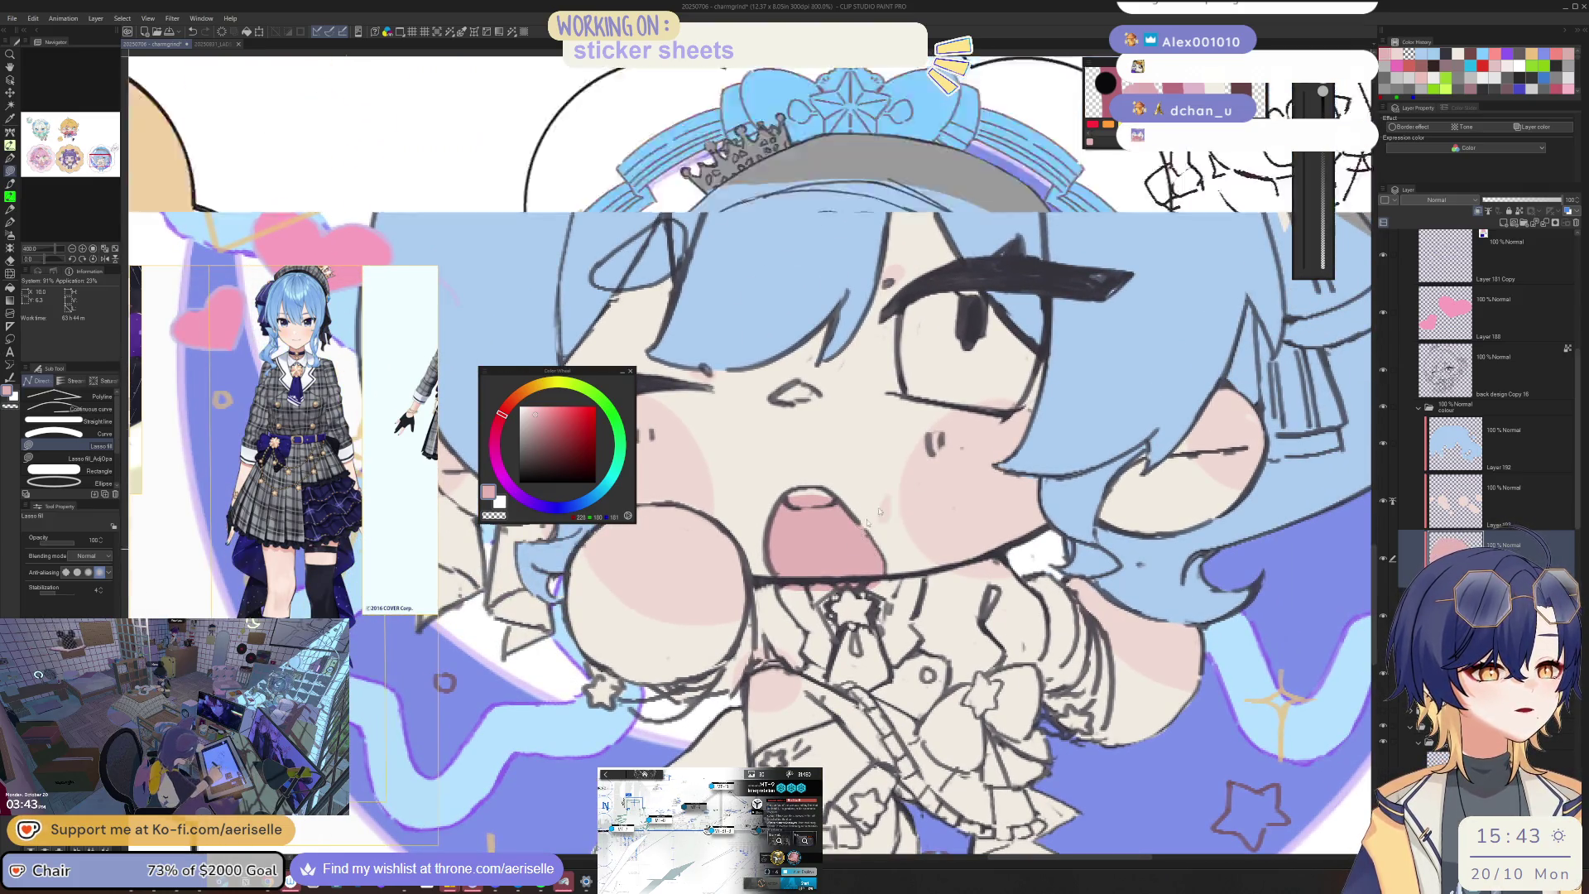
pyautogui.scroll(-3, 1065, 403)
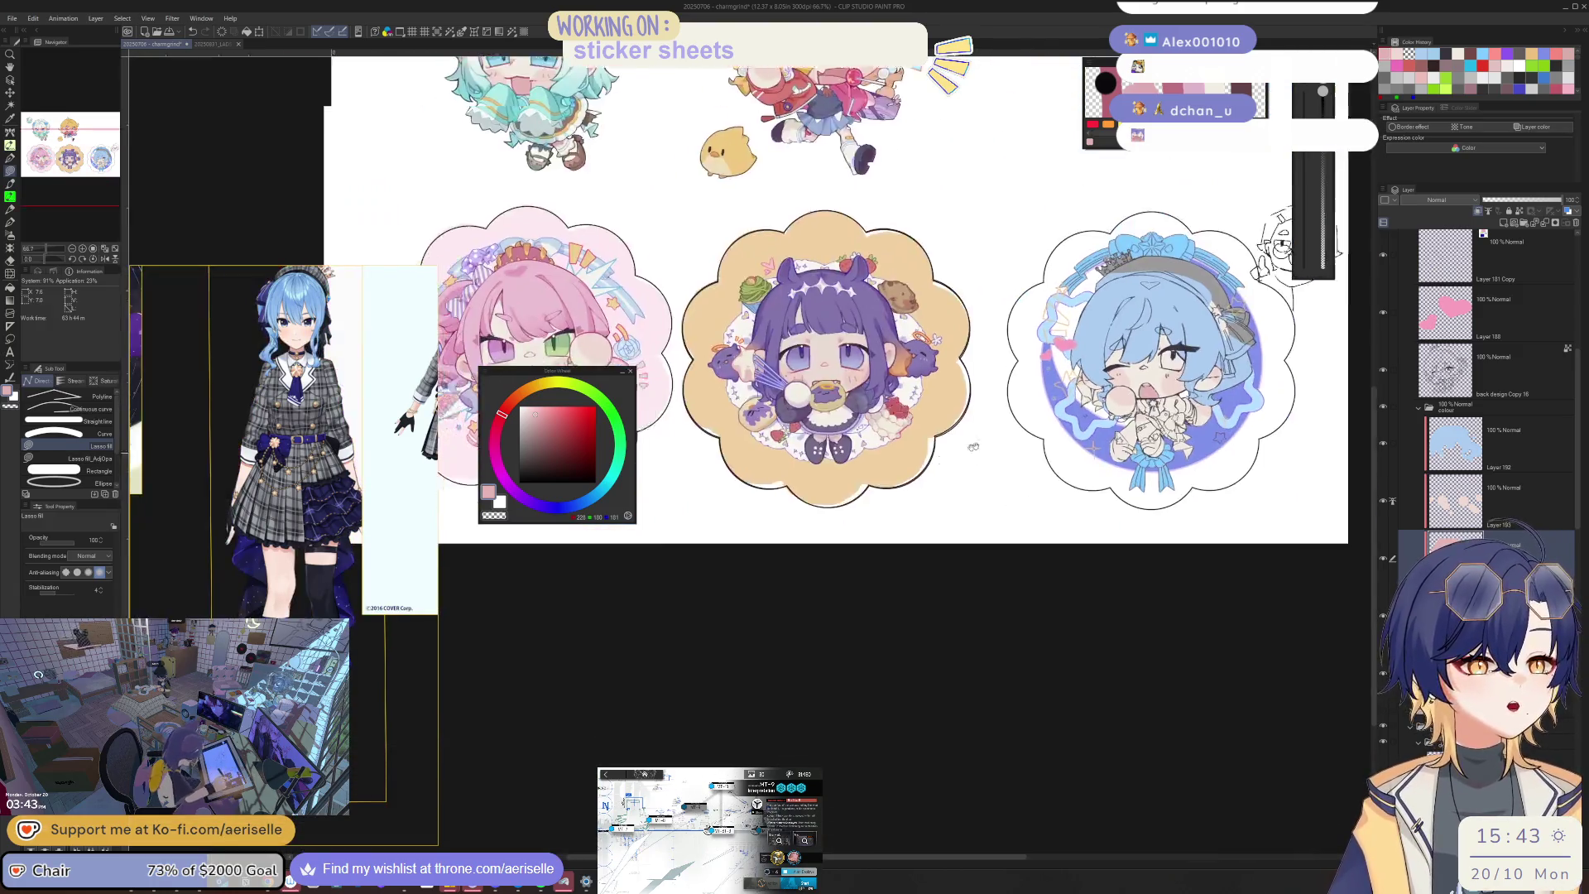
pyautogui.scroll(4, 1067, 418)
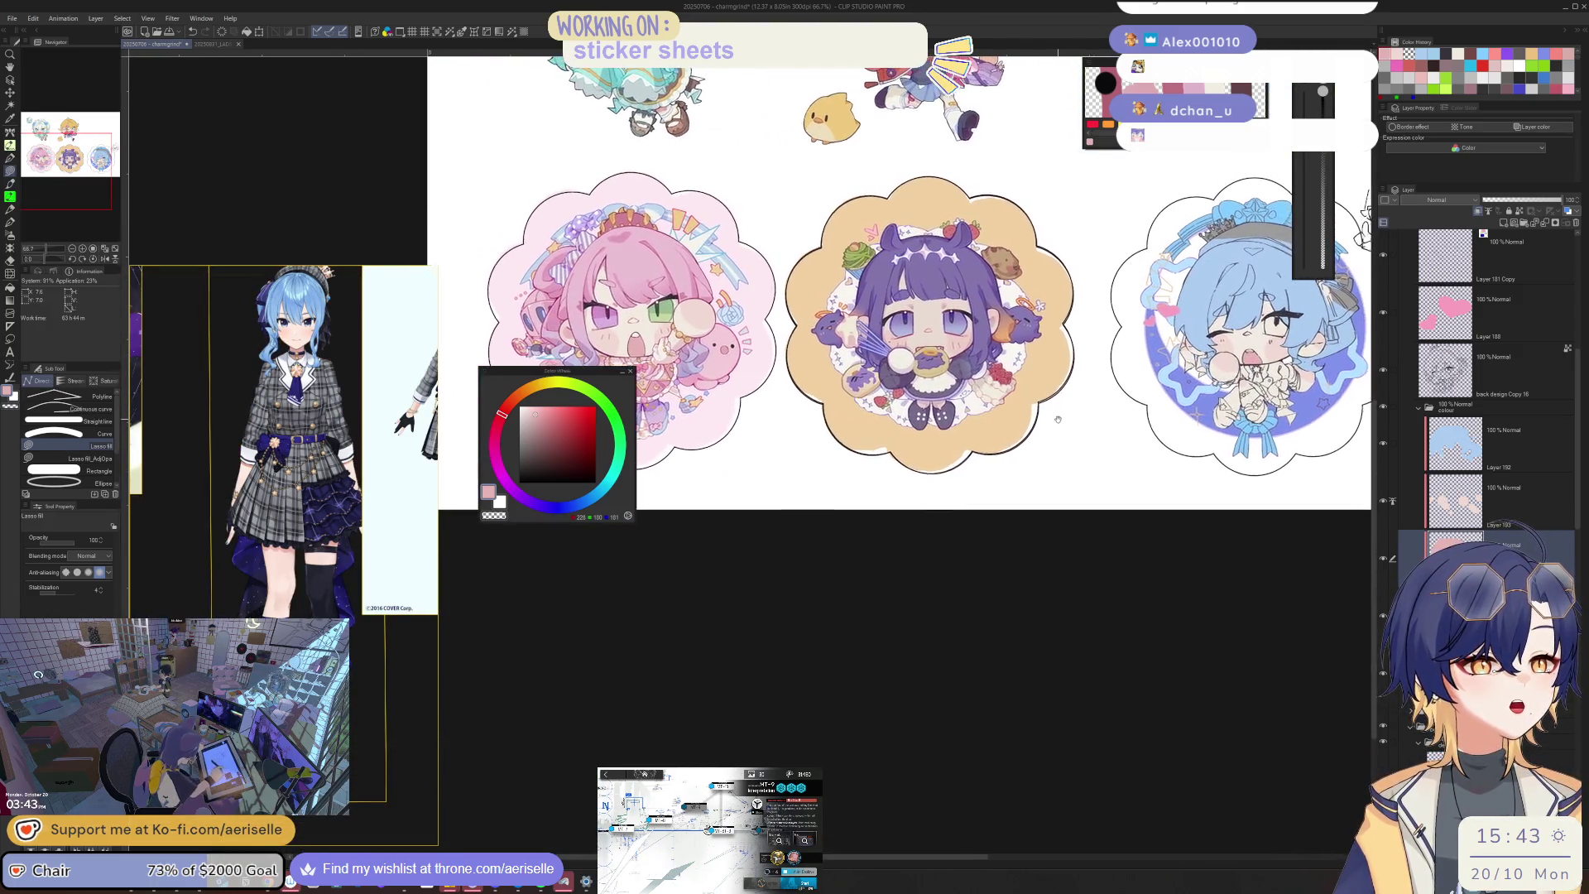
pyautogui.scroll(-1, 882, 412)
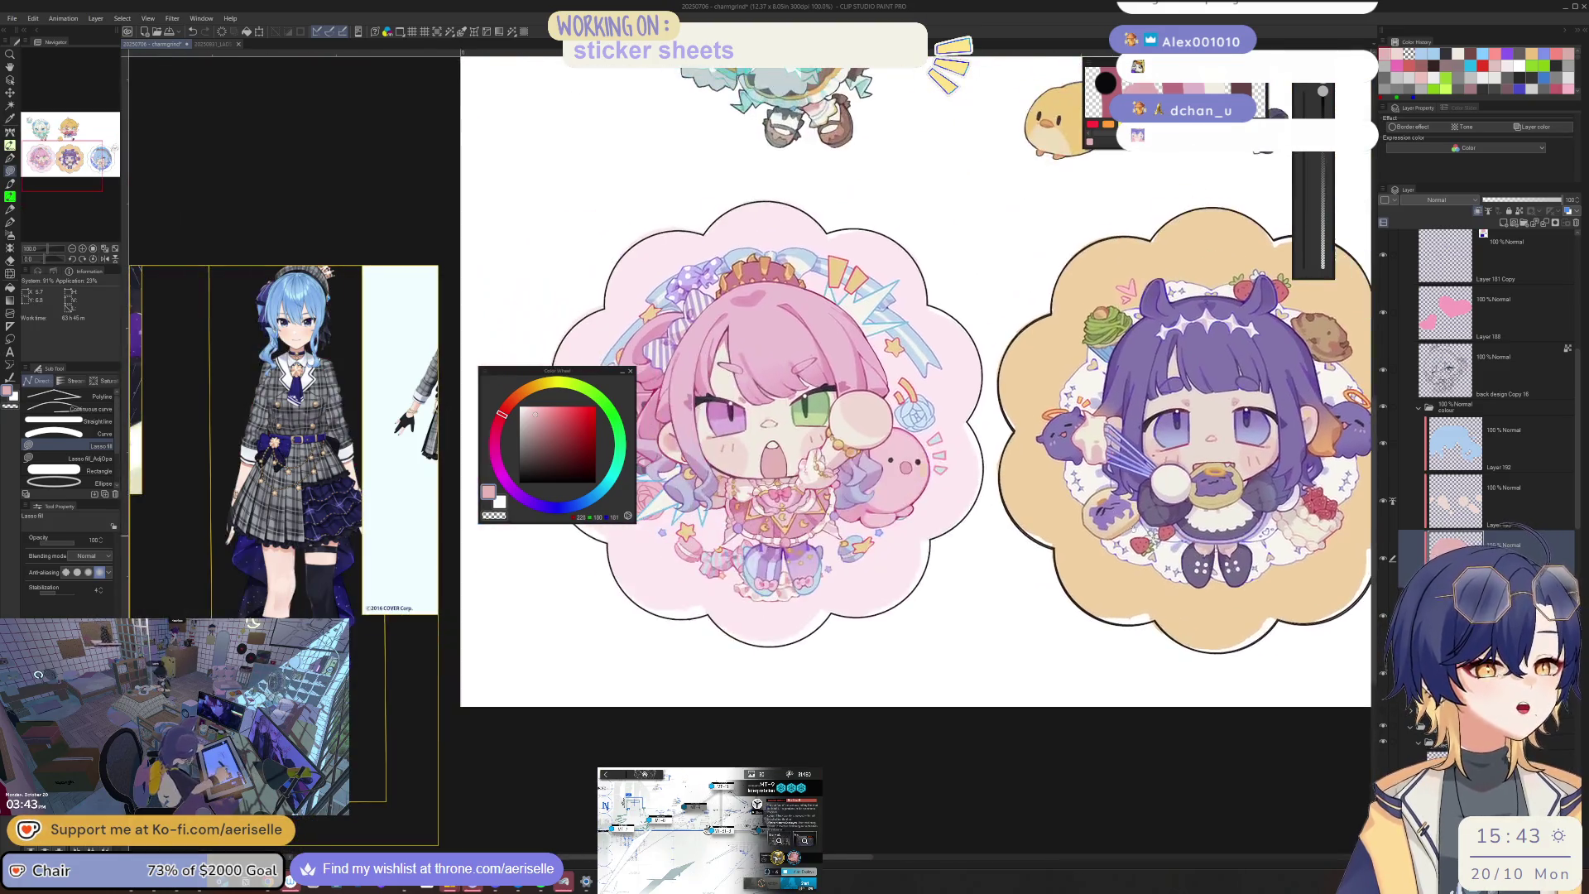
pyautogui.scroll(3, 762, 430)
pyautogui.scroll(-1, 854, 428)
pyautogui.hscroll(6, 1143, 562)
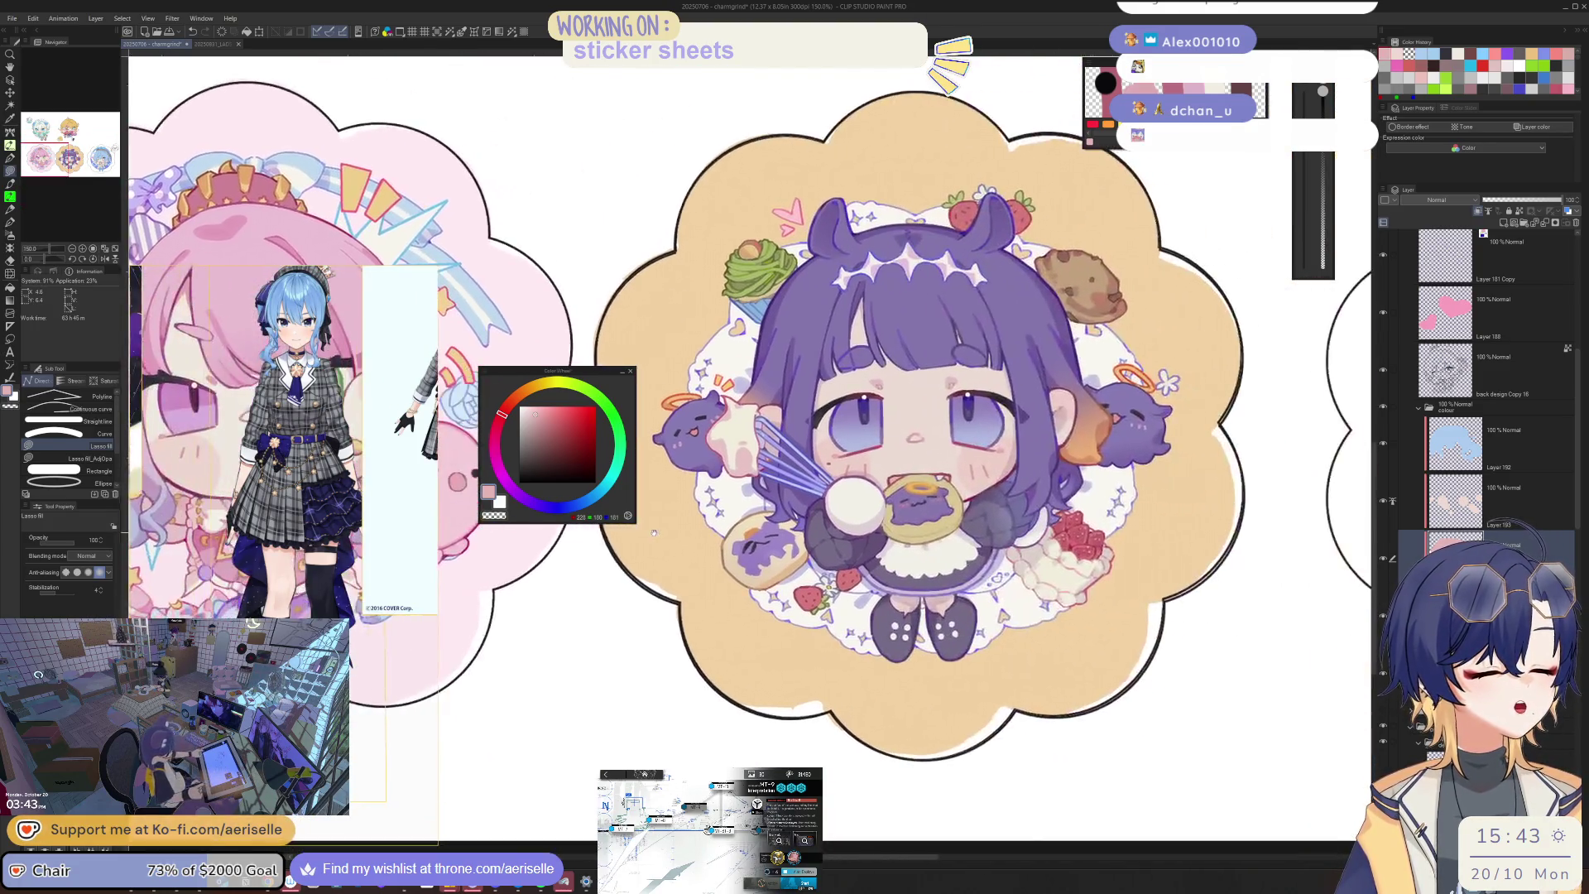
pyautogui.hscroll(3, 1075, 450)
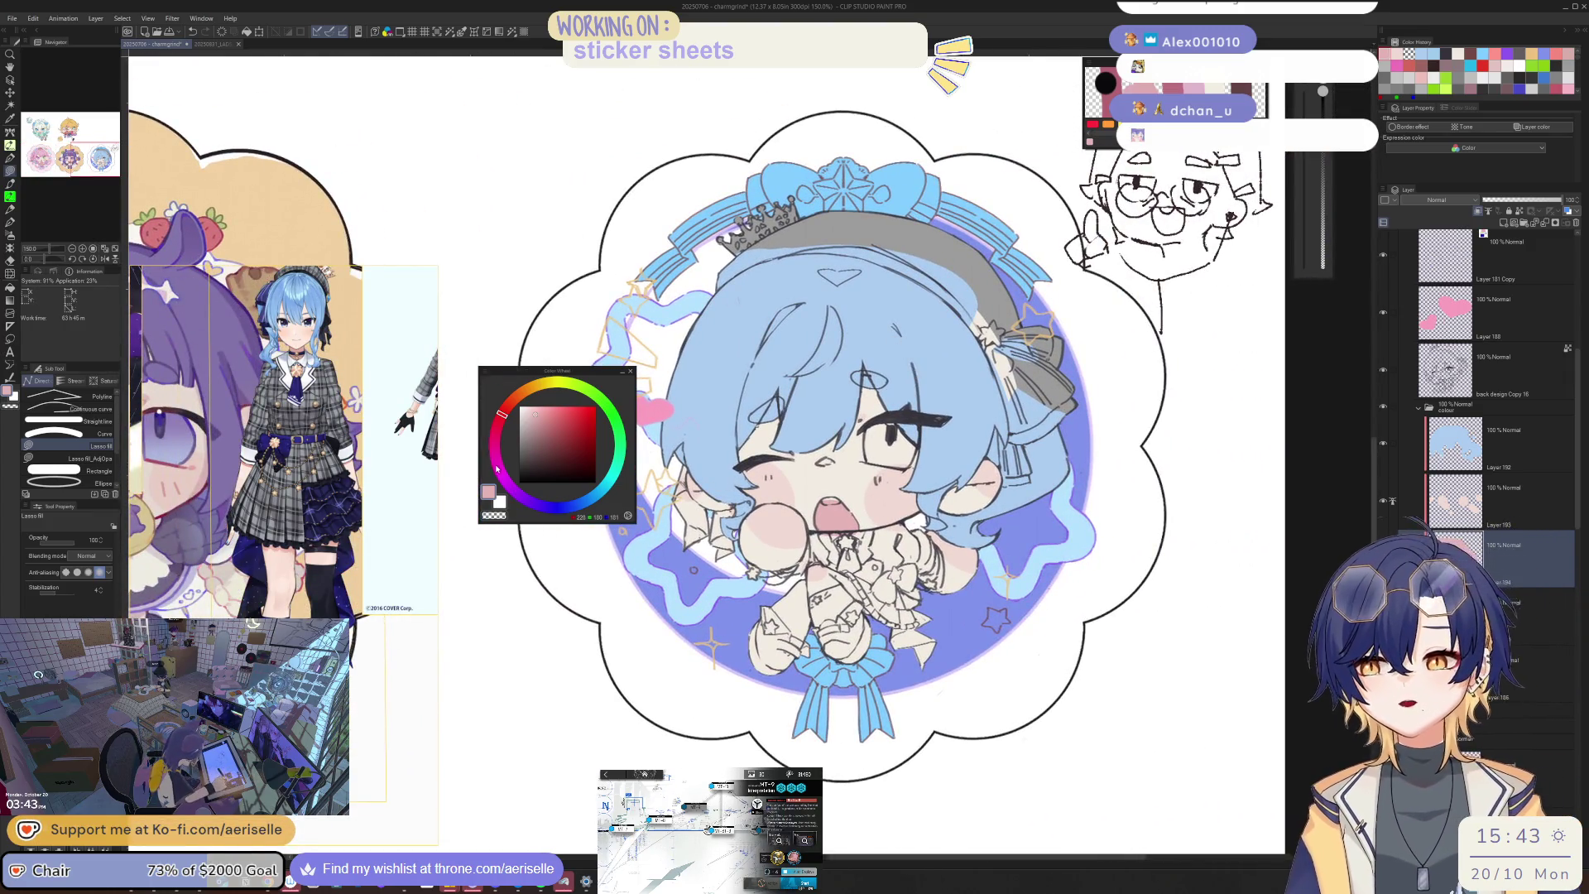
pyautogui.scroll(-5, 327, 407)
pyautogui.scroll(5, 327, 407)
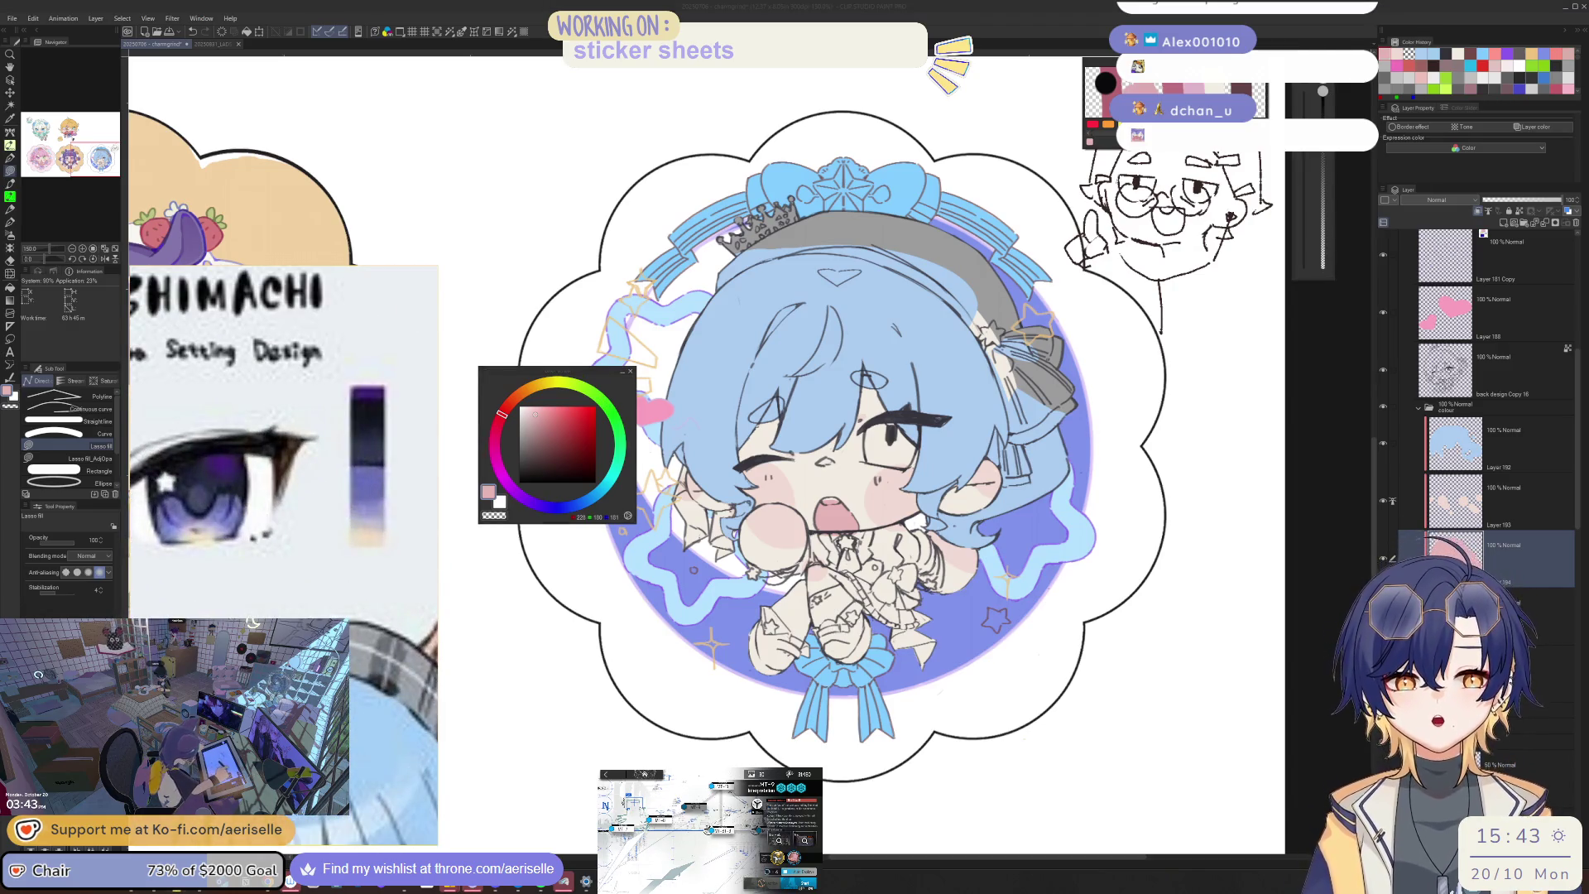
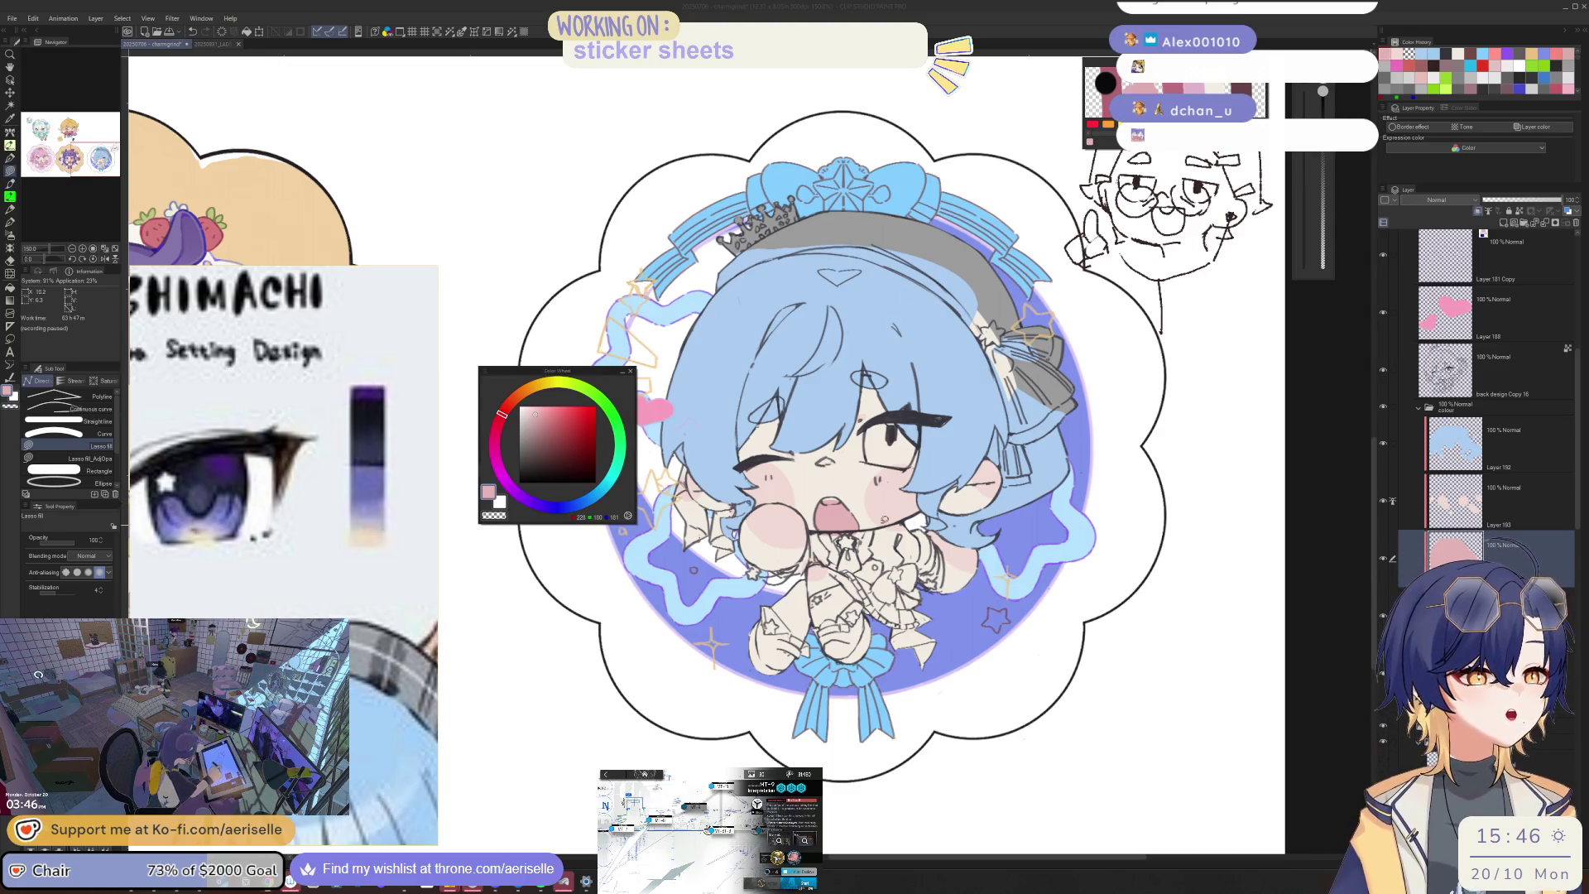
# Step: Zoom to the face and fill the open eye's iris with a muted purple using a freehand selection
pyautogui.scroll(2, 857, 505)
pyautogui.scroll(1, 857, 505)
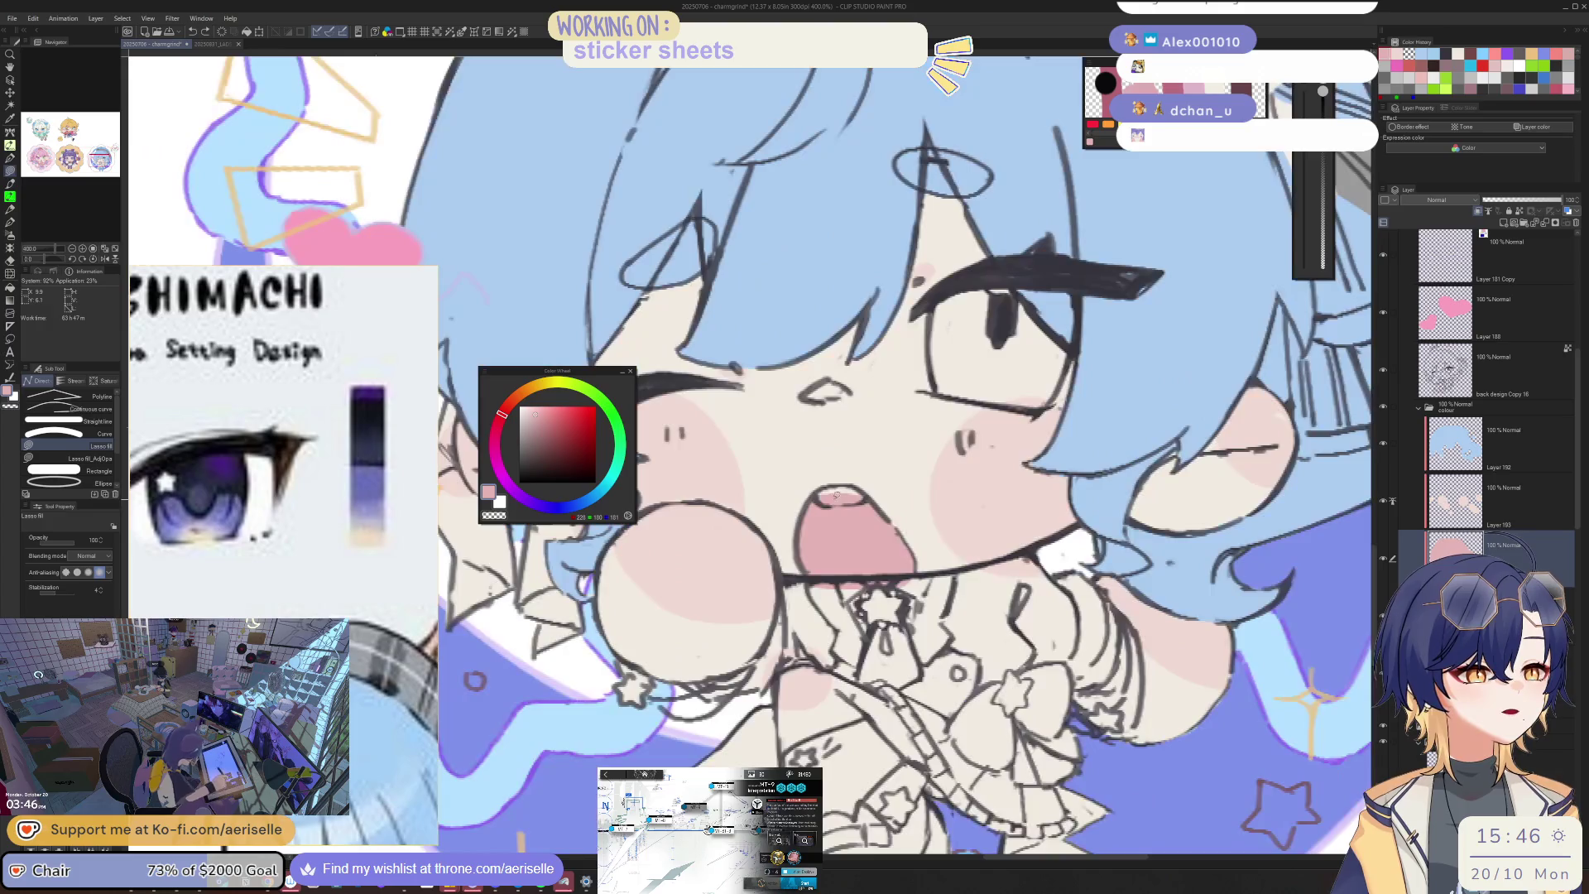
pyautogui.scroll(-5, 860, 506)
pyautogui.scroll(4, 907, 474)
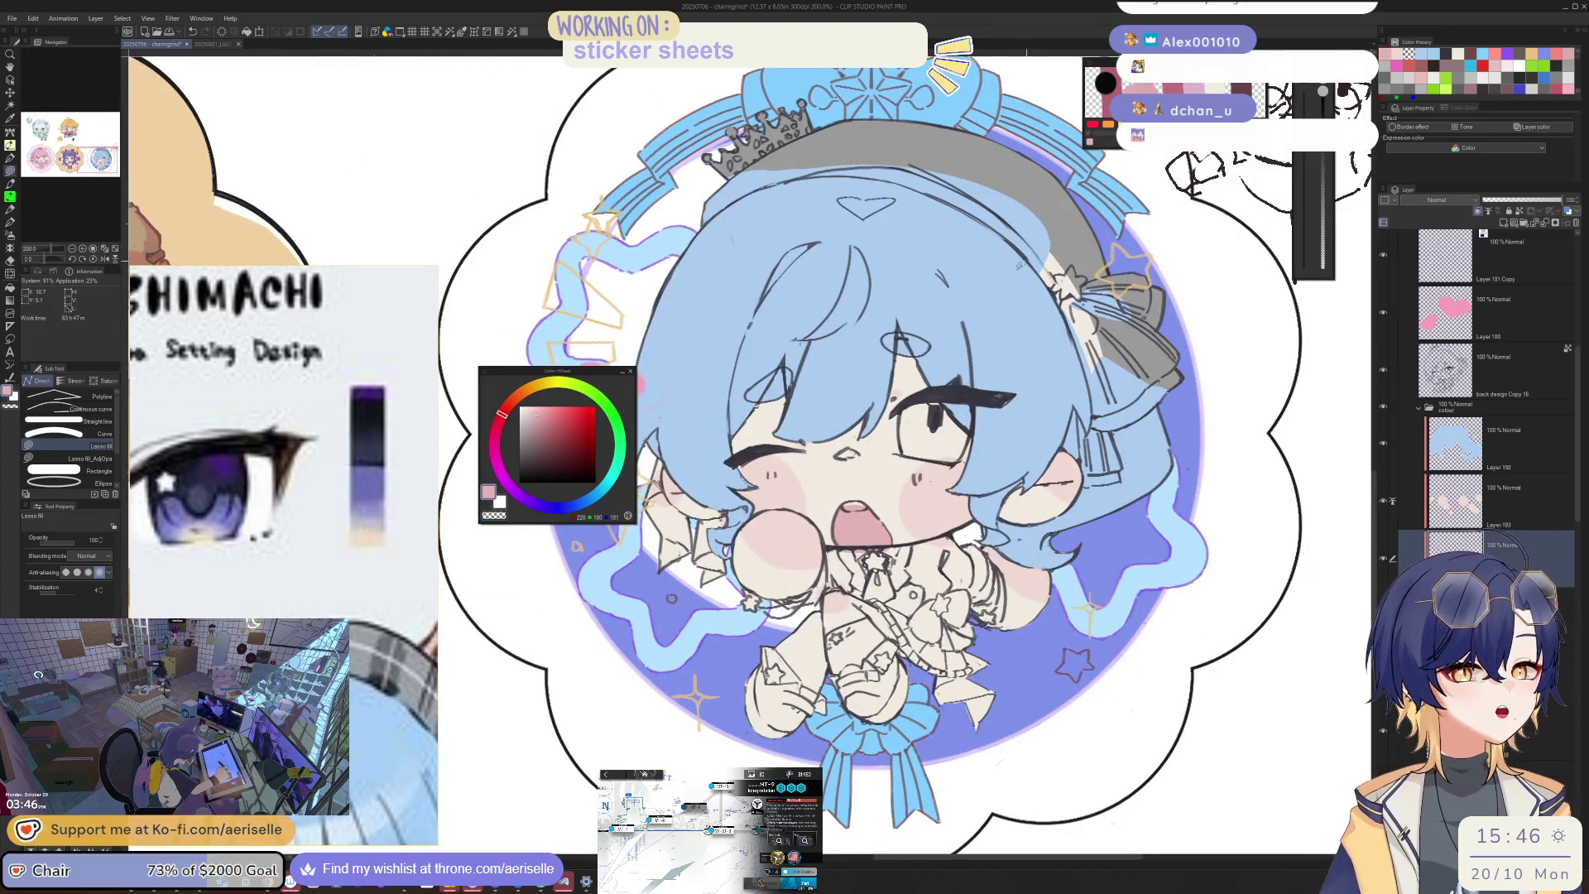
pyautogui.scroll(2, 981, 456)
pyautogui.moveTo(982, 457); pyautogui.dragTo(977, 494)
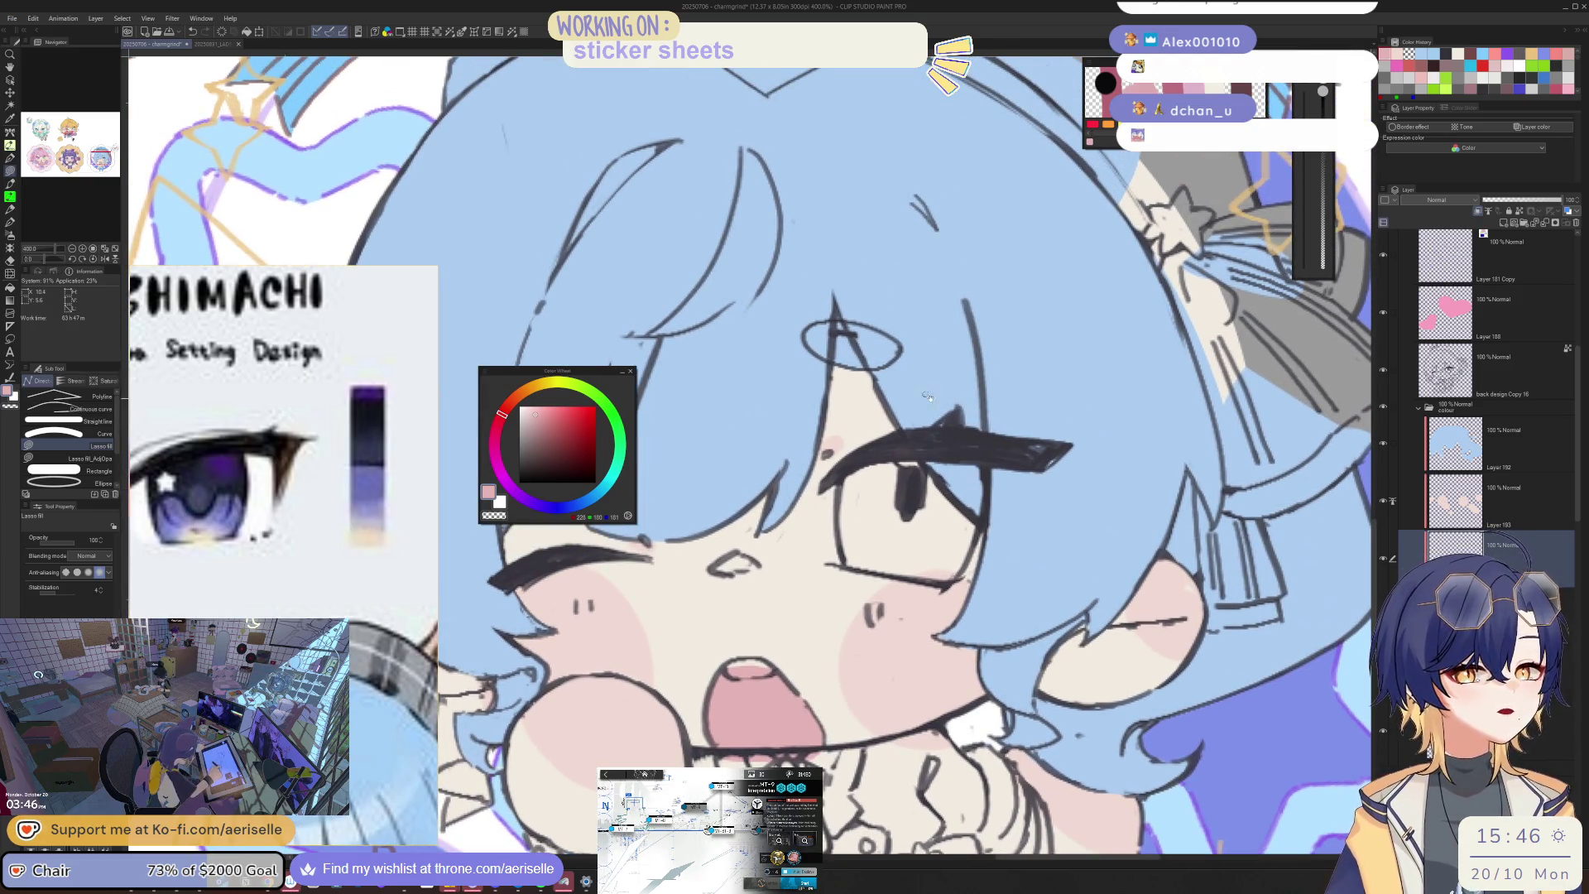
pyautogui.click(540, 507)
pyautogui.click(538, 430)
pyautogui.press('m')
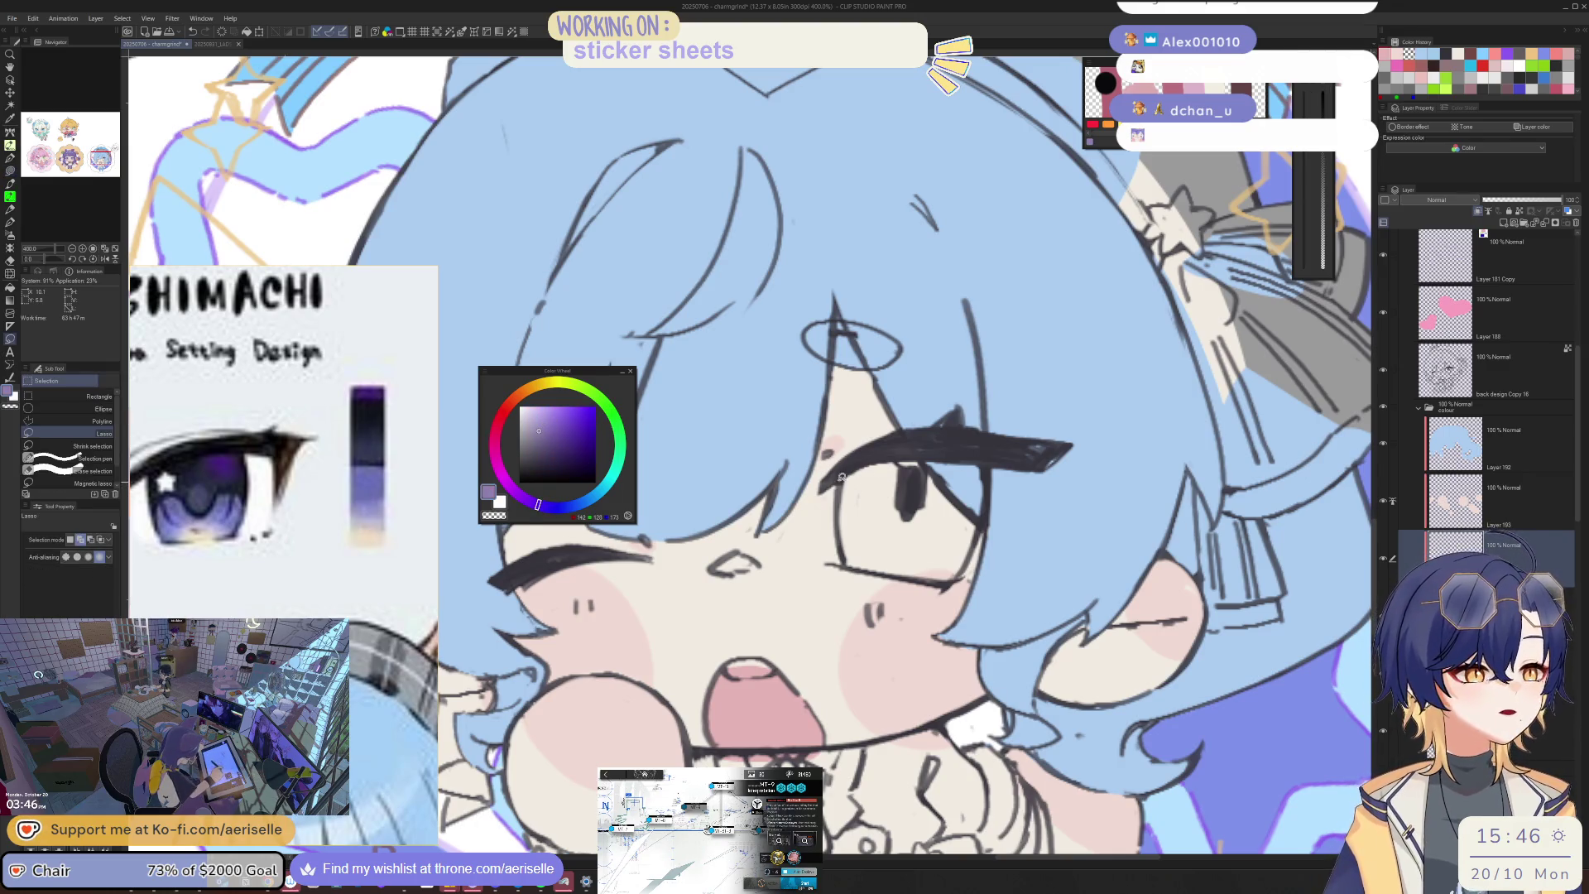
pyautogui.moveTo(838, 516)
pyautogui.mouseDown()
pyautogui.moveTo(847, 560)
pyautogui.moveTo(913, 571)
pyautogui.moveTo(968, 451)
pyautogui.moveTo(846, 478)
pyautogui.mouseUp()
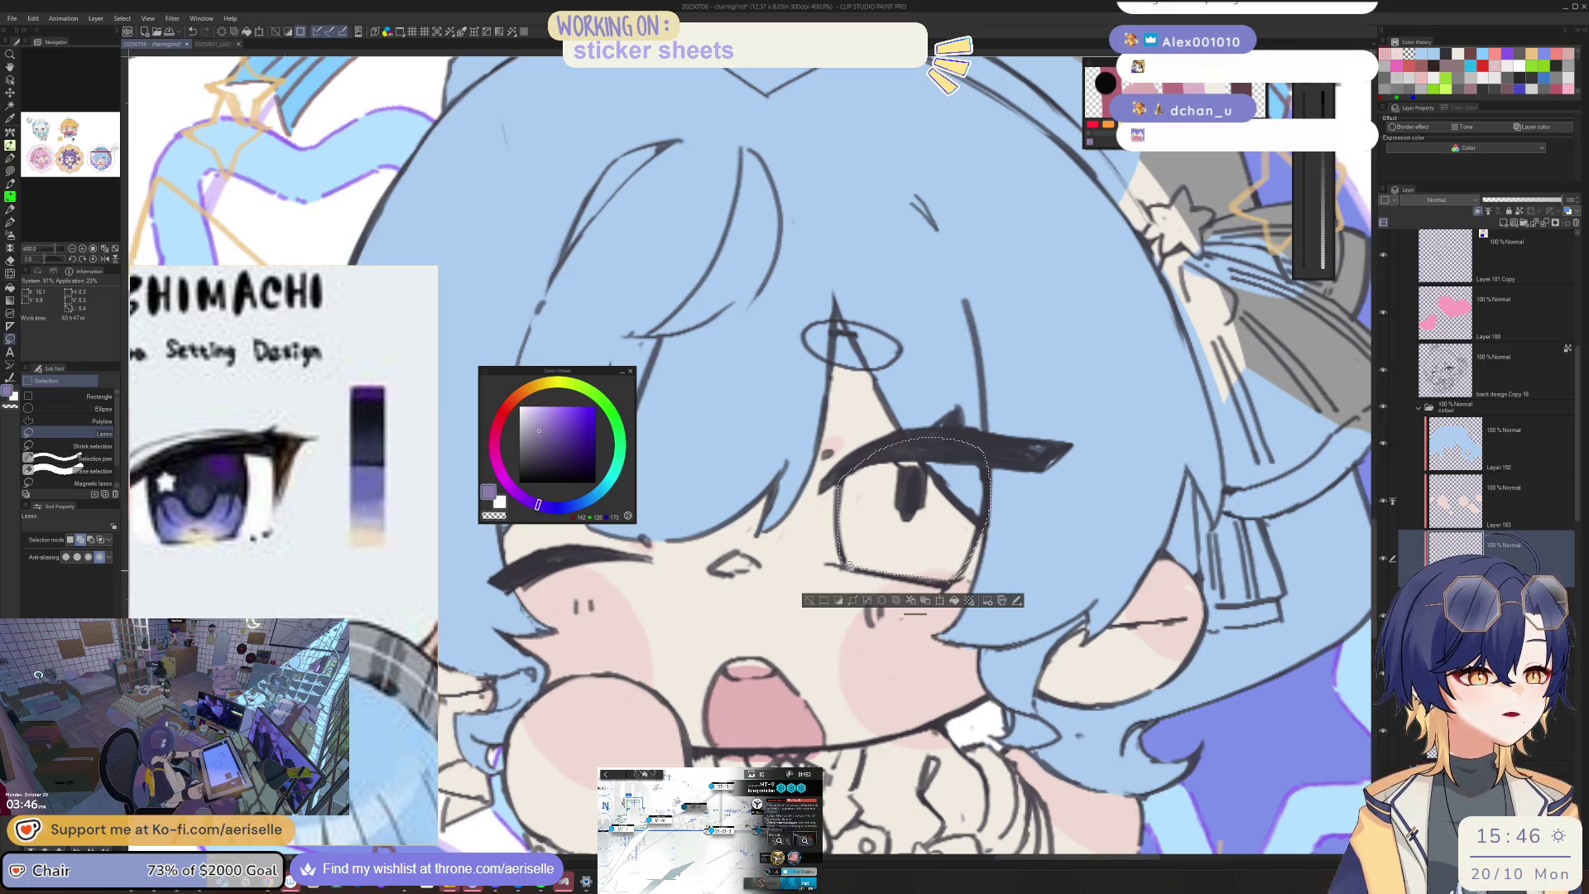
pyautogui.click(954, 600)
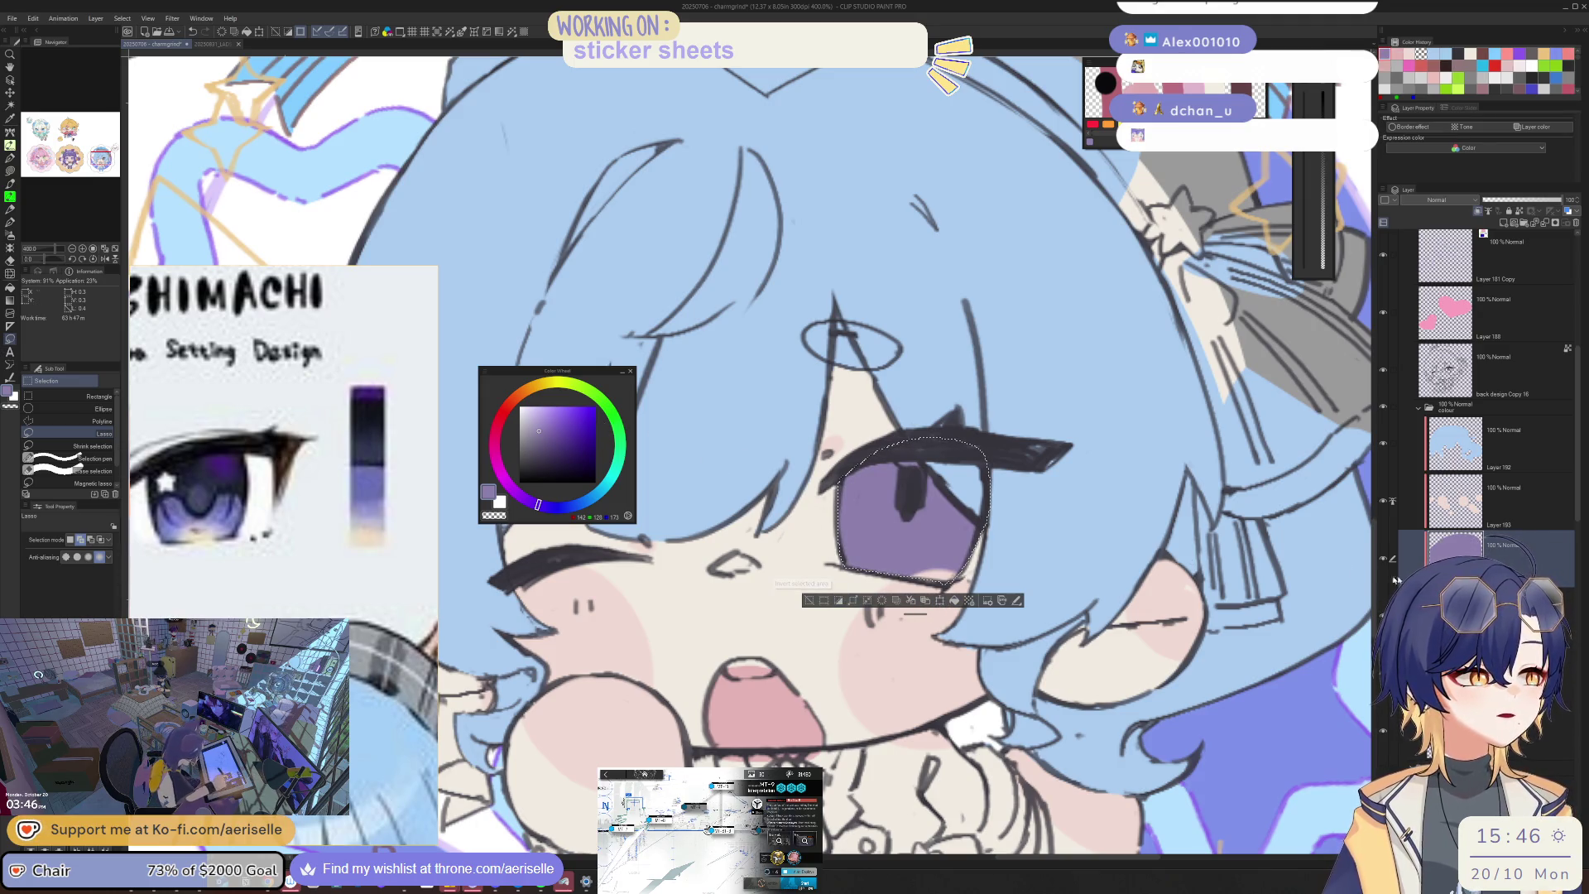
# Step: Move the purple iris layer up the stack and raise its saturation slightly
pyautogui.hotkey('ctrl', ']')
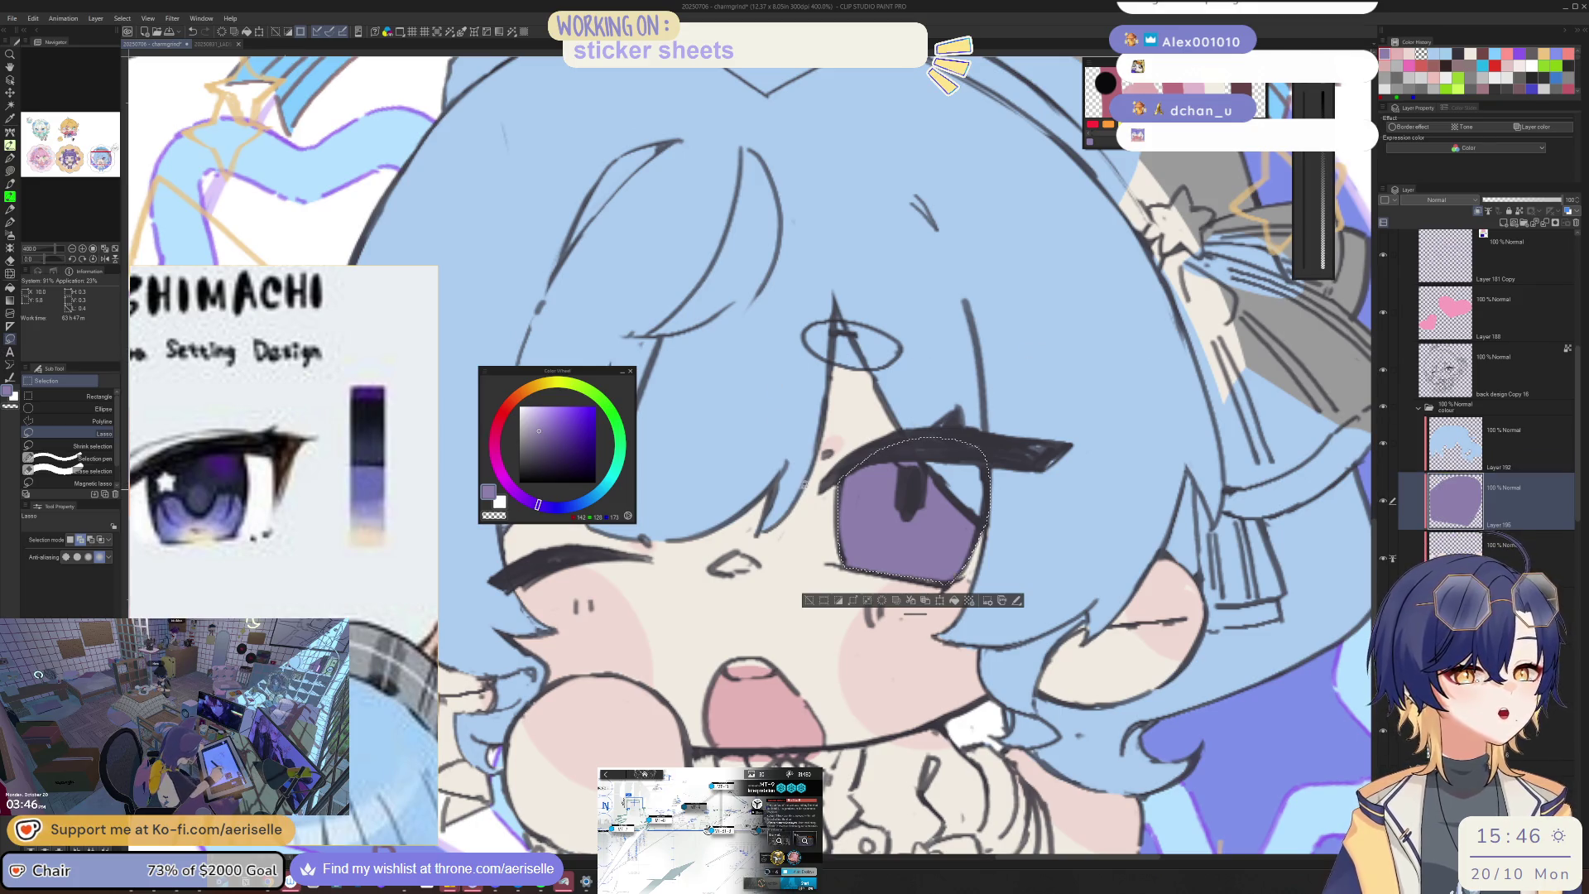
pyautogui.hotkey('ctrl', 'u')
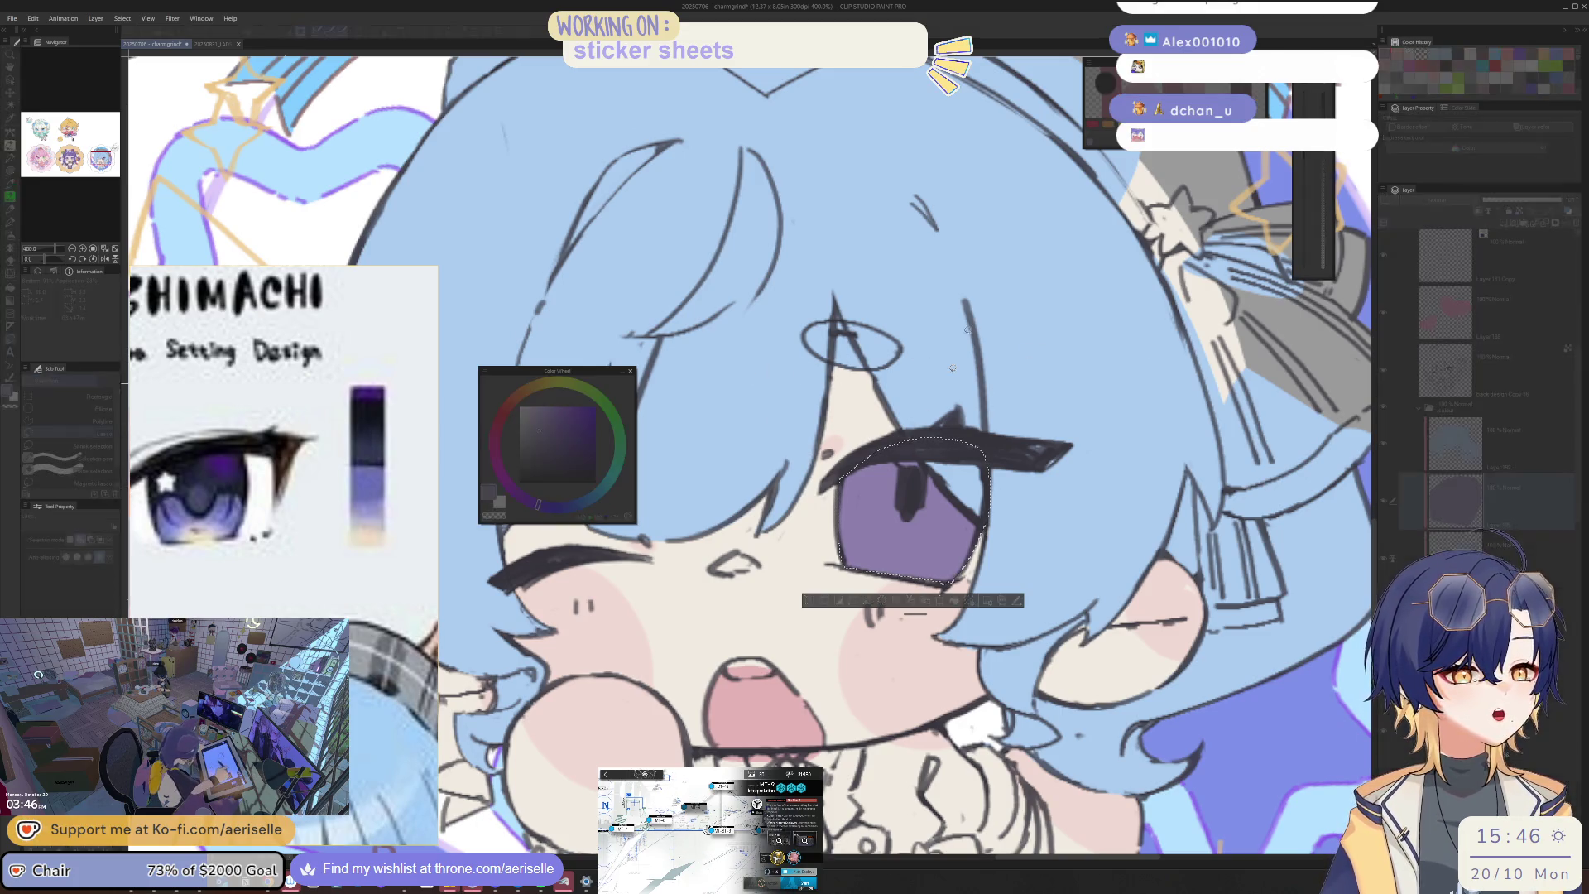
pyautogui.moveTo(1123, 575); pyautogui.dragTo(1130, 572)
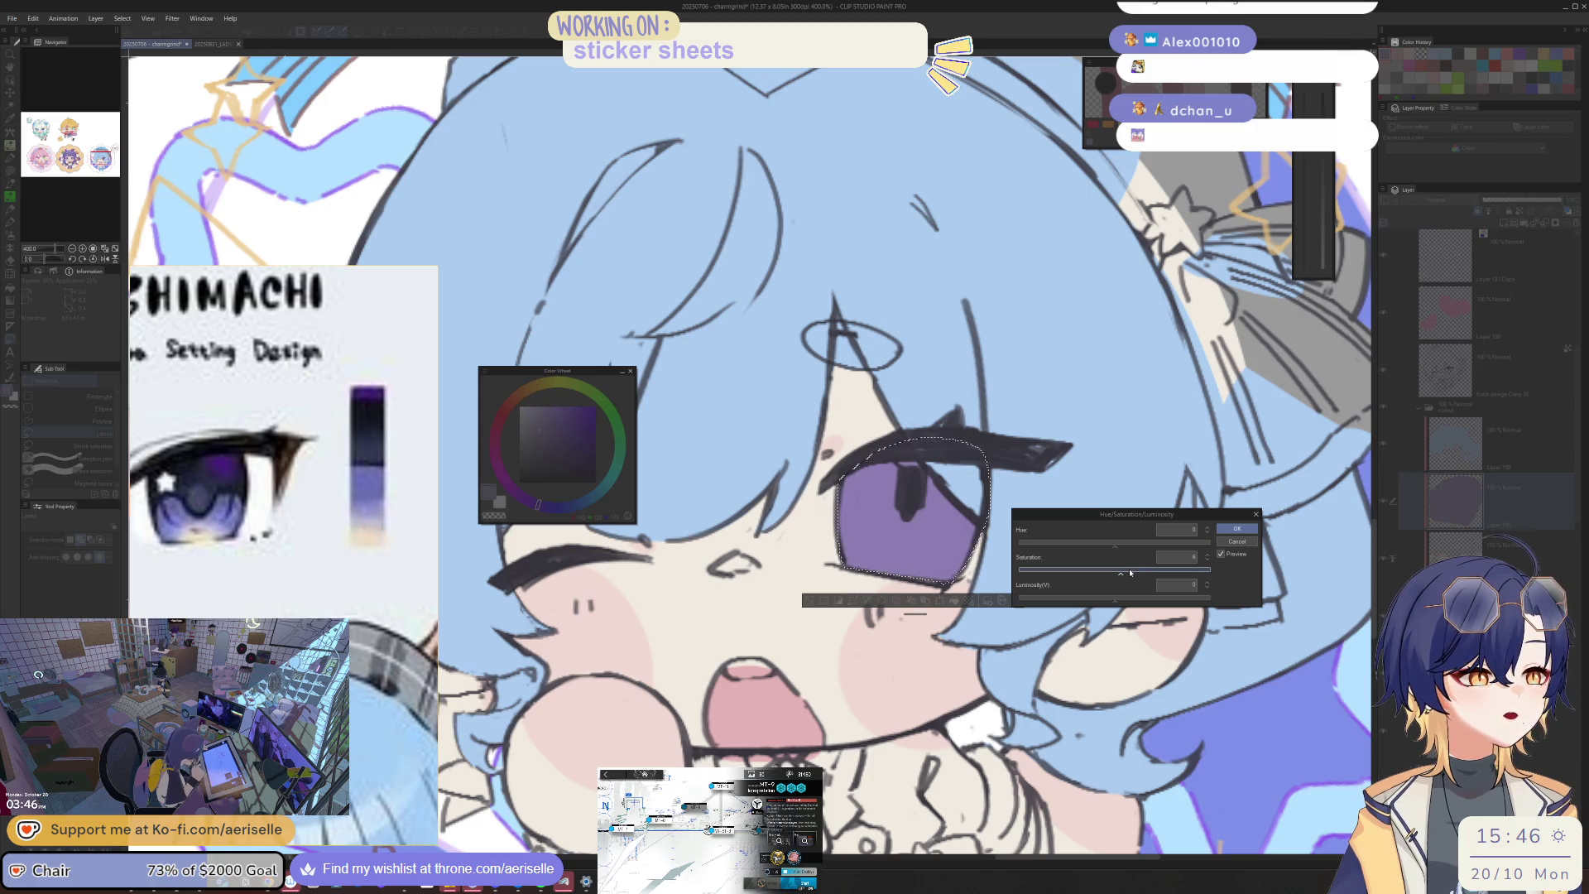
pyautogui.click(1236, 530)
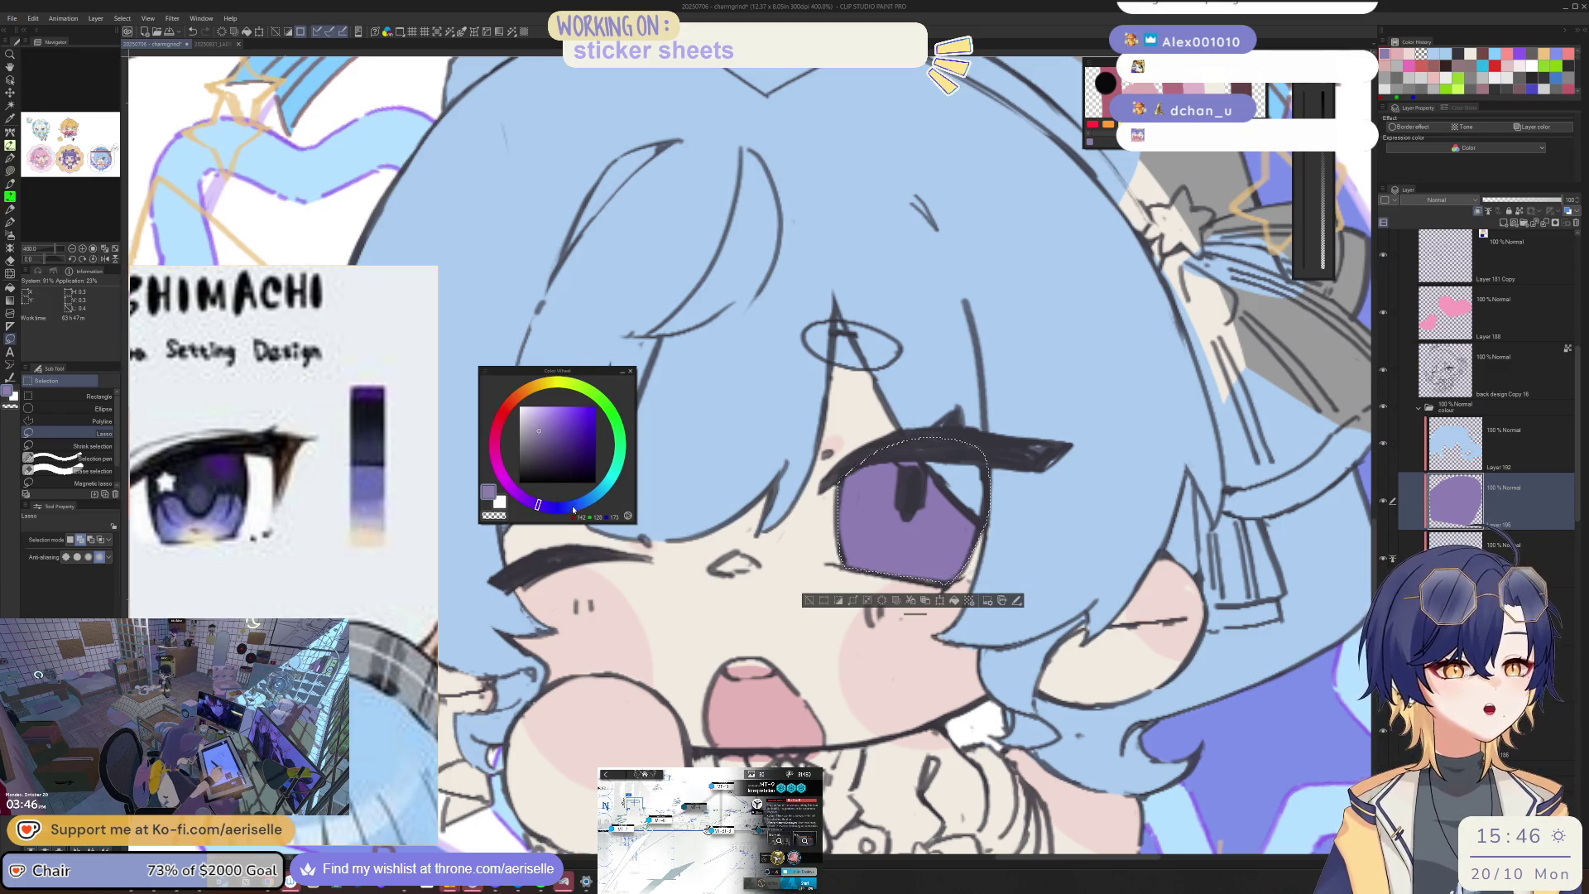
# Step: Shift the paint colour to a pale blue-violet lavender and switch to the pen
pyautogui.moveTo(560, 510); pyautogui.dragTo(539, 505)
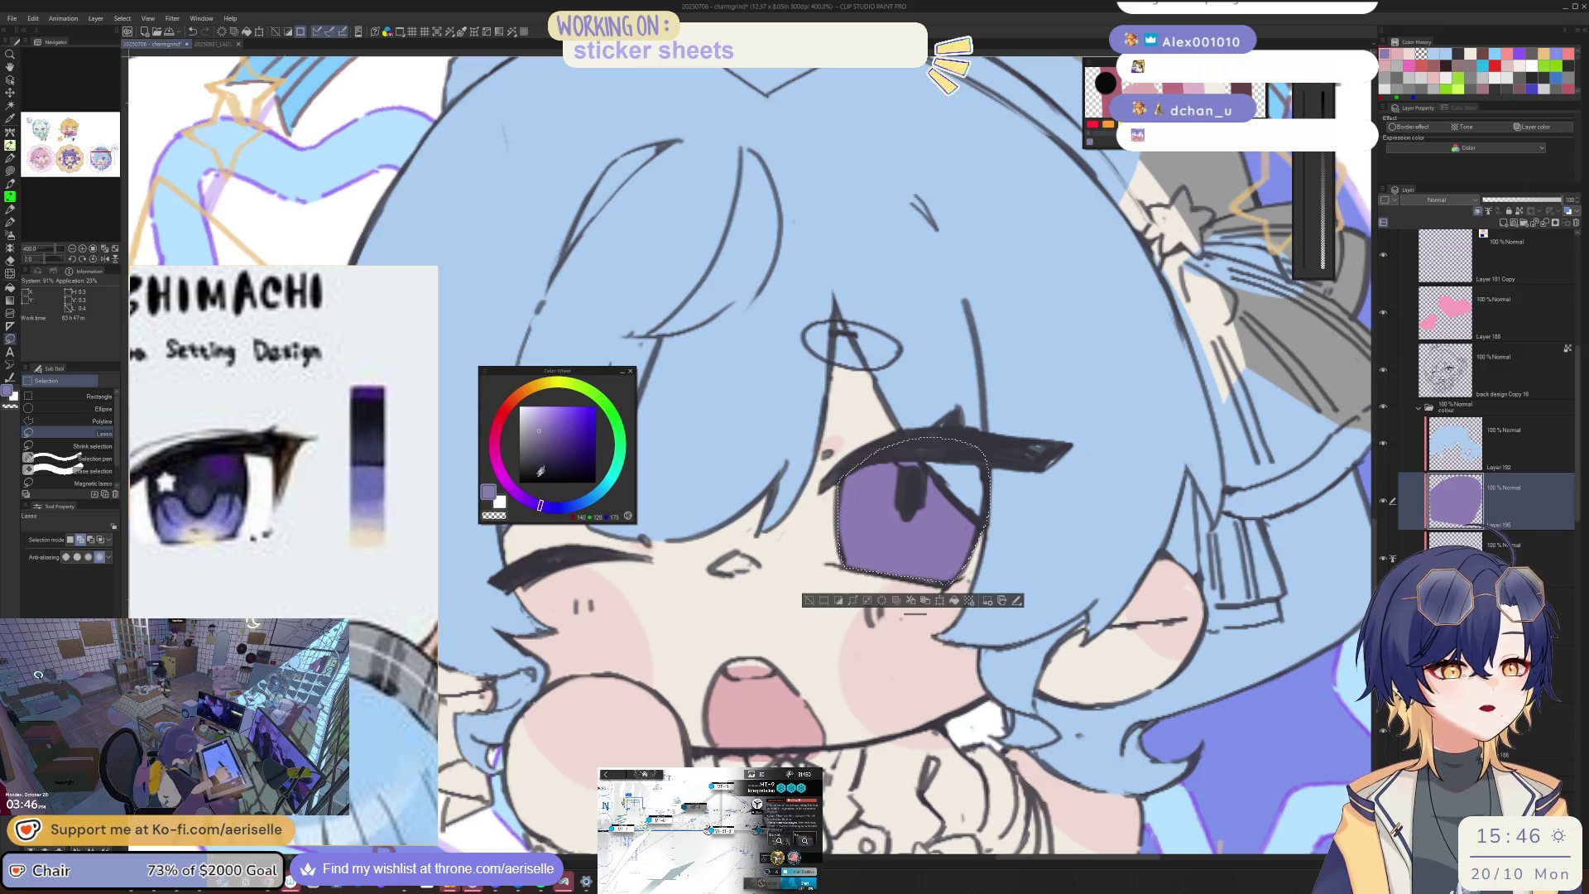
pyautogui.click(551, 495)
pyautogui.moveTo(541, 427); pyautogui.dragTo(539, 415)
pyautogui.click(557, 503)
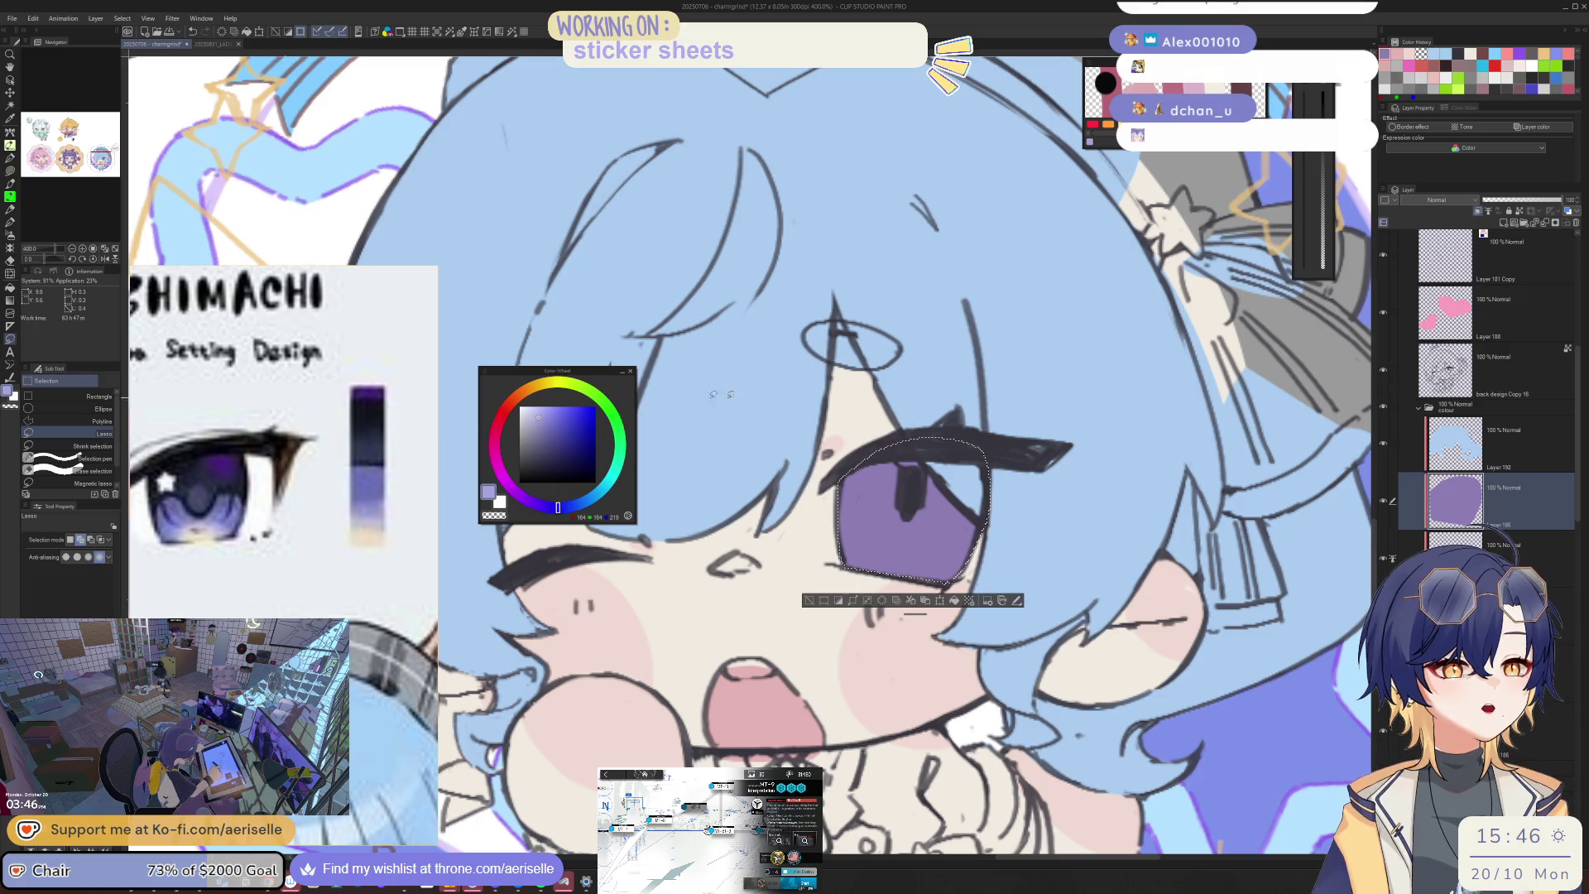
pyautogui.press('p')
pyautogui.scroll(-10, 863, 534)
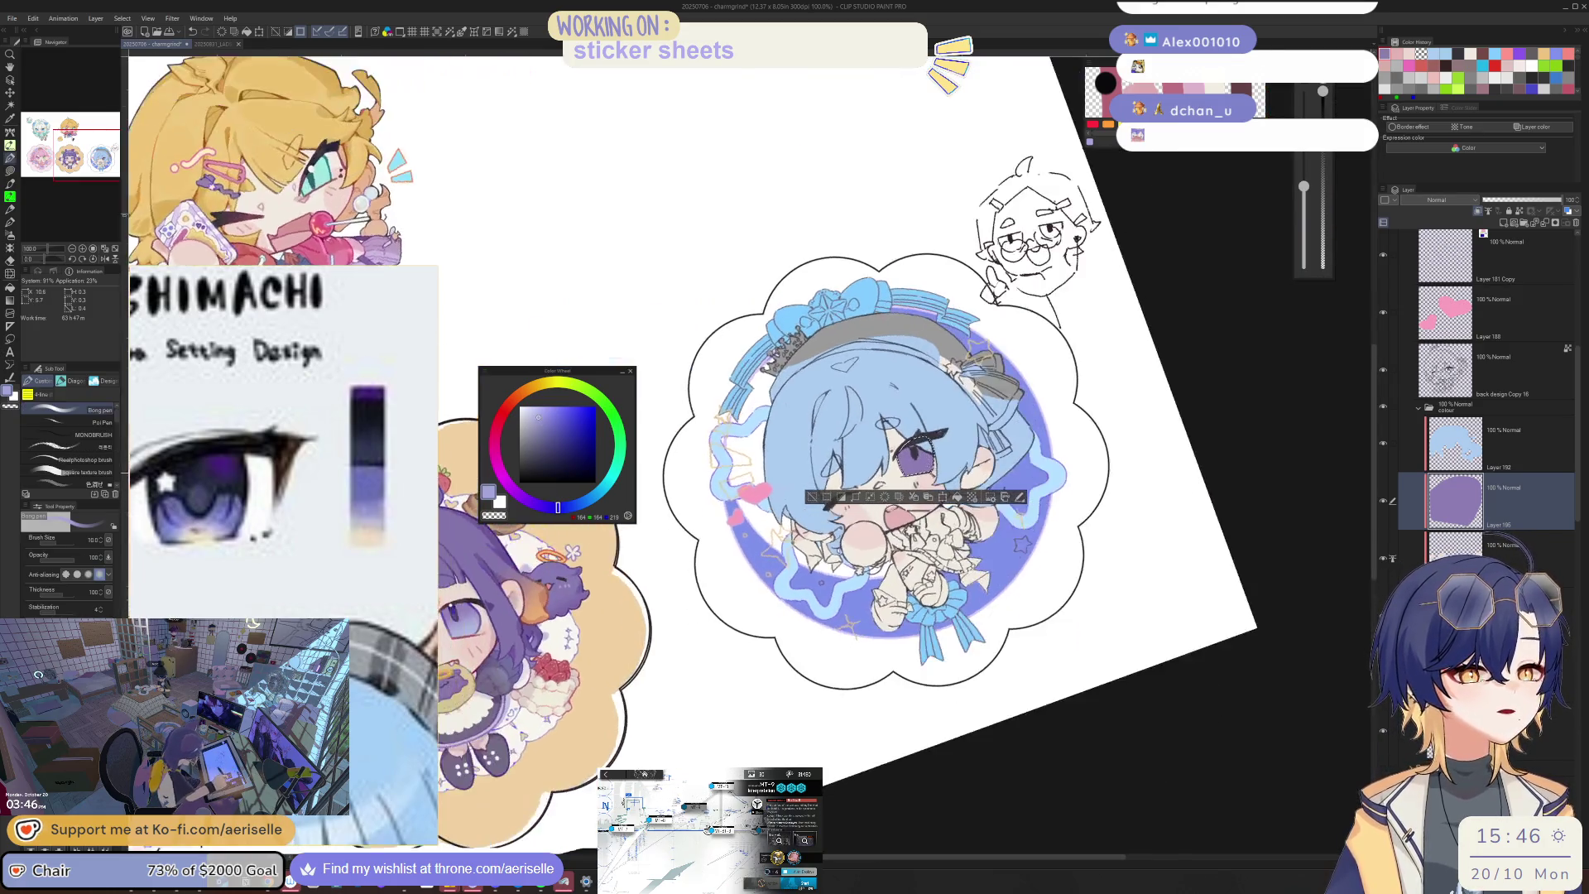
# Step: Set the brush size to 50 and mirror the canvas view to check the drawing
pyautogui.scroll(4, 910, 469)
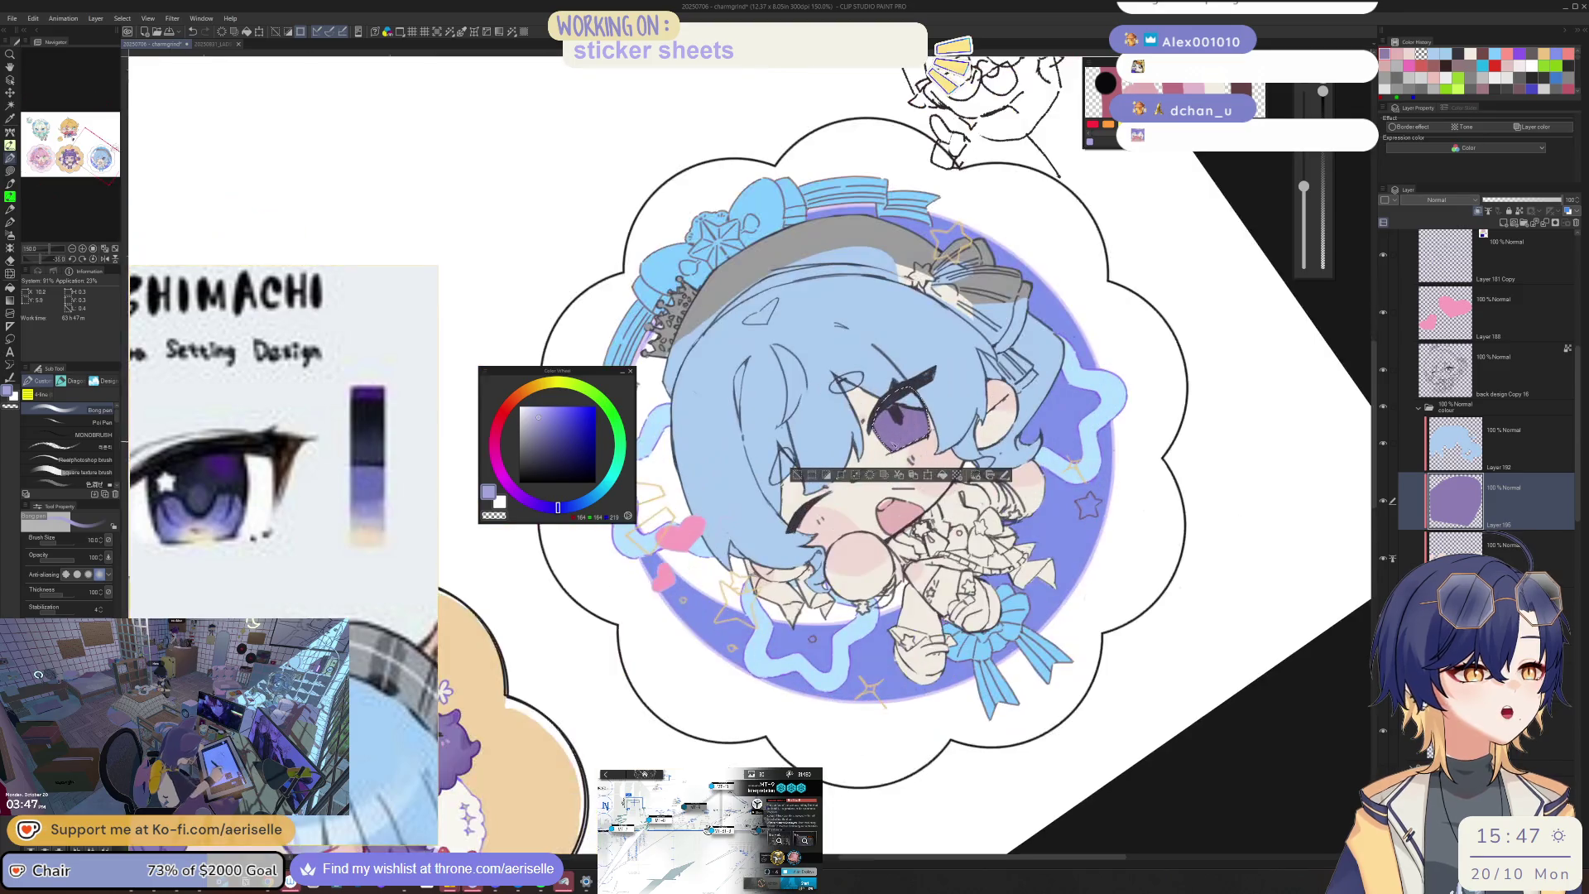
pyautogui.moveTo(1303, 186); pyautogui.dragTo(1304, 178)
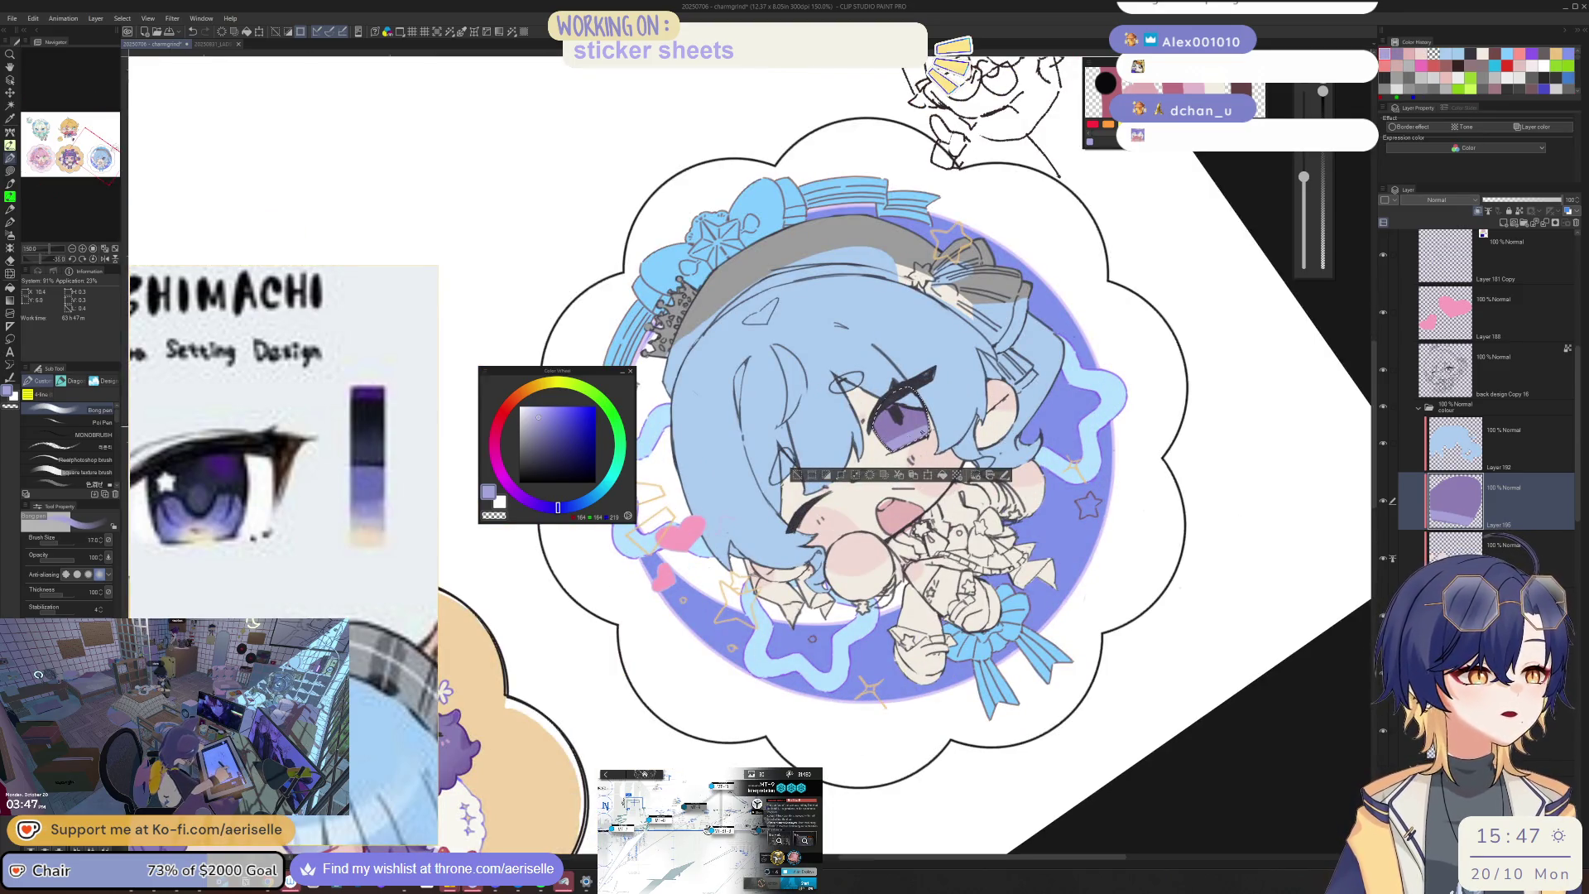
pyautogui.press('[')
pyautogui.press('[')
pyautogui.press('[')
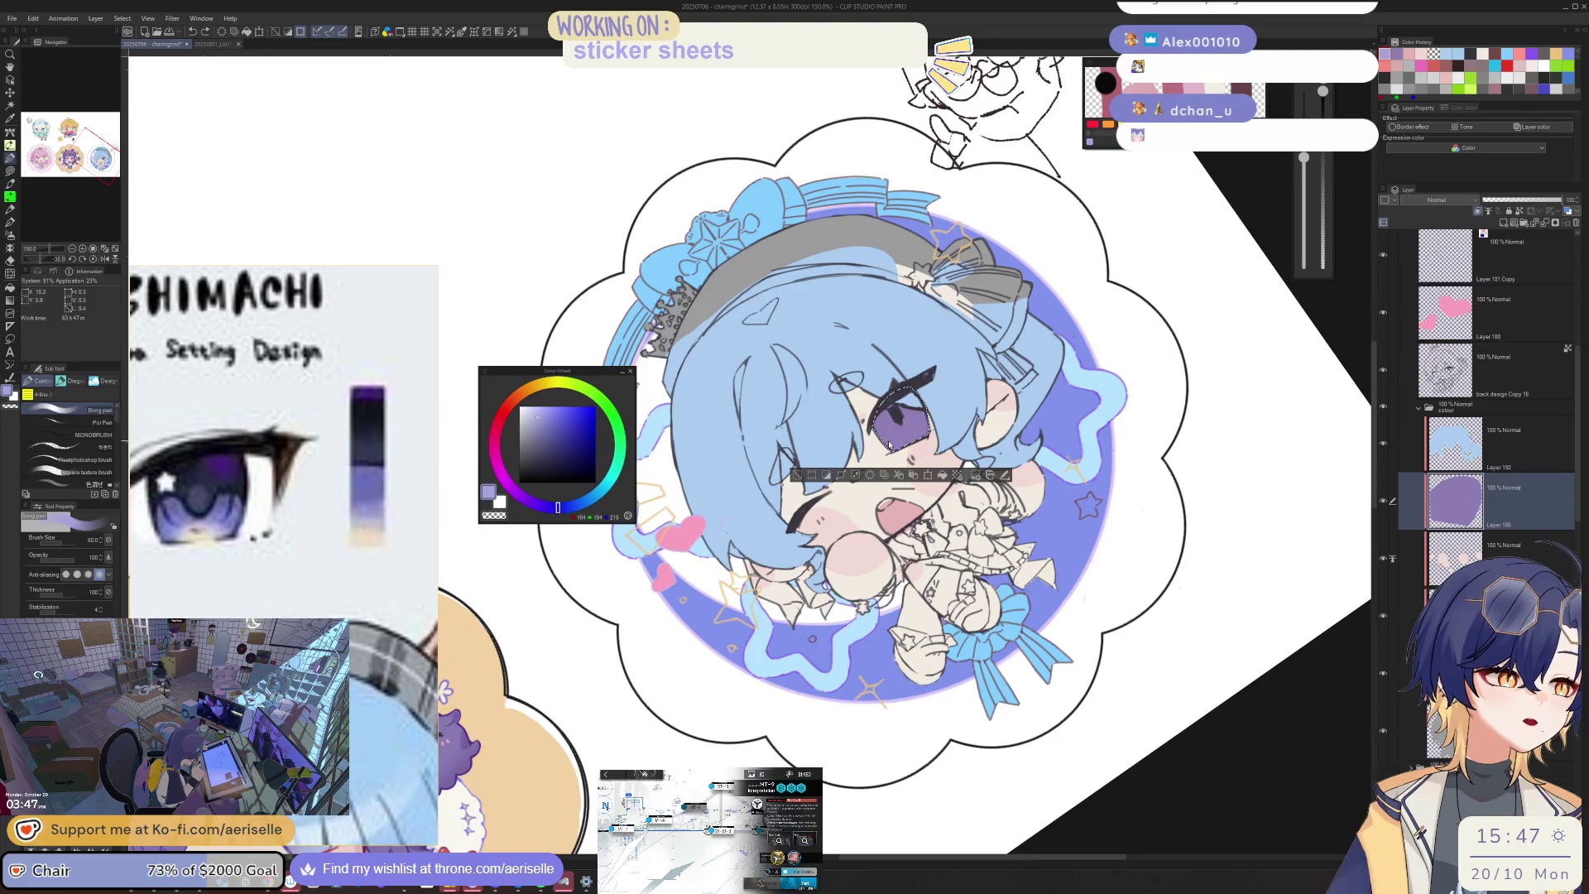
pyautogui.press('h')
pyautogui.scroll(-2, 794, 447)
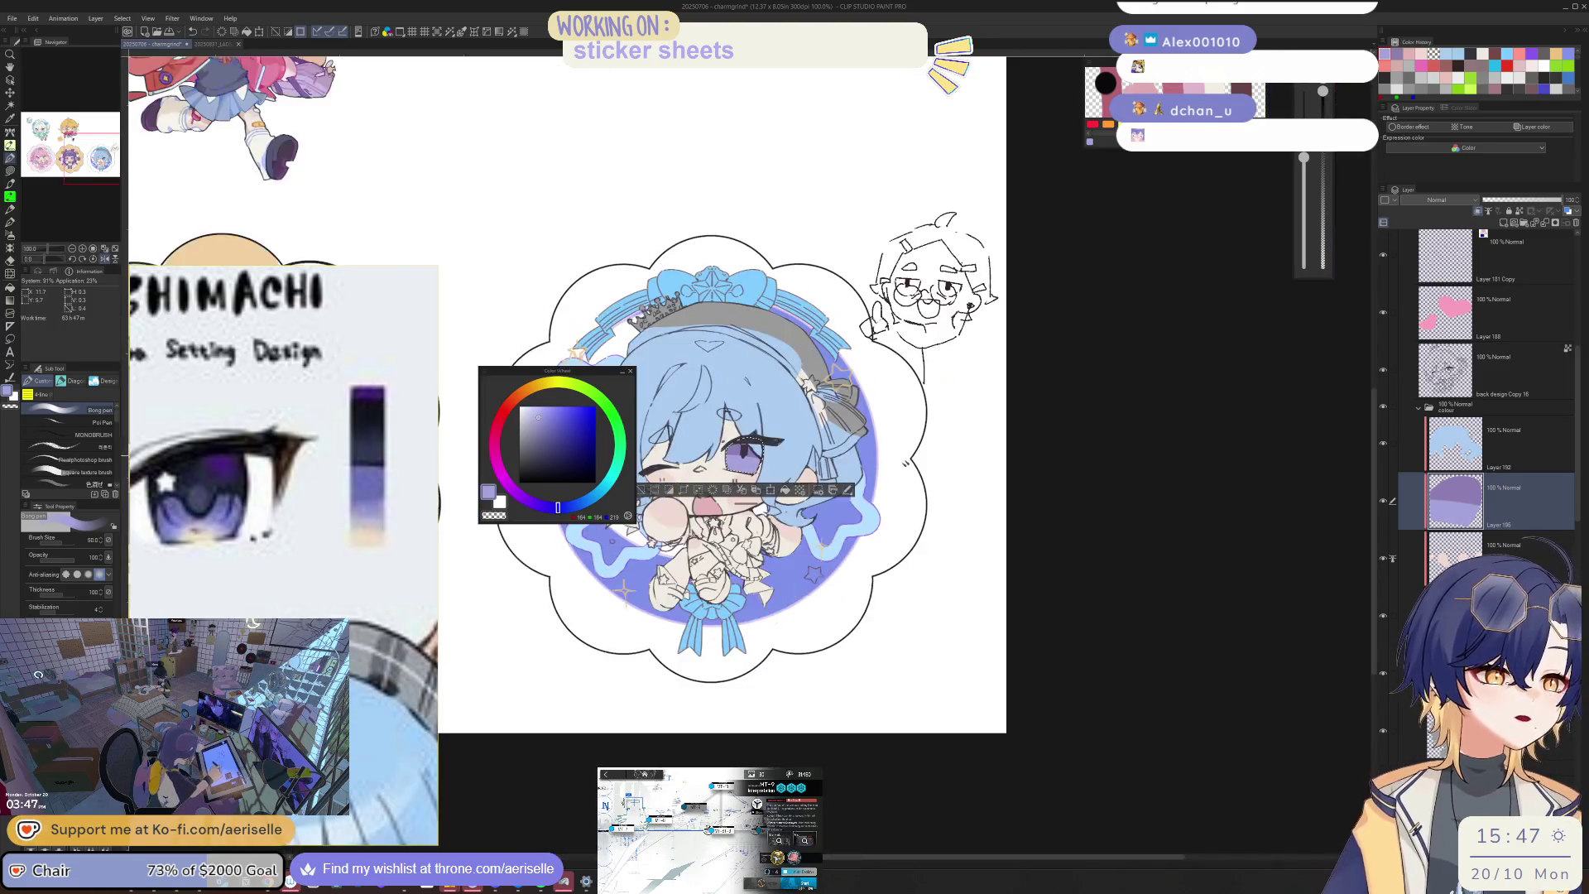
pyautogui.scroll(4, 795, 446)
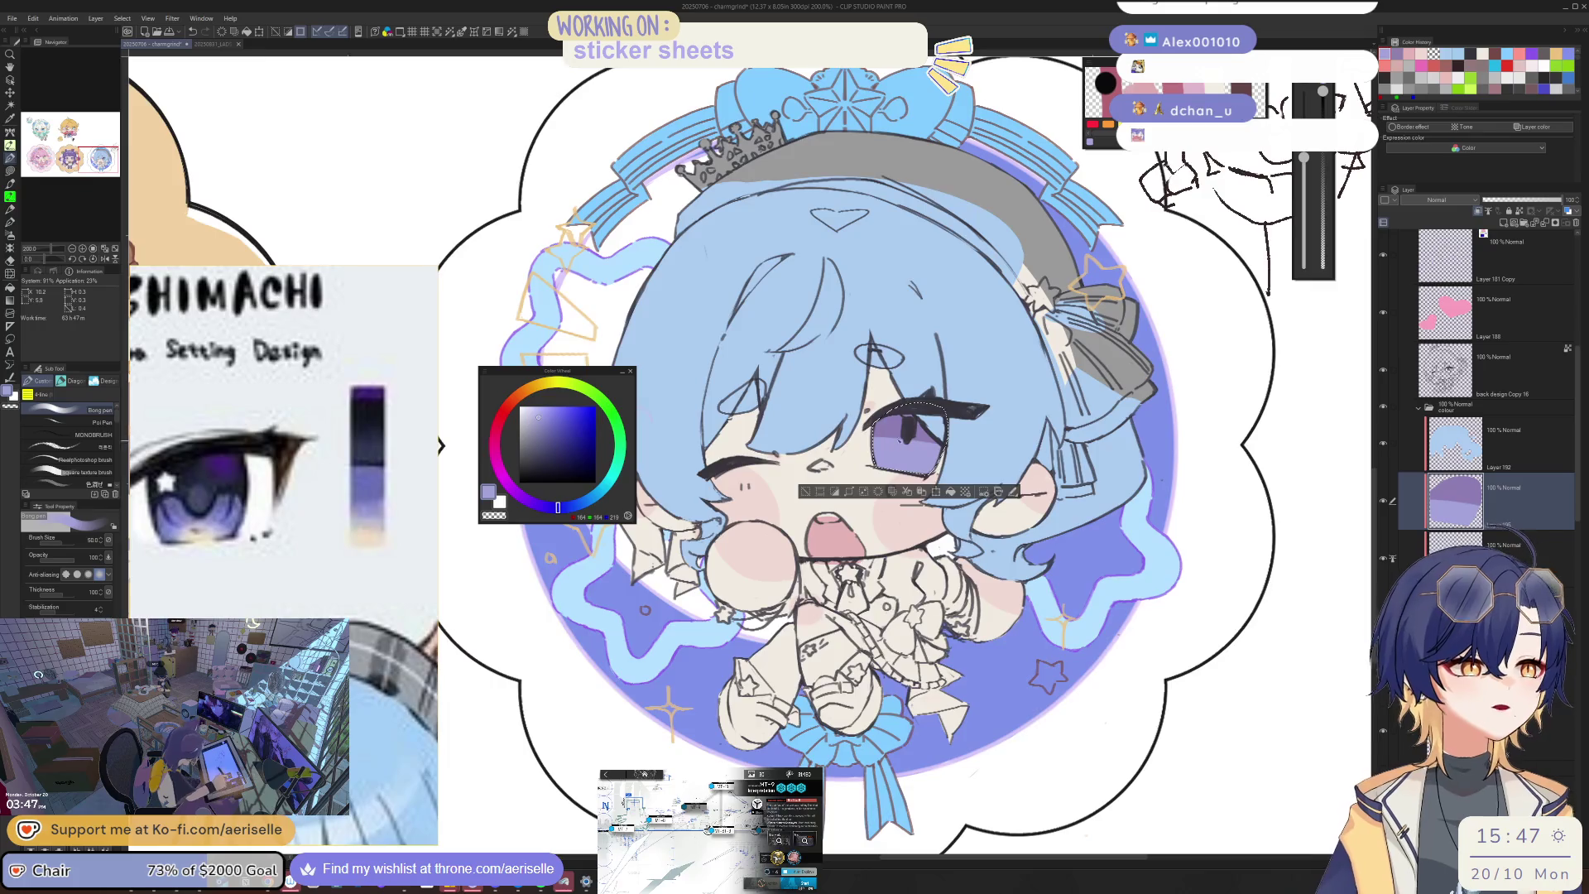
pyautogui.scroll(8, 904, 421)
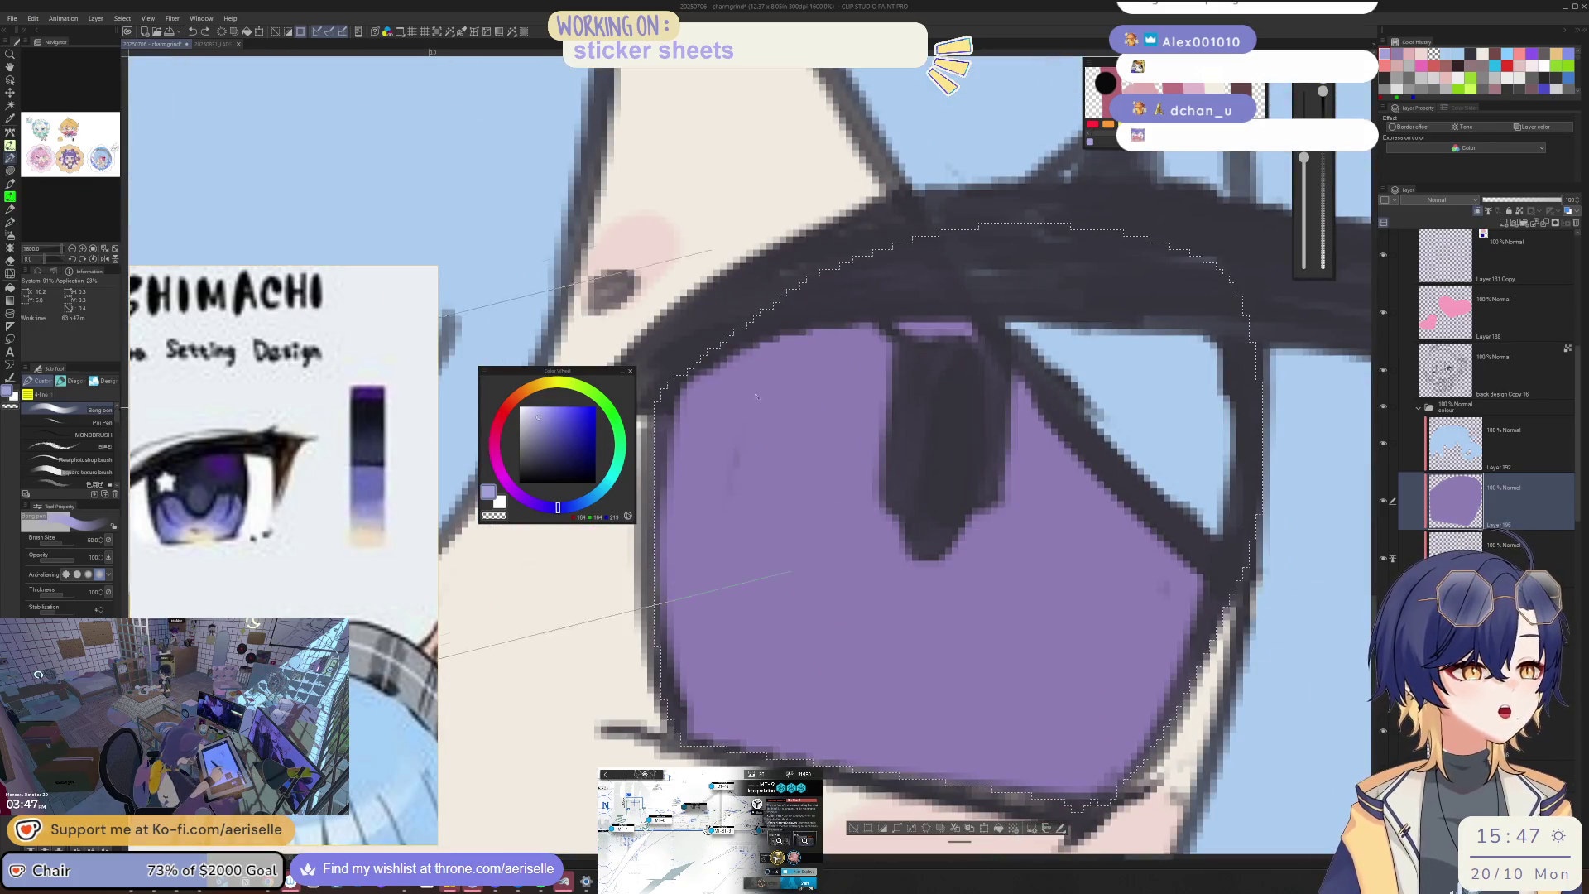
# Step: Darken the iris fill to Luminosity -21 with Saturation about 6
pyautogui.hotkey('ctrl', 'u')
pyautogui.click(1121, 571)
pyautogui.click(1097, 598)
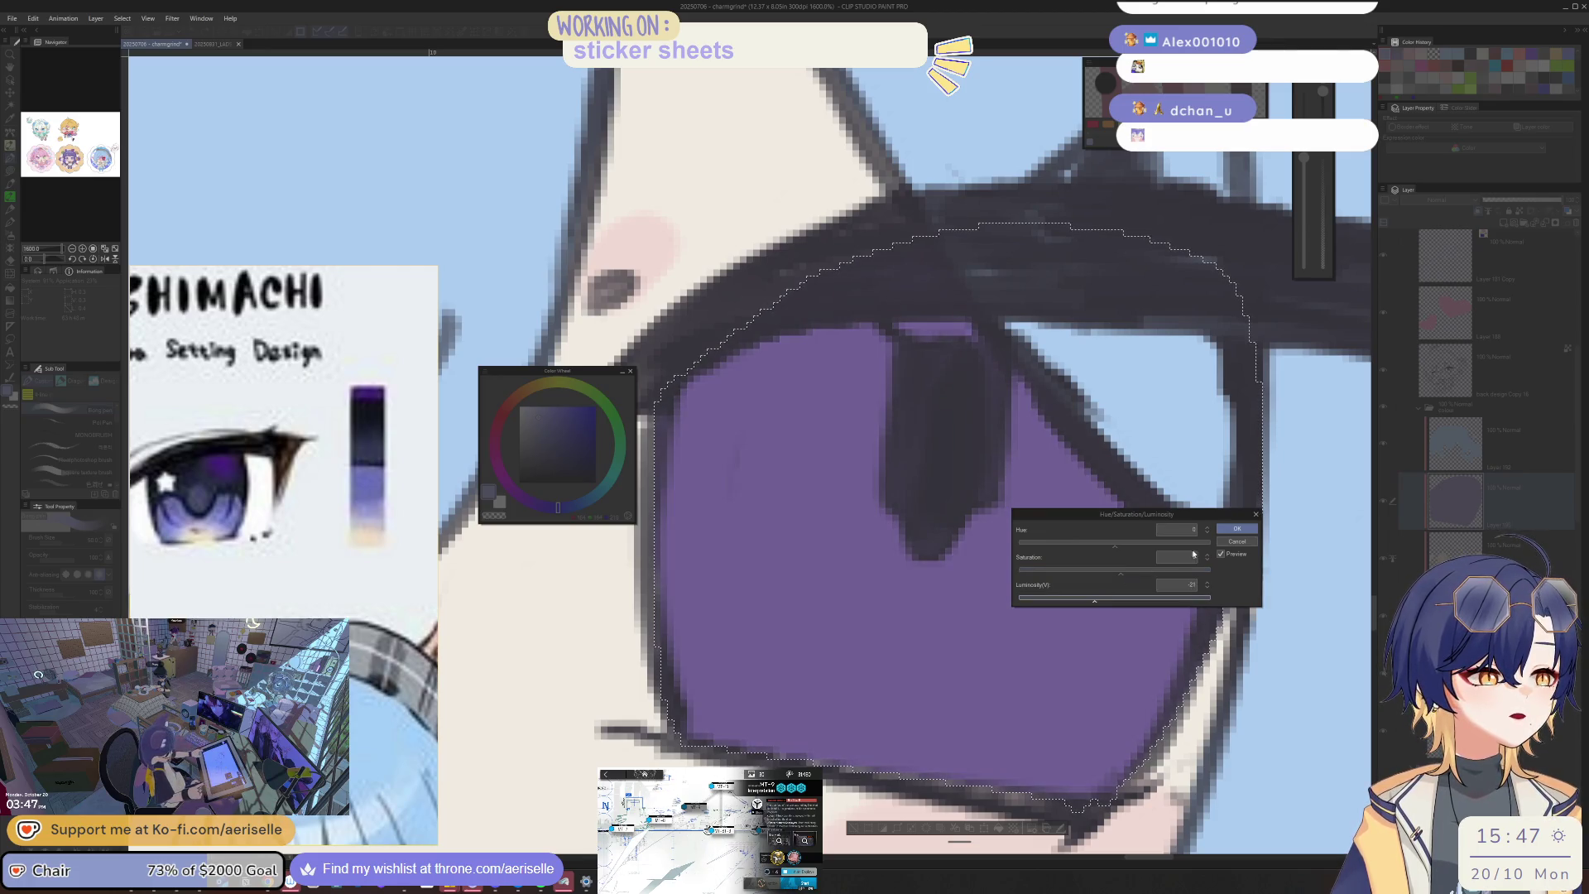
pyautogui.scroll(-3, 712, 331)
pyautogui.click(1236, 528)
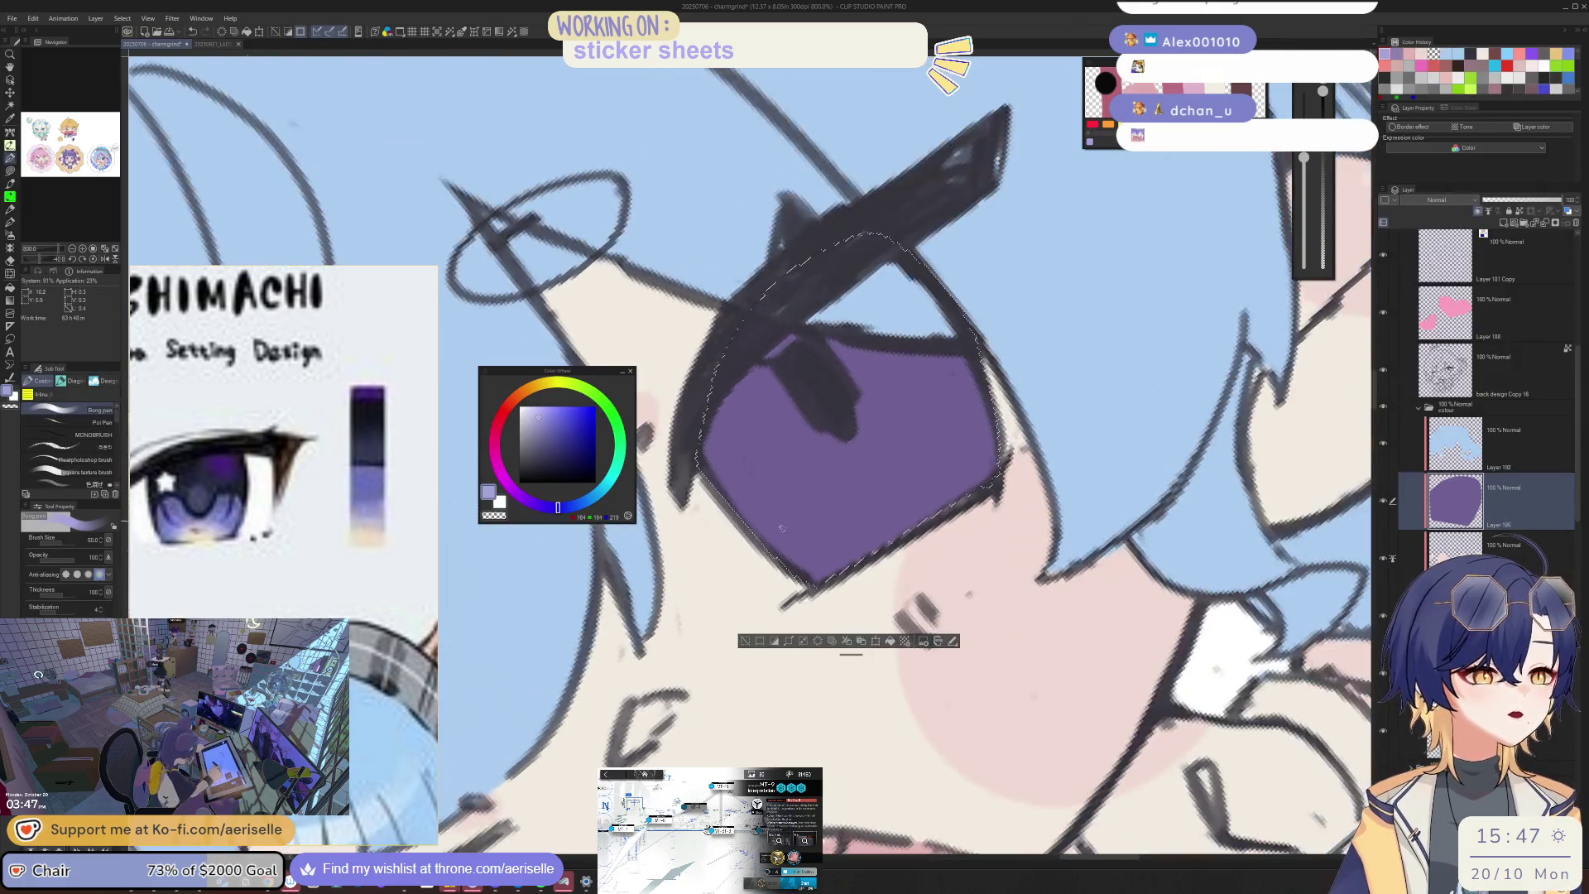
# Step: Paint lavender across the lower half of the iris, redoing a too-light stroke
pyautogui.moveTo(781, 527); pyautogui.dragTo(910, 389)
pyautogui.hotkey('ctrl', 'z')
pyautogui.click(815, 513)
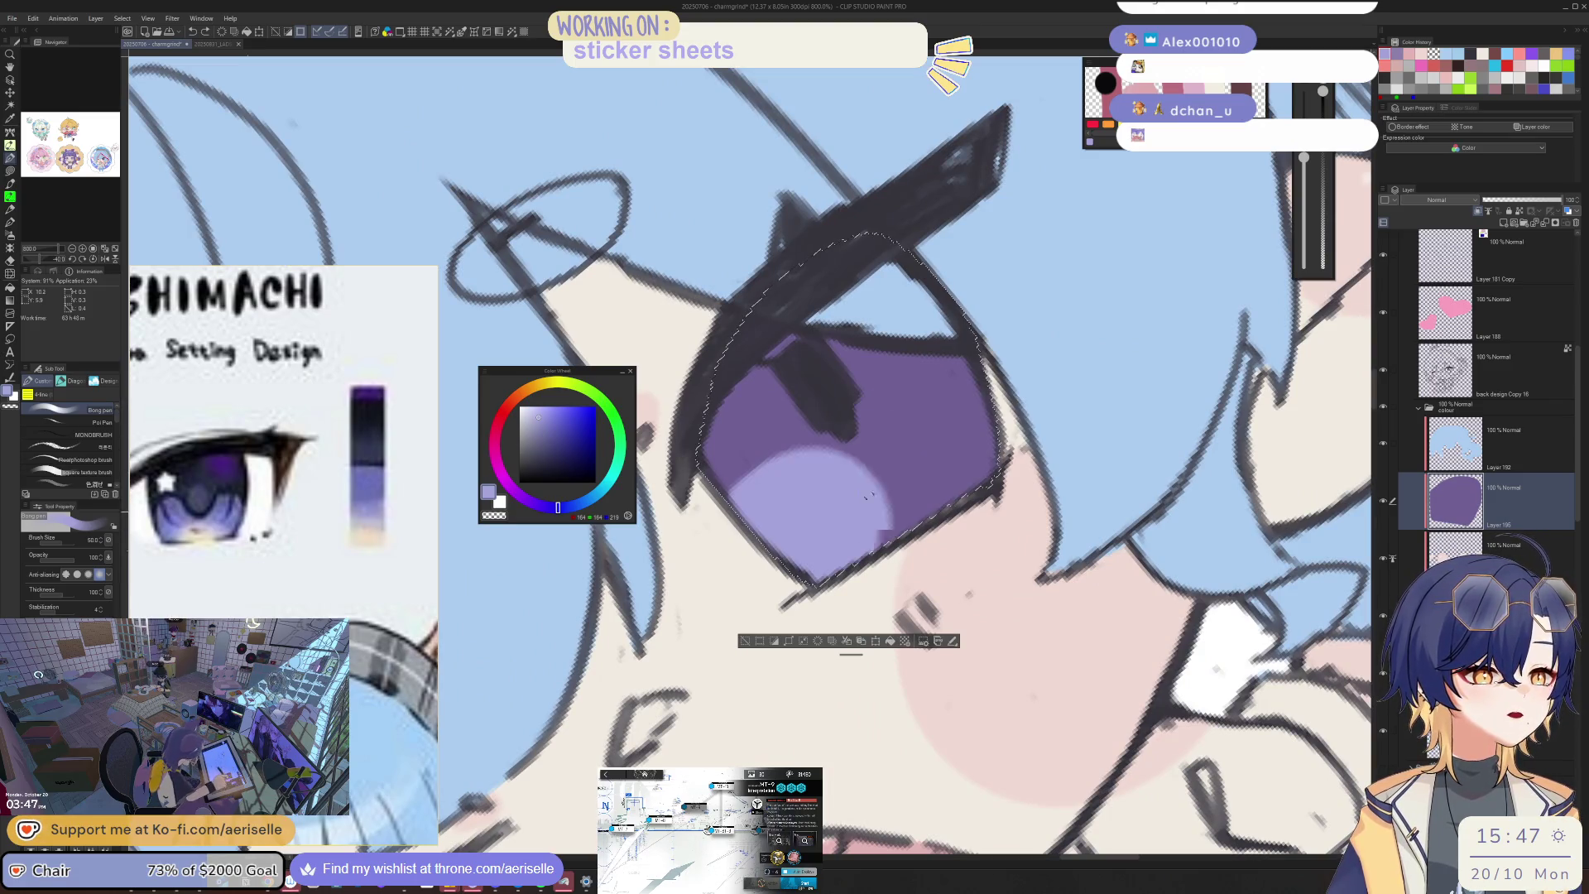
pyautogui.moveTo(870, 496); pyautogui.dragTo(974, 432)
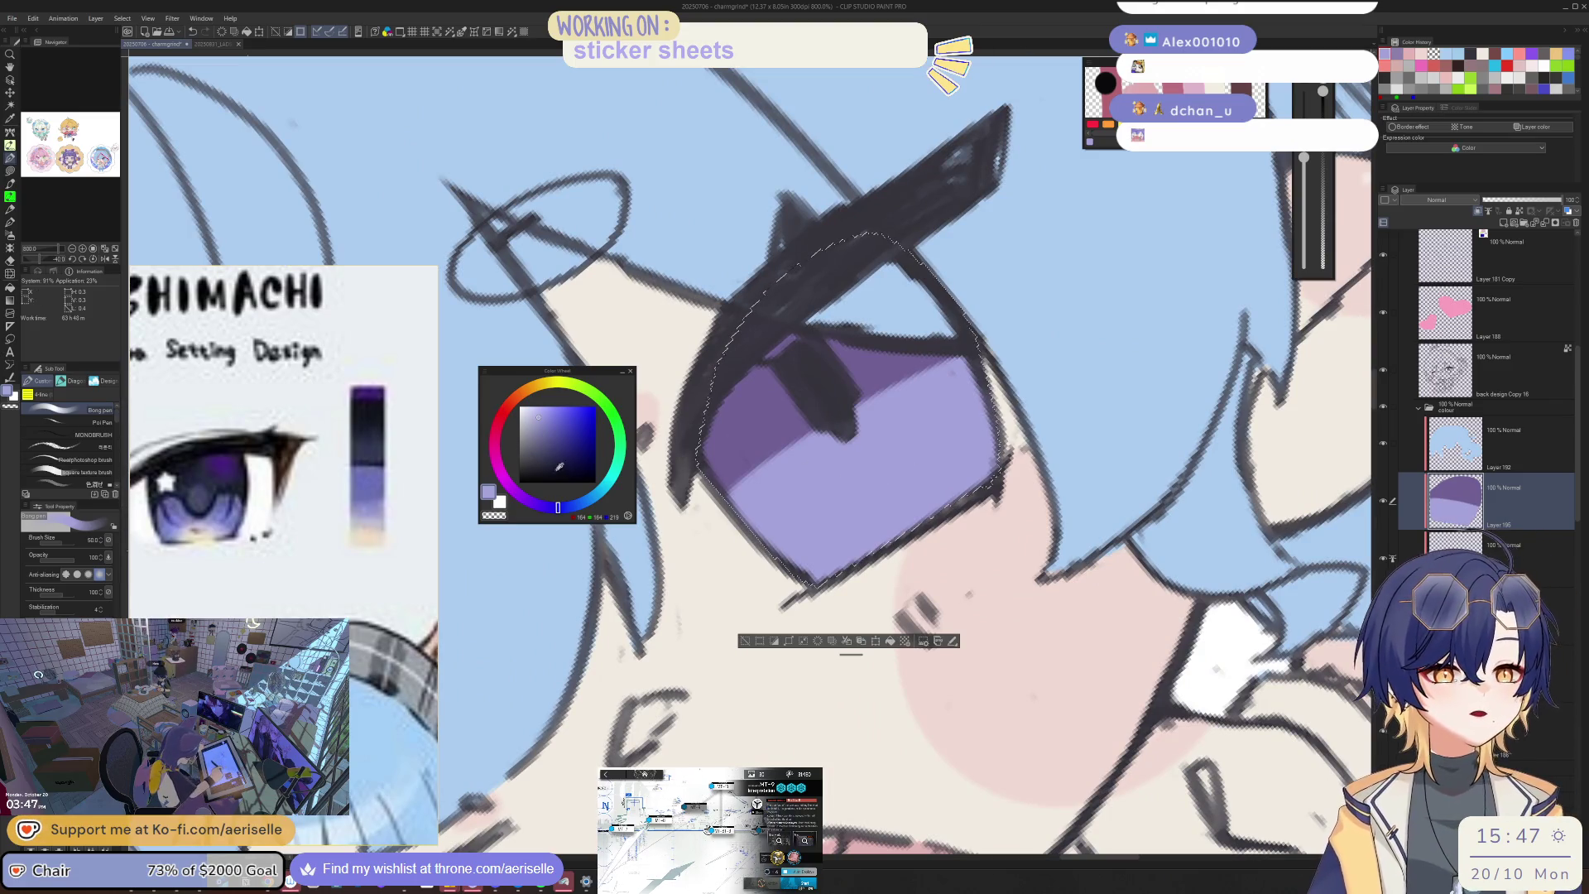
# Step: Choose a warm pale cream and try a lower-iris highlight, then undo it
pyautogui.click(539, 385)
pyautogui.click(535, 406)
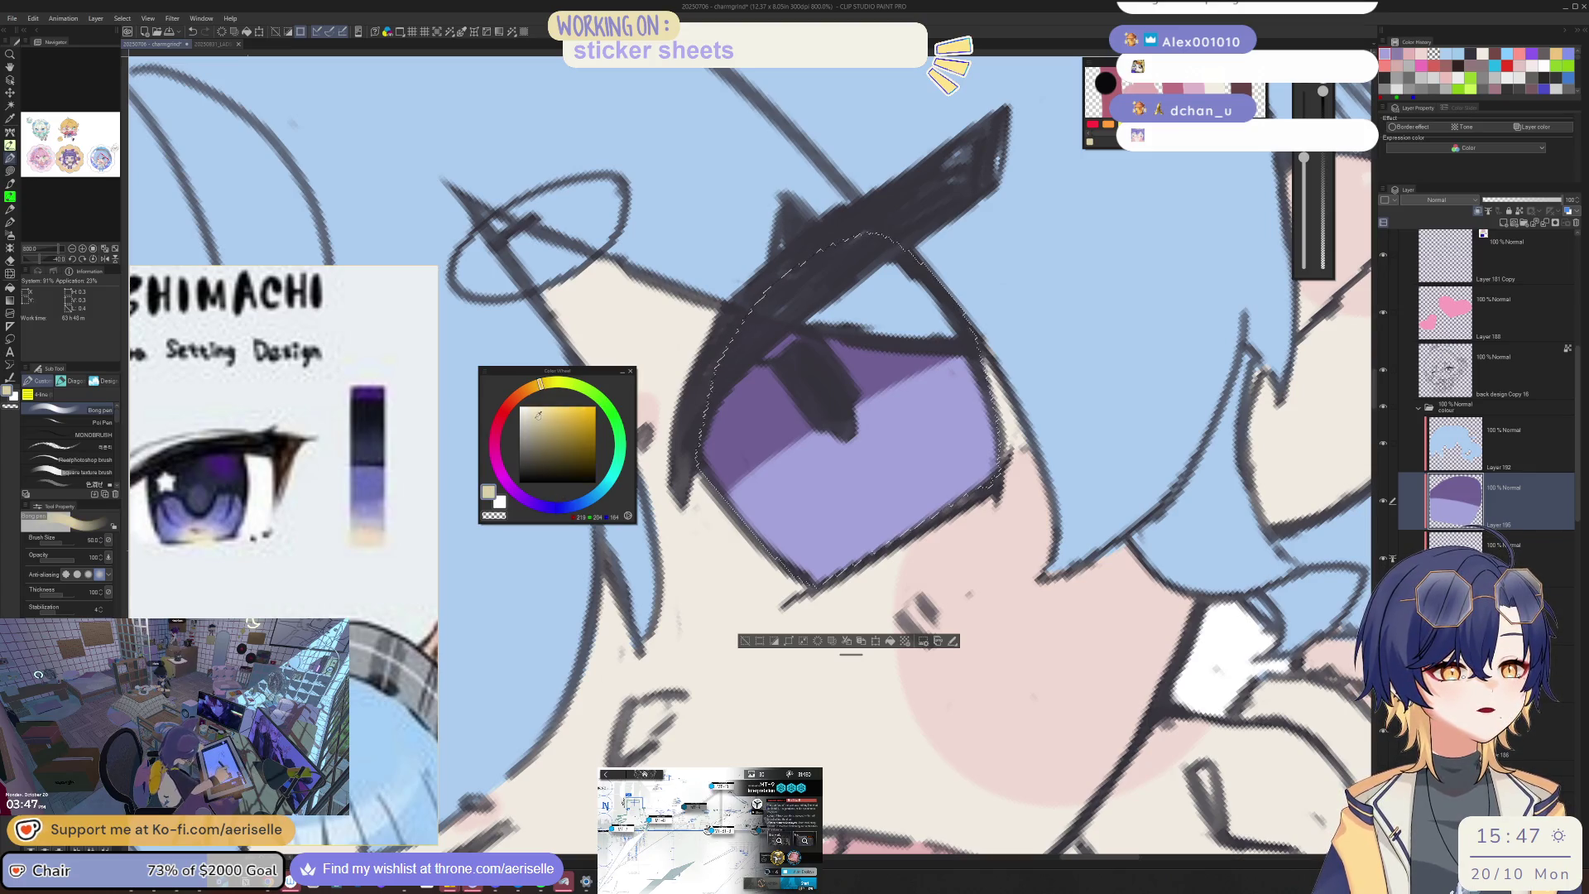
pyautogui.click(533, 385)
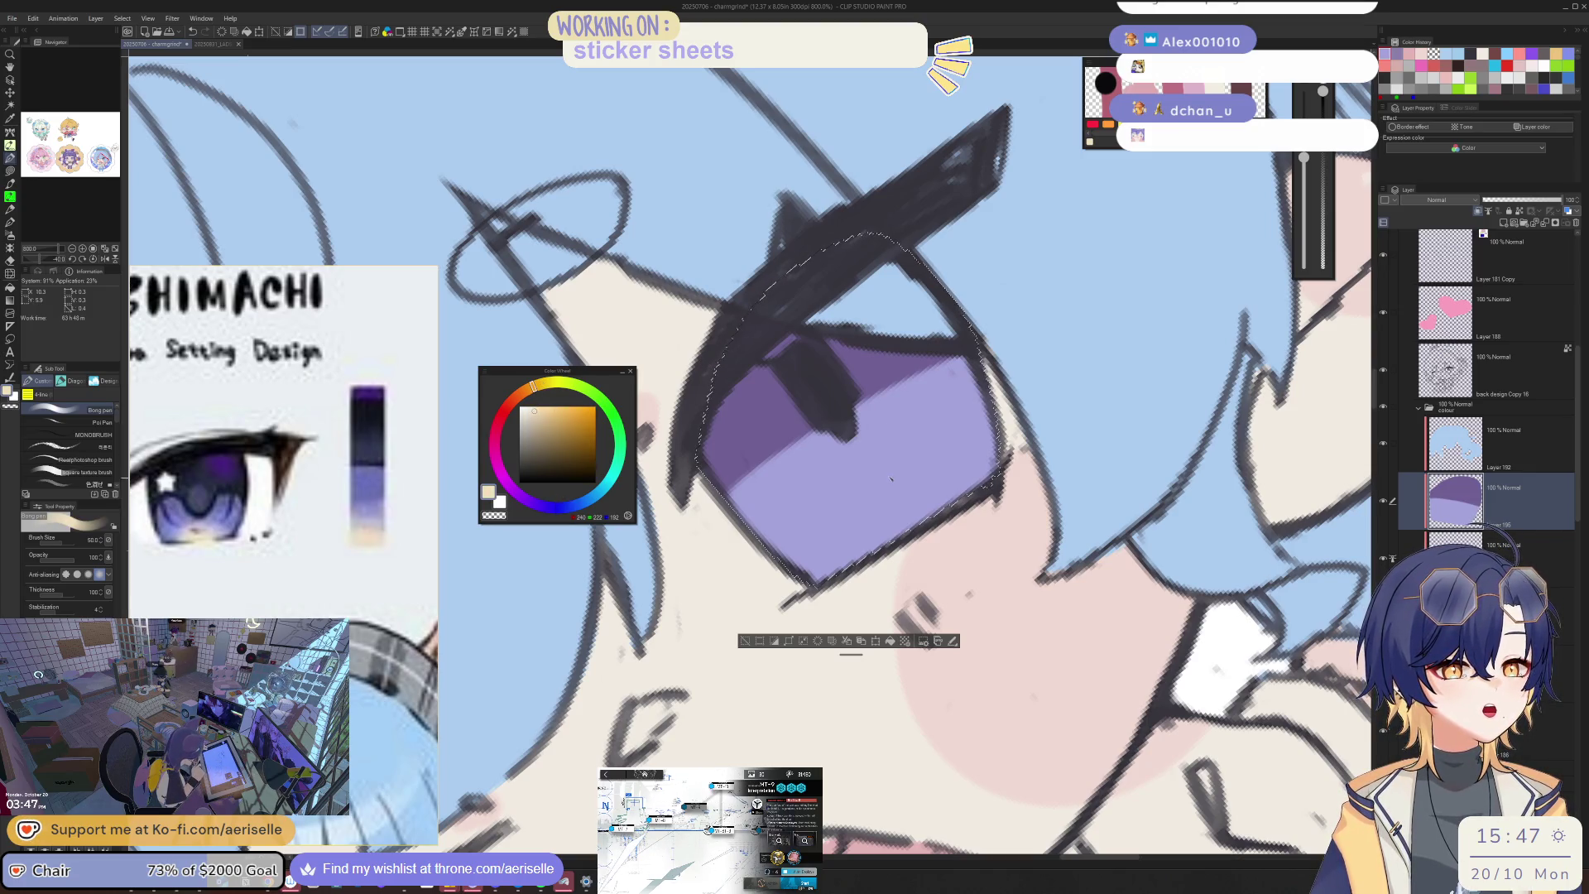
pyautogui.moveTo(861, 529); pyautogui.dragTo(917, 507)
pyautogui.hotkey('ctrl', 'z')
pyautogui.scroll(-5, 917, 507)
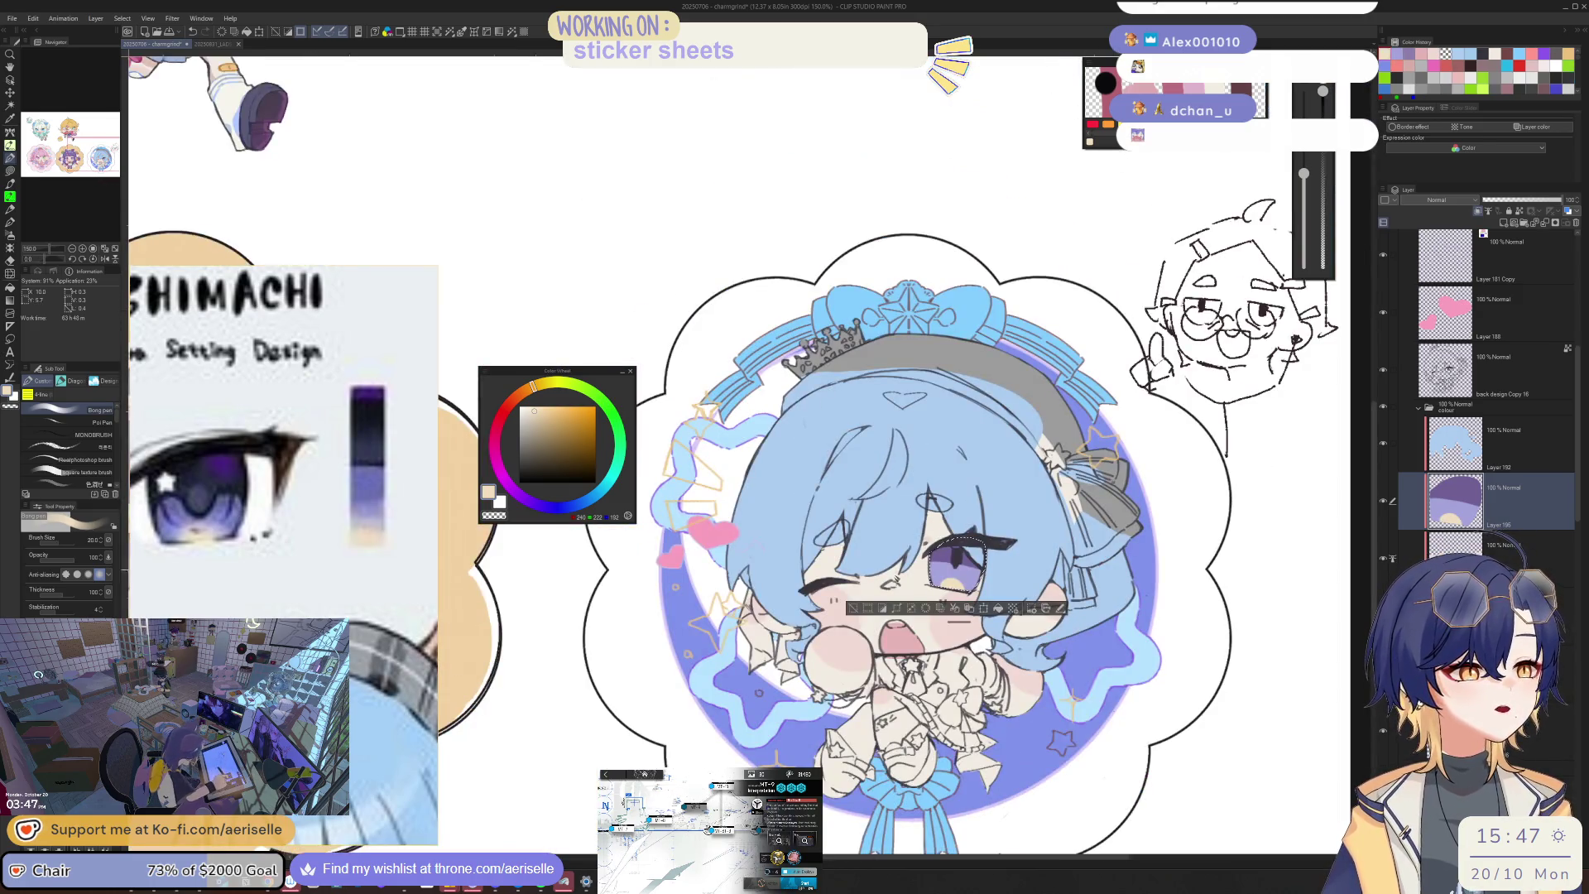
# Step: Add Layer 196 above back design Copy 16 and shift the paint colour toward yellow
pyautogui.scroll(-4, 858, 609)
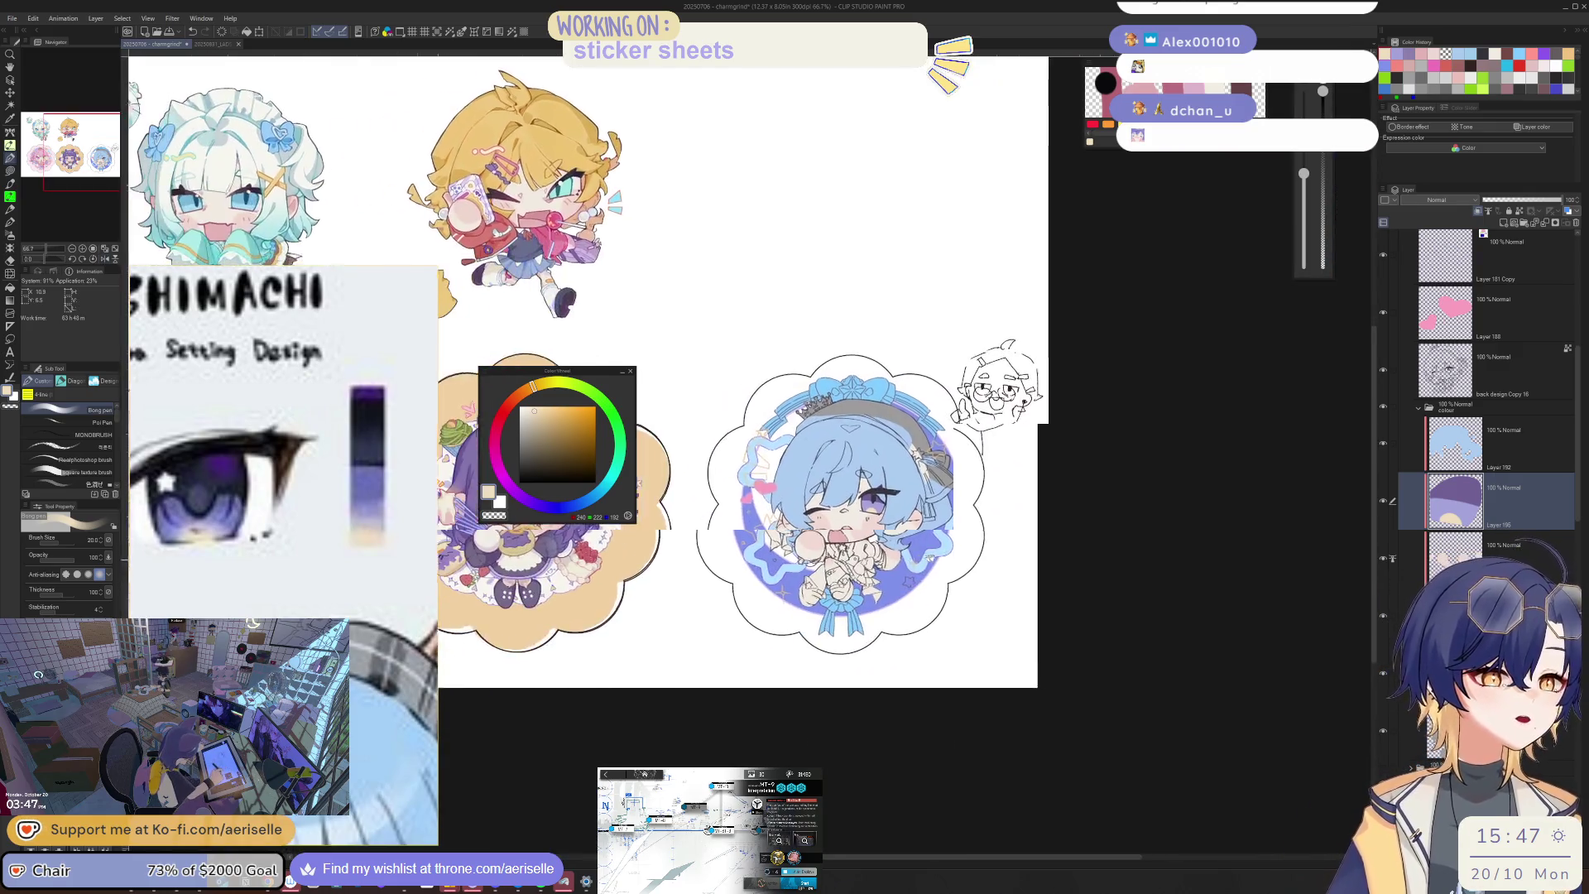
pyautogui.moveTo(1169, 398); pyautogui.dragTo(1258, 378)
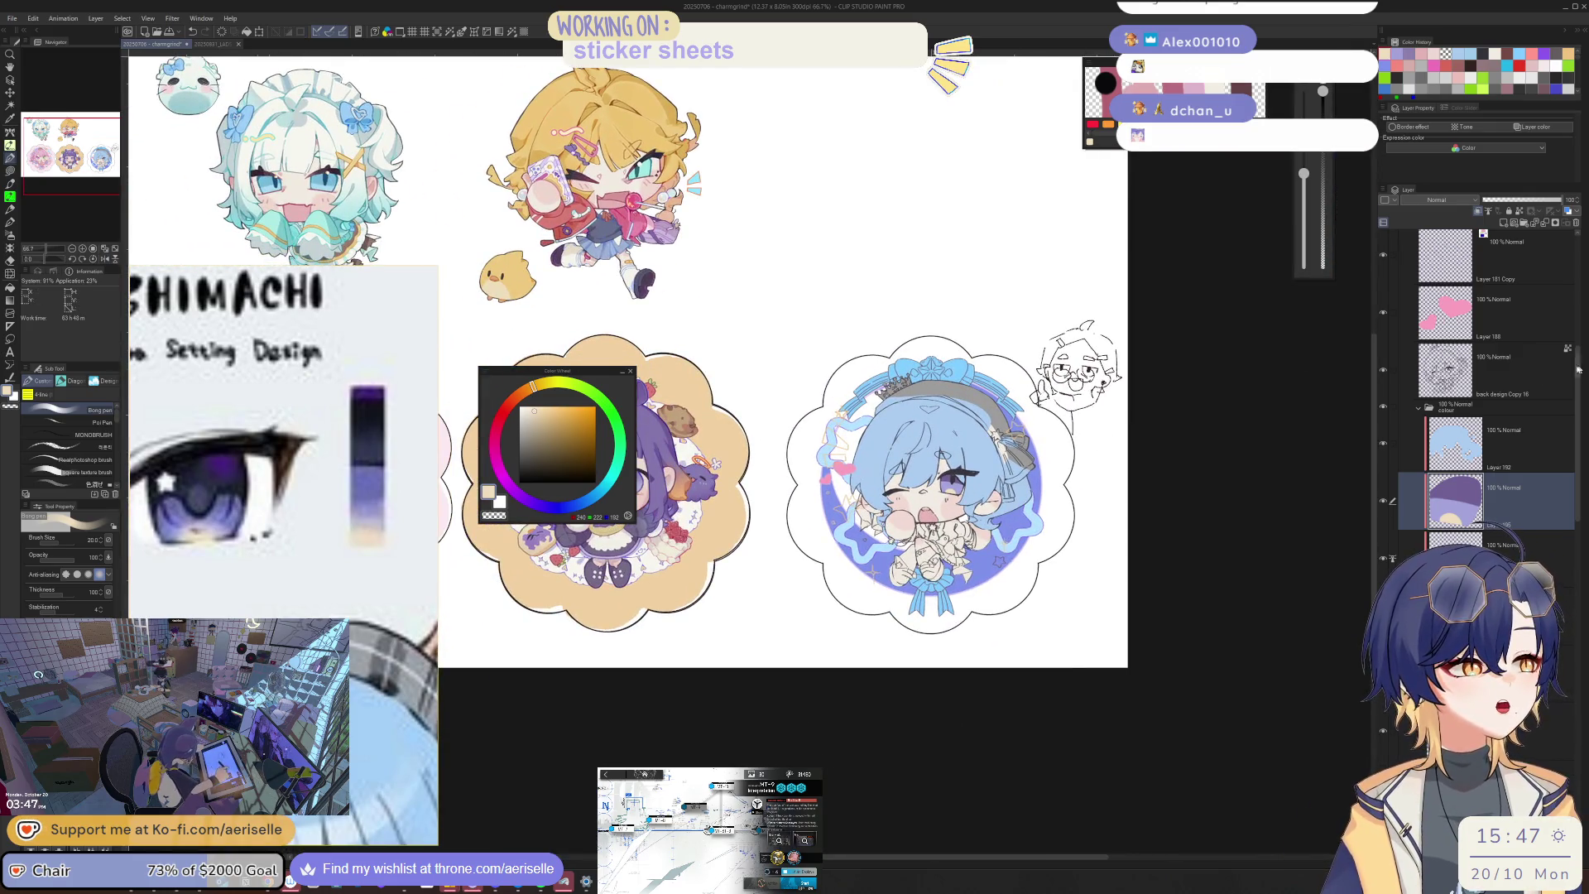
pyautogui.click(1522, 368)
pyautogui.click(1503, 223)
pyautogui.moveTo(828, 497); pyautogui.dragTo(891, 487)
pyautogui.click(542, 383)
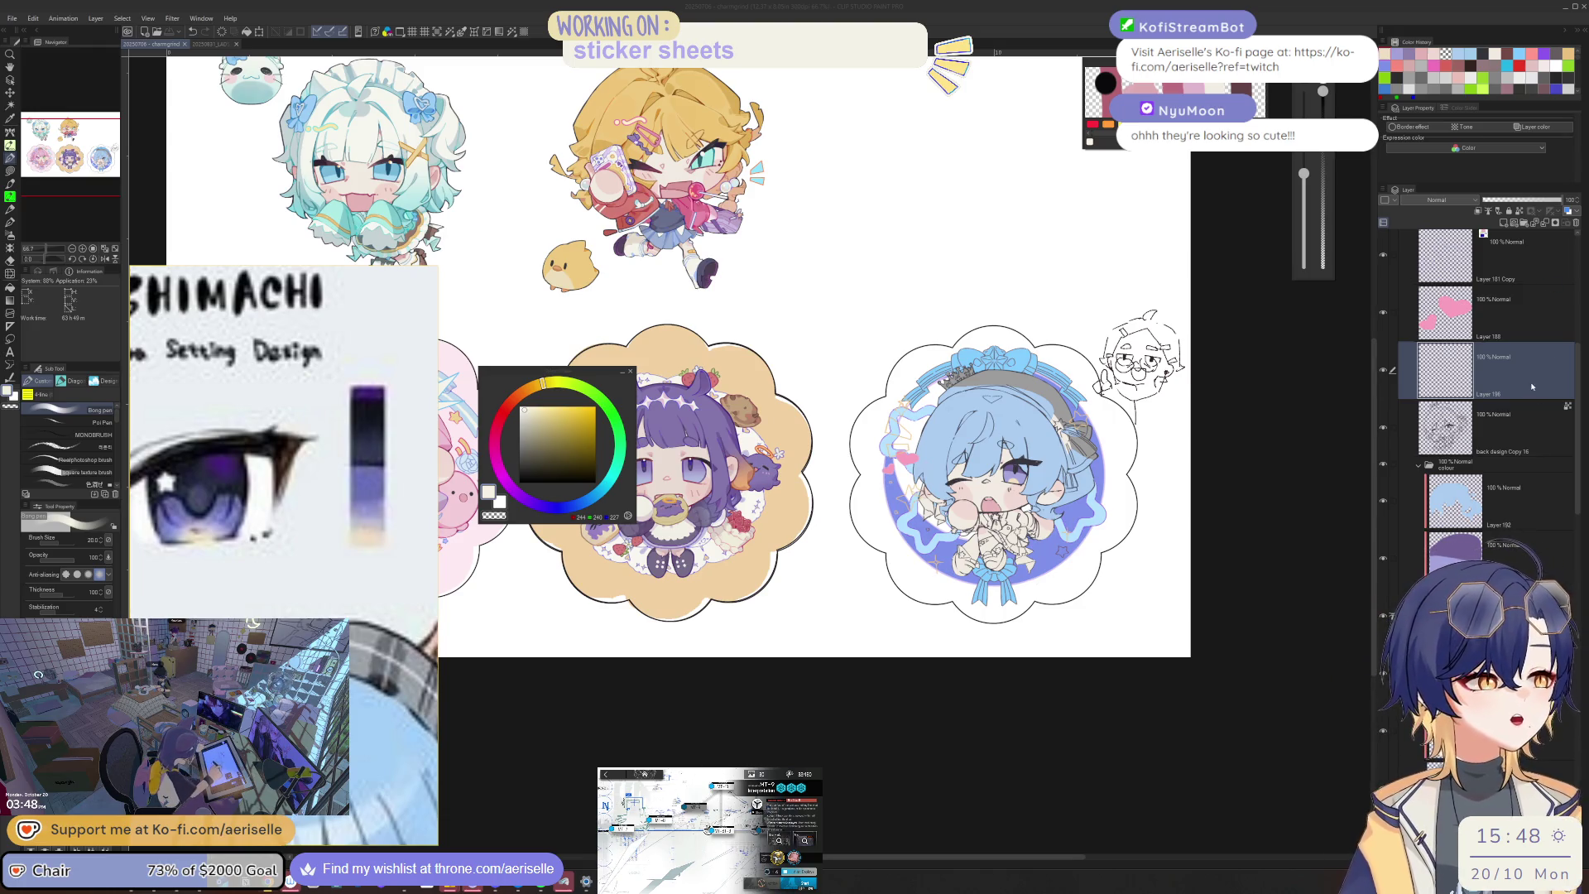
# Step: Zoom in on the eye and dab a small cream flower-shaped highlight onto the iris
pyautogui.scroll(3, 960, 468)
pyautogui.moveTo(1101, 472); pyautogui.dragTo(960, 505)
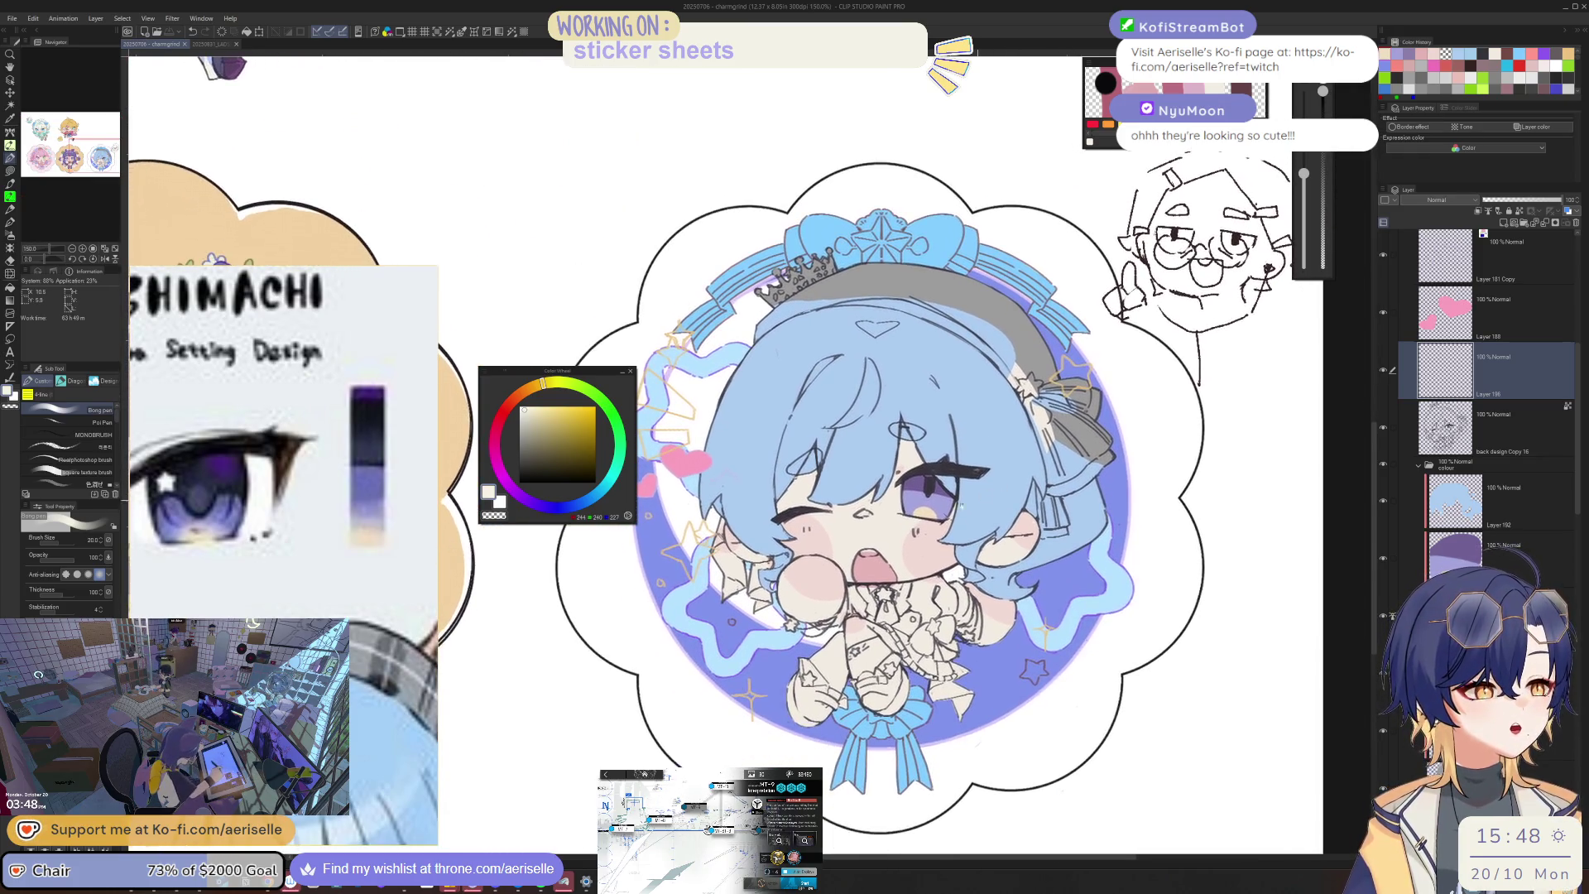
pyautogui.scroll(1, 960, 505)
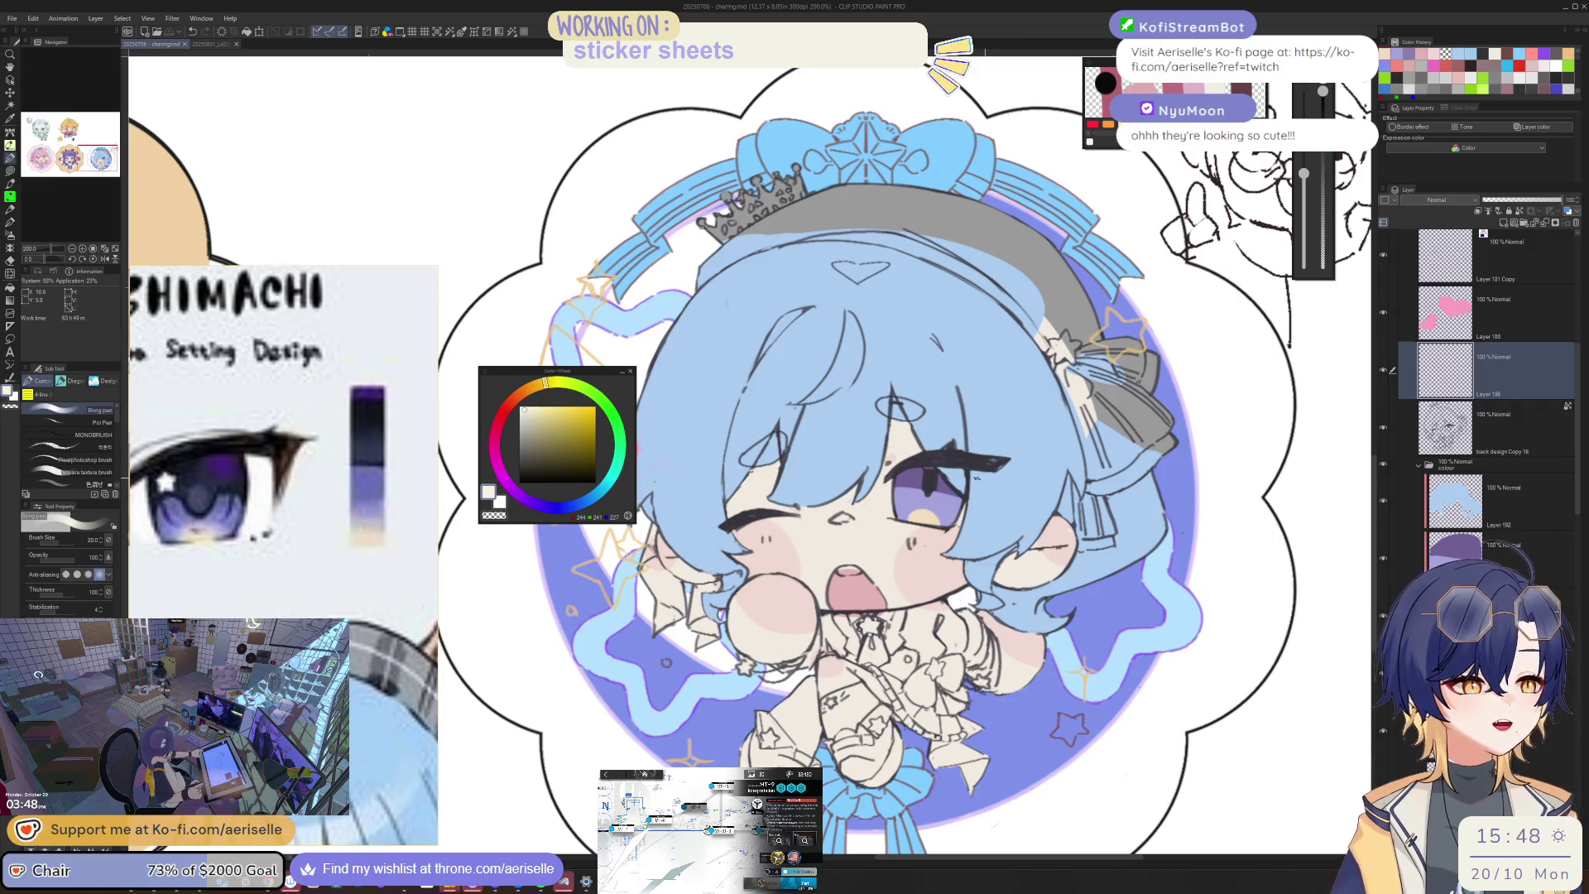
pyautogui.scroll(2, 949, 373)
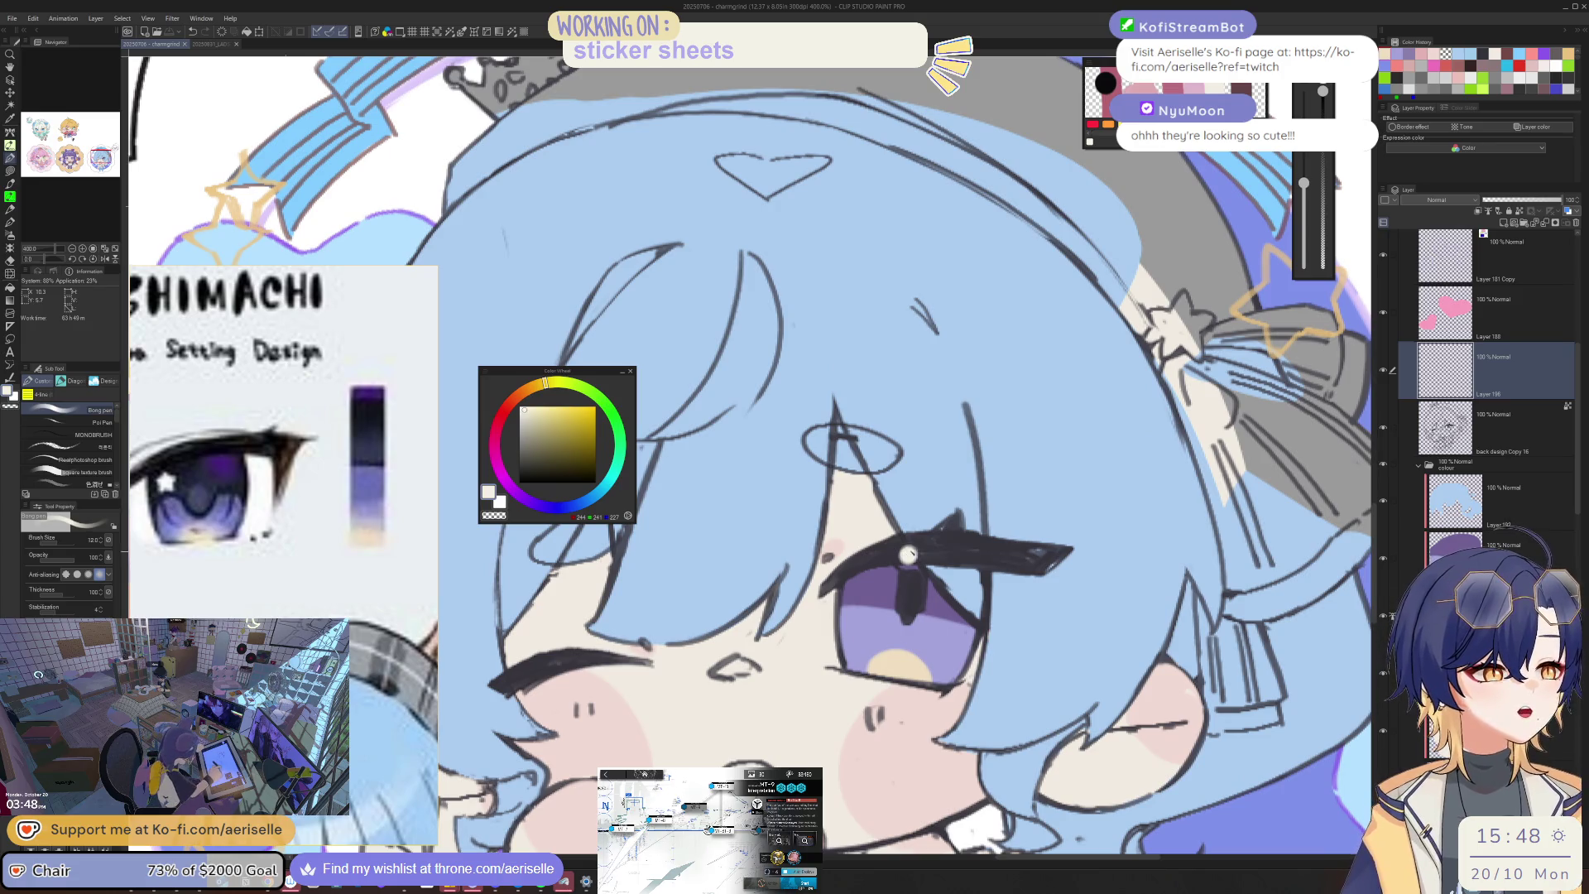
pyautogui.click(908, 555)
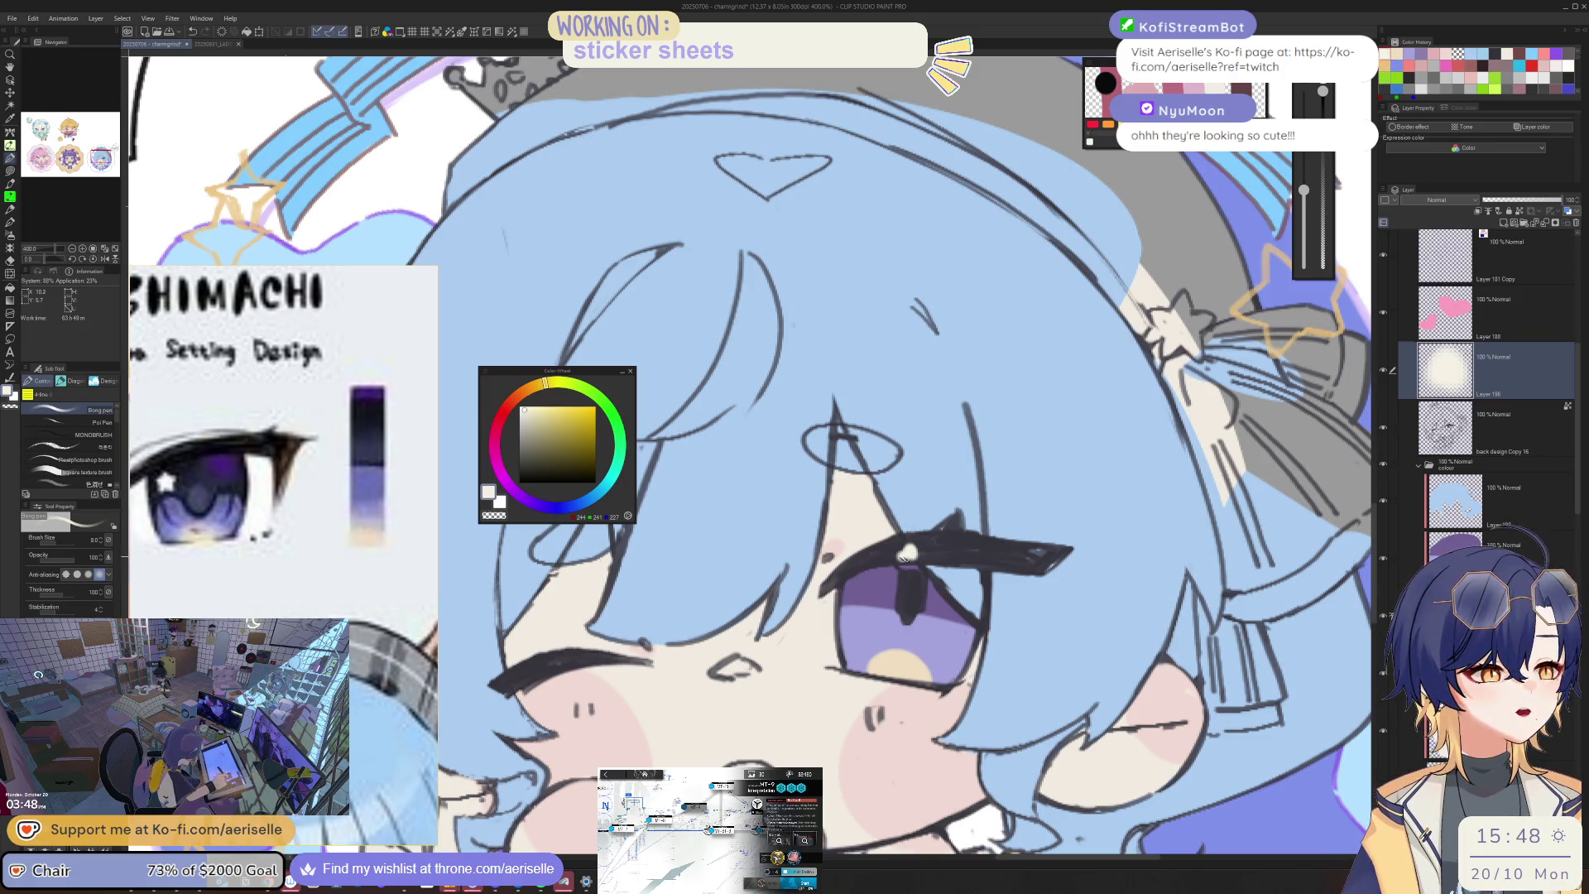
pyautogui.click(910, 558)
pyautogui.press('[')
pyautogui.click(907, 553)
pyautogui.click(909, 564)
pyautogui.click(919, 555)
pyautogui.click(919, 561)
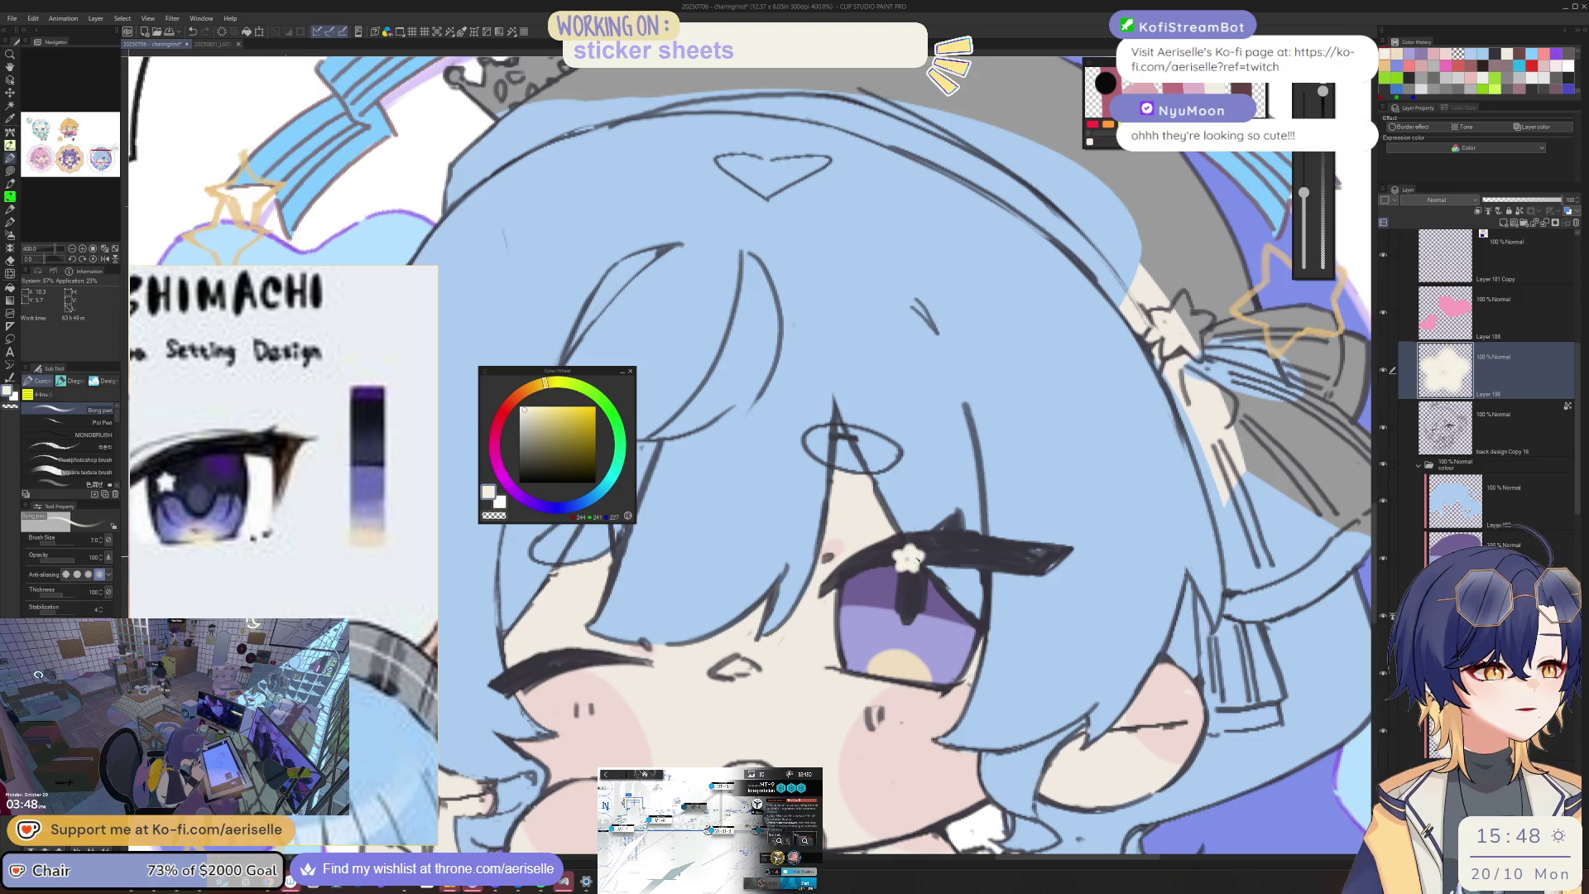
# Step: Zoom back out to the whole sticker sheet and scroll the Layer panel
pyautogui.hotkey('ctrl', 'alt', '0')
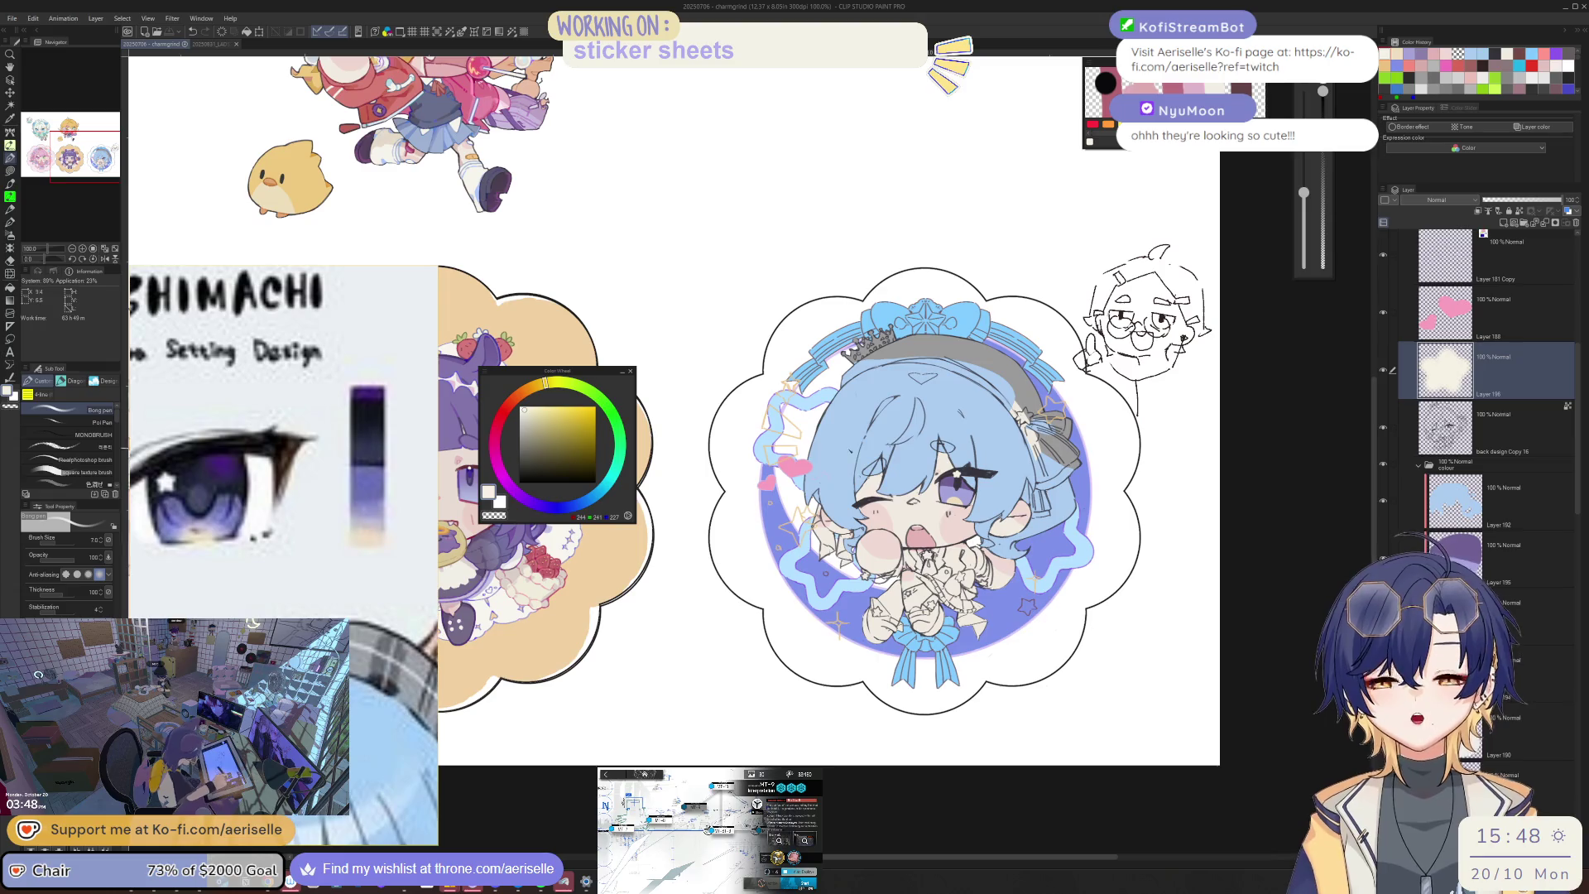
pyautogui.scroll(2, 1002, 464)
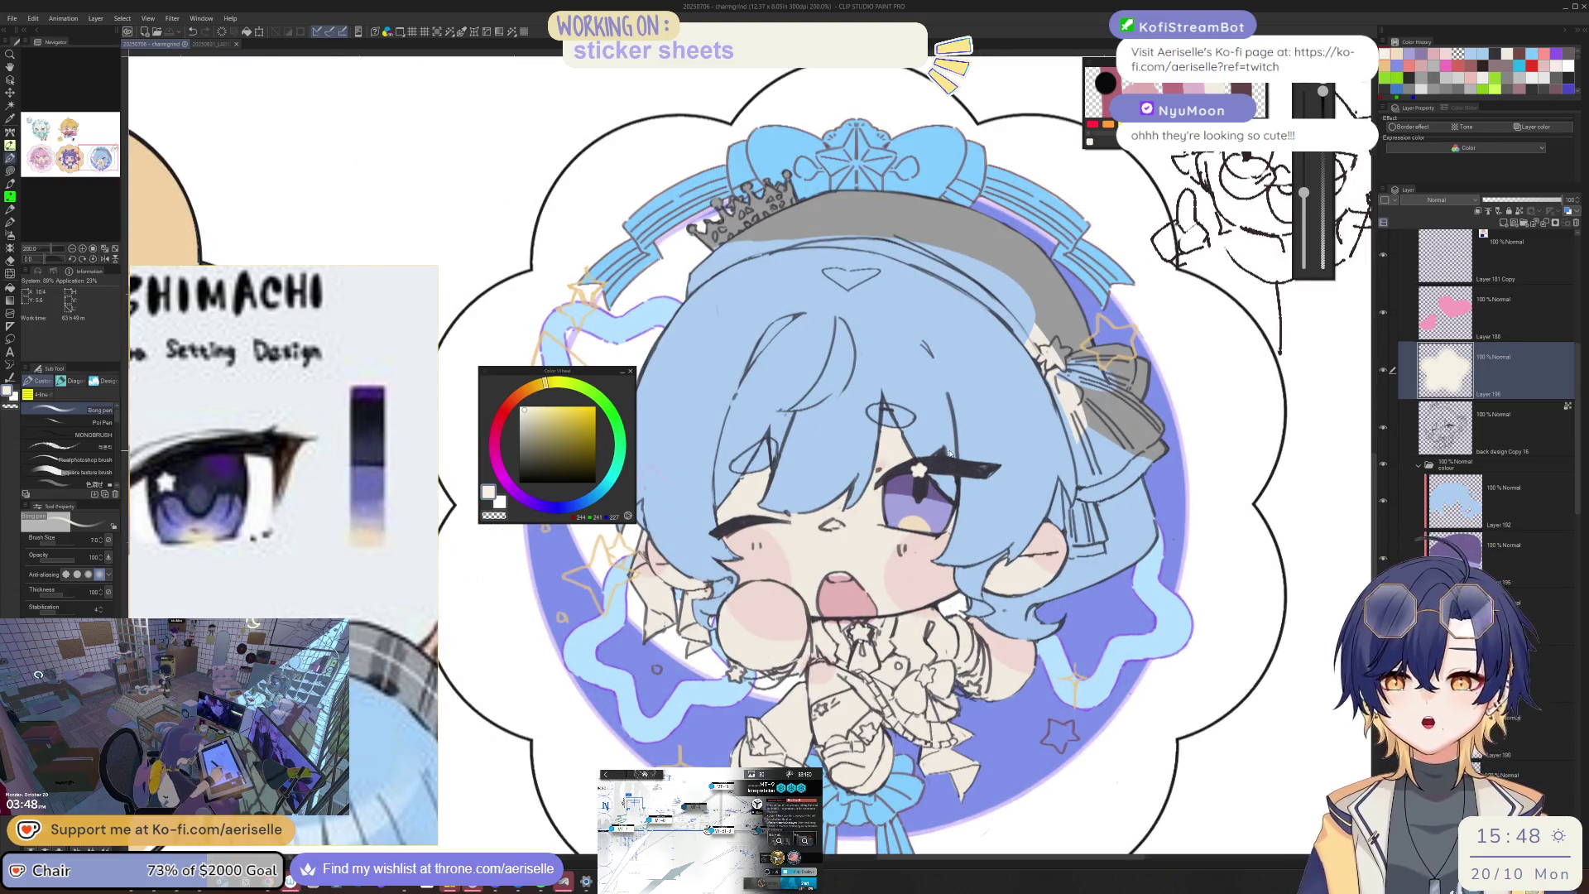
pyautogui.scroll(4, 952, 451)
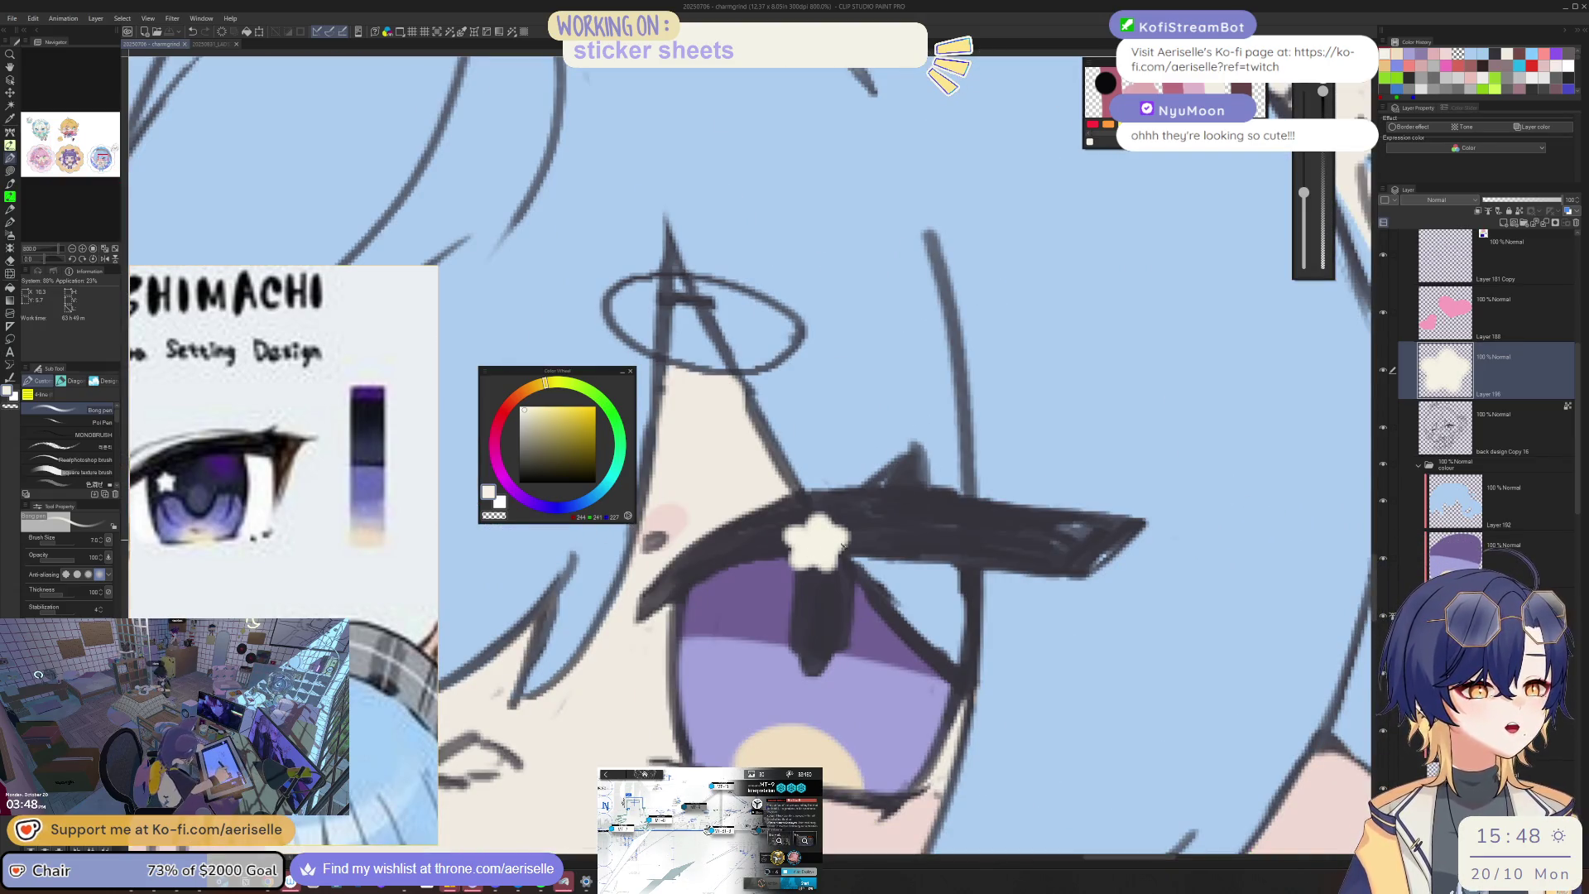
pyautogui.scroll(-5, 842, 546)
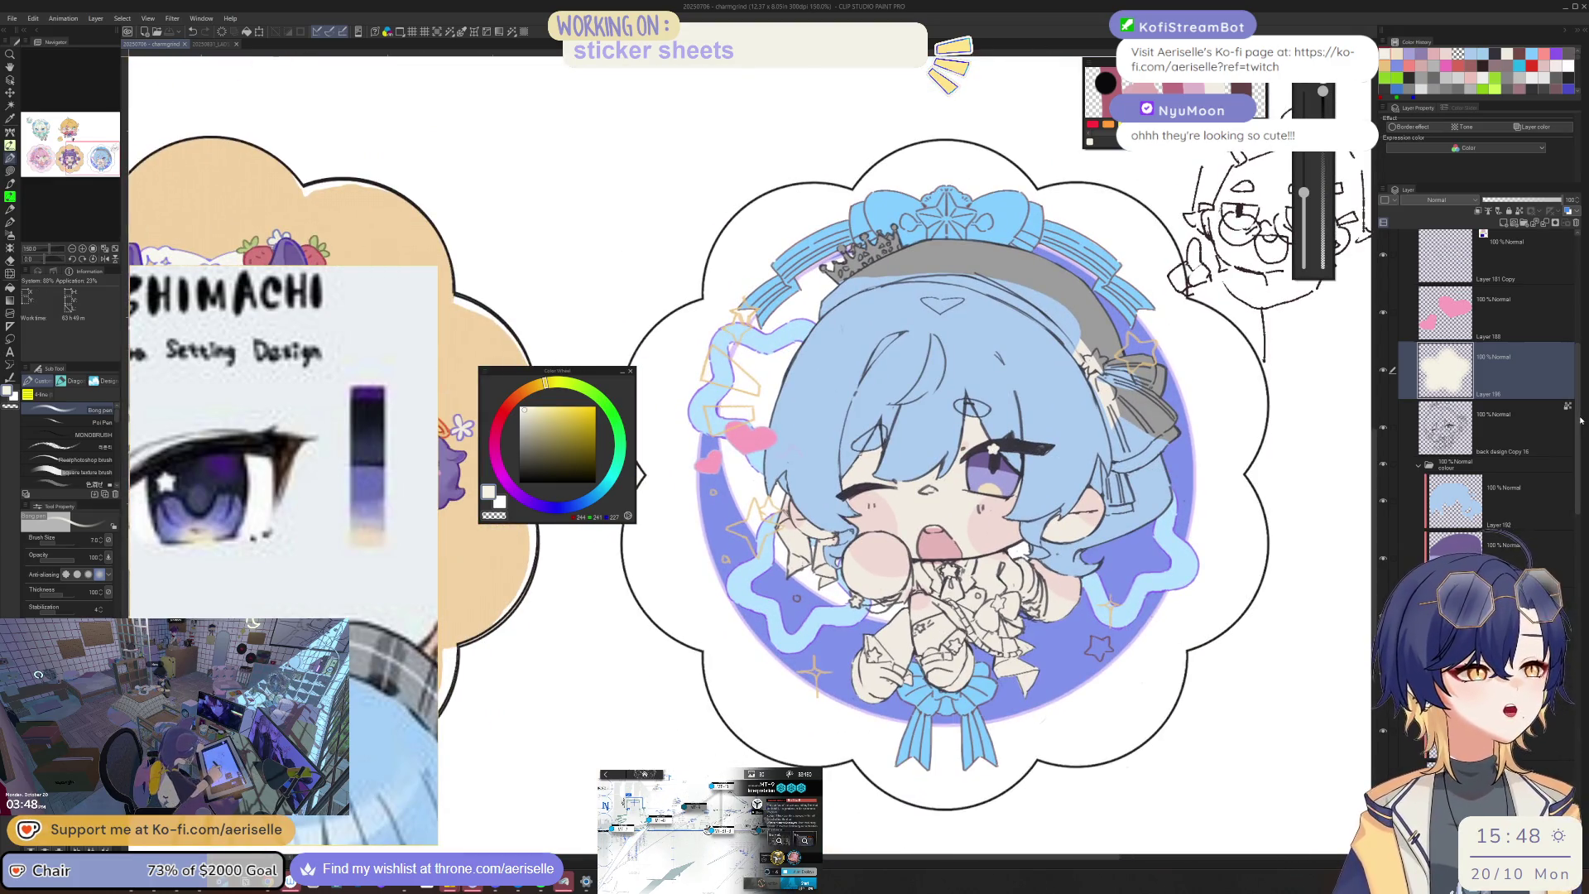
pyautogui.moveTo(1581, 412); pyautogui.dragTo(1576, 370)
# Step: Paste the cream eye highlight into the front side Copy folder, hiding the back side meanwhile
pyautogui.click(1411, 351)
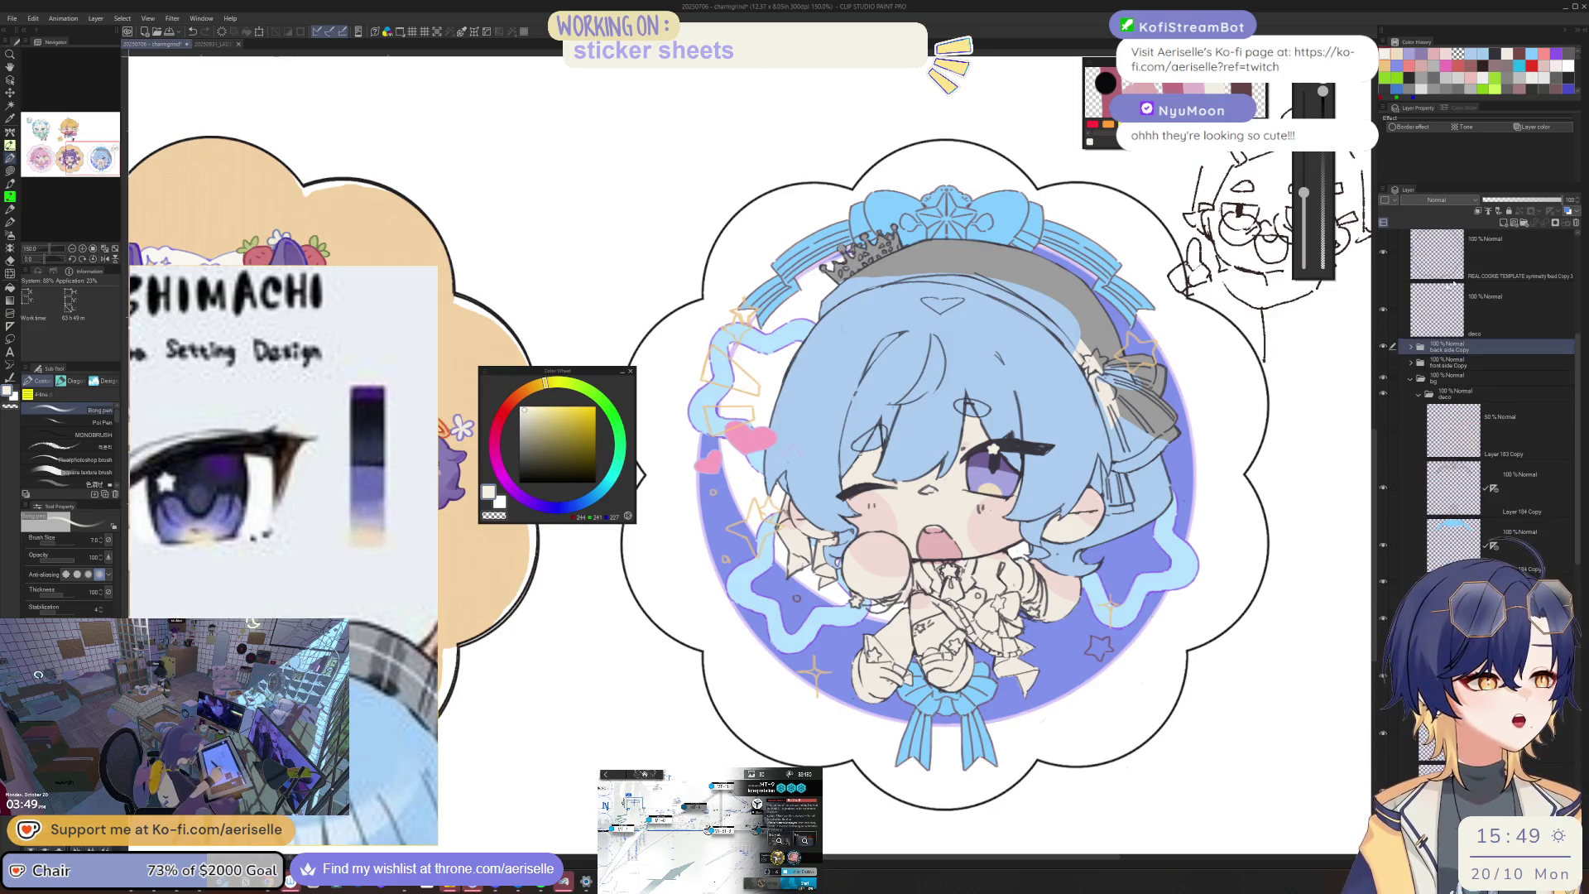
pyautogui.click(1410, 364)
pyautogui.click(1382, 348)
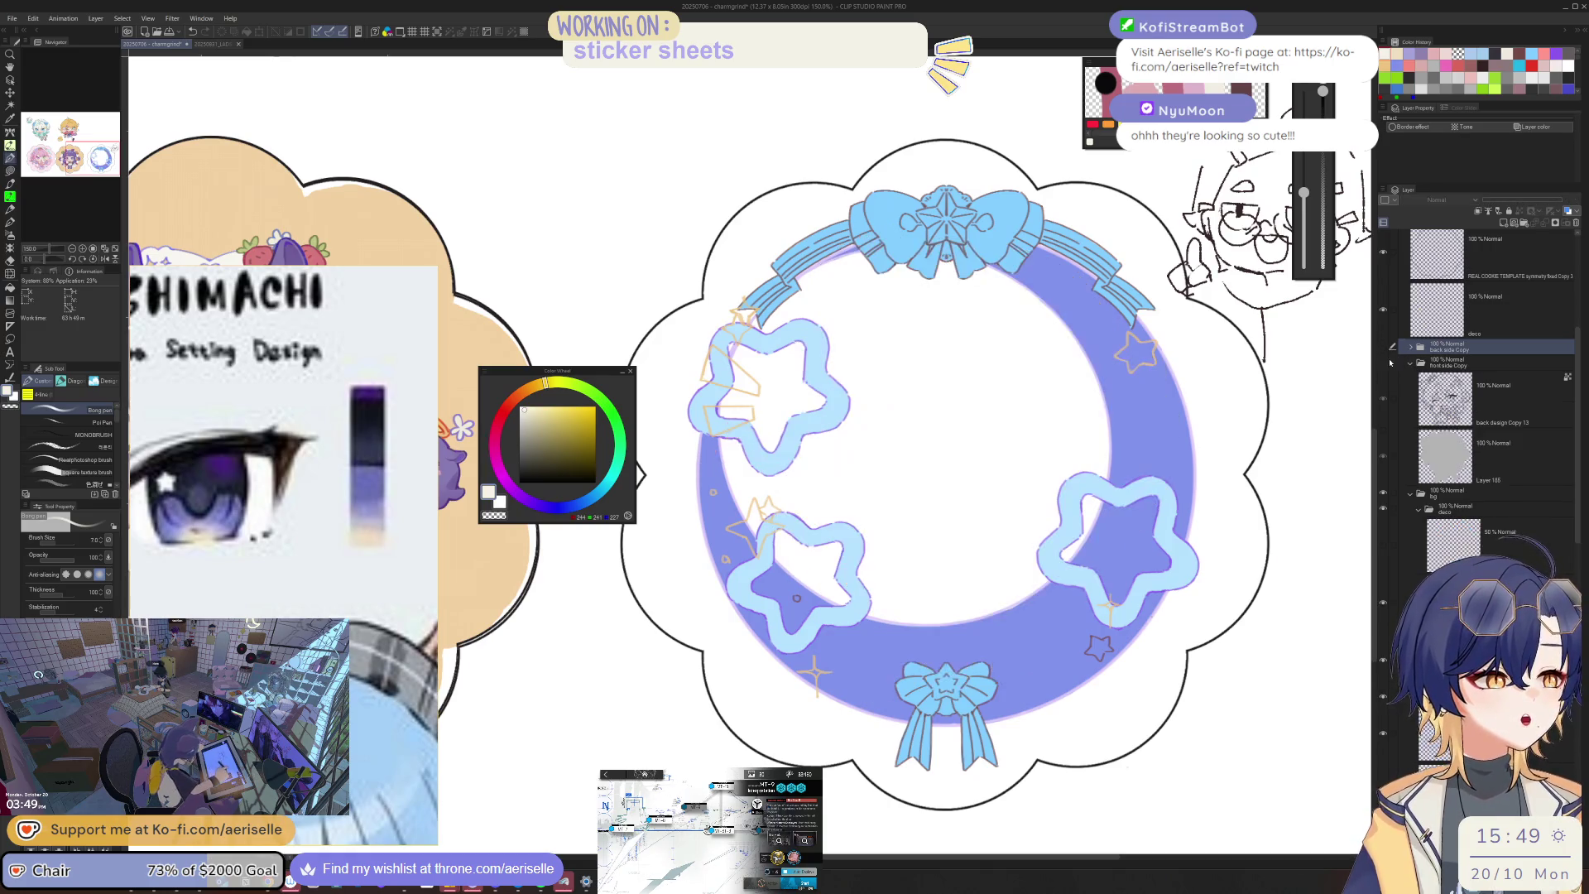
pyautogui.click(1383, 362)
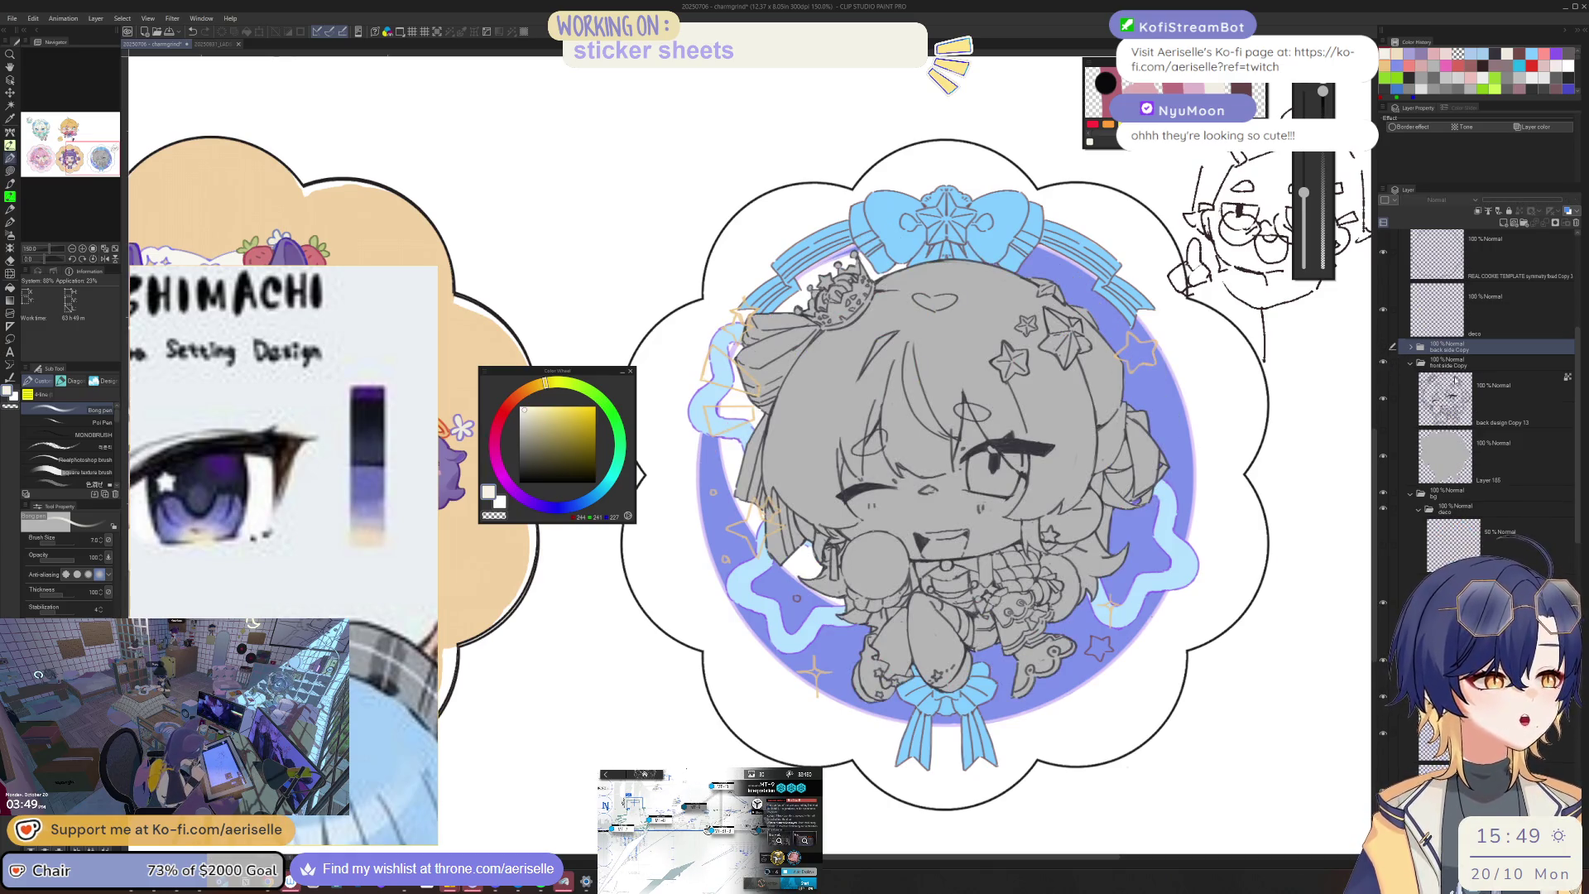
pyautogui.hotkey('ctrl', 'v')
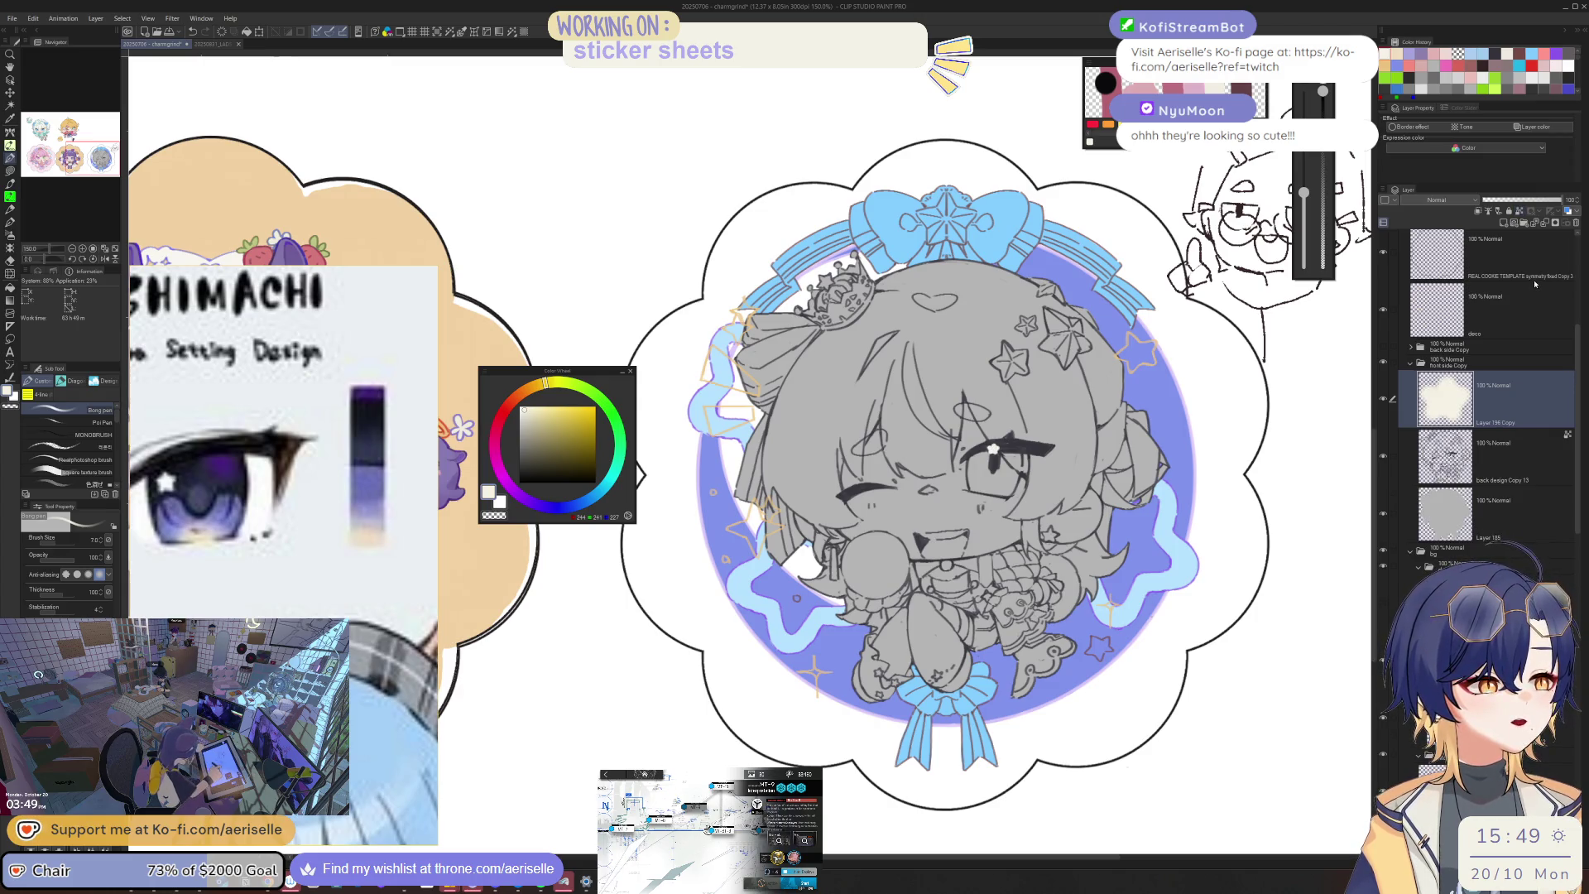
pyautogui.click(1384, 349)
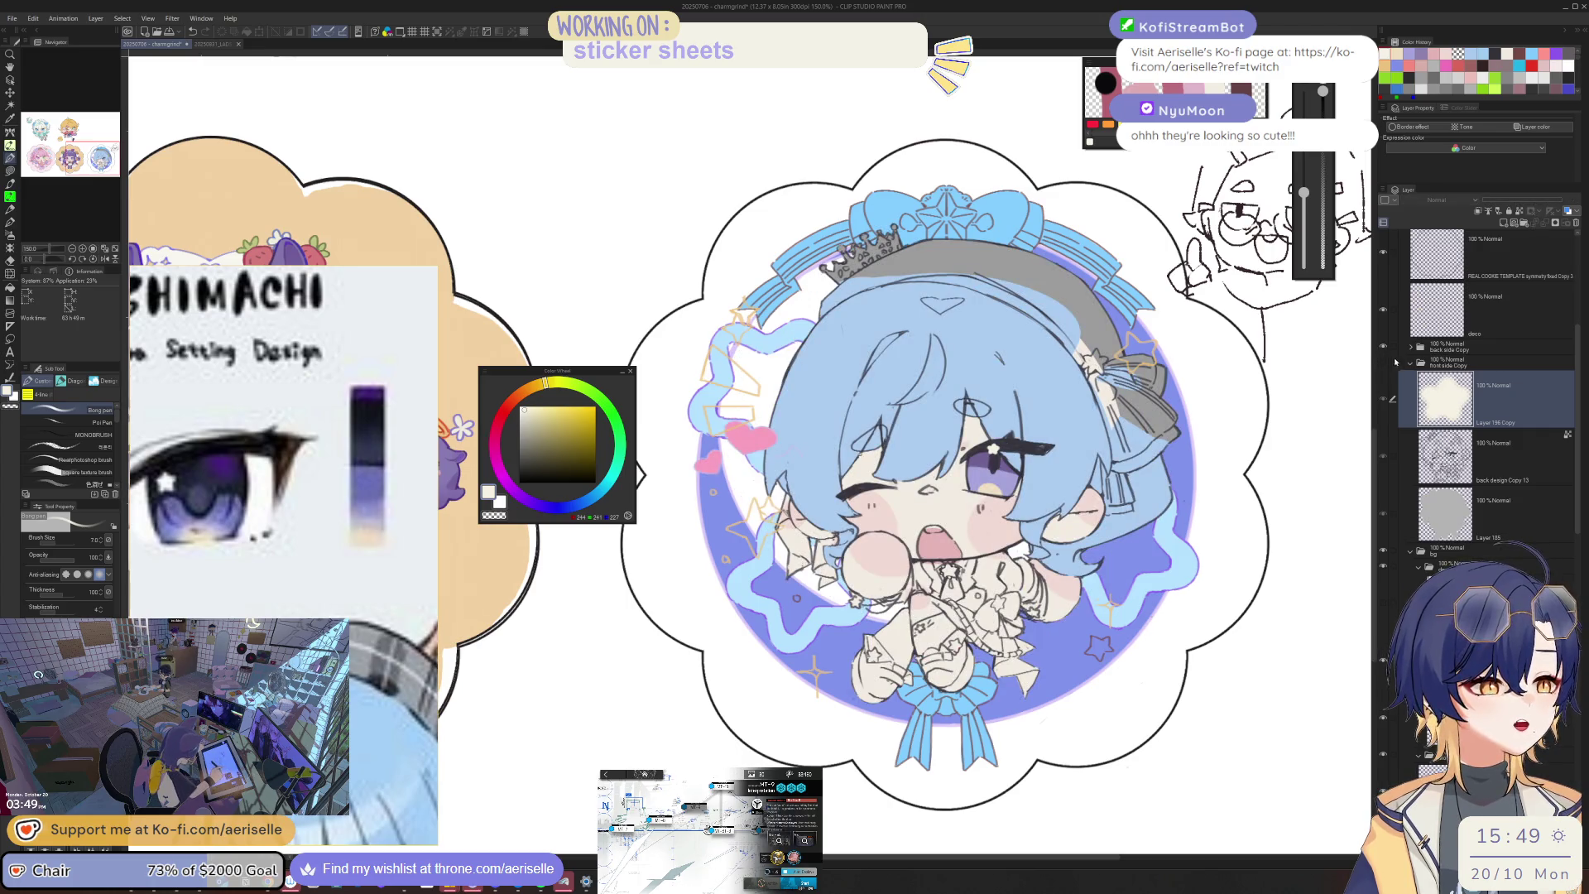
# Step: Hide back side Copy to check the grey front design, then select back design Copy 13
pyautogui.scroll(2, 967, 447)
pyautogui.scroll(5, 1003, 469)
pyautogui.press('e')
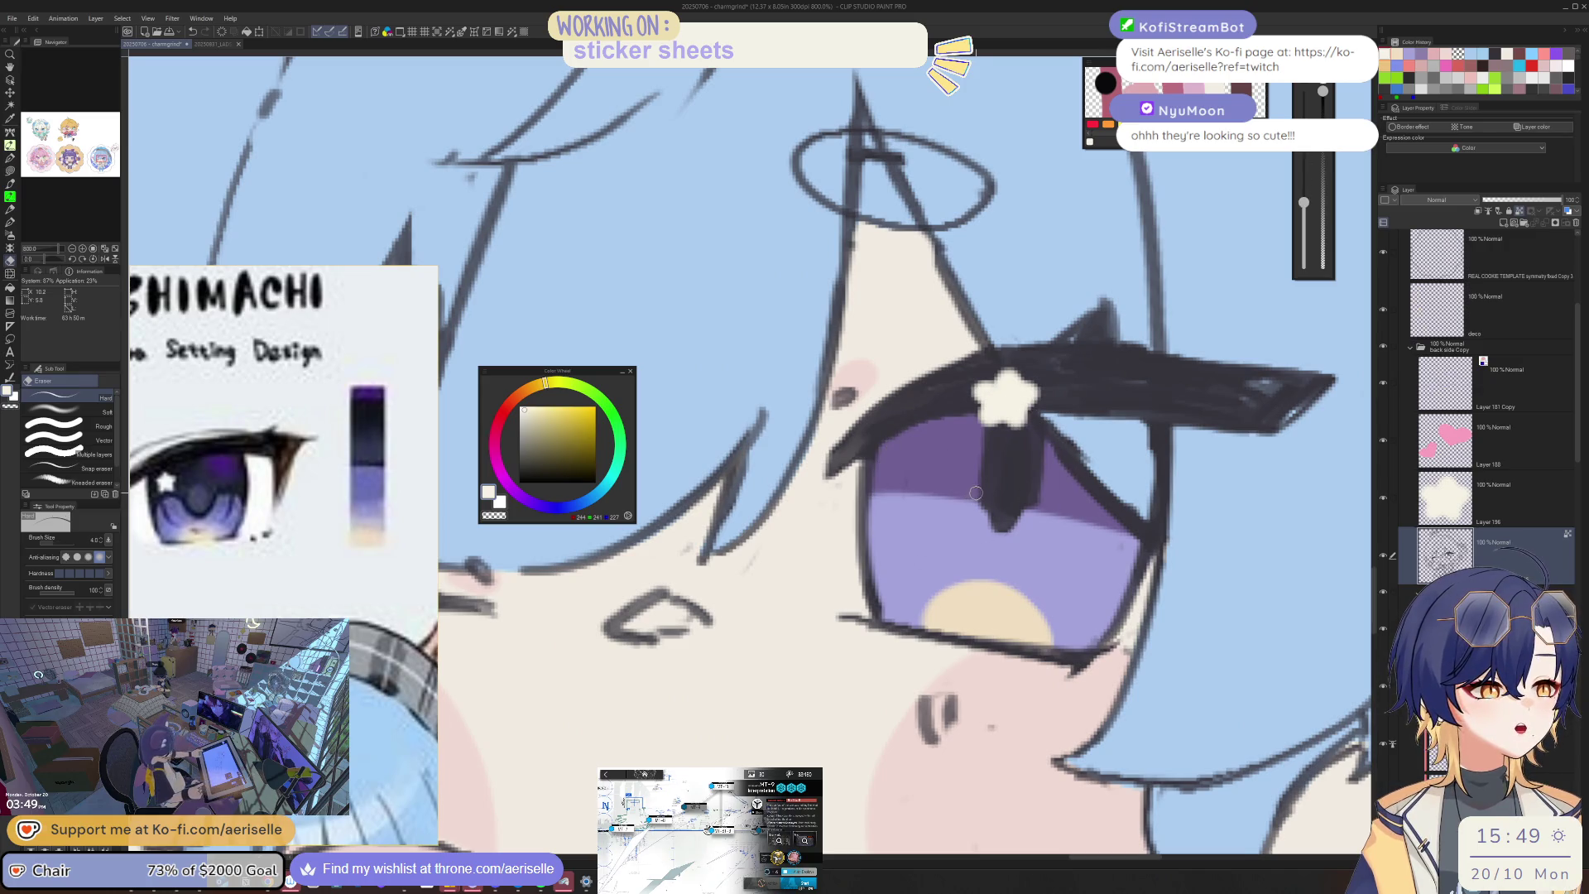
pyautogui.click(1409, 348)
pyautogui.click(1383, 346)
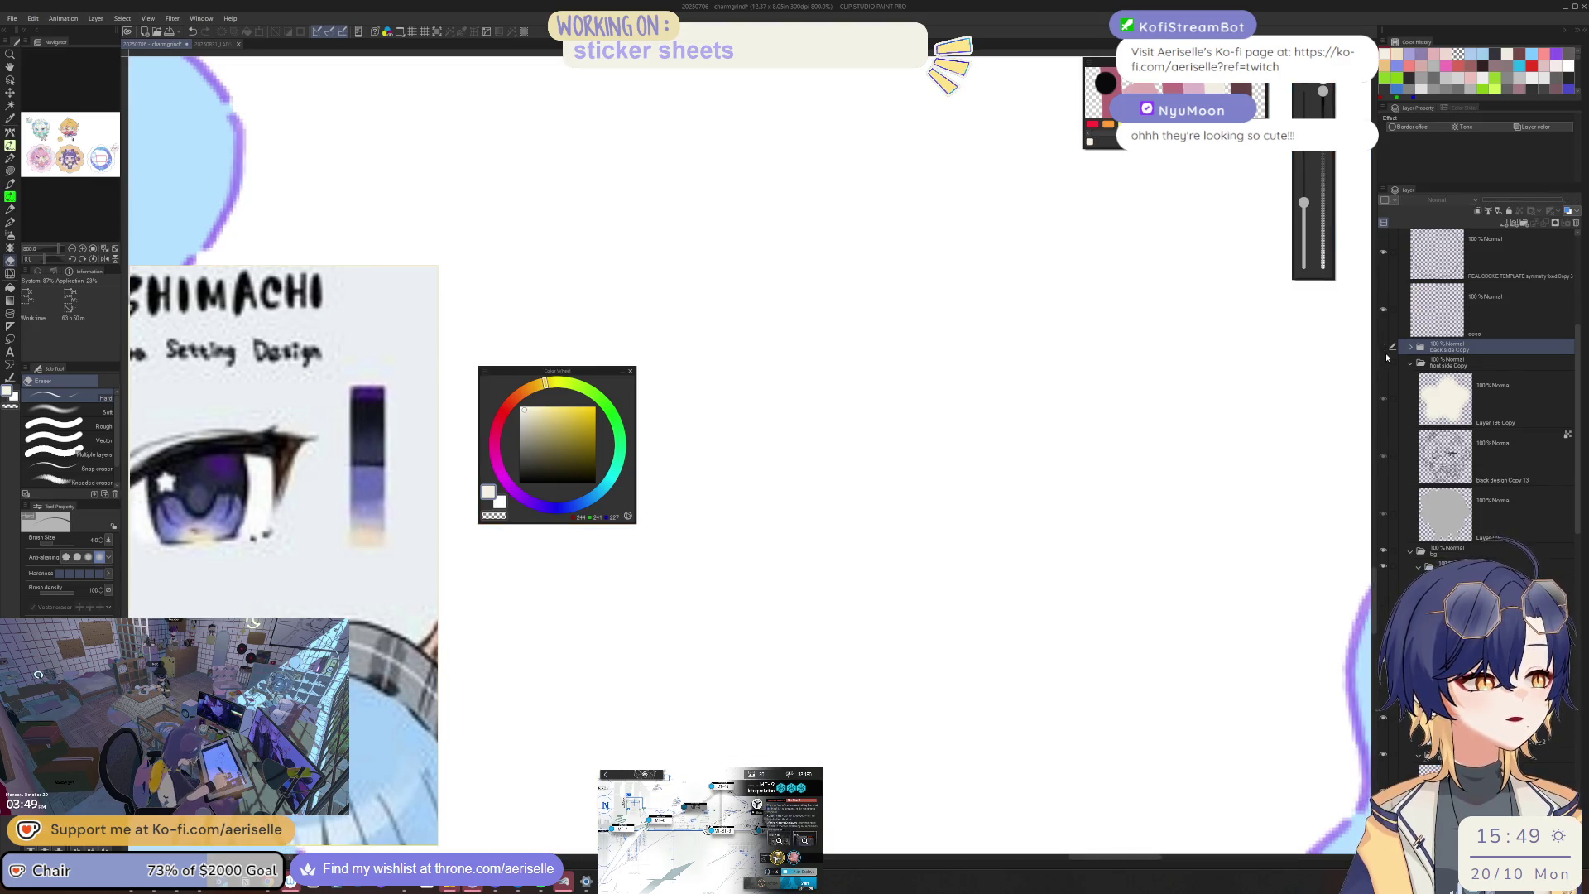
pyautogui.click(1383, 348)
pyautogui.click(1383, 348)
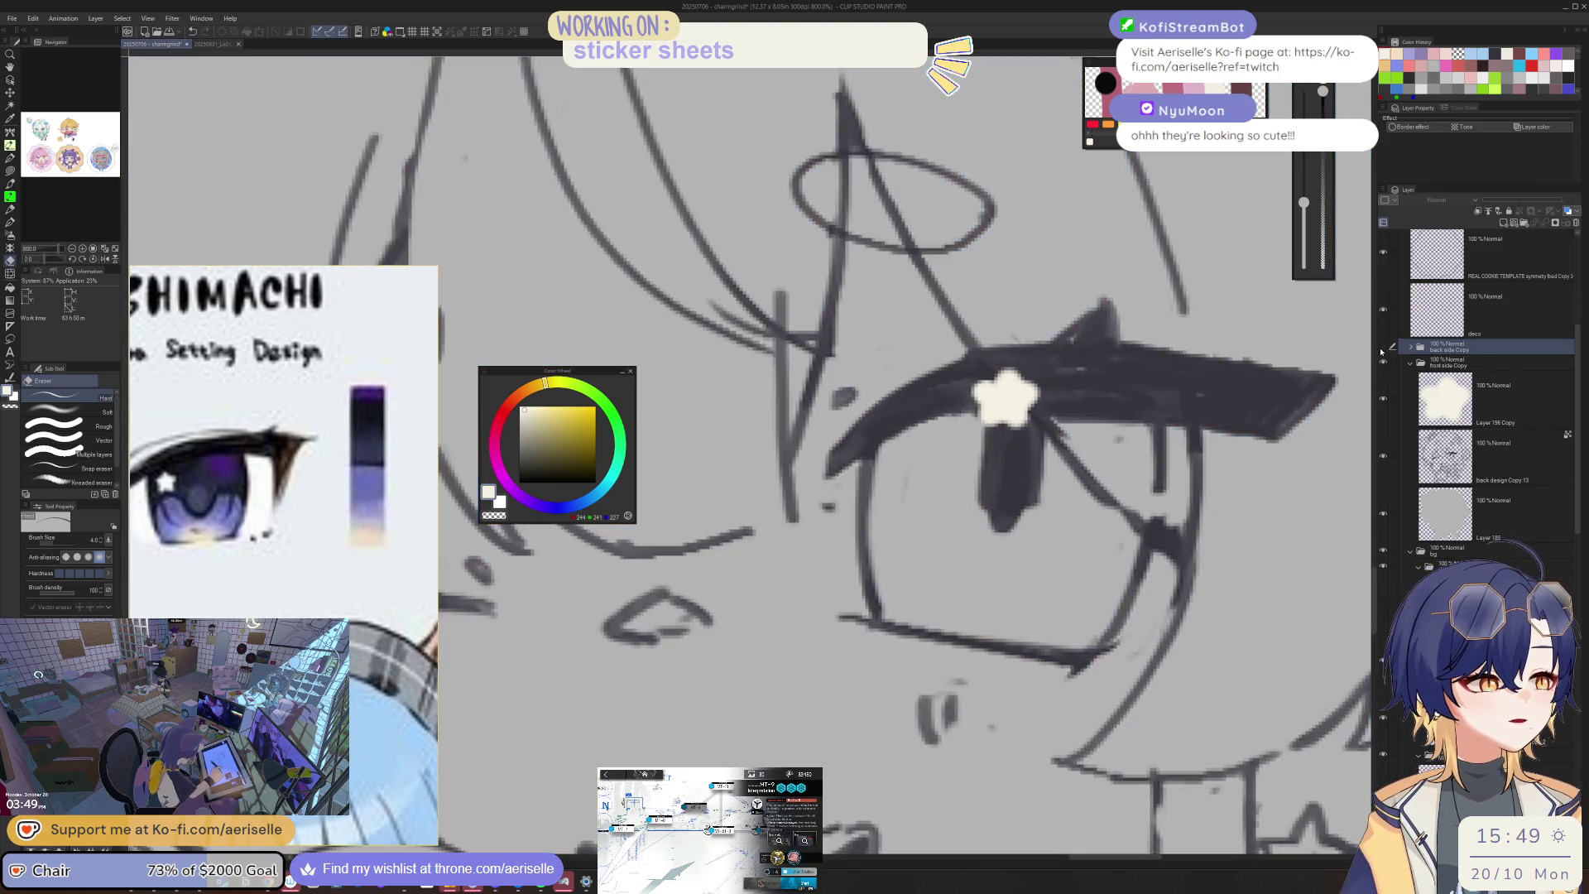
pyautogui.click(1515, 459)
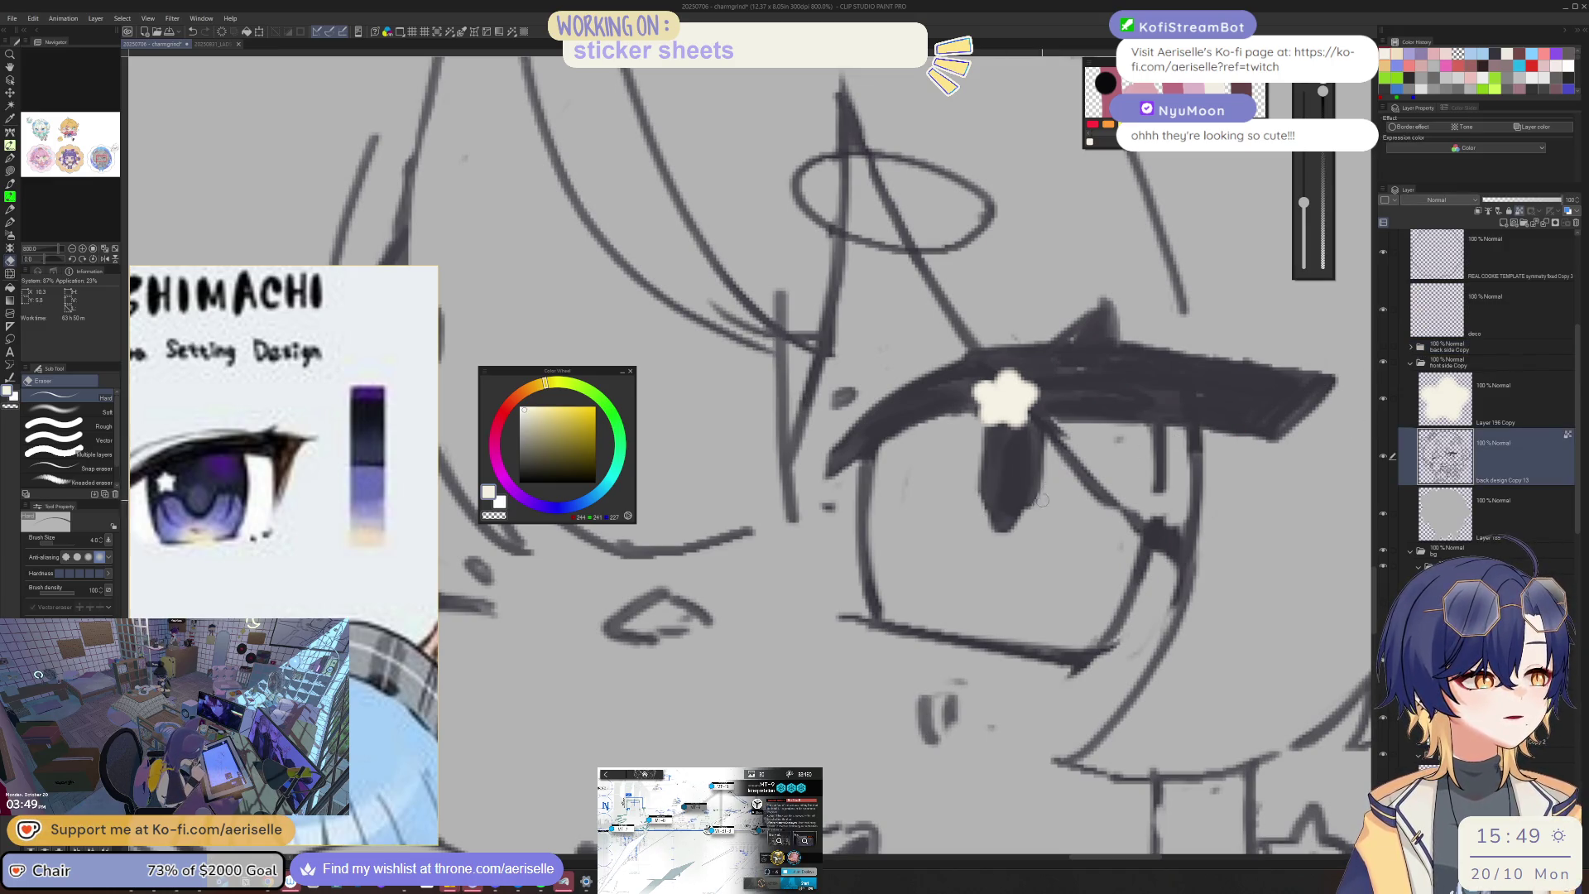
pyautogui.scroll(-4, 1141, 465)
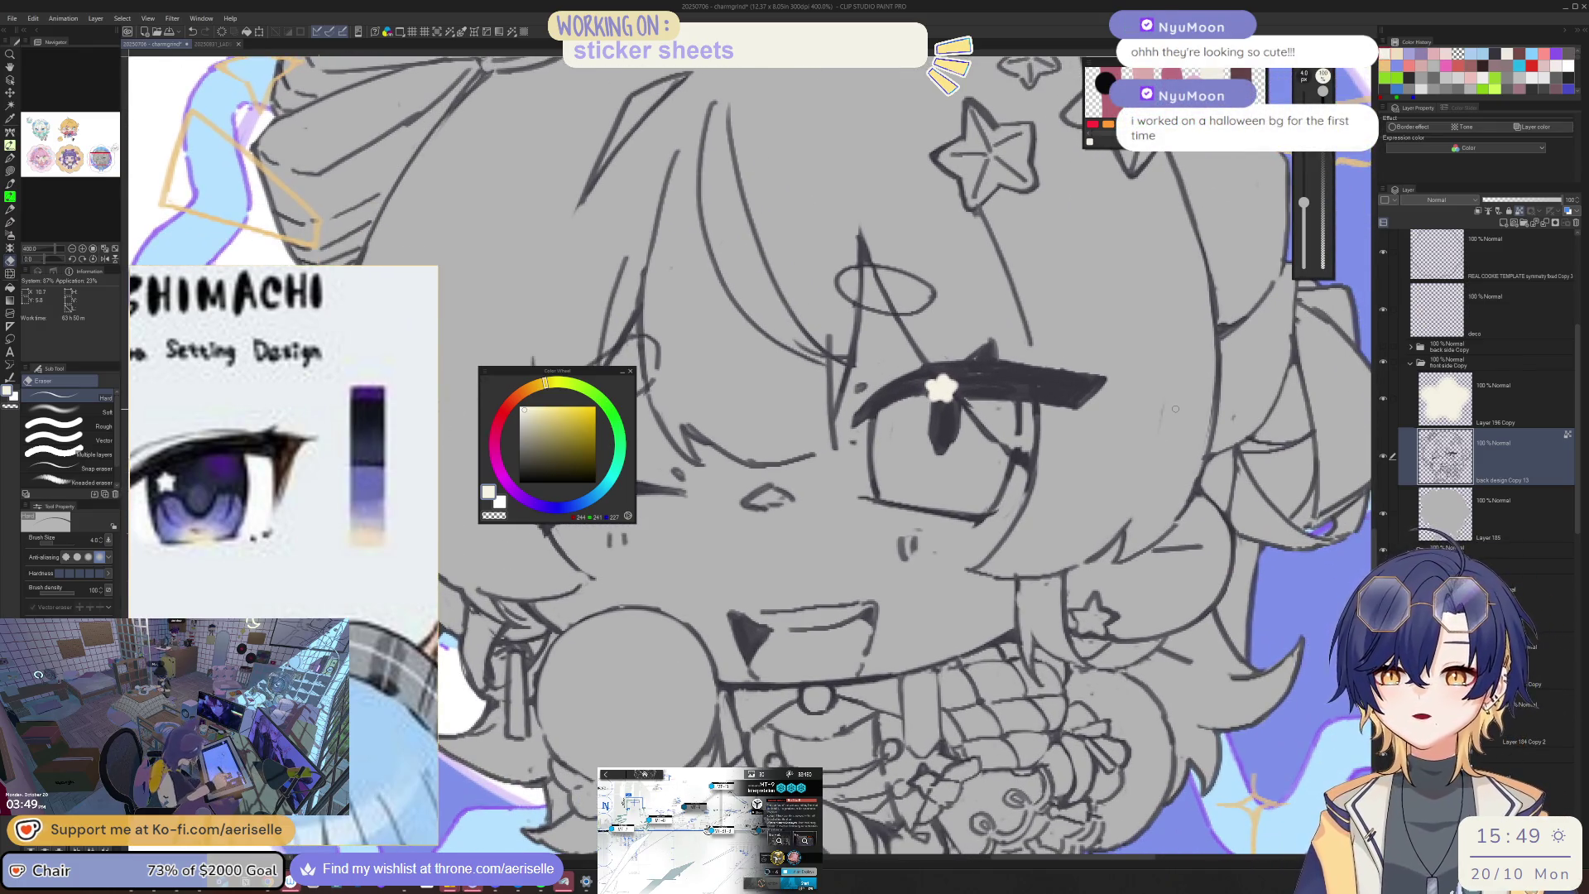
# Step: Show the back side Copy folder again and save the sticker sheet file
pyautogui.click(1385, 348)
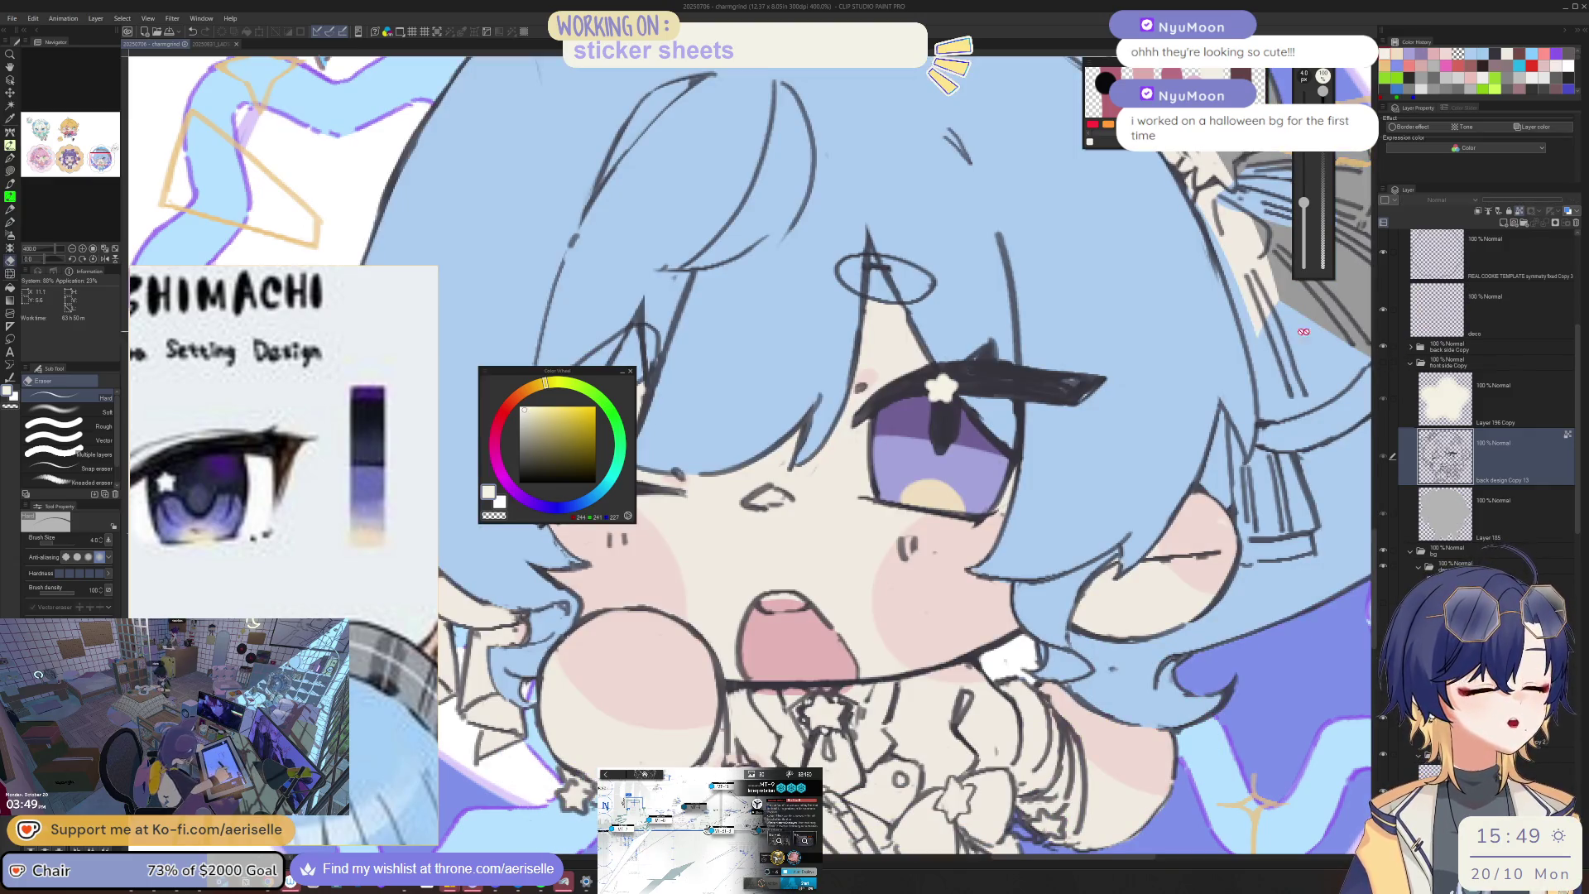
pyautogui.scroll(-4, 989, 507)
pyautogui.scroll(6, 877, 520)
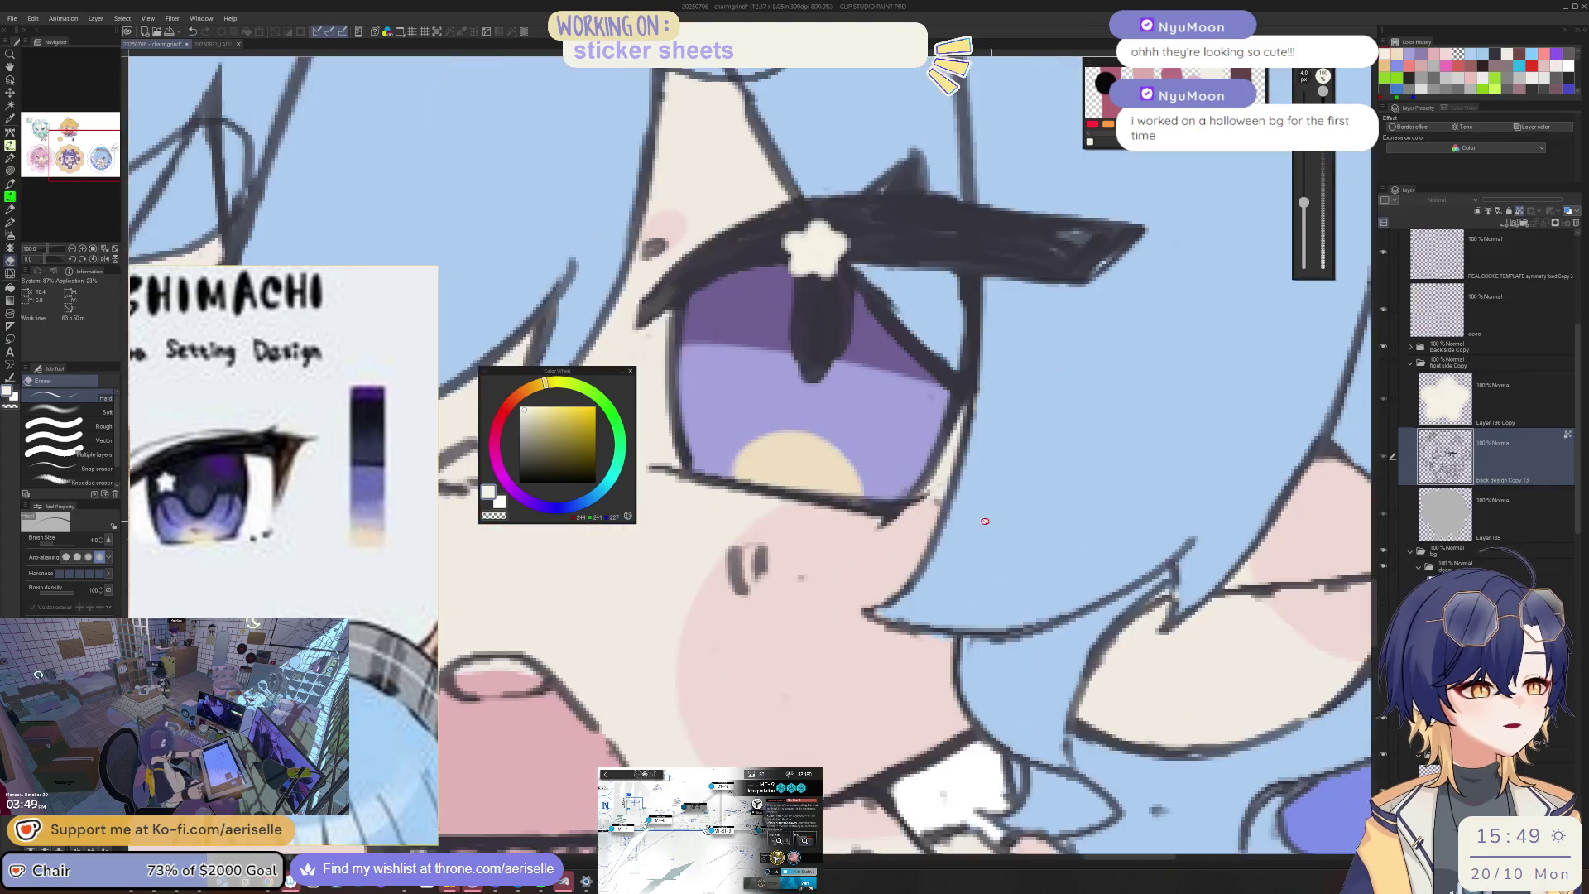
pyautogui.press('u')
pyautogui.press('e')
pyautogui.scroll(-6, 898, 525)
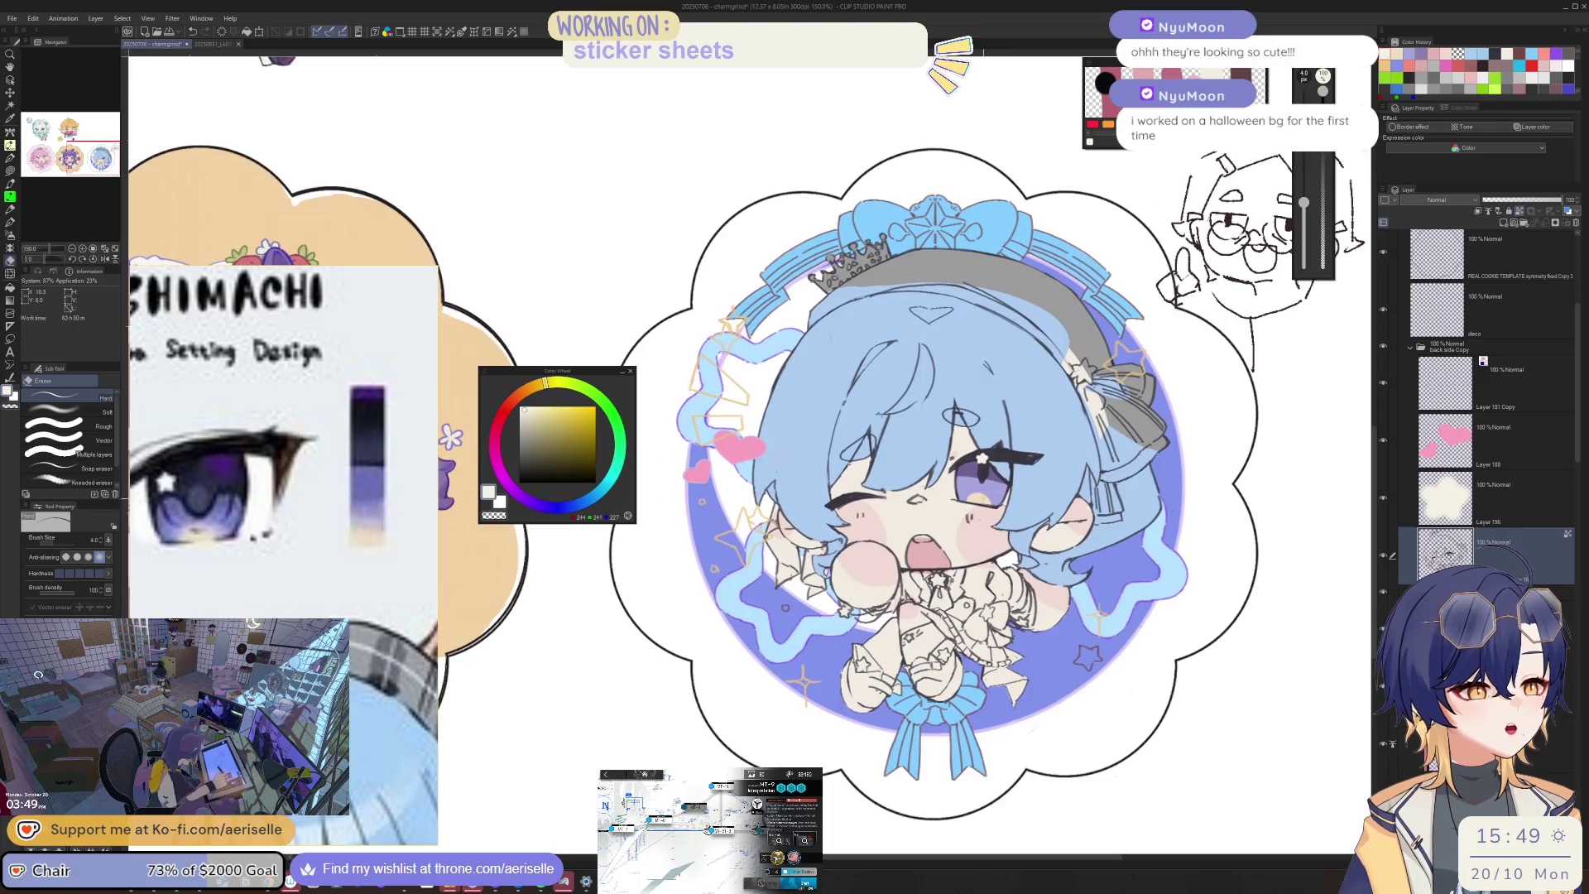
pyautogui.hotkey('ctrl', 's')
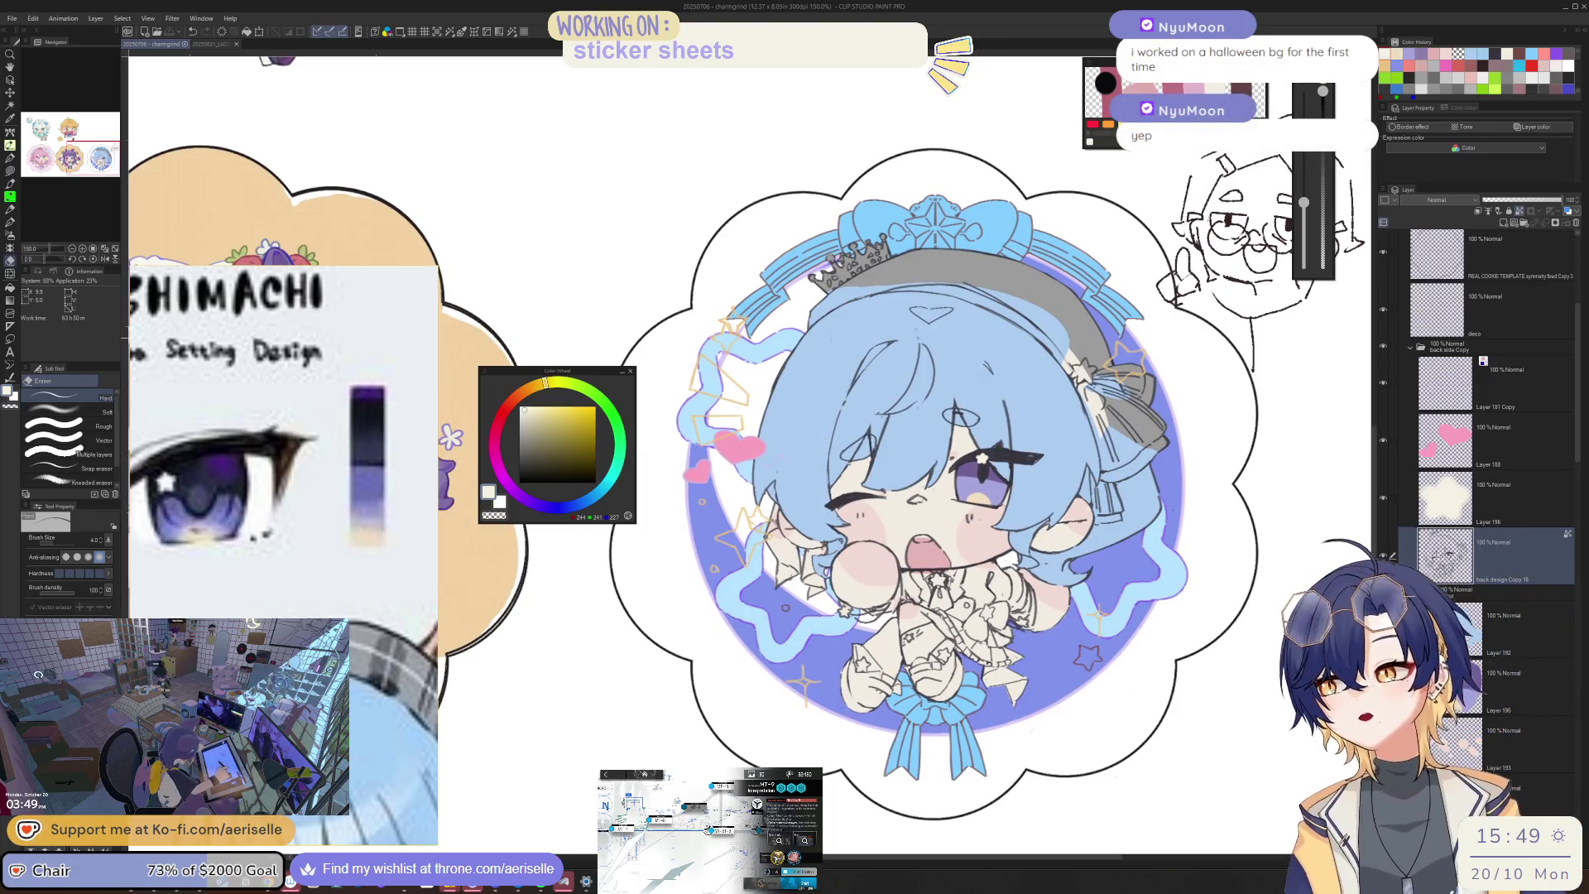
# Step: Sample the light-blue hair and pink cheek colours, then switch to the pen
pyautogui.scroll(3, 1043, 510)
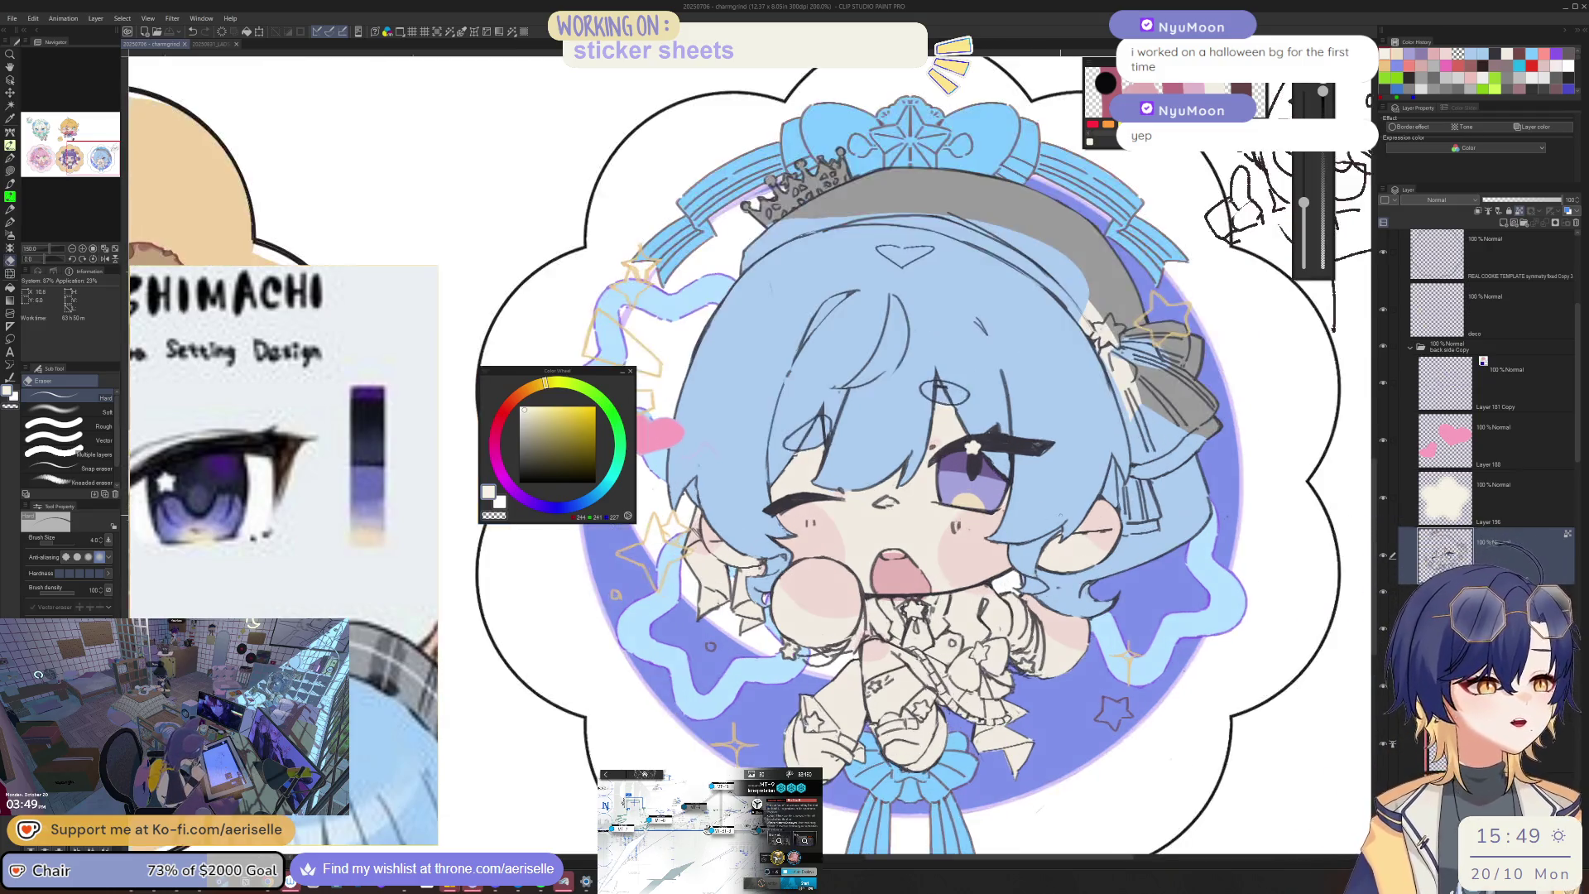
pyautogui.press('i')
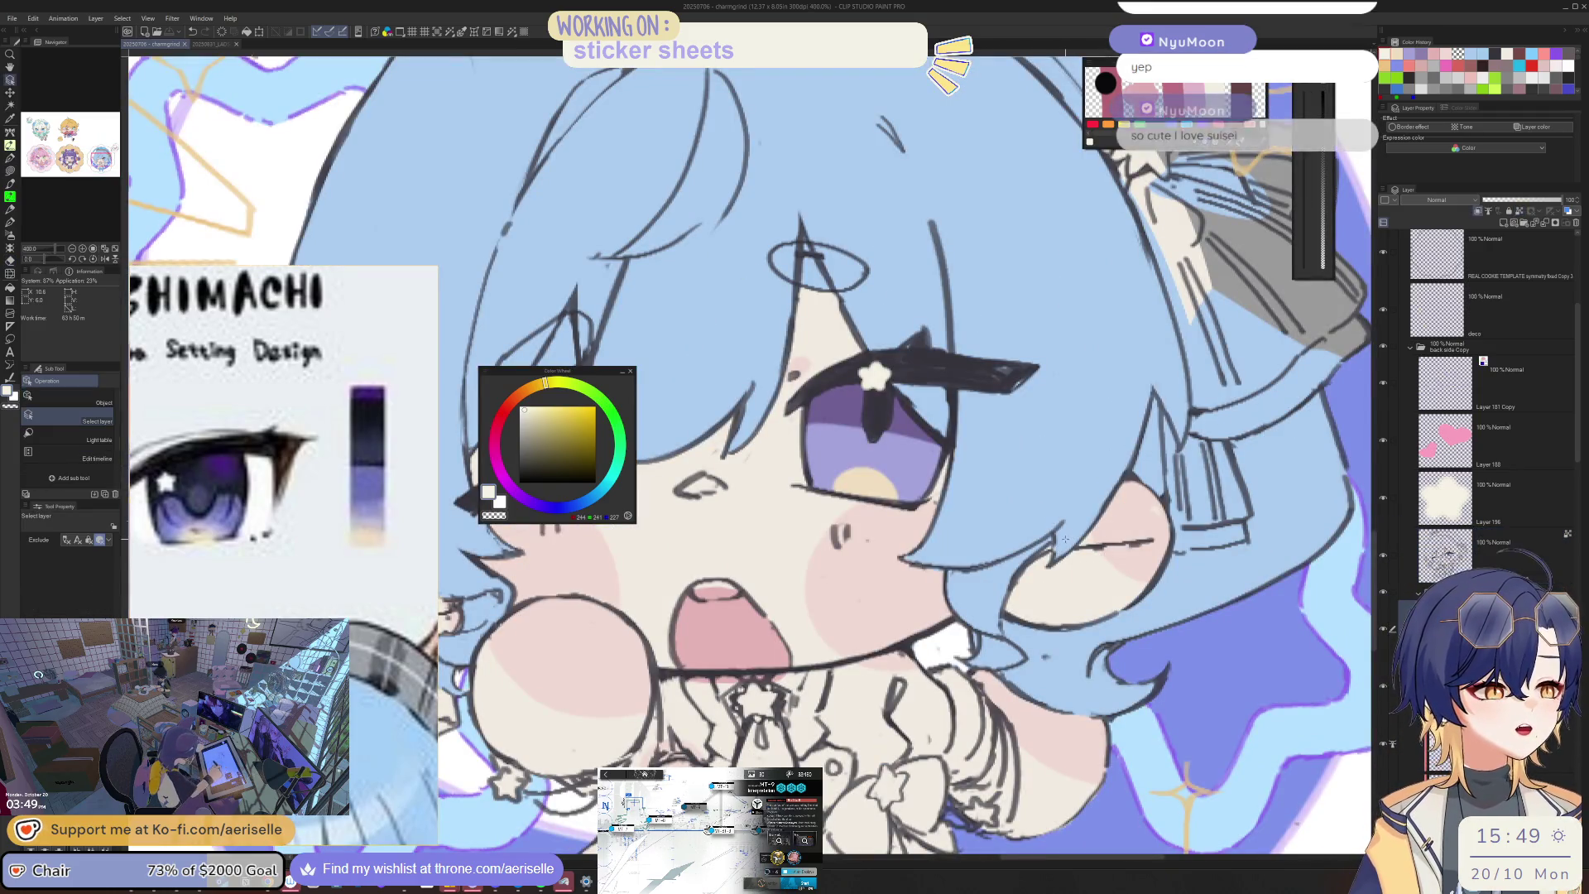
pyautogui.click(1047, 546)
pyautogui.press('u')
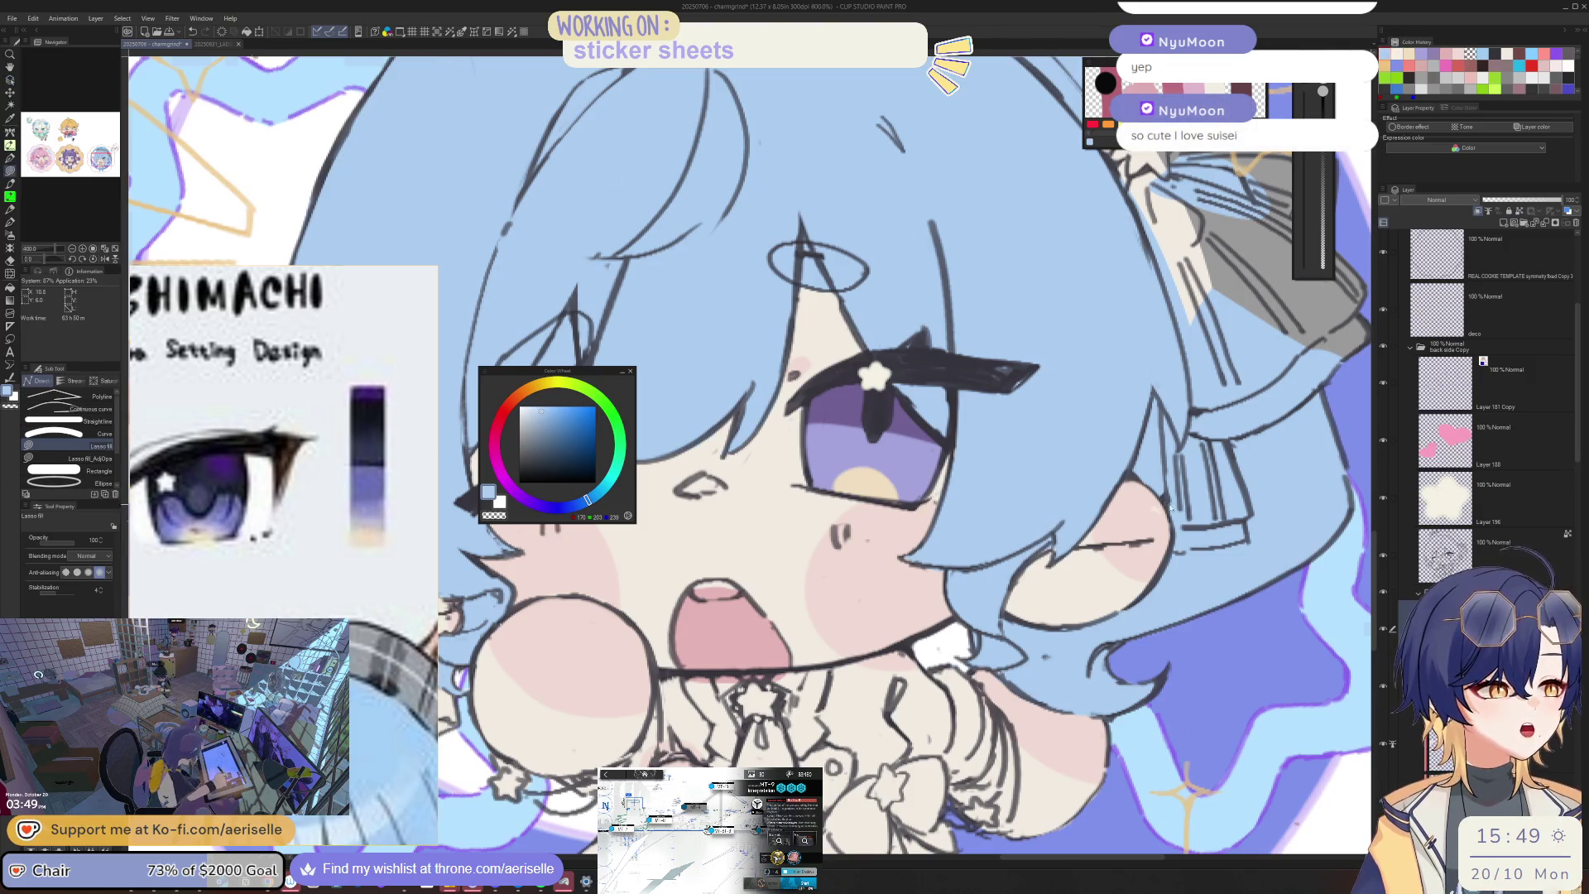
pyautogui.scroll(5, 1116, 583)
pyautogui.press('o')
pyautogui.keyDown('alt'); pyautogui.click(1130, 602); pyautogui.keyUp('alt')
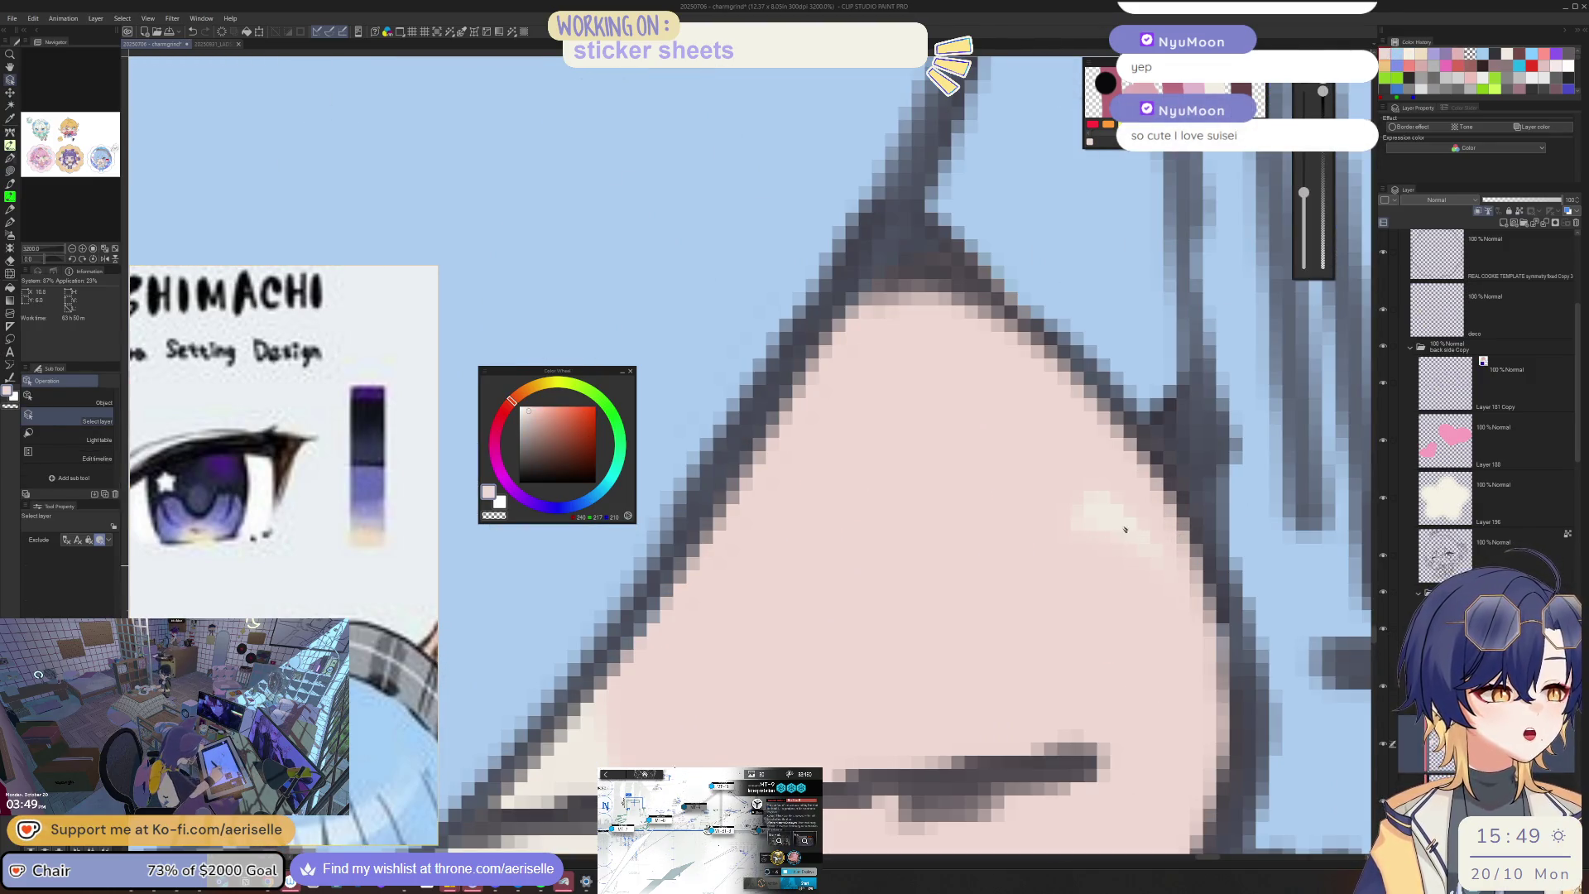
pyautogui.press('p')
pyautogui.scroll(-8, 1118, 517)
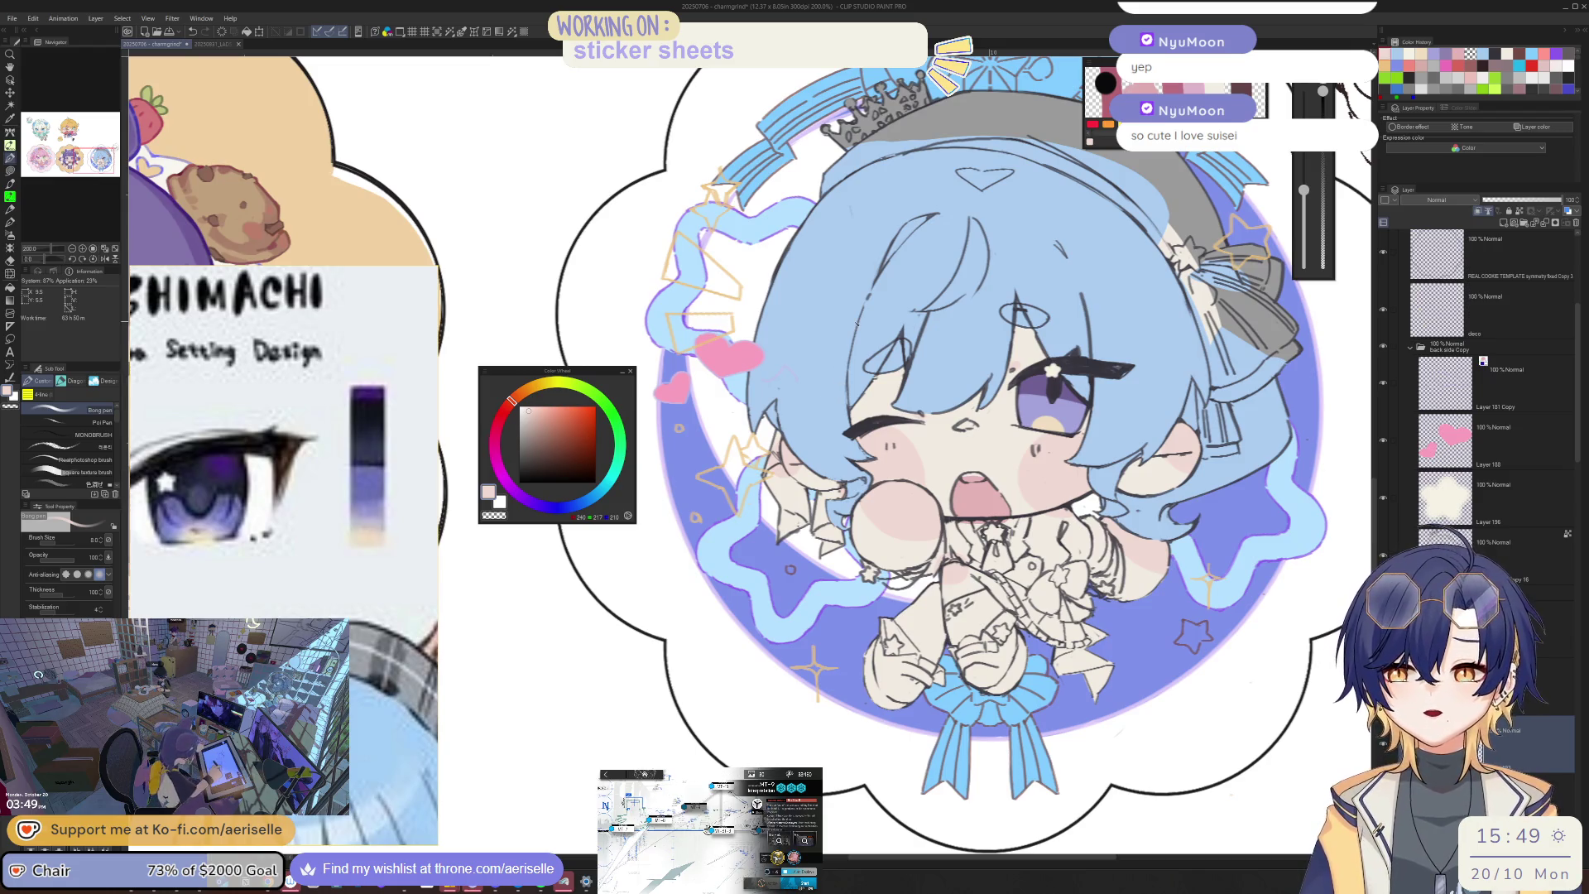
pyautogui.scroll(-4, 898, 569)
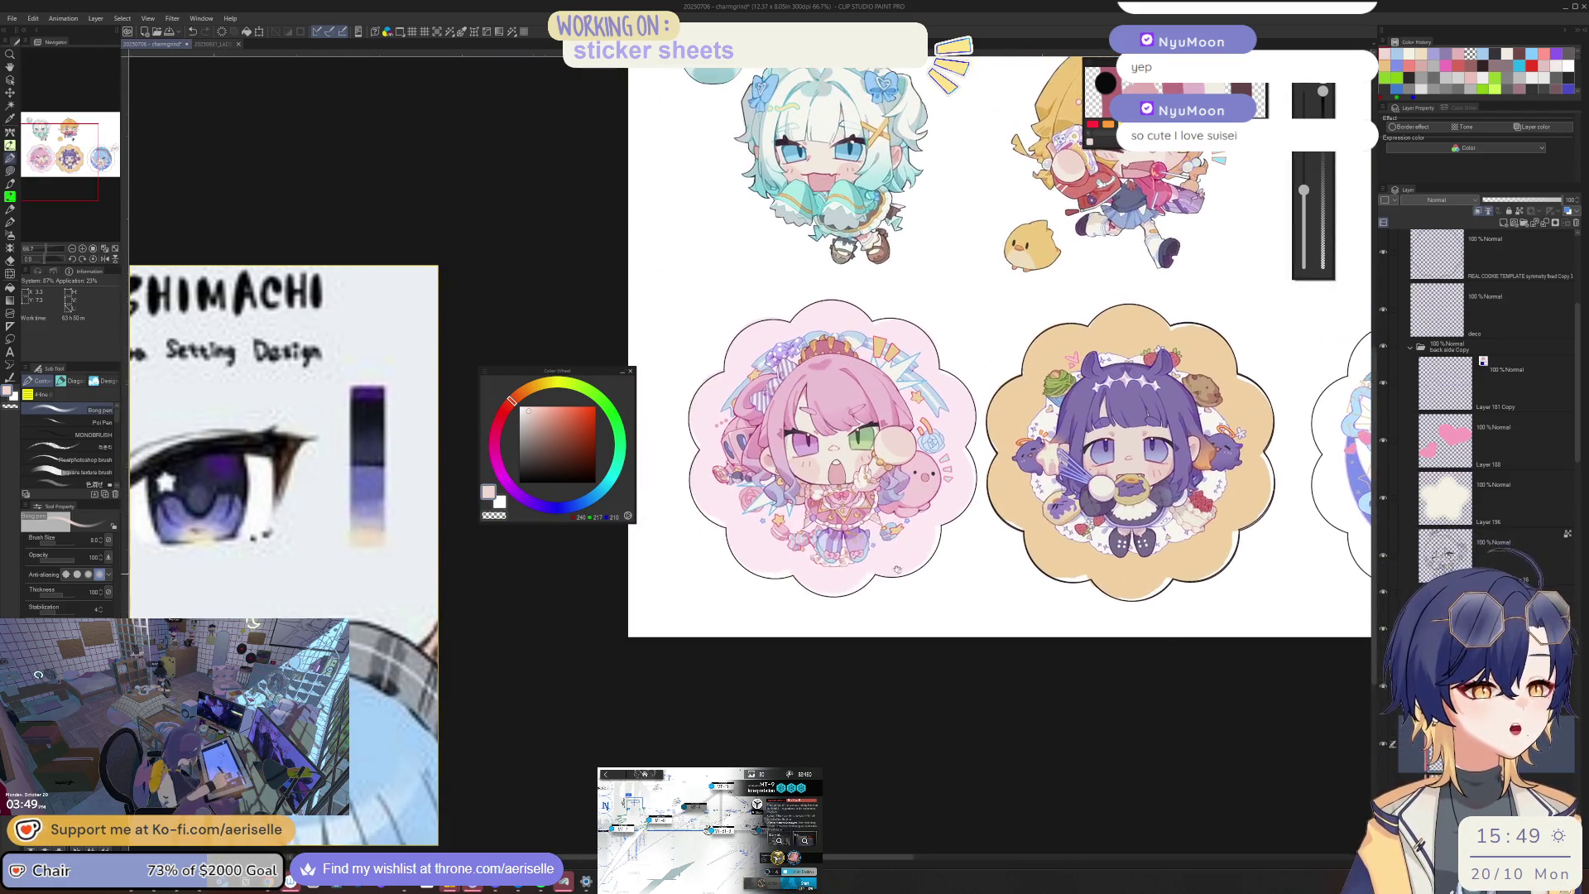
# Step: Pick the off-white tooth colour and lasso-fill the top of the chibi's mouth
pyautogui.scroll(10, 918, 530)
pyautogui.keyDown('alt'); pyautogui.click(927, 518); pyautogui.keyUp('alt')
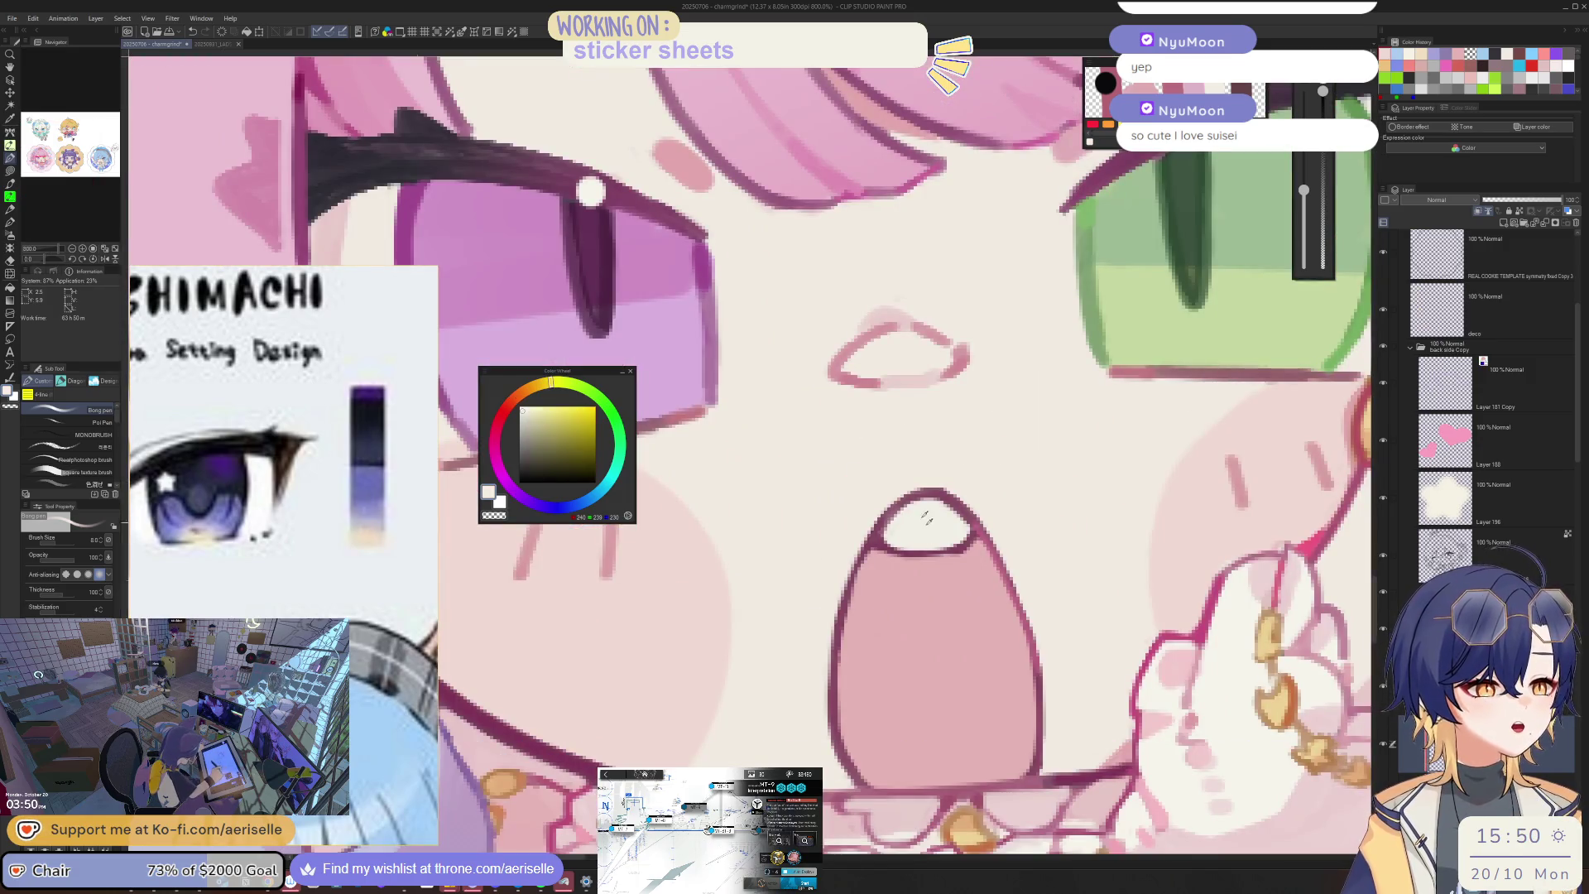
pyautogui.scroll(-10, 927, 517)
pyautogui.moveTo(927, 518)
pyautogui.mouseDown()
pyautogui.moveTo(803, 500)
pyautogui.moveTo(240, 507)
pyautogui.mouseUp()
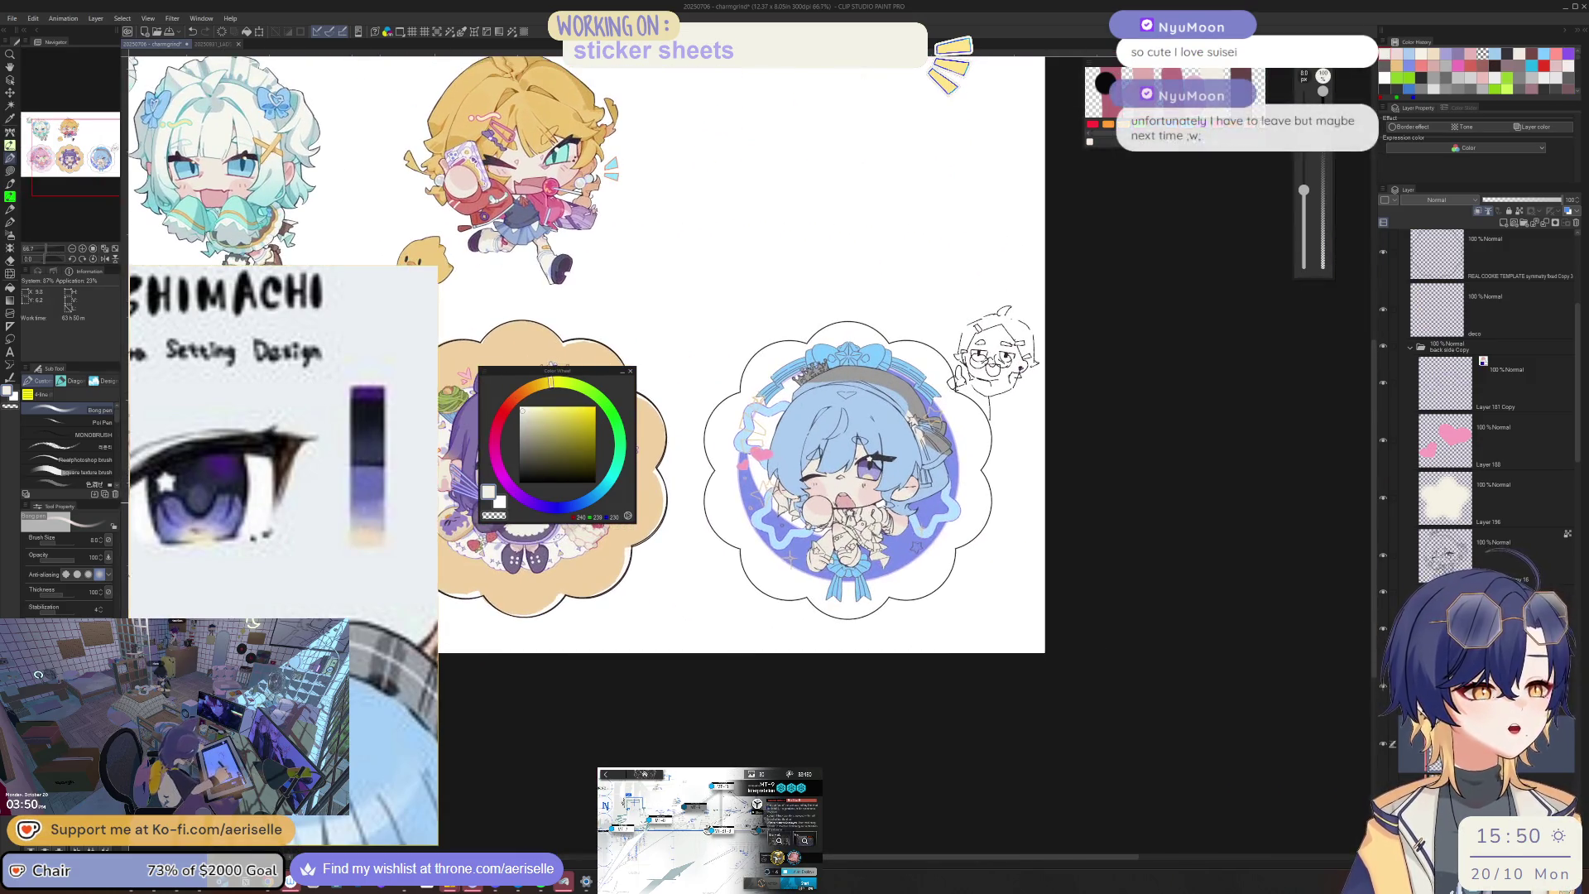
pyautogui.scroll(3, 838, 497)
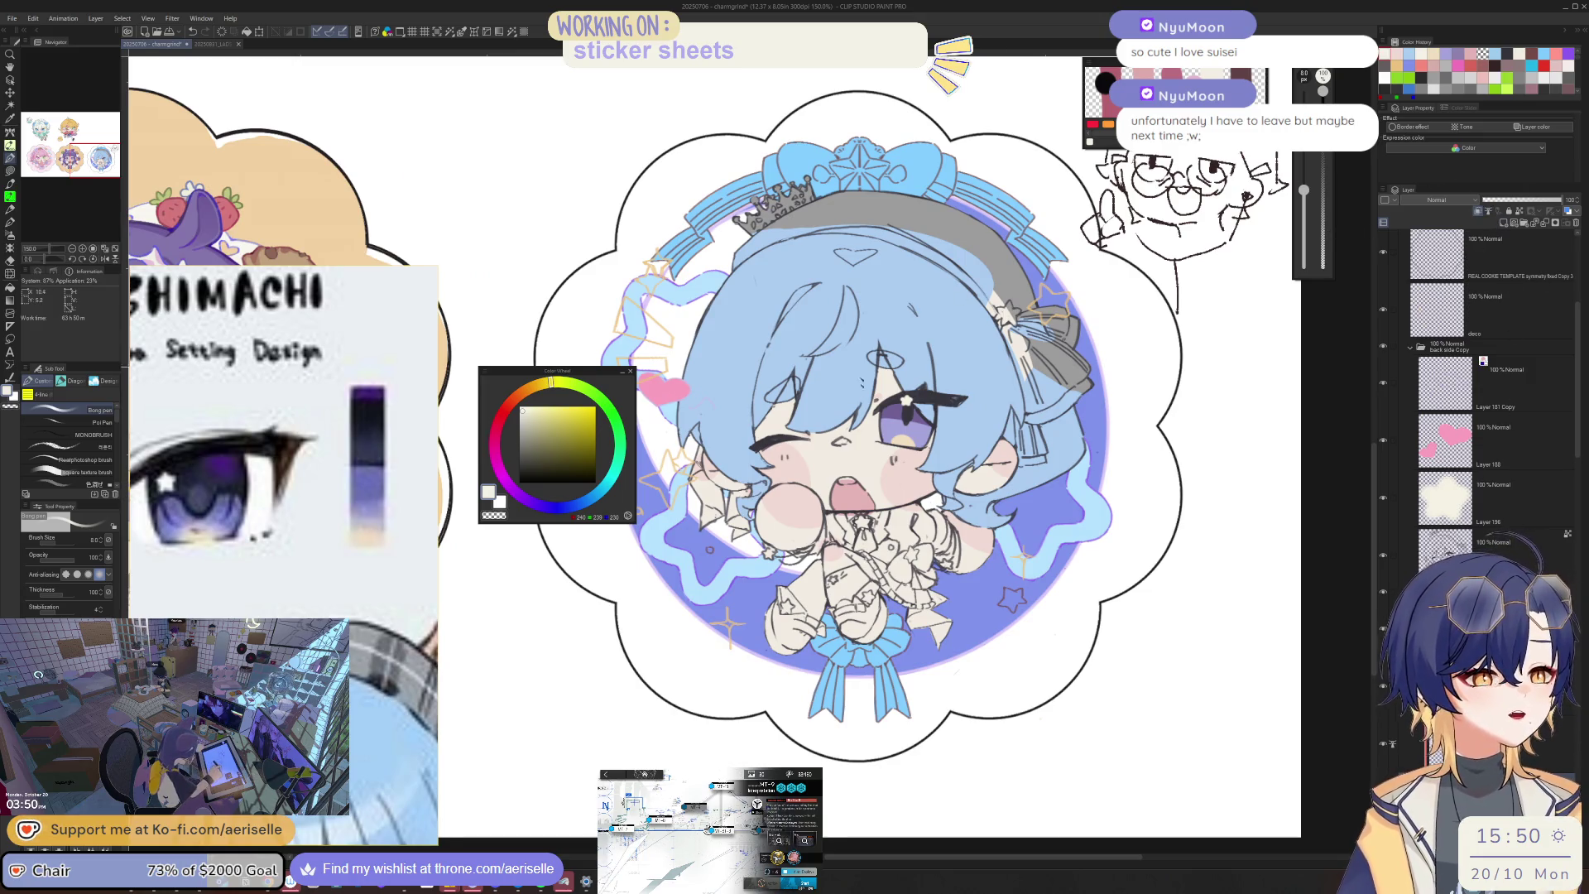
pyautogui.scroll(5, 823, 456)
pyautogui.press('u')
pyautogui.moveTo(959, 568)
pyautogui.mouseDown()
pyautogui.moveTo(972, 533)
pyautogui.moveTo(879, 552)
pyautogui.mouseUp()
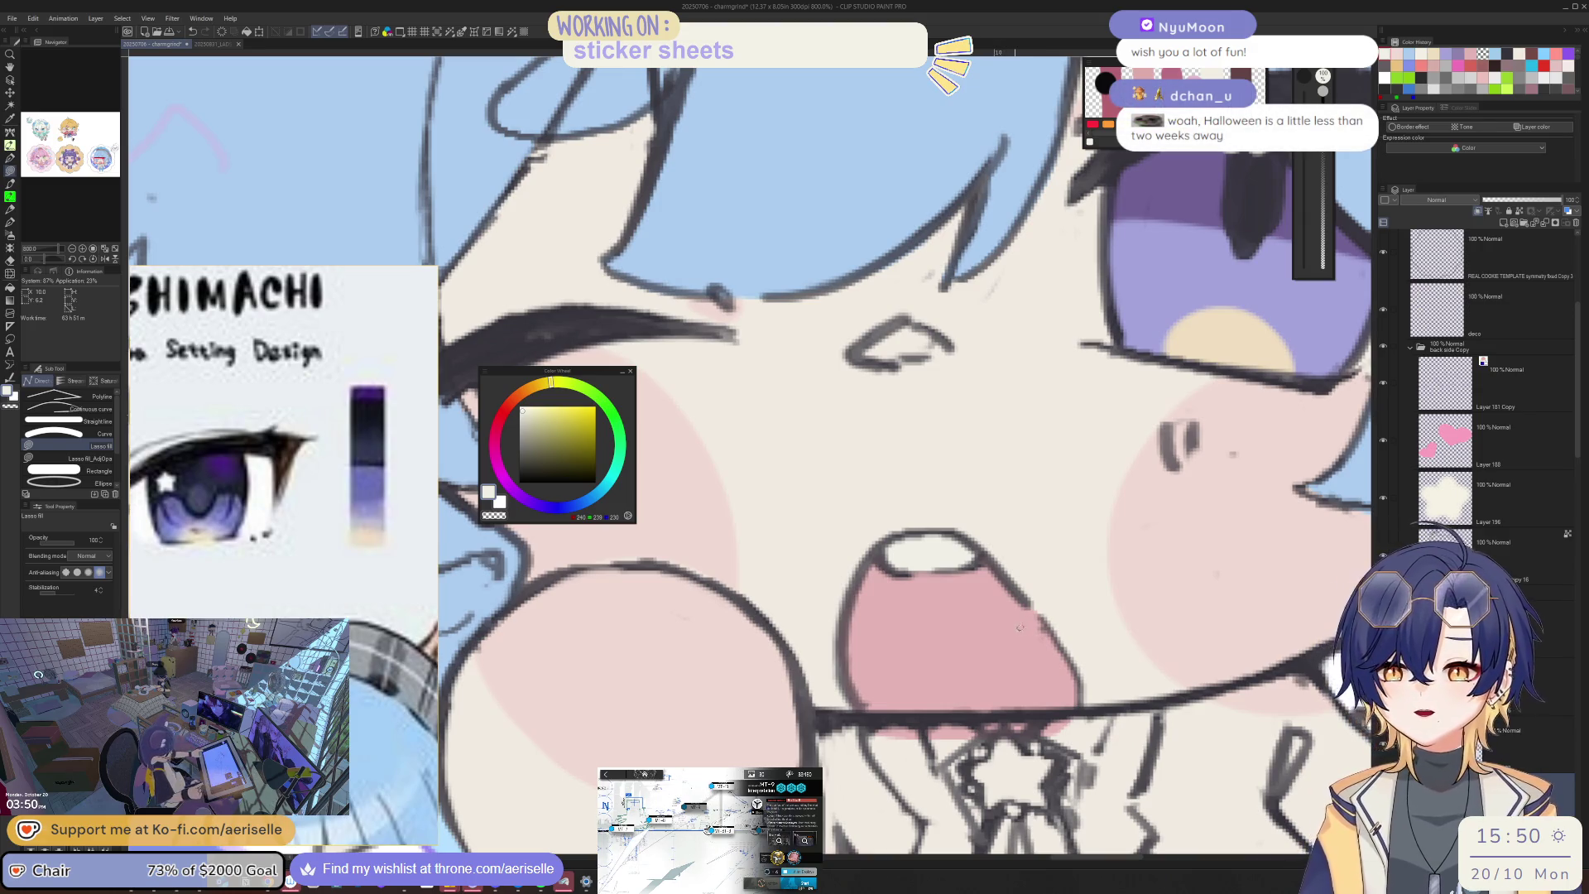
# Step: Zoom out and centre the whole blue chibi sticker, resetting the view to 100%
pyautogui.scroll(-5, 1020, 626)
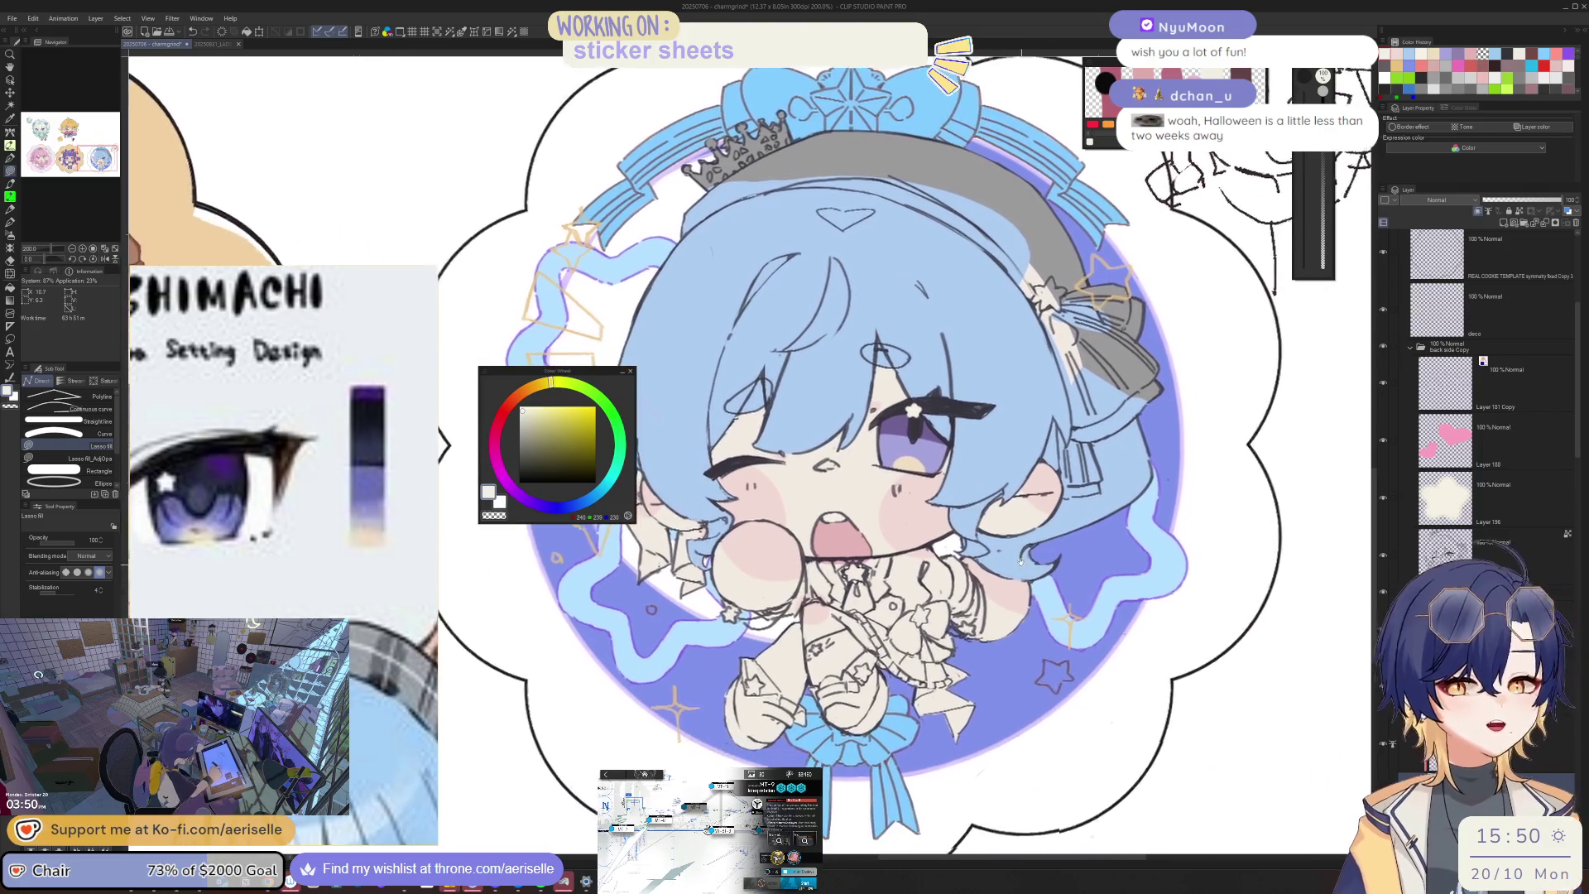
pyautogui.scroll(-3, 1020, 560)
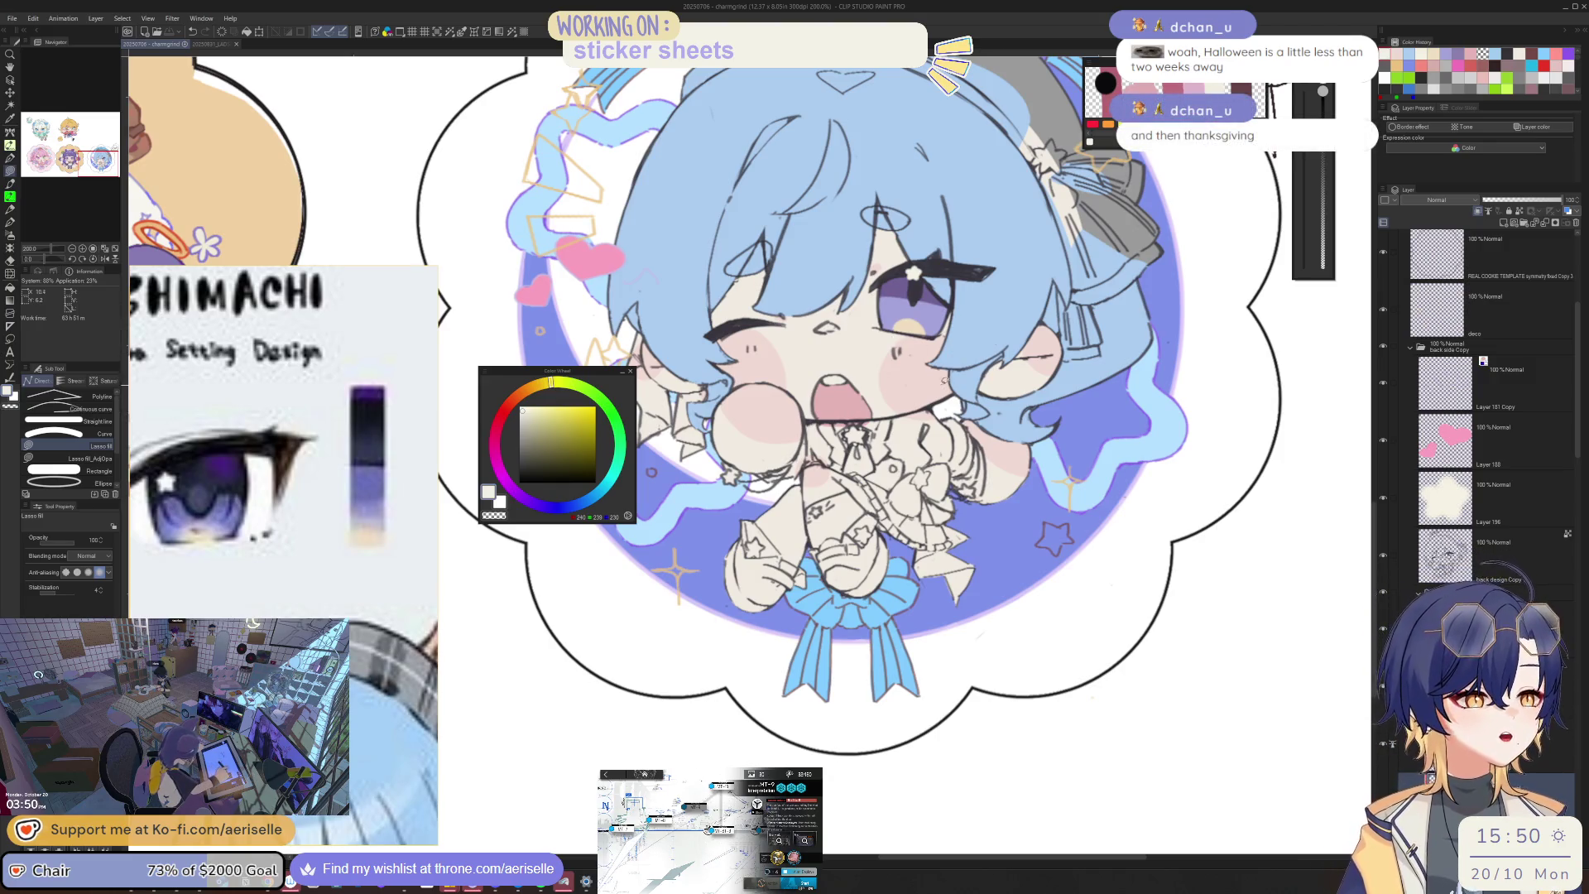
pyautogui.moveTo(871, 384); pyautogui.dragTo(618, 230)
pyautogui.scroll(-1, 617, 229)
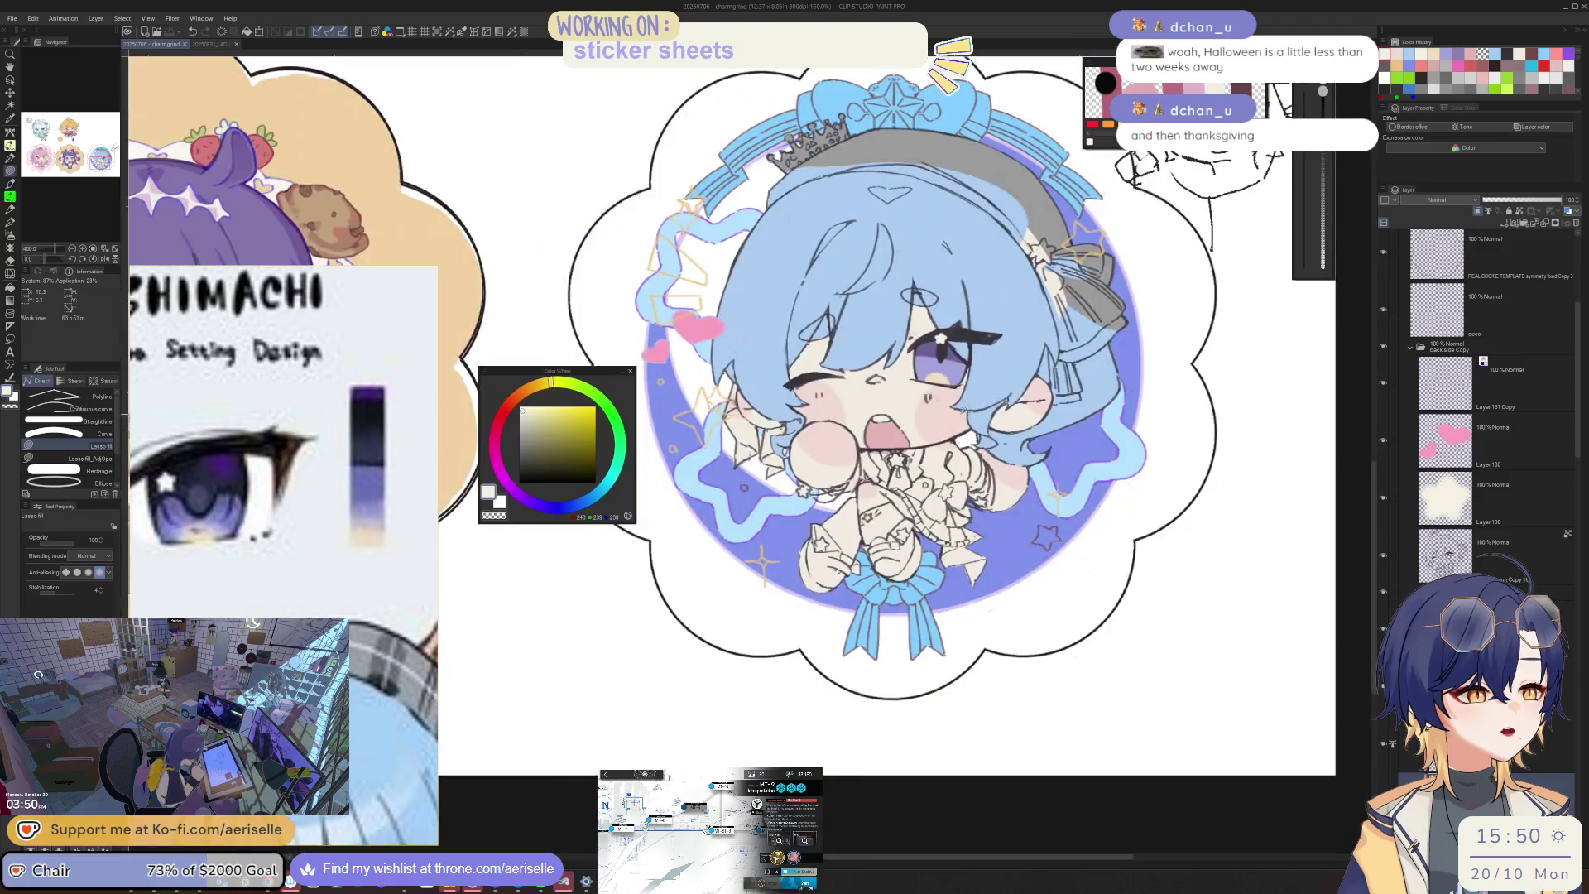
pyautogui.moveTo(895, 412); pyautogui.dragTo(956, 466)
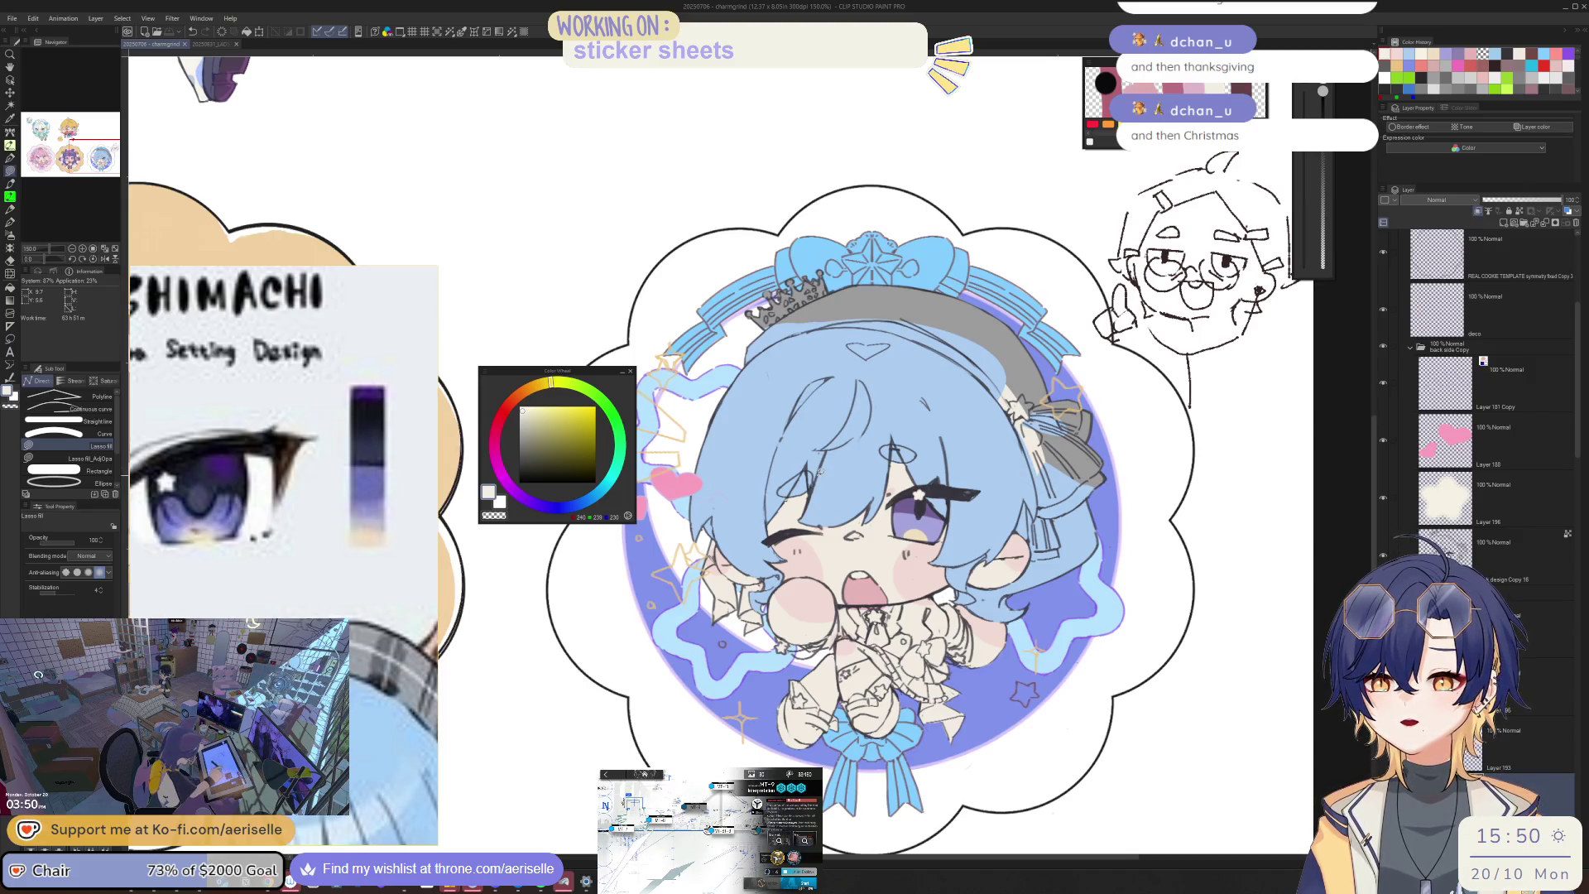
pyautogui.scroll(5, 844, 458)
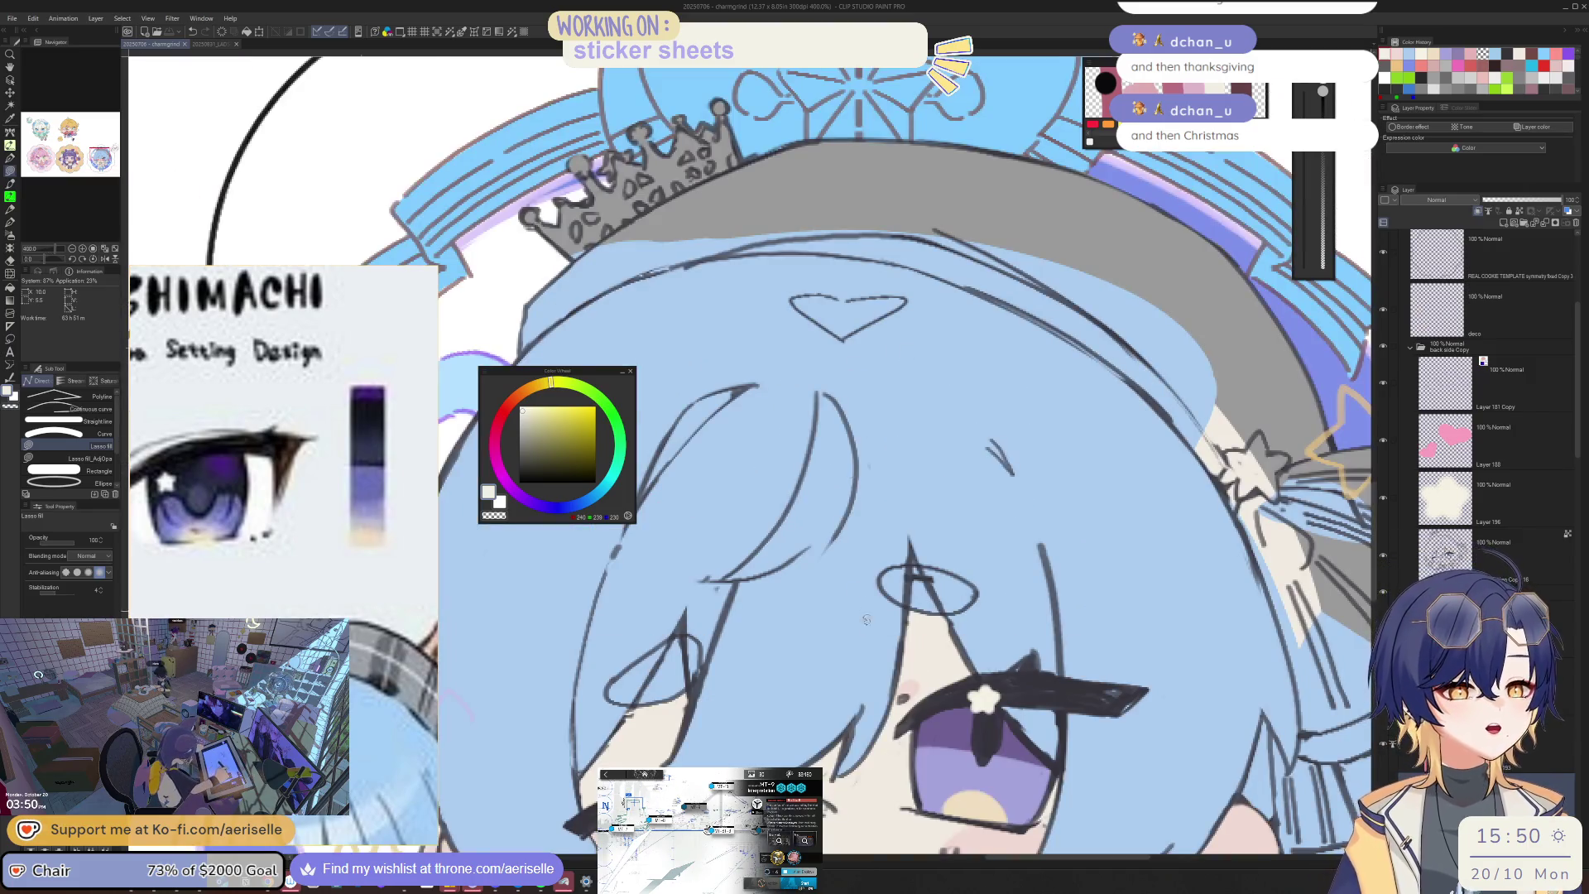
pyautogui.hotkey('ctrl', 'alt', '0')
pyautogui.scroll(-5, 827, 496)
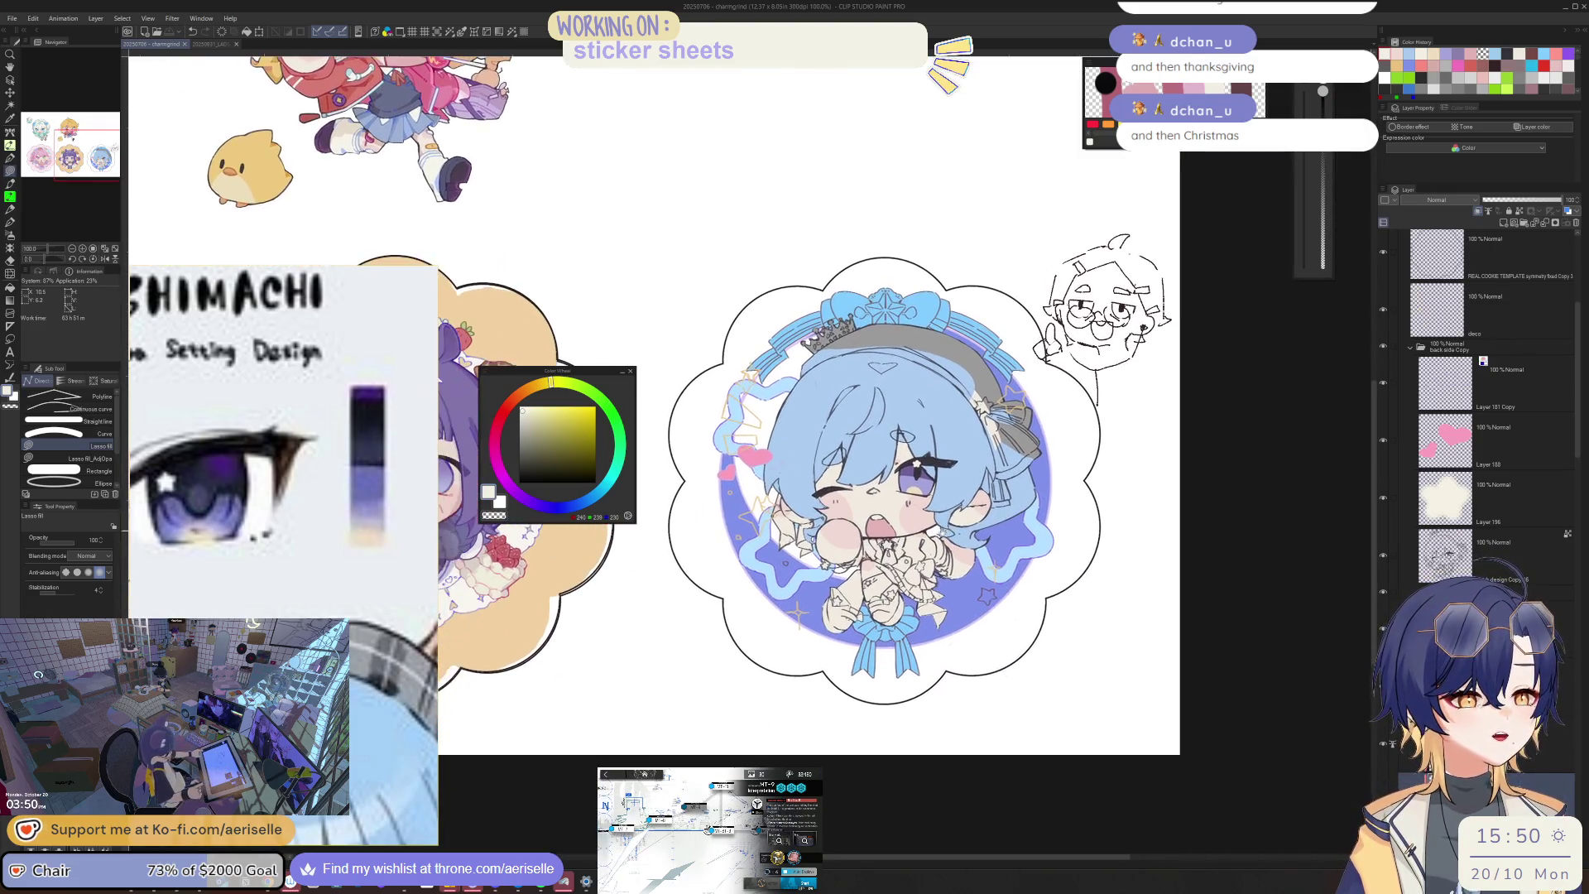
pyautogui.scroll(-1, 827, 496)
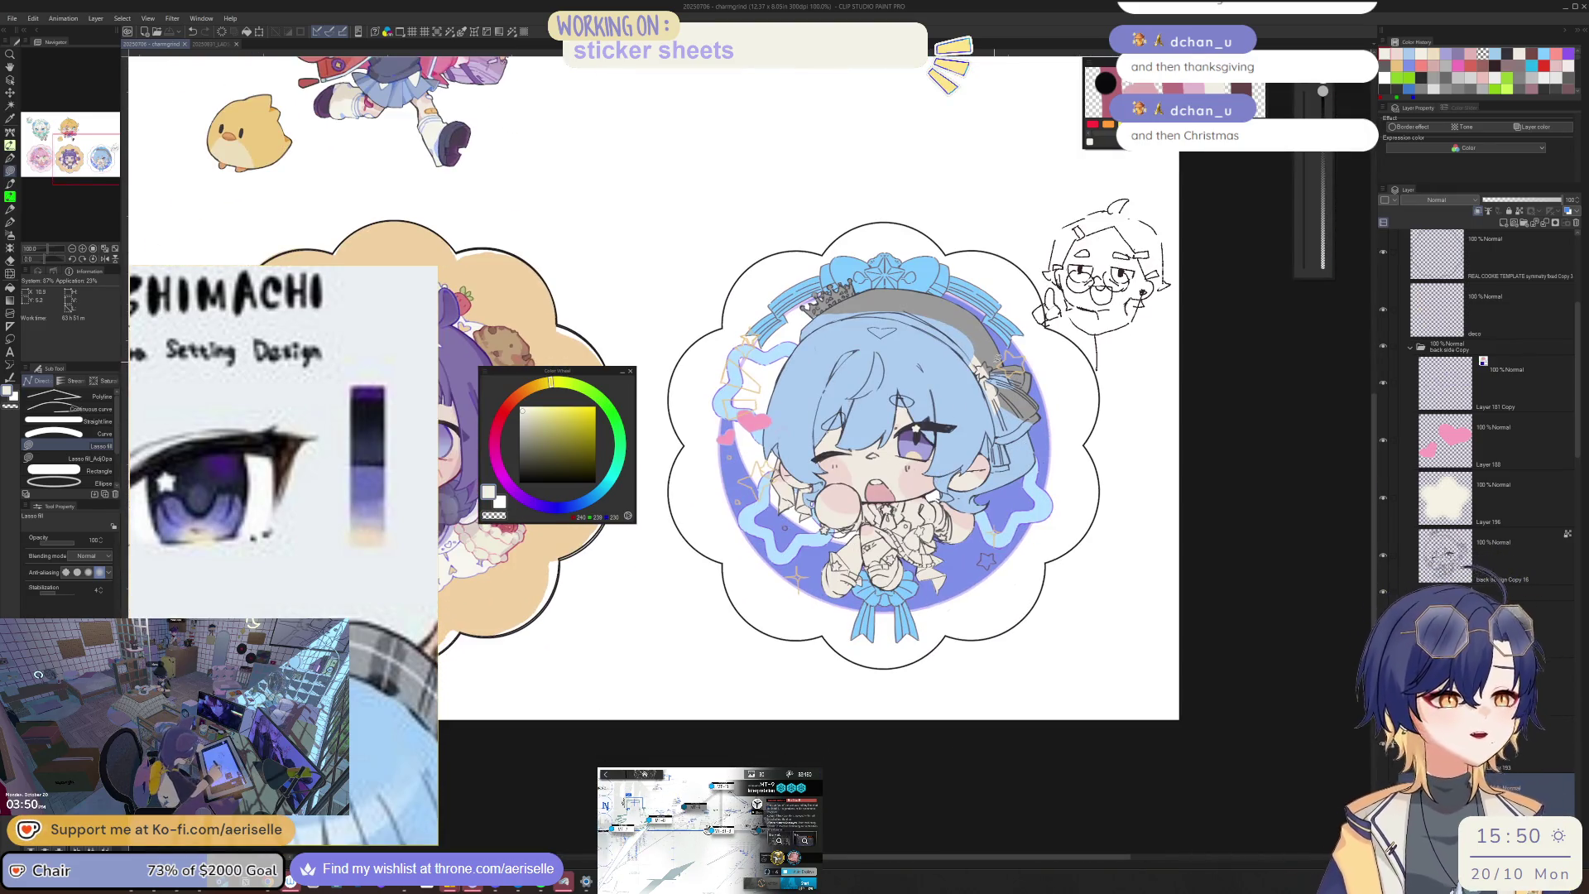
pyautogui.scroll(-5, 226, 480)
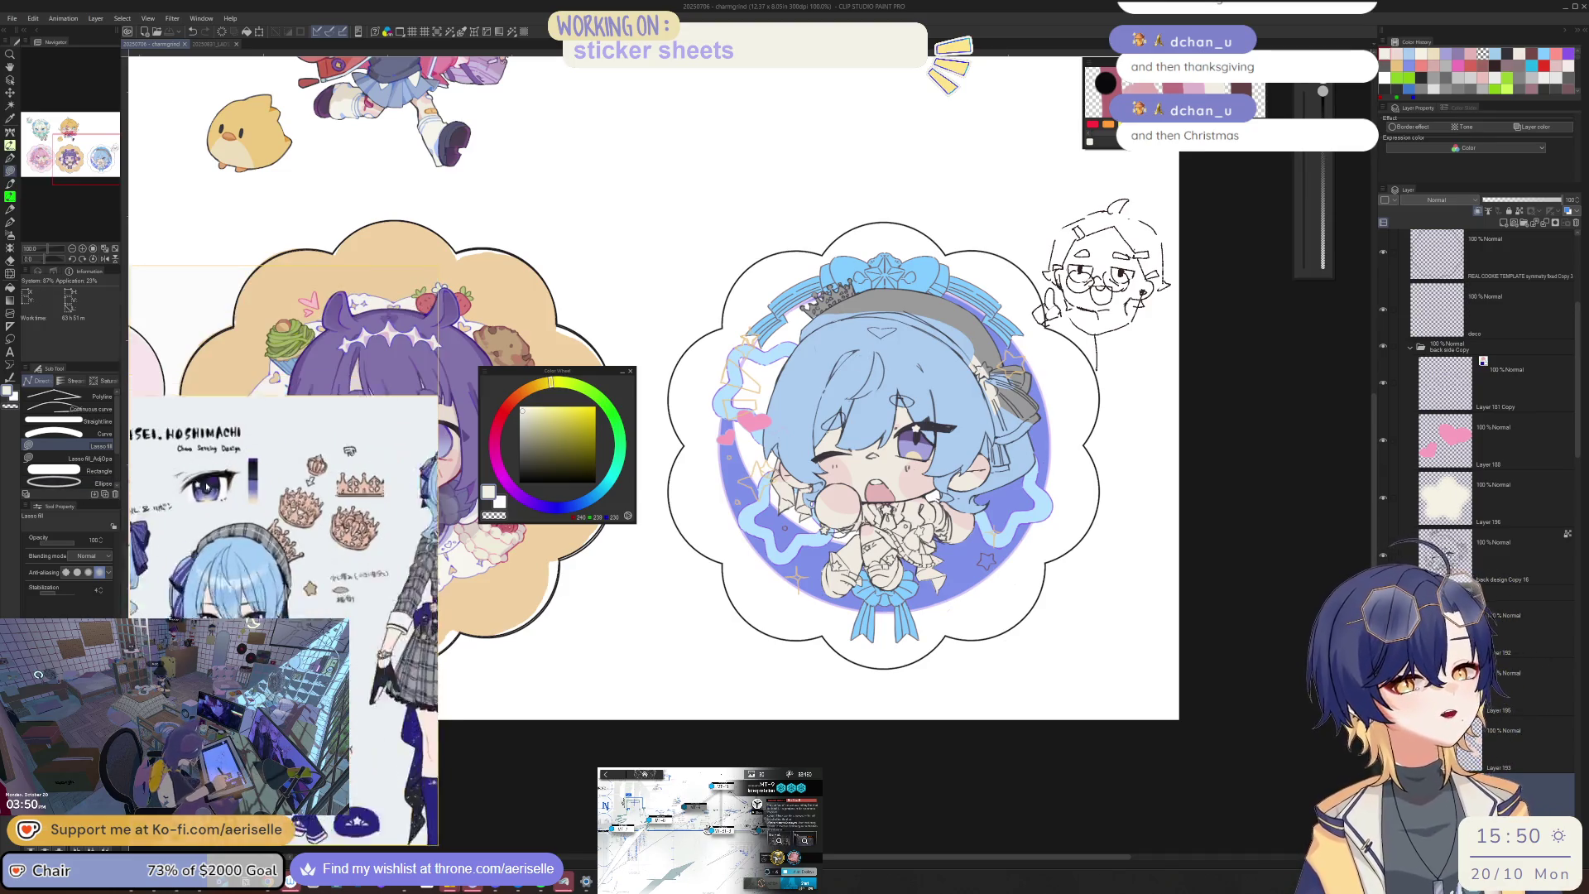
# Step: Zoom the Sub View reference image in on the blue-haired character's face
pyautogui.scroll(5, 197, 572)
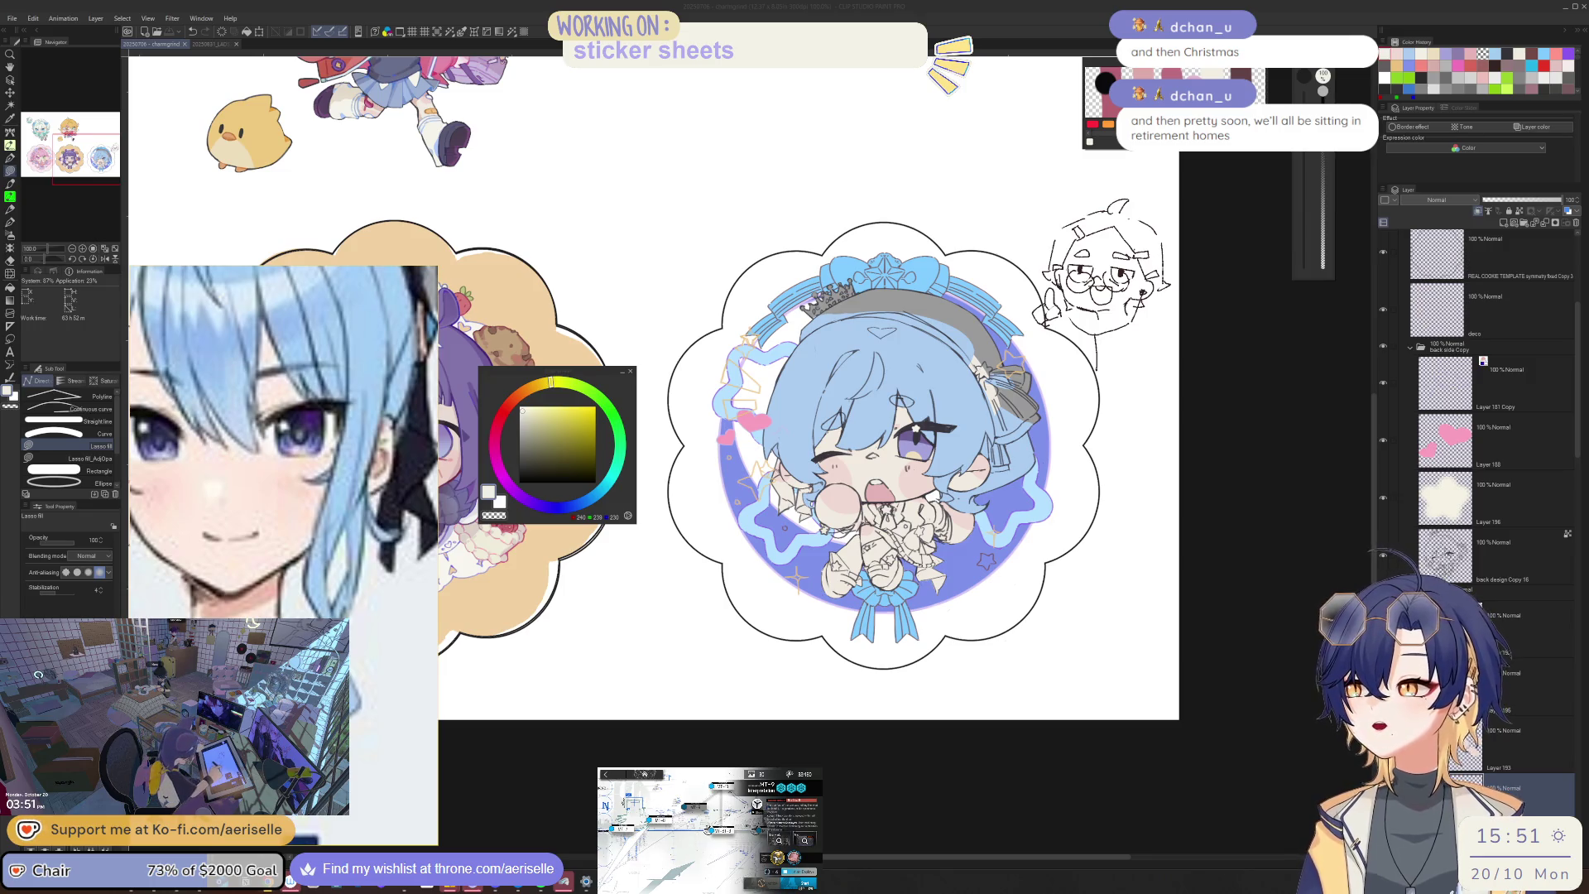
# Step: Move the browser window over the canvas and enlarge it
pyautogui.moveTo(0, 232)
pyautogui.mouseDown()
pyautogui.moveTo(624, 223)
pyautogui.moveTo(662, 191)
pyautogui.mouseUp()
pyautogui.click(1361, 710)
pyautogui.moveTo(1361, 710); pyautogui.dragTo(1399, 807)
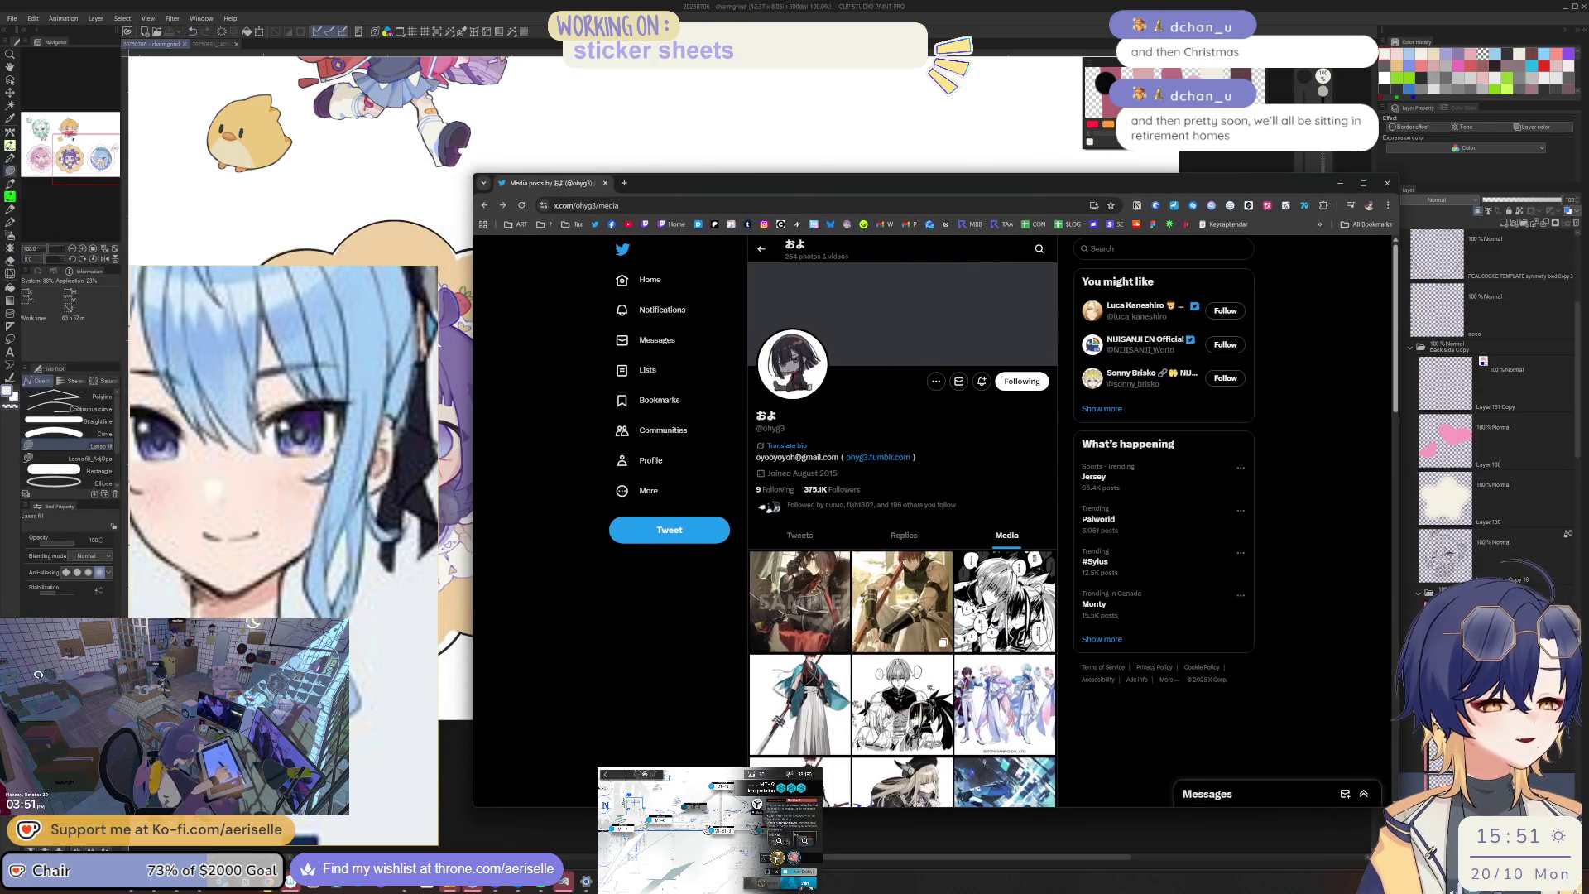
# Step: Open the Sanrio group artwork from the media grid full size in a new tab
pyautogui.click(1000, 699)
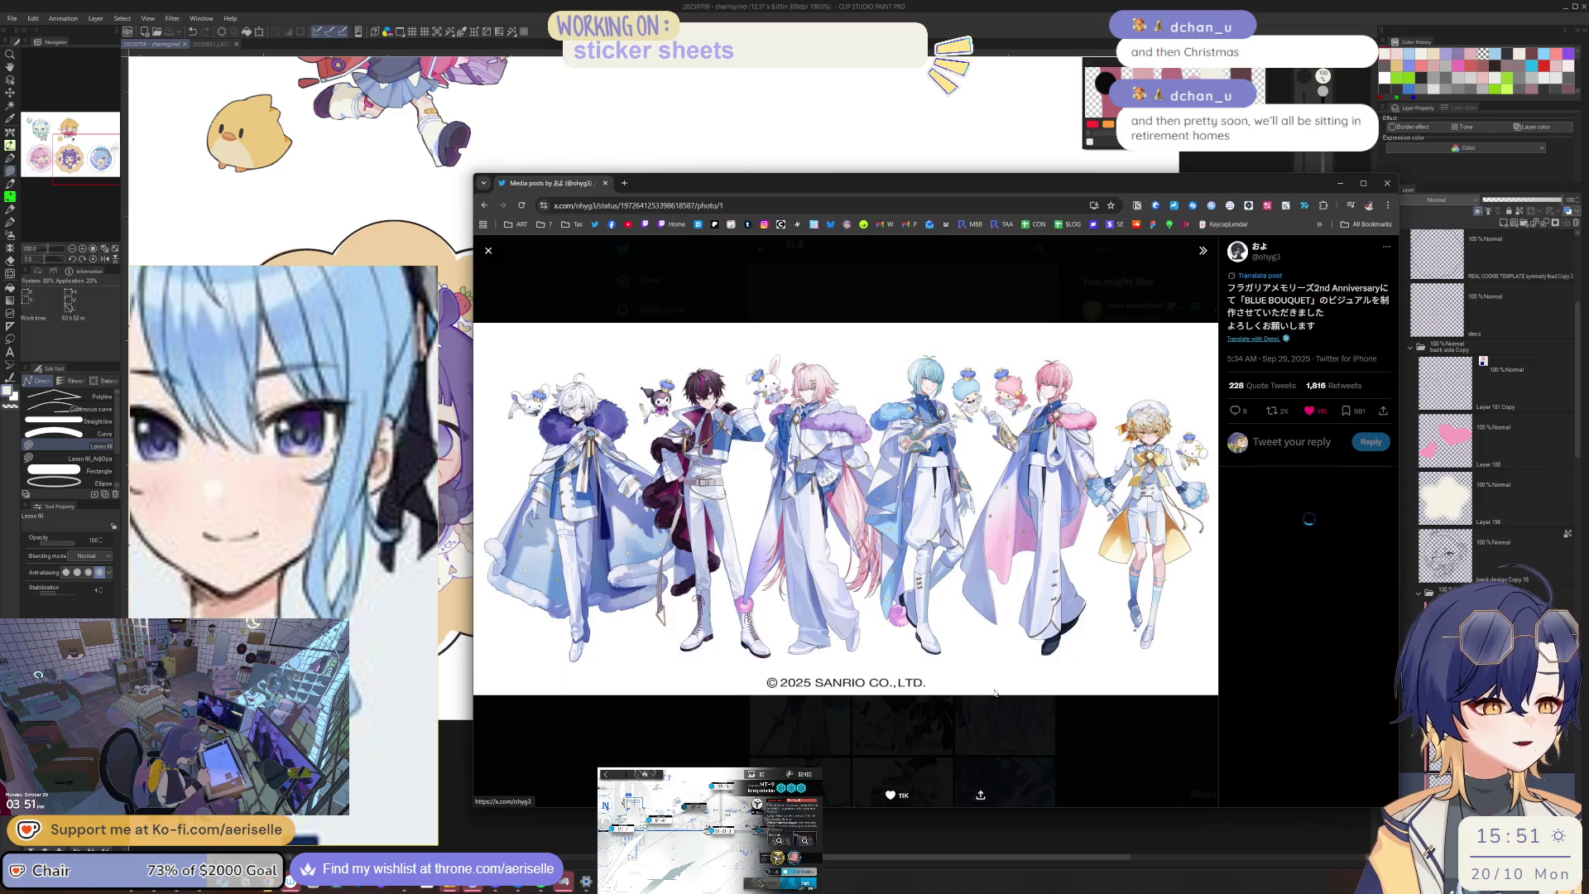
pyautogui.rightClick(879, 402)
pyautogui.click(903, 412)
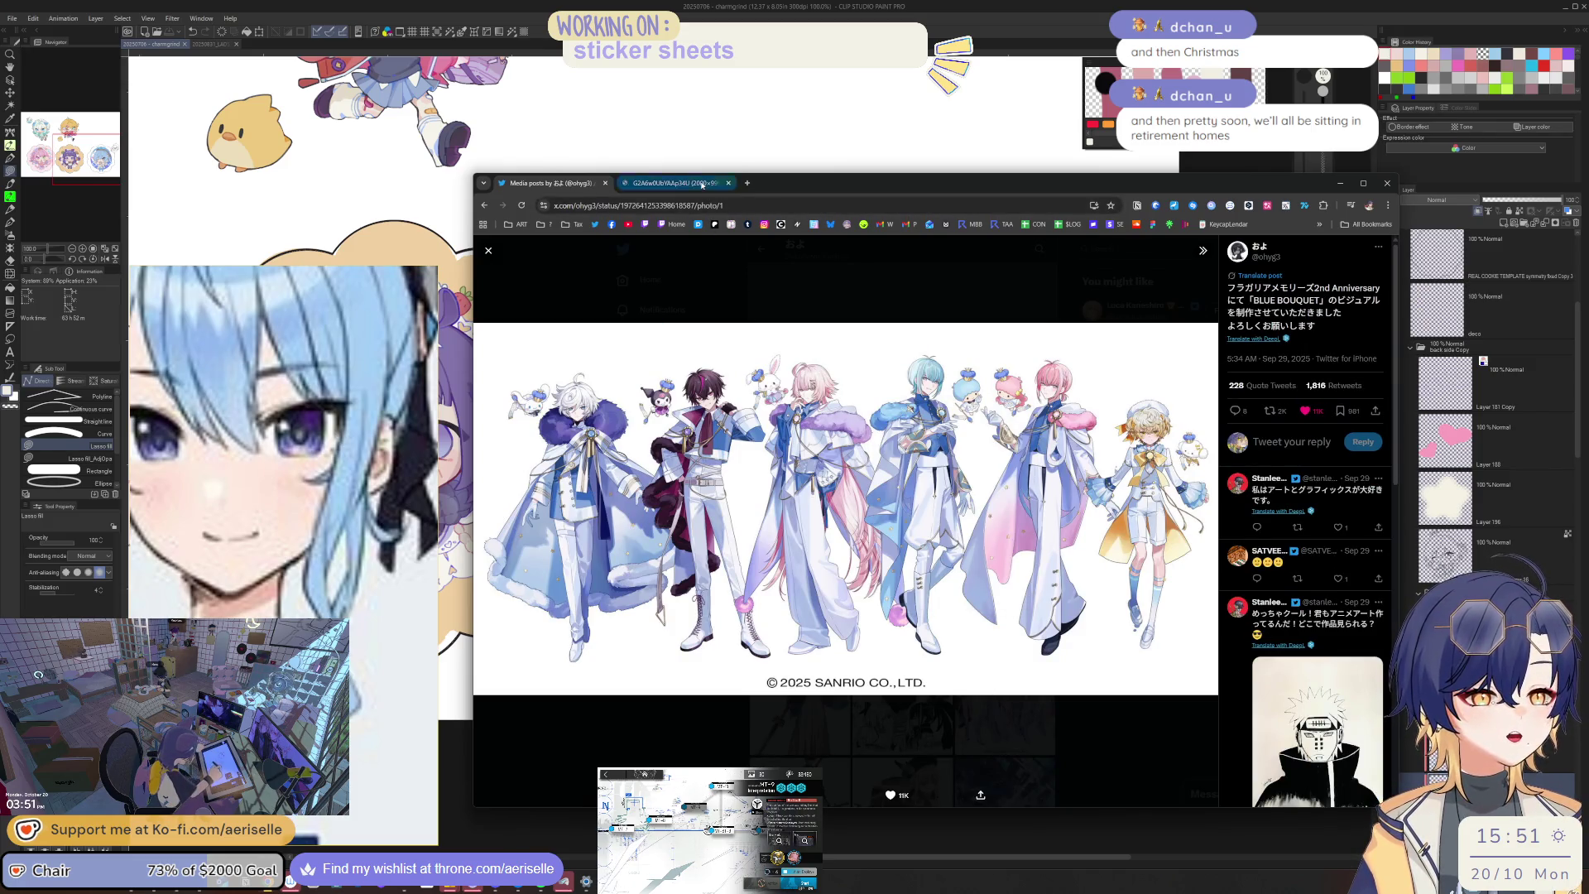
pyautogui.scroll(1, 1174, 398)
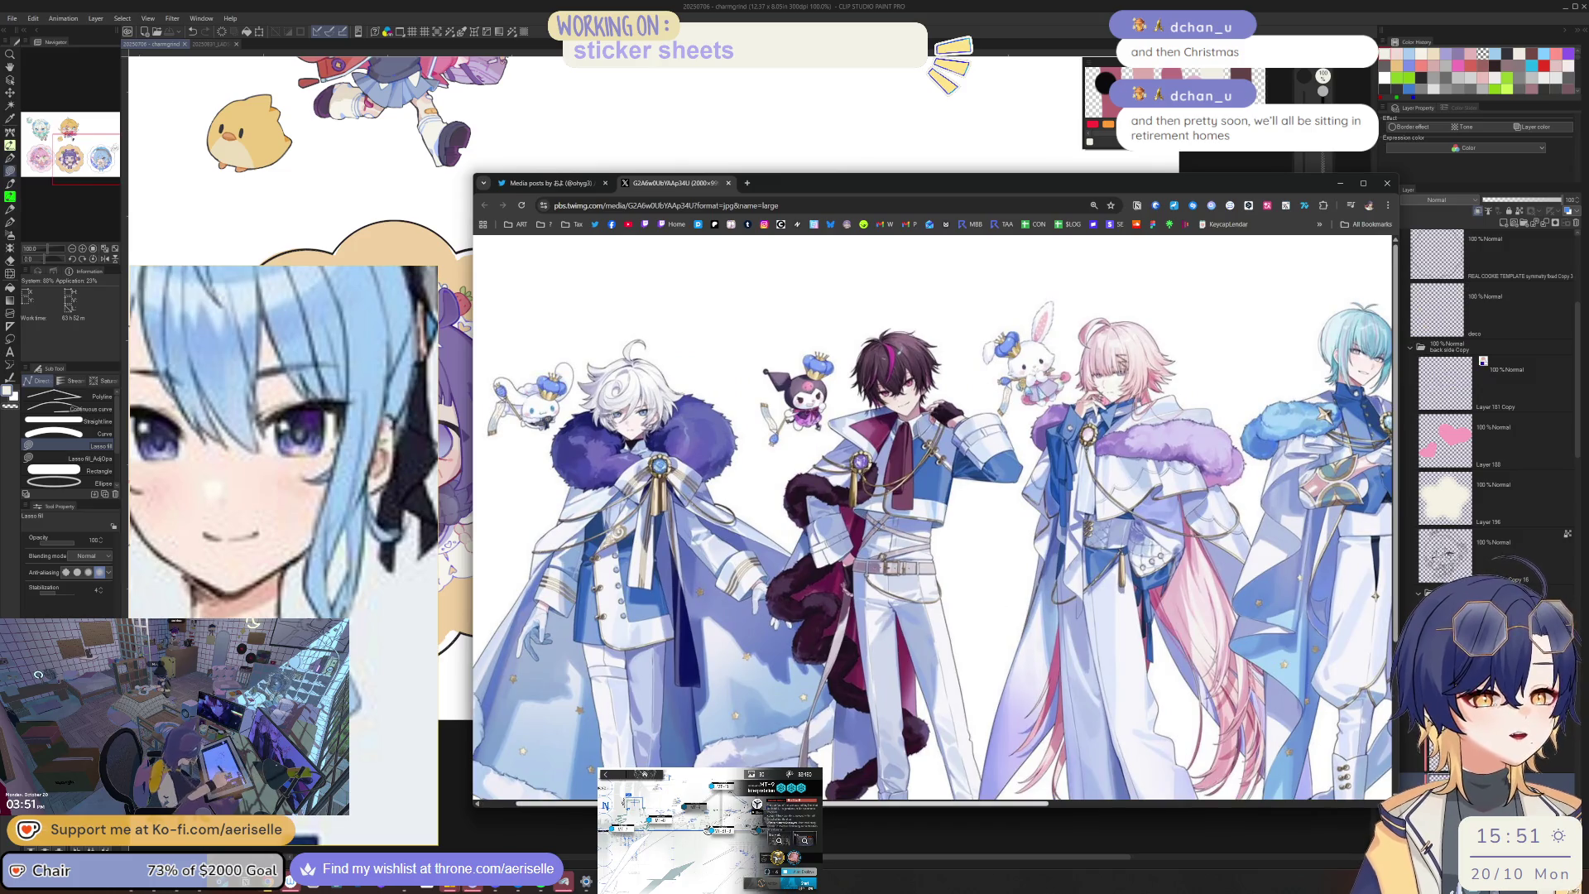
pyautogui.moveTo(838, 807)
pyautogui.mouseDown()
pyautogui.moveTo(1172, 805)
pyautogui.moveTo(835, 807)
pyautogui.mouseUp()
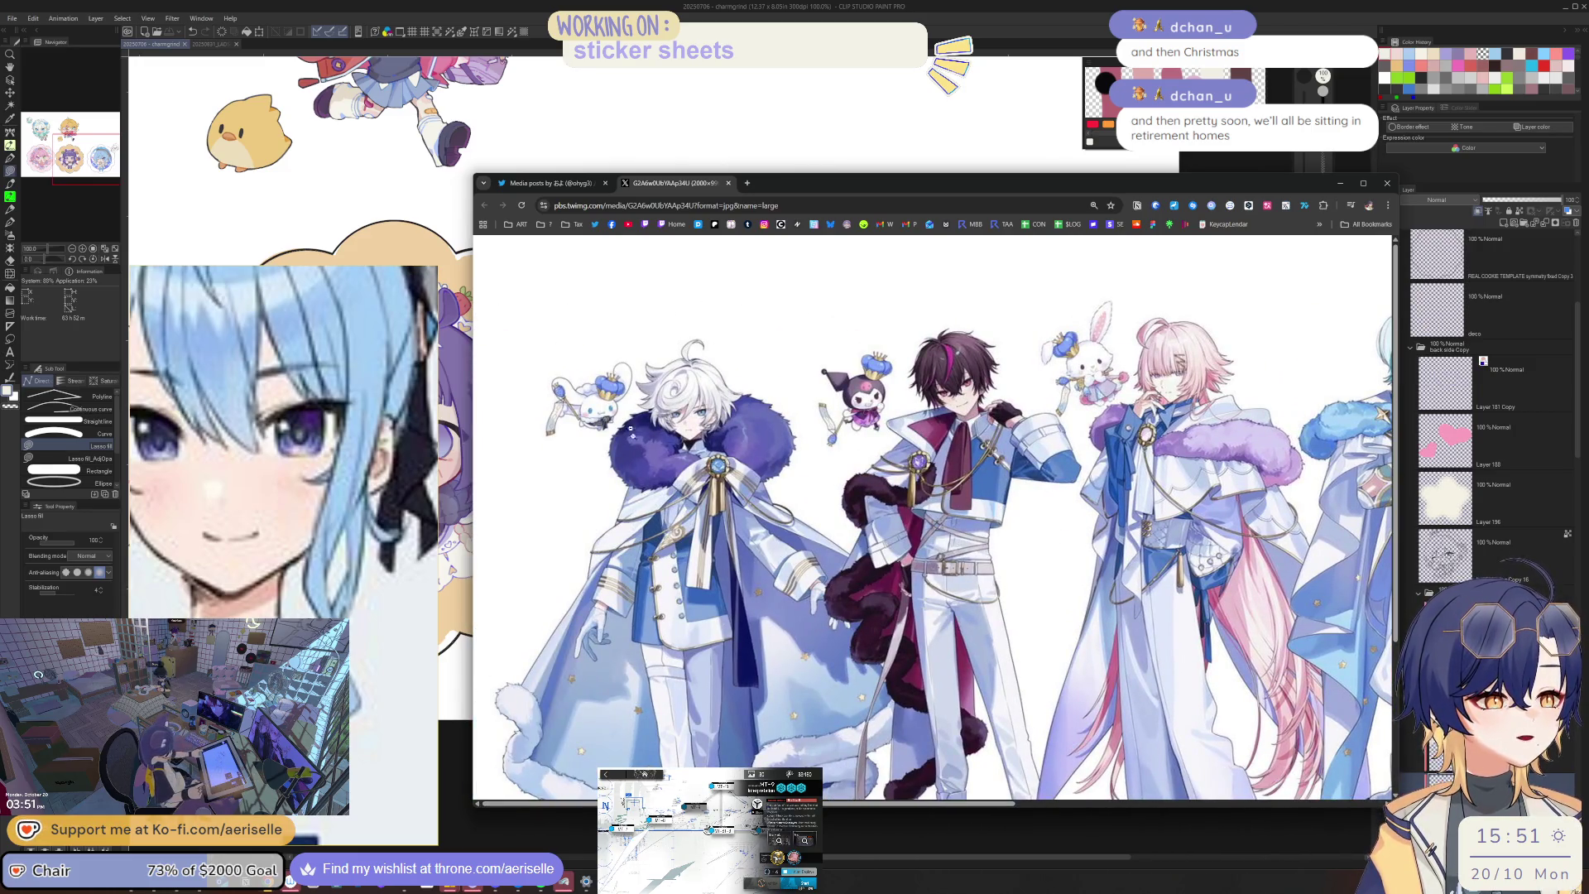
# Step: Back on the media grid, view several artworks, including the white-haired girl's photo
pyautogui.click(546, 183)
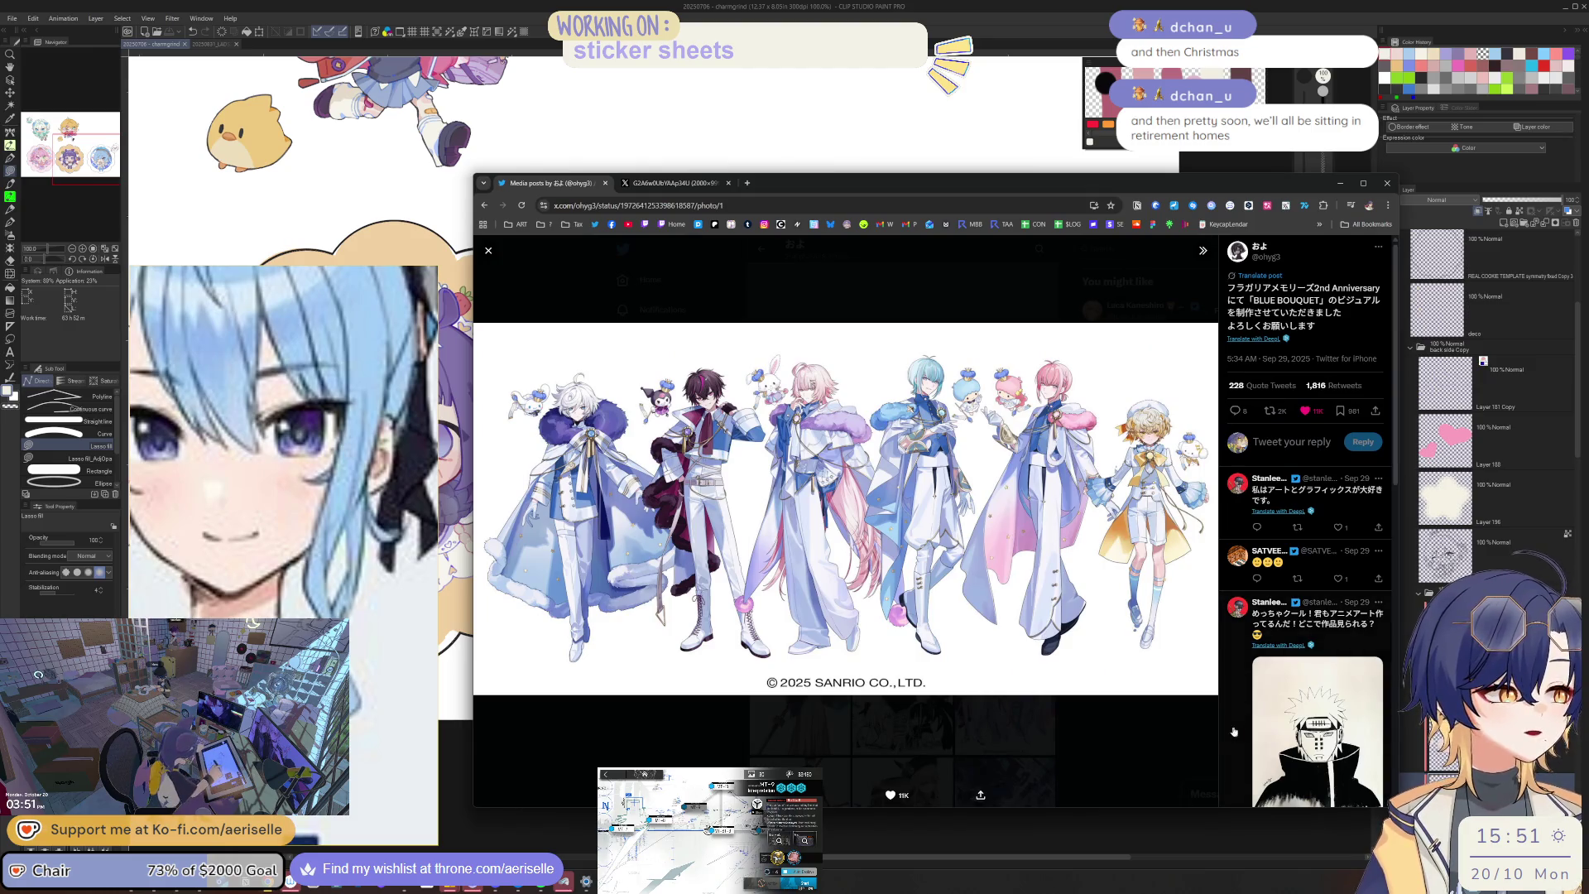
pyautogui.click(1173, 748)
pyautogui.scroll(-5, 1107, 742)
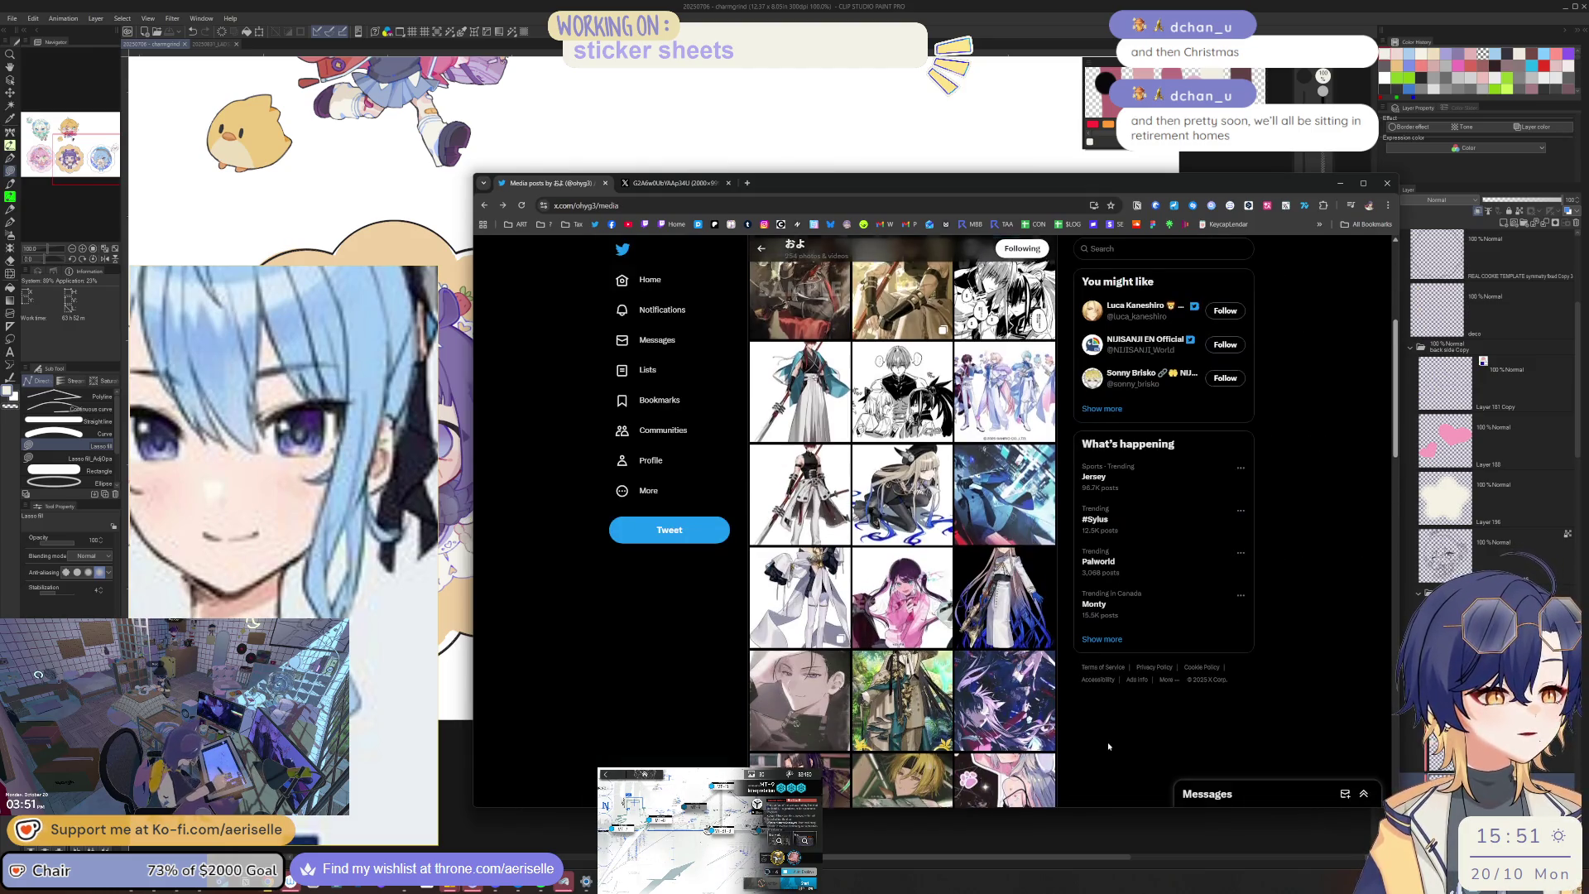
pyautogui.click(914, 612)
pyautogui.press('Escape')
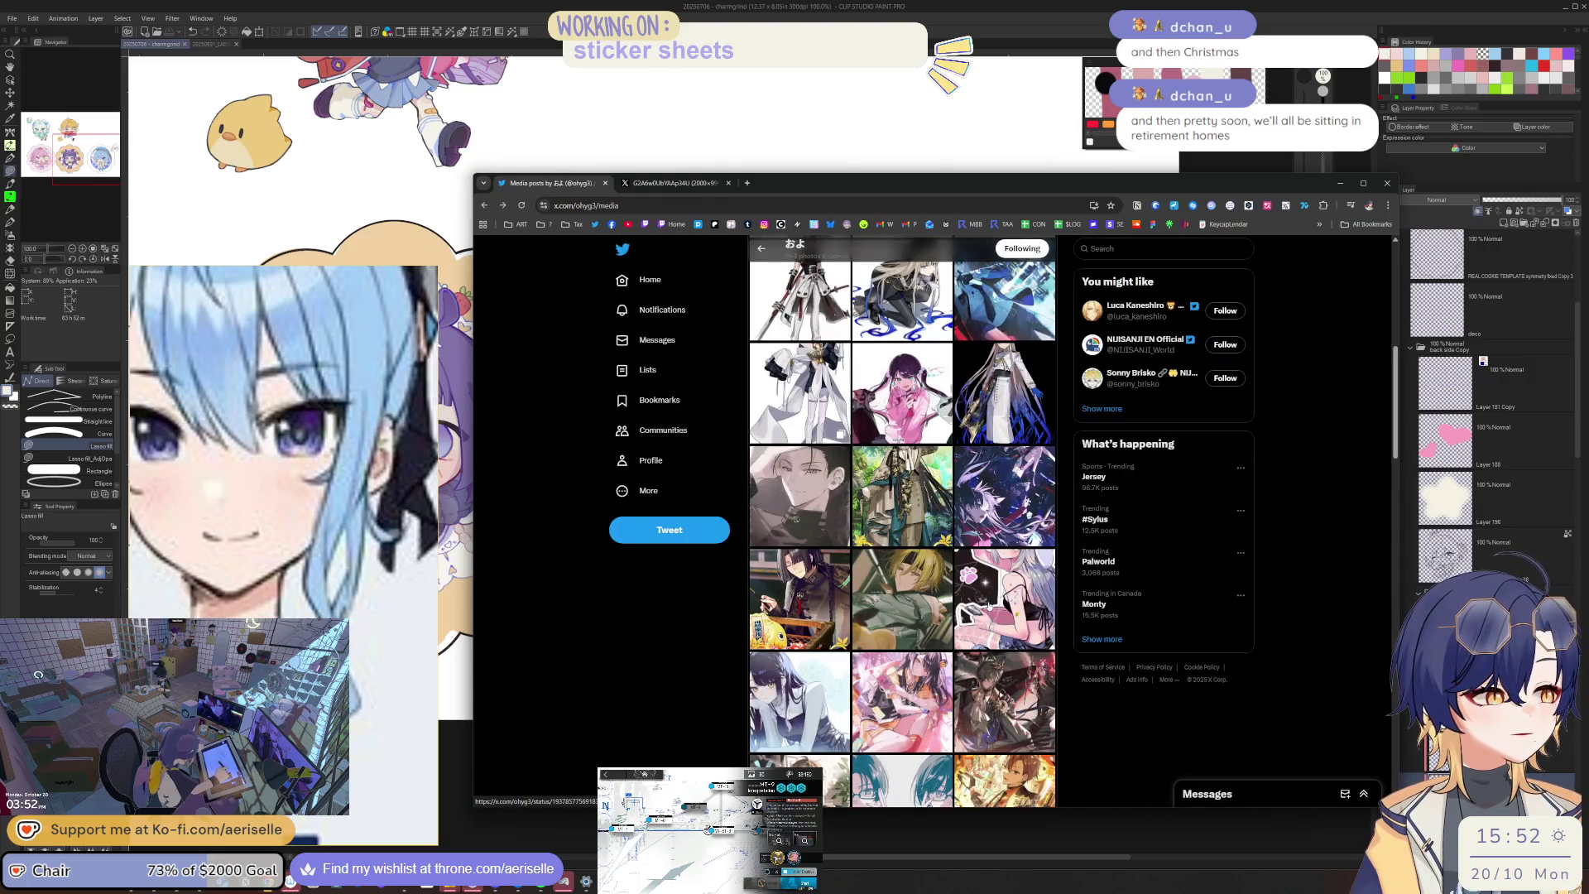
pyautogui.click(1005, 609)
pyautogui.click(1107, 724)
pyautogui.scroll(-5, 795, 463)
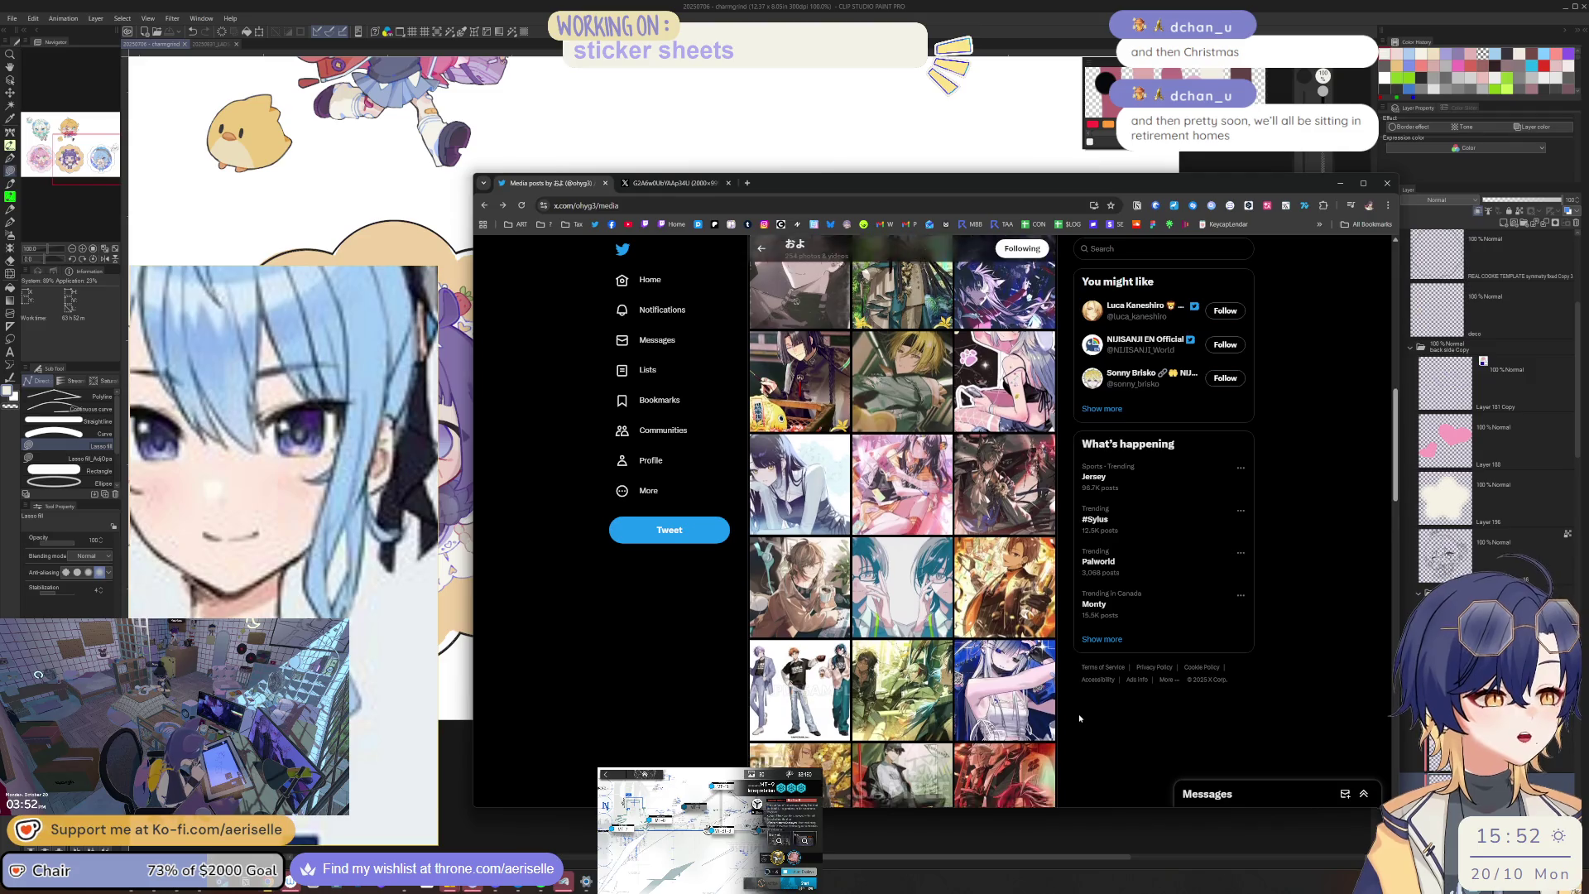
# Step: View another artwork, then the green action illustration, further down the media grid
pyautogui.click(790, 431)
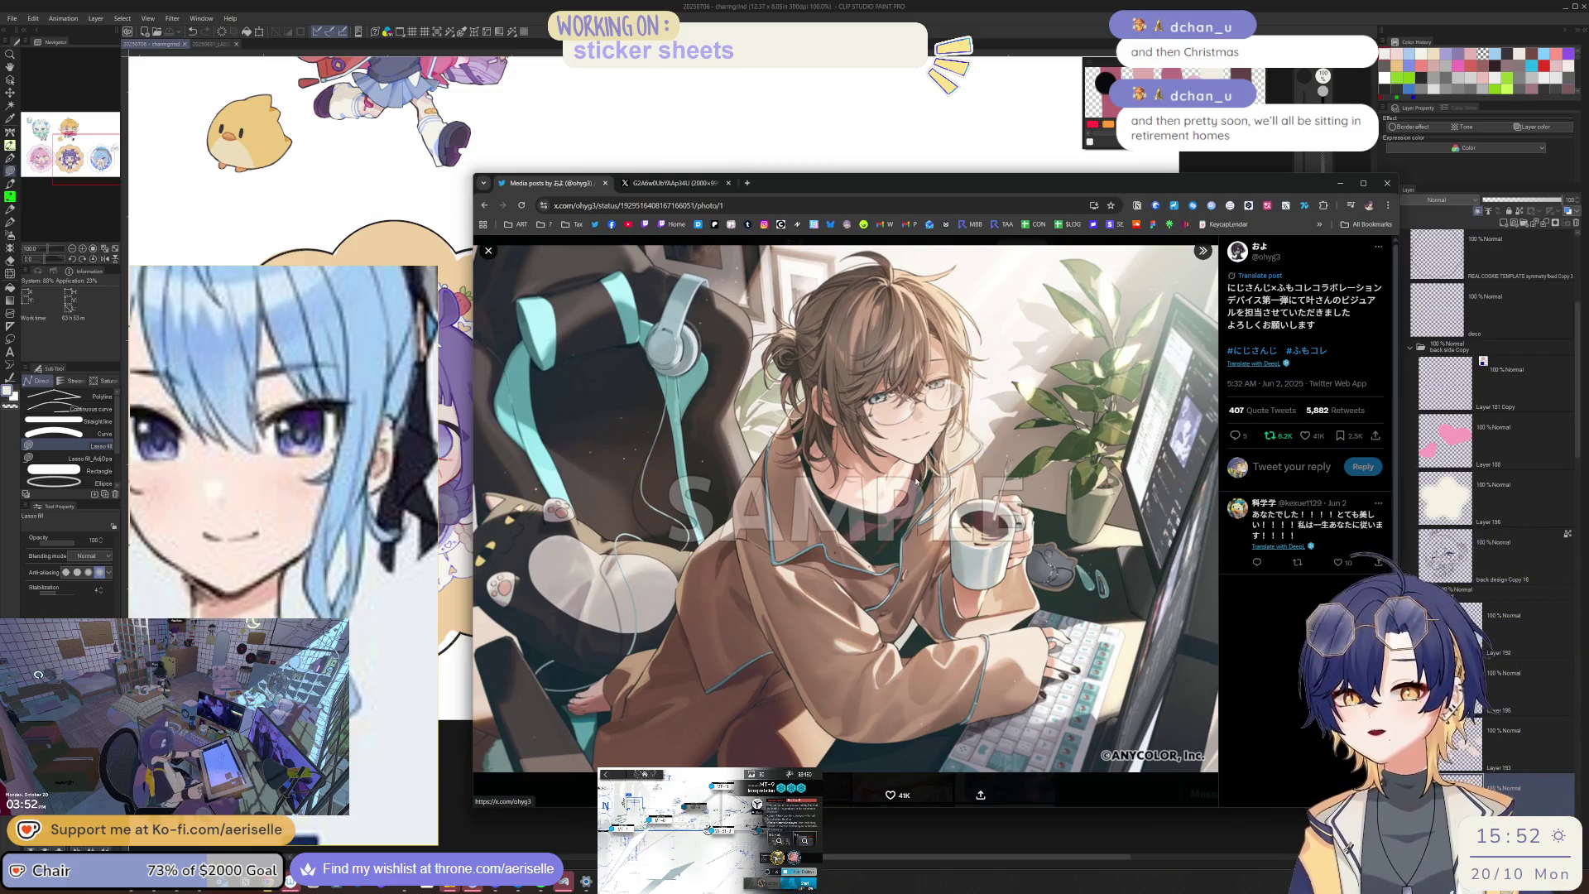
pyautogui.click(1073, 789)
pyautogui.scroll(-2, 1032, 676)
pyautogui.scroll(-2, 1032, 677)
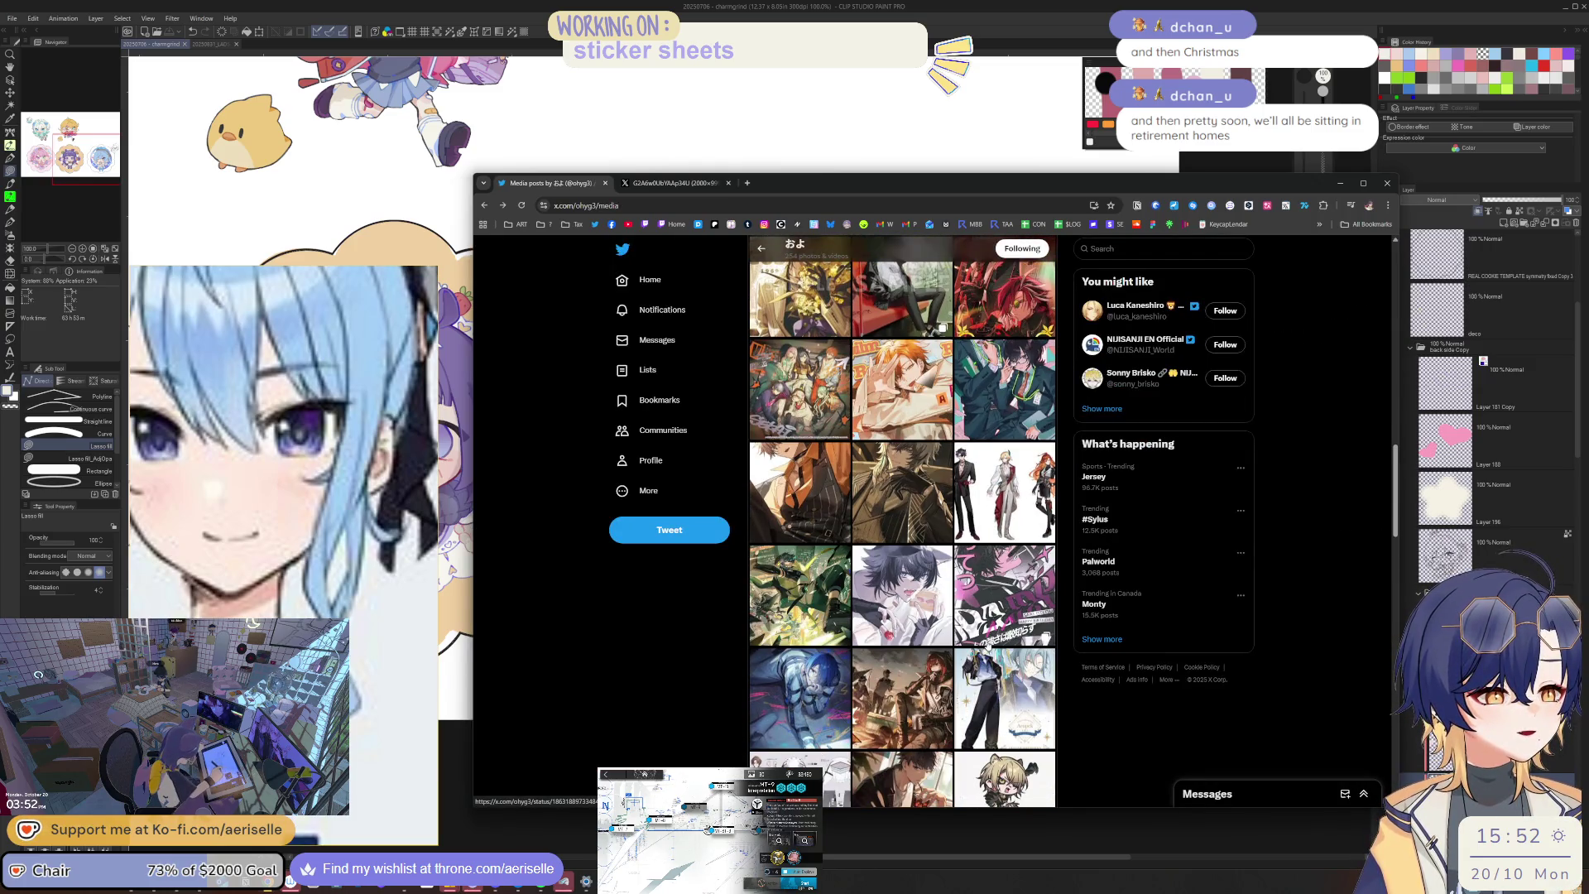
pyautogui.click(815, 571)
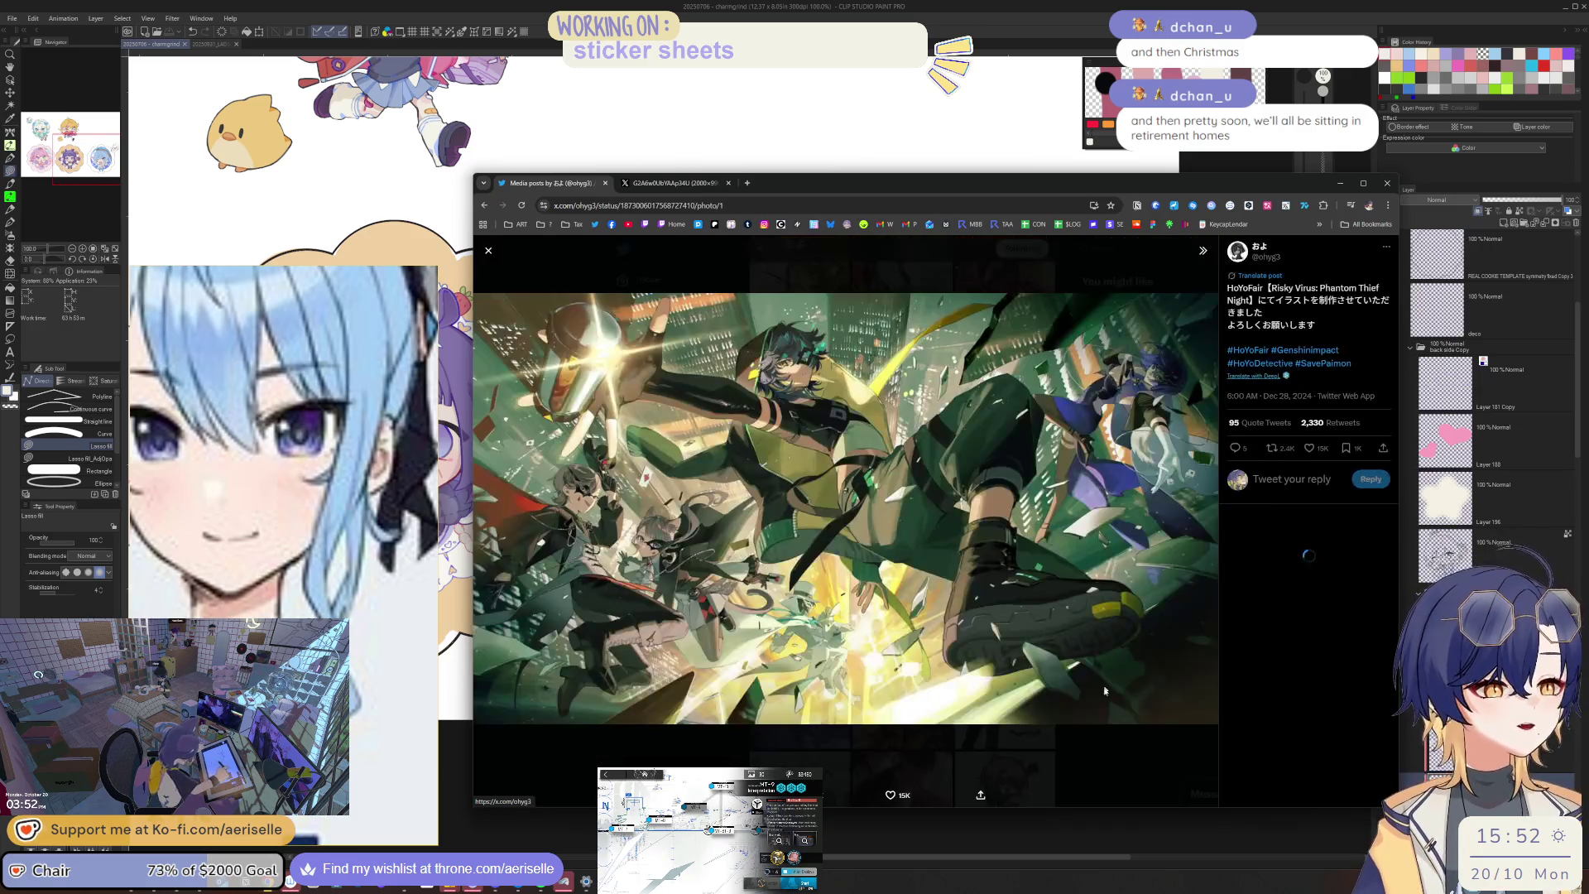
pyautogui.click(1119, 757)
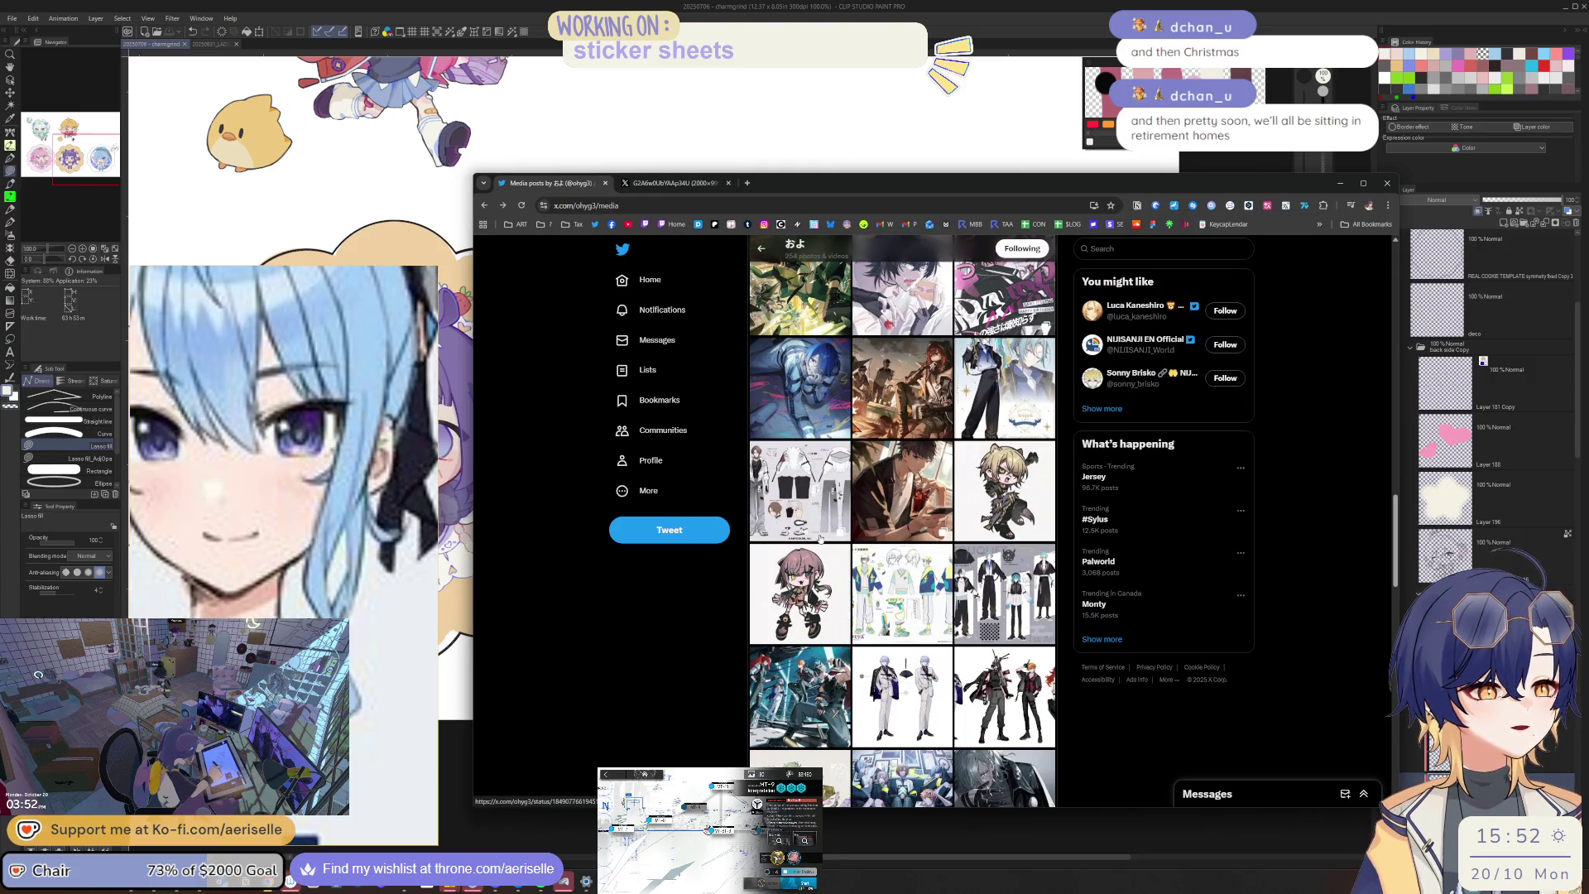
# Step: Look through the costume reference and NOIR BOUQUET outfit sheets, checking the quoted official tweet
pyautogui.click(906, 589)
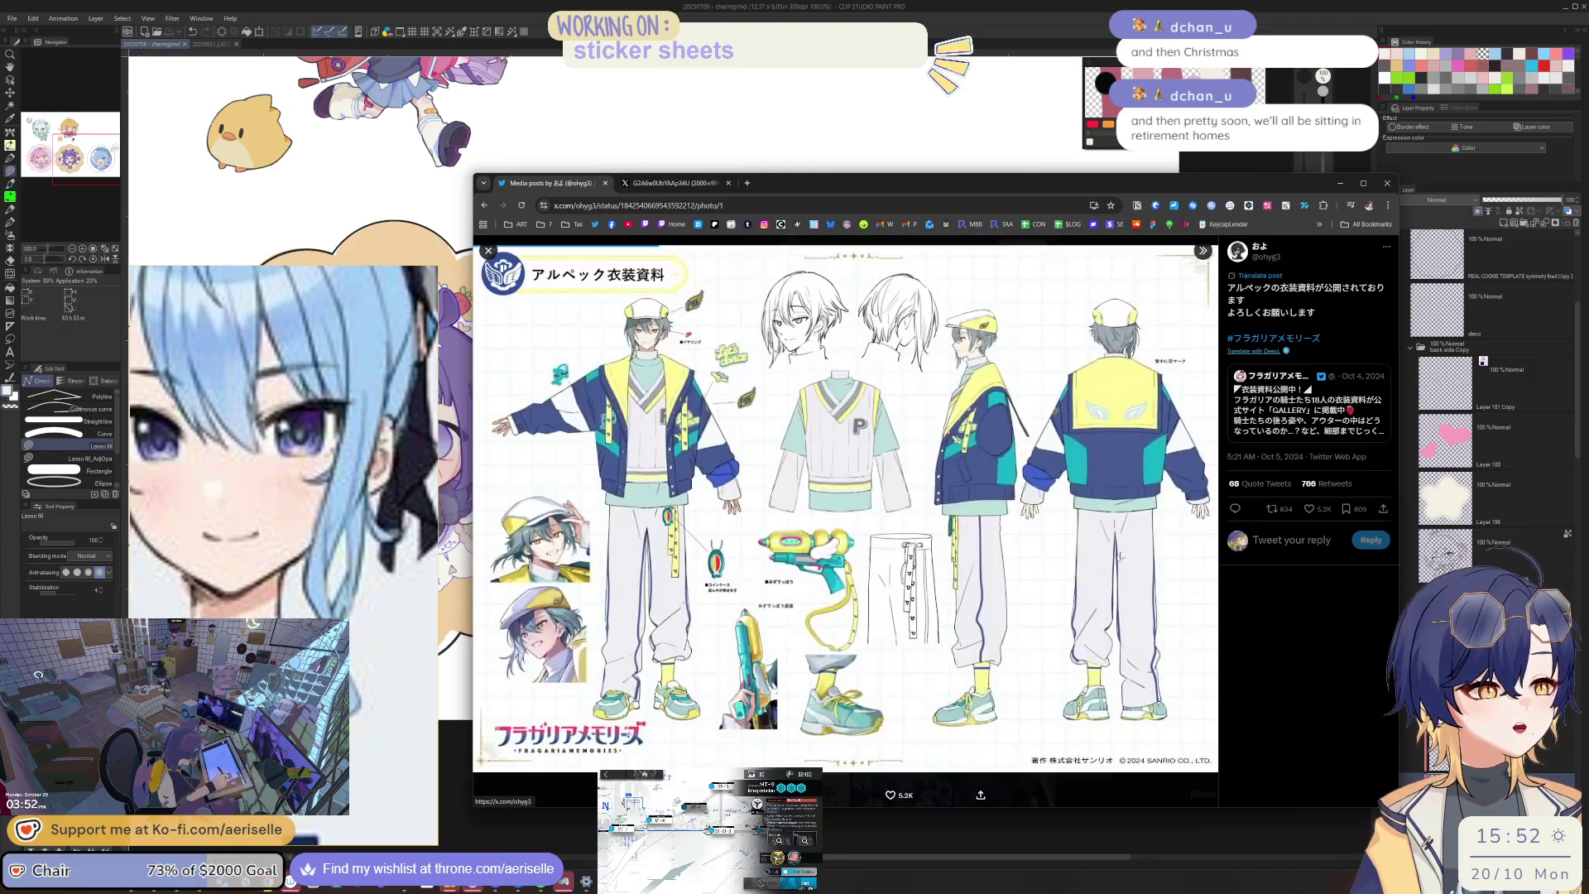
pyautogui.click(1131, 806)
pyautogui.click(1124, 785)
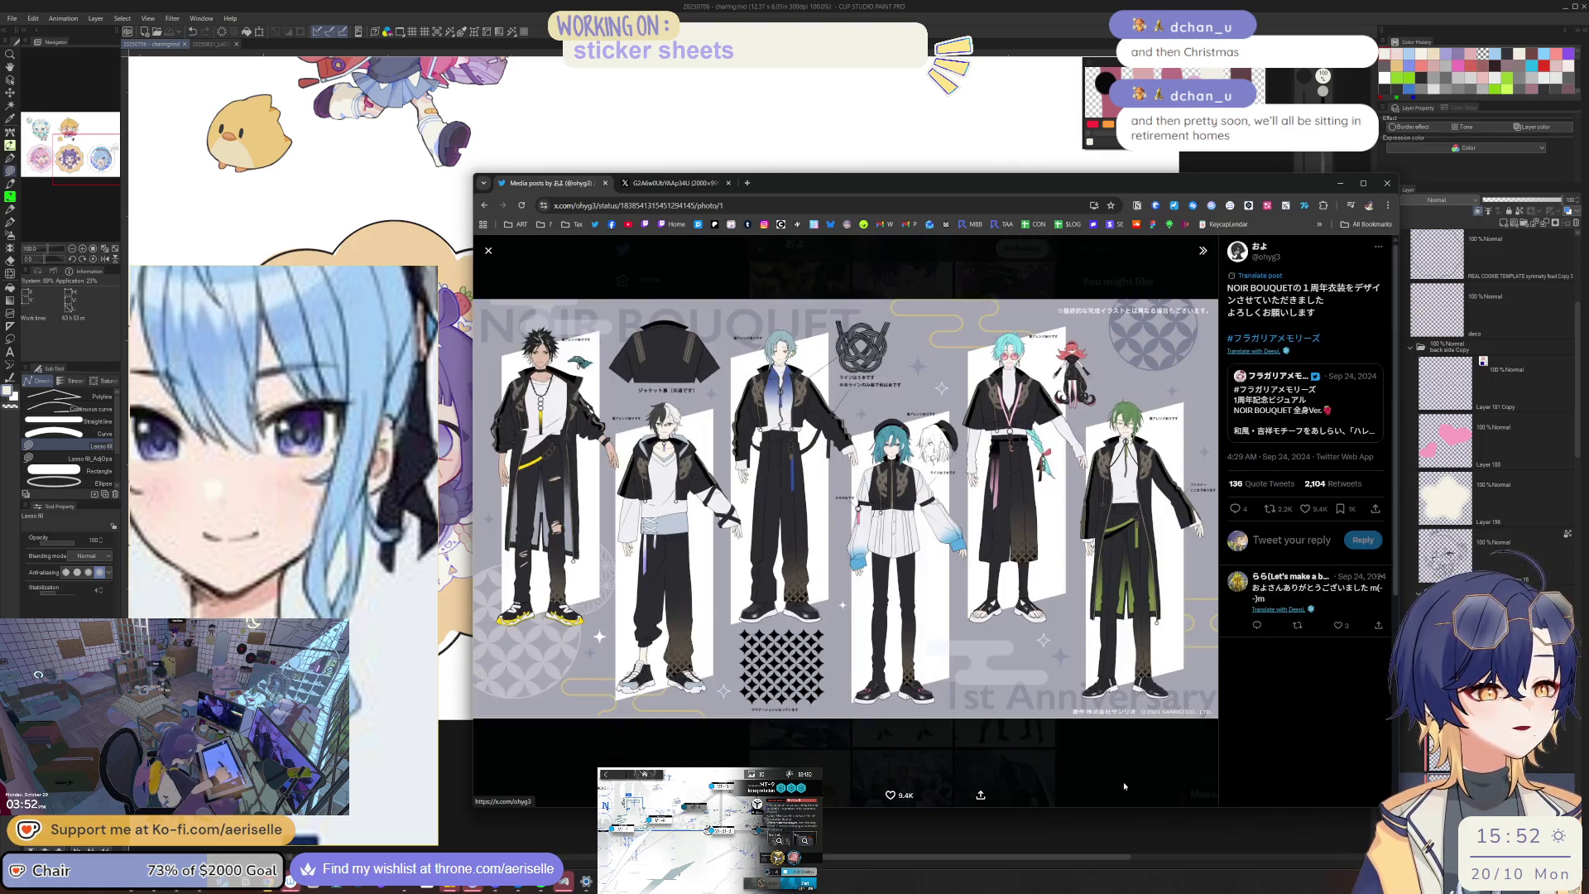
pyautogui.click(1124, 785)
pyautogui.click(1004, 606)
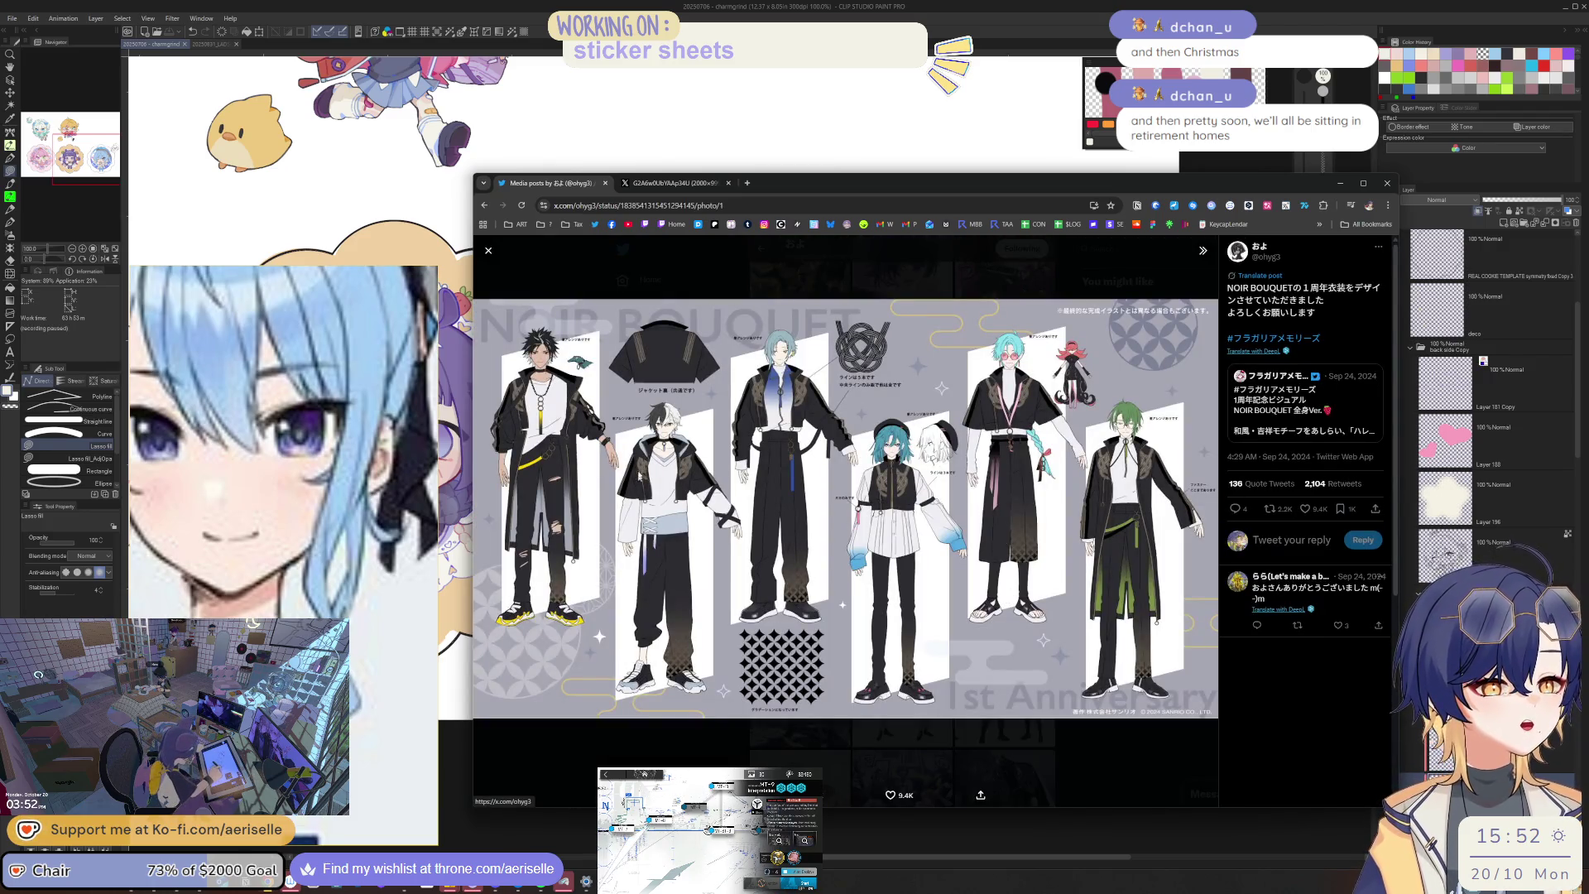
pyautogui.click(1322, 438)
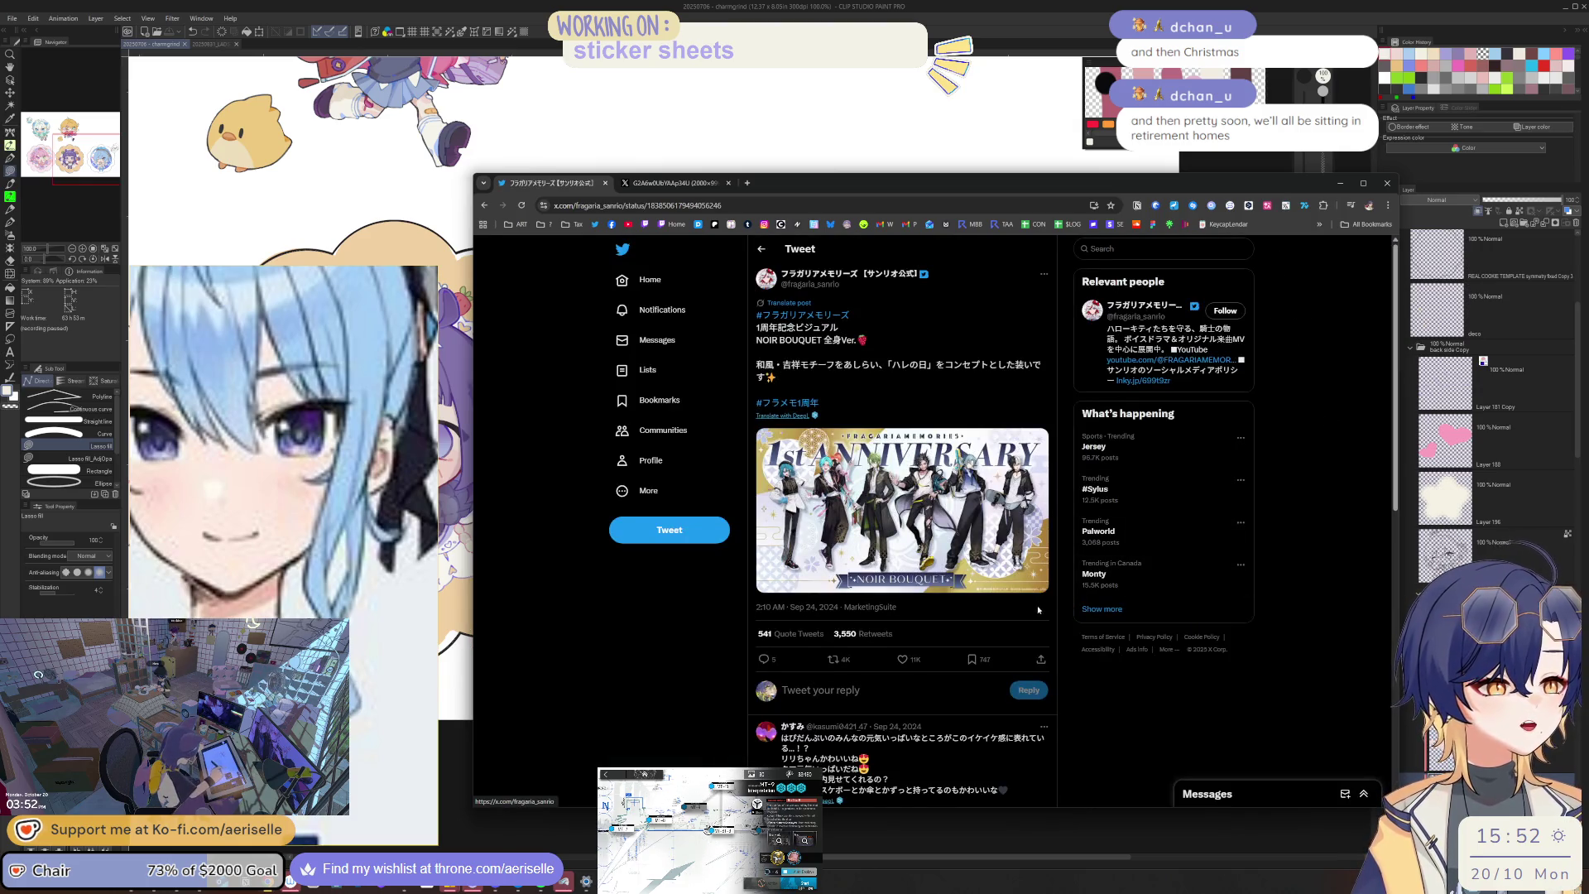
pyautogui.hotkey('alt', 'Left')
pyautogui.hotkey('alt', 'Left')
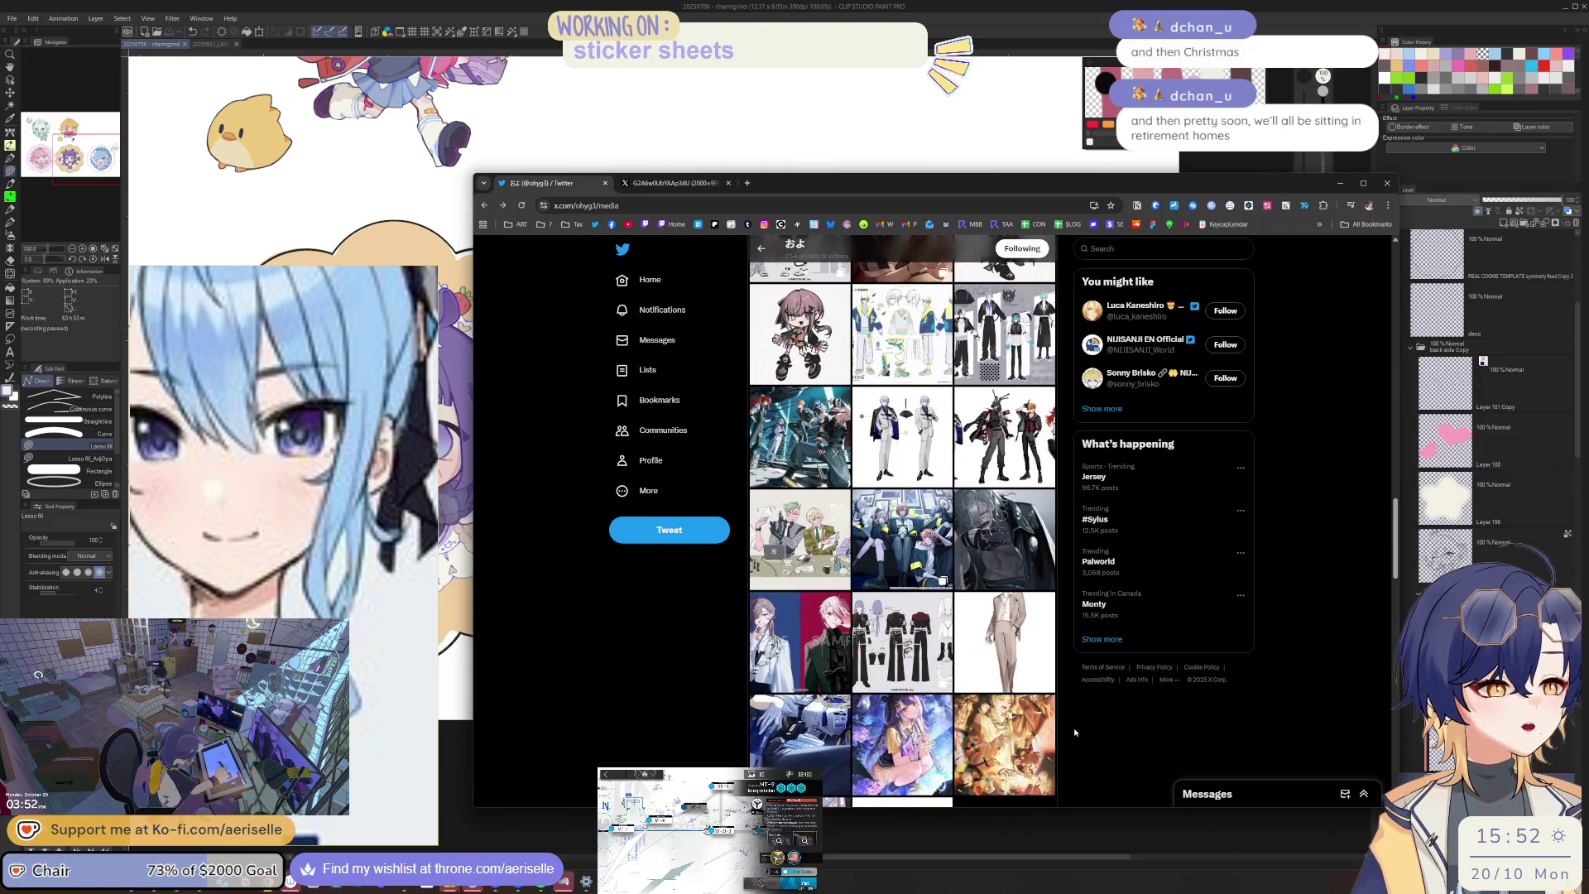
# Step: Read the PR TIMES cosmetics article from the two-character image's store tweet, then close it
pyautogui.click(800, 646)
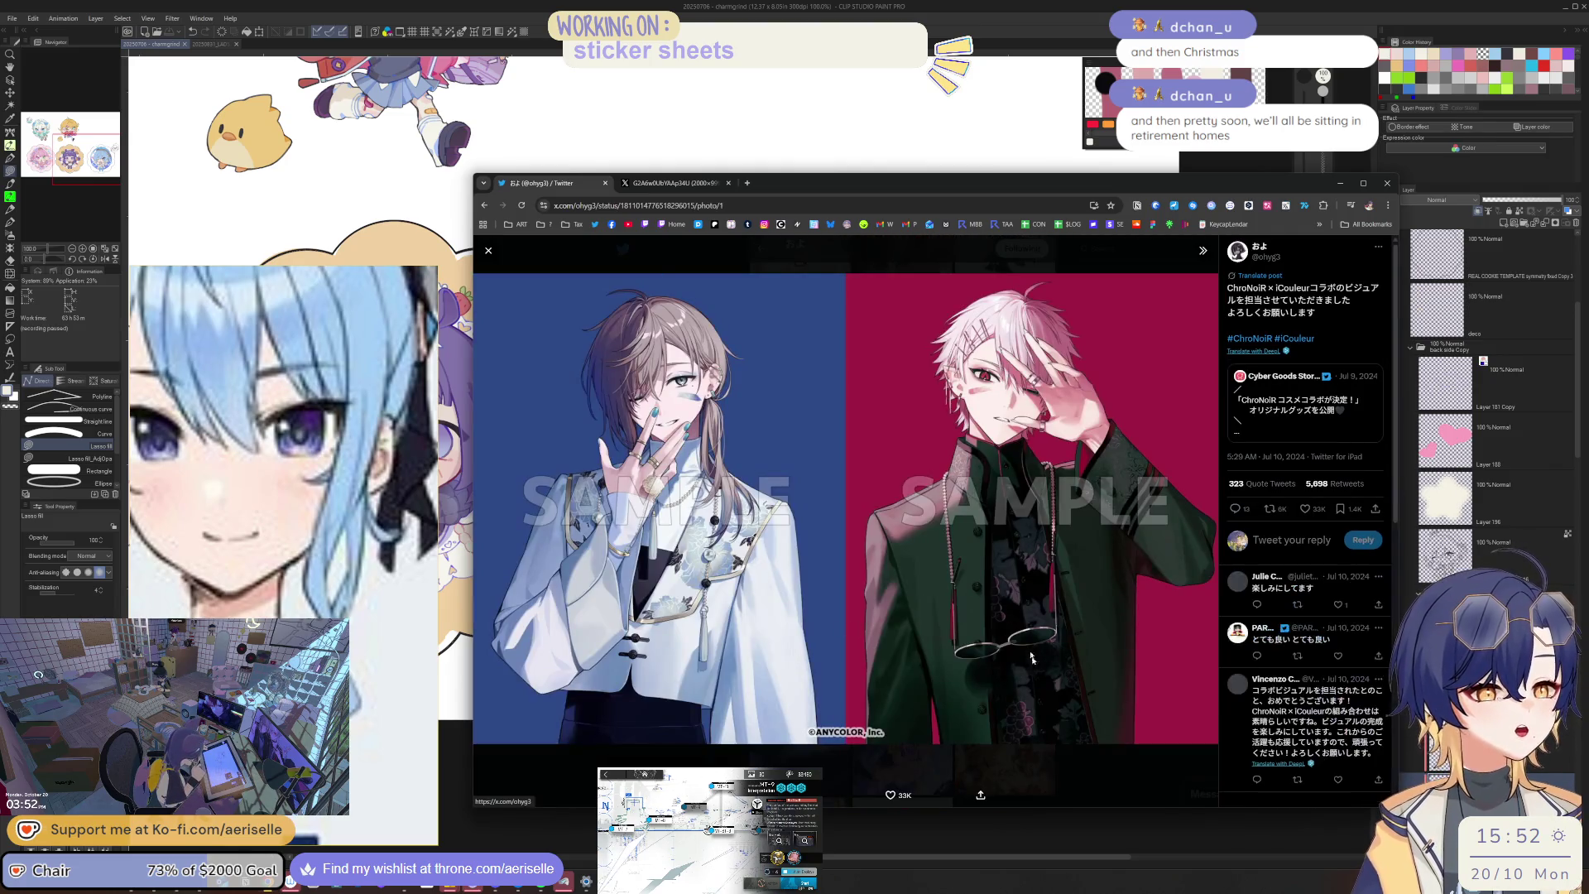
pyautogui.click(1269, 415)
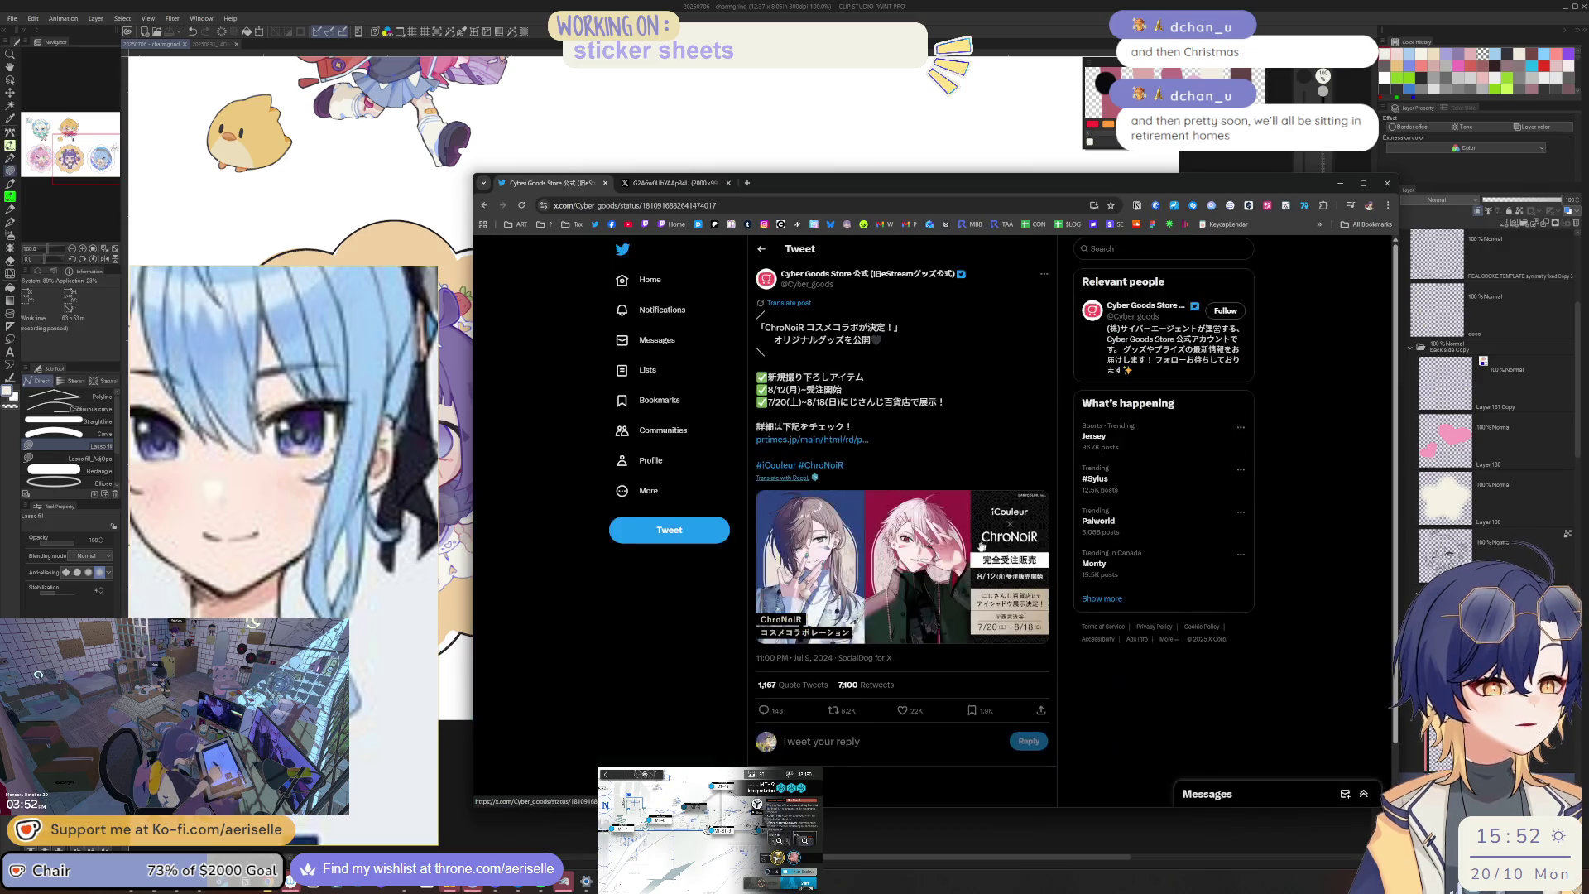
pyautogui.click(841, 441)
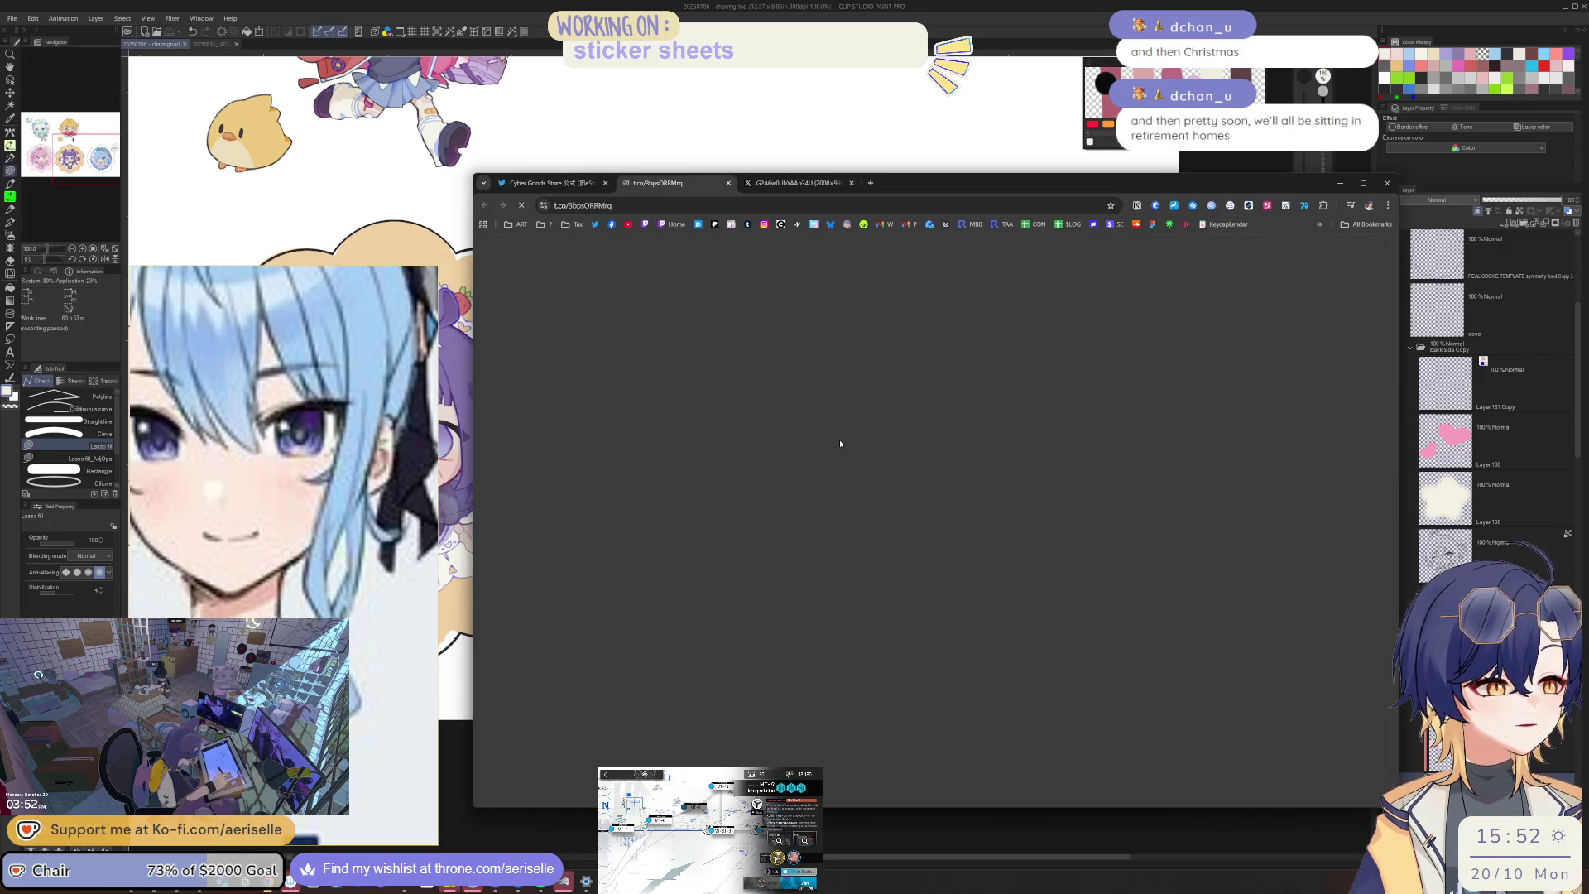
pyautogui.scroll(-10, 889, 620)
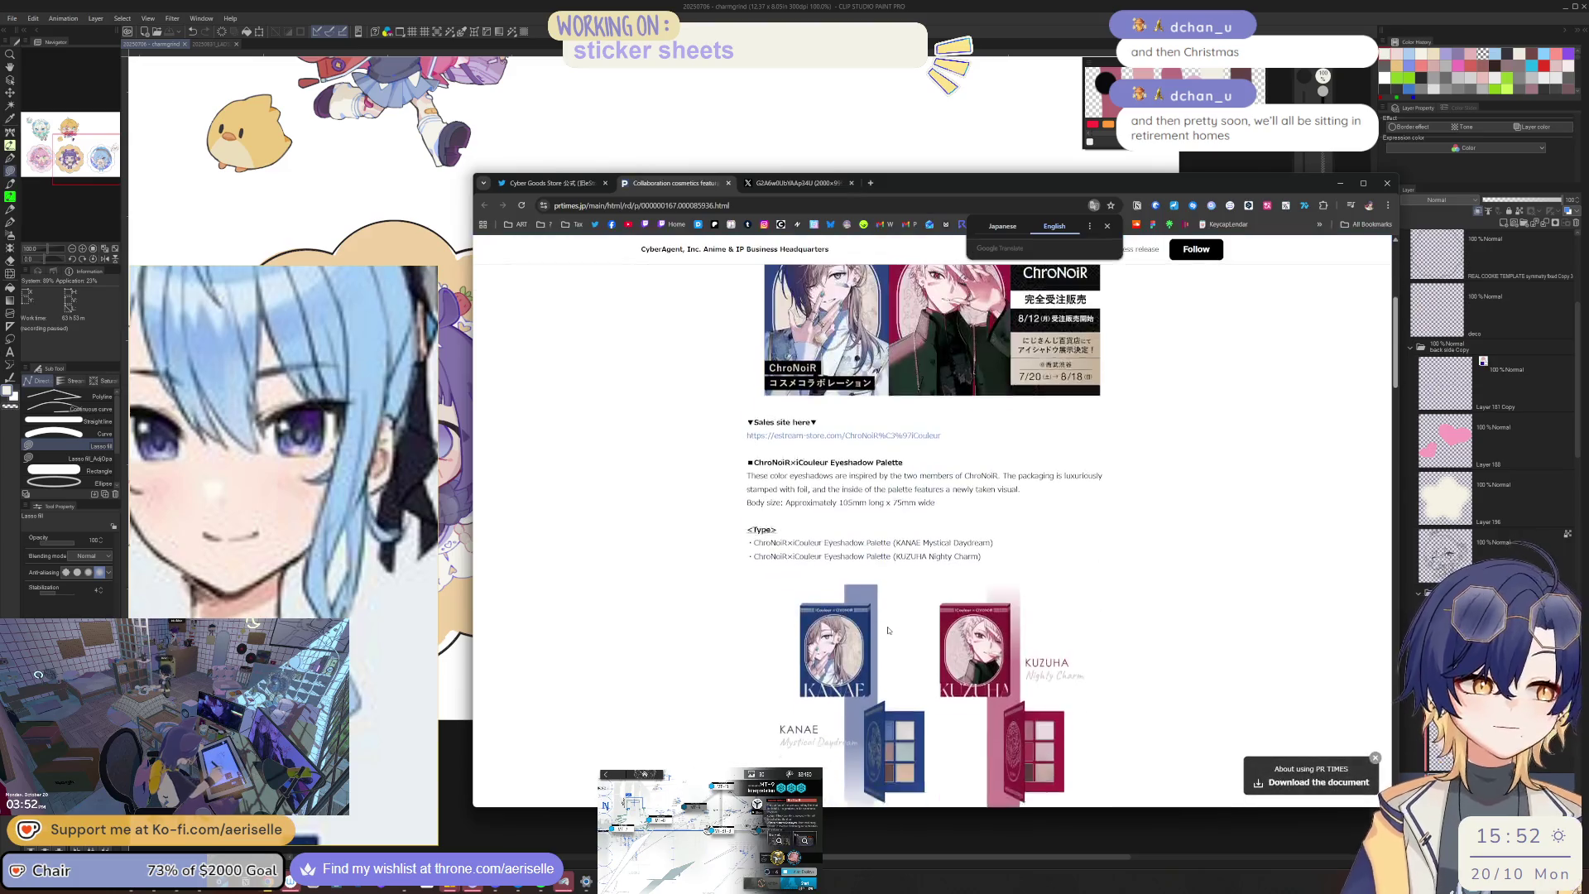
pyautogui.scroll(-8, 892, 610)
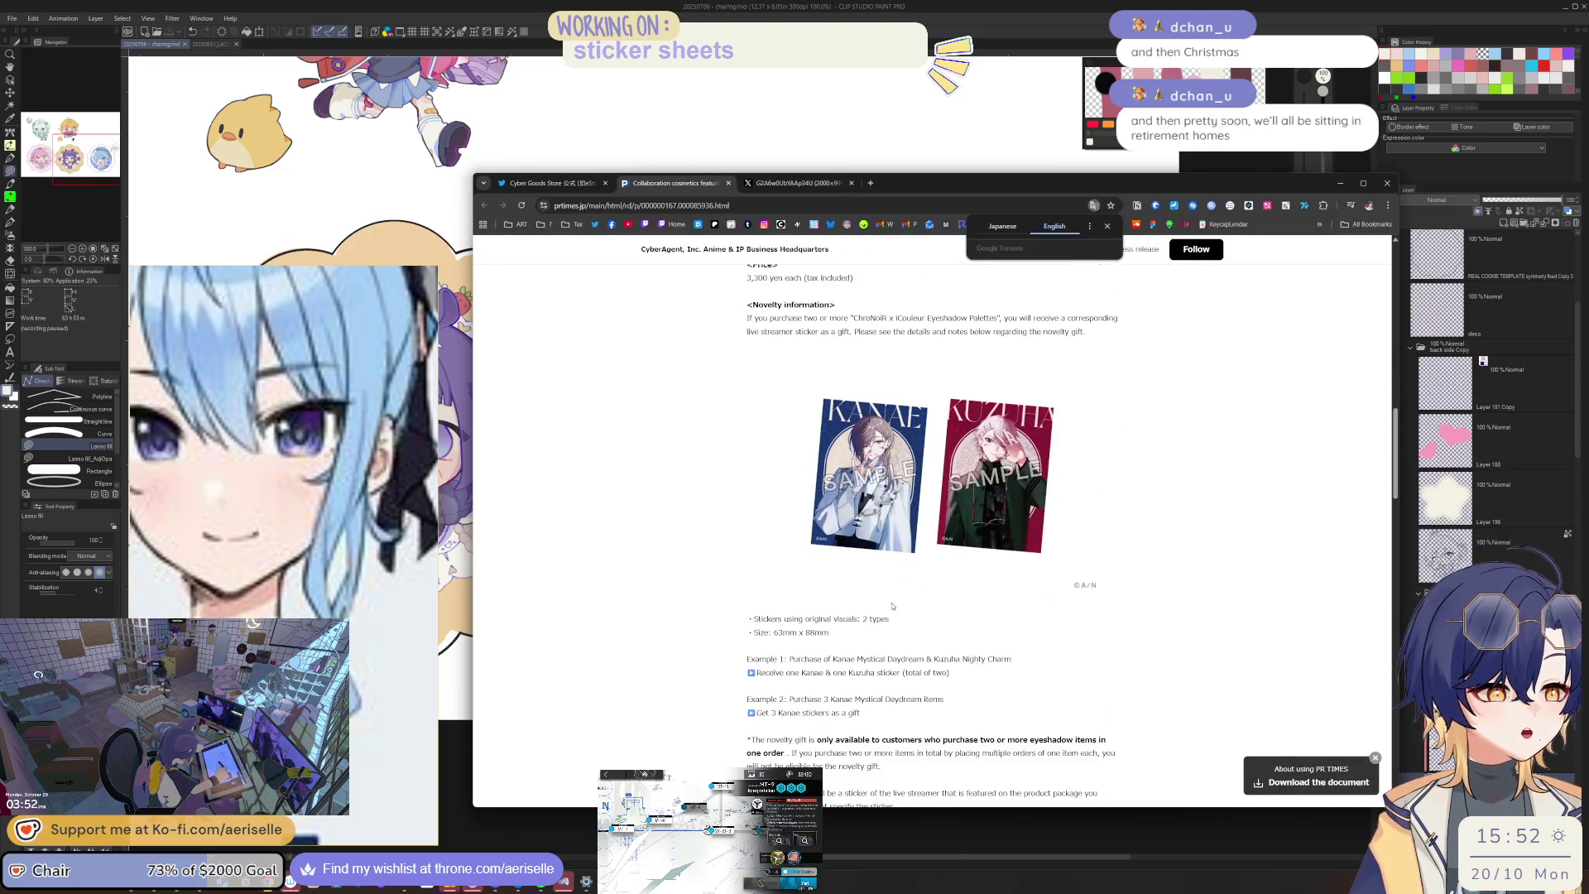
pyautogui.click(728, 183)
# Step: Page through the ChroNoiR artwork and the purple and teal VALZ costume sheets
pyautogui.click(814, 531)
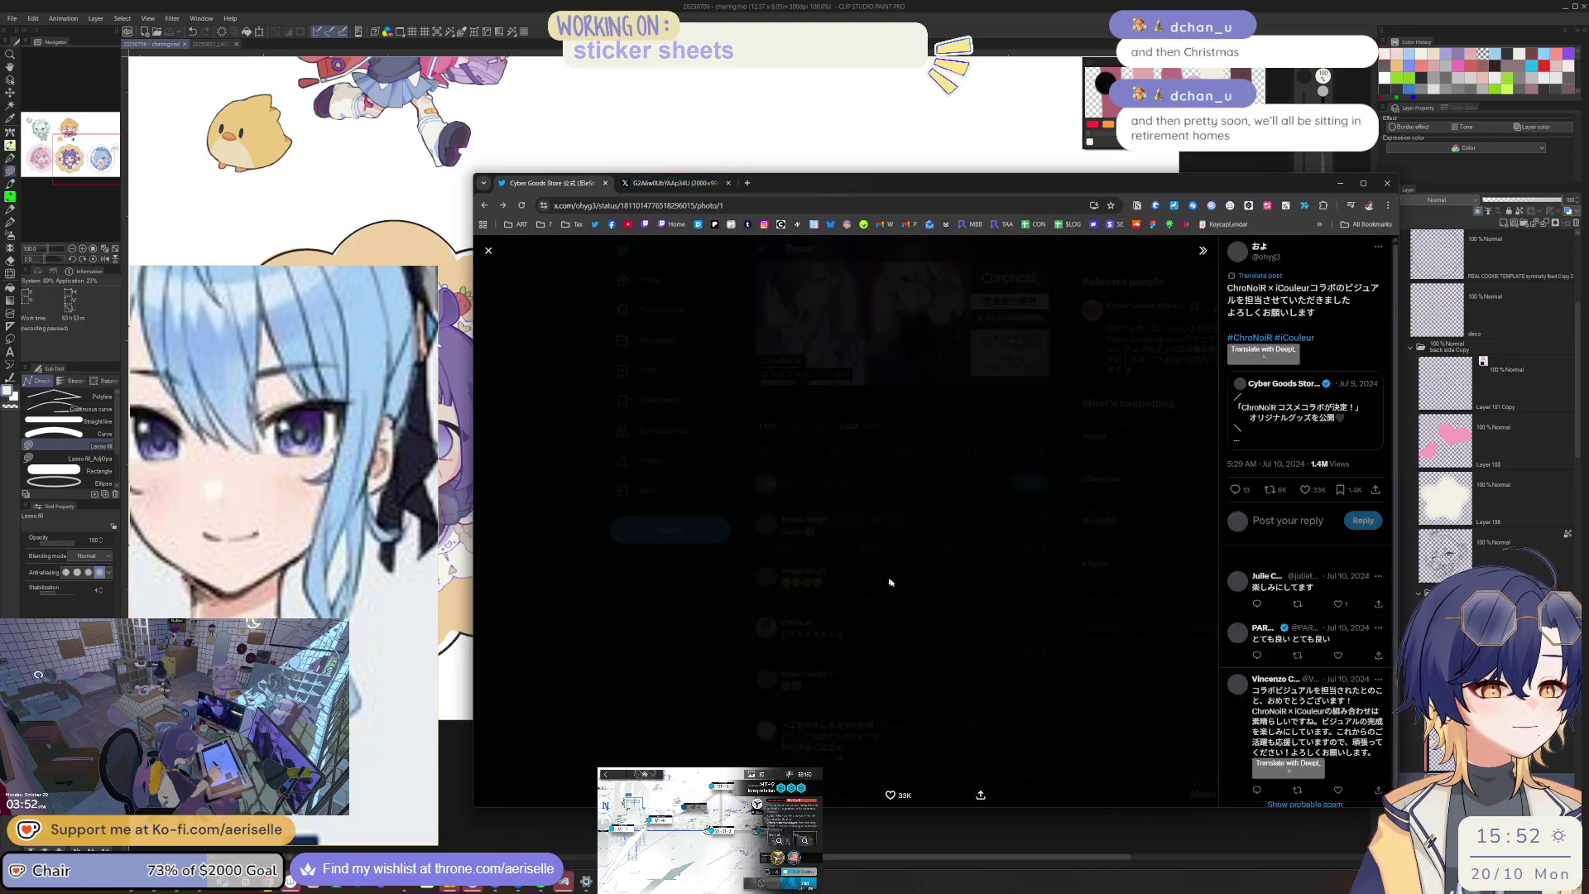
pyautogui.click(1070, 776)
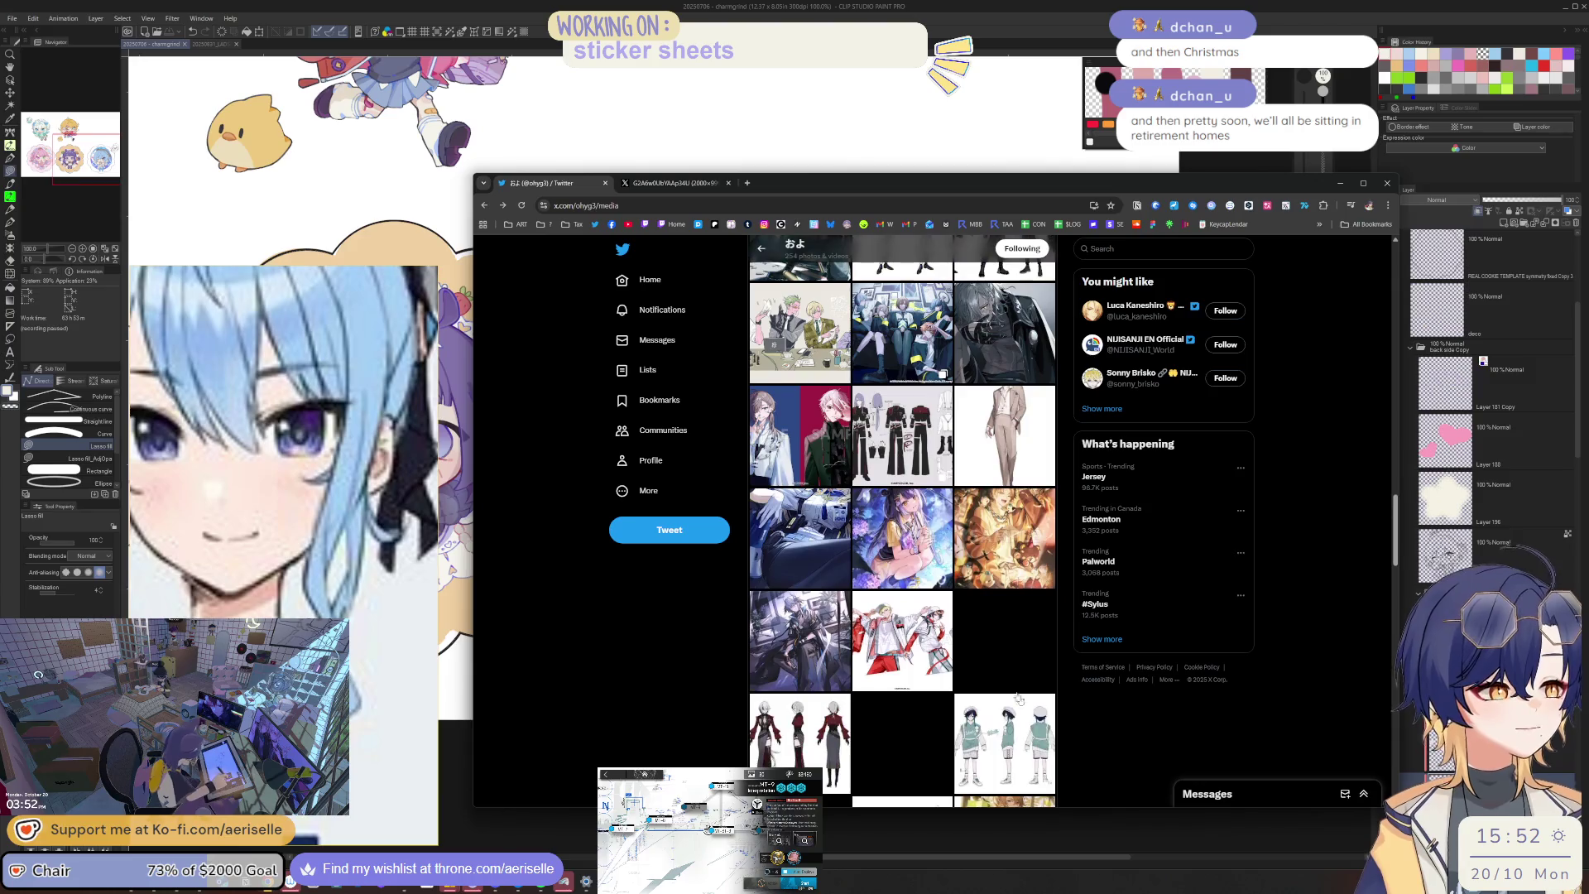
pyautogui.click(897, 337)
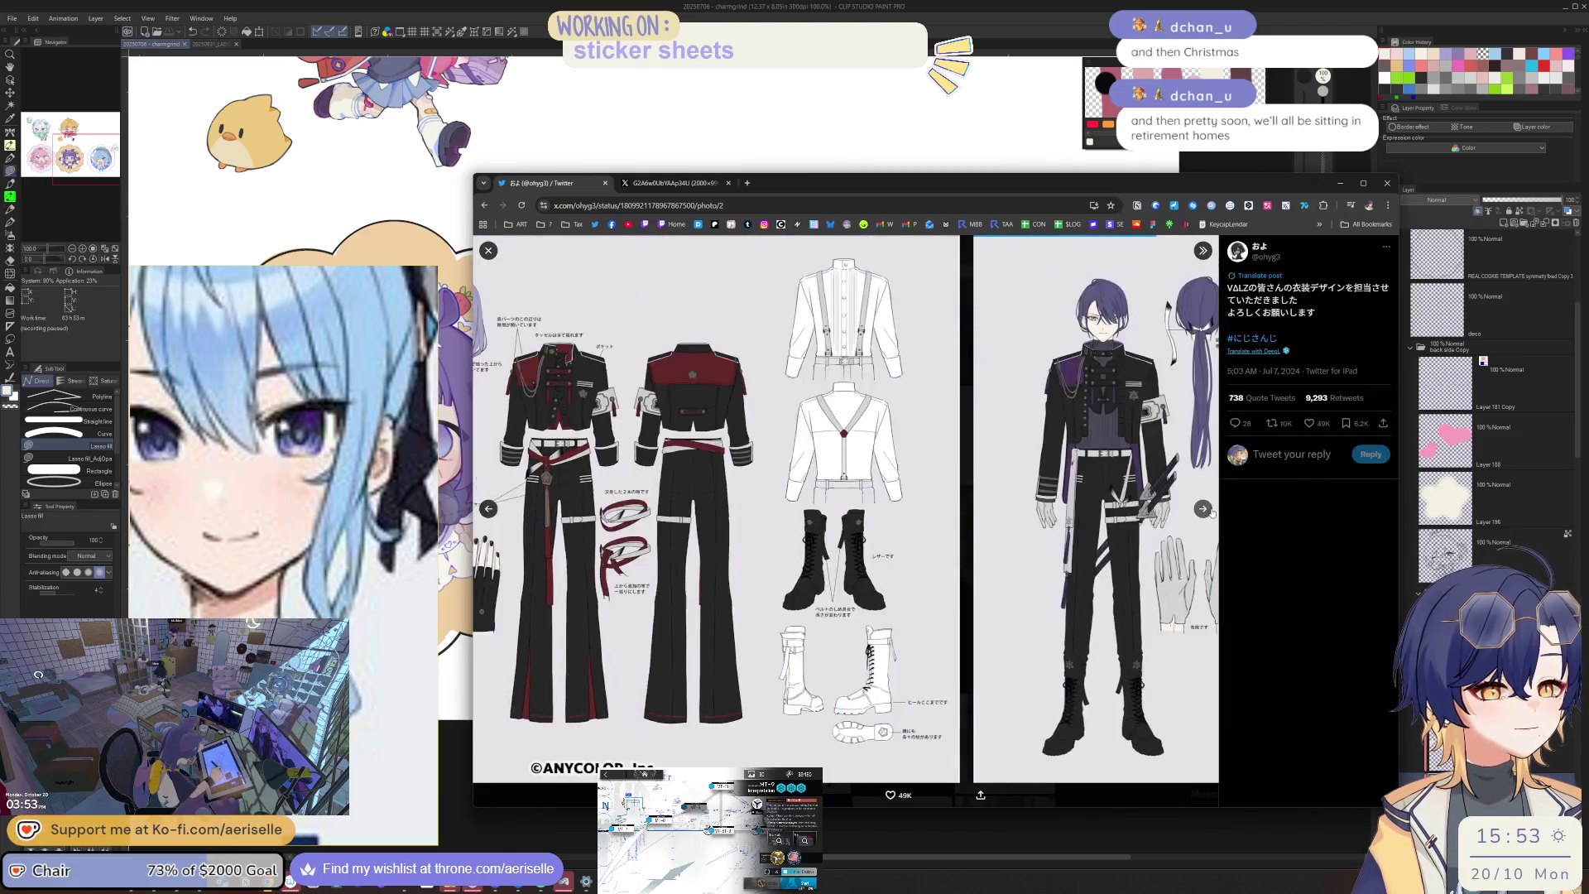
pyautogui.click(1202, 508)
pyautogui.click(1203, 508)
pyautogui.click(1202, 509)
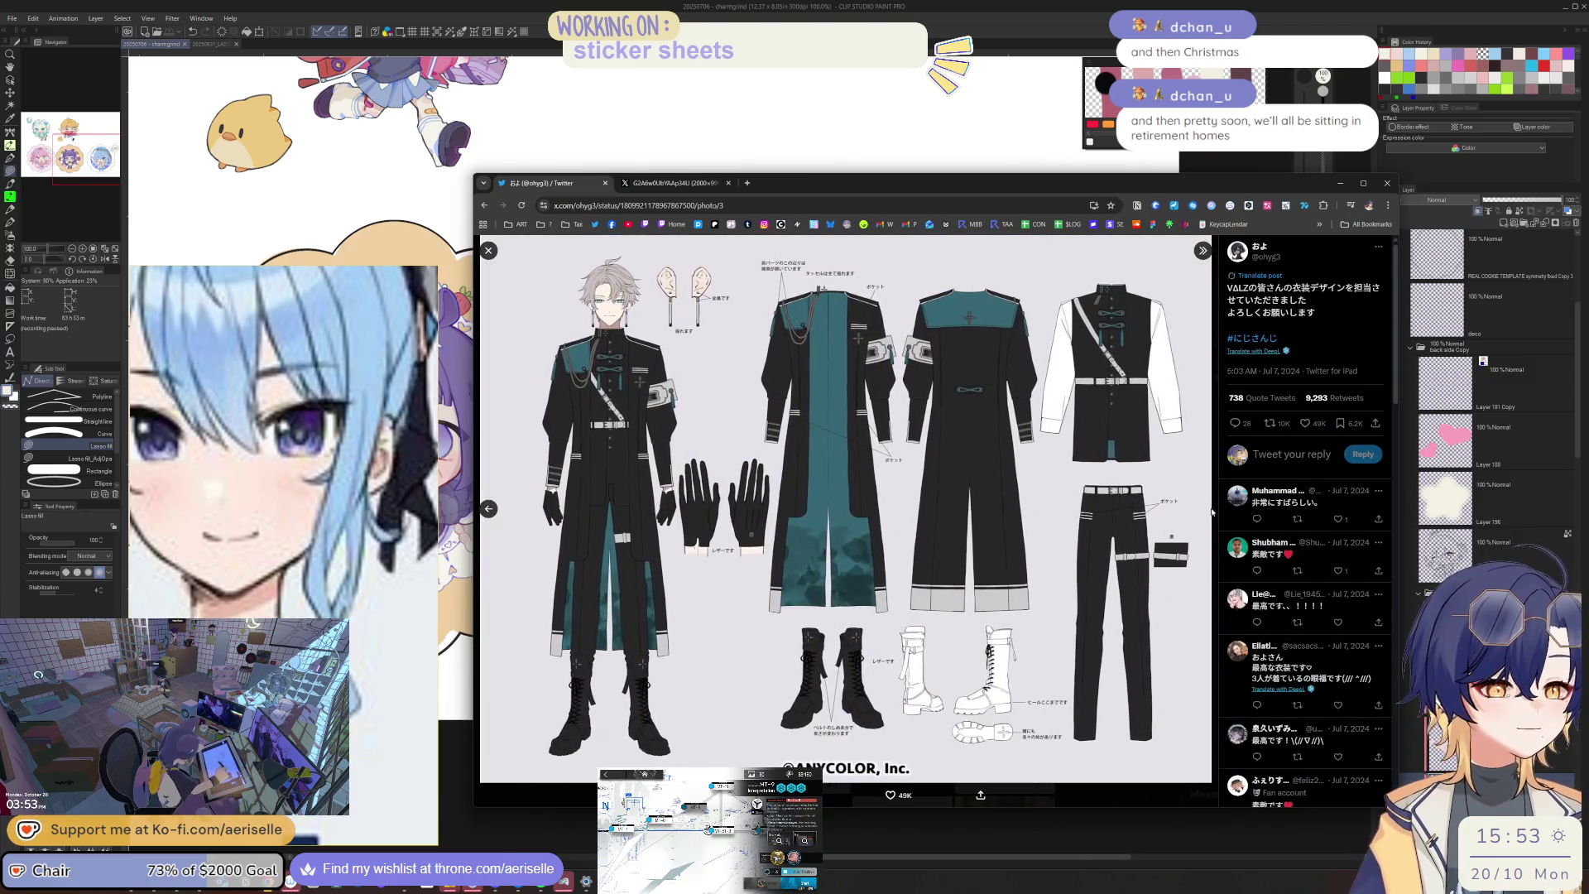
pyautogui.click(1128, 792)
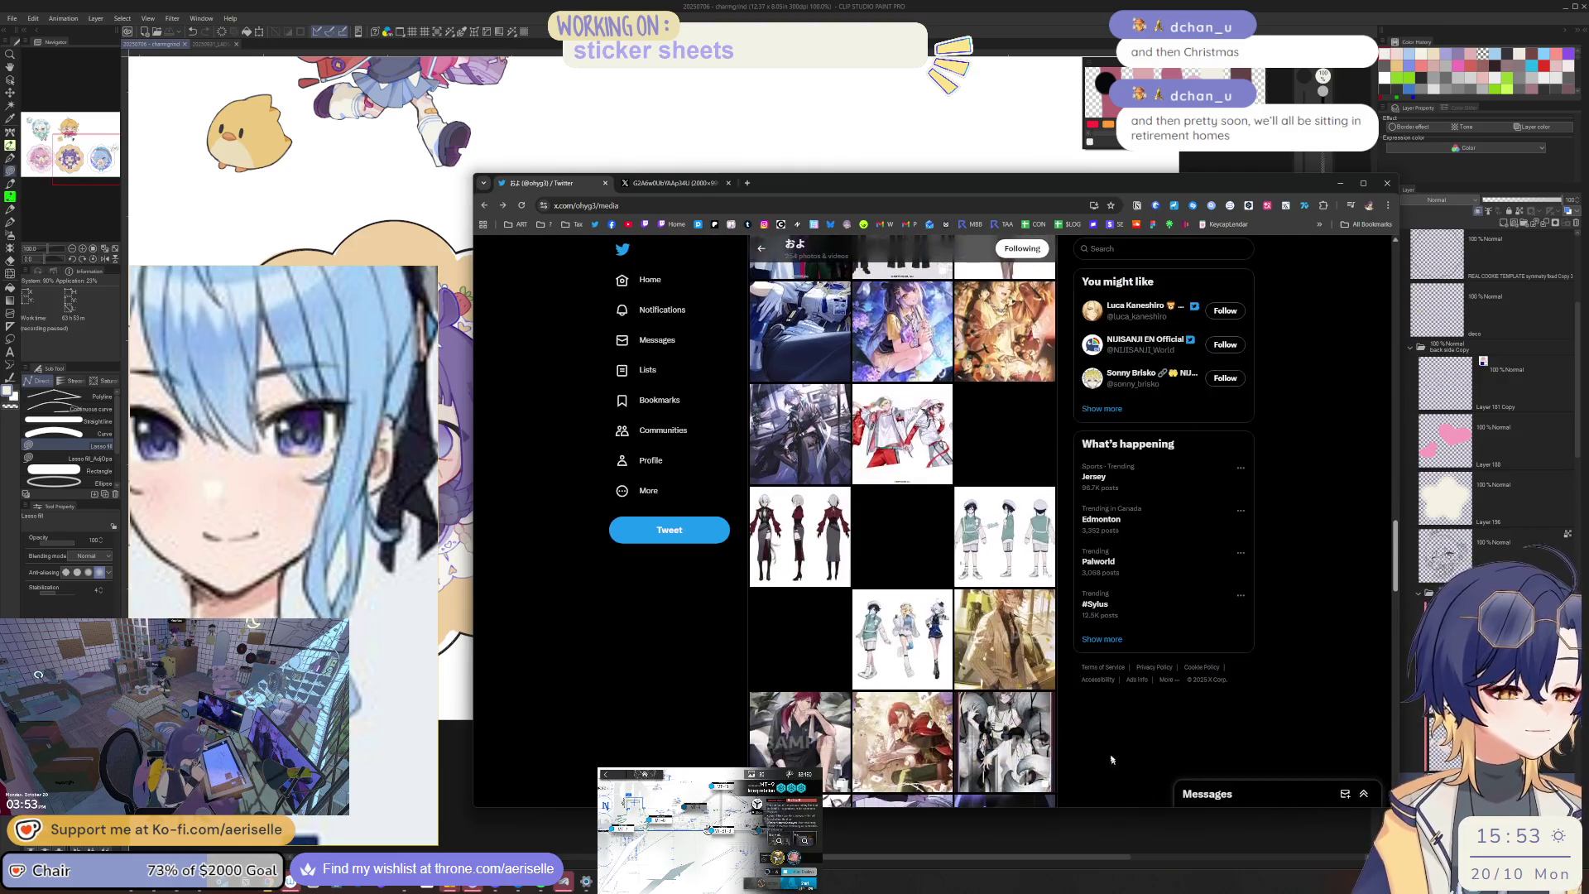
# Step: View the silver-haired image, scroll further down the media grid, then switch to Eagle
pyautogui.scroll(-5, 1055, 645)
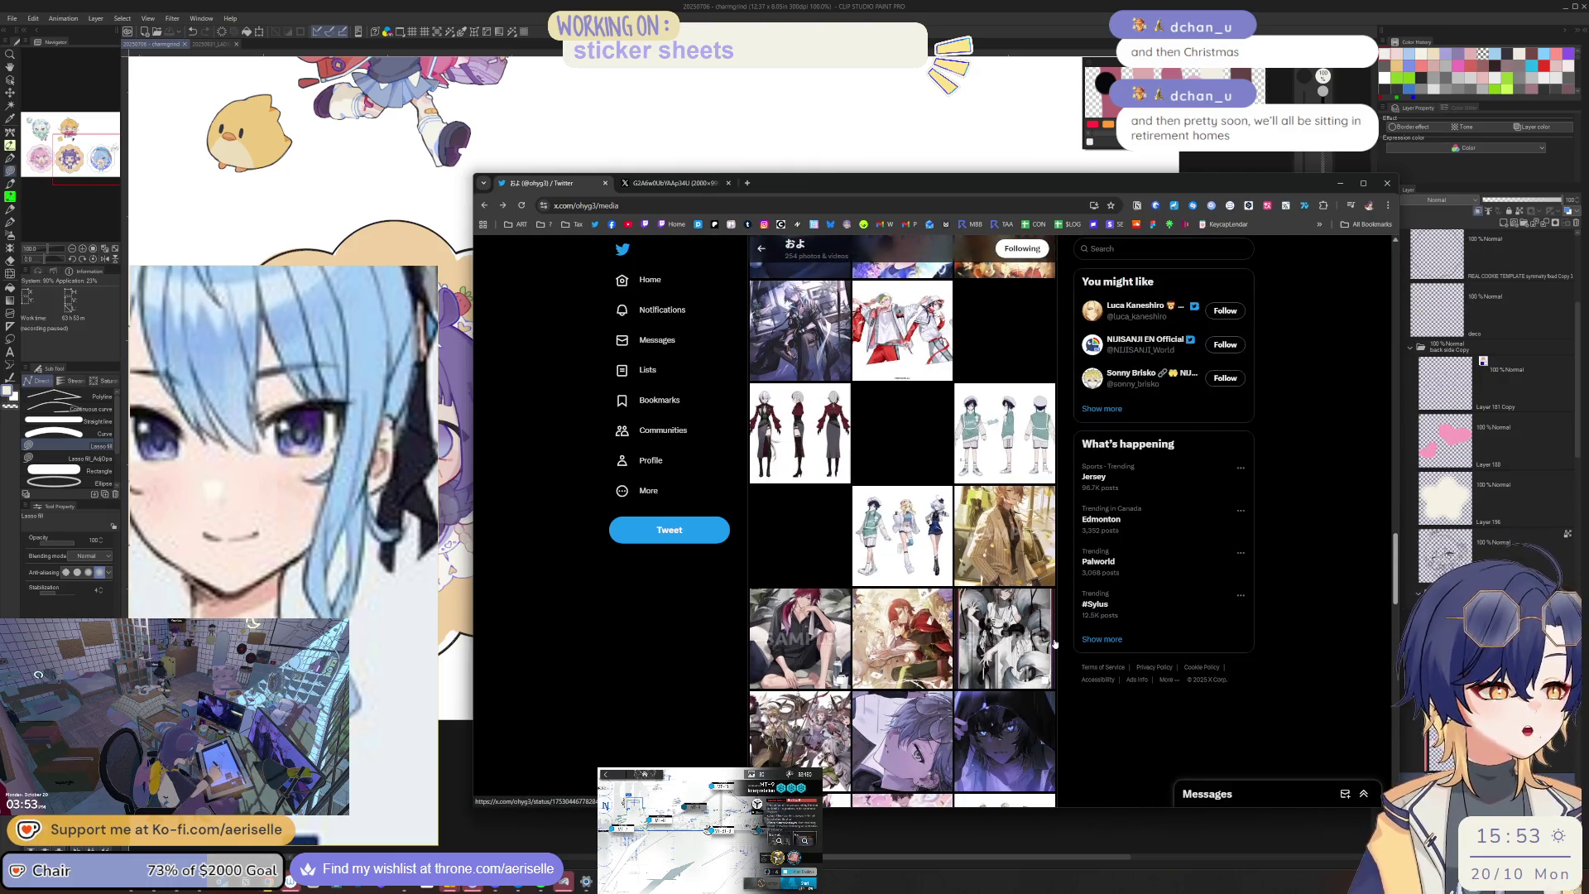
pyautogui.click(907, 435)
pyautogui.click(1107, 667)
pyautogui.scroll(-3, 1109, 672)
pyautogui.scroll(-10, 1108, 671)
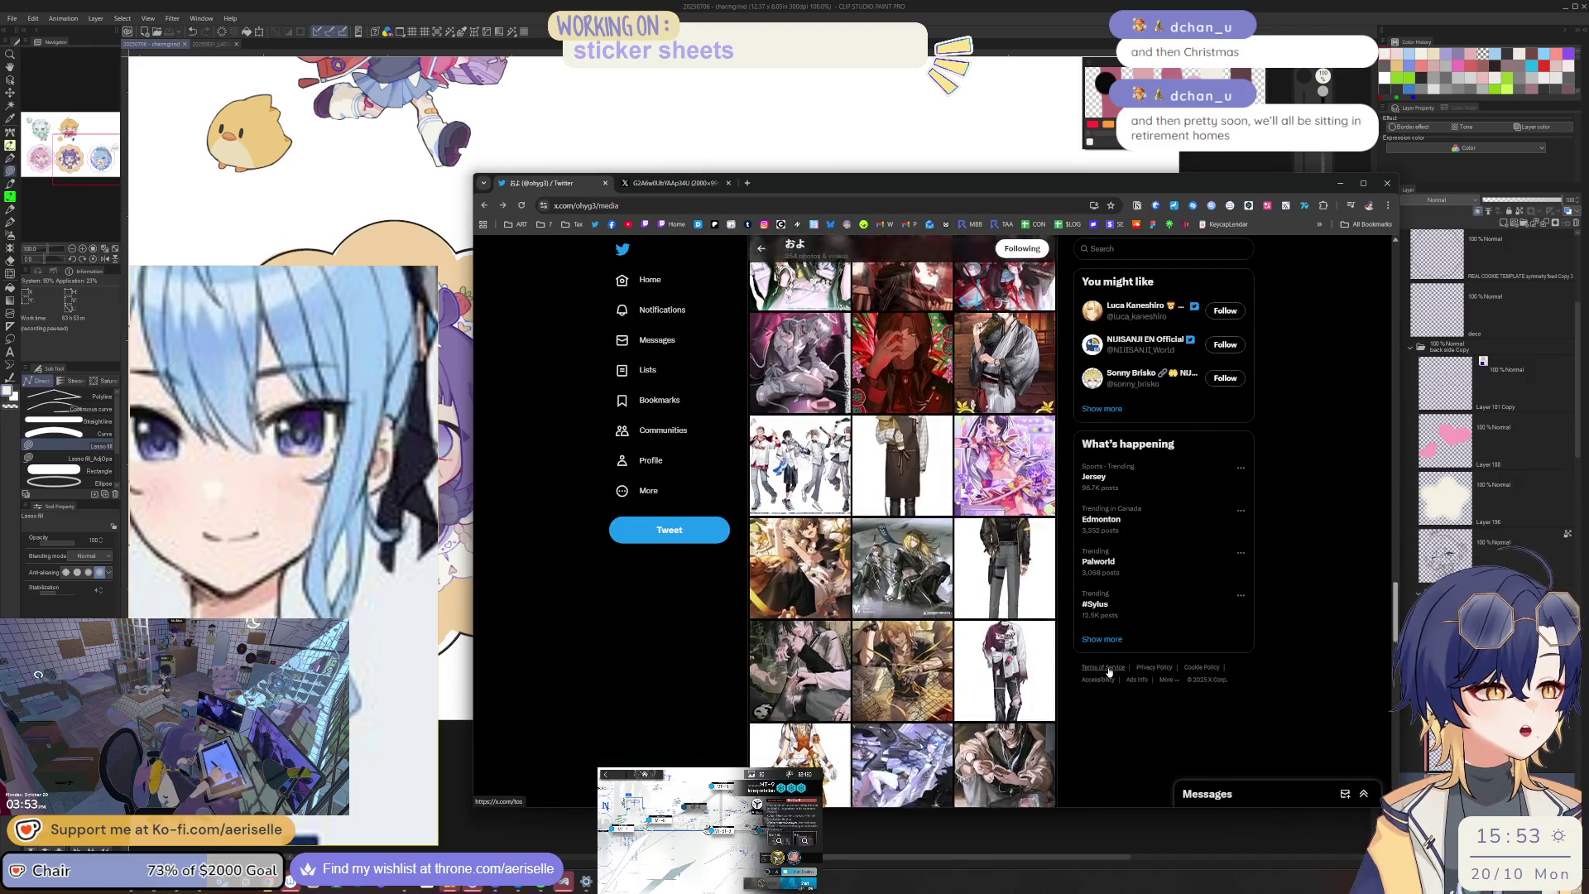
pyautogui.scroll(-10, 1108, 683)
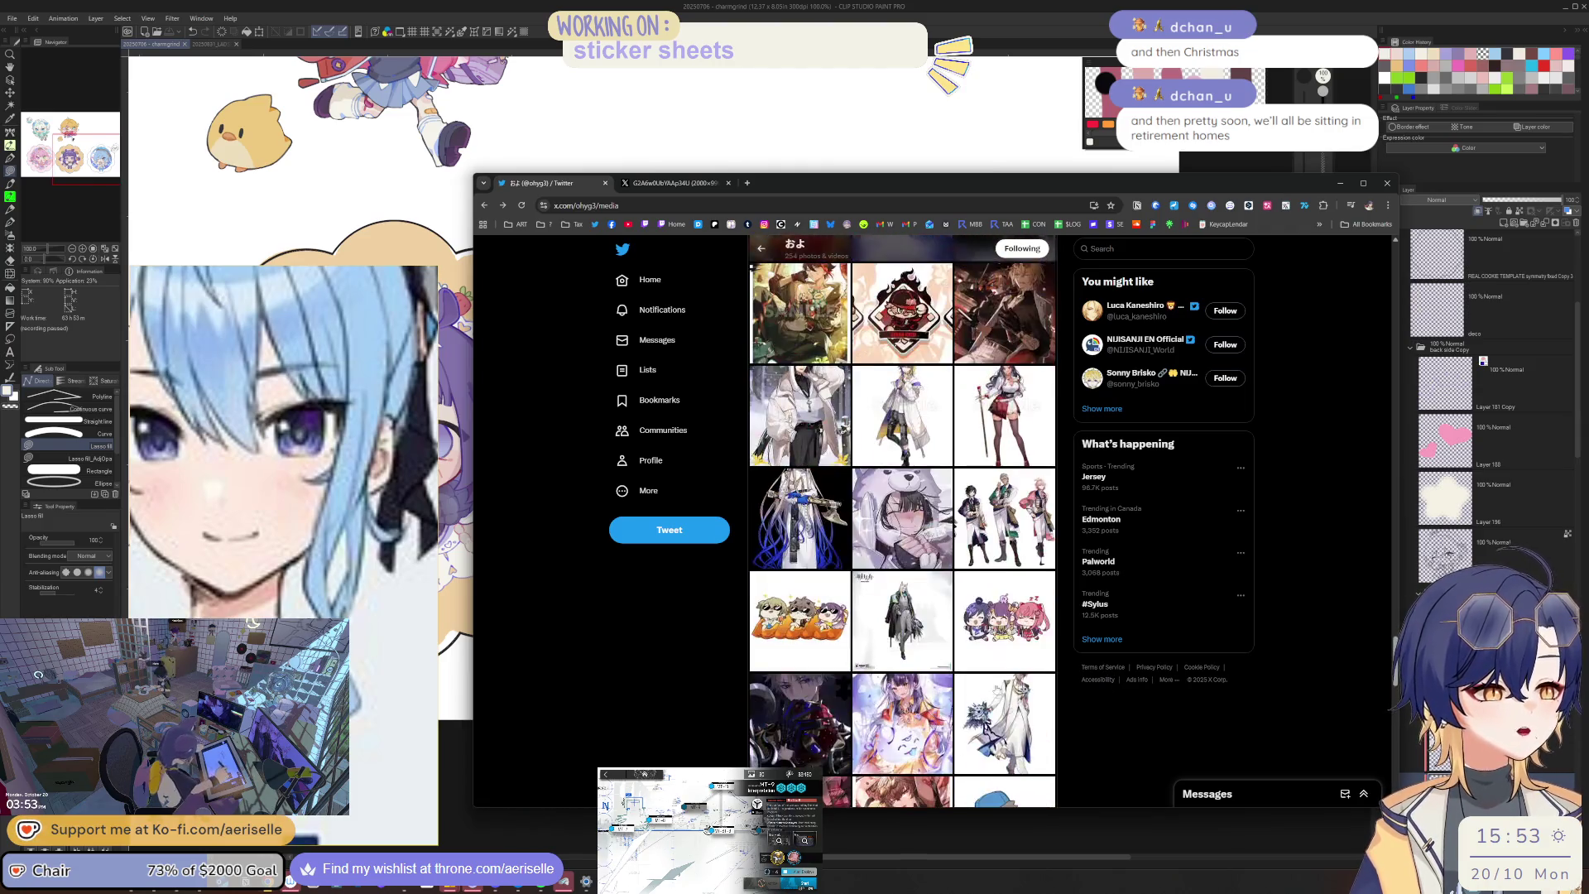
pyautogui.click(139, 891)
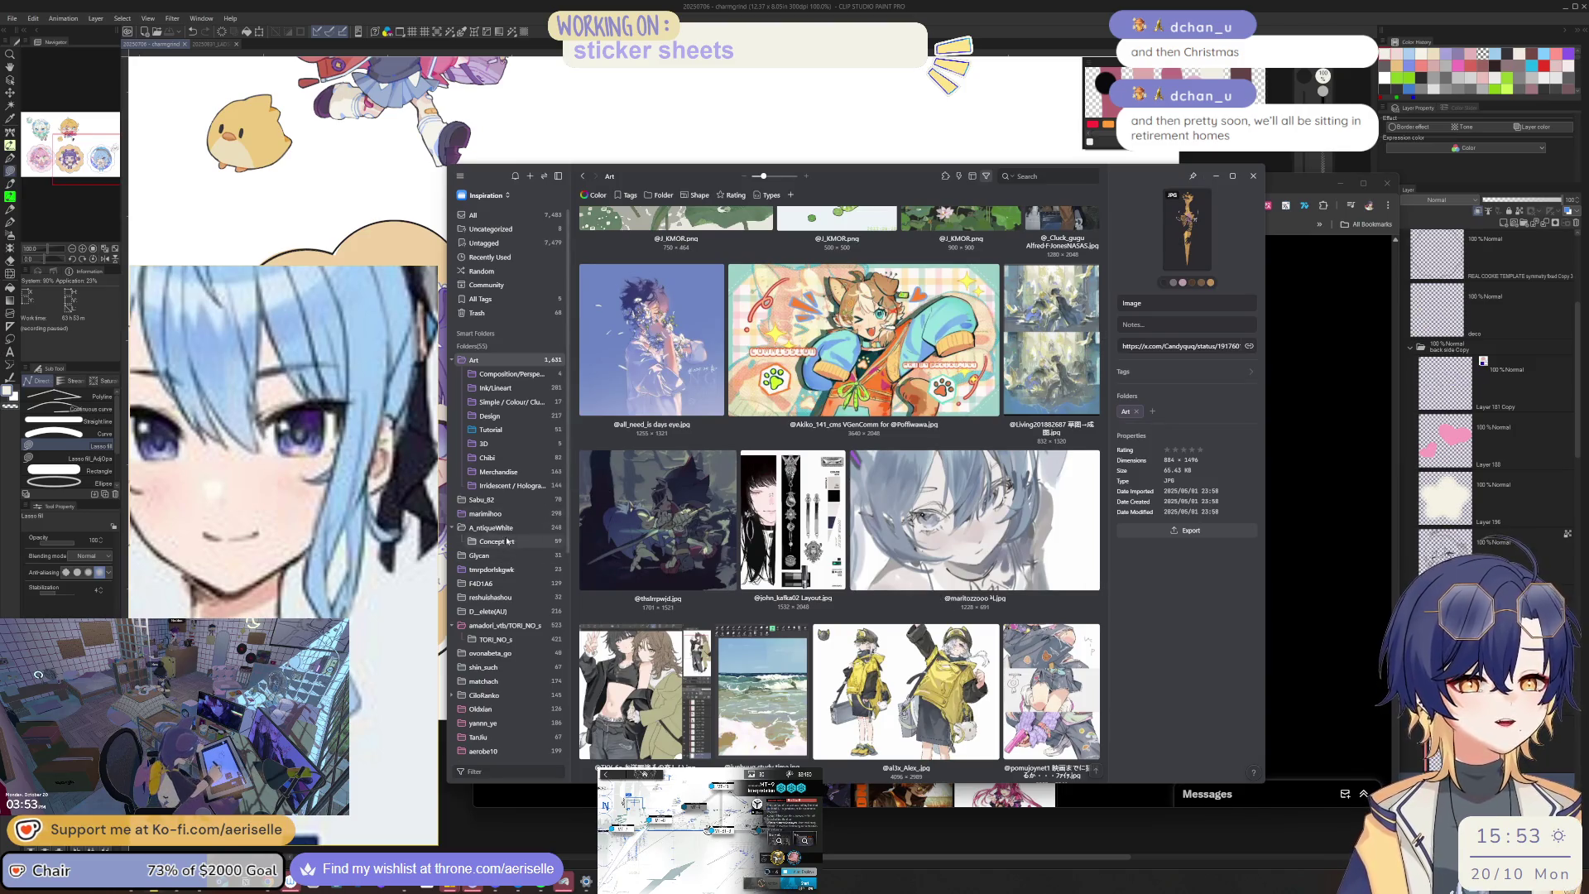
# Step: Select the dark forest artwork in Eagle's Art folder and open its source post
pyautogui.scroll(-5, 508, 547)
pyautogui.scroll(5, 504, 542)
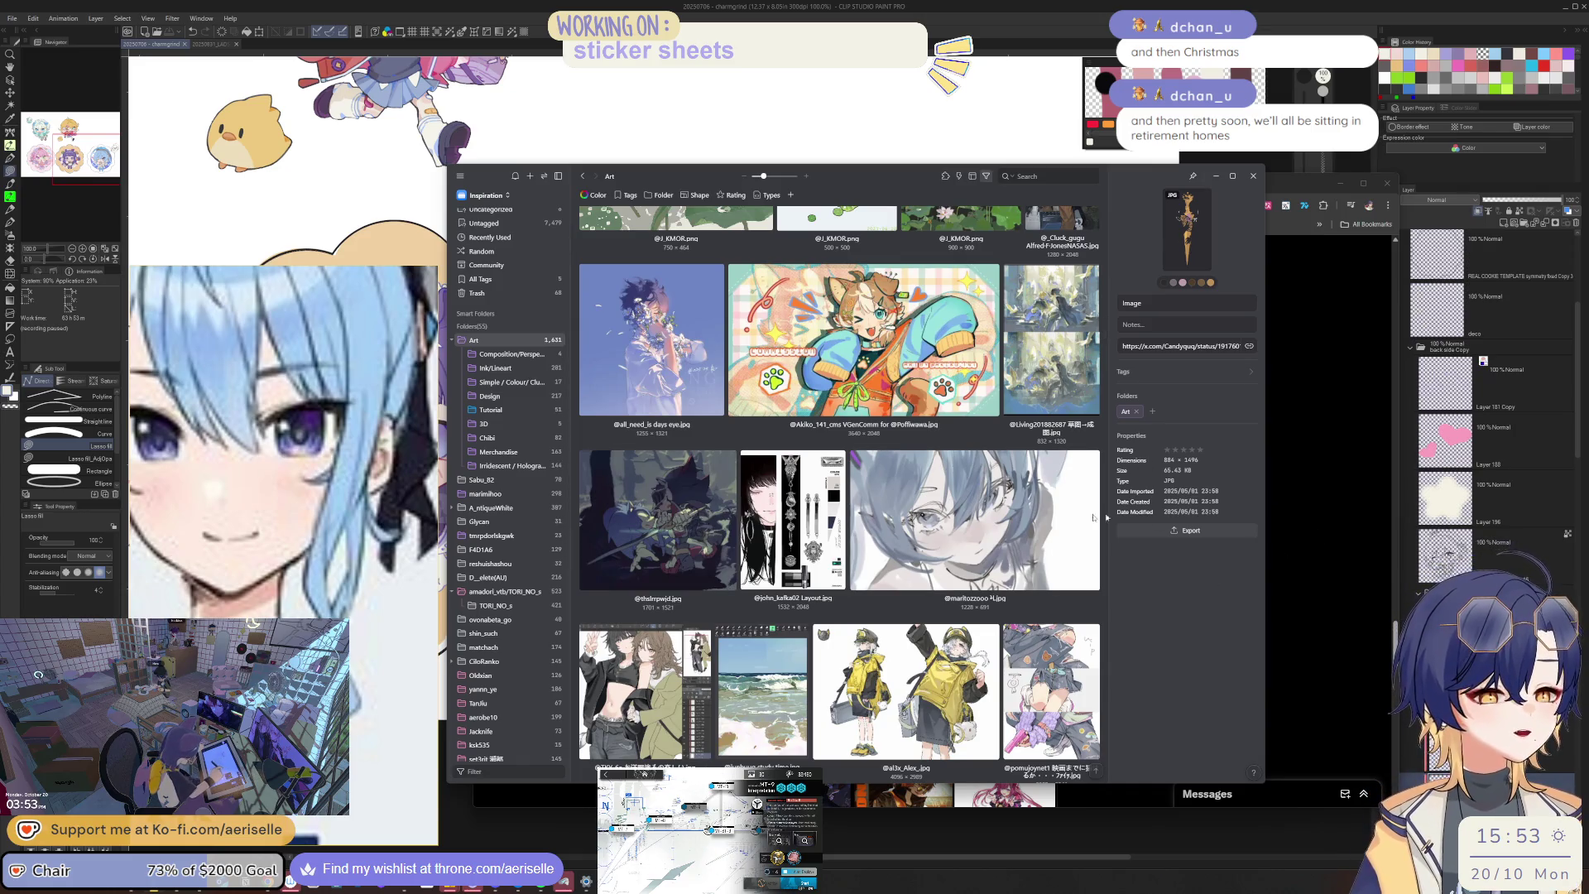
pyautogui.click(658, 519)
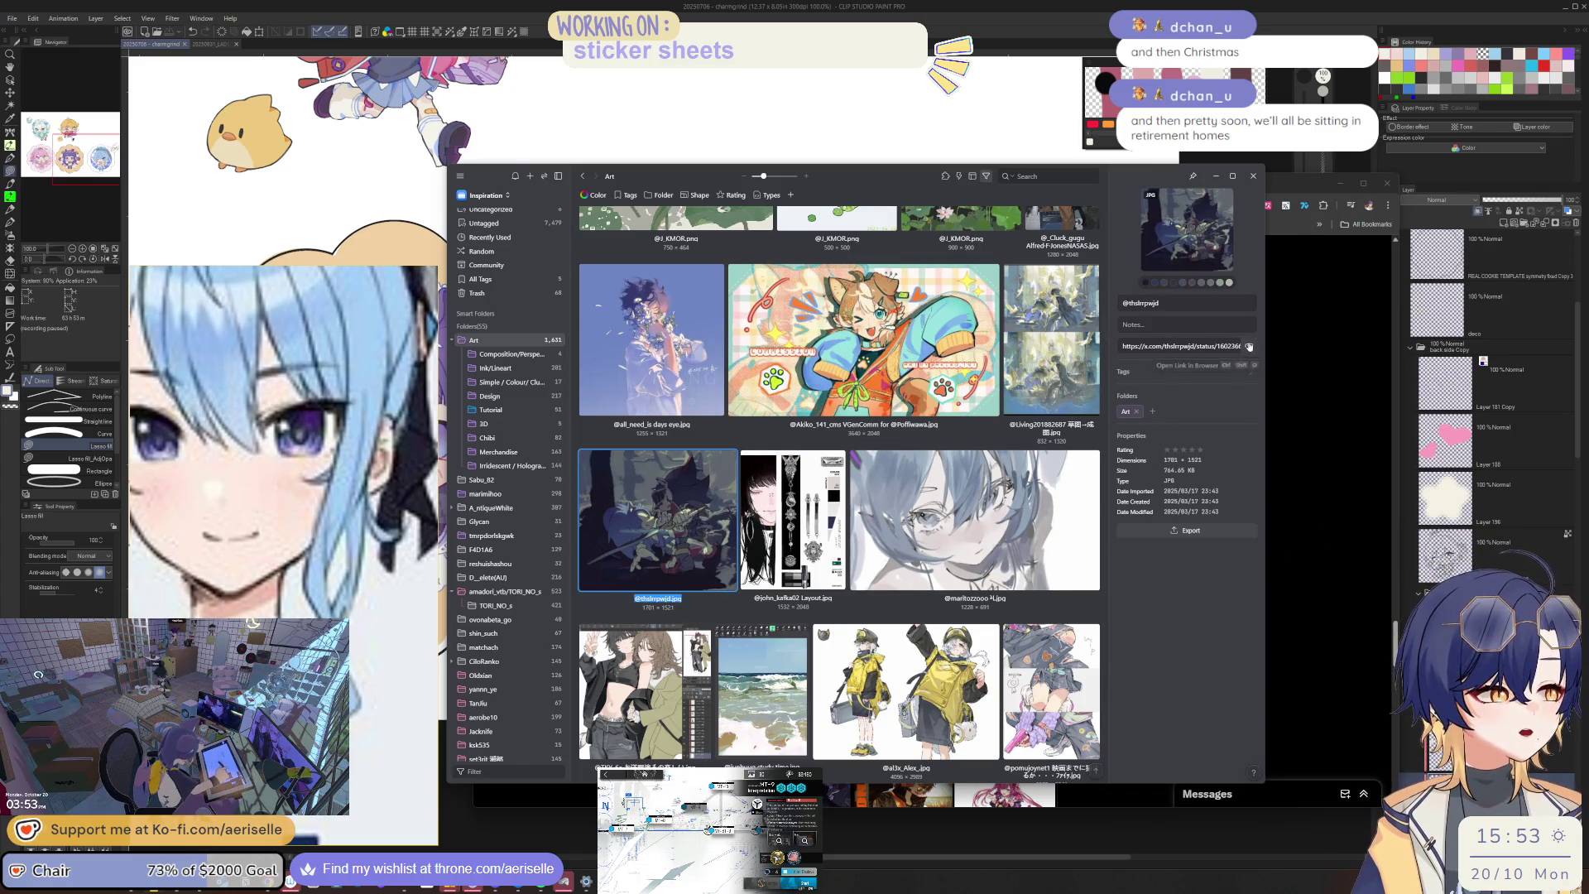
pyautogui.click(1249, 347)
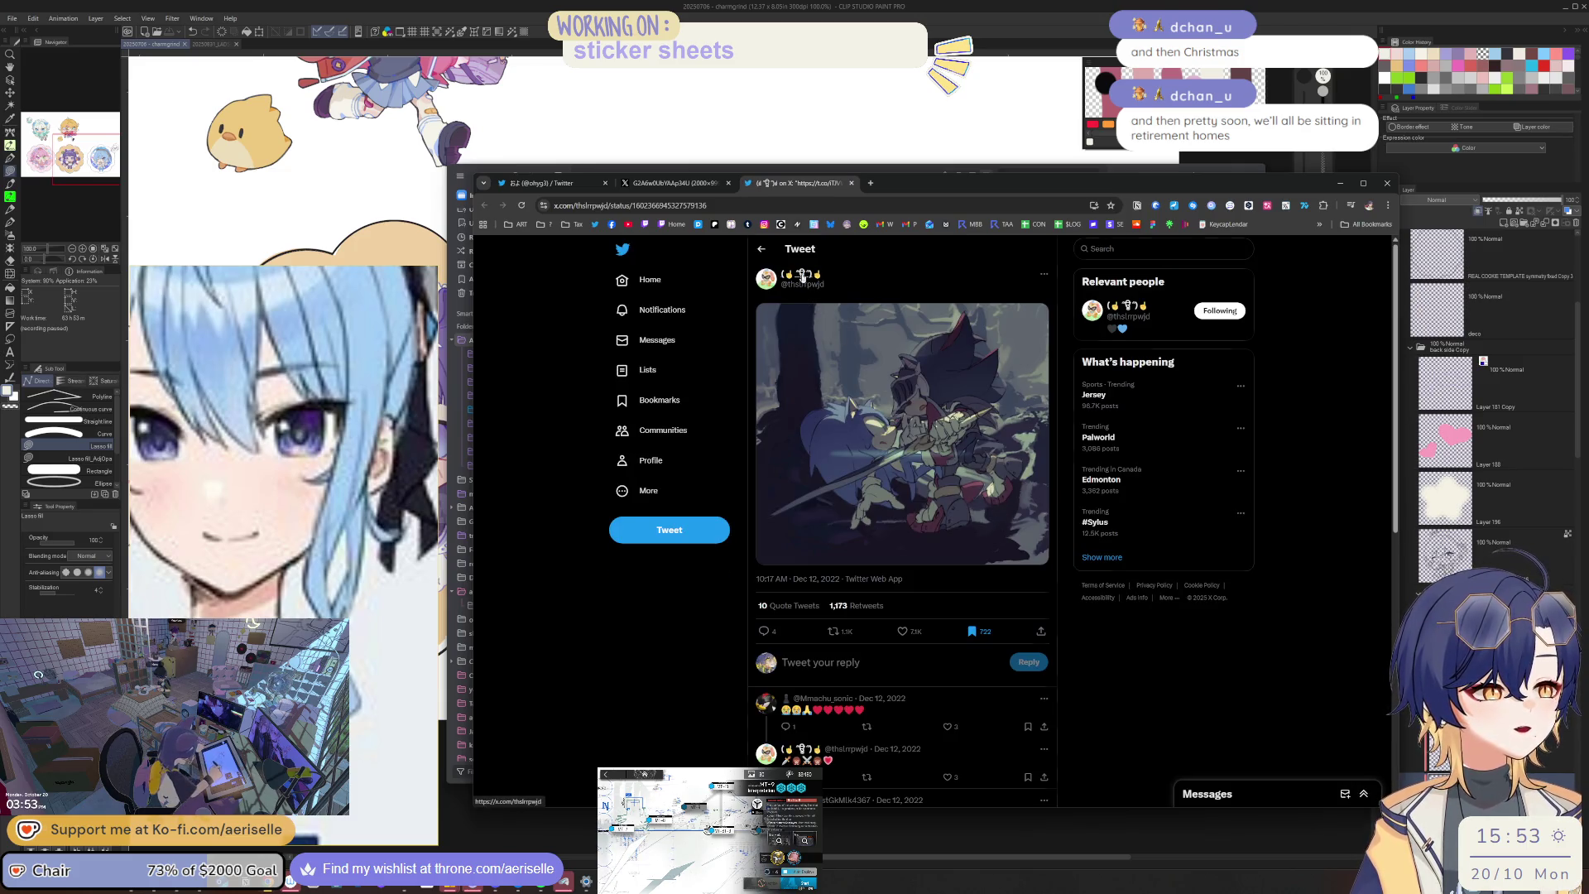
# Step: On the artist's profile Media tab, view the game screenshot photo, then close the browser
pyautogui.click(802, 276)
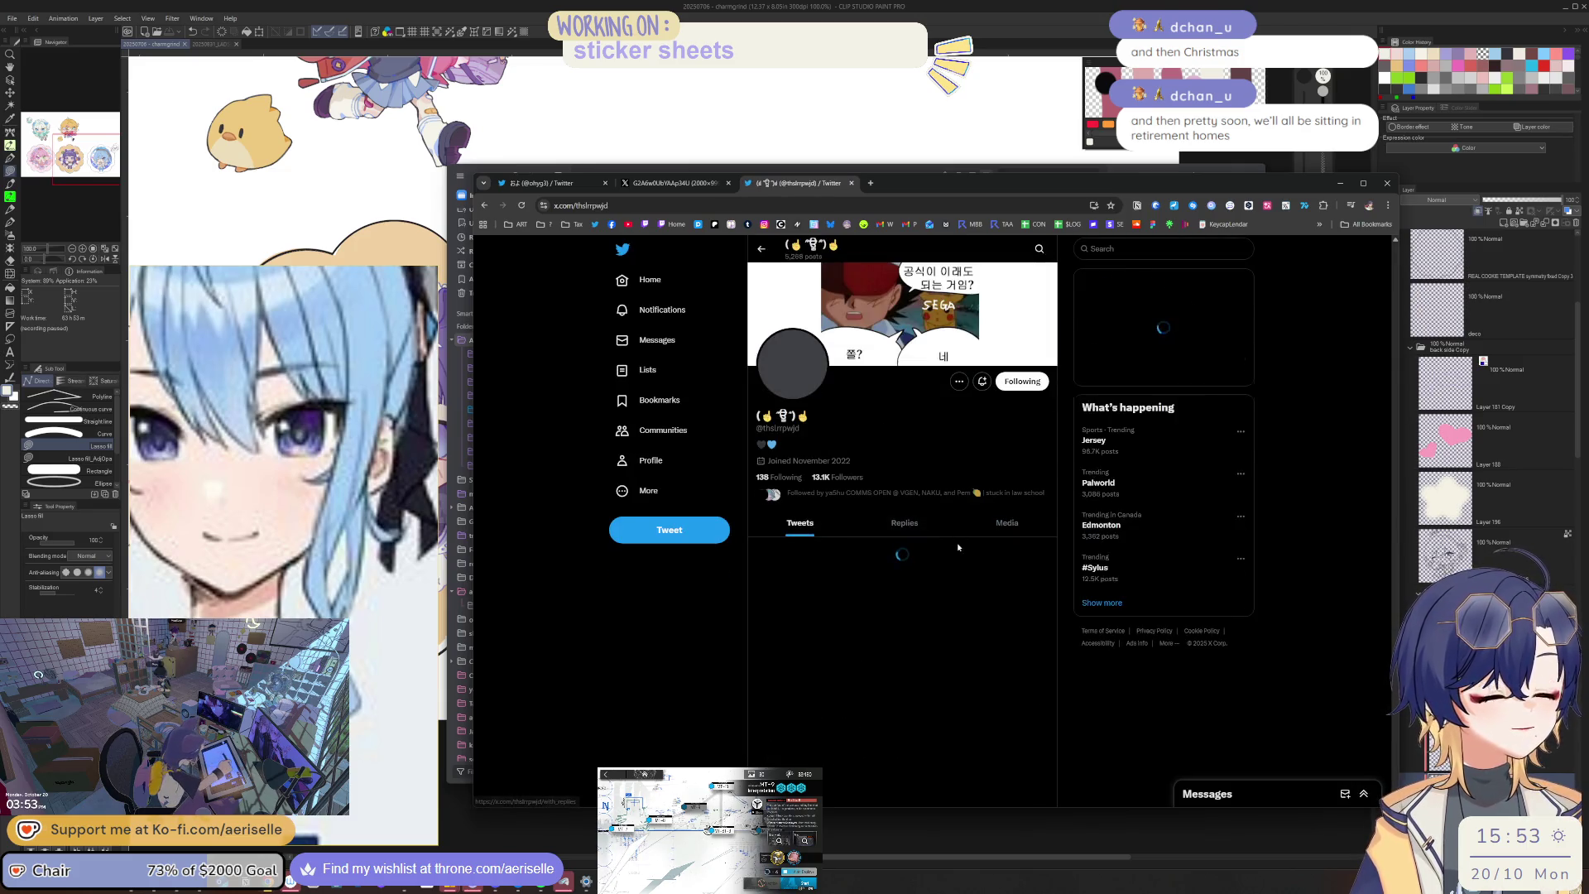
pyautogui.click(1002, 522)
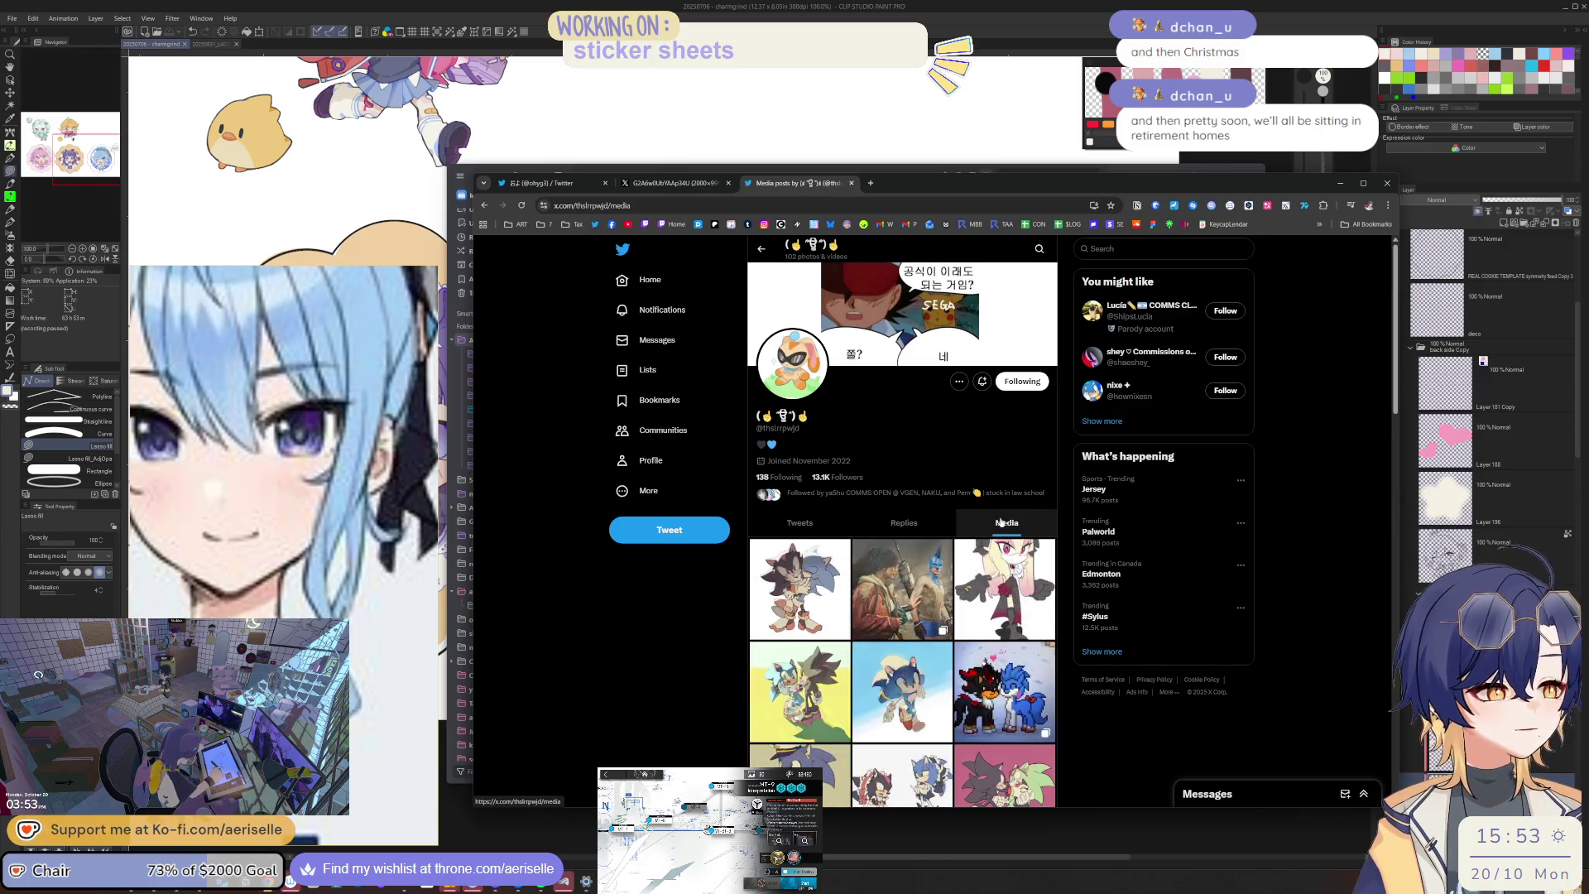
pyautogui.scroll(-1, 993, 524)
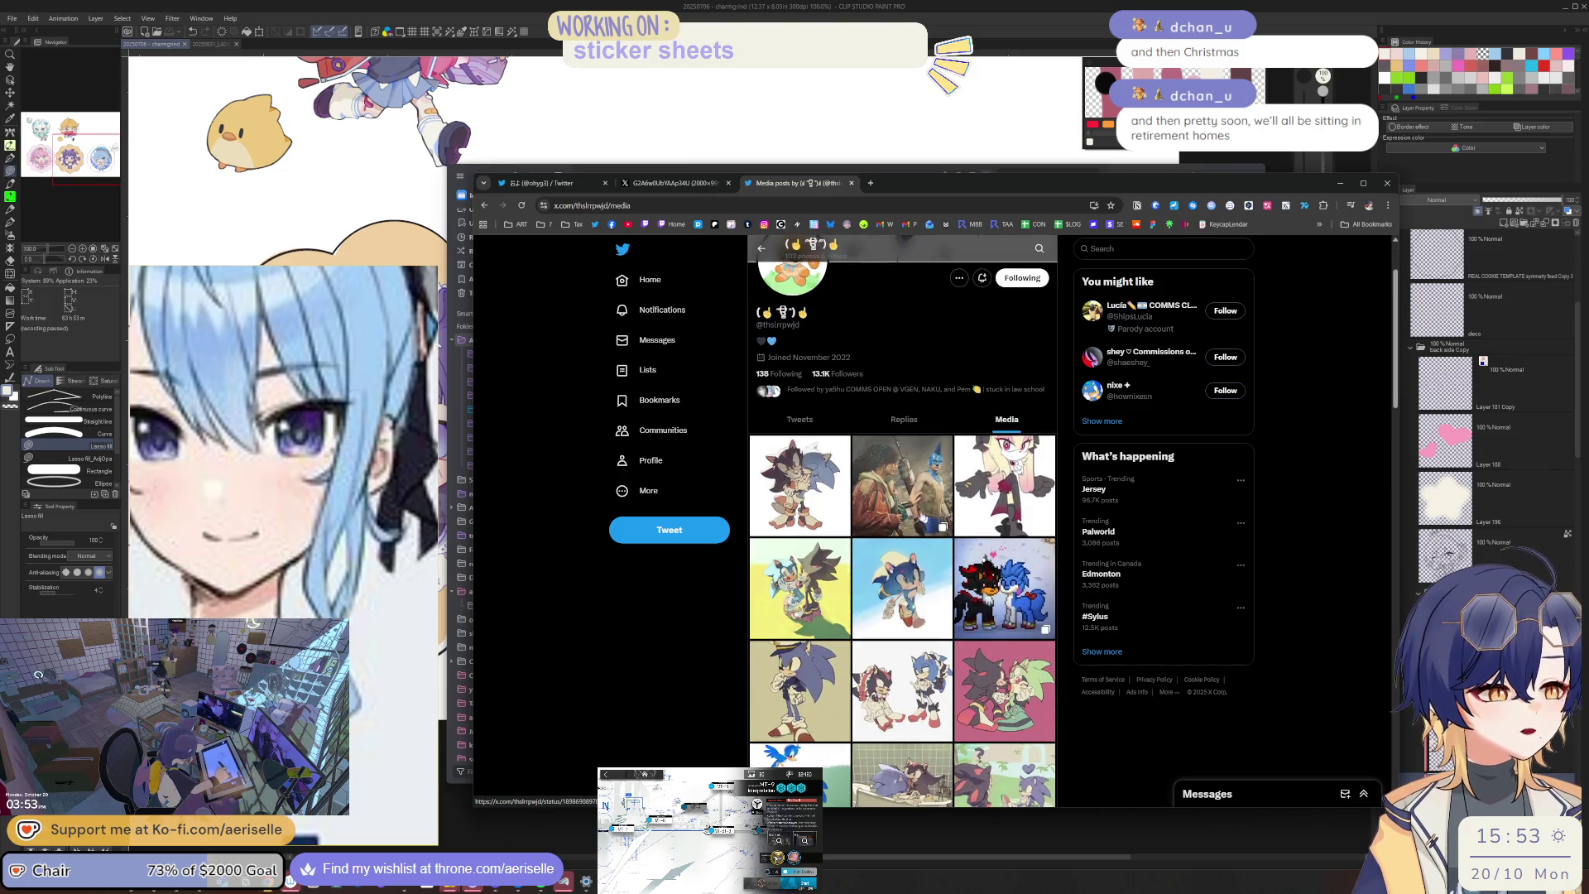
pyautogui.click(921, 518)
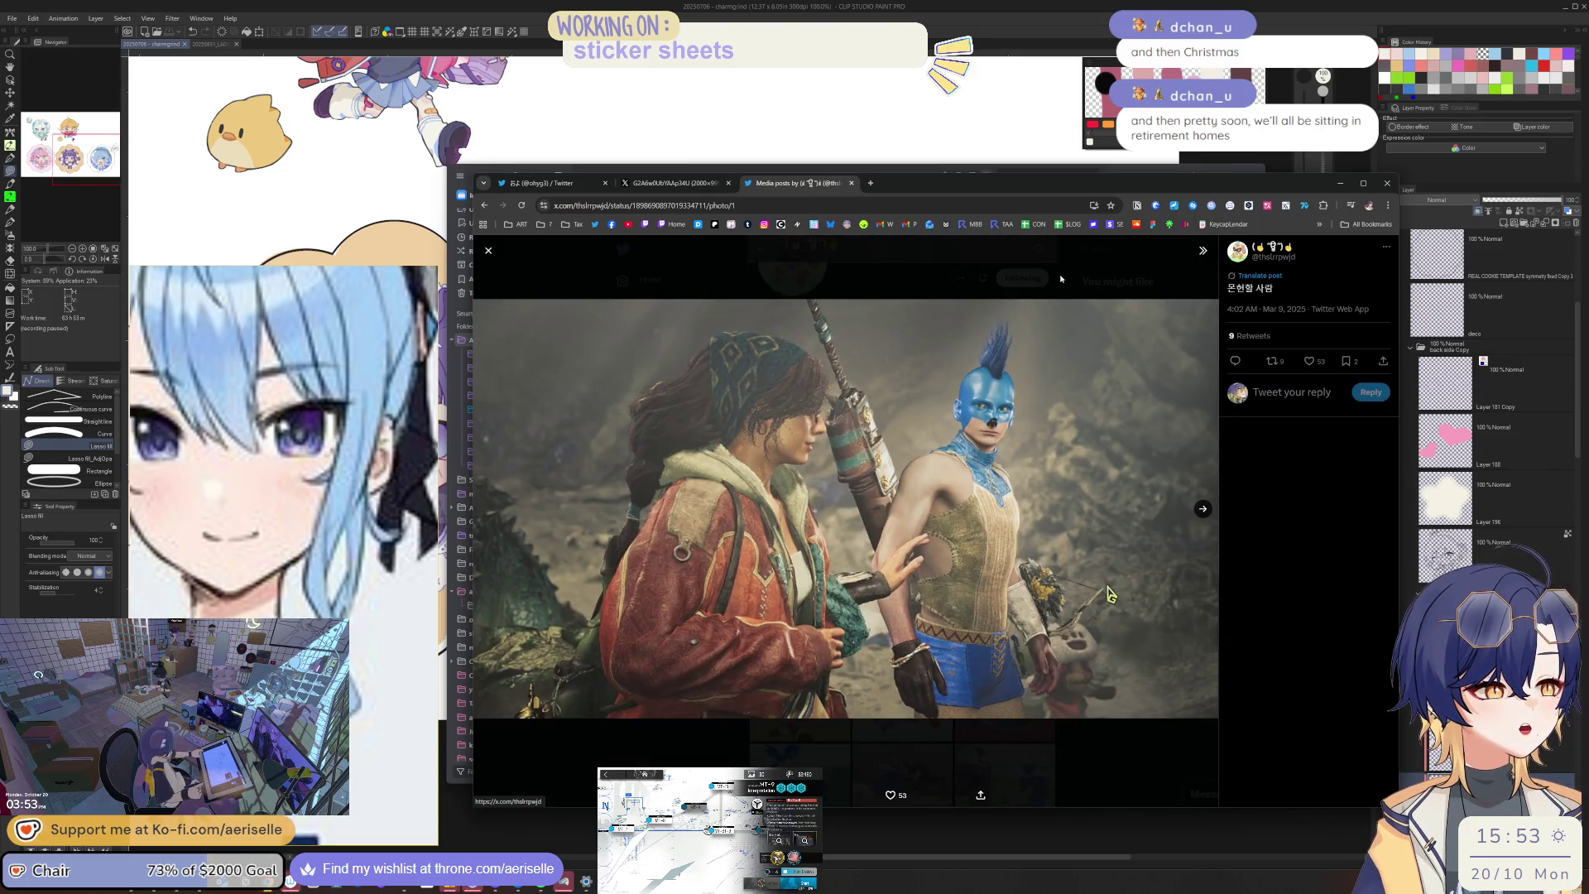
pyautogui.click(1061, 279)
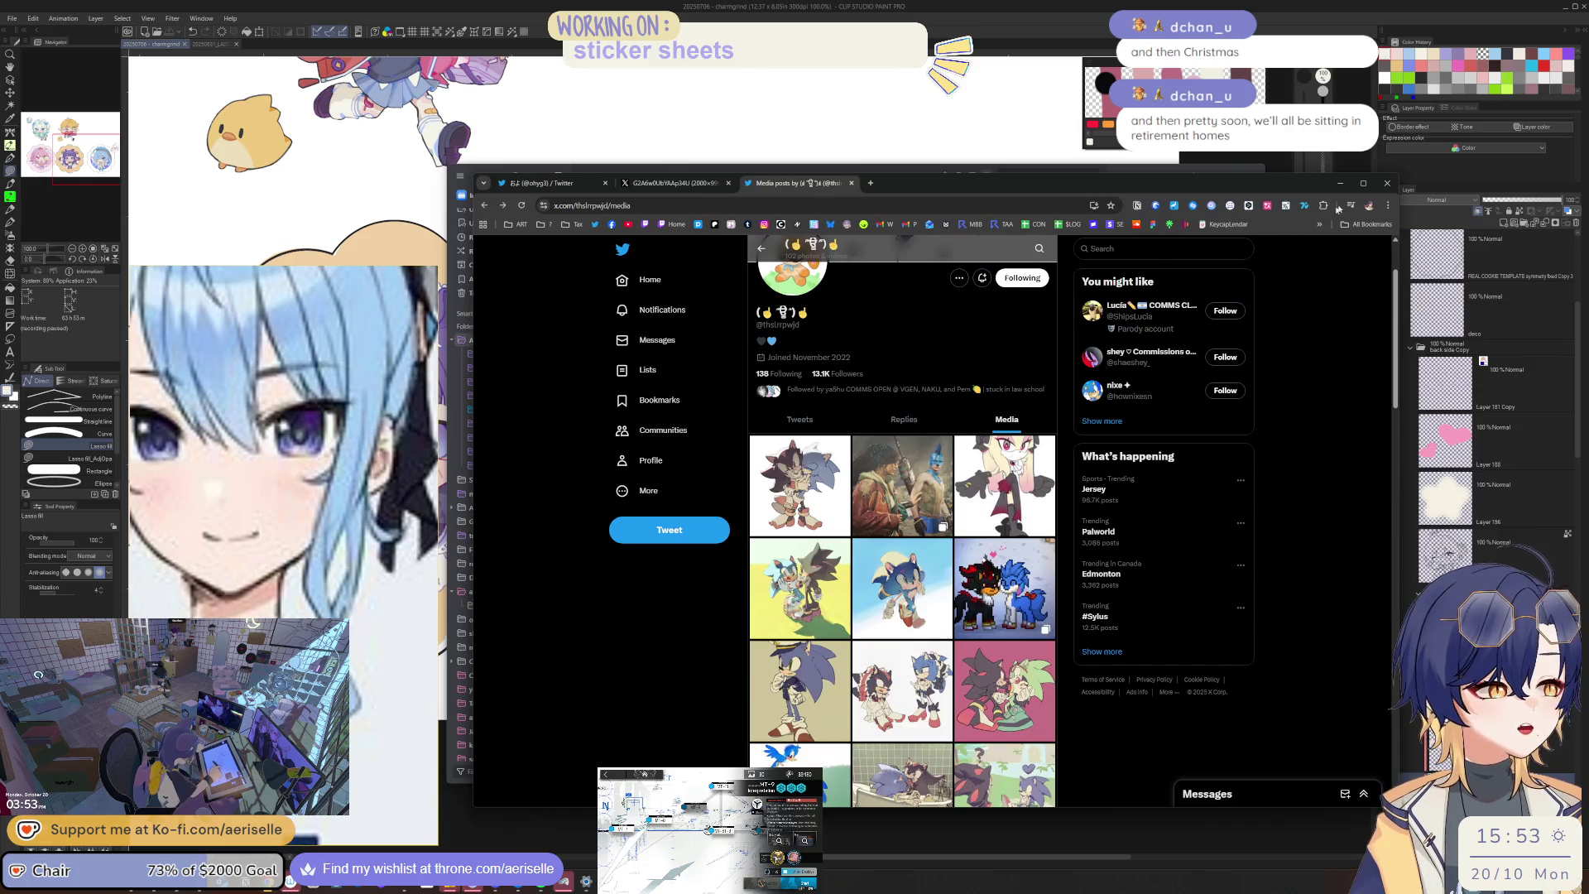
pyautogui.click(1388, 183)
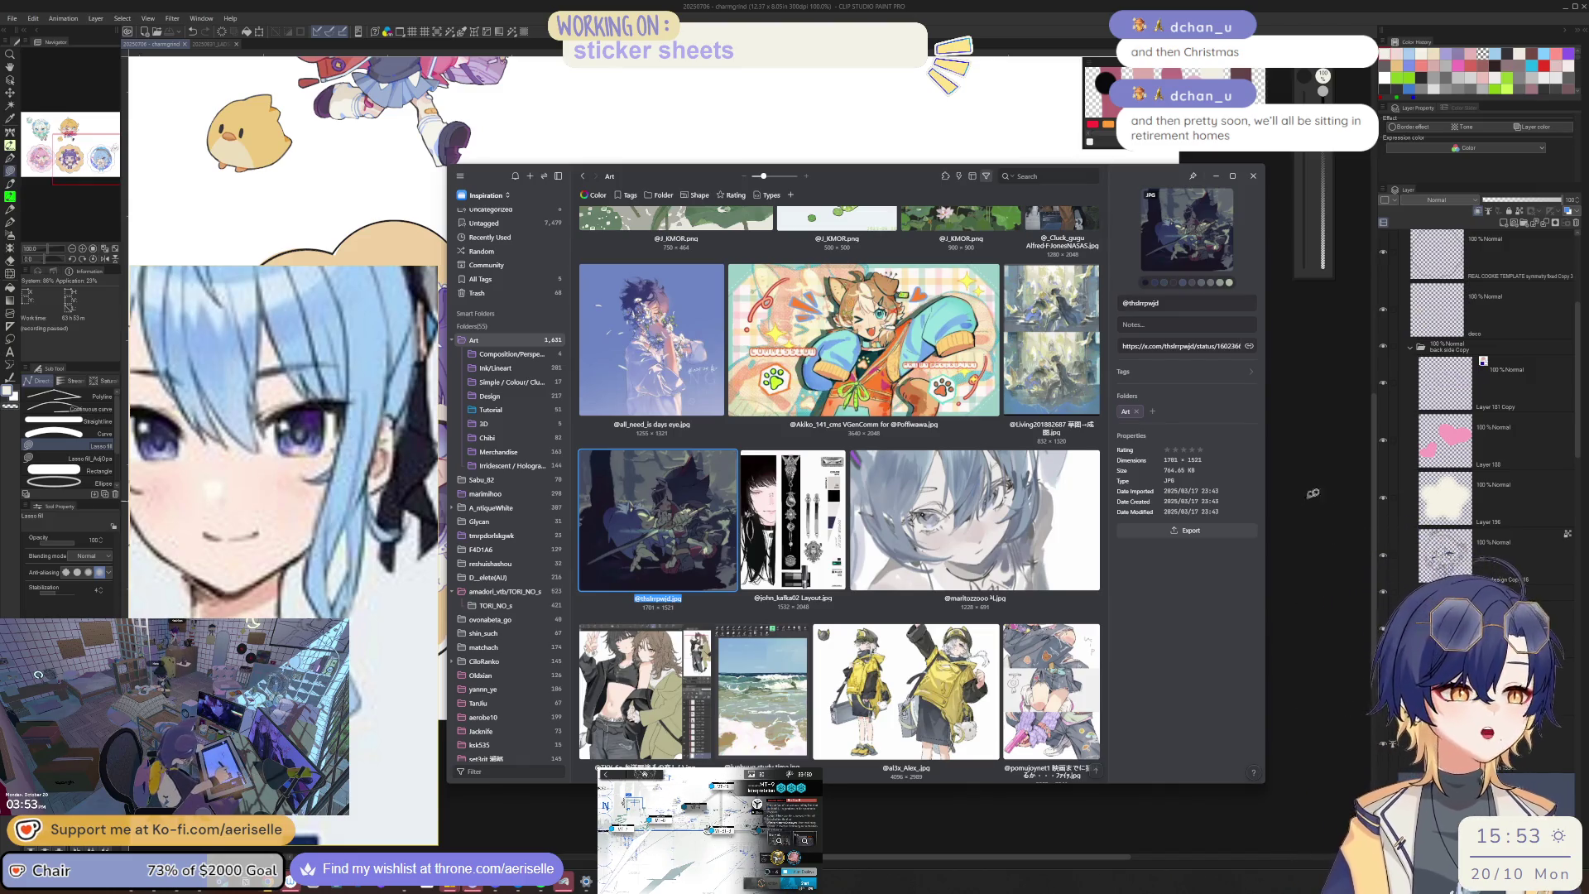
# Step: Hide Eagle and navigate back to the crowned chibi sticker on the canvas
pyautogui.click(1368, 469)
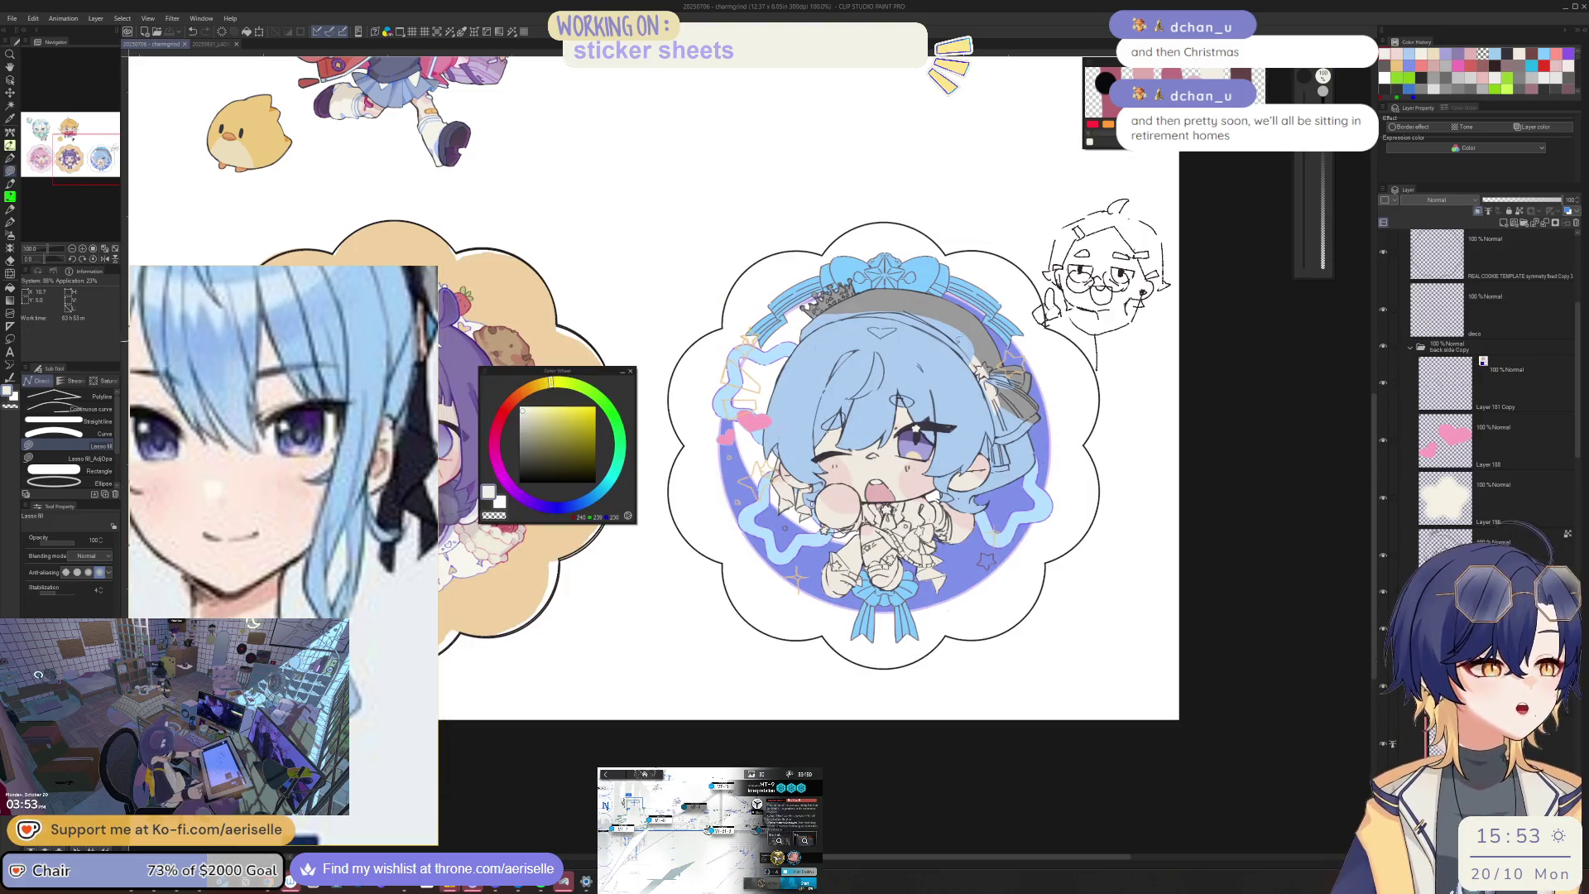
pyautogui.scroll(2, 860, 393)
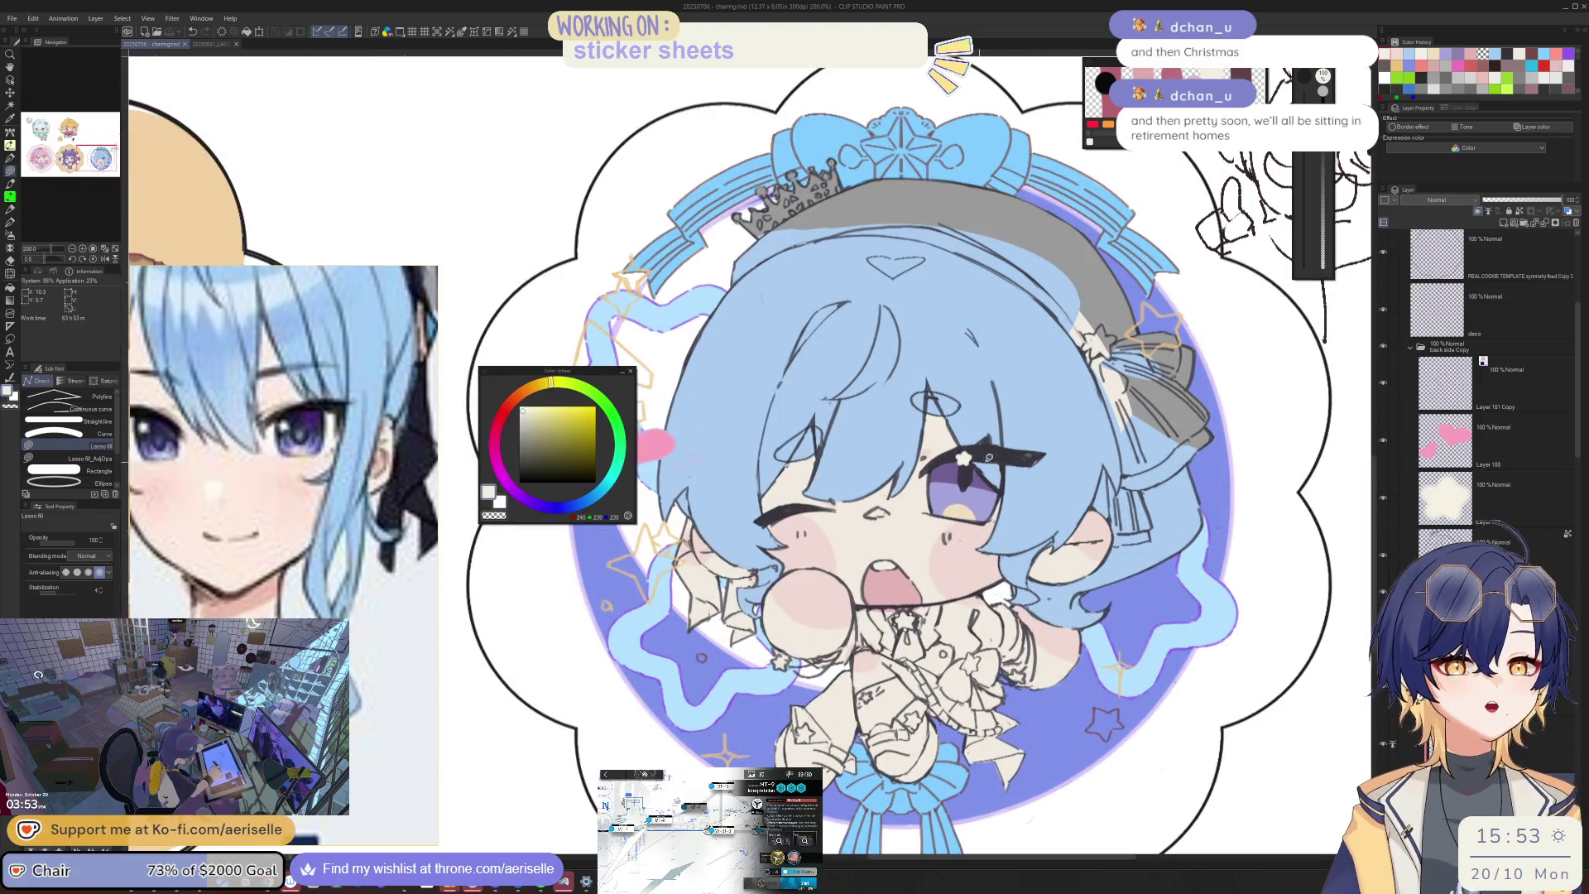
pyautogui.scroll(-2, 985, 480)
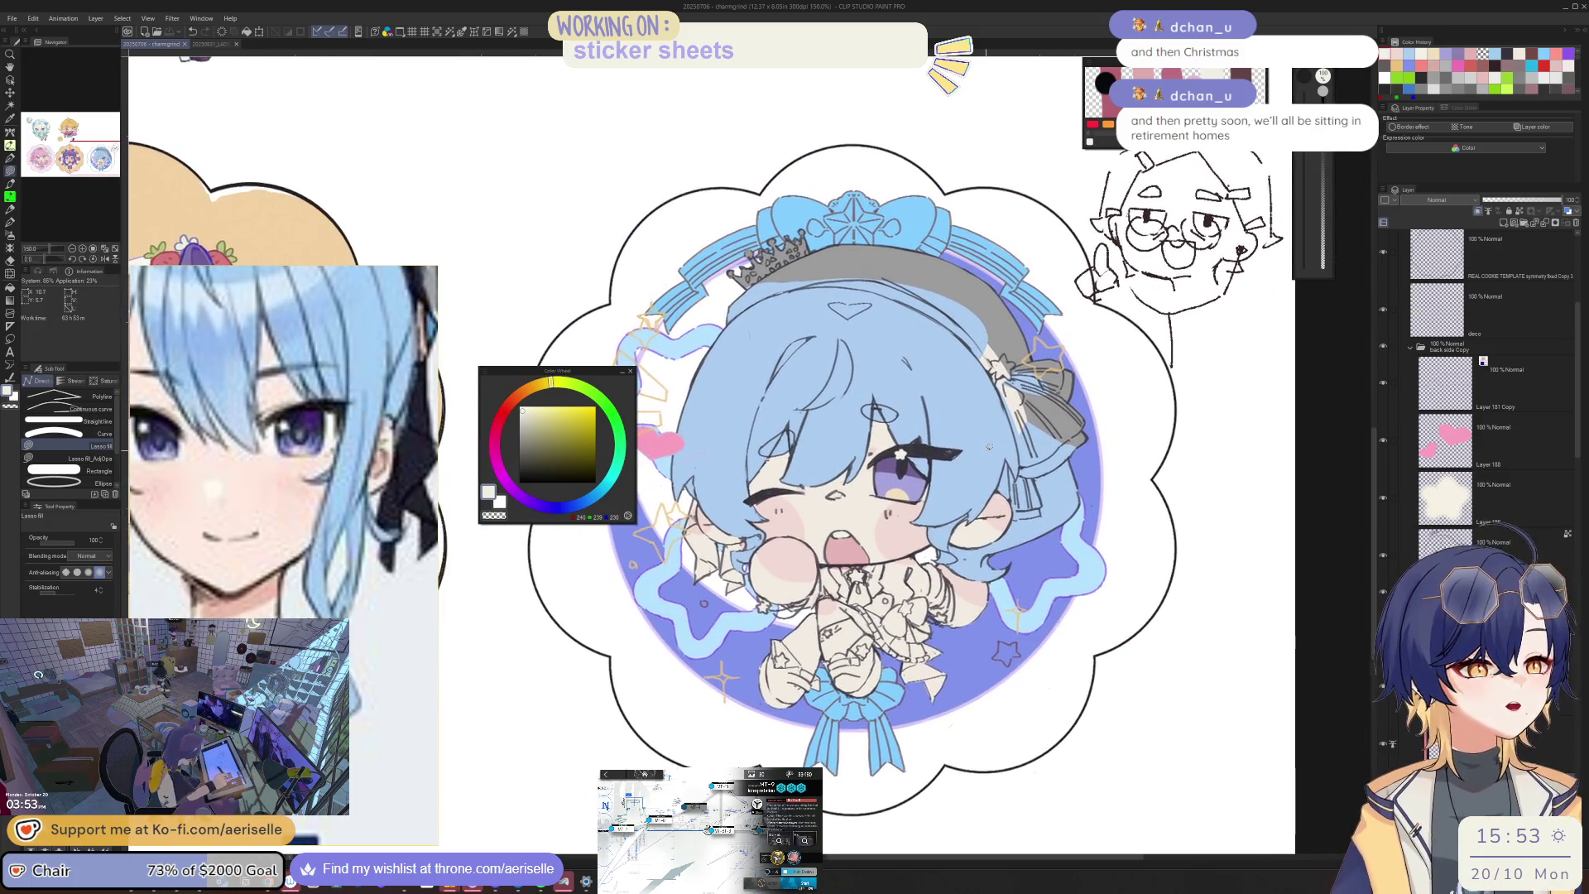
pyautogui.scroll(-3, 196, 517)
pyautogui.scroll(-3, 196, 517)
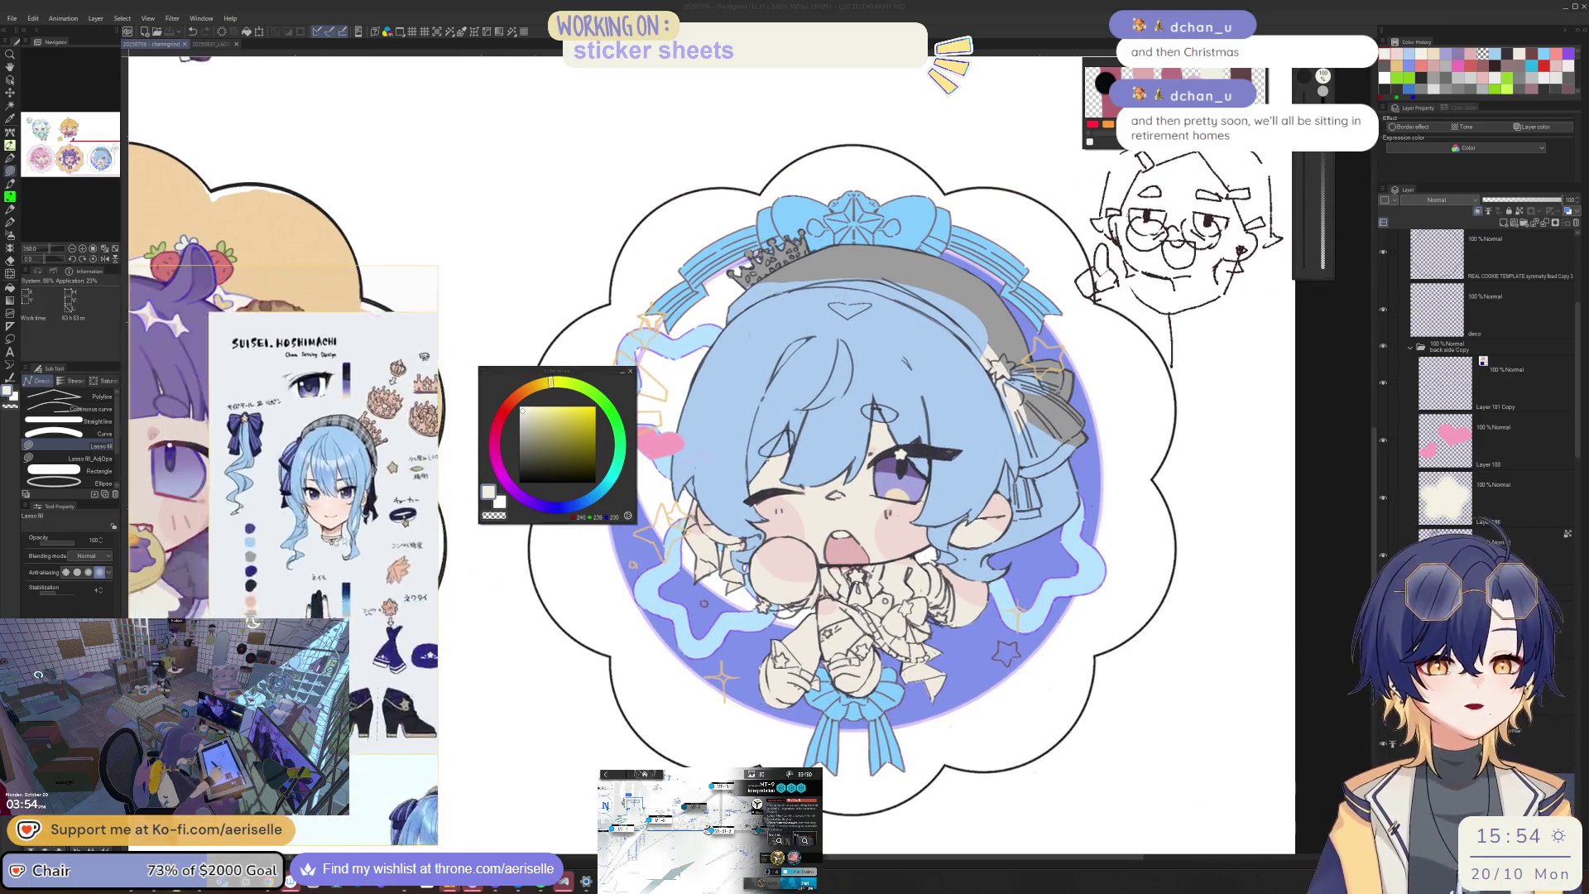
pyautogui.scroll(2, 323, 489)
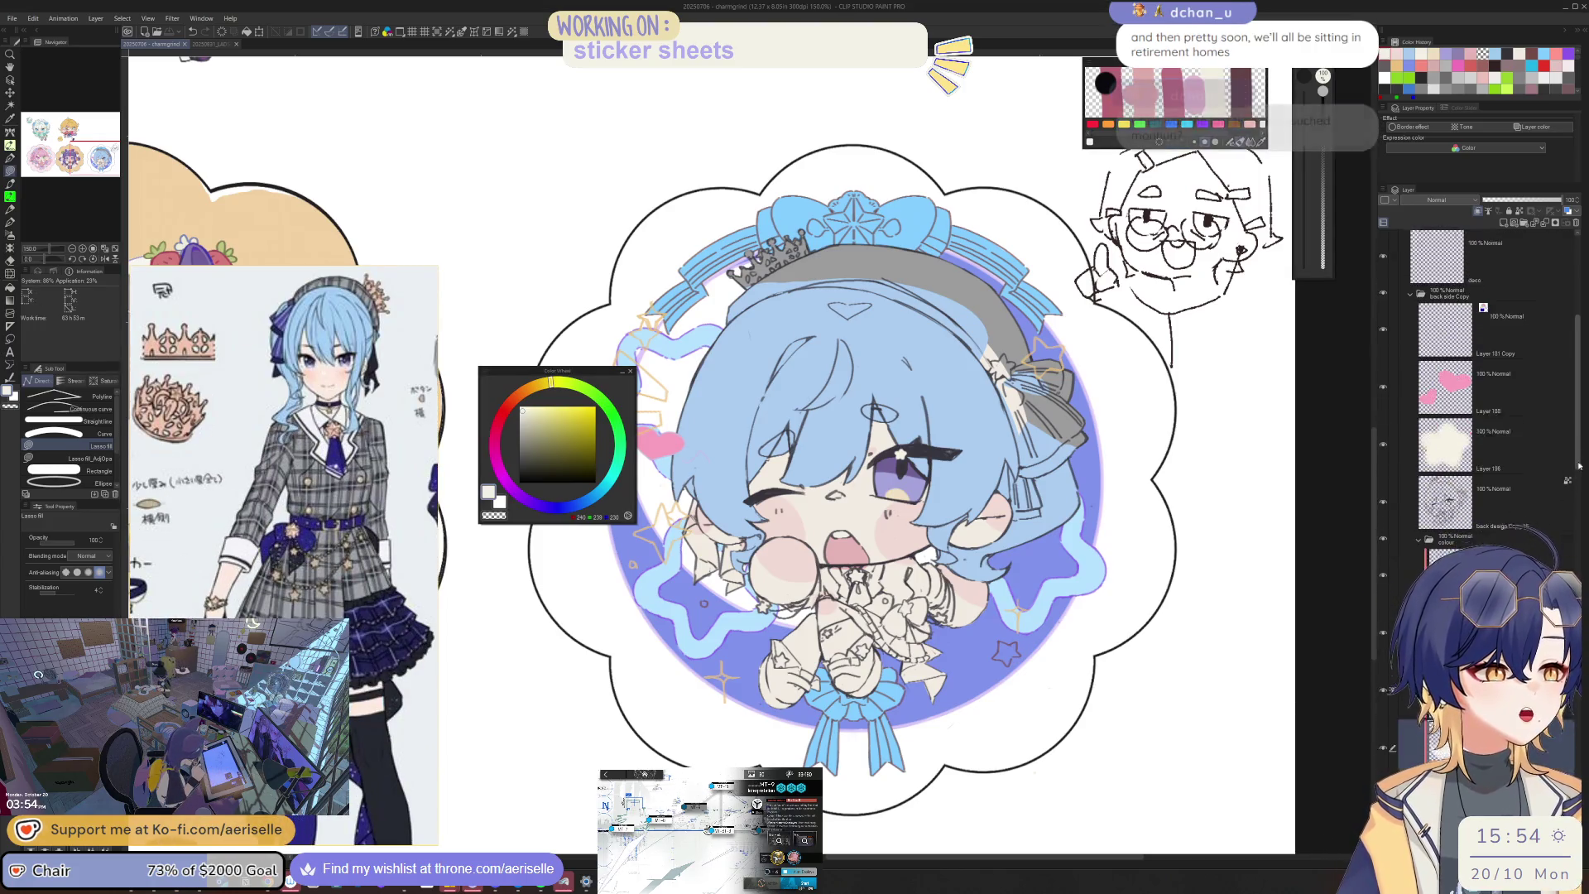
pyautogui.scroll(-3, 1535, 519)
# Step: Add a new layer and pick a greyish-blue colour on the Color Wheel
pyautogui.click(1504, 224)
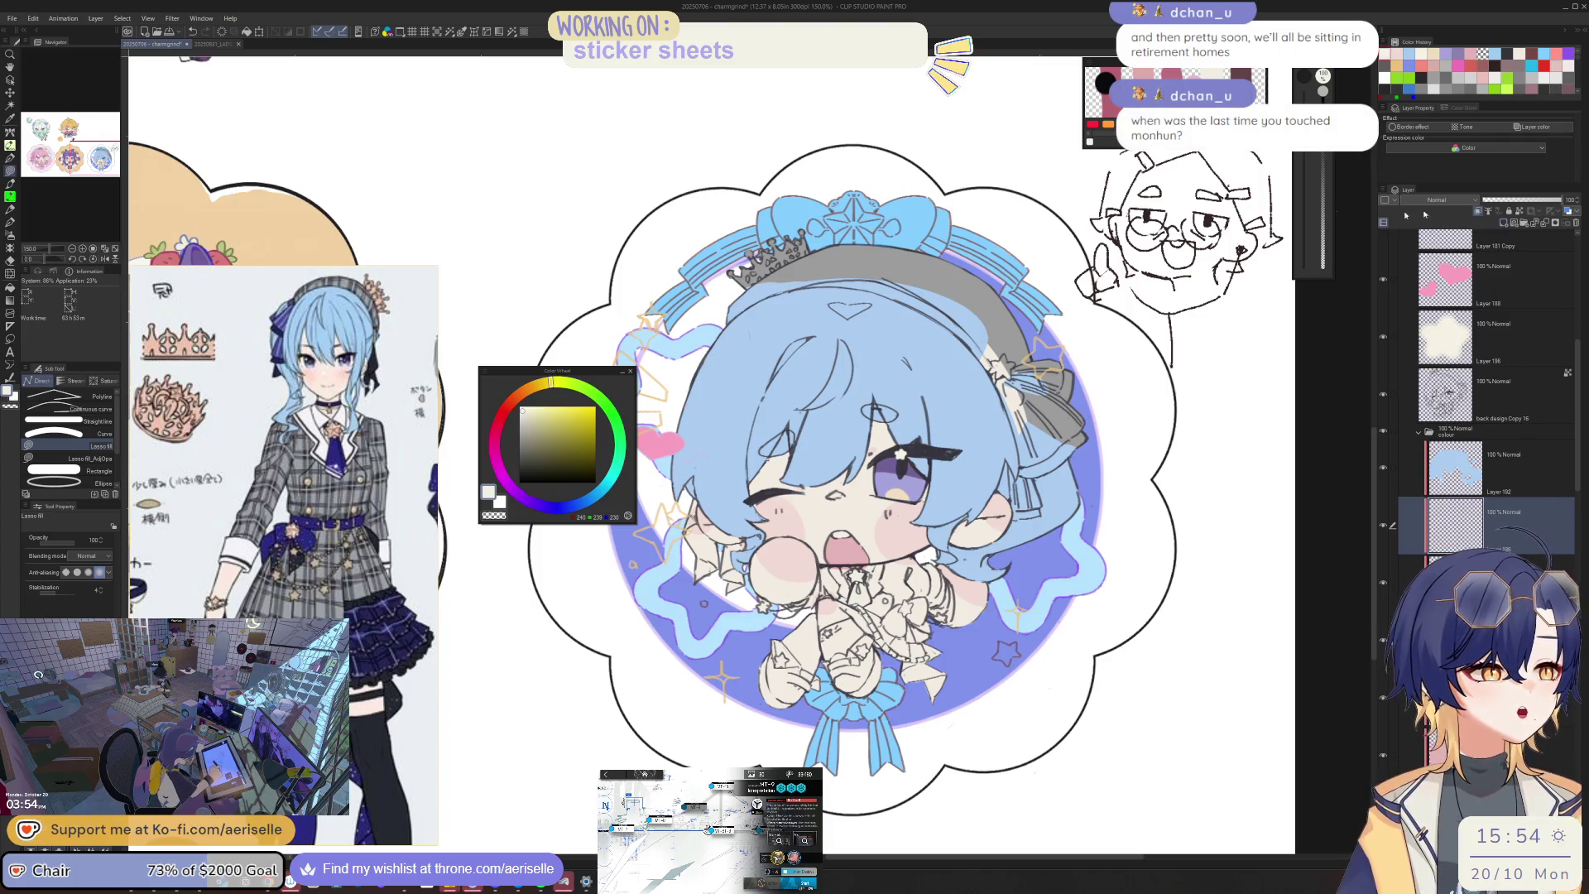
pyautogui.click(568, 507)
pyautogui.click(530, 428)
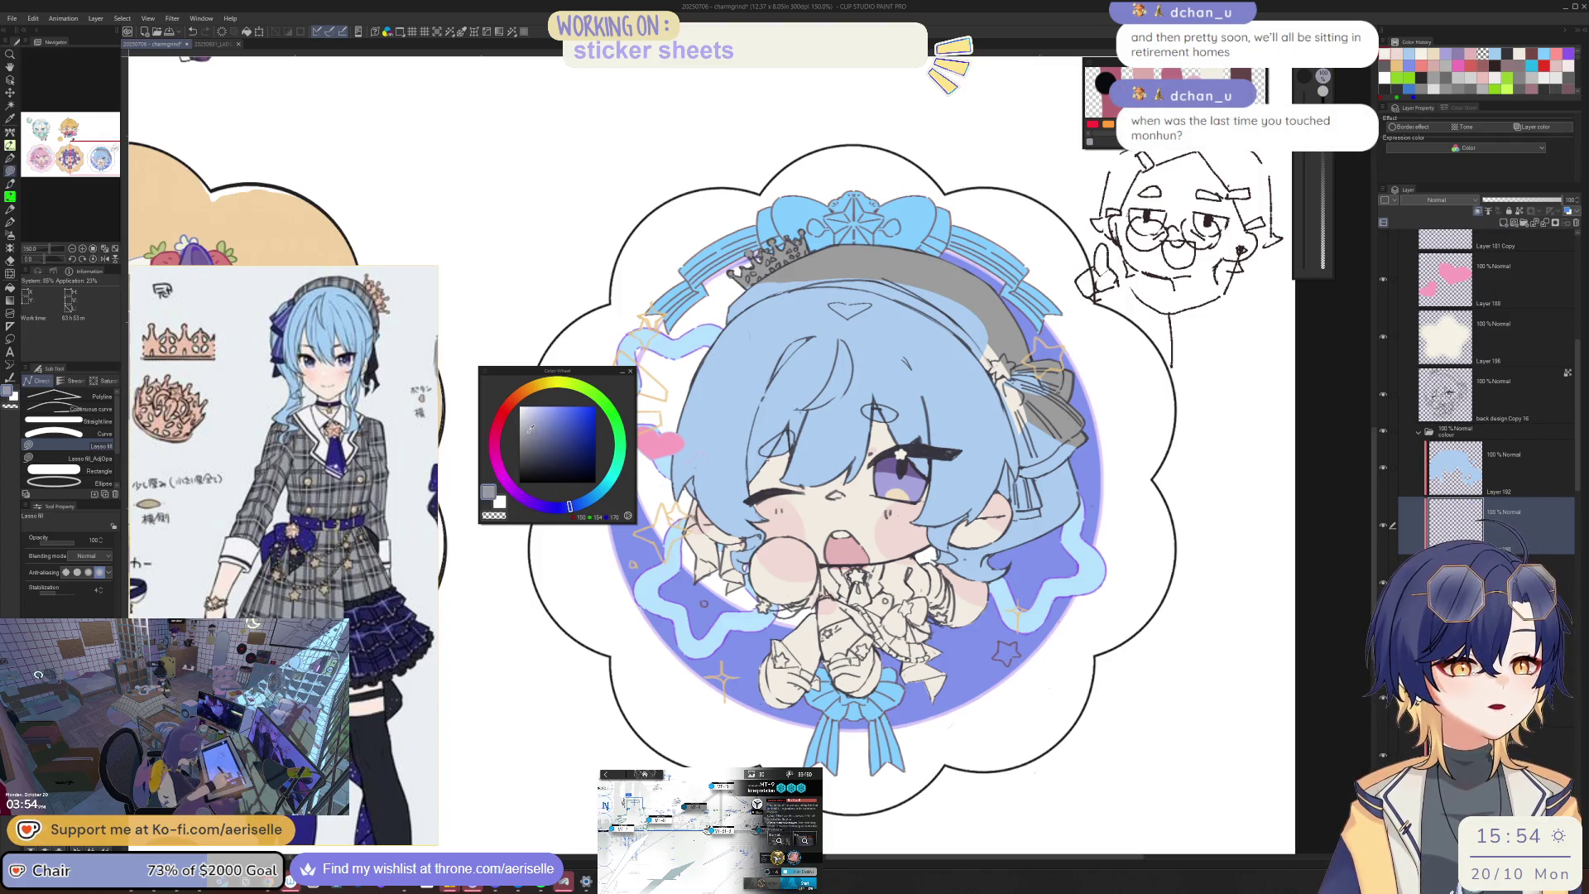
pyautogui.click(528, 430)
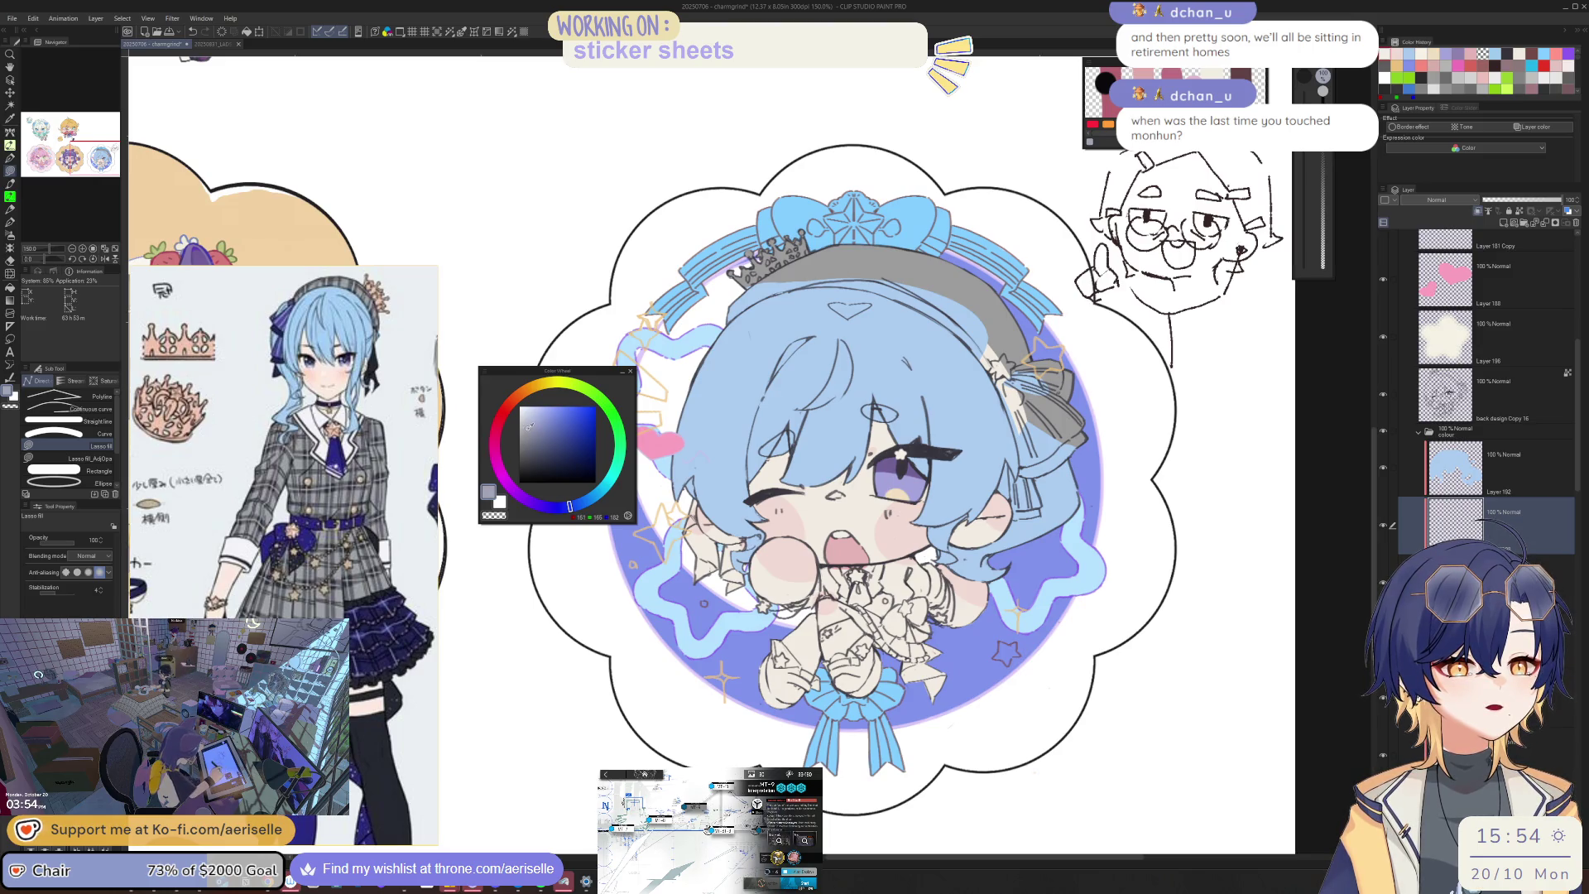
# Step: Lasso-fill the outfit area under the cheek and the ribbon with the greyish blue
pyautogui.scroll(4, 828, 543)
pyautogui.moveTo(827, 535)
pyautogui.mouseDown()
pyautogui.moveTo(782, 638)
pyautogui.moveTo(732, 639)
pyautogui.moveTo(749, 659)
pyautogui.moveTo(791, 660)
pyautogui.moveTo(826, 623)
pyautogui.moveTo(877, 622)
pyautogui.moveTo(943, 649)
pyautogui.moveTo(986, 705)
pyautogui.moveTo(1035, 636)
pyautogui.moveTo(1097, 614)
pyautogui.moveTo(1117, 586)
pyautogui.moveTo(1094, 520)
pyautogui.moveTo(1053, 505)
pyautogui.moveTo(931, 536)
pyautogui.moveTo(834, 536)
pyautogui.mouseUp()
pyautogui.hotkey('ctrl', '-')
pyautogui.hotkey('ctrl', '-')
pyautogui.hotkey('ctrl', '-')
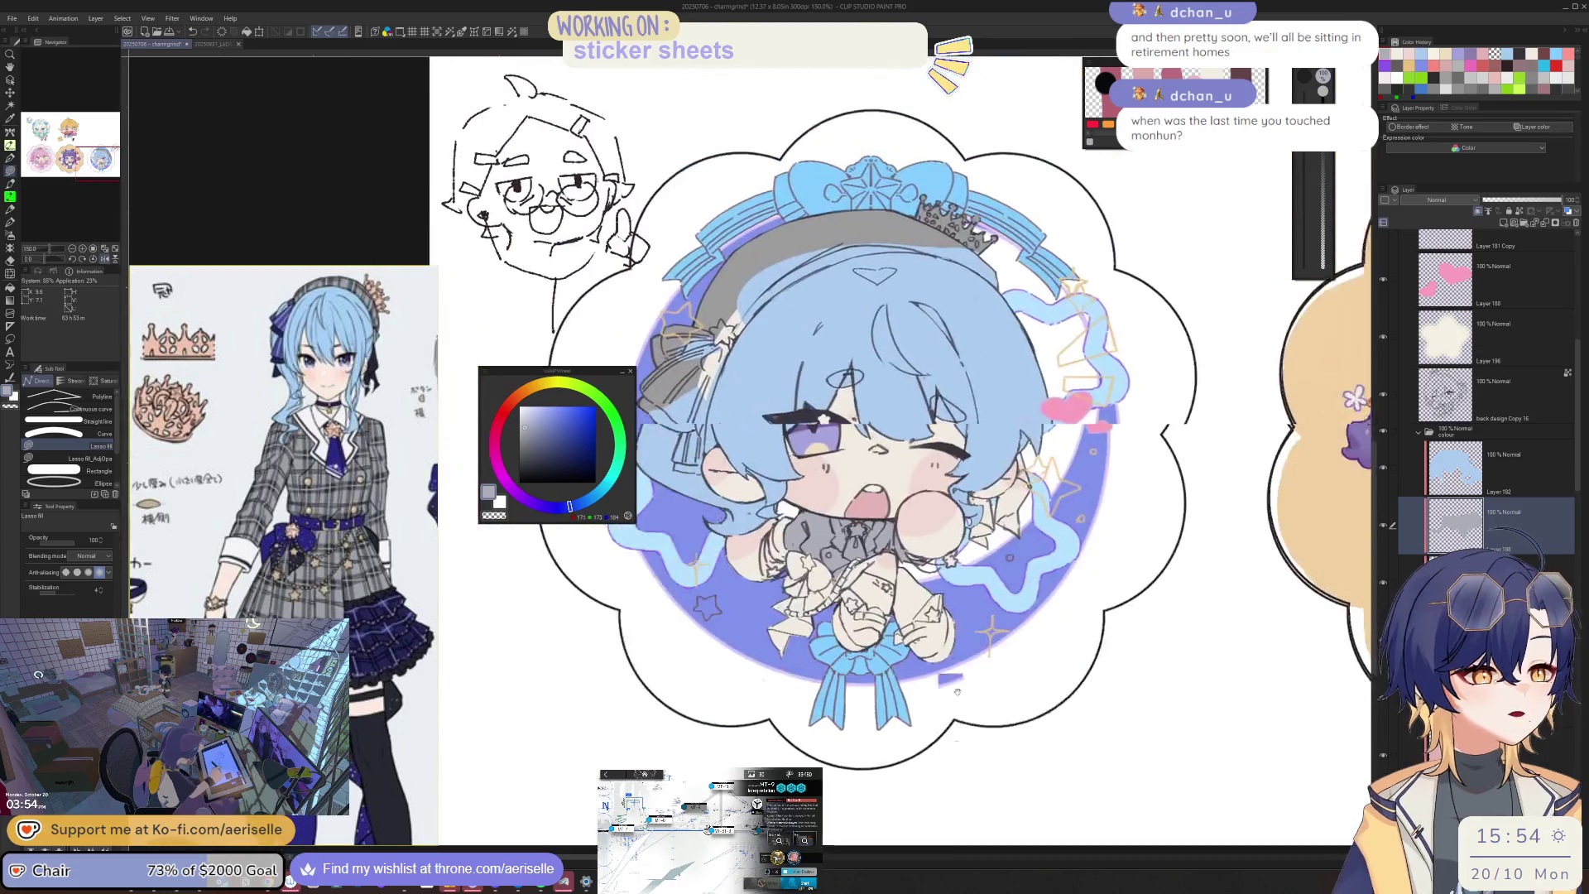
pyautogui.hotkey('ctrl', '+')
pyautogui.hotkey('ctrl', '+')
pyautogui.hotkey('ctrl', '+')
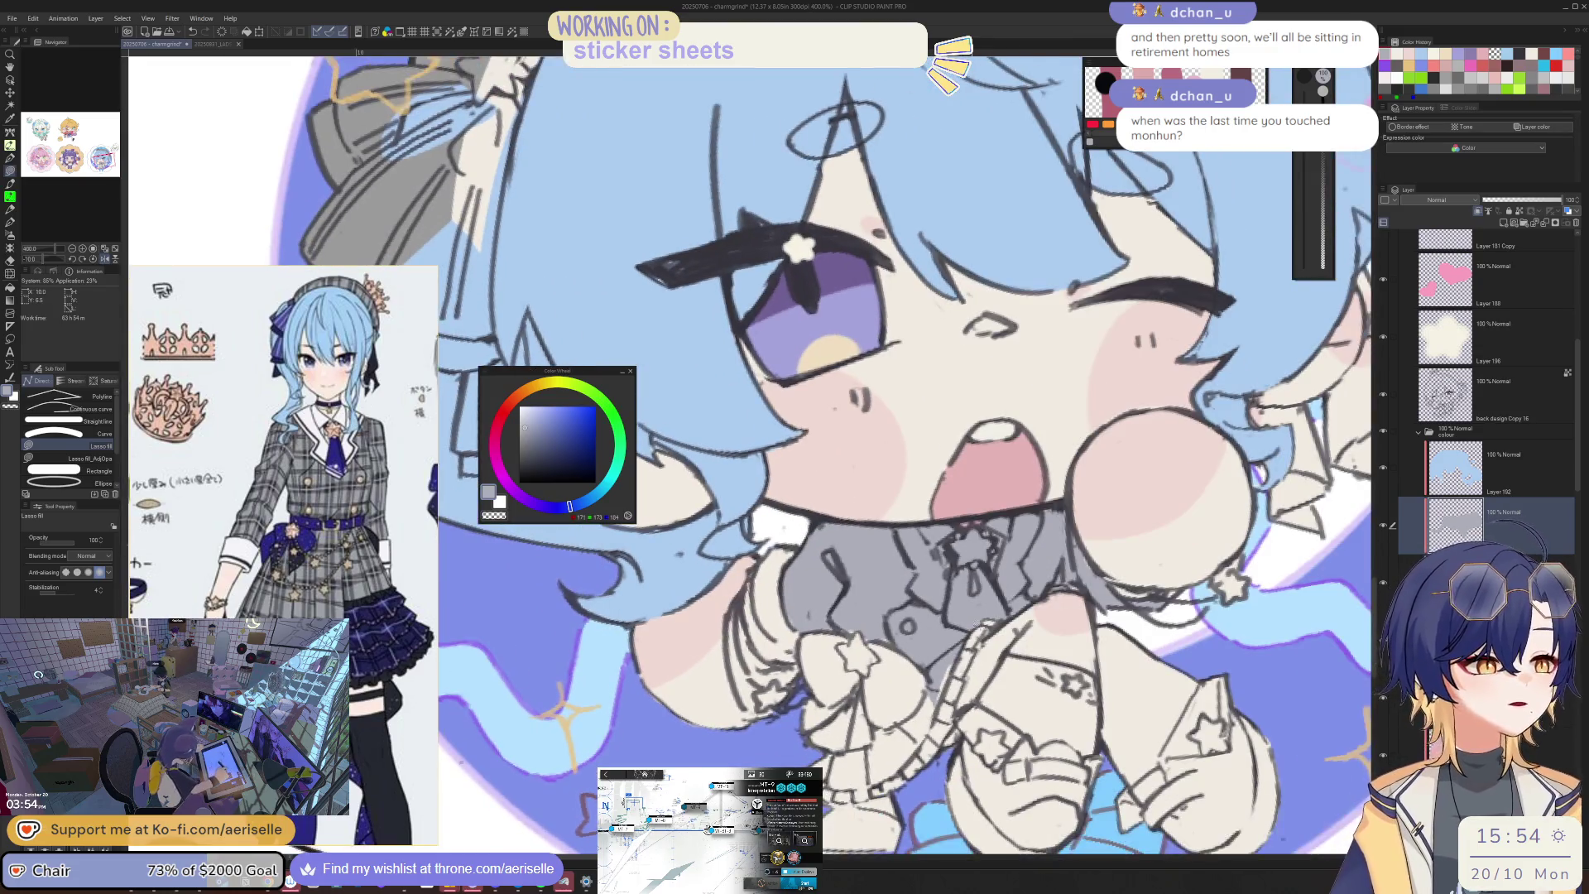
pyautogui.moveTo(979, 622)
pyautogui.mouseDown()
pyautogui.moveTo(922, 733)
pyautogui.moveTo(869, 782)
pyautogui.moveTo(828, 782)
pyautogui.moveTo(830, 755)
pyautogui.moveTo(923, 700)
pyautogui.mouseUp()
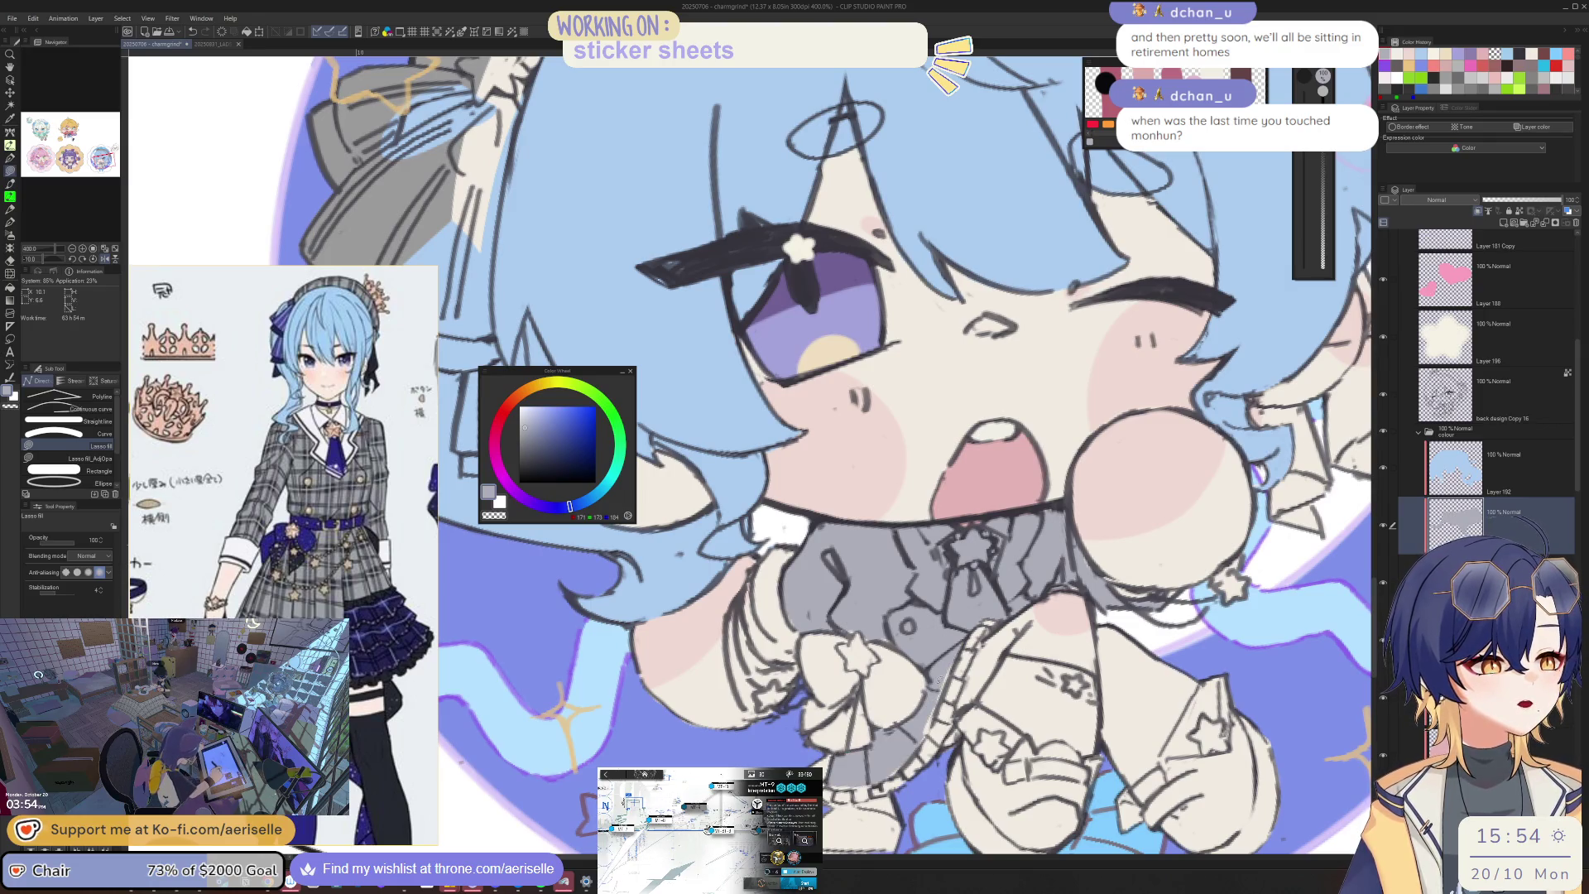